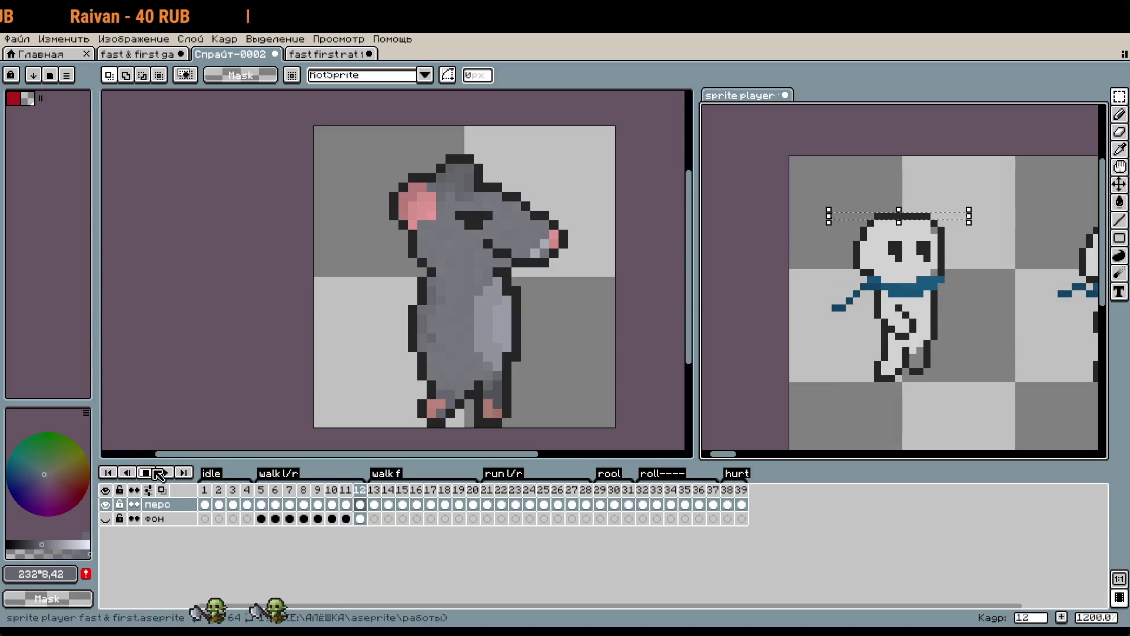
On walk frame 5, shift the selected pixels one pixel right, apply it, and preview the animation.
left_click(261, 490)
key("Right")
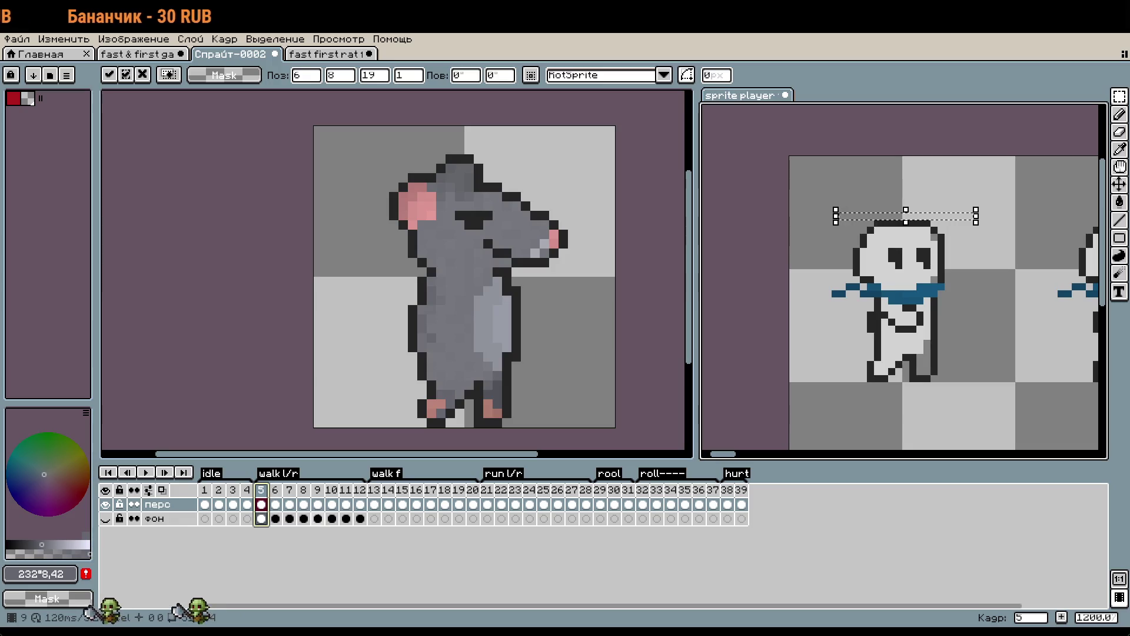
left_click(778, 392)
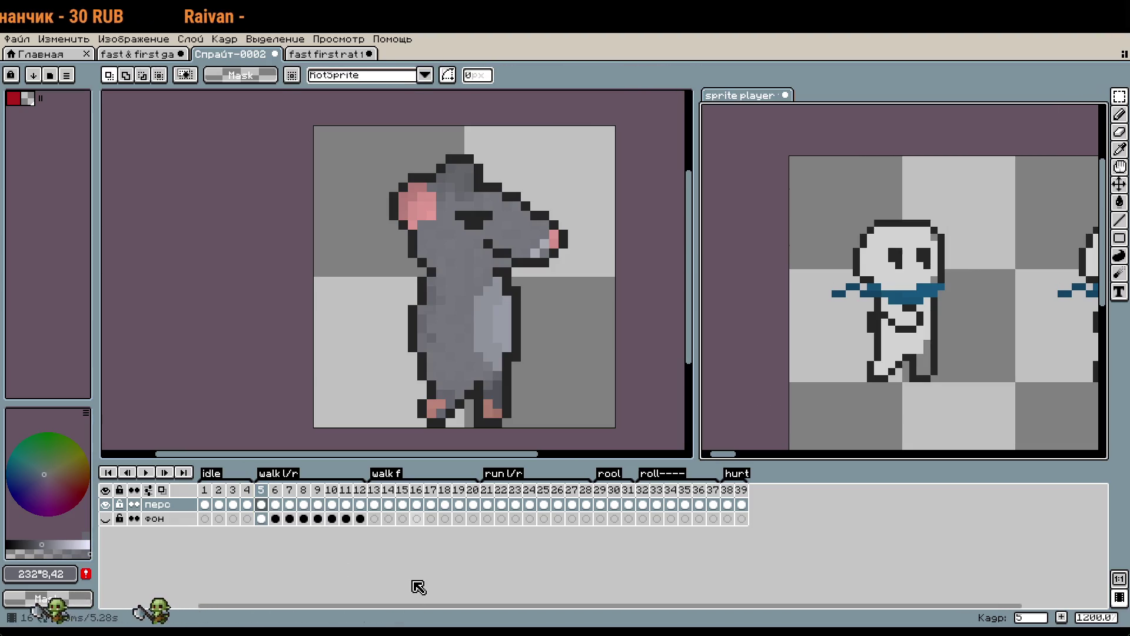
key("Return")
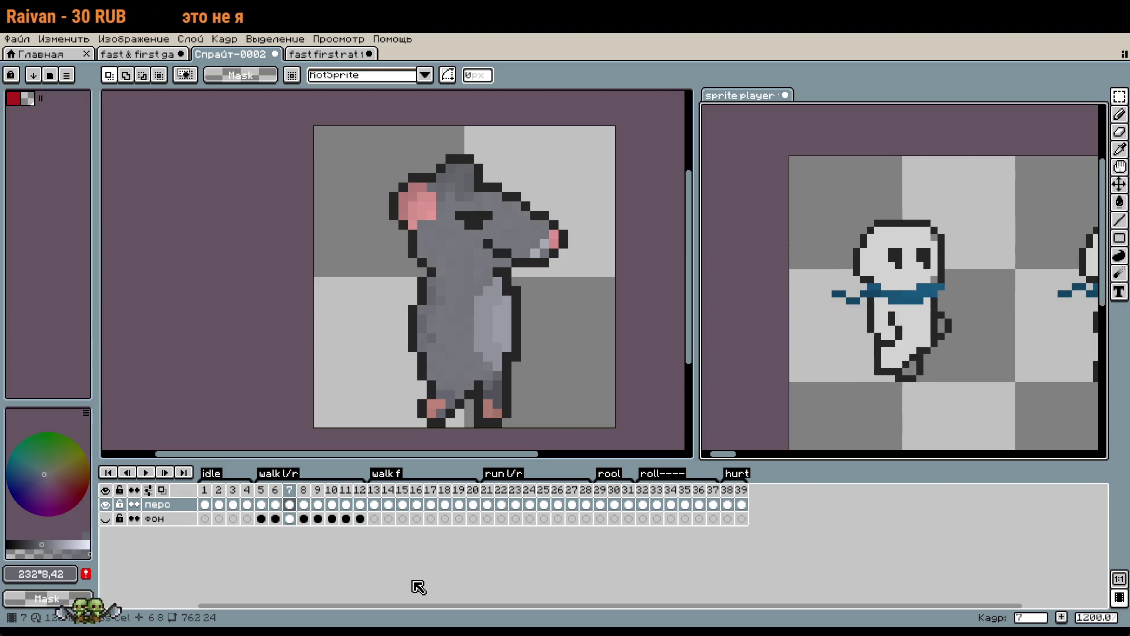
key("Return")
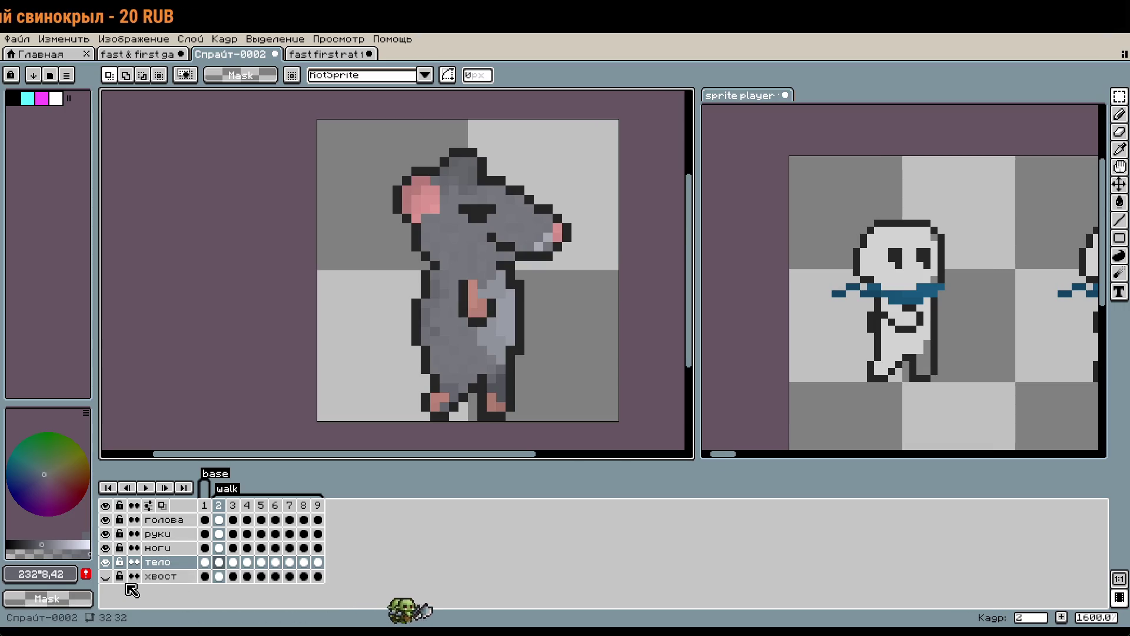
Show the хвост layer and play the rat's walk, then hide the хвост and руки layers.
left_click(106, 577)
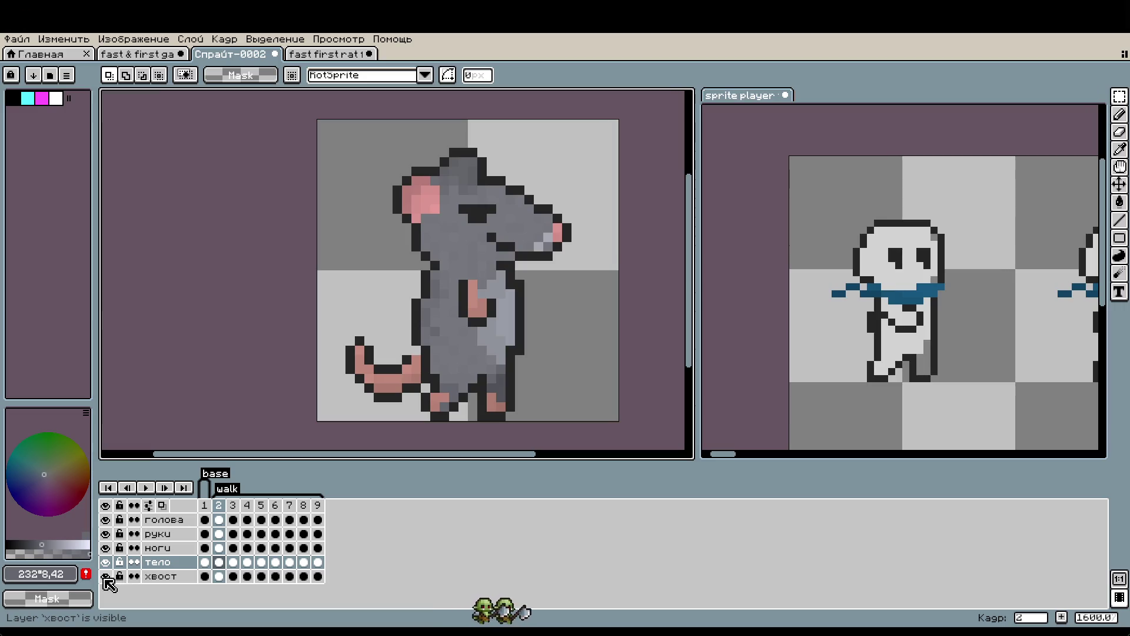
left_click(146, 488)
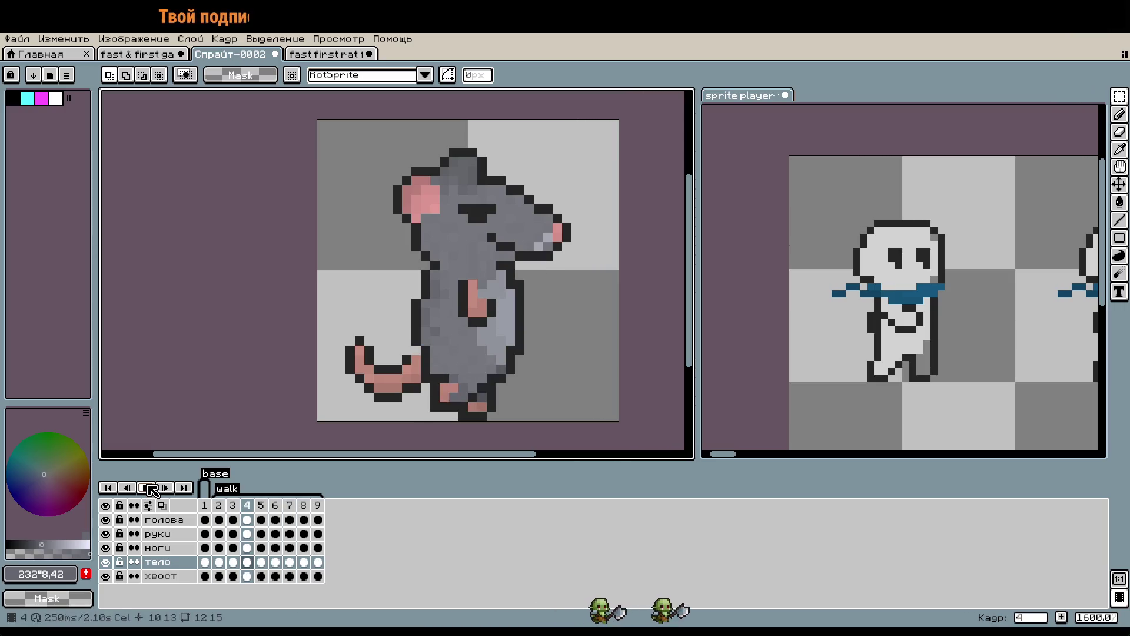
left_click(105, 576)
left_click(105, 534)
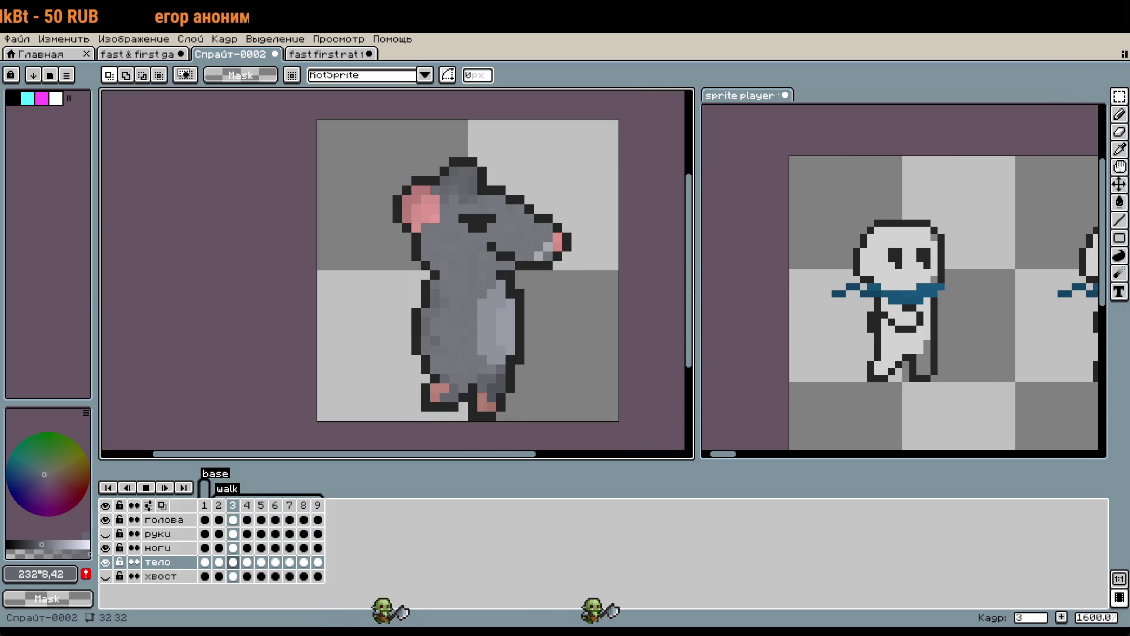
Click into the sprite player panel to activate the fast & first document.
left_click(762, 453)
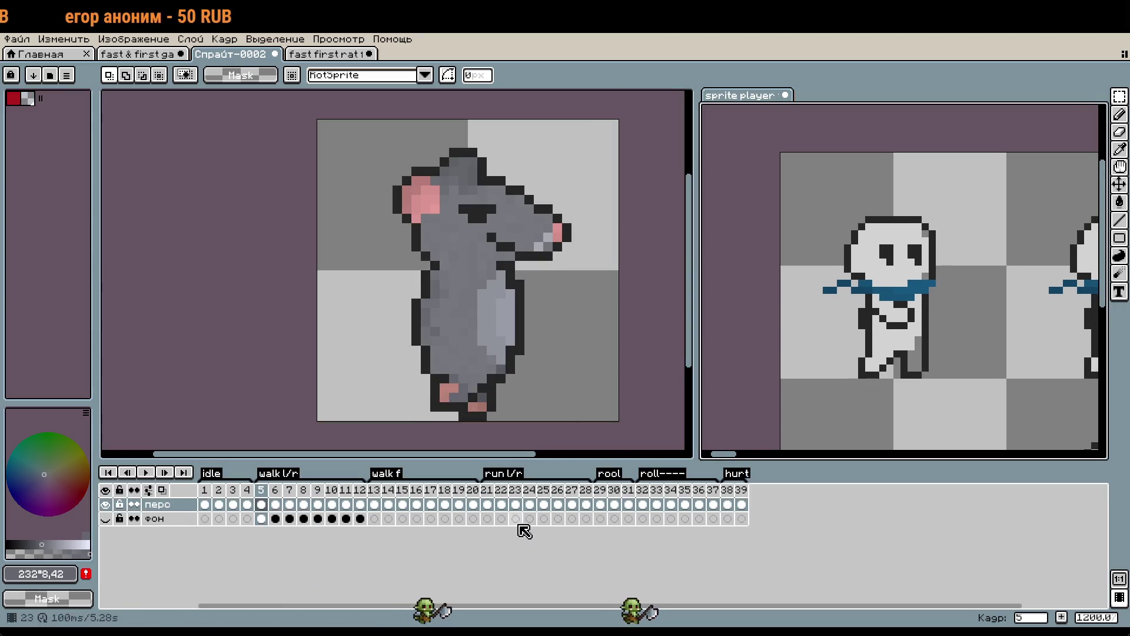
Play the fast & first animation and check frame 5's duration in Frame Properties.
left_click(146, 473)
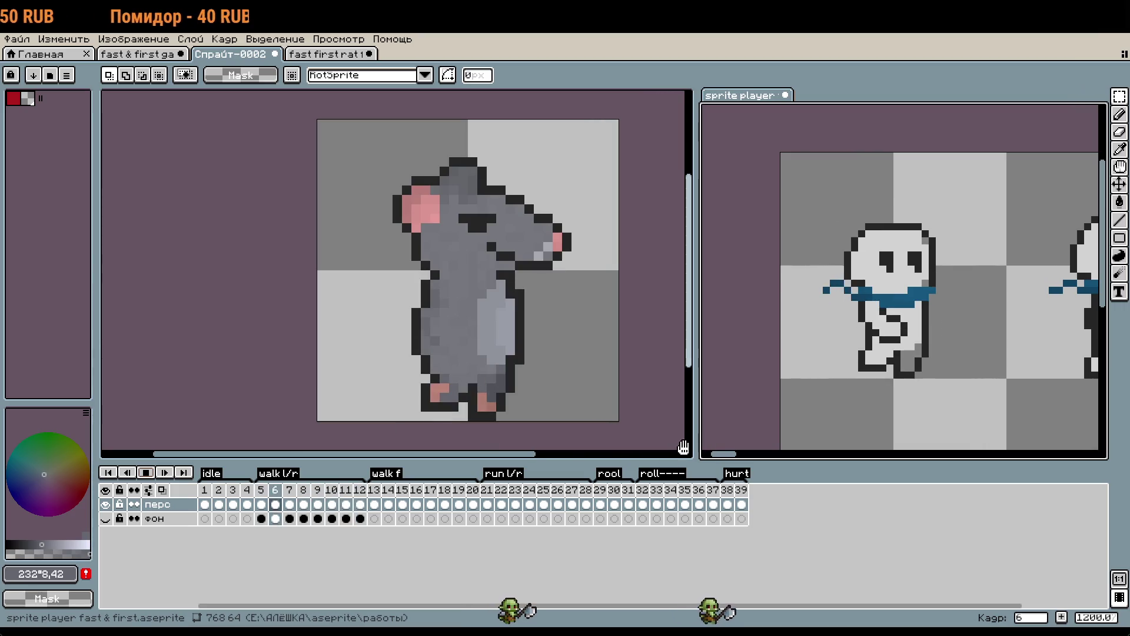
right_click(262, 492)
left_click(294, 501)
key("Return")
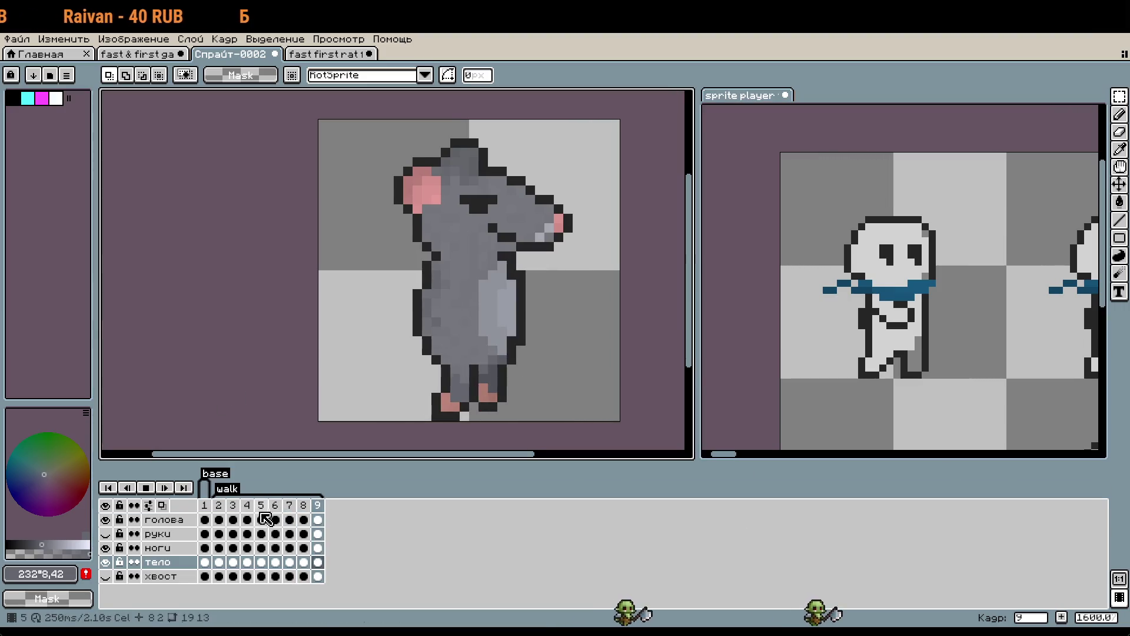
Set the rat's walk frames 2–9 to 120 ms each and play the walk to compare.
left_click_drag(218, 505, 323, 512)
right_click(323, 512)
left_click(353, 520)
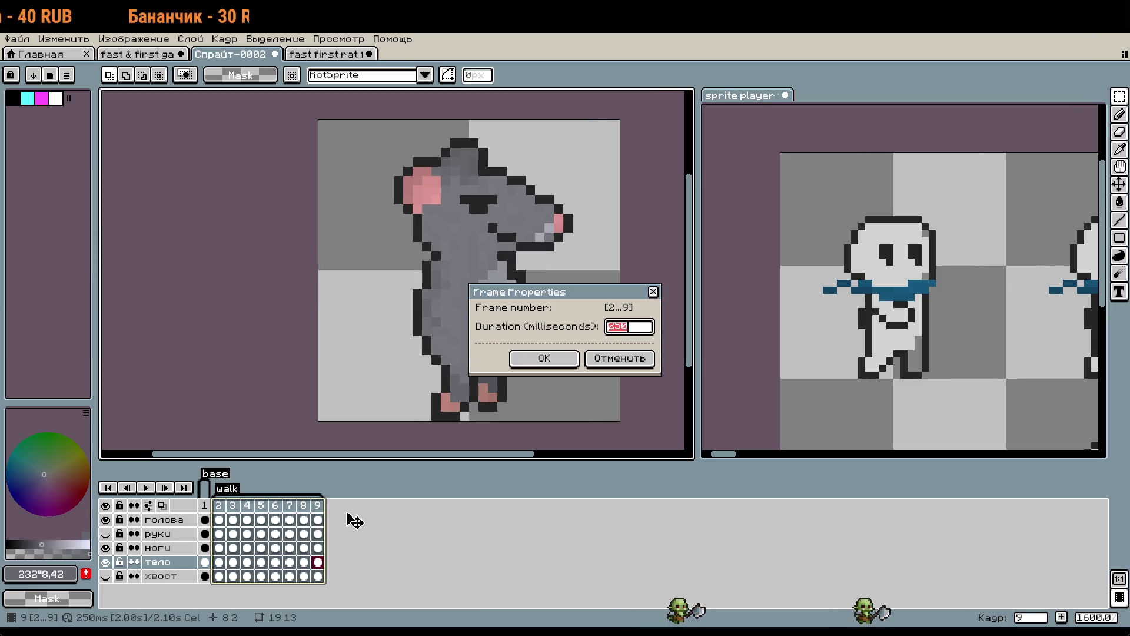
key("Return")
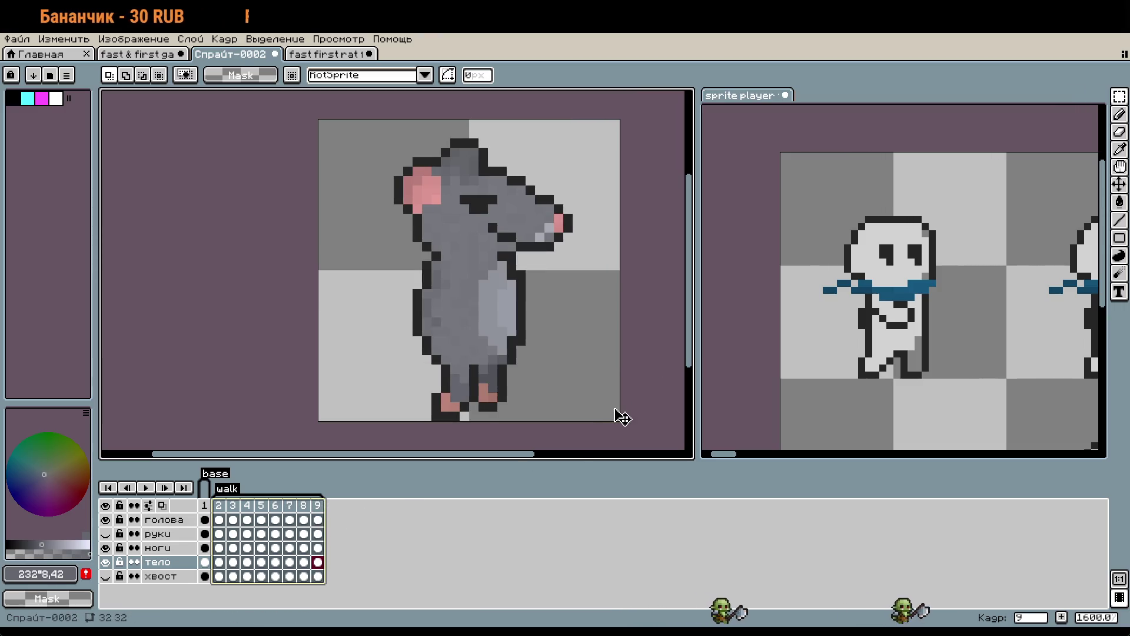
left_click(144, 488)
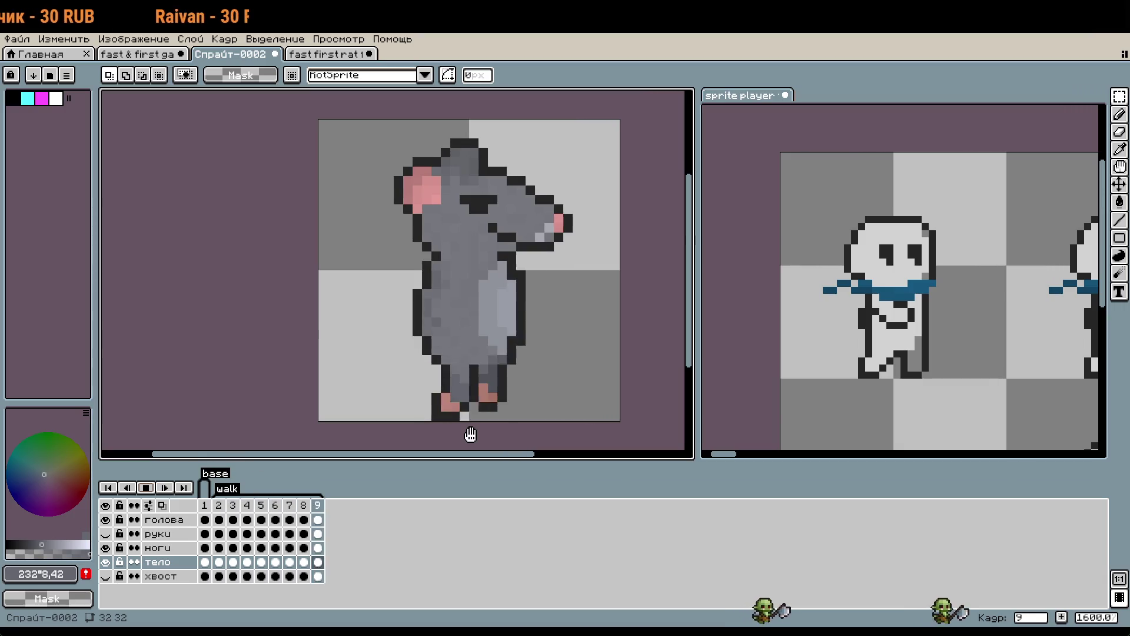
left_click(832, 361)
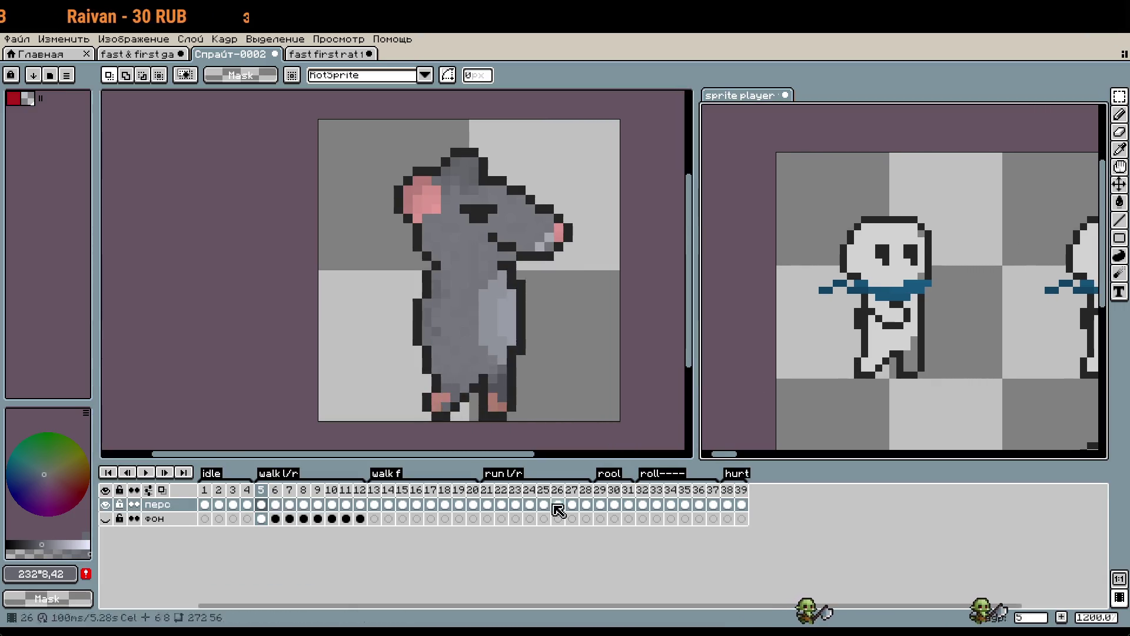
scroll(900, 277, "up", 1)
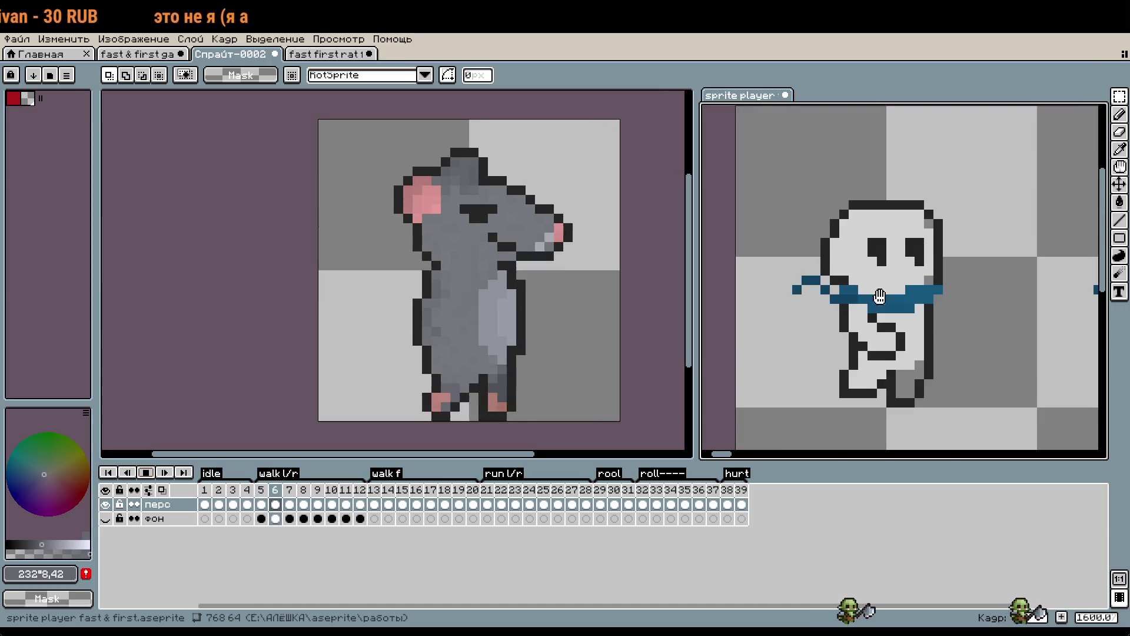
left_click(618, 366)
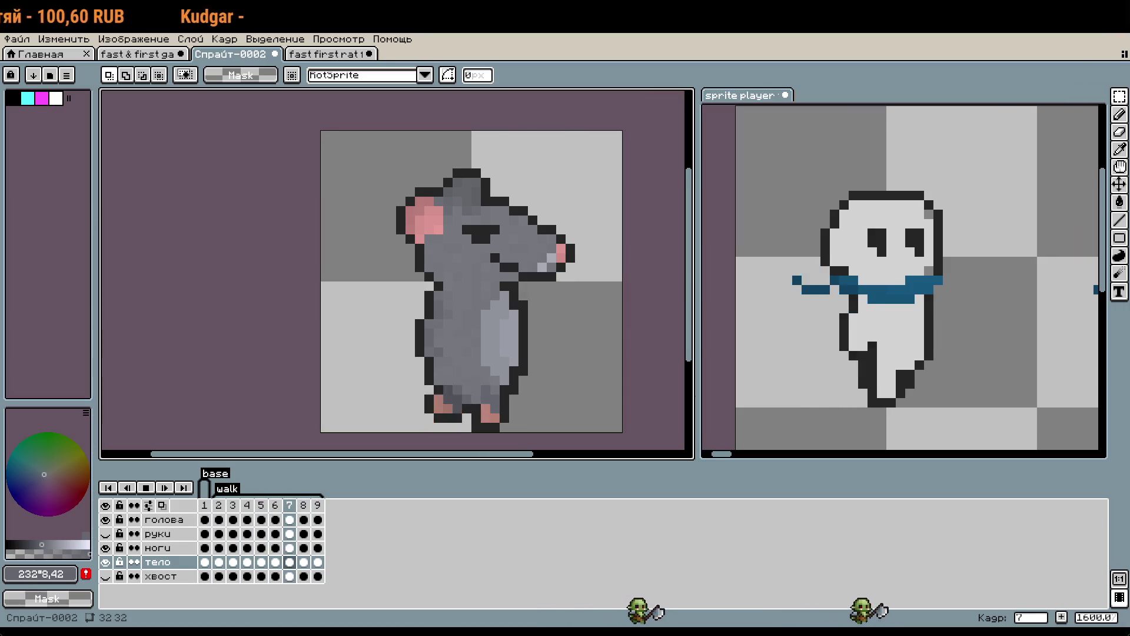
Stop playback, zoom in, and put the rat on walk frame 2 with the pencil tool.
key("Return")
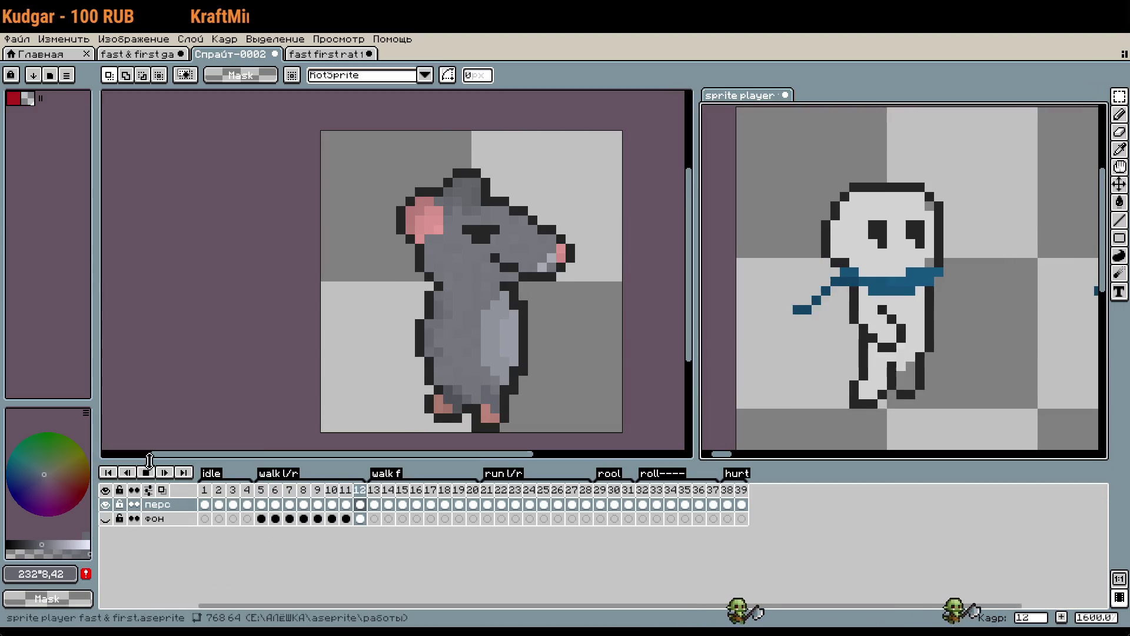
left_click_drag(282, 395, 291, 393)
scroll(292, 393, "up", 2)
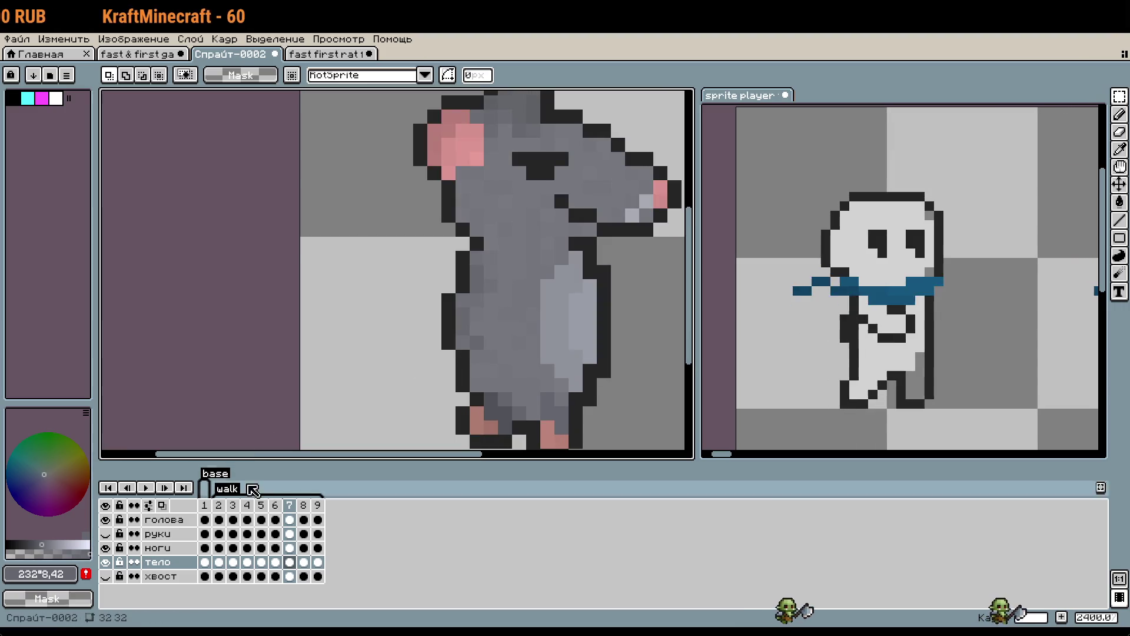
left_click(220, 507)
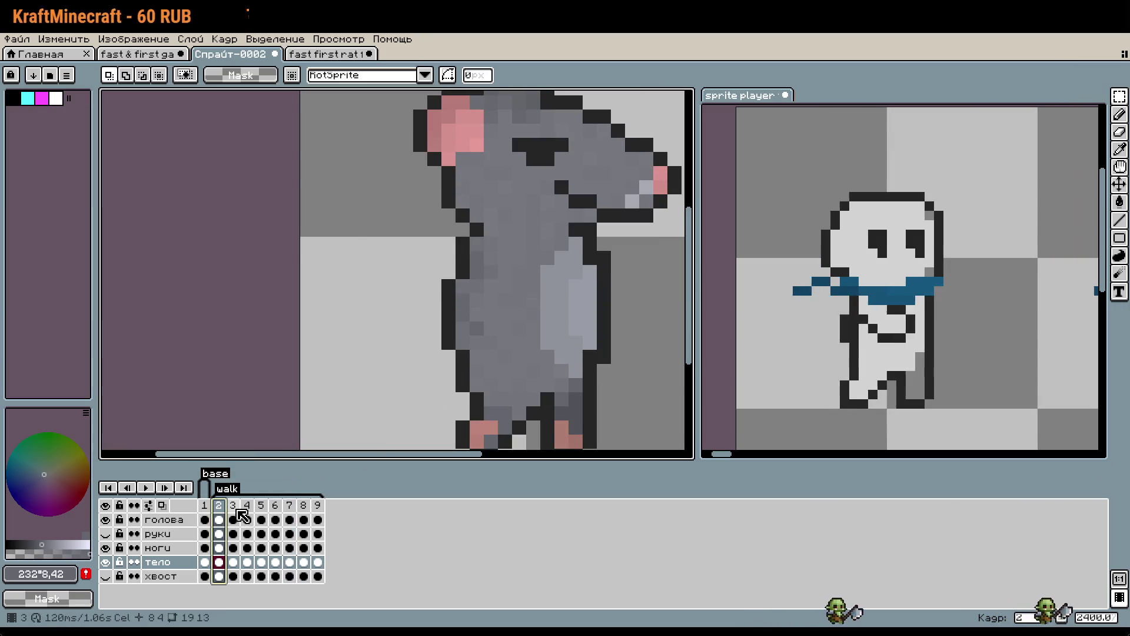
key("b")
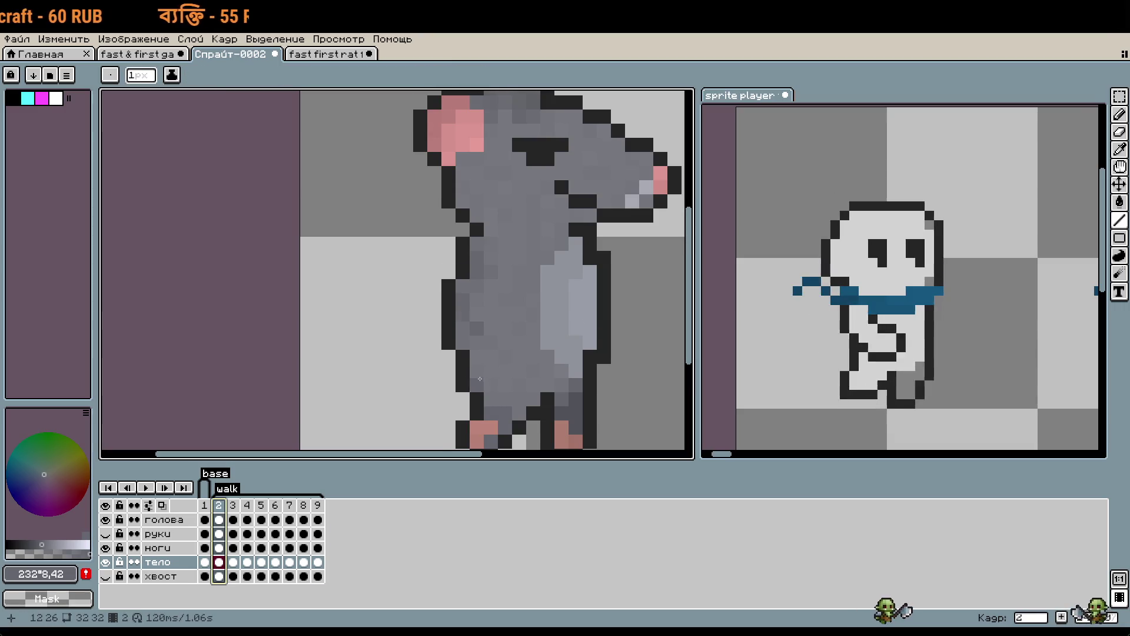
left_click(317, 505)
left_click(218, 505)
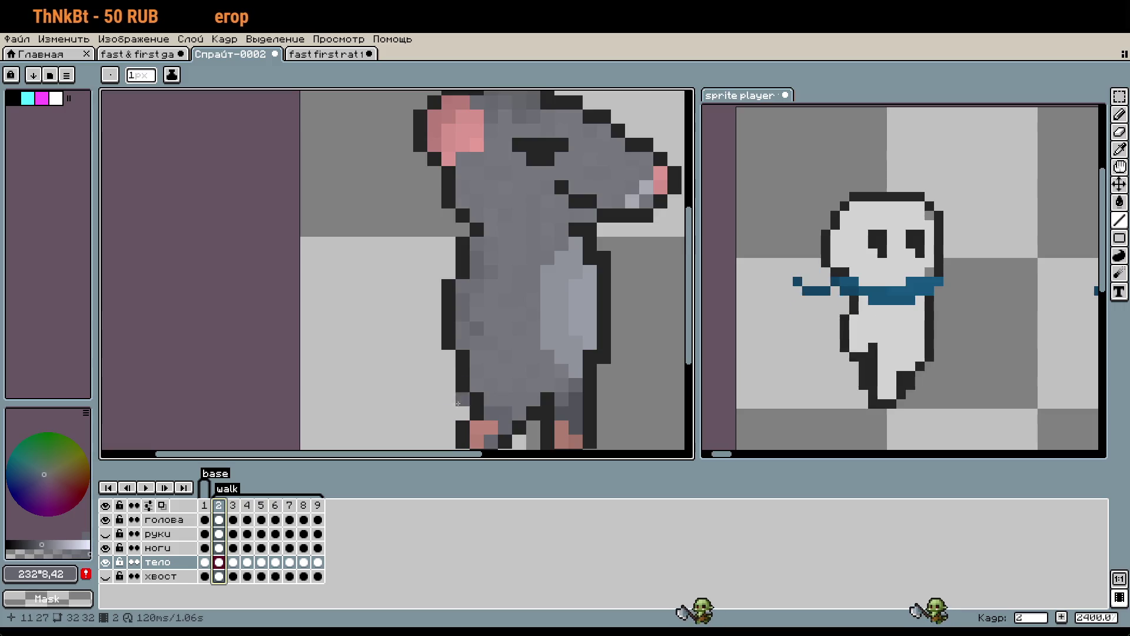
scroll(396, 271, "down", 2)
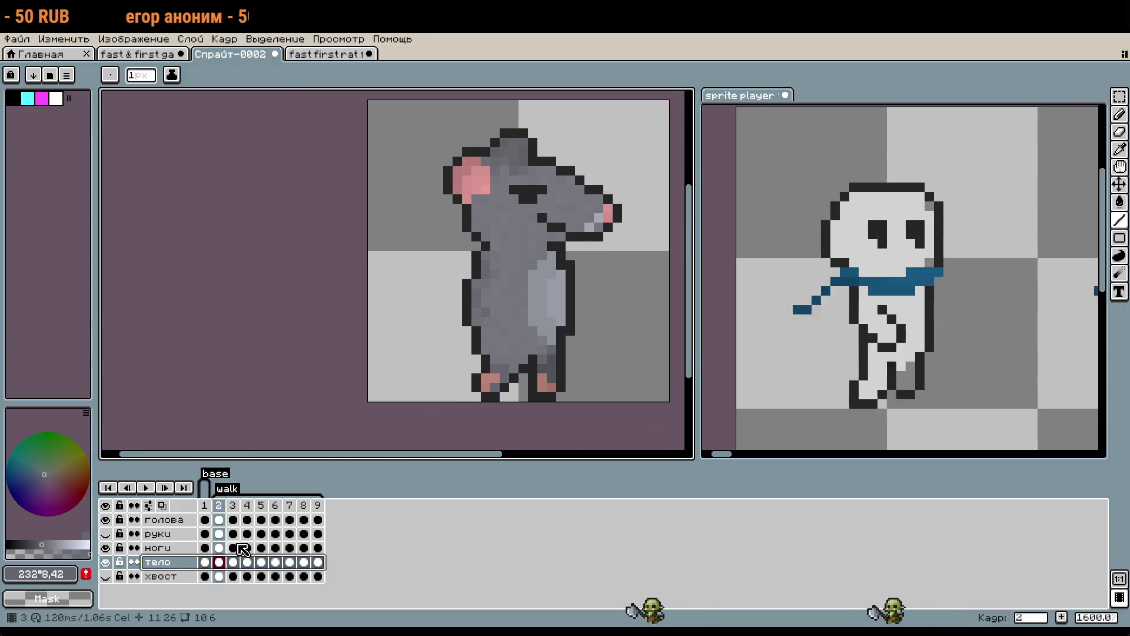
Use Rectangular Marquee to select the rat's body area on the тело layer's frame 2.
key("m")
left_click_drag(517, 372, 444, 197)
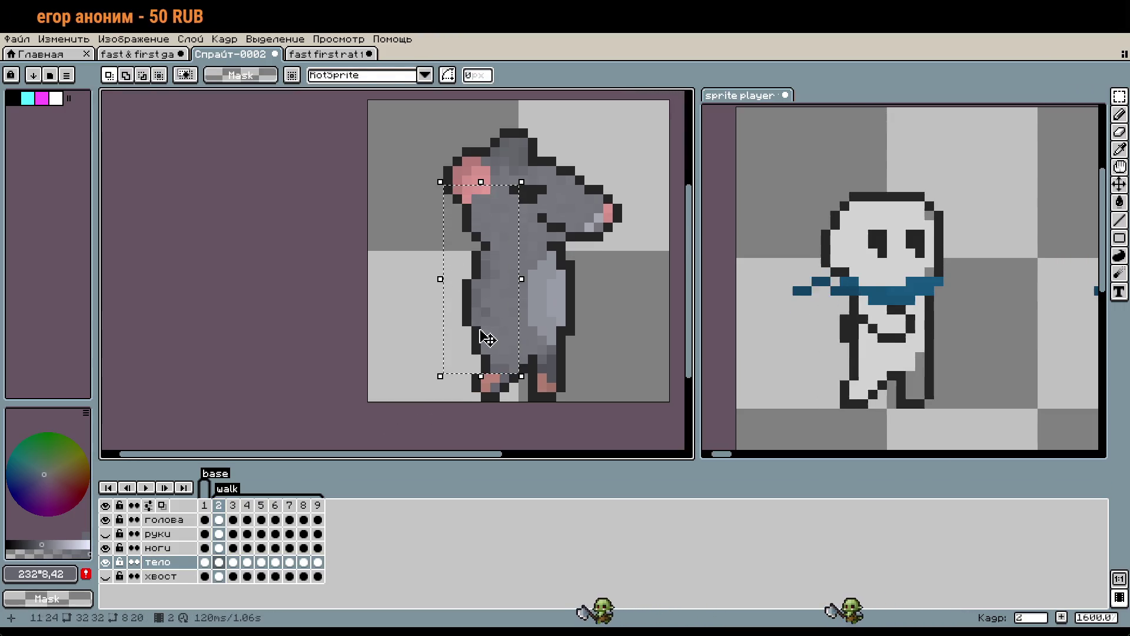
left_click(392, 353)
scroll(558, 385, "down", 1)
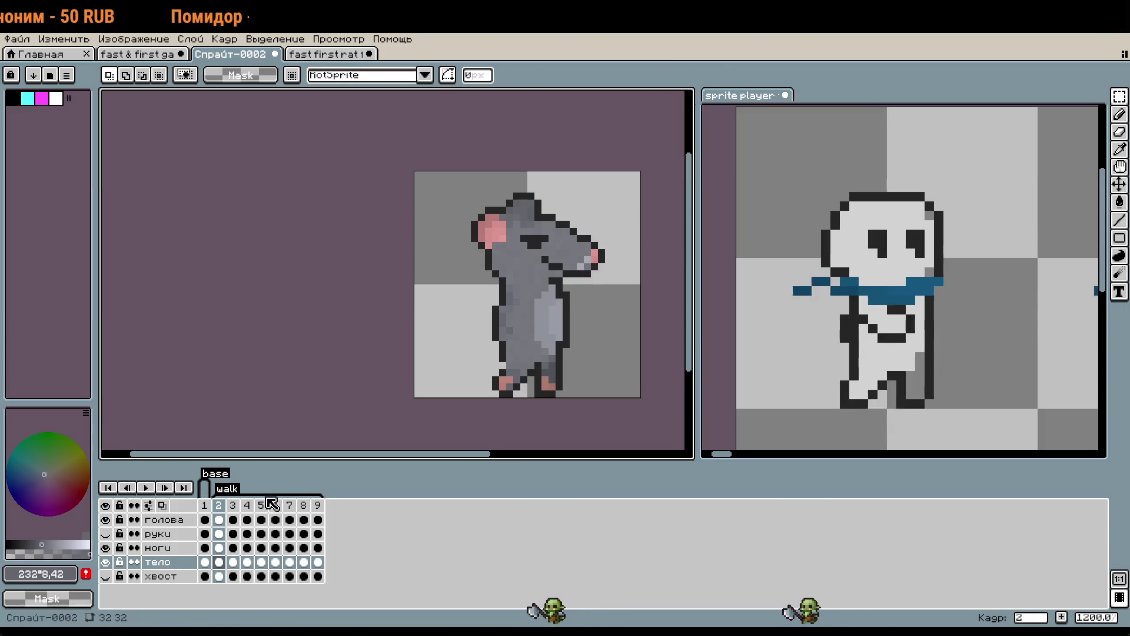
key("ctrl+z")
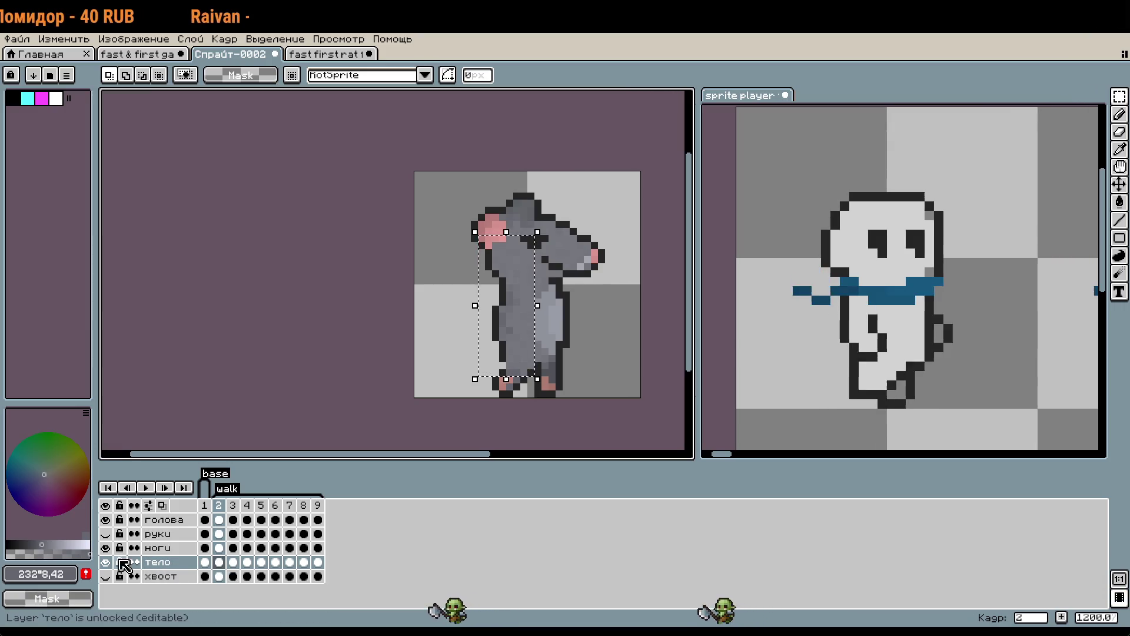
left_click(218, 562)
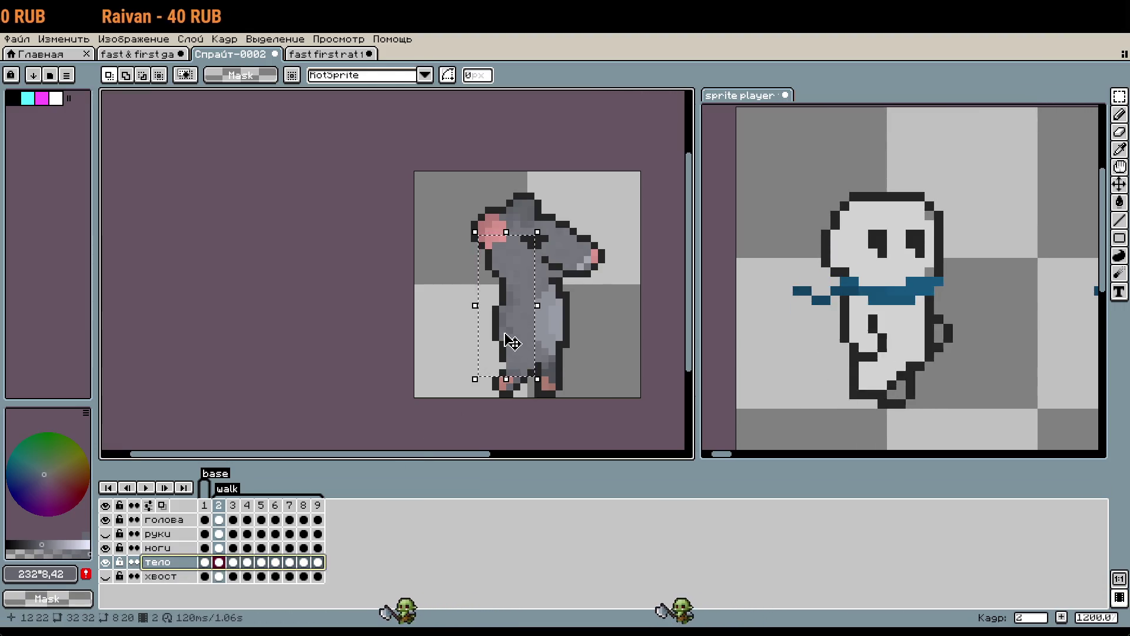
left_click(438, 344)
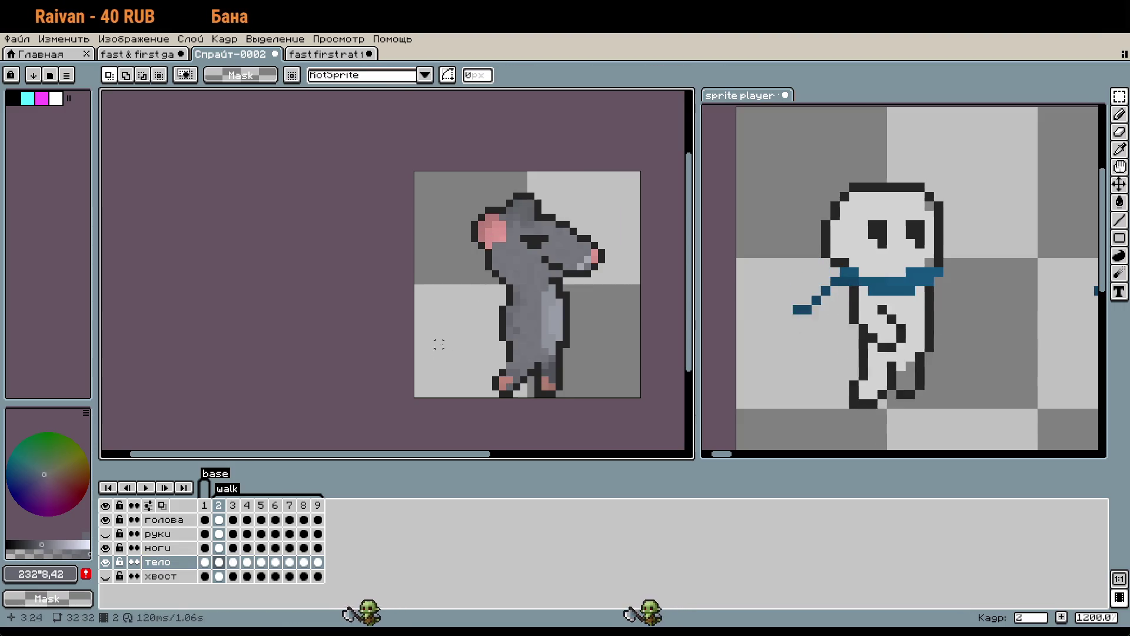
Step between body frames 2–6 and undo a stray transform of the body selection.
left_click(247, 562)
key("Right")
key("Right")
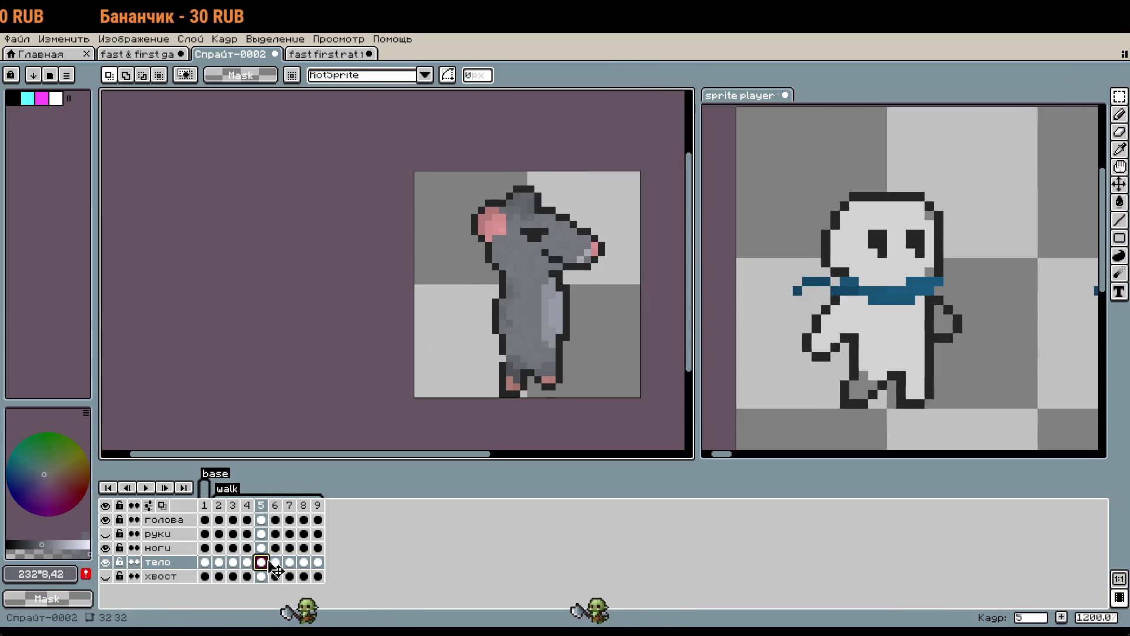
left_click(233, 562)
left_click(219, 562)
left_click(233, 563)
left_click(219, 562)
key("ctrl+t")
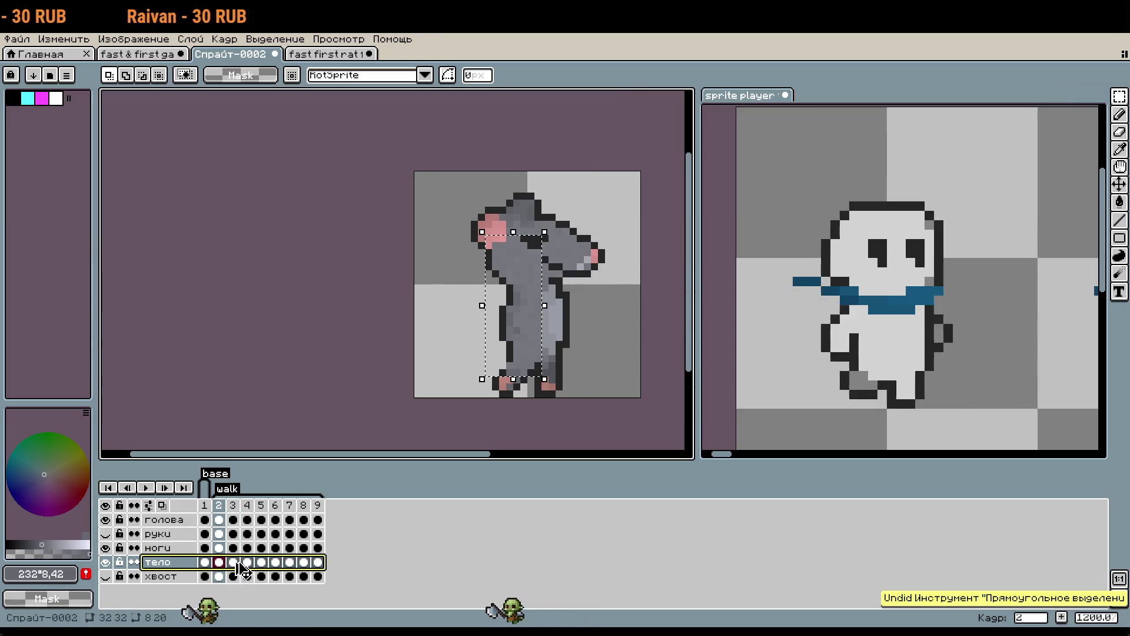
left_click(346, 372)
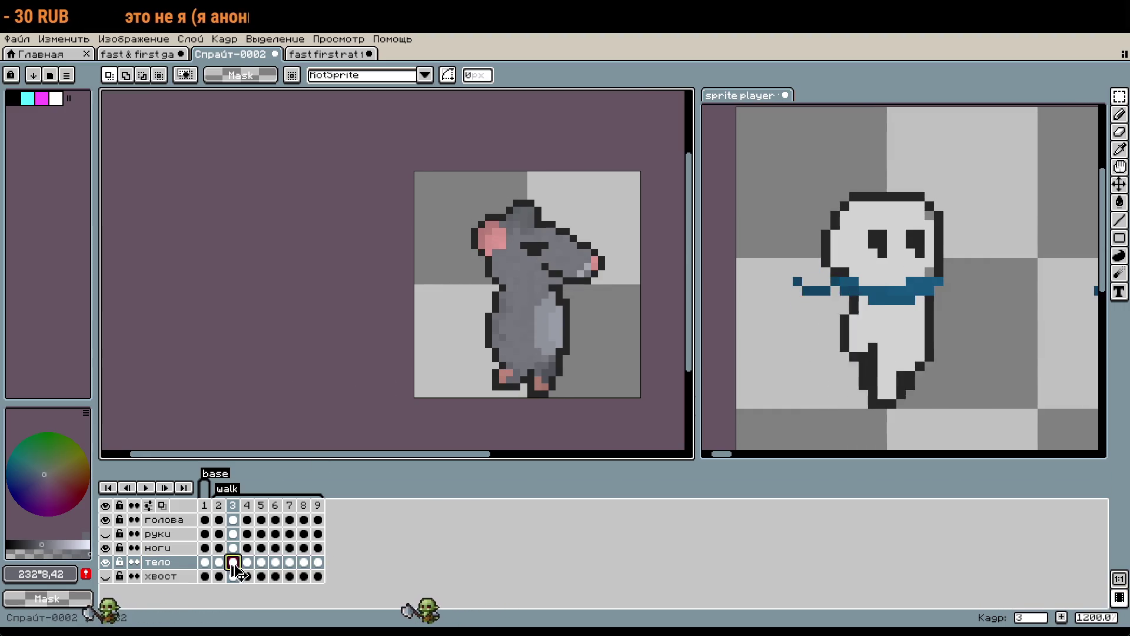
key("ctrl+z")
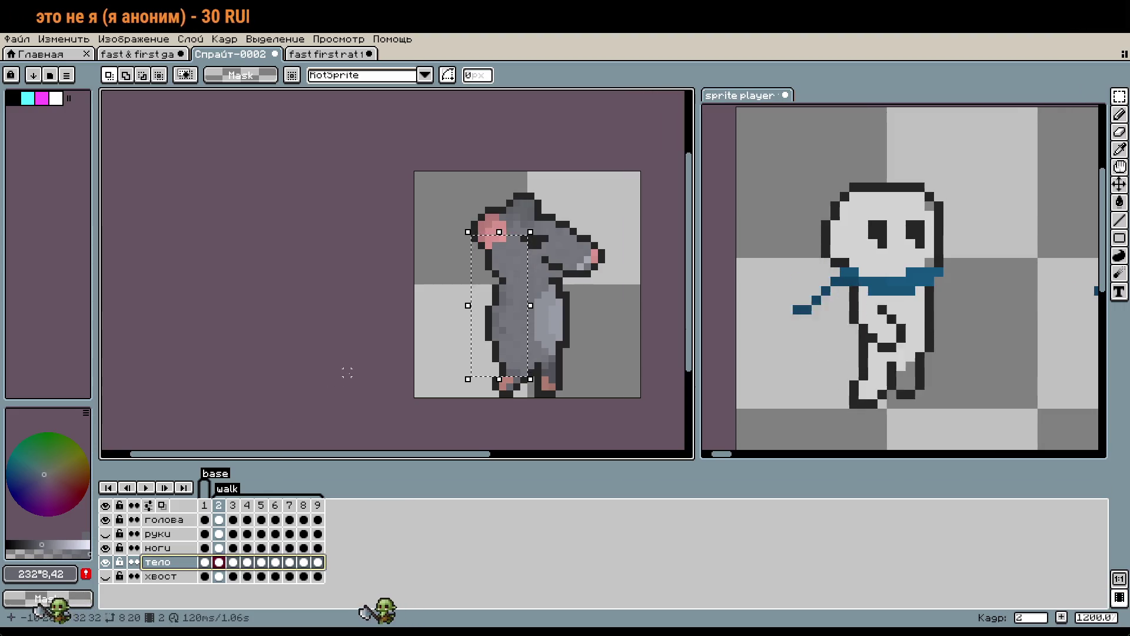
left_click(361, 330)
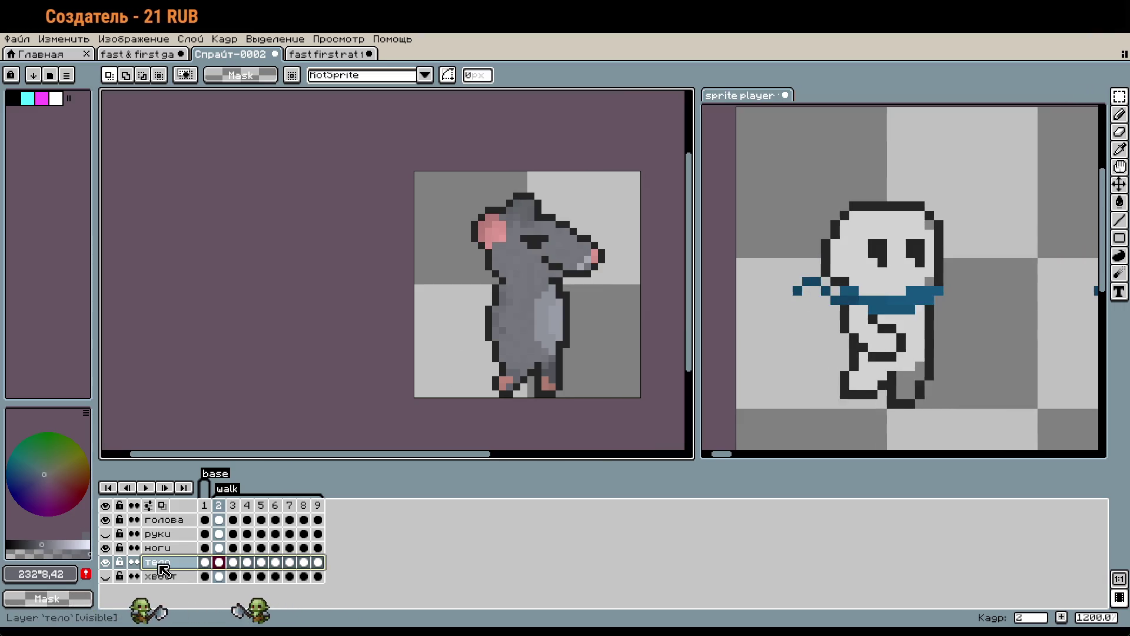
Select the body cels in frames 2–9, marquee the body across them, then undo it.
left_click_drag(222, 566, 259, 570)
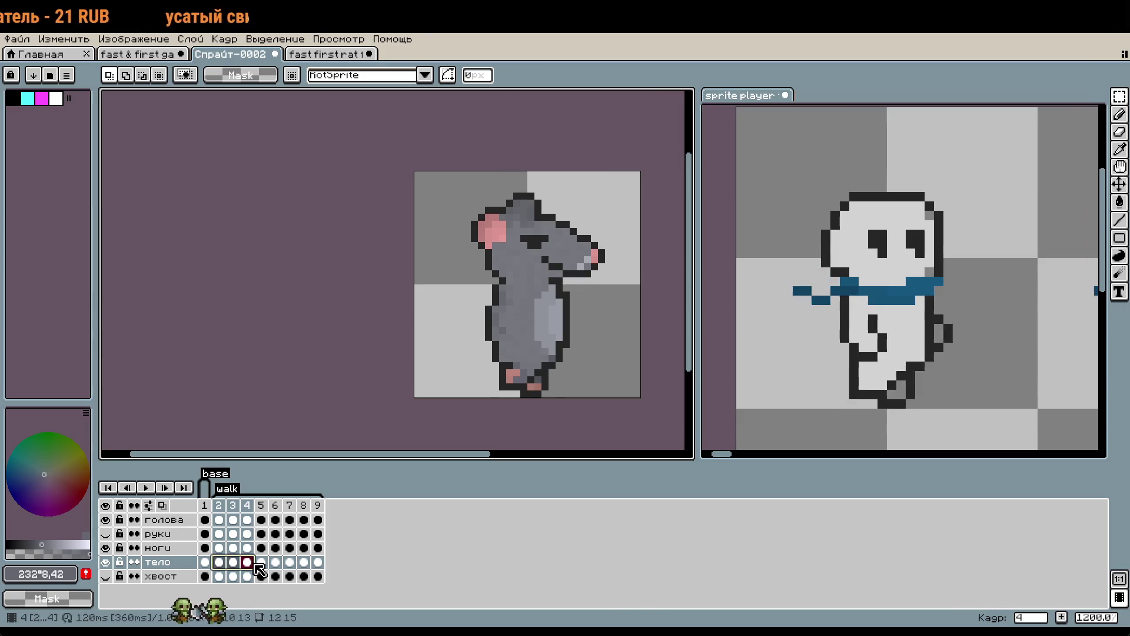
left_click(318, 563, "shift")
left_click_drag(461, 253, 566, 386)
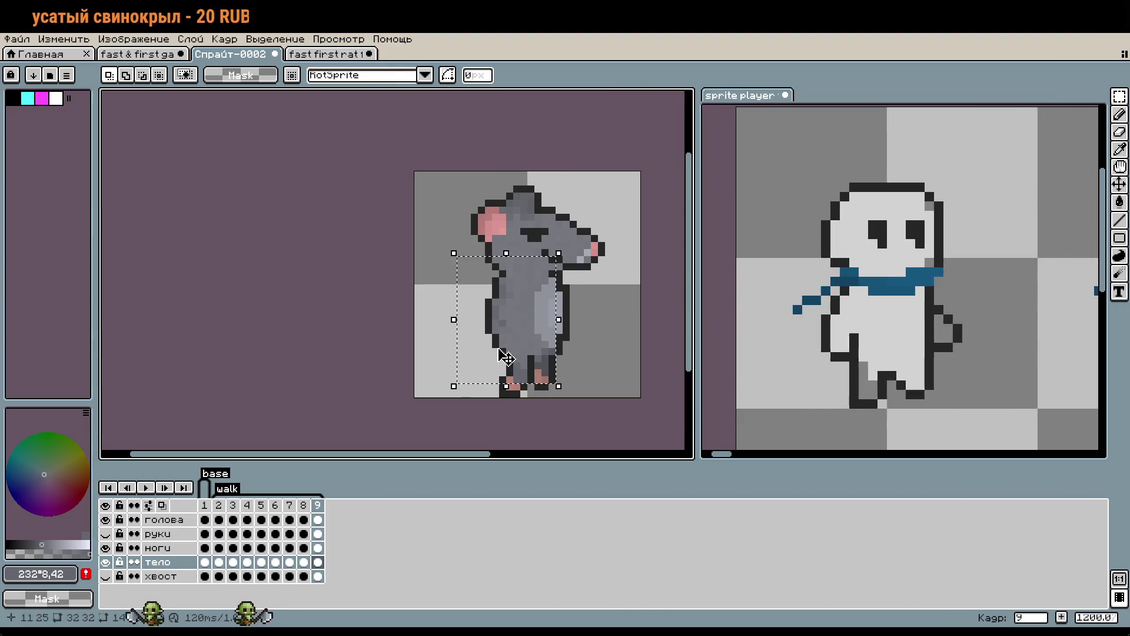
left_click(361, 366)
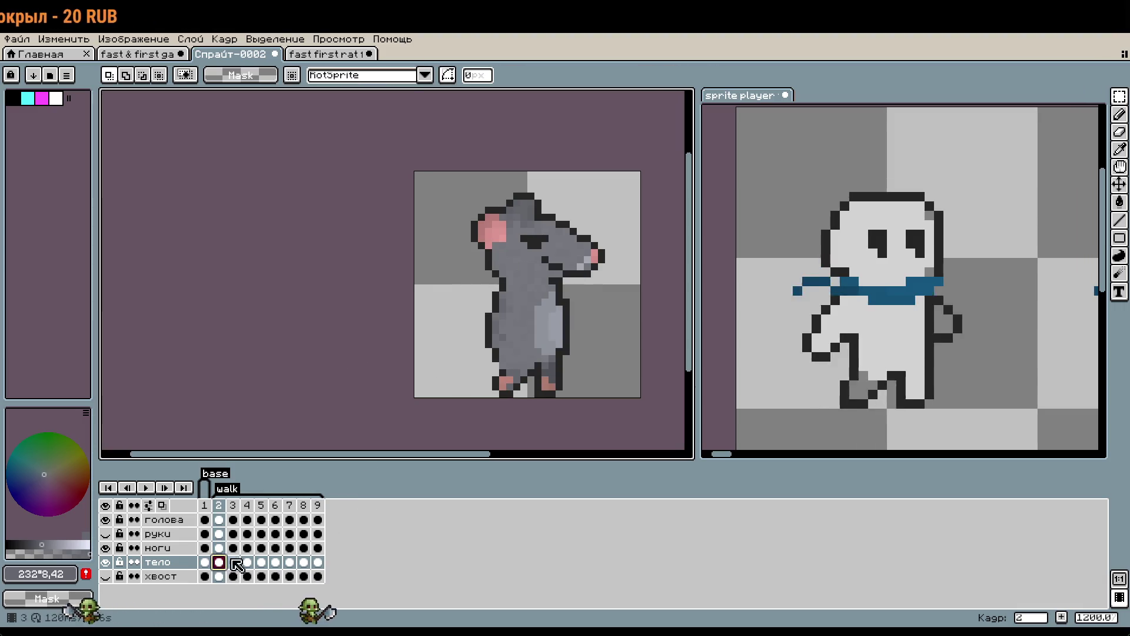
key("ctrl+z")
key("ctrl+z")
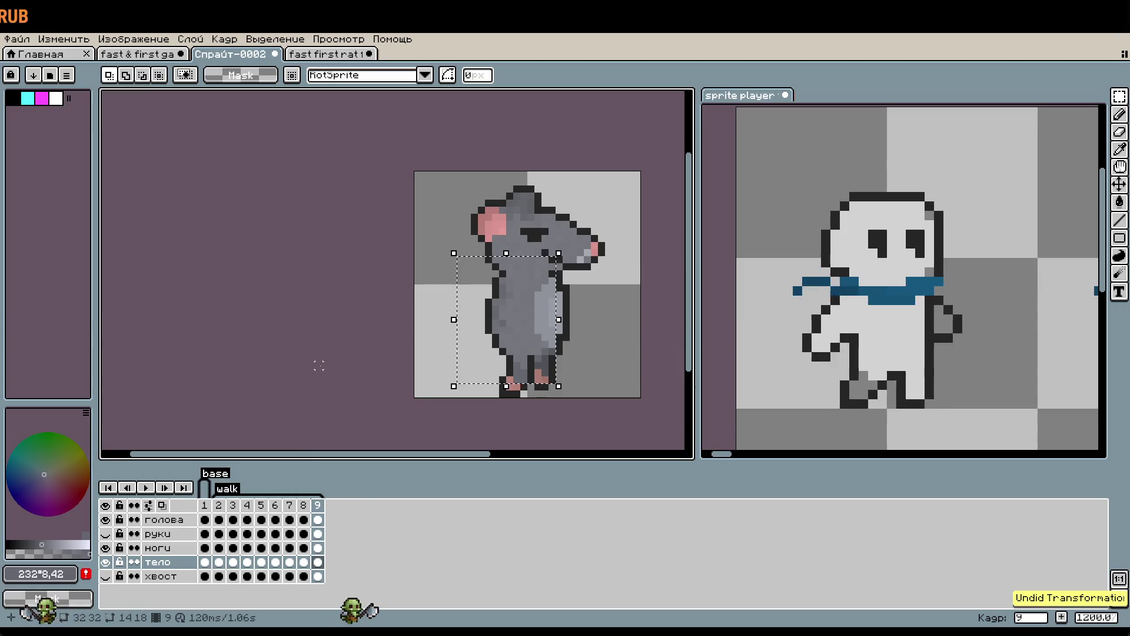
left_click(332, 379)
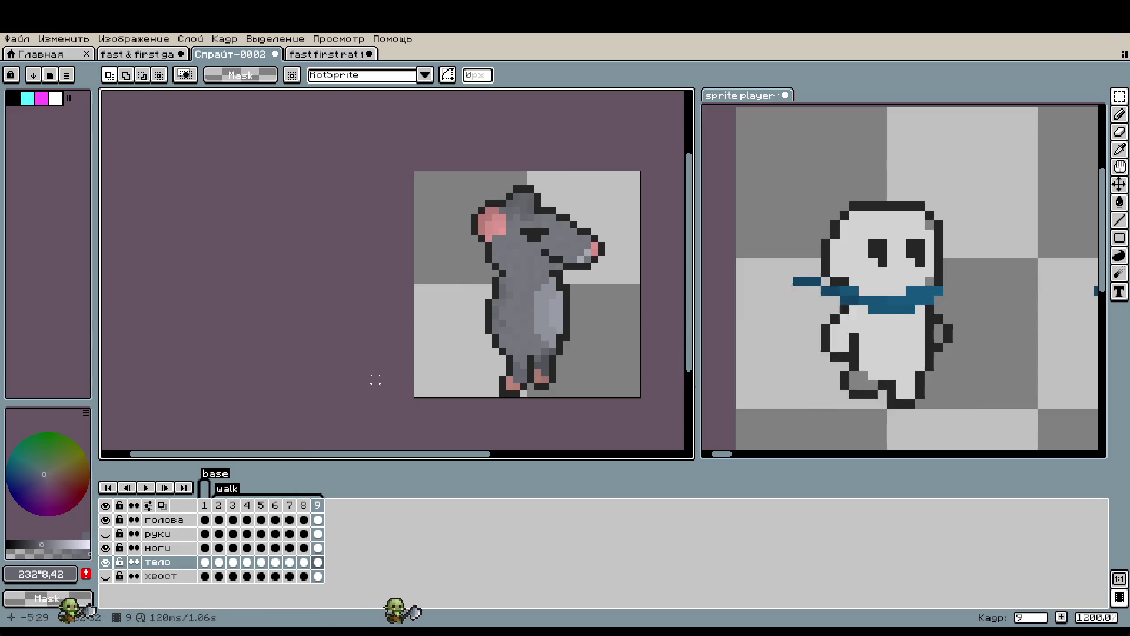
On walk frame 2, move the thin strip along the rat's back, then compare with the reference.
left_click(218, 505)
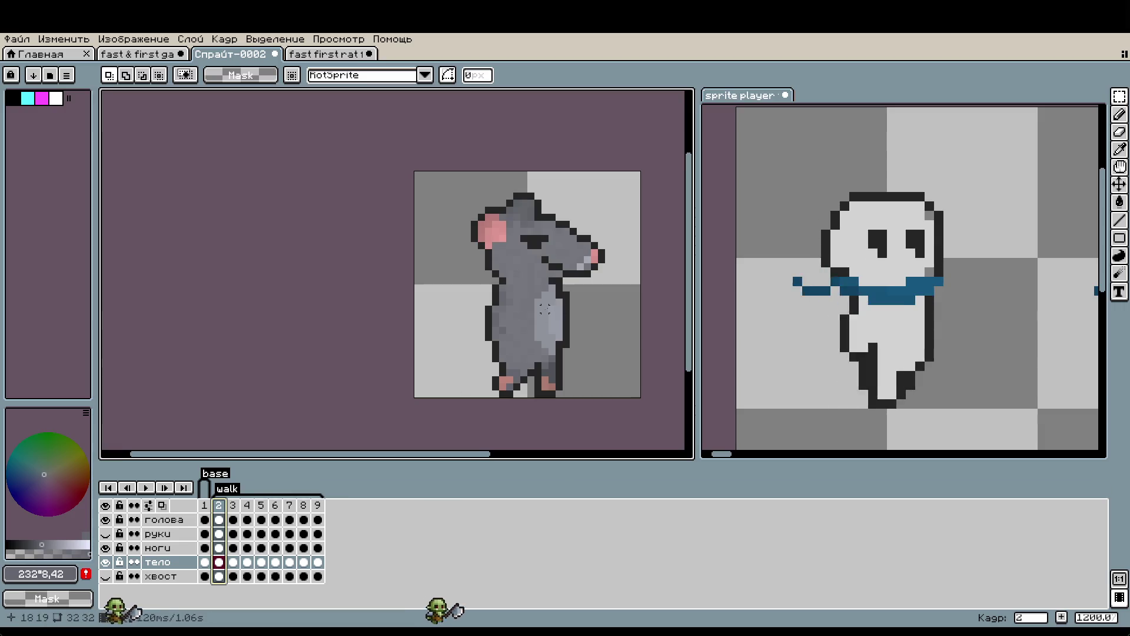
scroll(508, 334, "up", 1)
left_click_drag(485, 374, 508, 266)
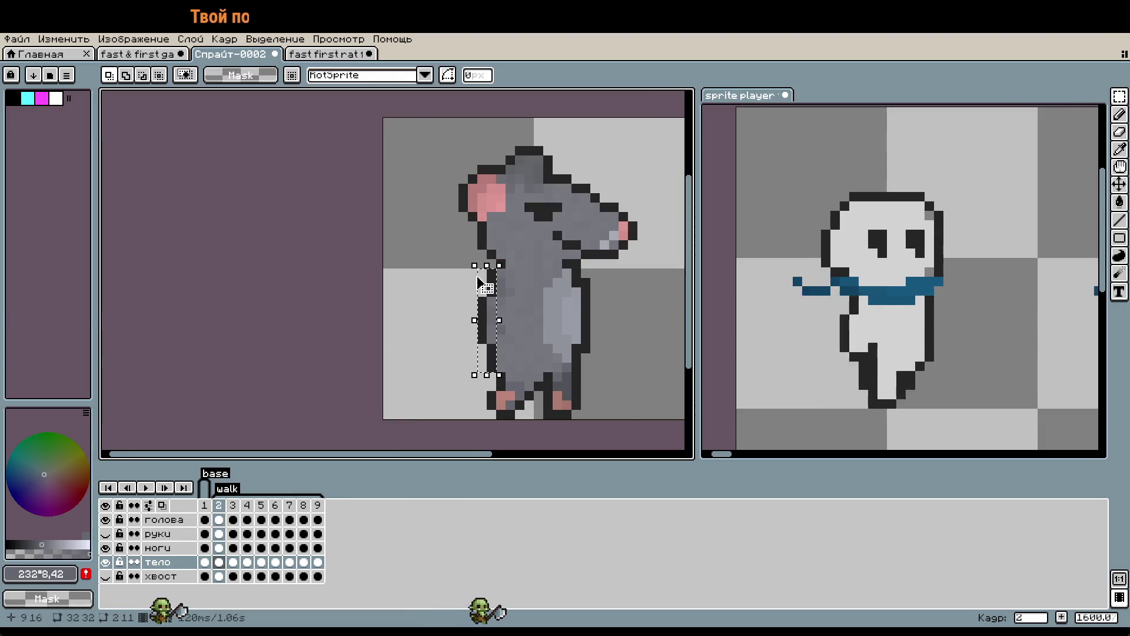
left_click(494, 313)
left_click(473, 310)
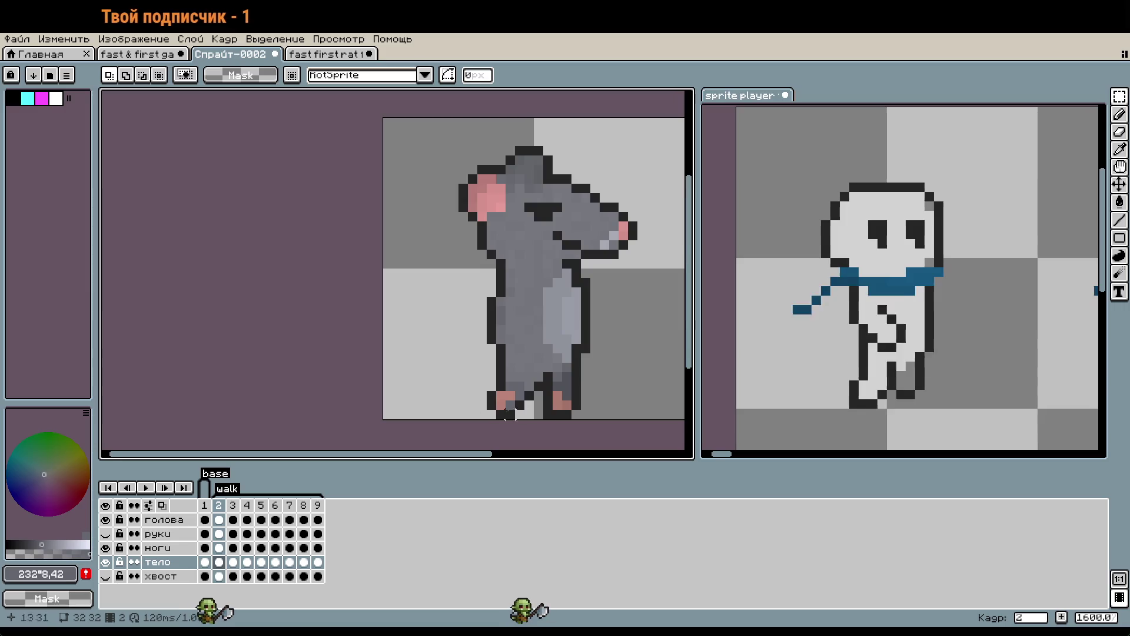
scroll(441, 359, "down", 1)
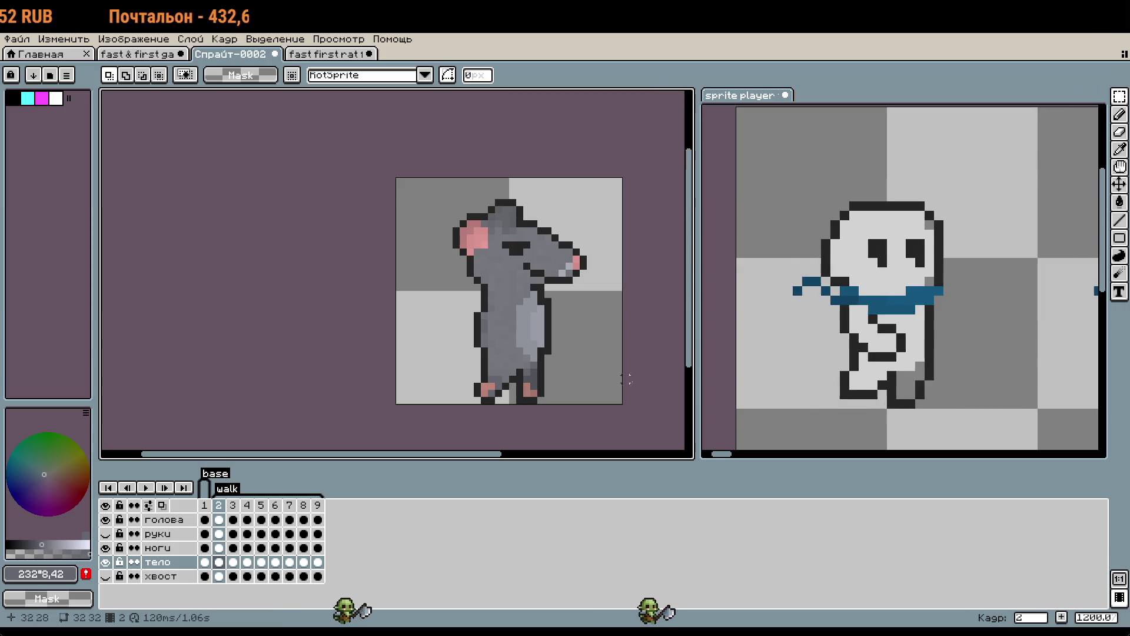
left_click(868, 365)
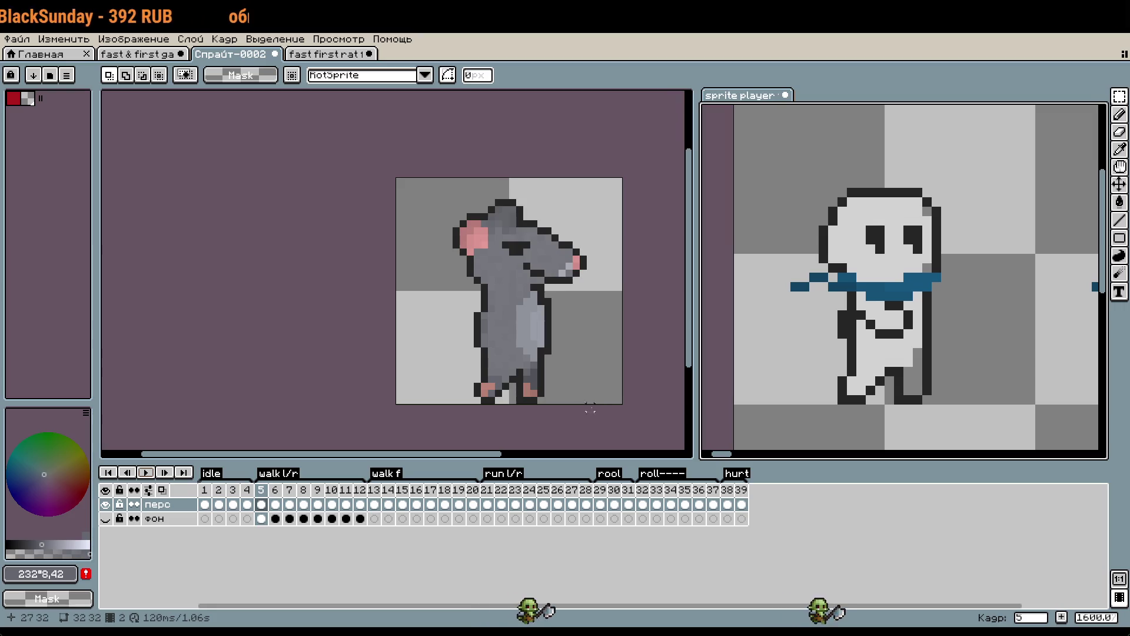
left_click(611, 408)
Shift the back-edge strip on frames 3 and 4, moving frame 4's one pixel left.
left_click(232, 504)
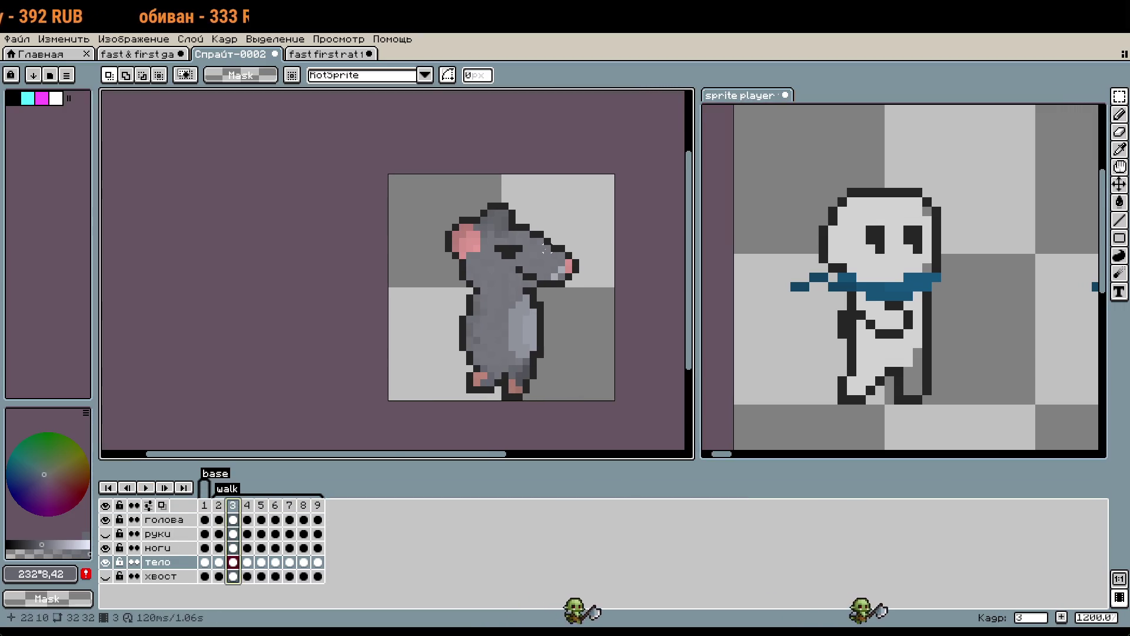
scroll(450, 306, "up", 1)
left_click_drag(462, 289, 480, 386)
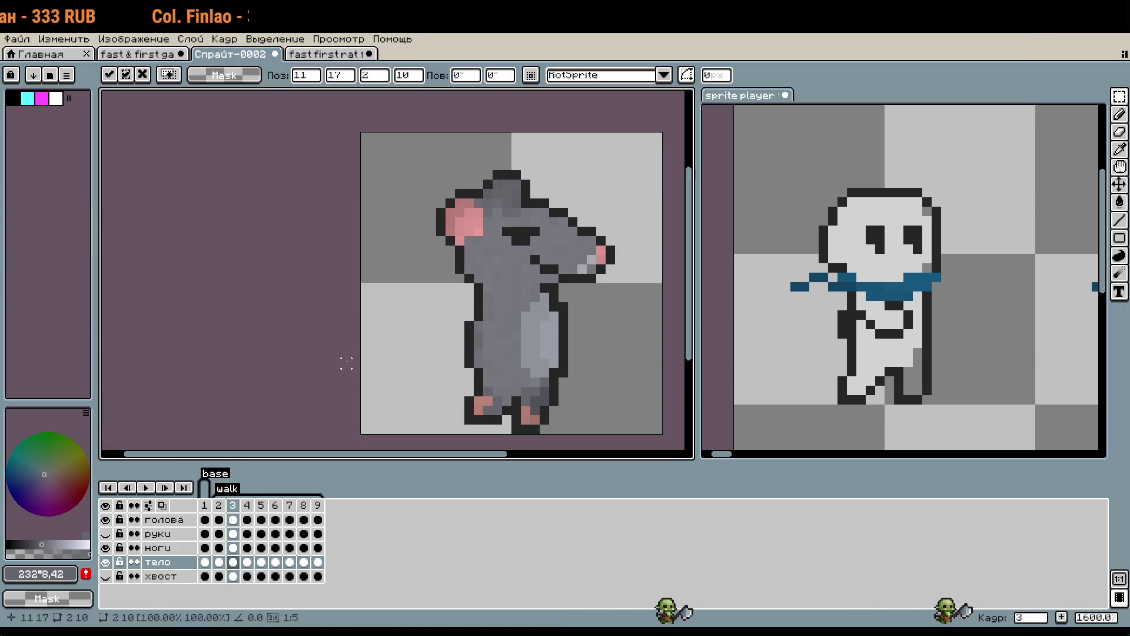
key("Return")
key("Right")
left_click_drag(468, 380, 459, 300)
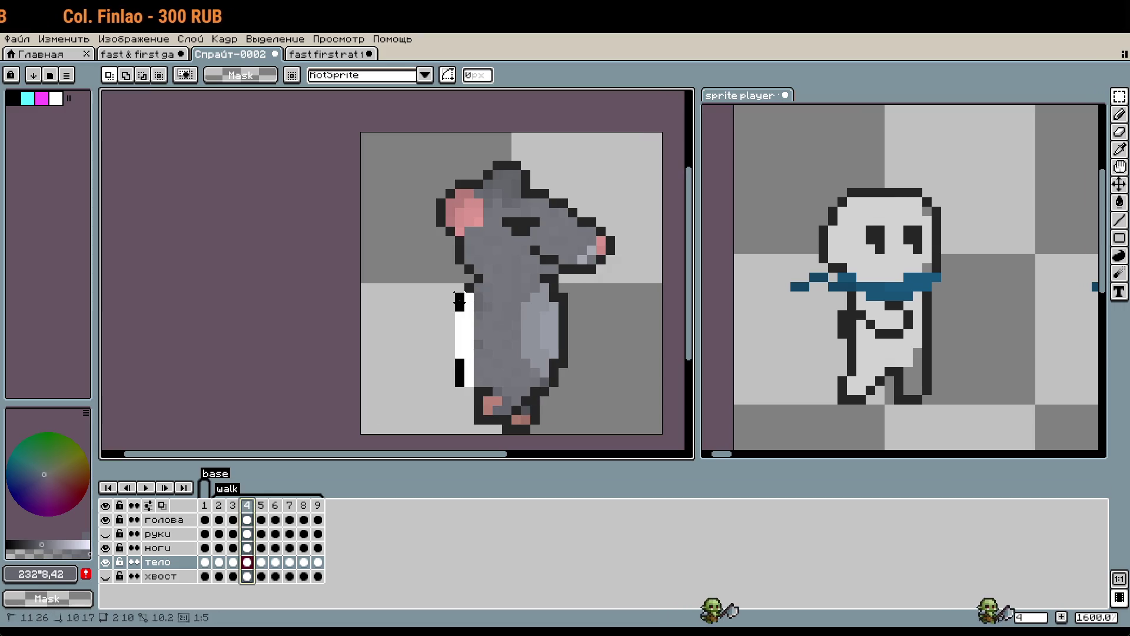
key("Left")
key("Return")
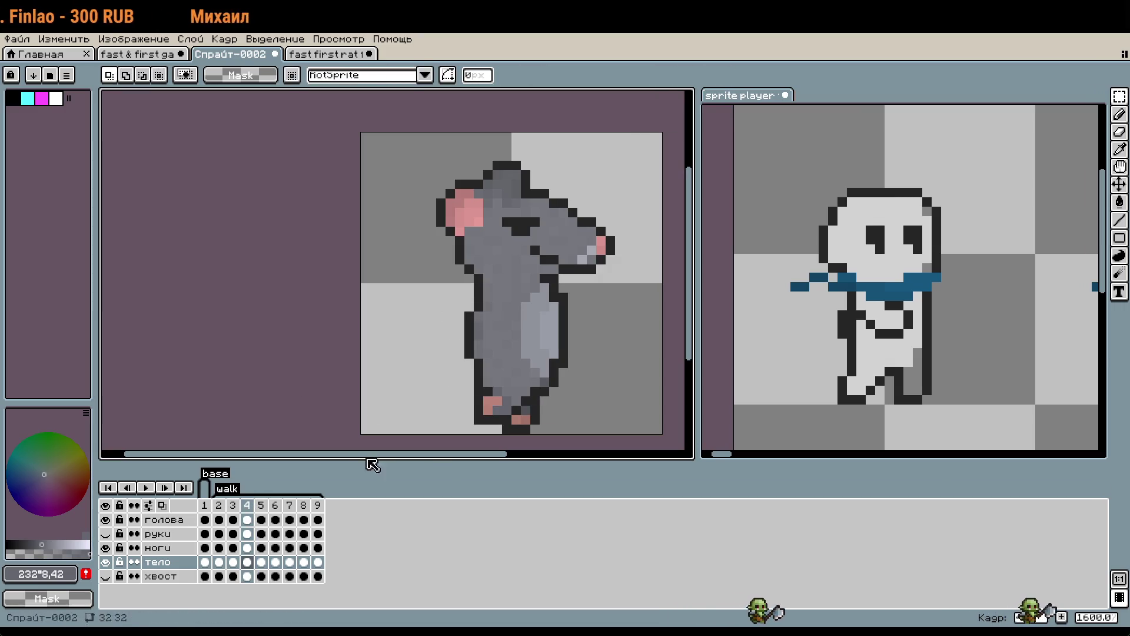
Check the reference walk's frame 7, then paste the body strip over the gap on frame 6.
left_click(794, 371)
left_click(290, 502)
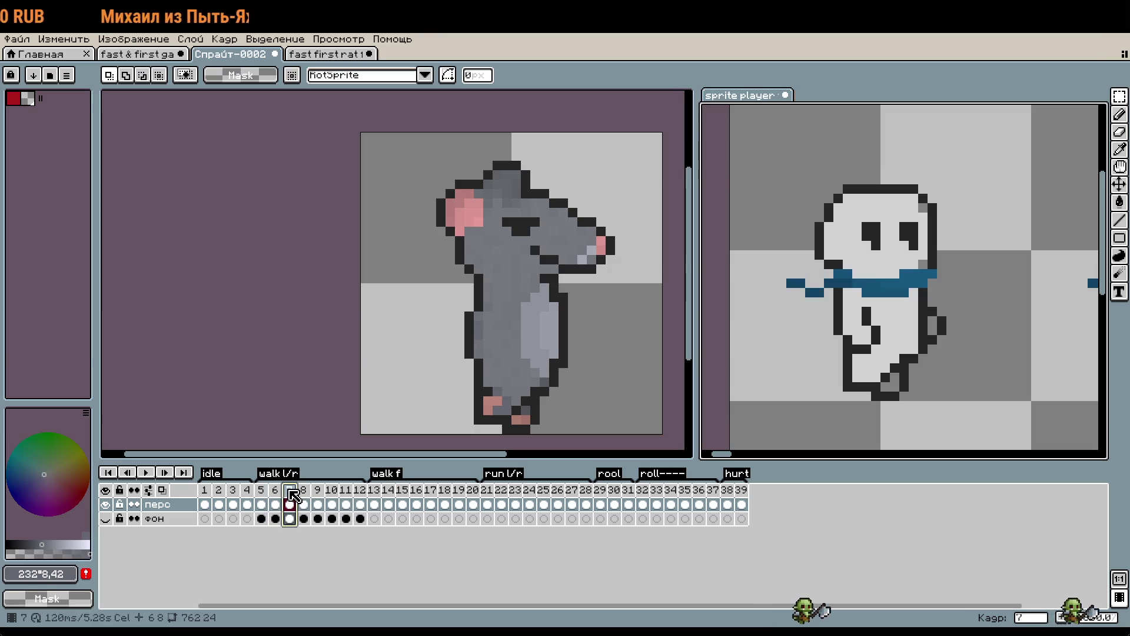
left_click(499, 383)
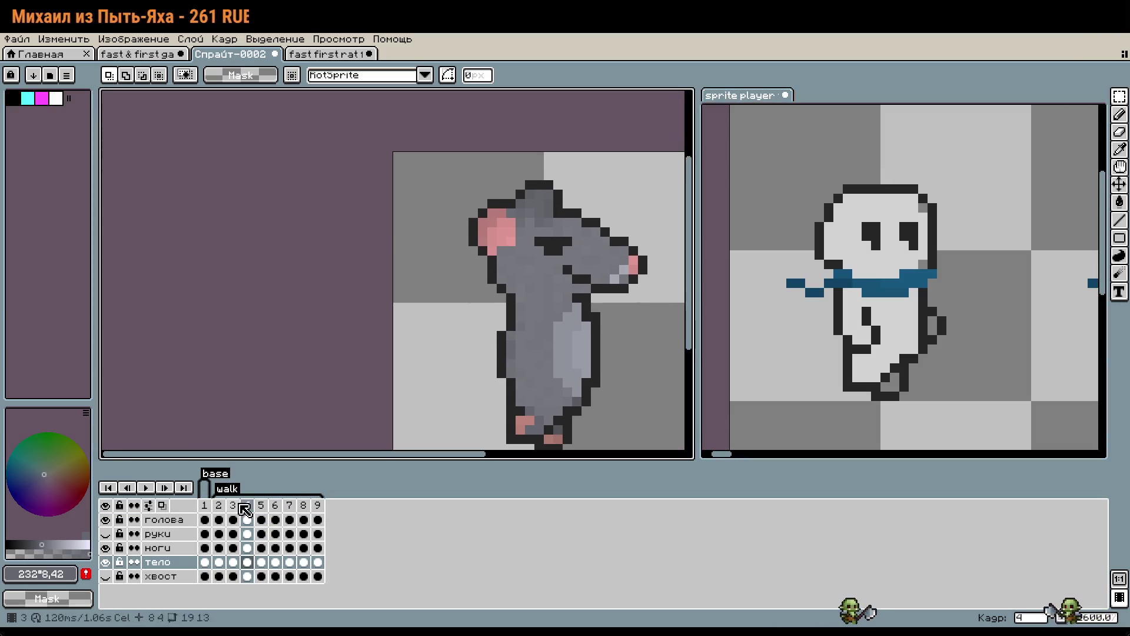
left_click_drag(499, 389, 516, 291)
left_click(274, 505)
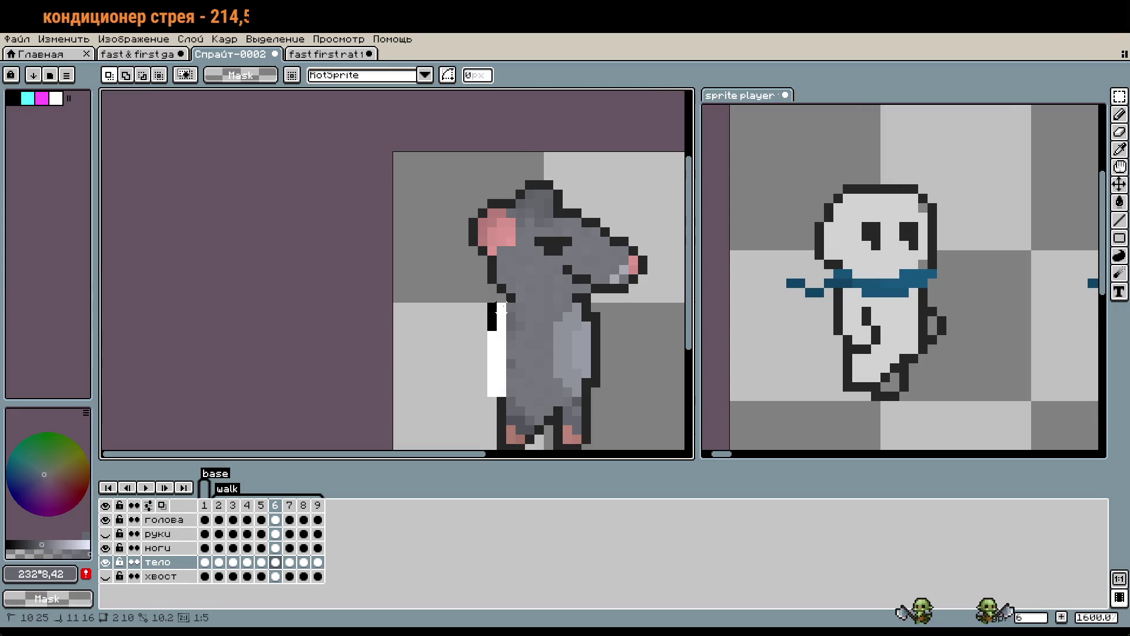
key("ctrl+v")
key("Return")
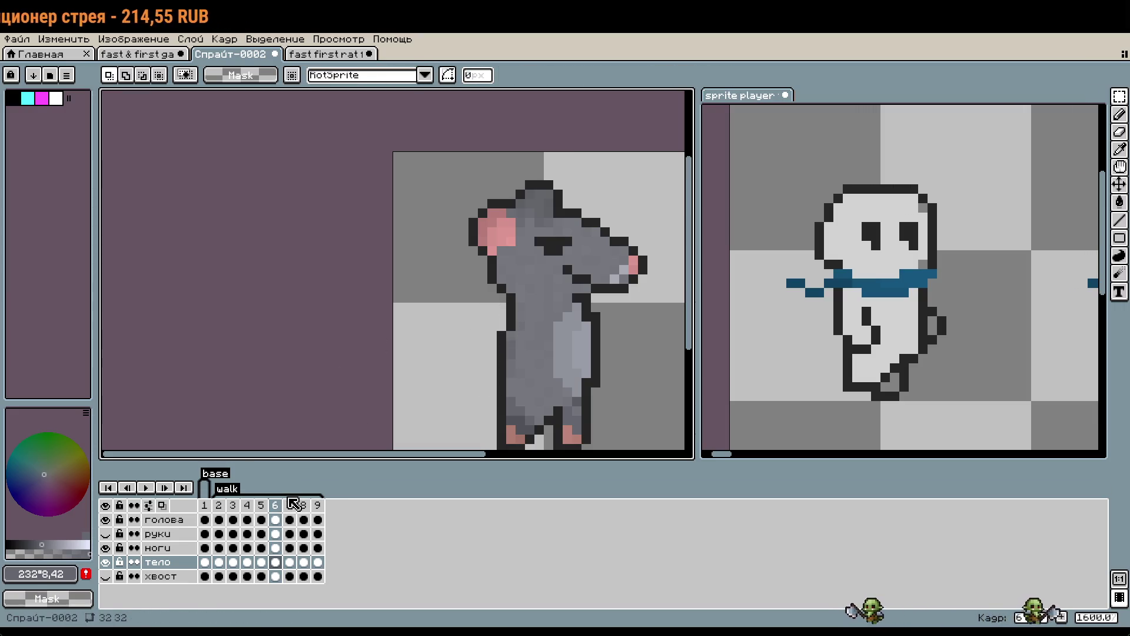
Shift the body outline strip on frames 7, 8 and 9, then play the walk to check.
left_click(290, 504)
left_click_drag(499, 406, 519, 309)
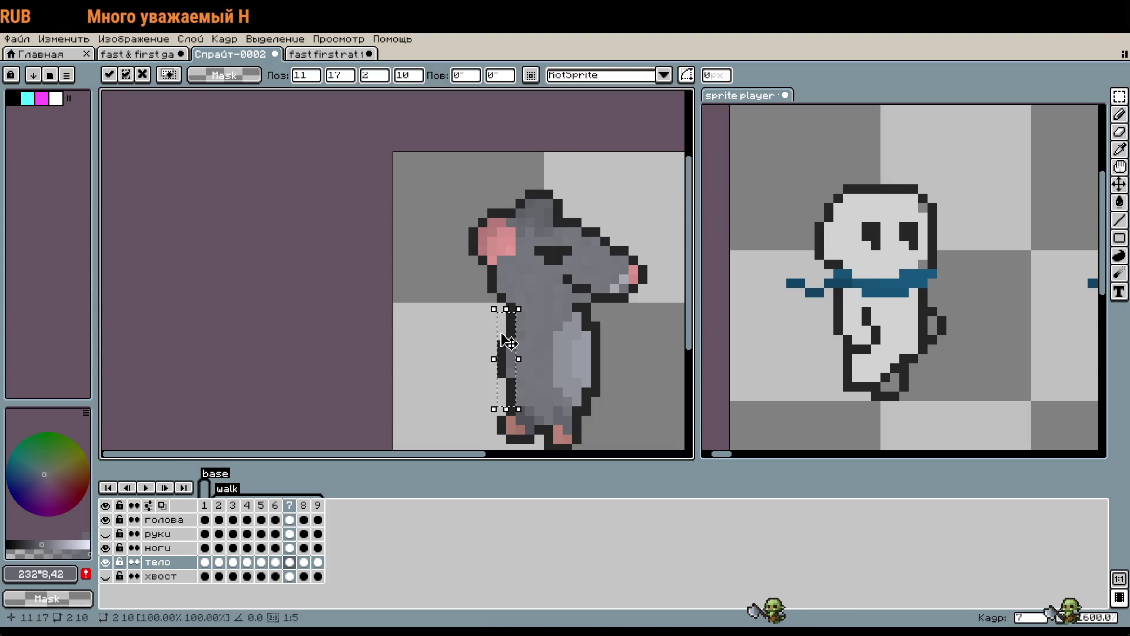
left_click(368, 338)
left_click(303, 504)
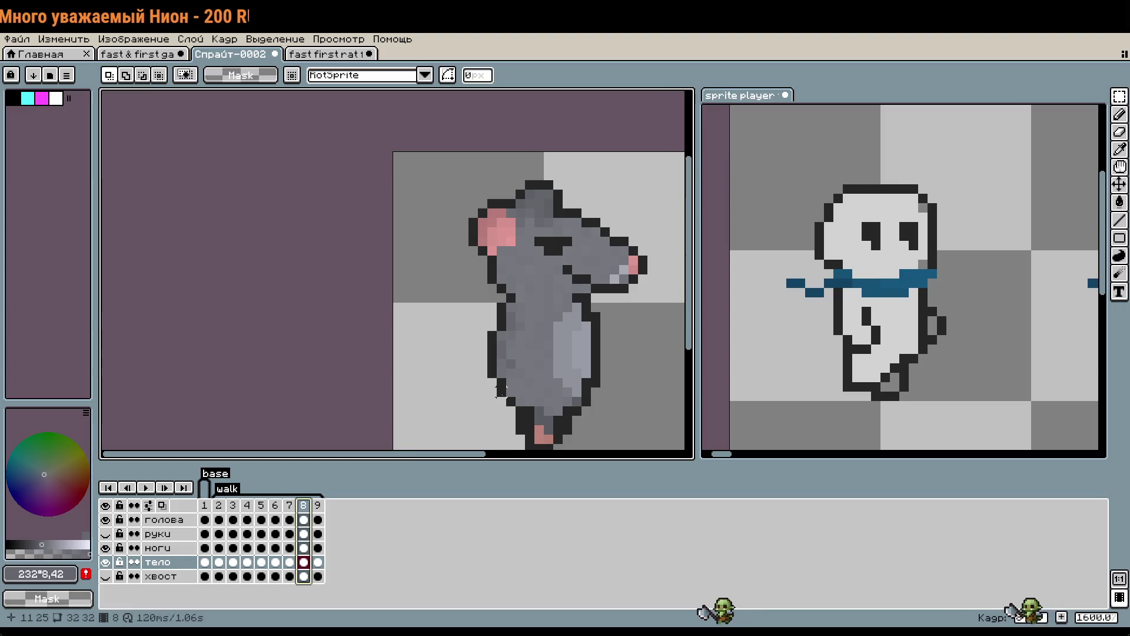
left_click_drag(490, 337, 500, 301)
left_click(358, 455)
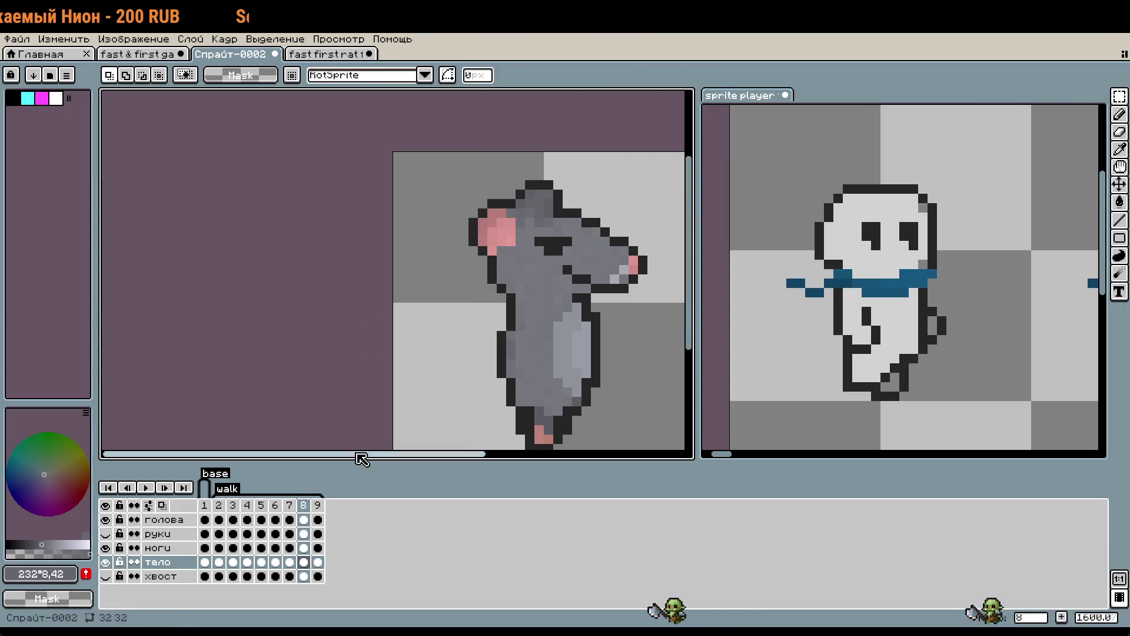
left_click(318, 505)
mouse_move(501, 377)
left_mouse_down()
mouse_move(494, 316)
mouse_move(502, 328)
left_mouse_up()
left_click(358, 323)
scroll(434, 363, "down", 1)
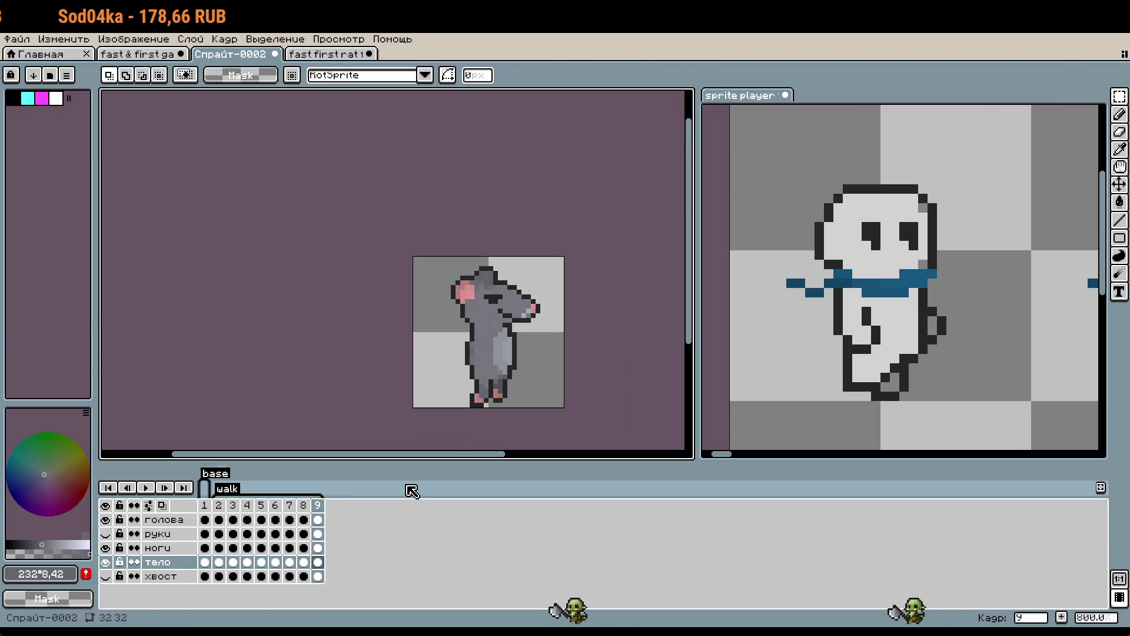
left_click(146, 488)
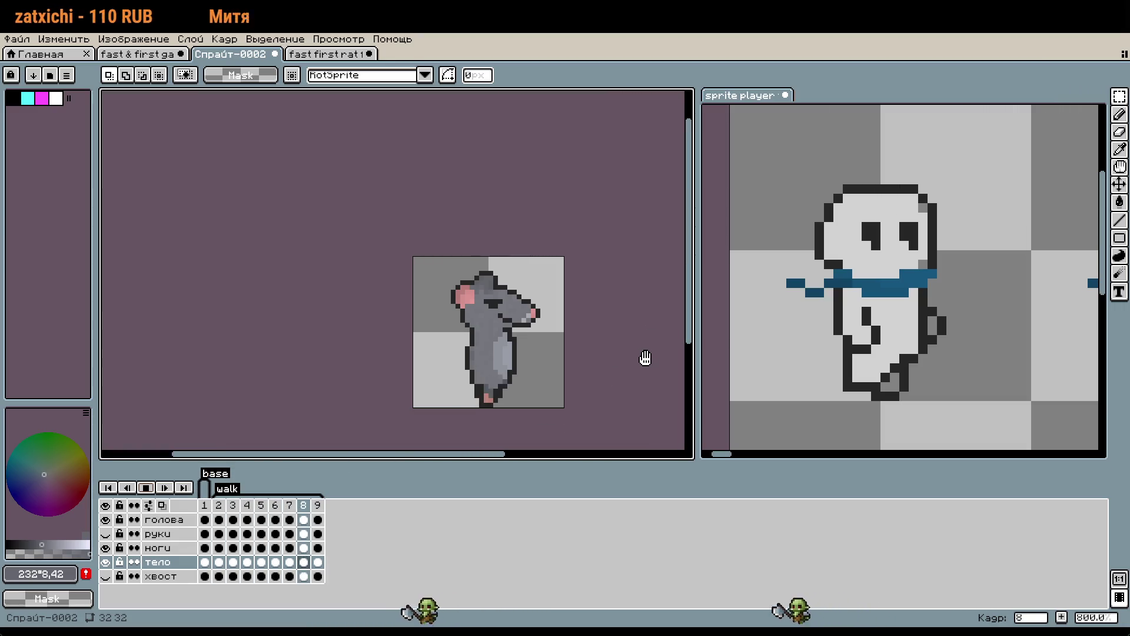
left_click(145, 487)
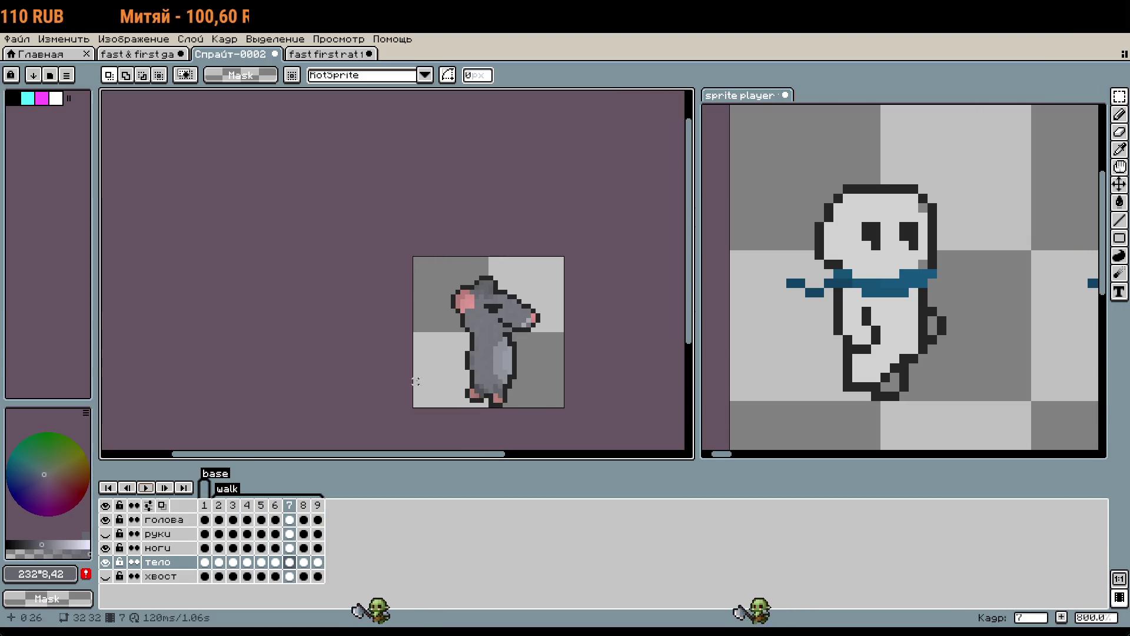
On walk frame 6, shift a 1×5 strip of the body's lower-left outline one pixel right.
scroll(417, 383, "up", 2)
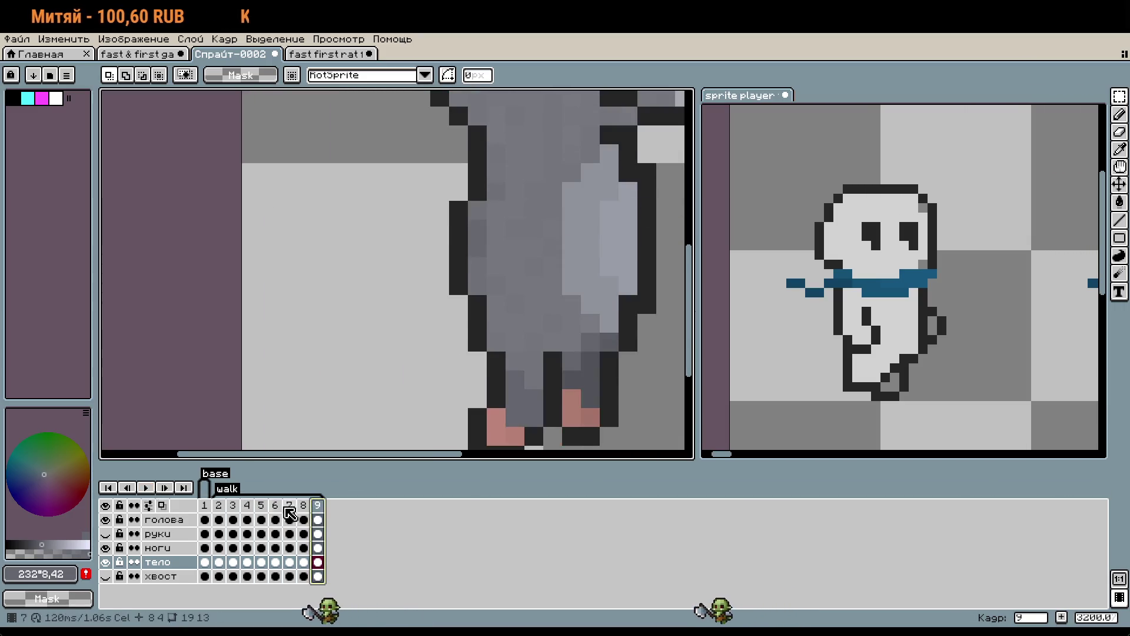
left_click(262, 507)
left_click(276, 506)
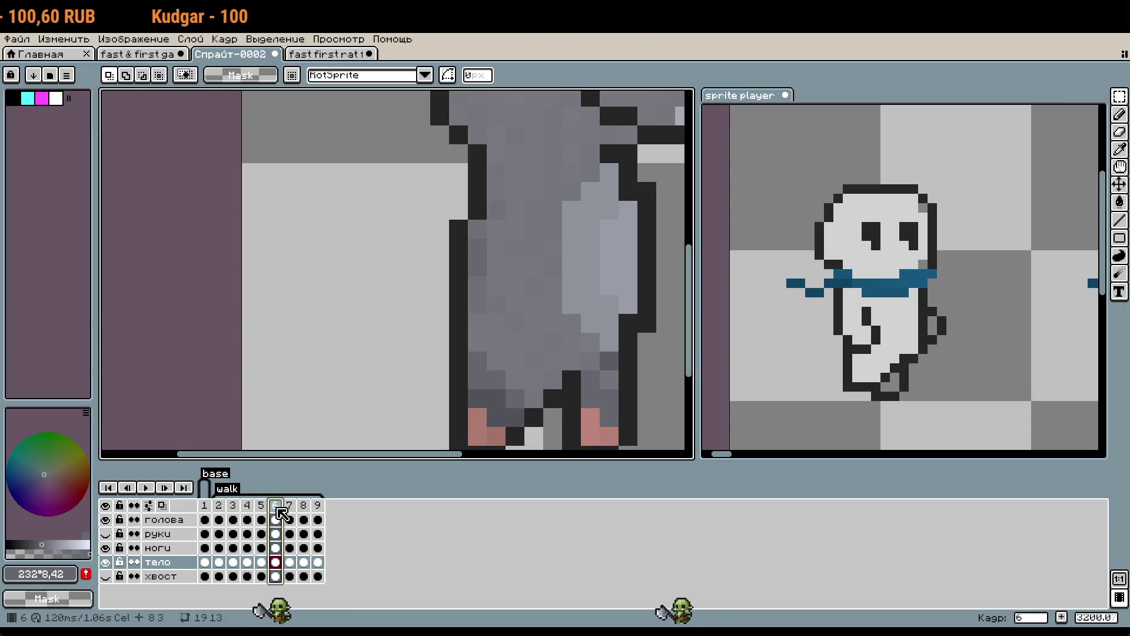
scroll(495, 323, "down", 1)
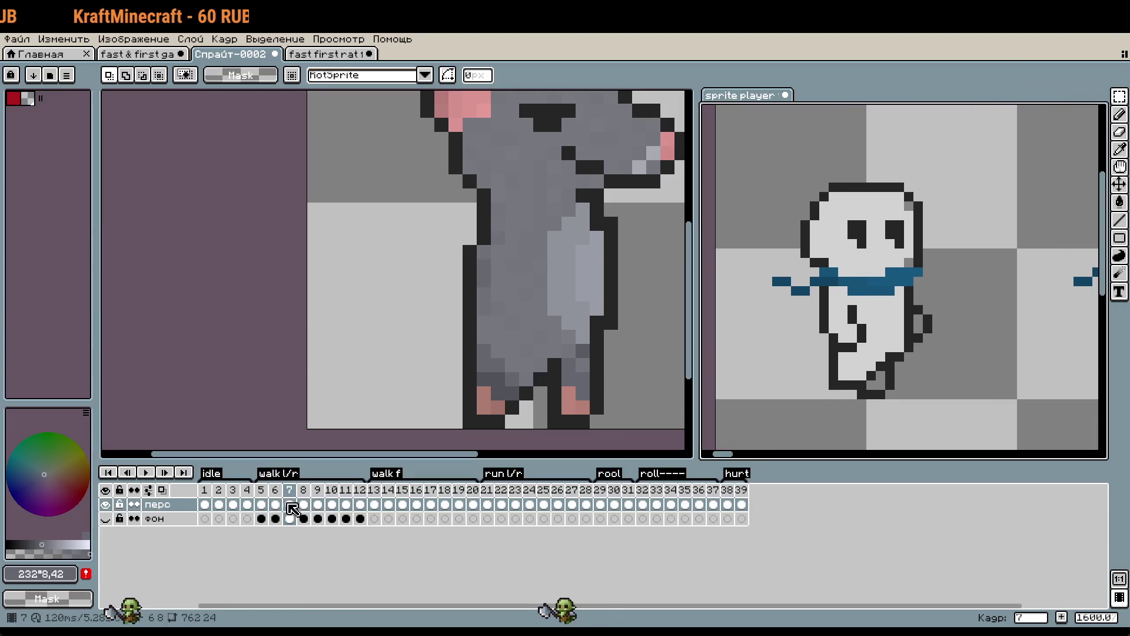
left_click(319, 504)
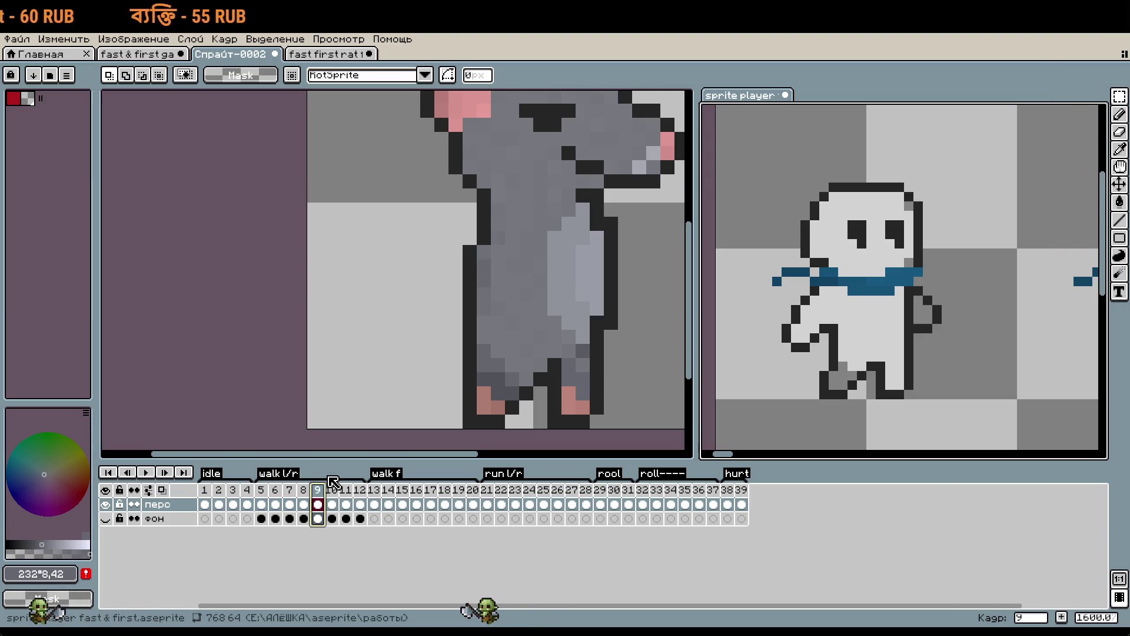
left_click(471, 359)
left_click_drag(464, 321, 486, 354)
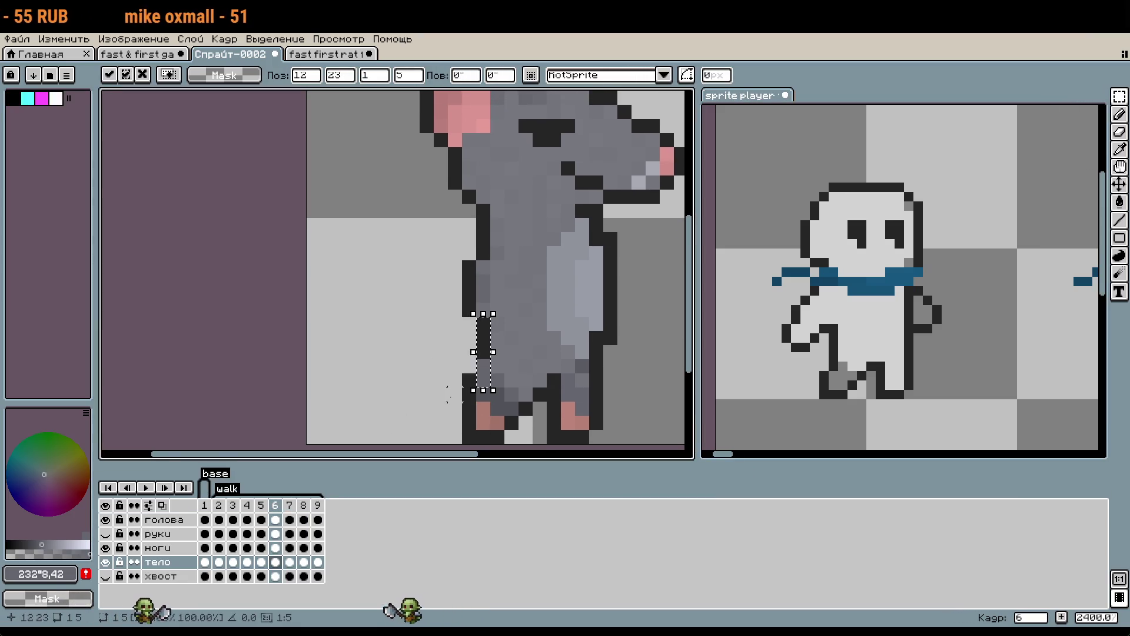
key("Return")
scroll(463, 393, "up", 3)
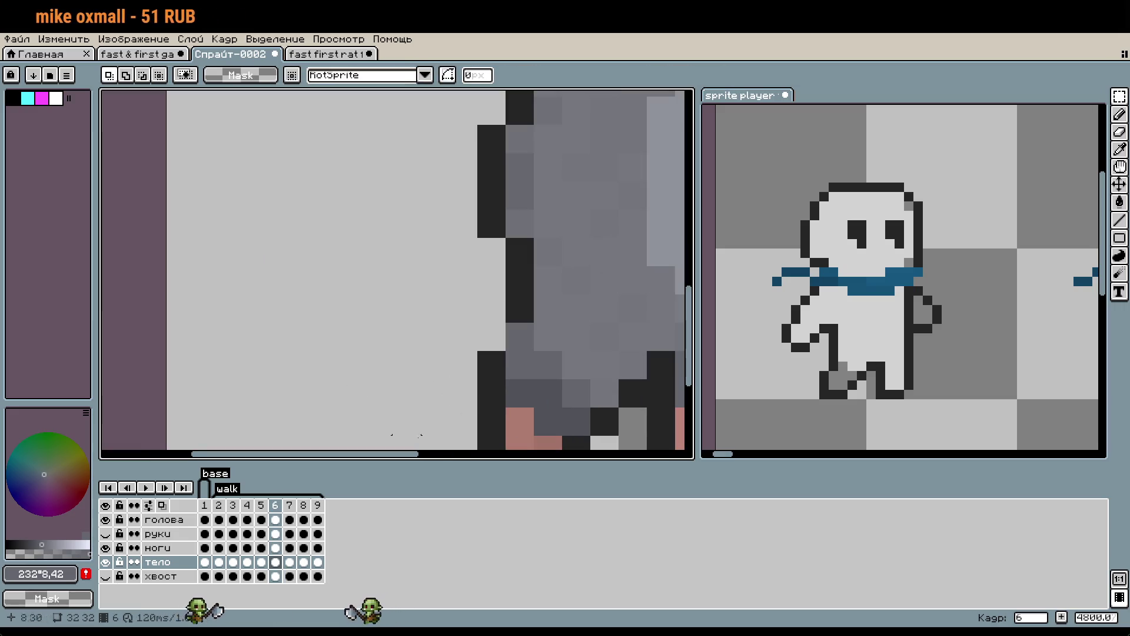
Select the ноги layer, sample dark #252525 with the eyedropper, and play the walk.
key("Up")
key("i")
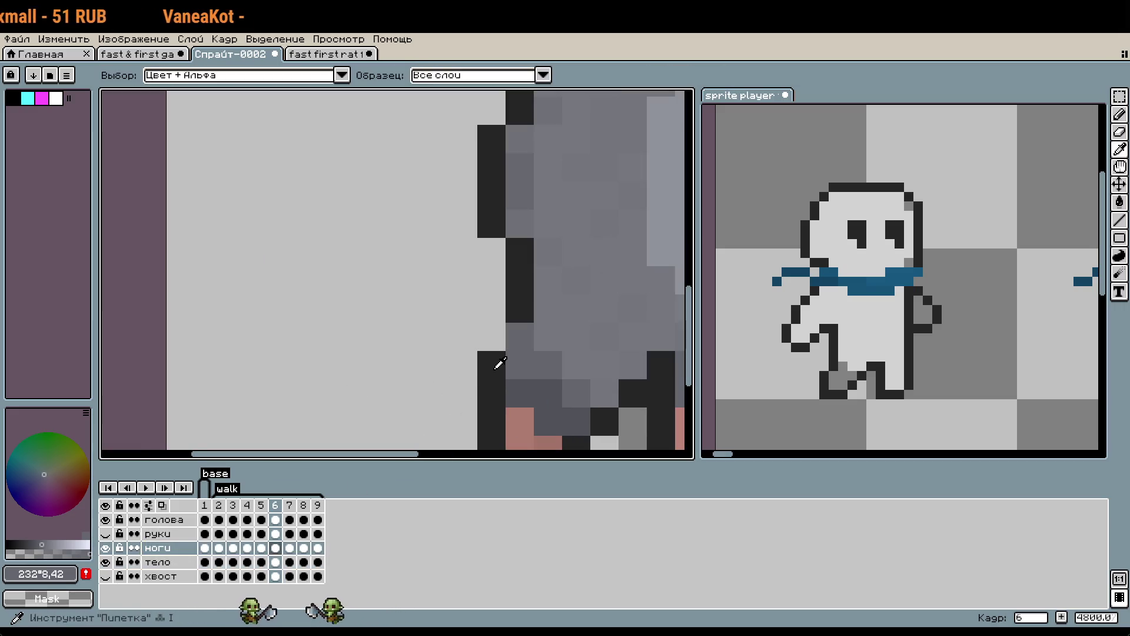
left_click(492, 368)
key("b")
scroll(386, 444, "down", 3)
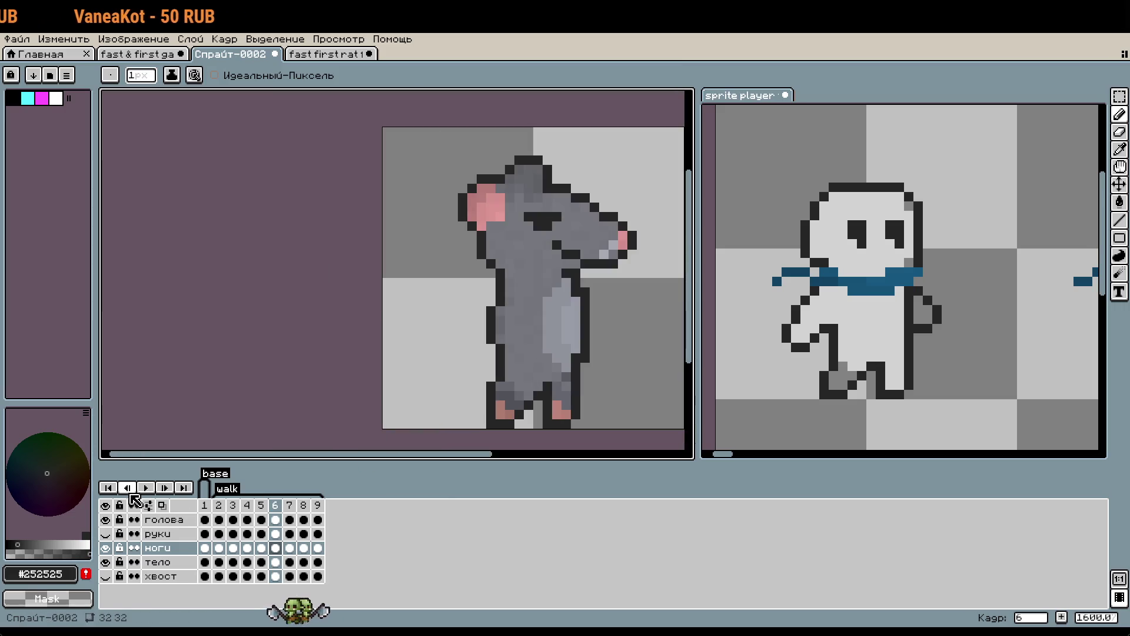
key("Return")
scroll(604, 353, "down", 1)
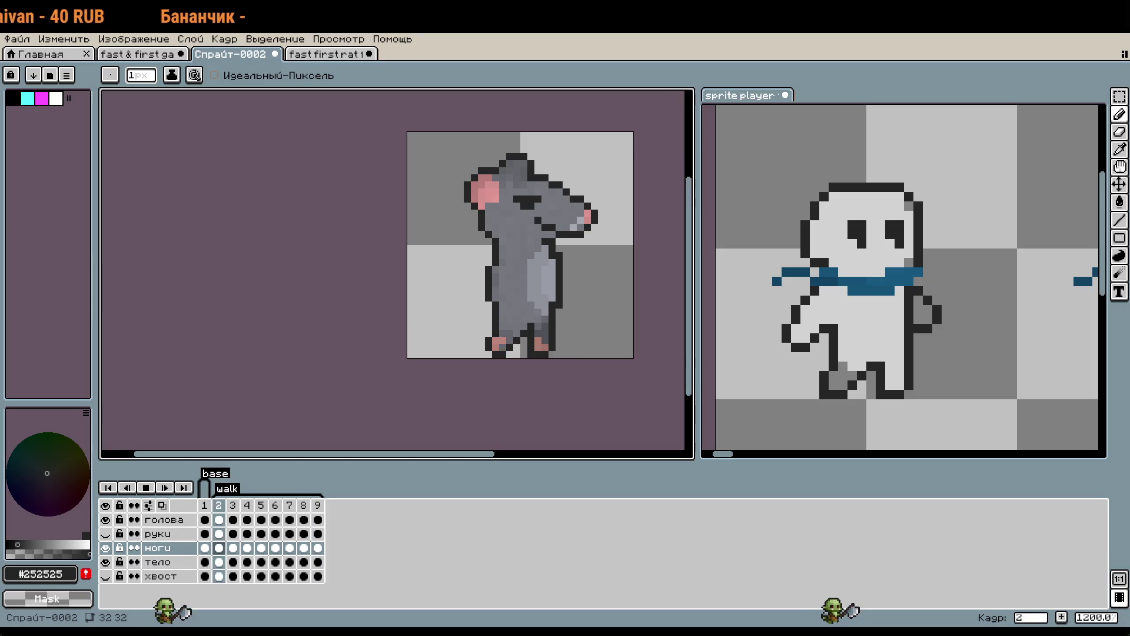
left_click_drag(563, 361, 538, 377)
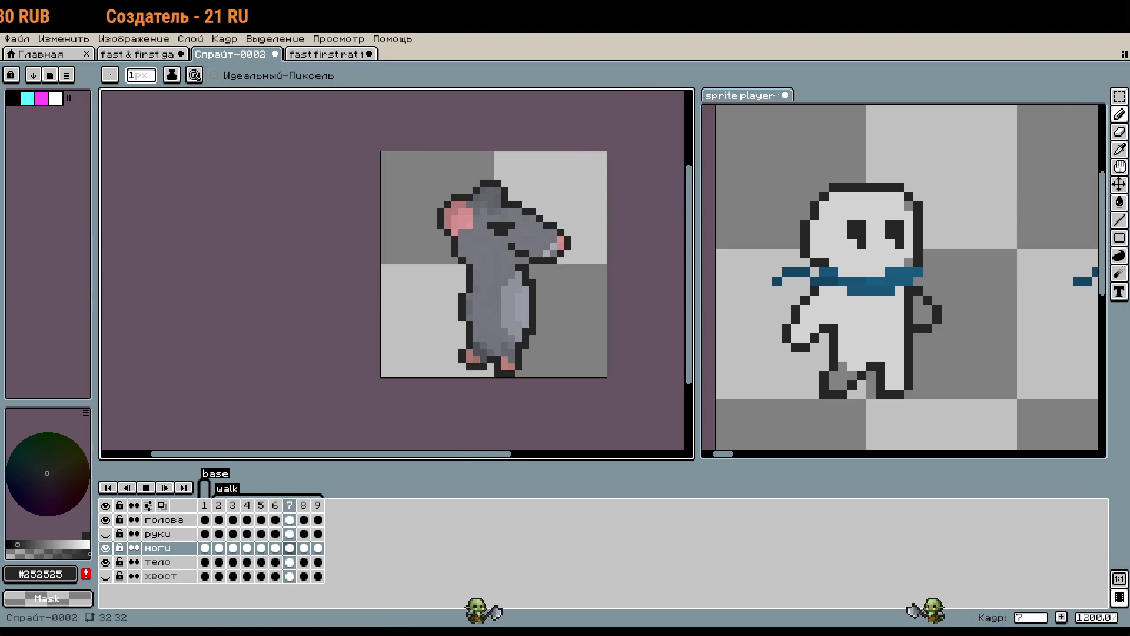
left_click(327, 53)
left_click(137, 53)
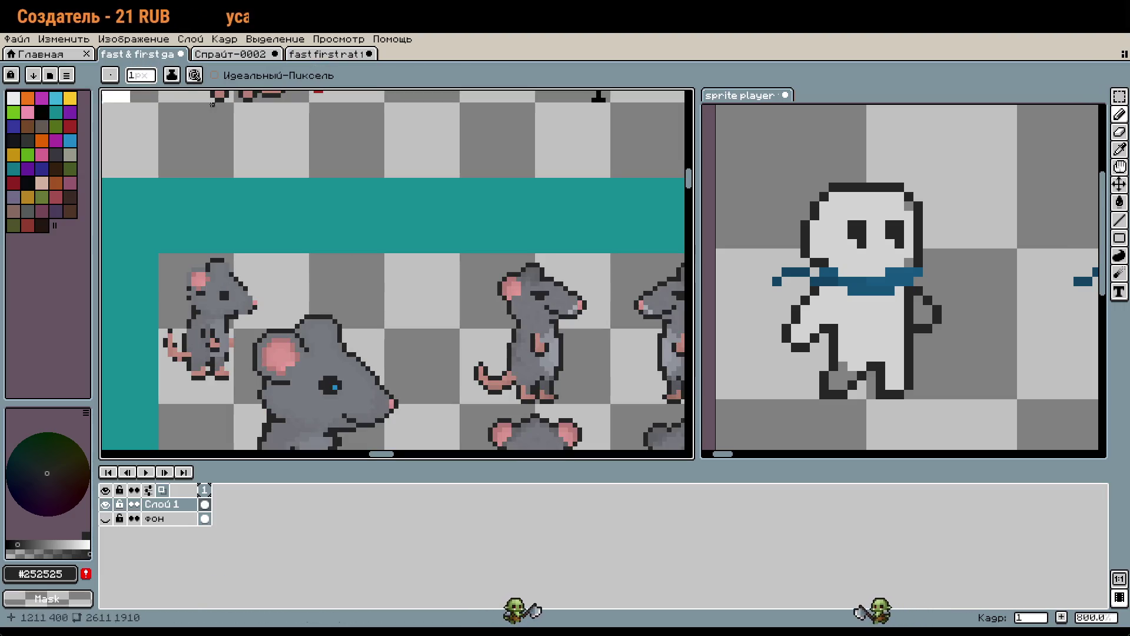
scroll(551, 333, "up", 5)
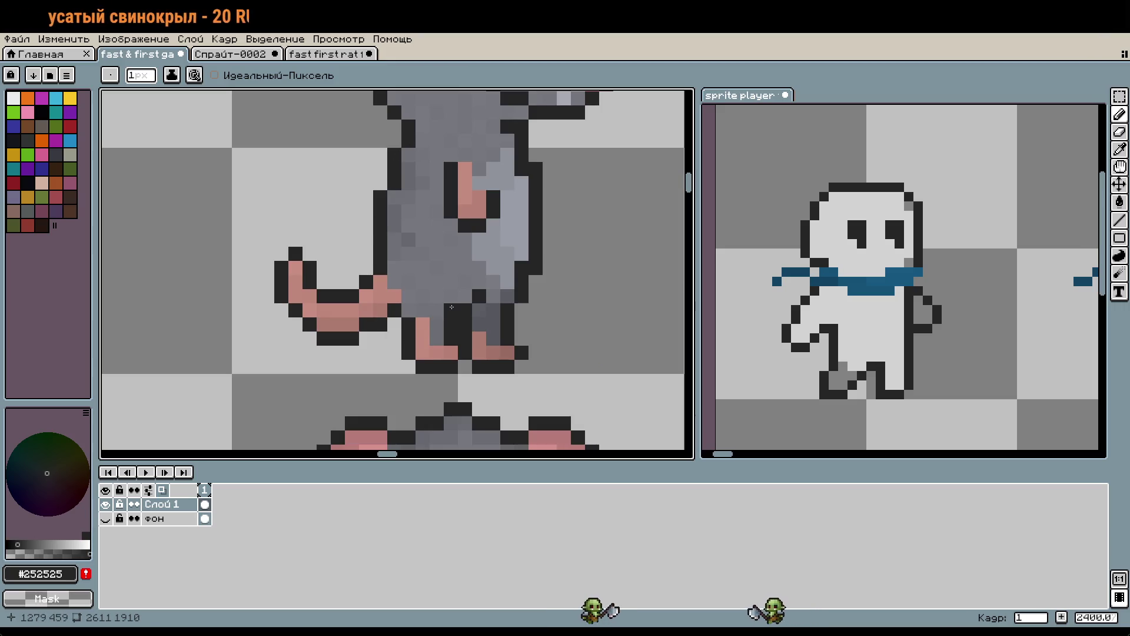
left_click(229, 54)
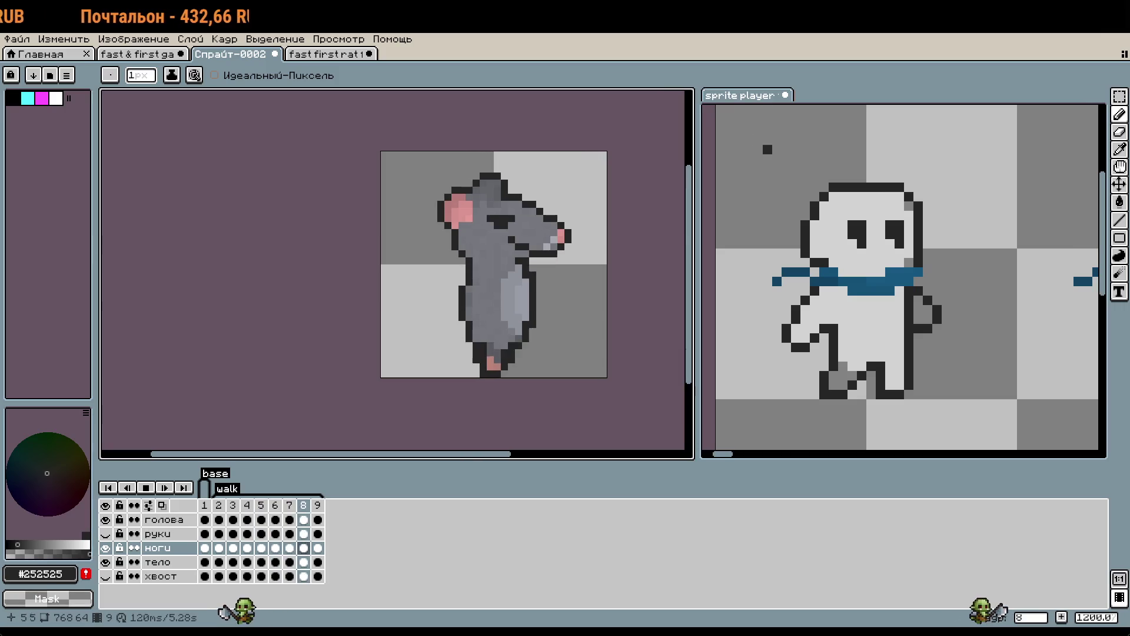
left_click(797, 395)
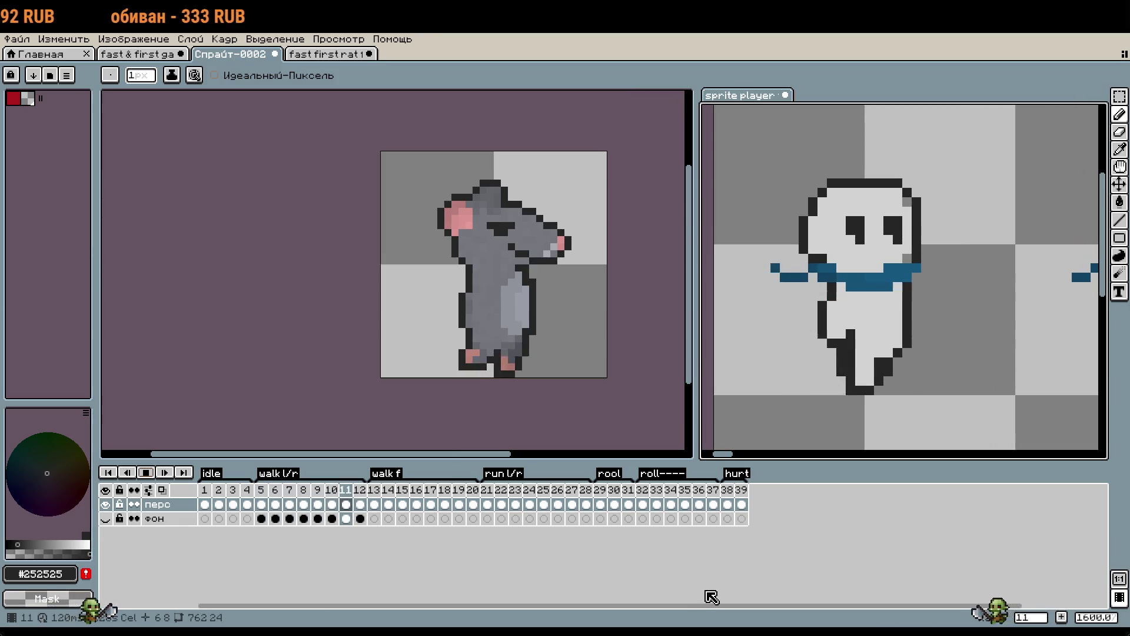
key("Right")
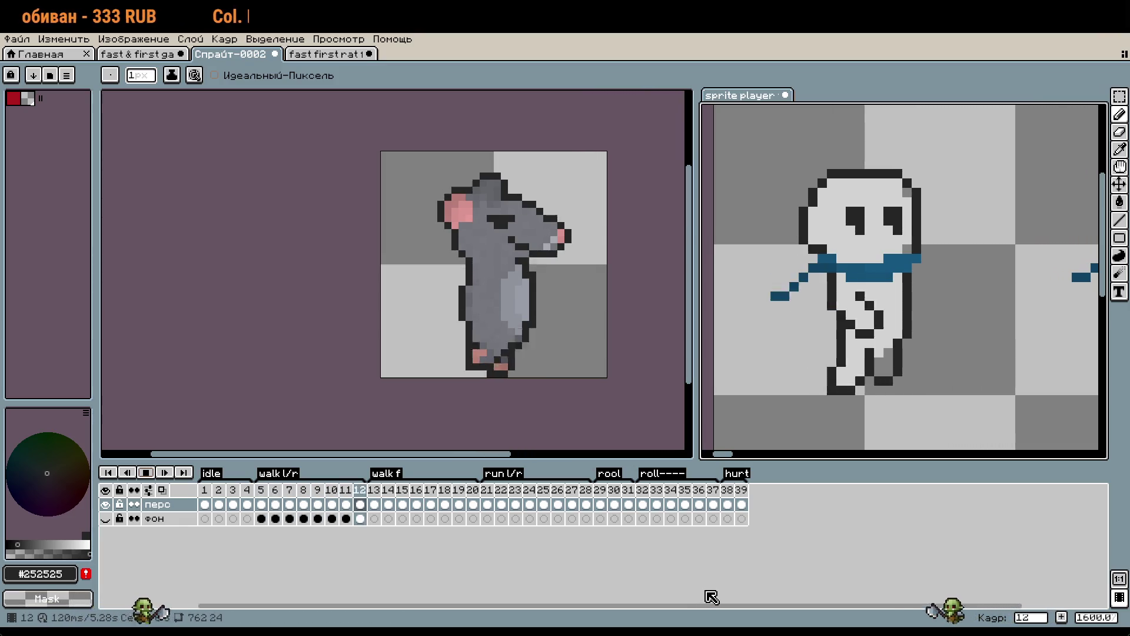
key("Right")
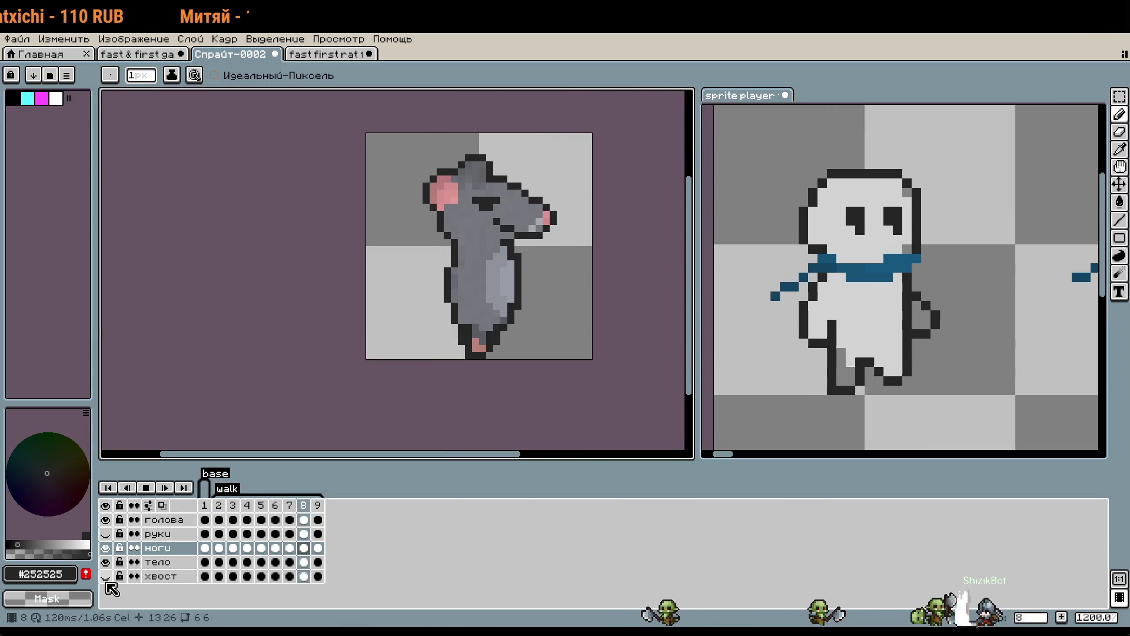
Recentre and zoom out the view, then make the руки layer visible again.
left_click_drag(599, 376, 620, 397)
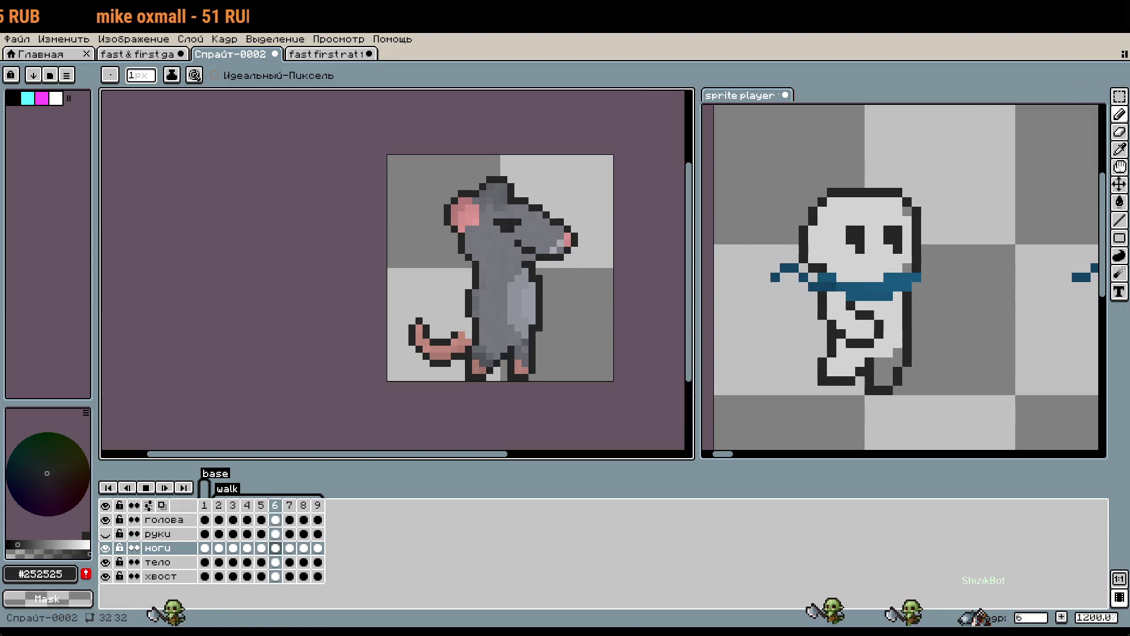
scroll(595, 322, "down", 2)
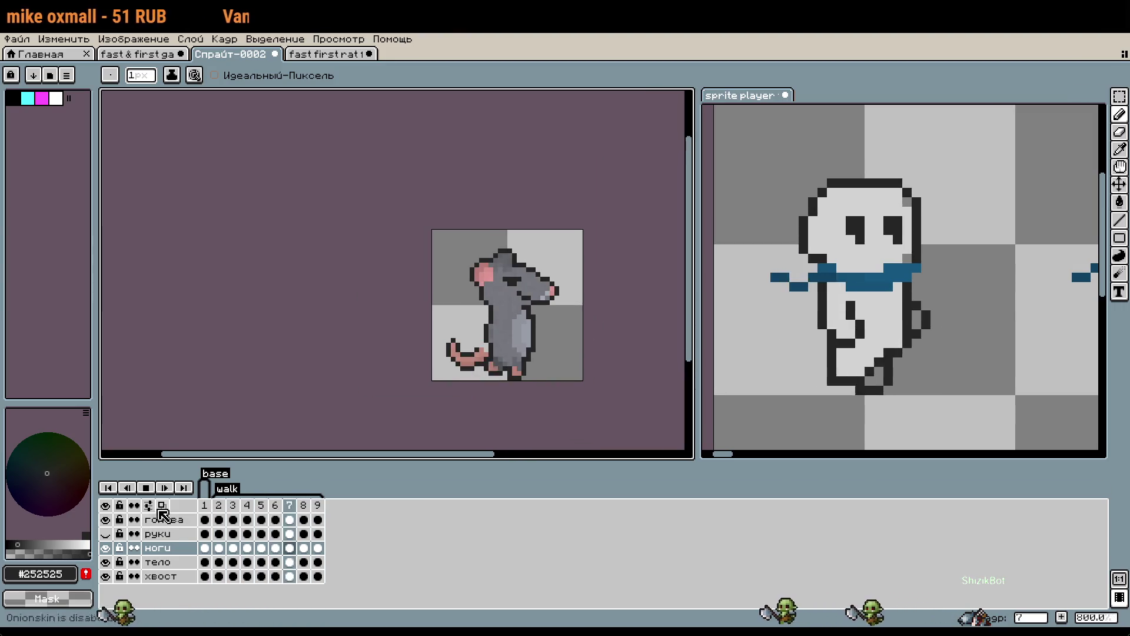
left_click(105, 533)
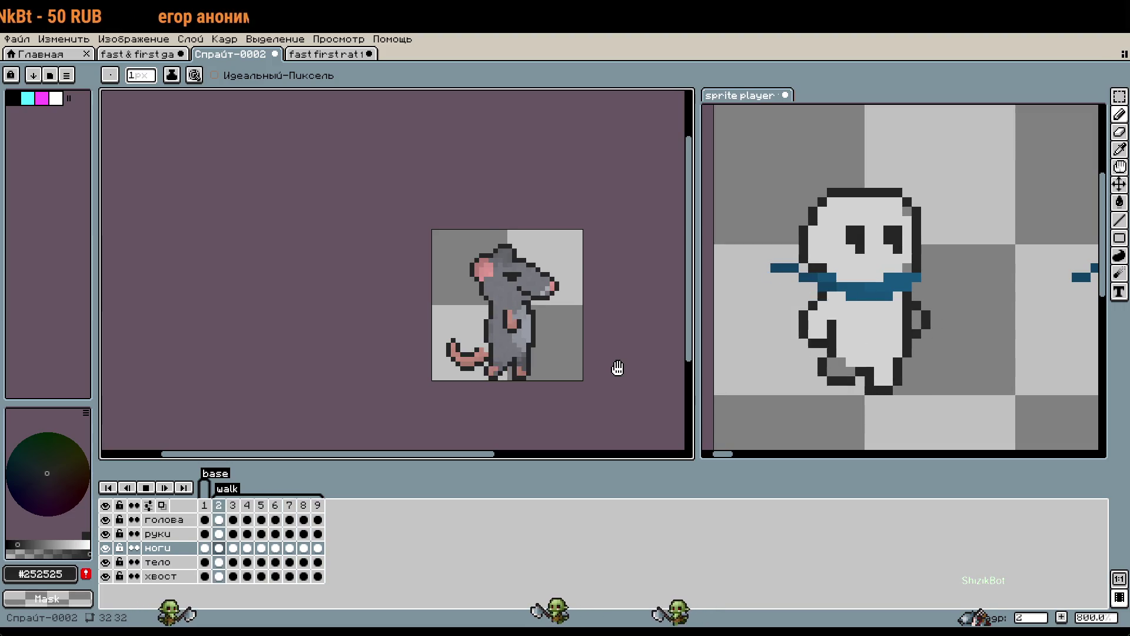
Hide the руки and хвост layers, stop on frame 2, and add a dark outline pixel.
left_click(105, 534)
left_click(105, 577)
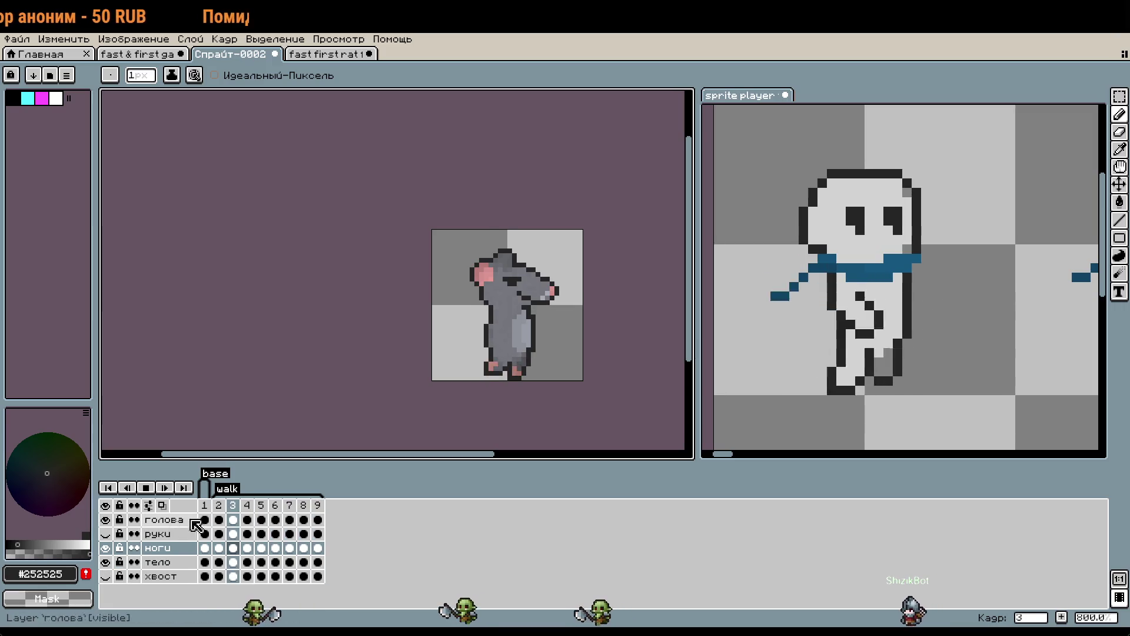
left_click(219, 511)
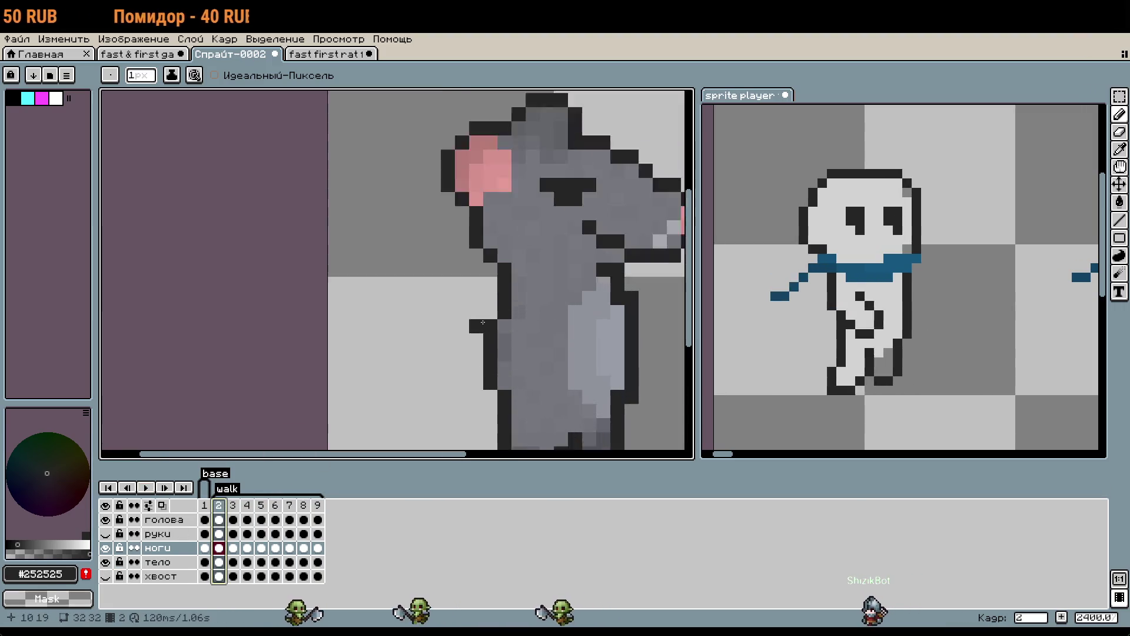
scroll(515, 305, "up", 2)
left_click(530, 334)
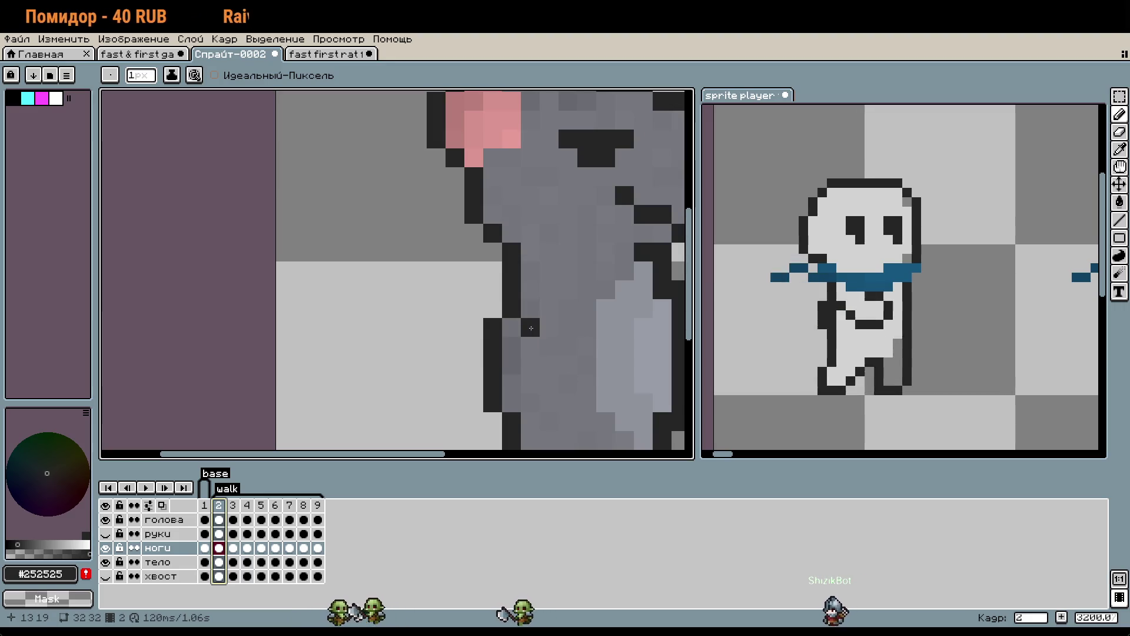
Marquee a small block of the body outline on the тело layer.
key("m")
mouse_move(505, 283)
left_mouse_down()
mouse_move(519, 299)
mouse_move(483, 282)
mouse_move(499, 298)
left_mouse_up()
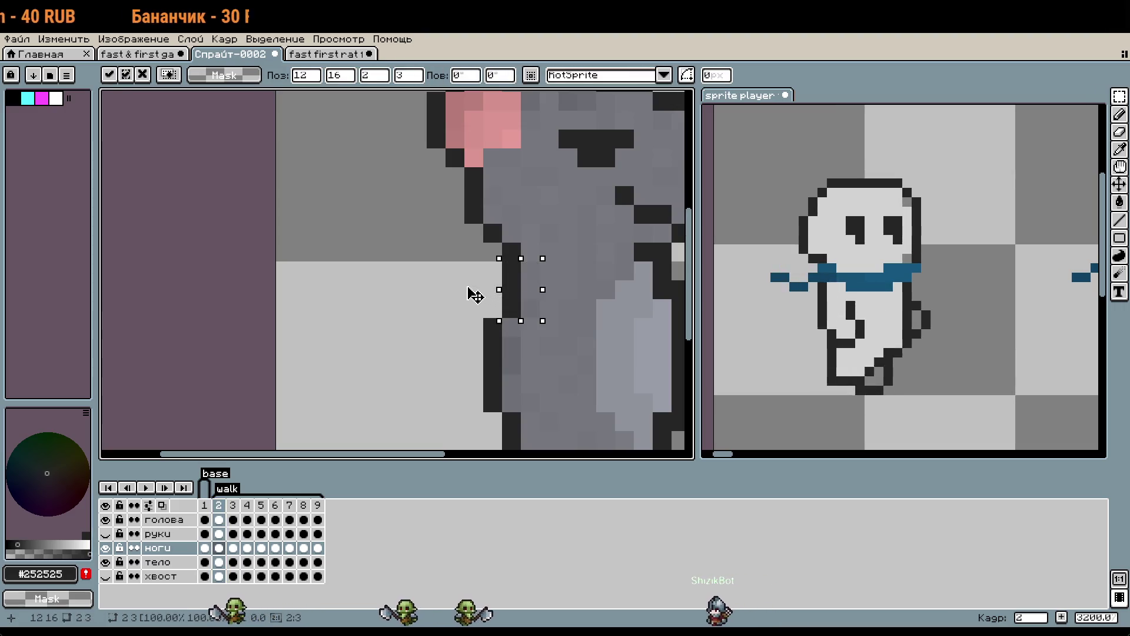
key("Escape")
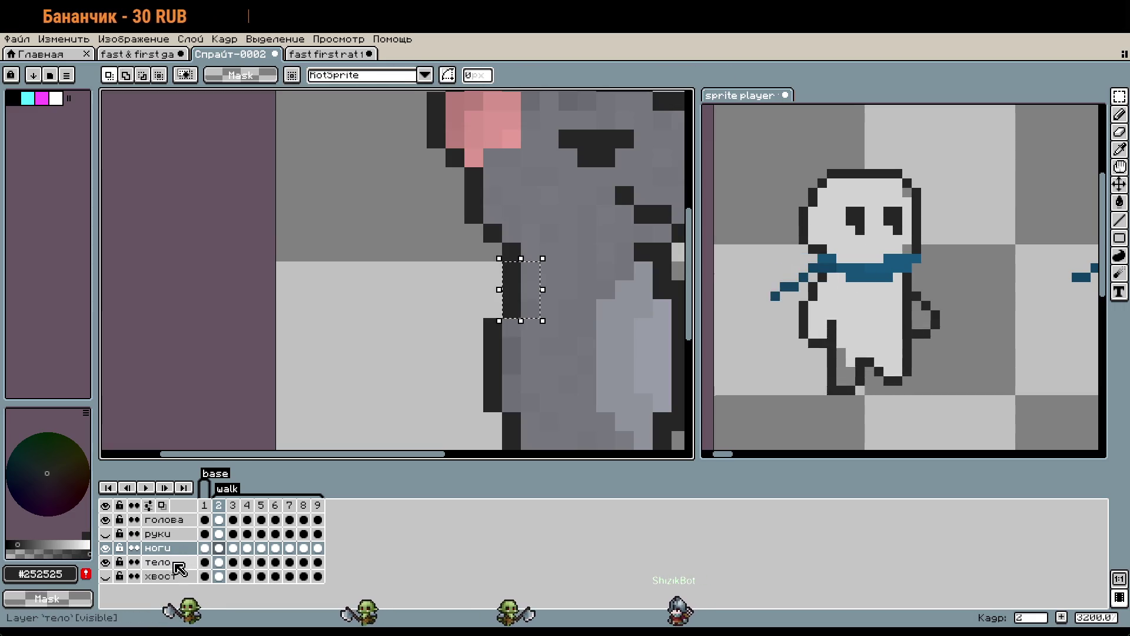
left_click(158, 562)
left_click(507, 297)
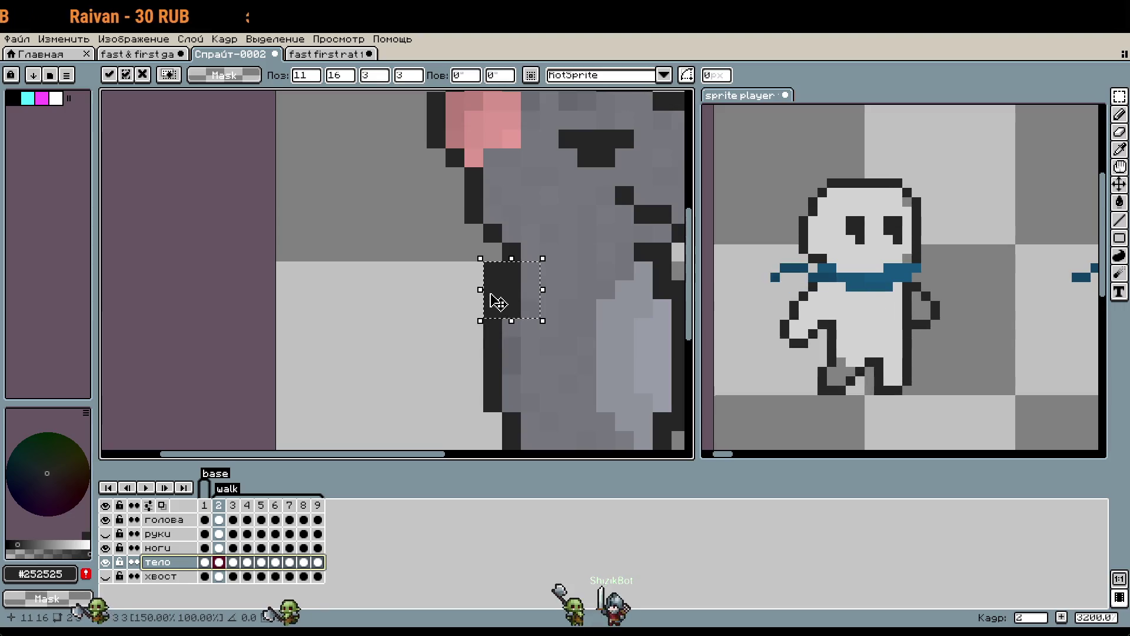
key("Escape")
Nudge the selected outline pixels two pixels left and commit, then undo the last transform.
left_click(528, 303)
key("Left")
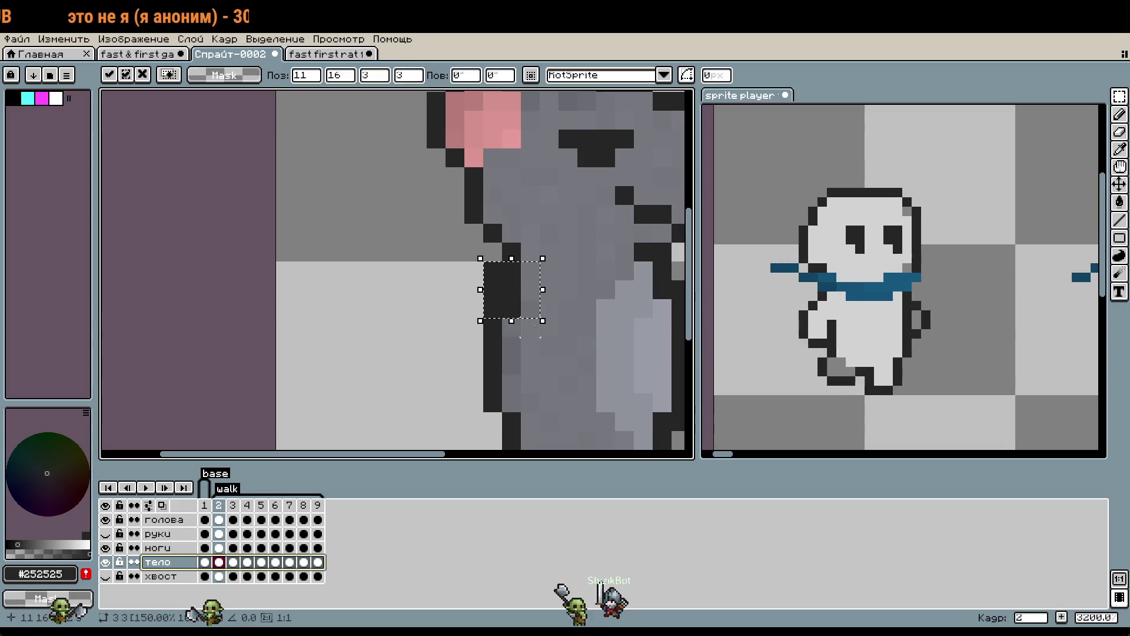
key("Left")
key("Return")
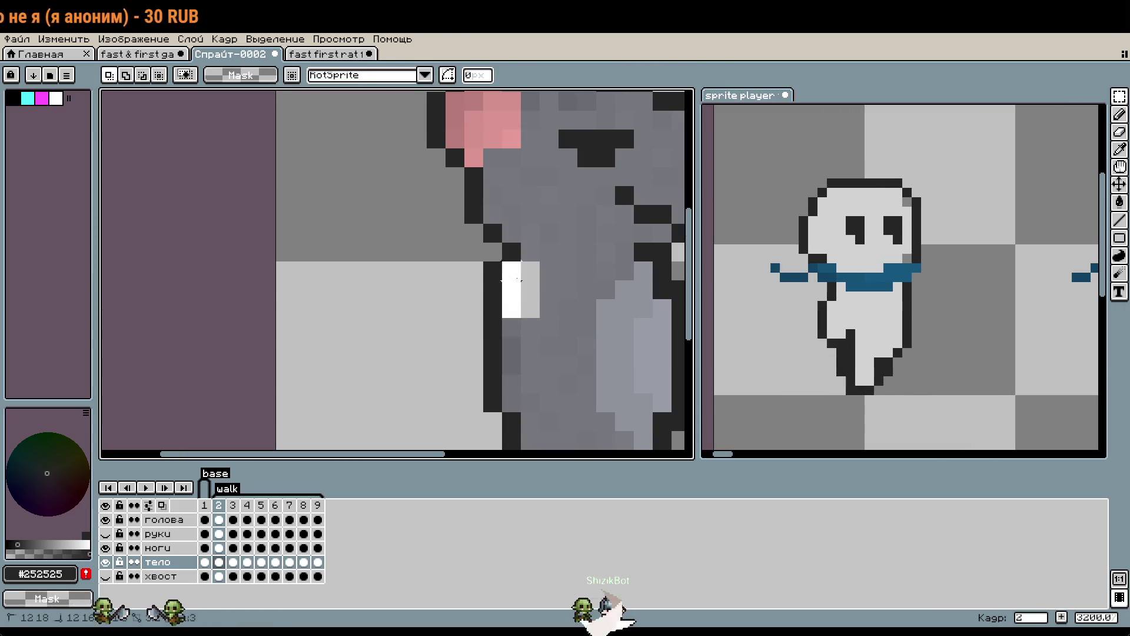
left_click(524, 291)
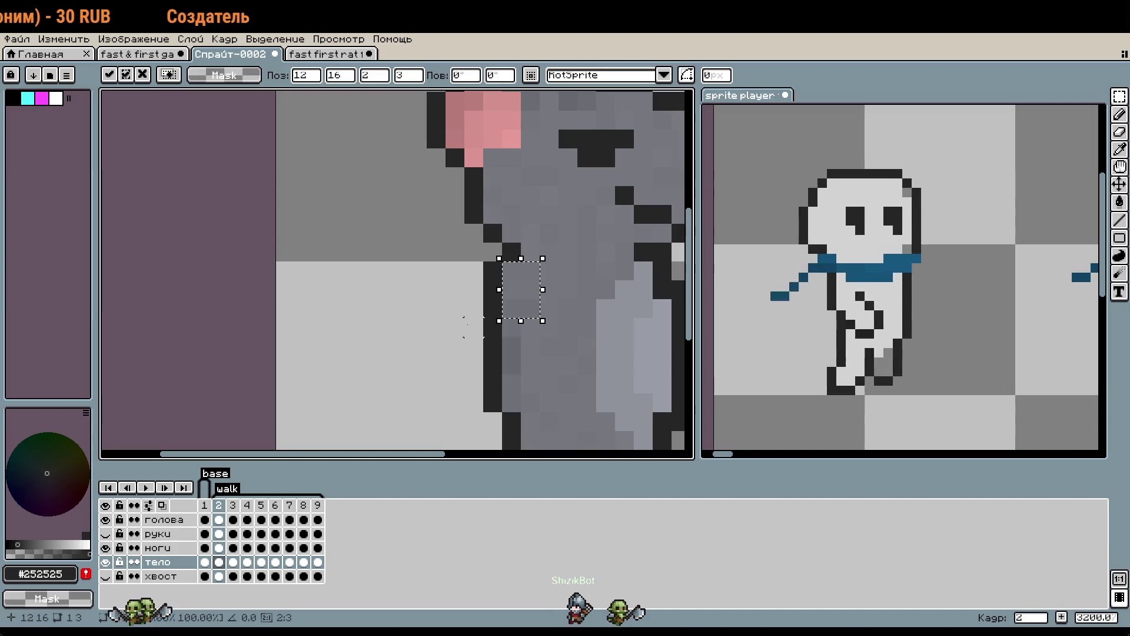
key("Return")
scroll(472, 327, "down", 2)
key("ctrl+z")
key("ctrl+z")
key("ctrl+z")
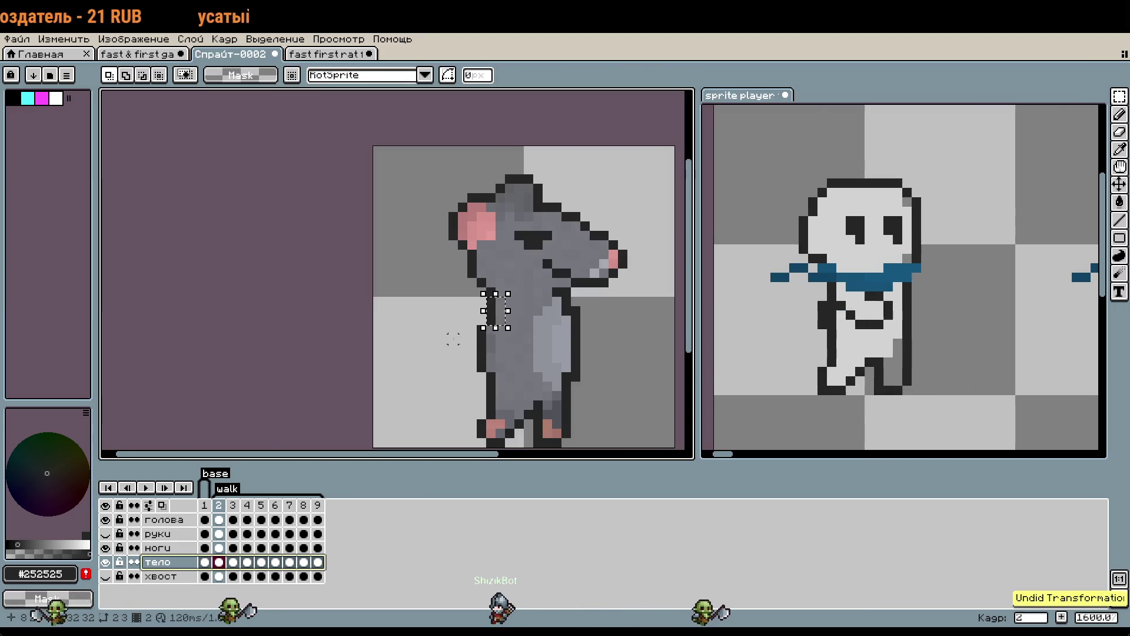
Paint a dark outline pixel, resample grey #74767c and the dark outline, then undo the stroke.
scroll(452, 339, "up", 2)
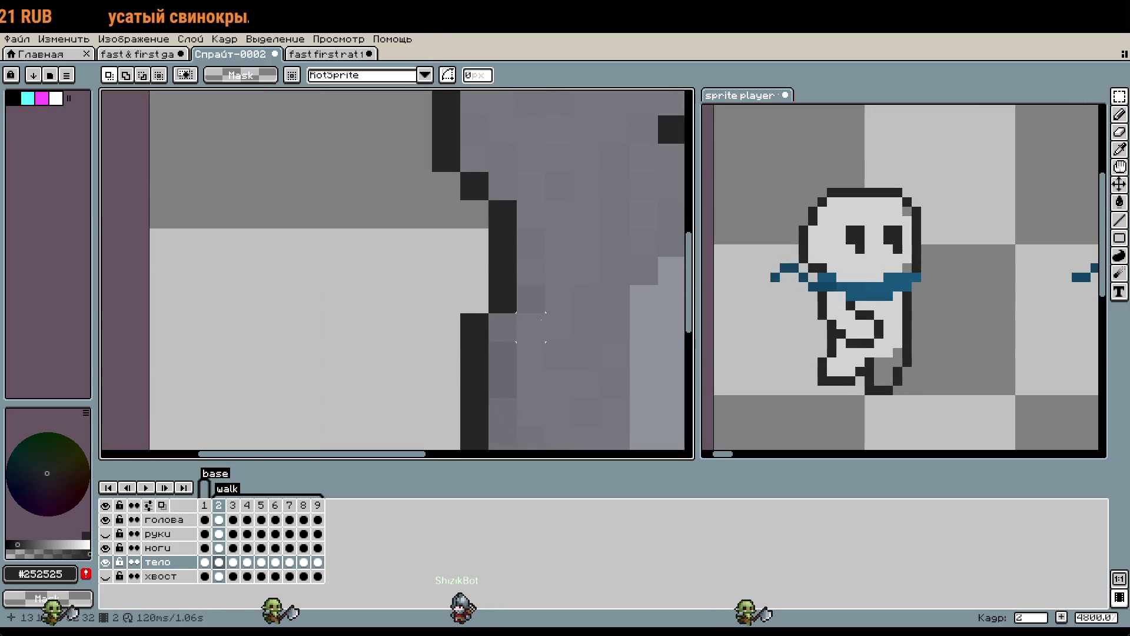
key("b")
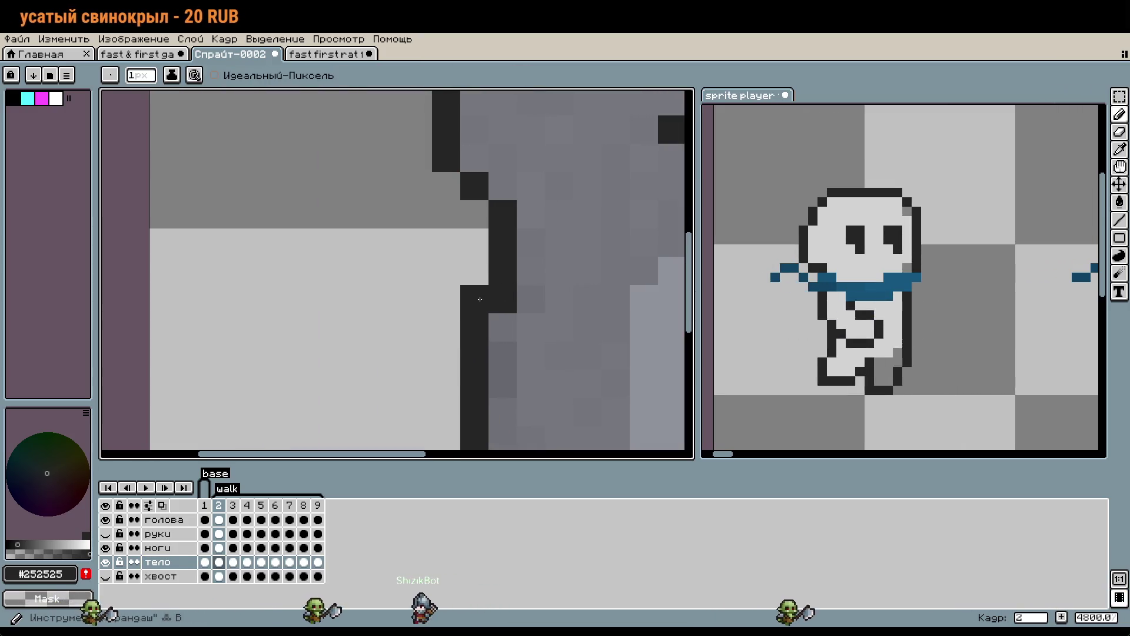
left_click(476, 278)
left_click(524, 265, "alt")
scroll(527, 316, "down", 3)
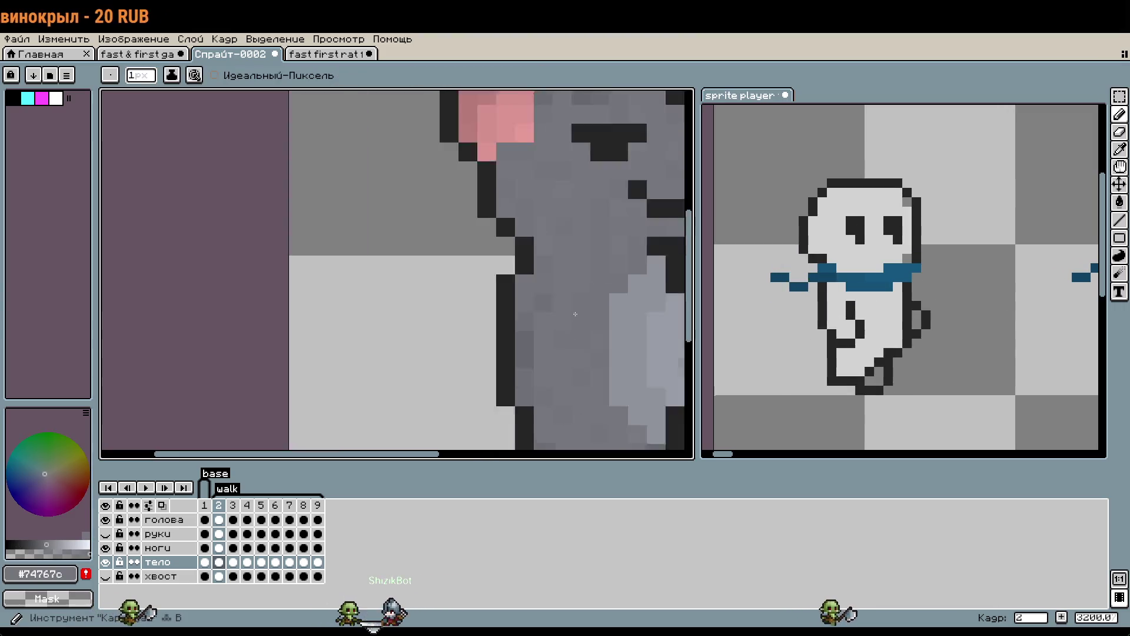
scroll(493, 304, "up", 4)
key("i")
left_click(485, 312)
key("b")
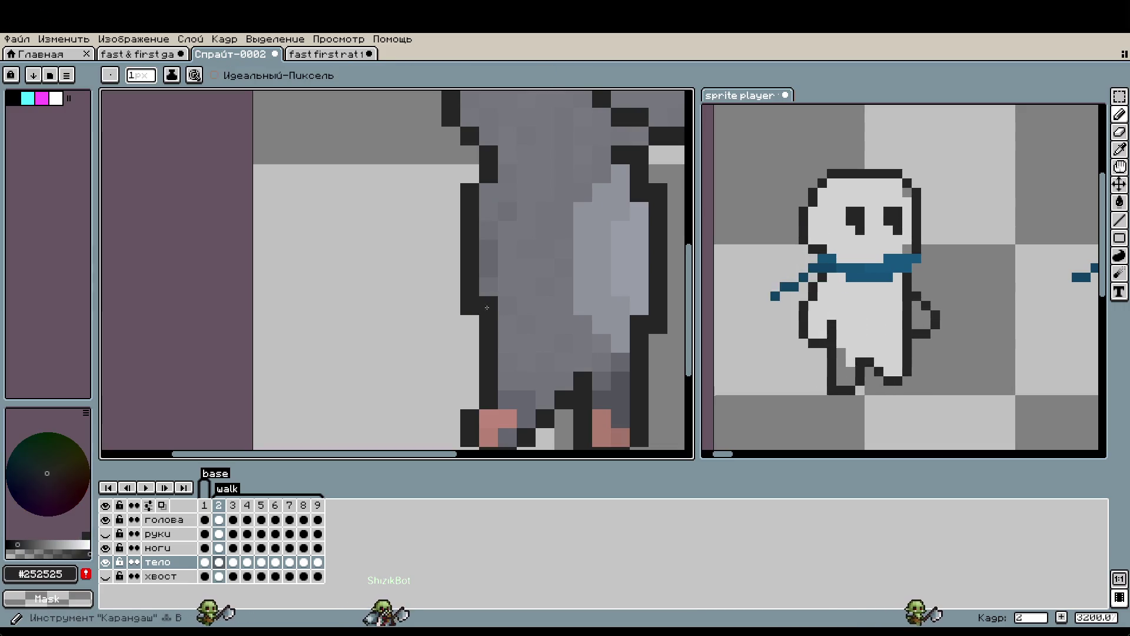
scroll(485, 293, "down", 3)
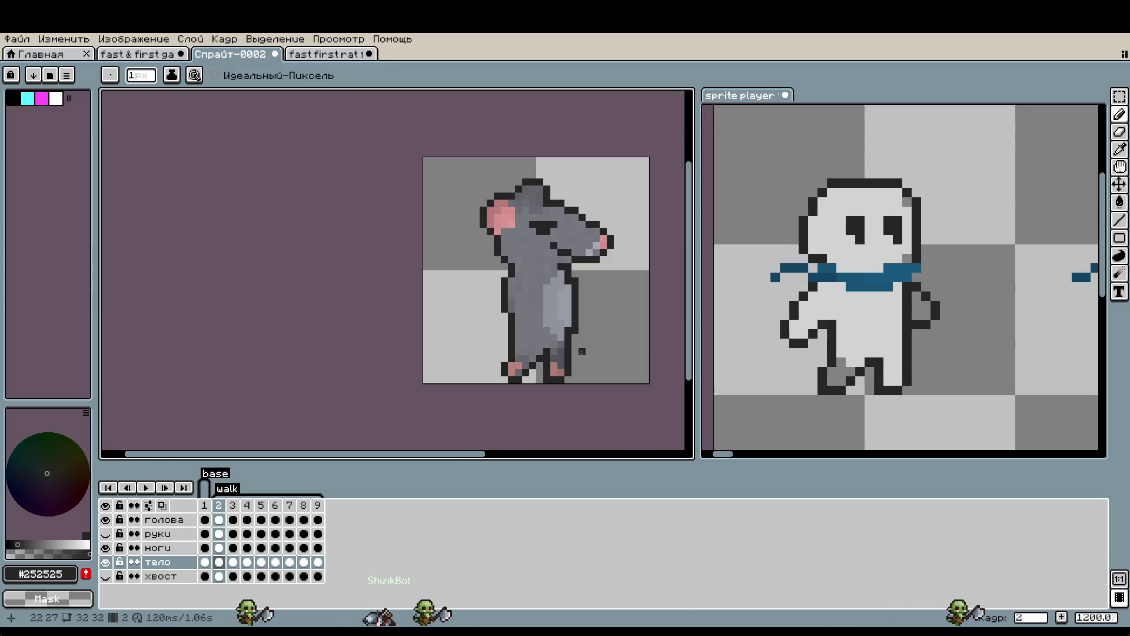
key("ctrl+z")
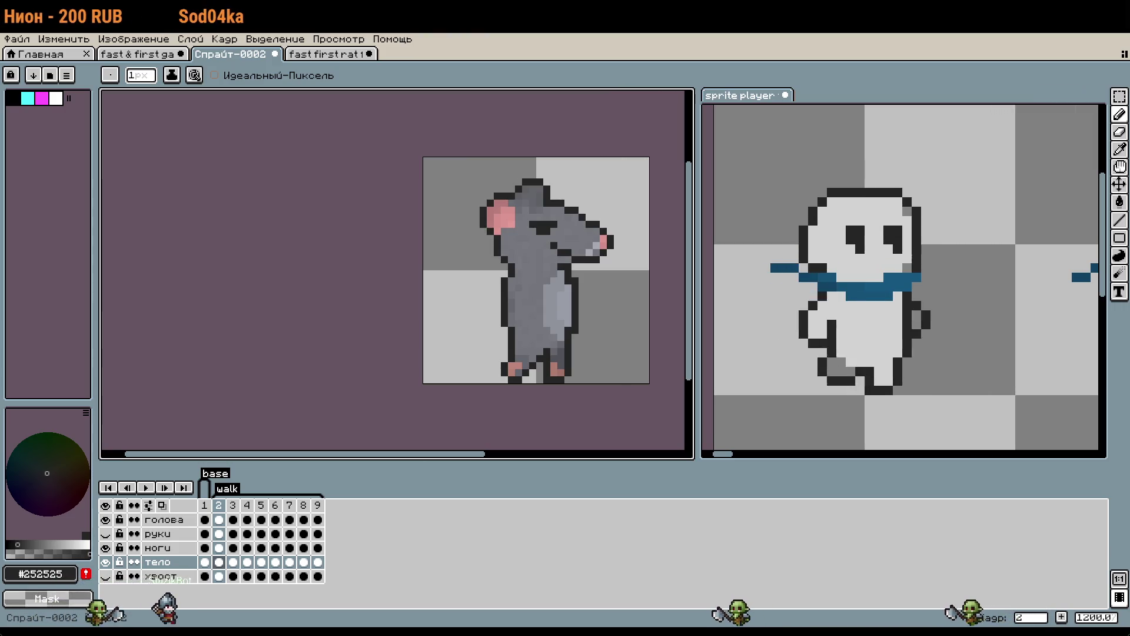
left_click_drag(535, 390, 508, 386)
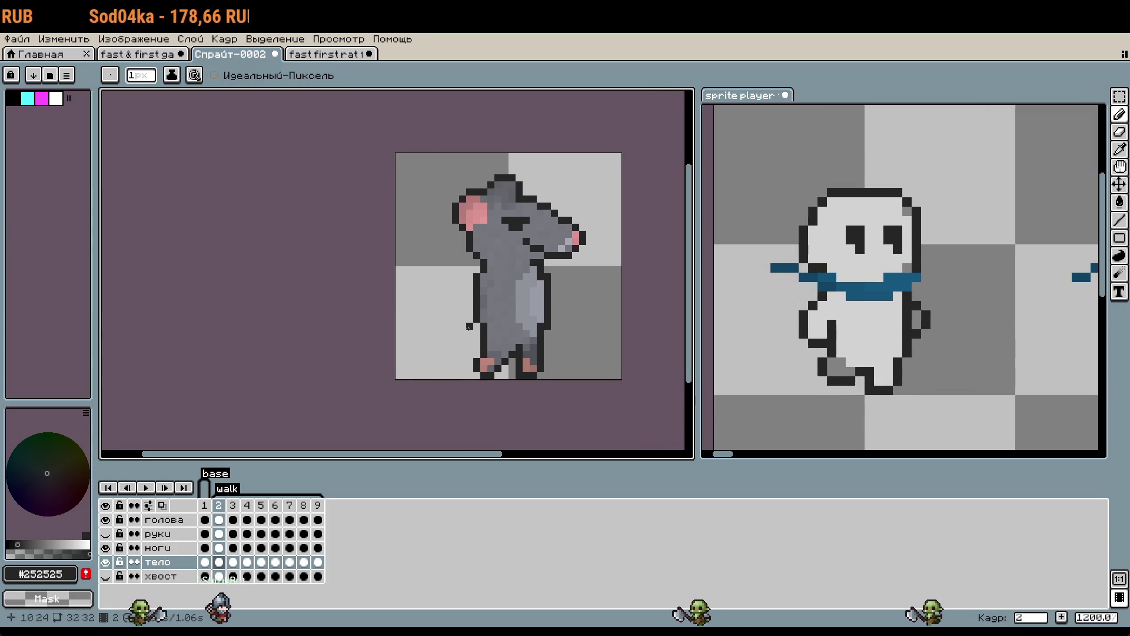
scroll(447, 340, "up", 1)
left_click(234, 512)
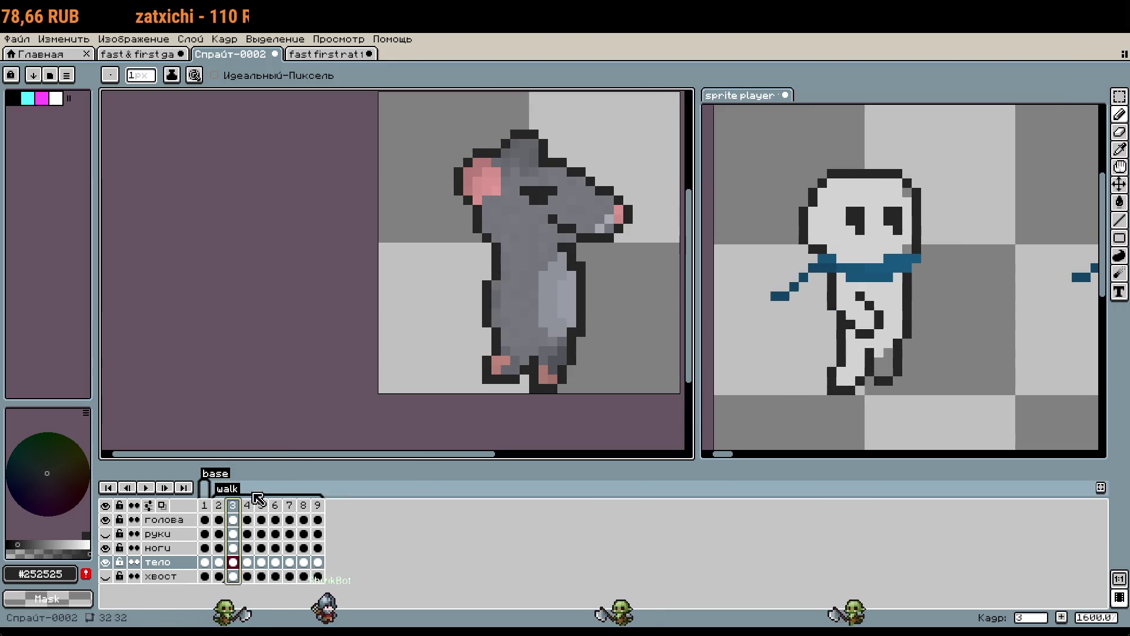
left_click(894, 340)
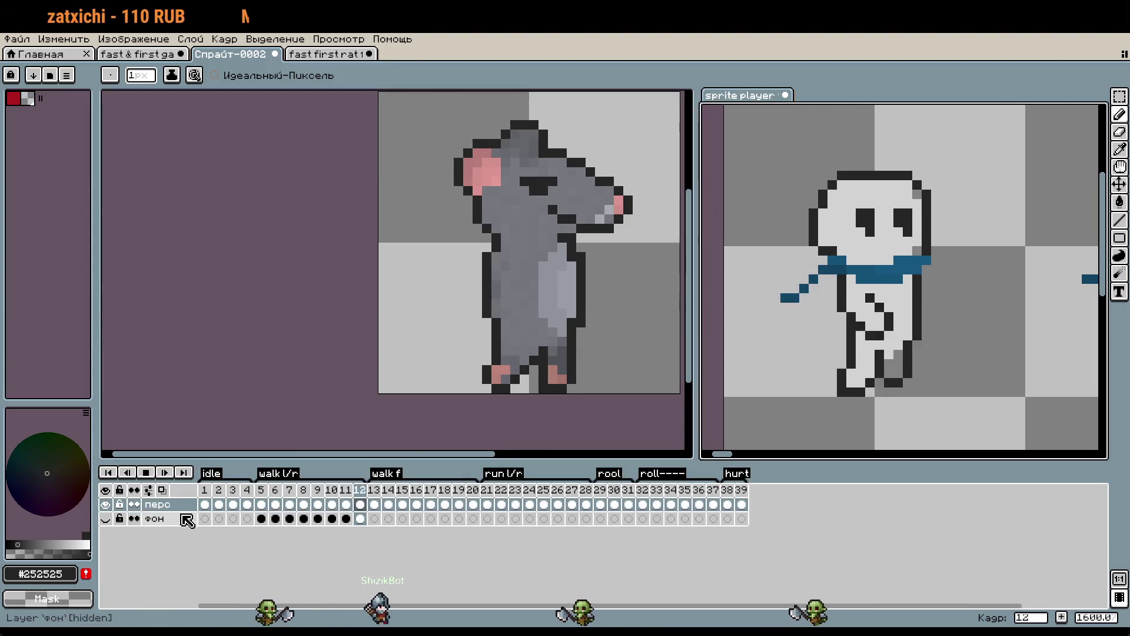
left_click(265, 492)
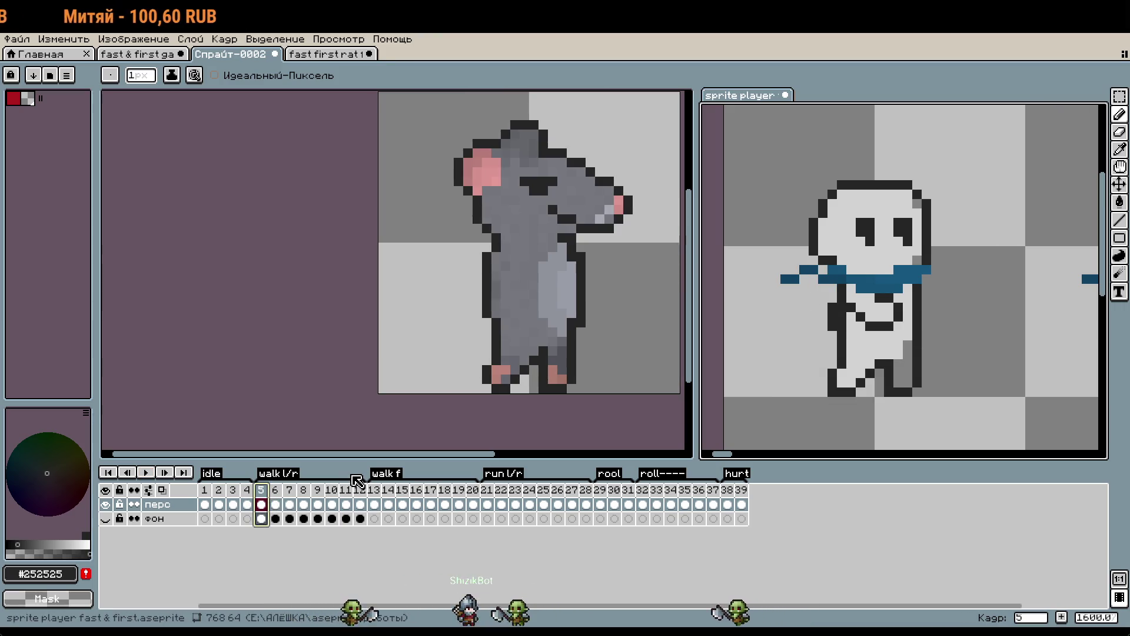
key("Right")
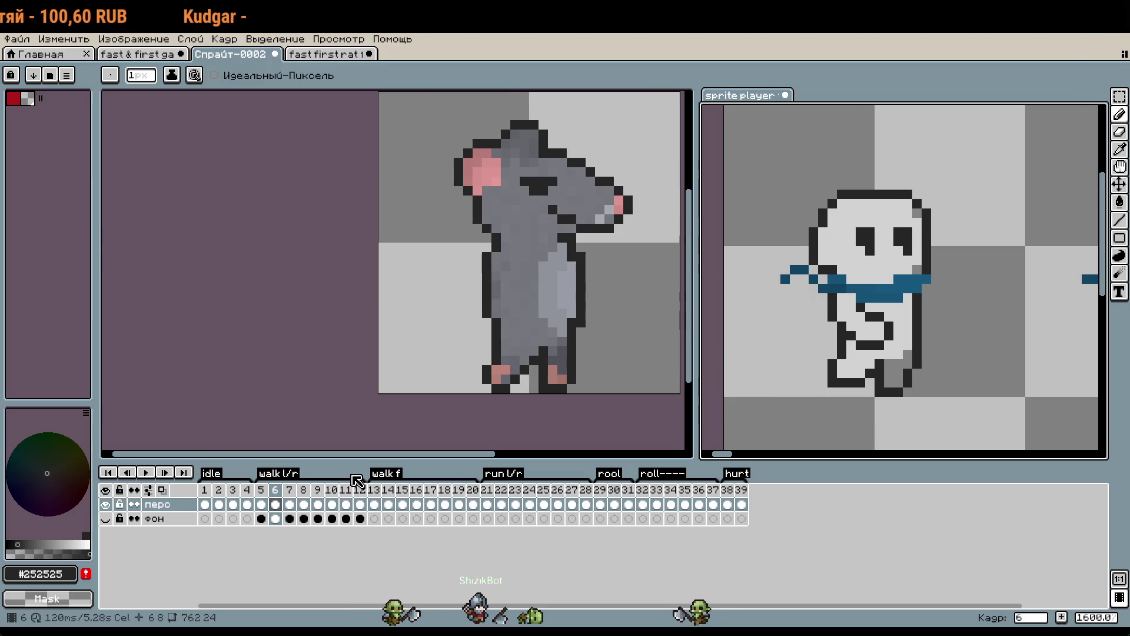
key("Right")
key("Right")
key("Right")
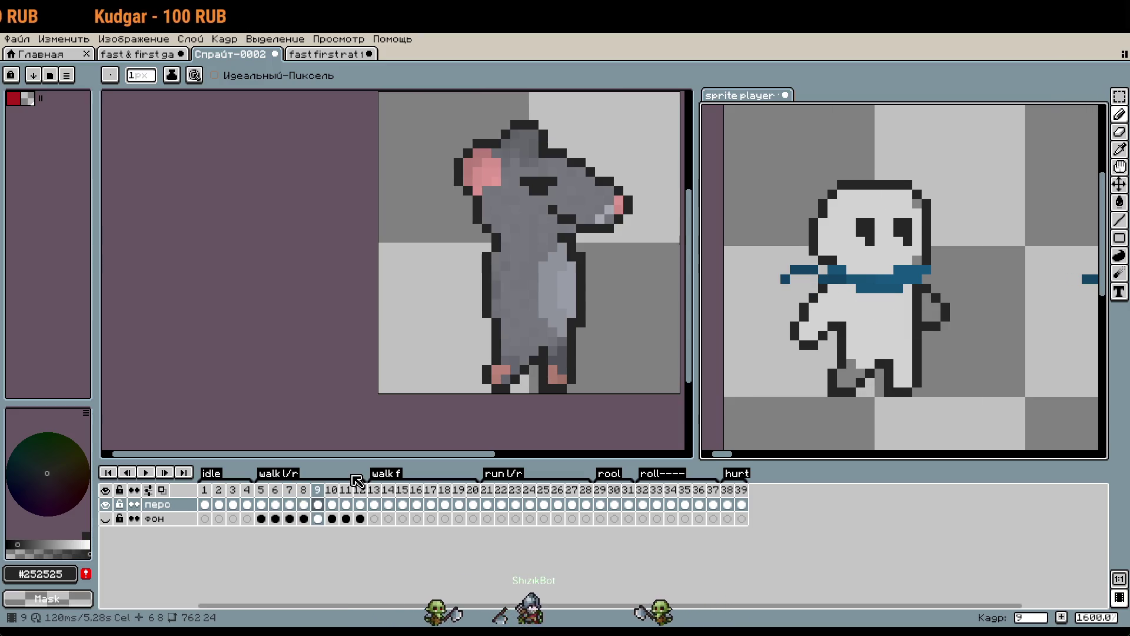
key("Left")
key("Left")
key("Left")
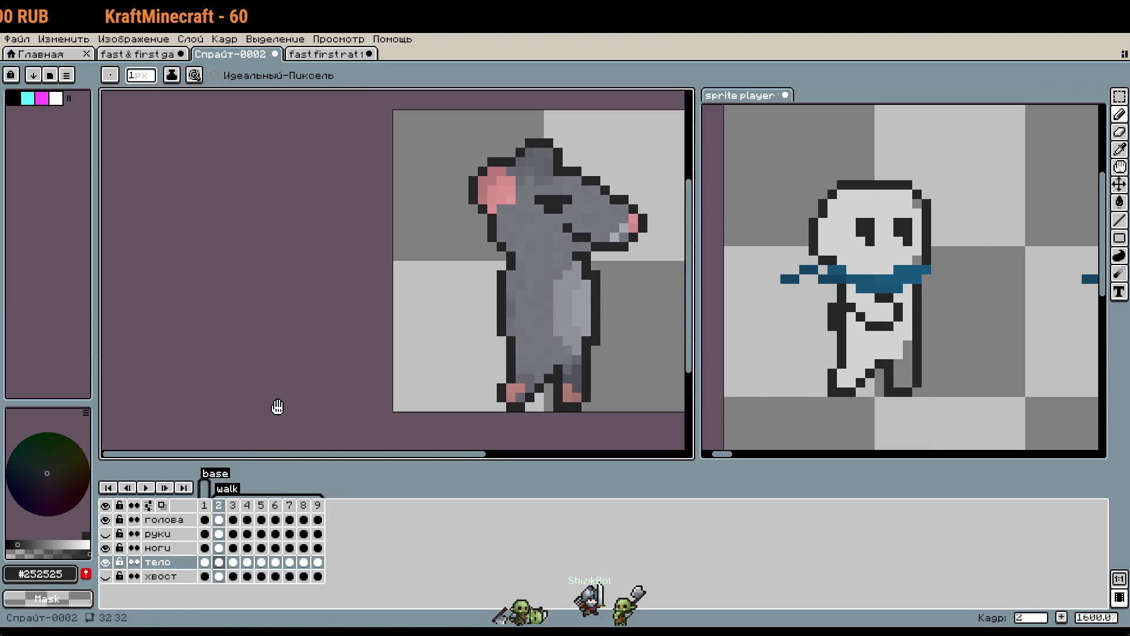
Stop the walk preview and briefly hide, then reshow, the голова head layer.
scroll(497, 302, "up", 3)
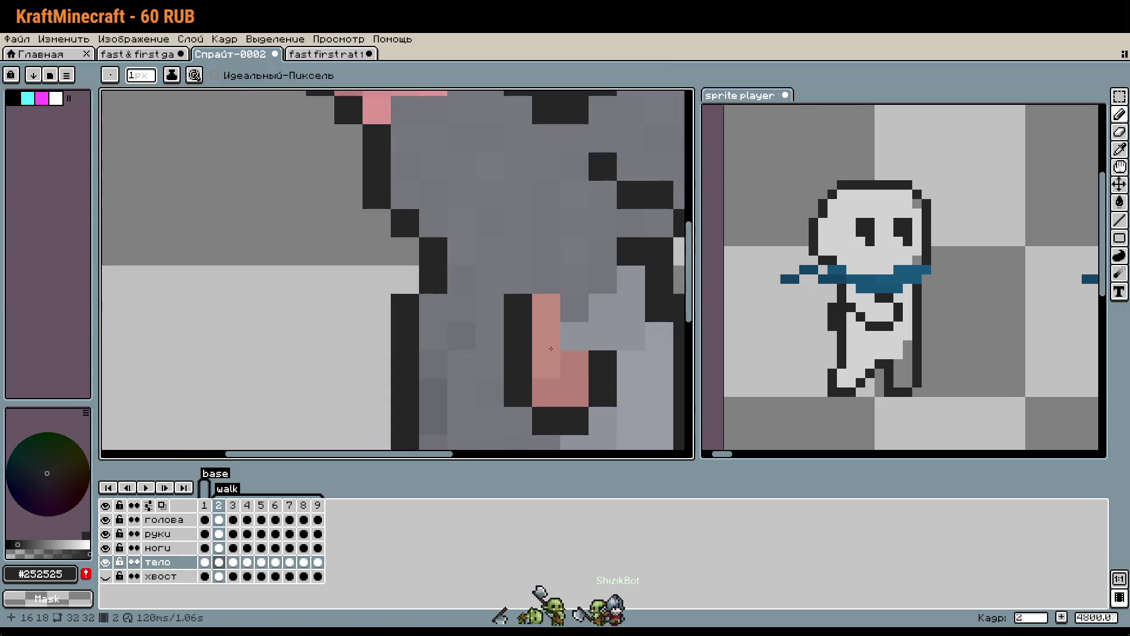
scroll(525, 245, "down", 2)
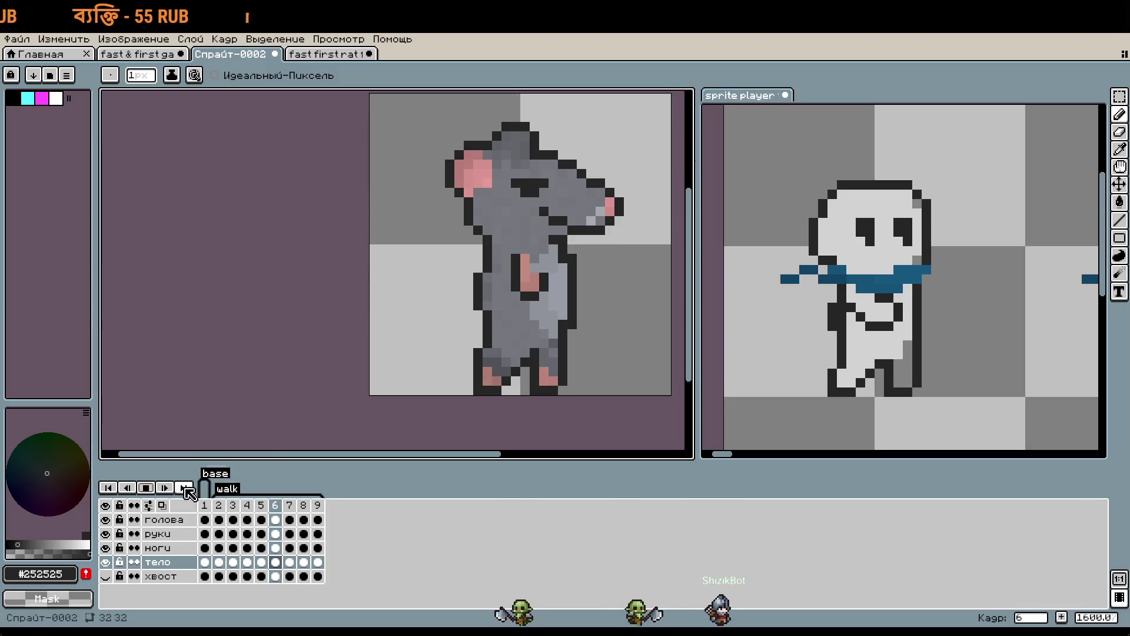
left_click(145, 487)
left_click(105, 519)
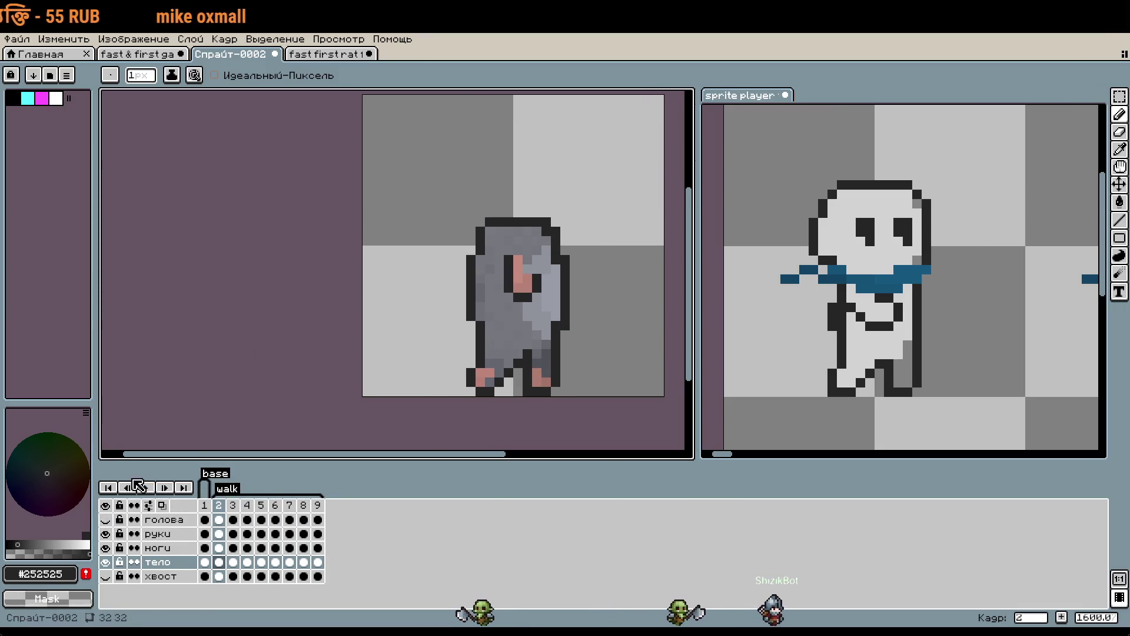
left_click(105, 519)
Undo the selection and transforms from frame 6 back to frame 2, returning to the Pencil.
key("ctrl+z")
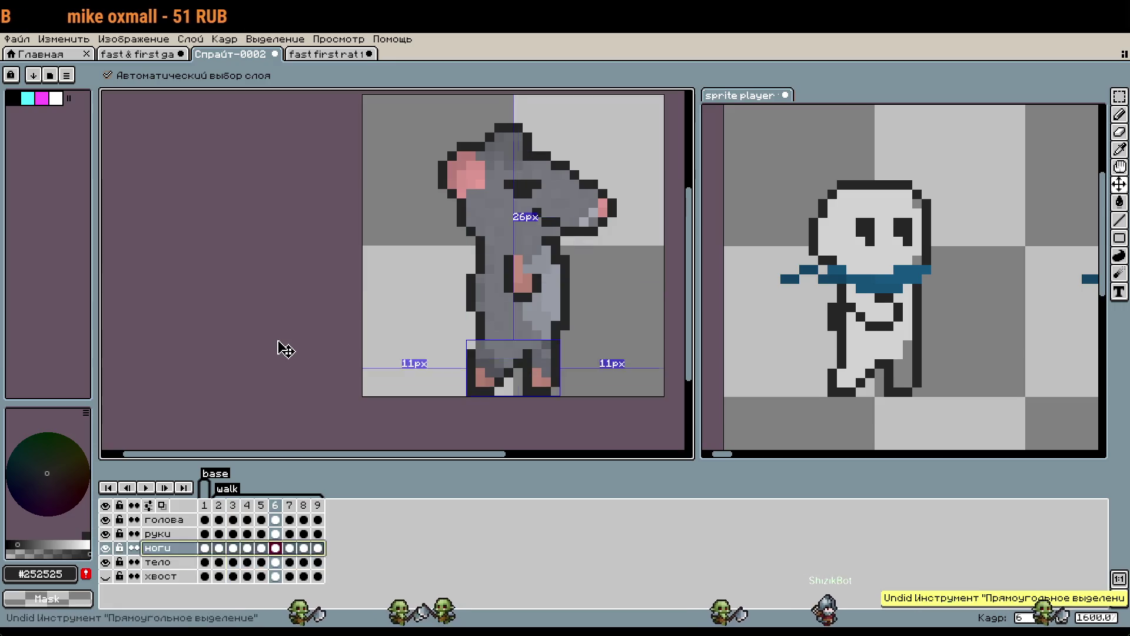
key("ctrl+z")
key("ctrl+z")
key("ctrl+z")
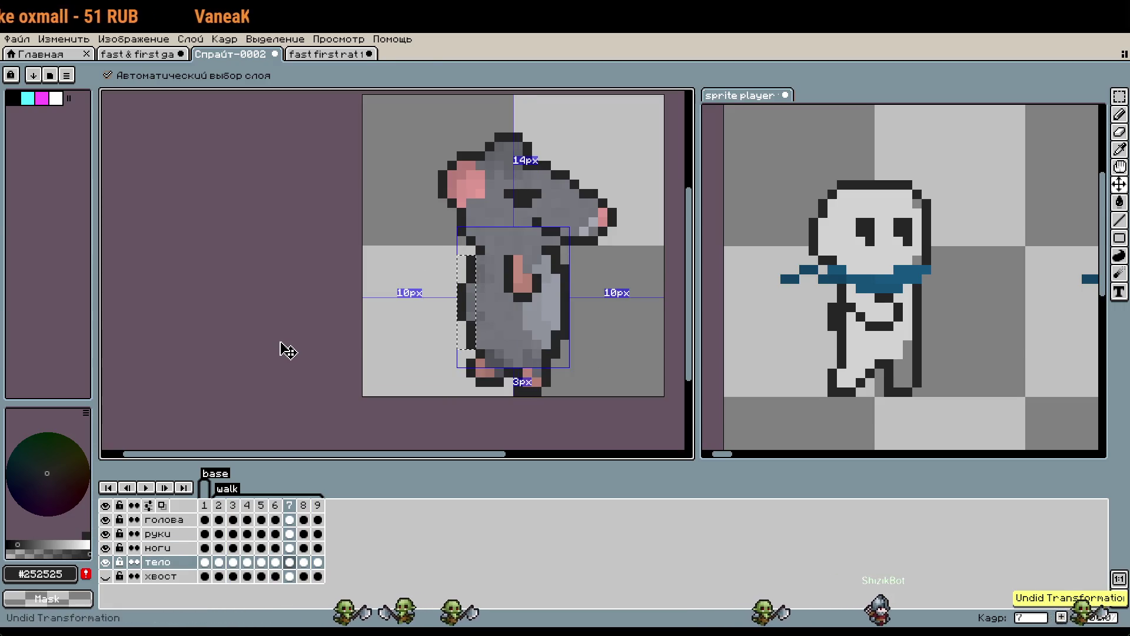
key("ctrl+z")
key("ctrl+z")
key("ctrl+z")
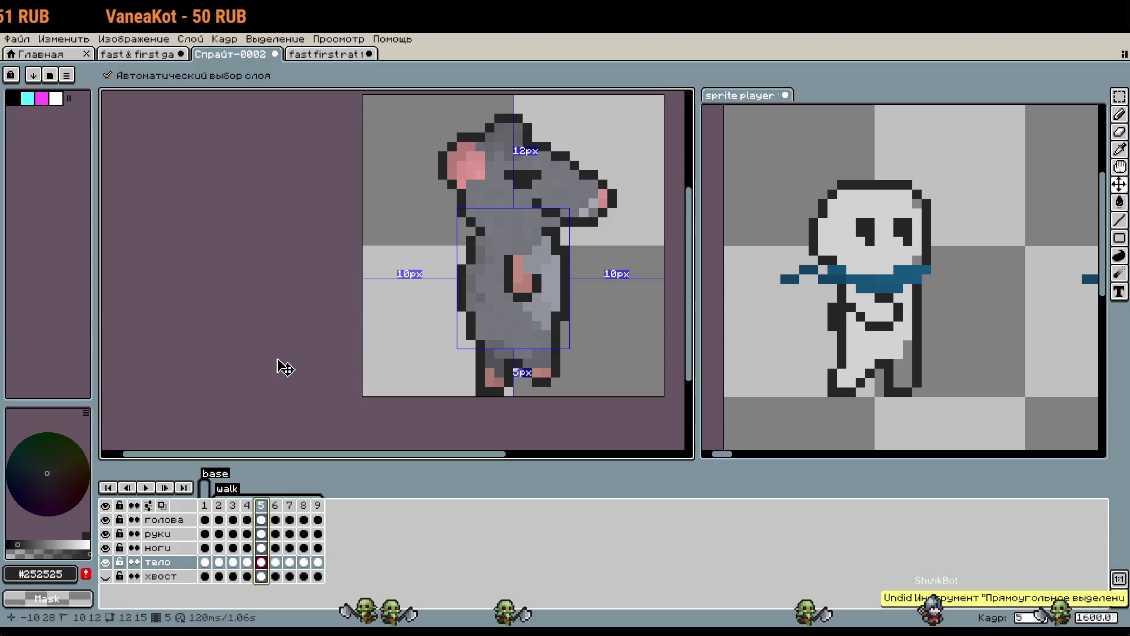
key("ctrl+z")
key("ctrl+z")
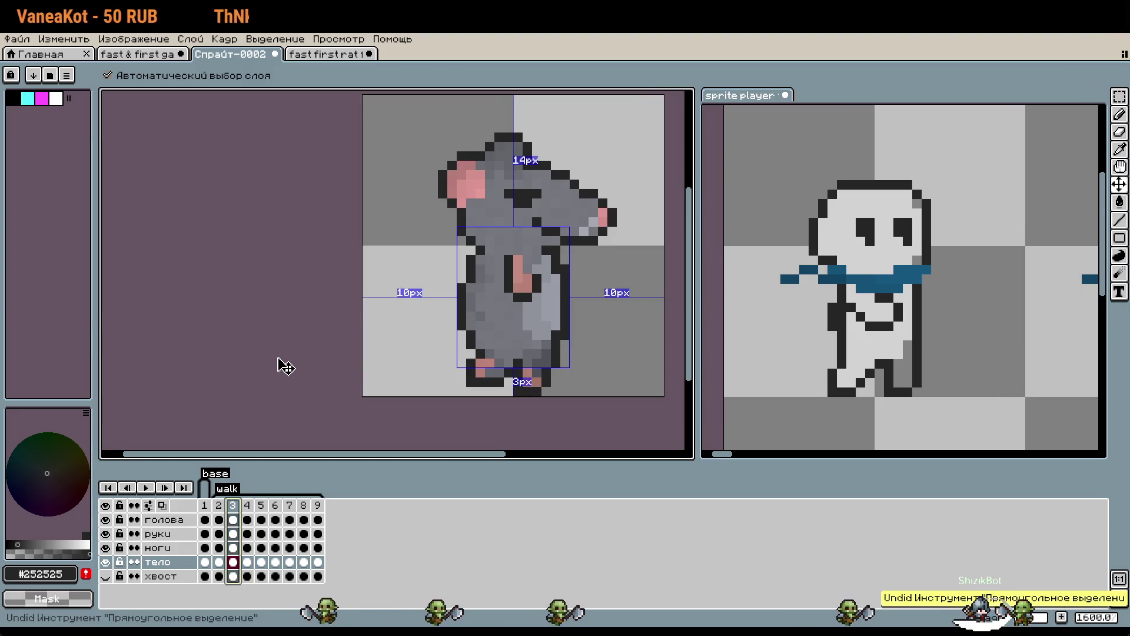
key("ctrl+d")
key("b")
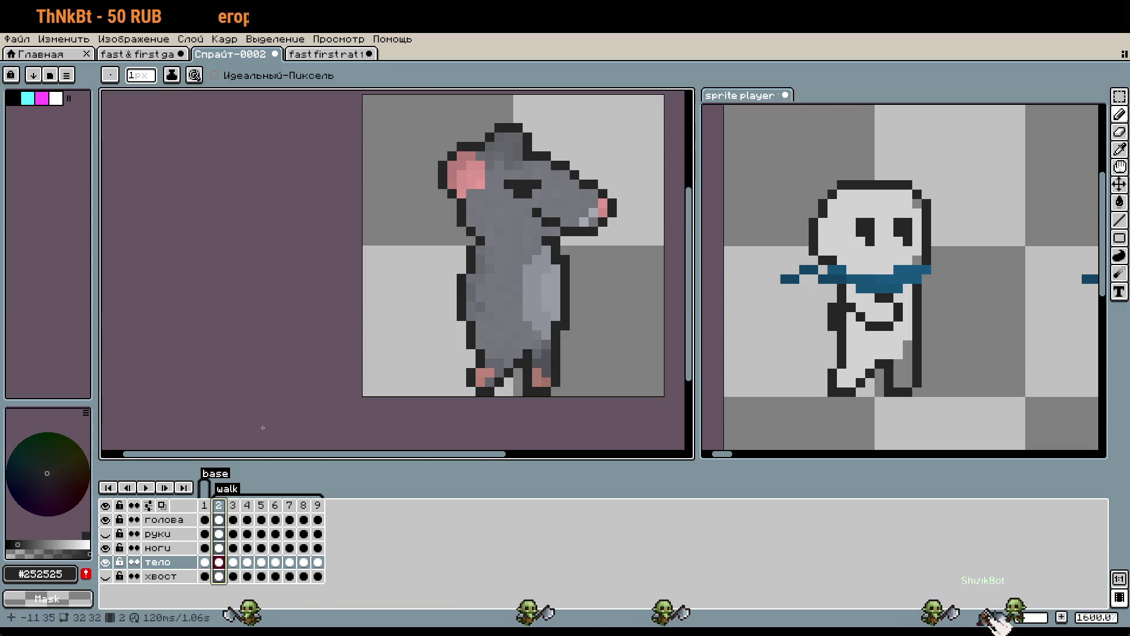
left_click_drag(359, 391, 338, 399)
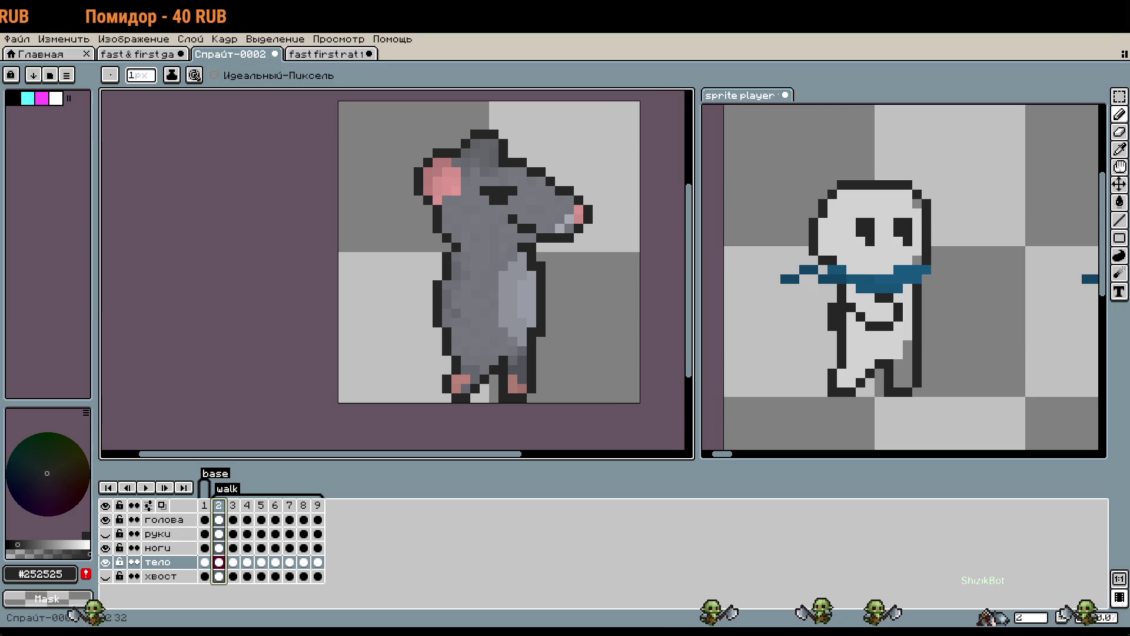
Play the rat's walk cycle, stop it, and return to frame 1.
left_click_drag(579, 286, 565, 282)
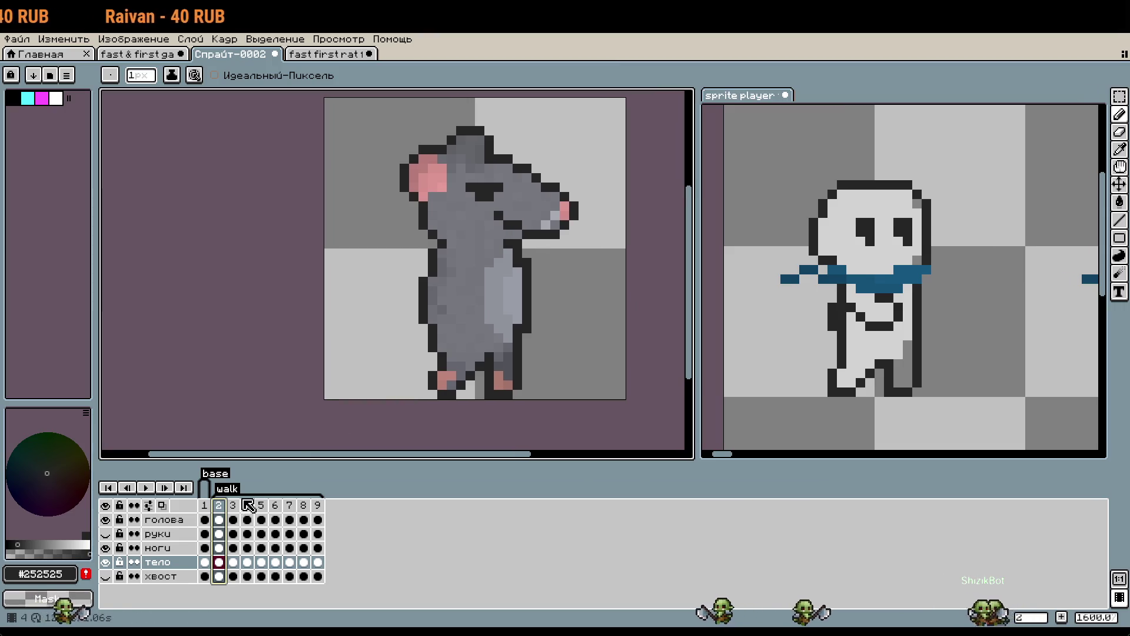
left_click(145, 487)
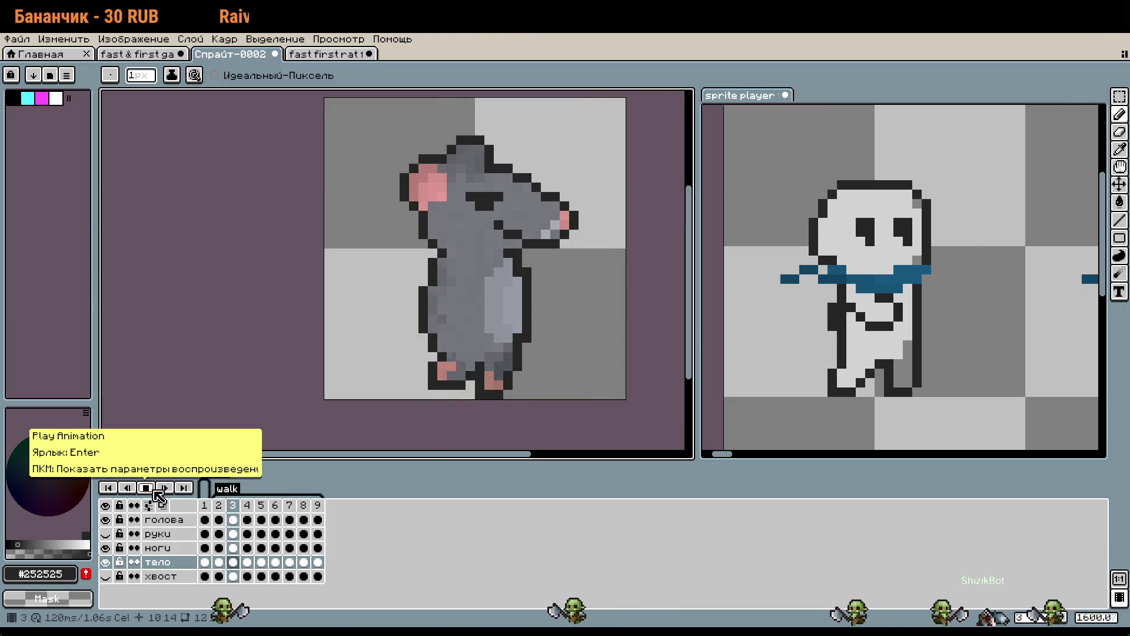
left_click(145, 487)
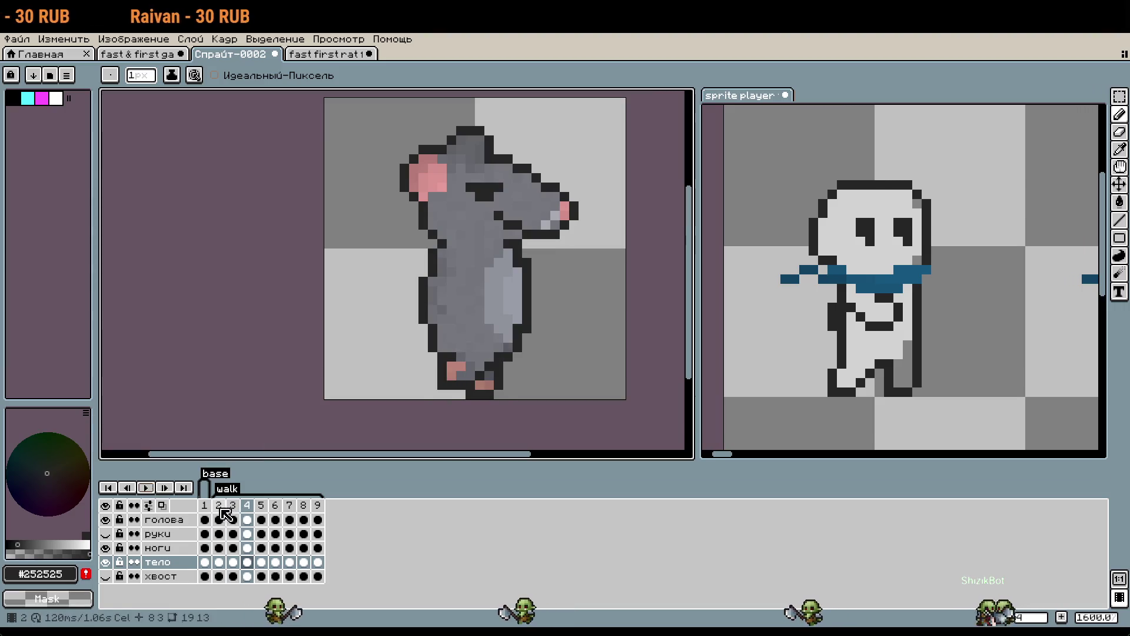
left_click(219, 505)
left_click(146, 489)
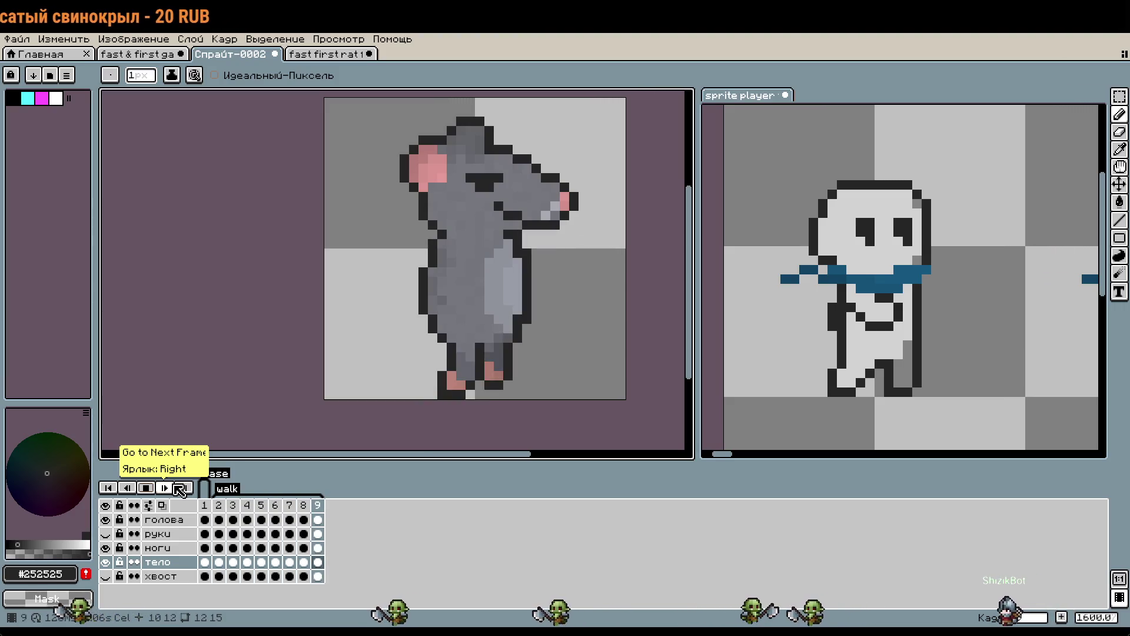
scroll(460, 383, "up", 4)
left_click_drag(460, 382, 490, 299)
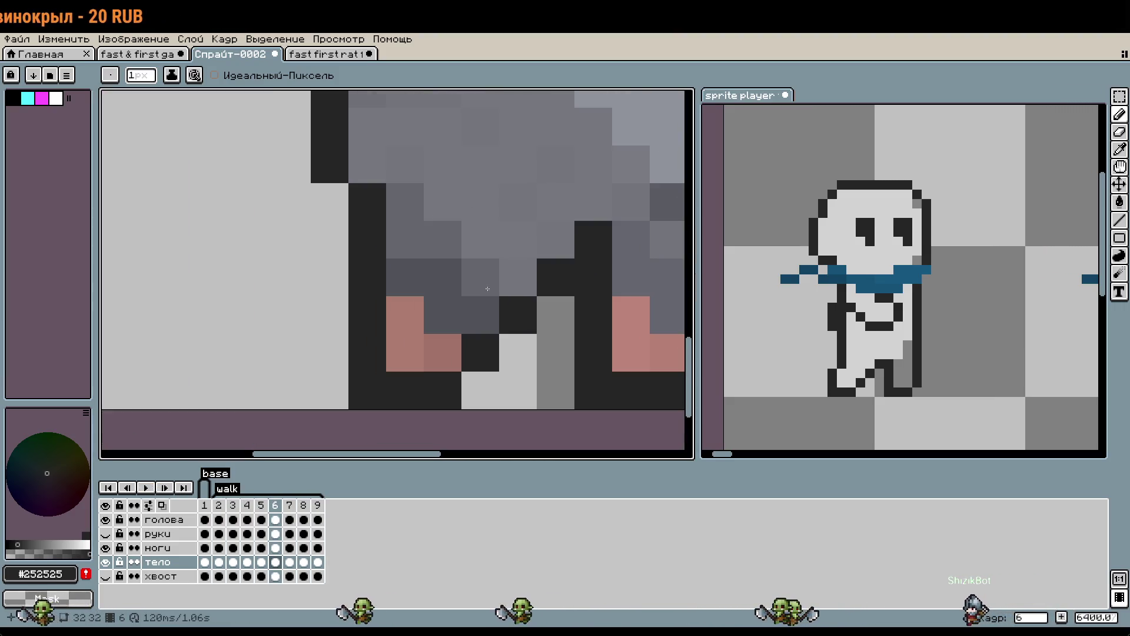
left_click(144, 487)
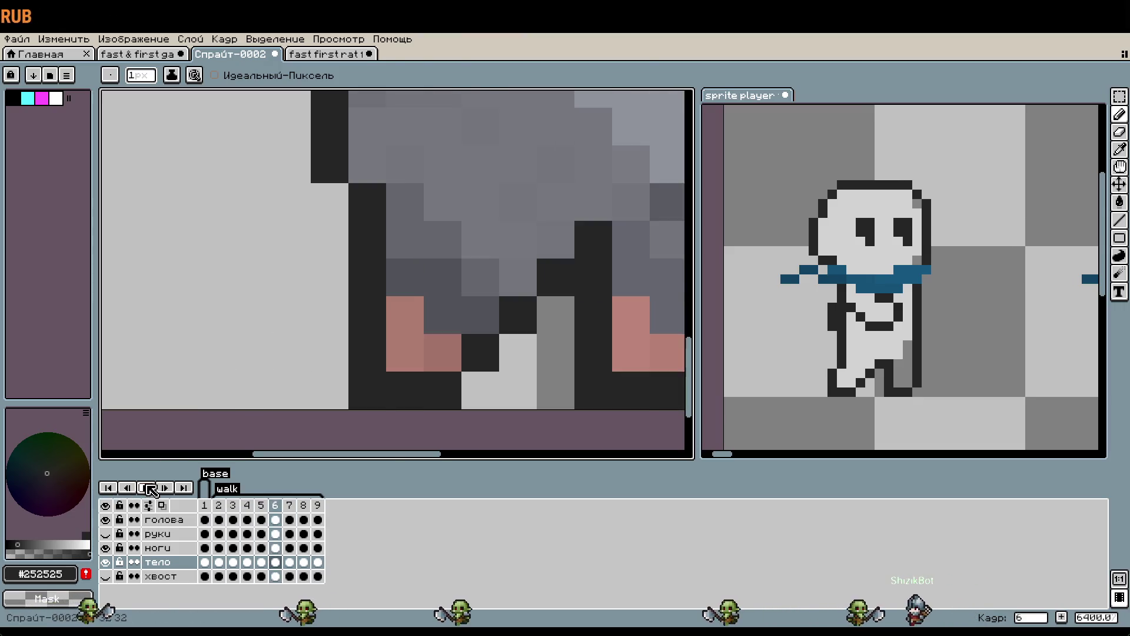
left_click(151, 489)
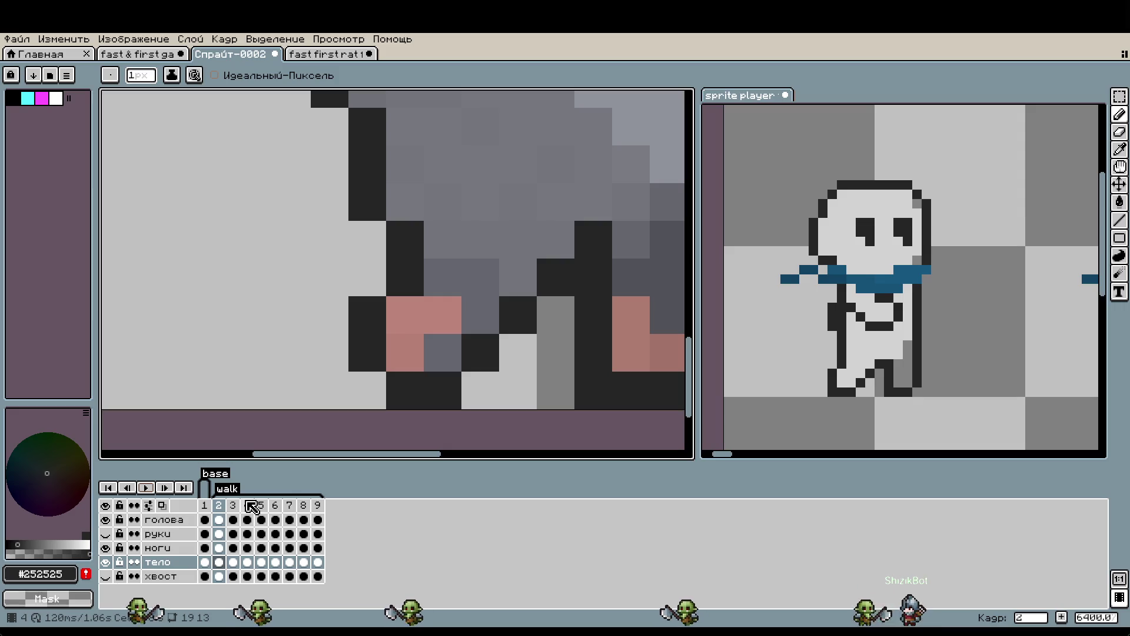
left_click(233, 505)
left_click(251, 507)
key("Right")
key("Right")
key("Right")
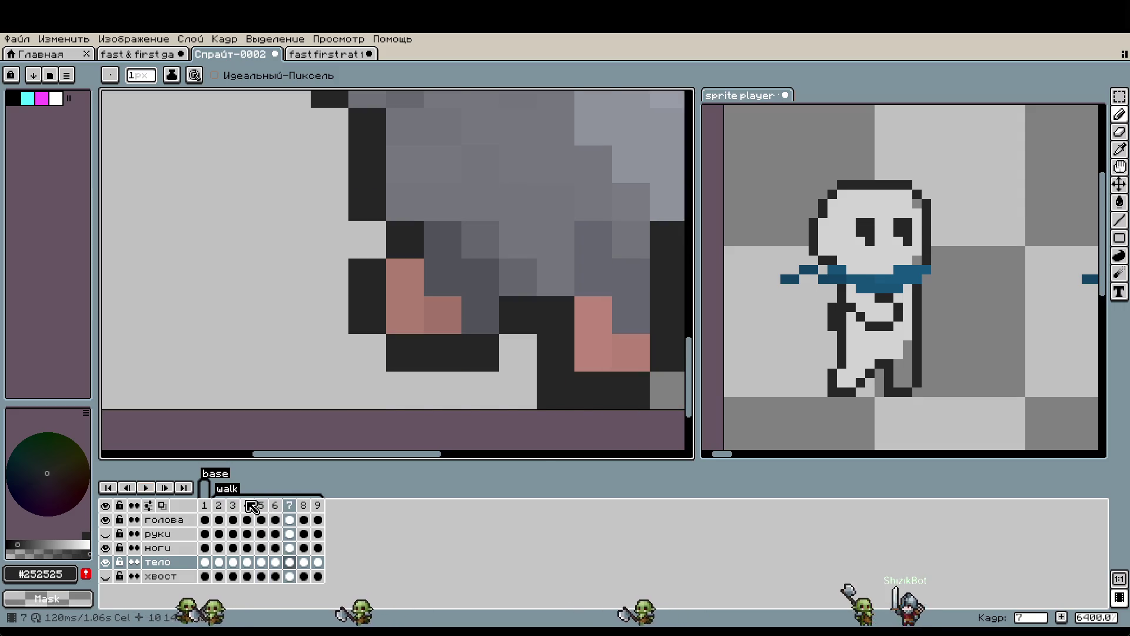
key("Left")
key("Left")
key("Left")
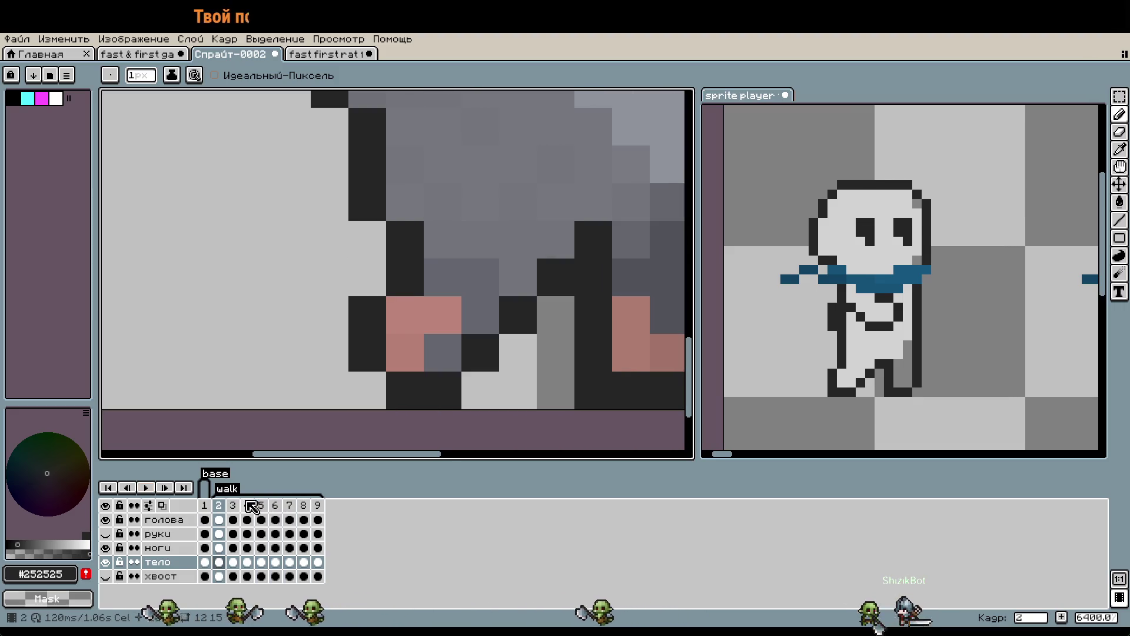
key("Right")
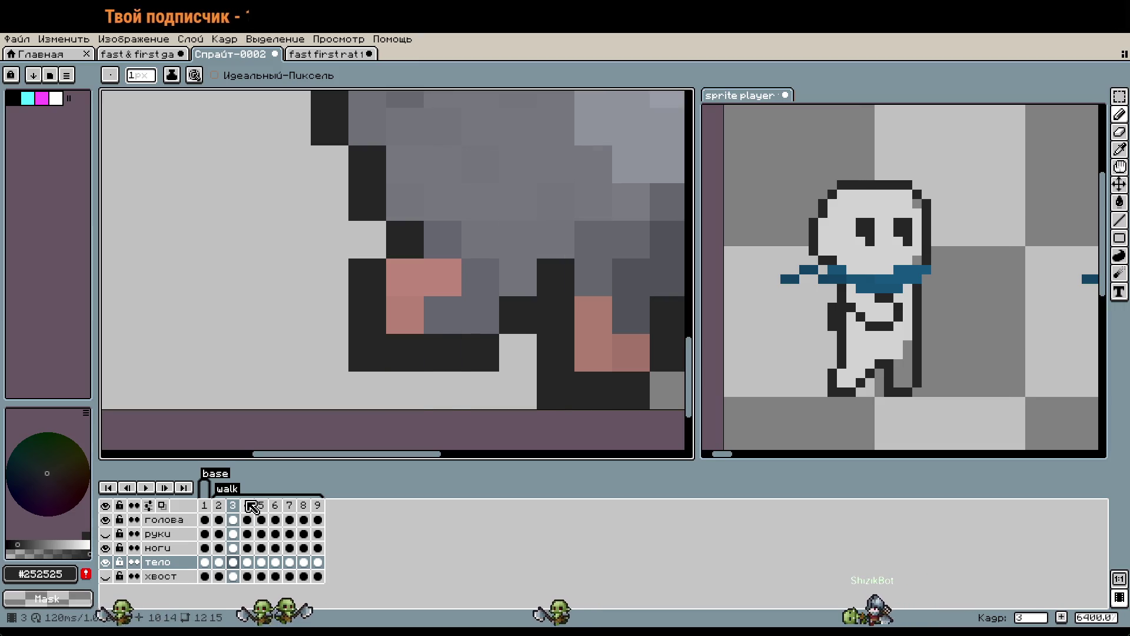
key("Right")
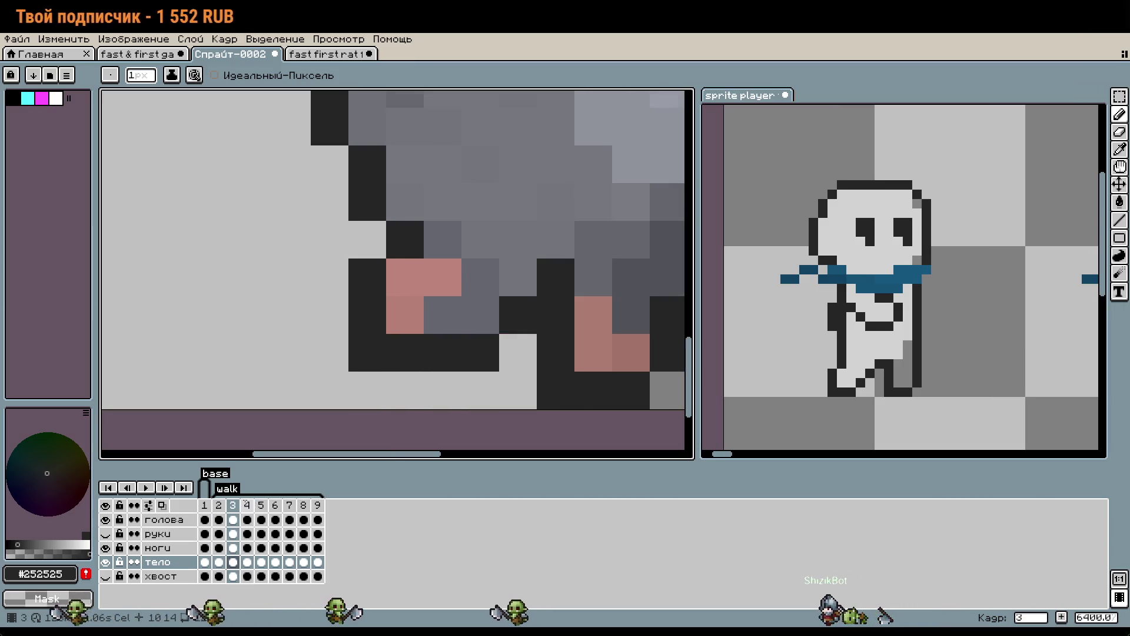
key("Left")
key("Right")
key("Right")
key("Left")
key("Left")
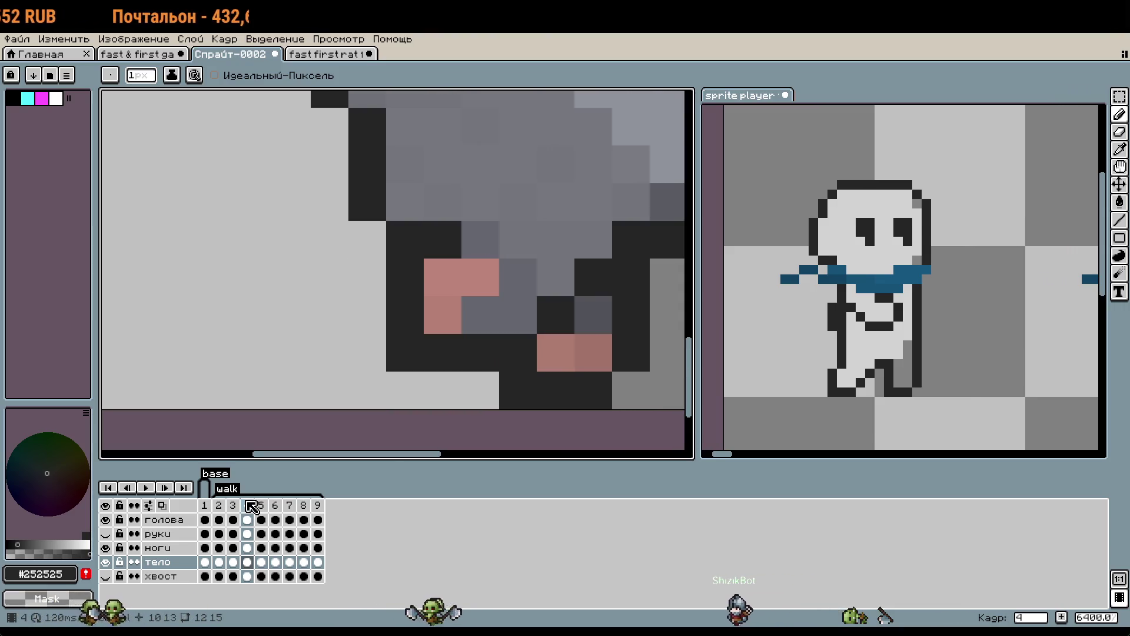
key("Right")
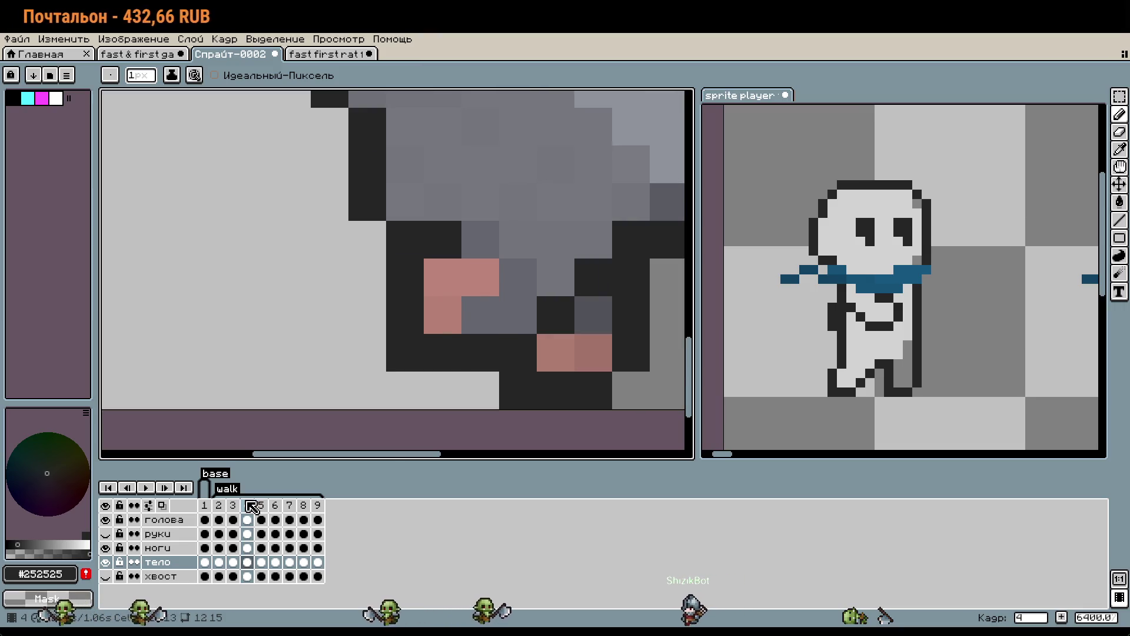
key("Right")
key("Right")
key("Right")
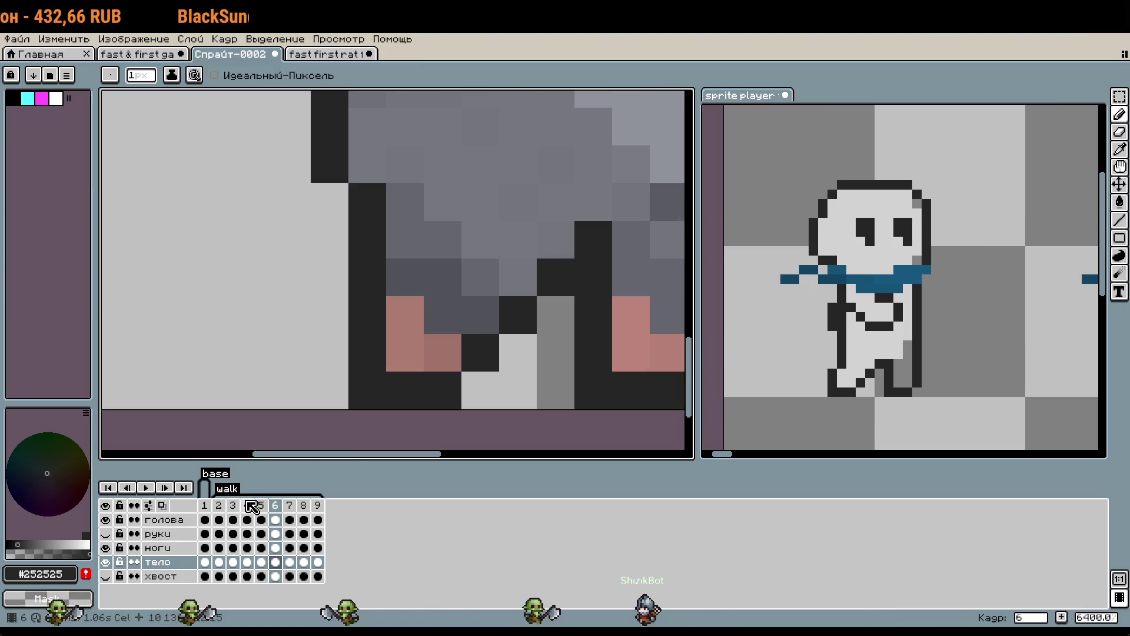
key("Left")
key("Left")
key("Left")
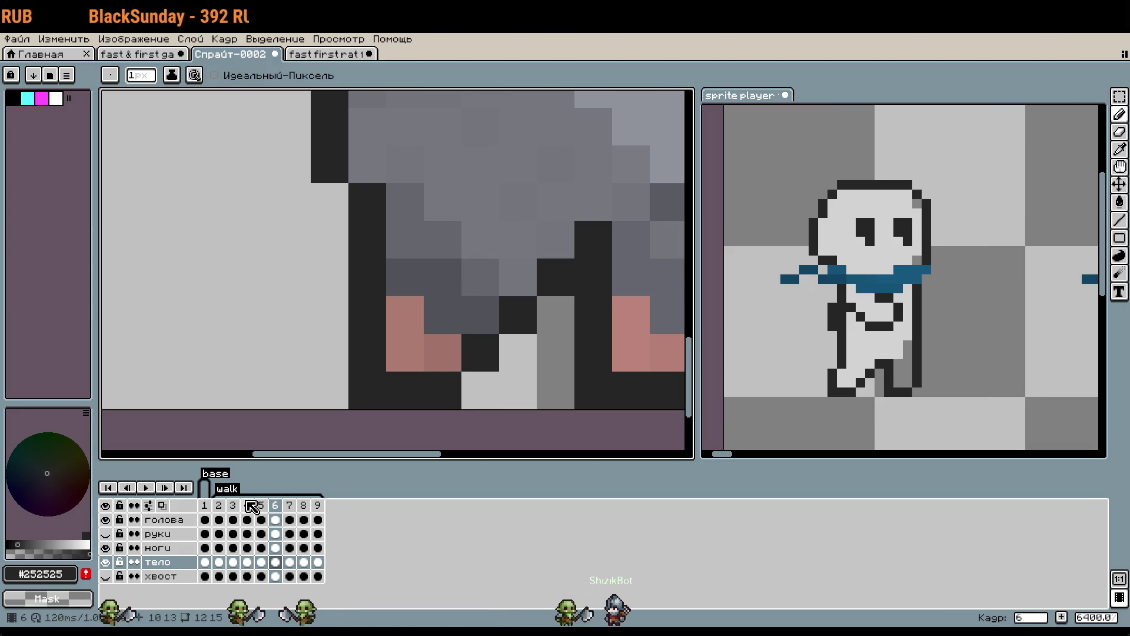
key("Left")
key("Left")
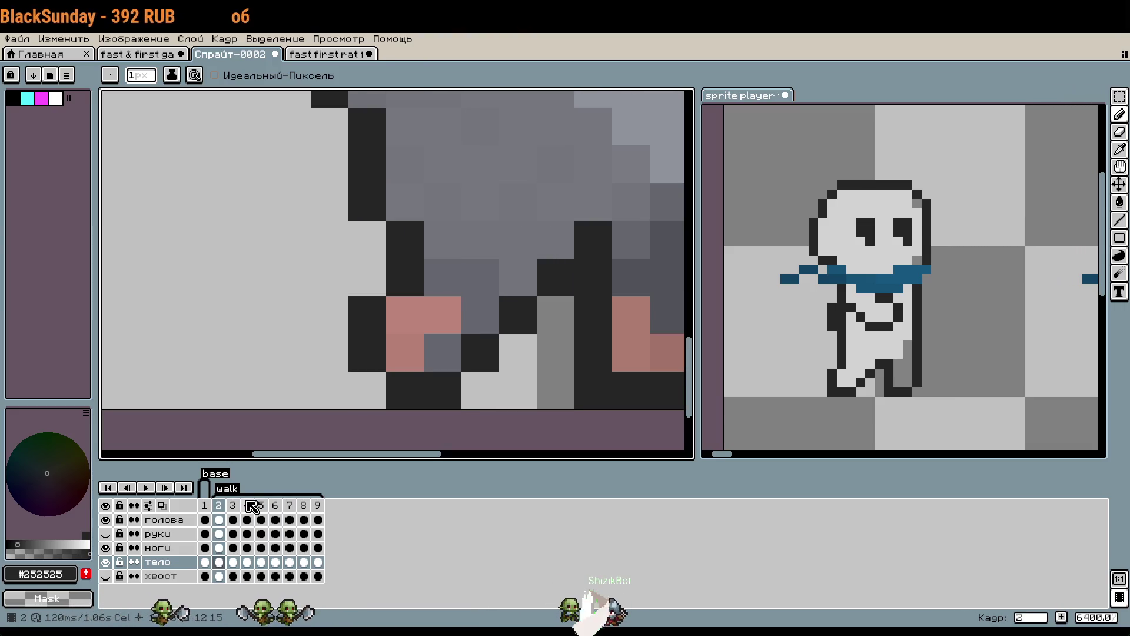
key("Left")
key("Right")
key("Right")
key("Right")
key("Right")
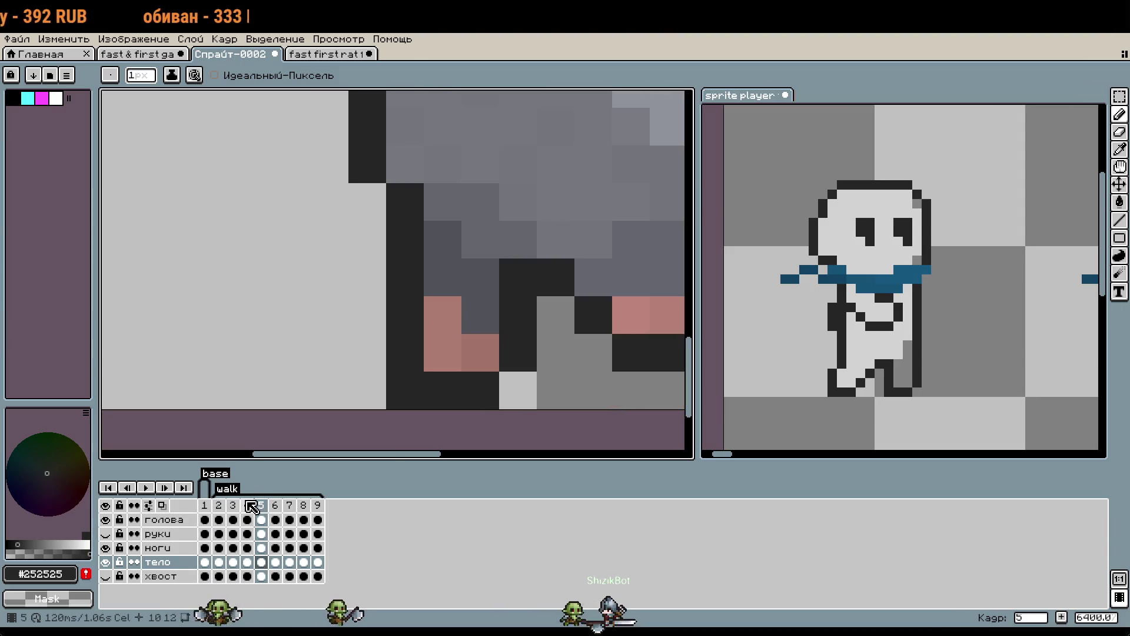
scroll(412, 297, "down", 1)
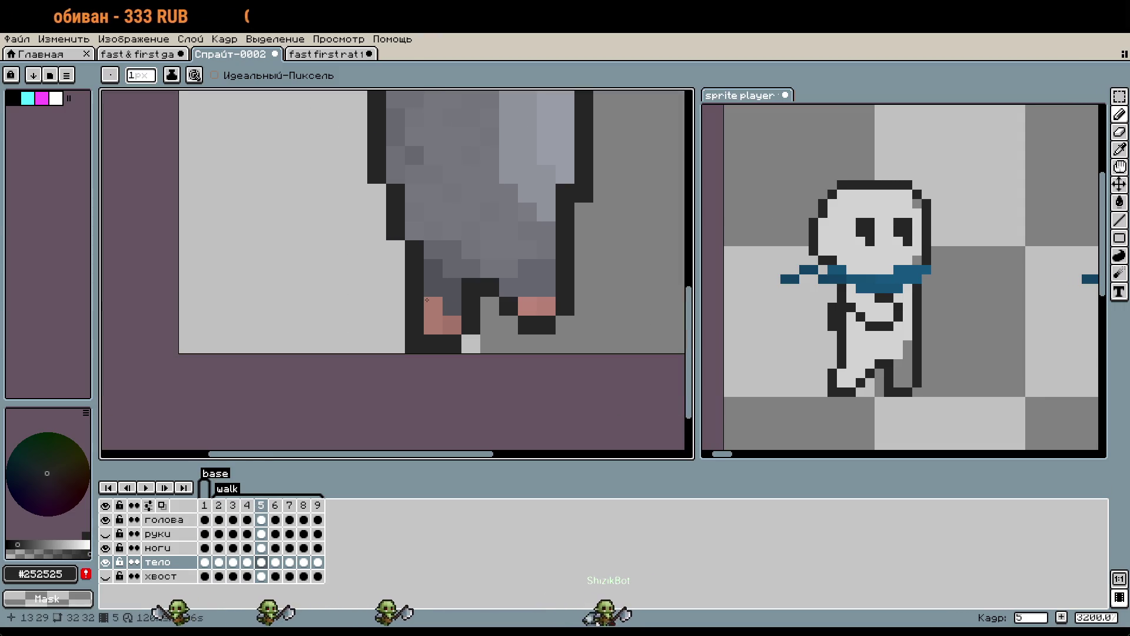
key("Right")
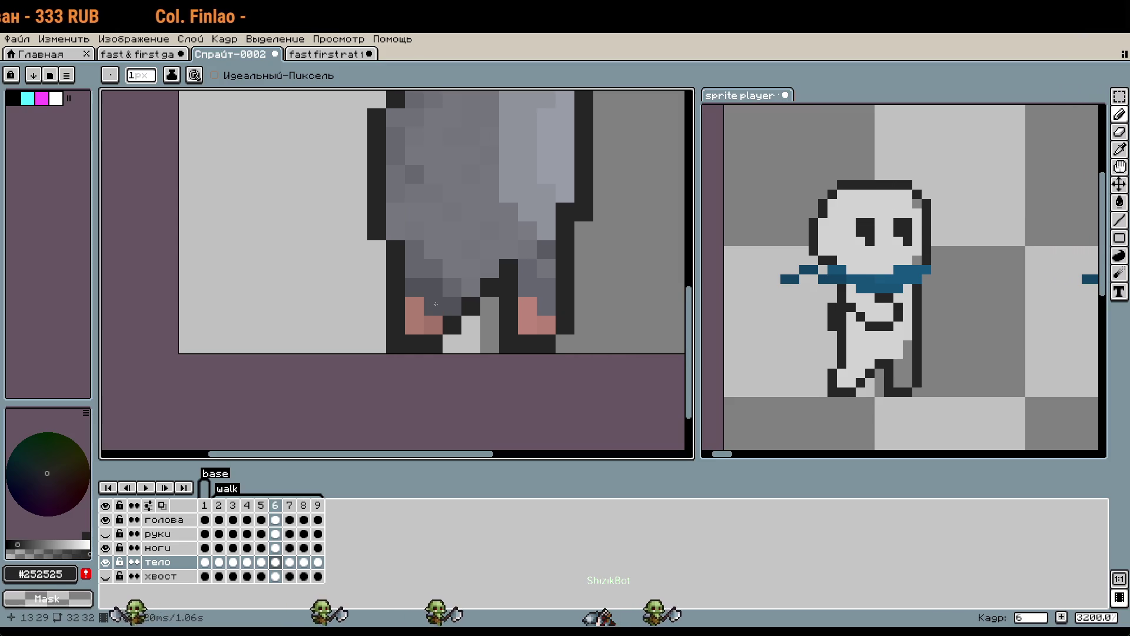
key("Left")
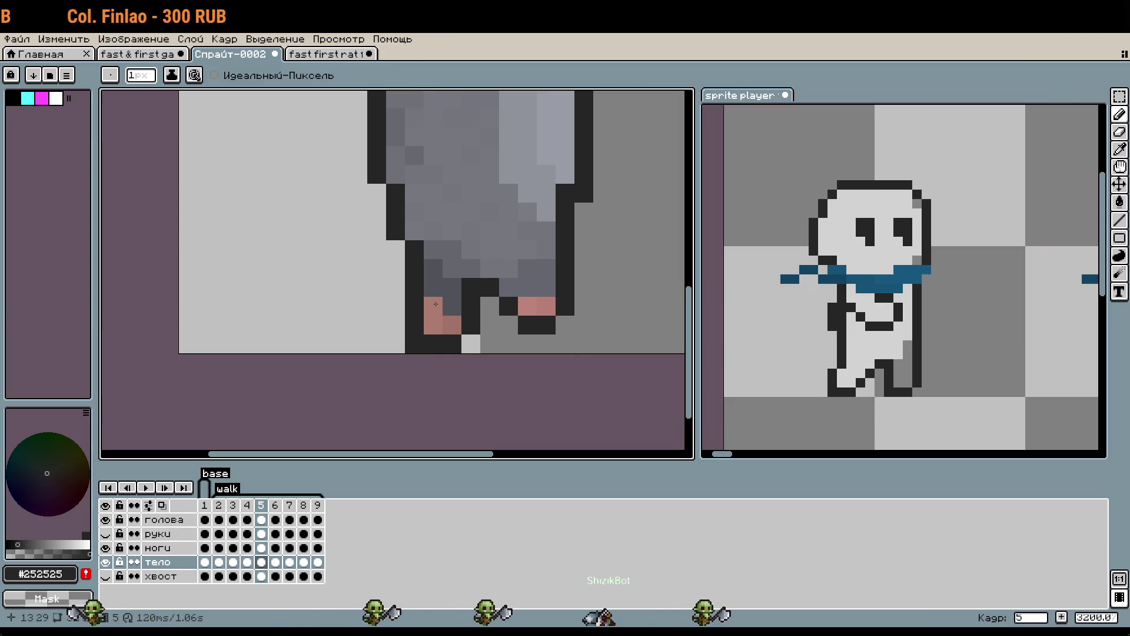
key("Left")
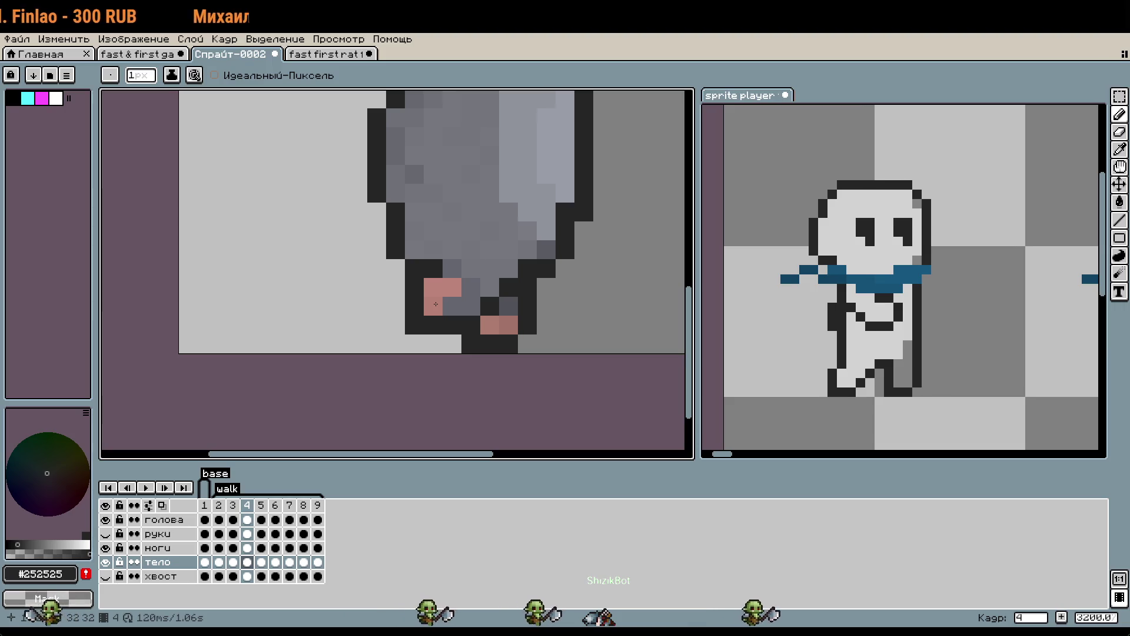
left_click(146, 488)
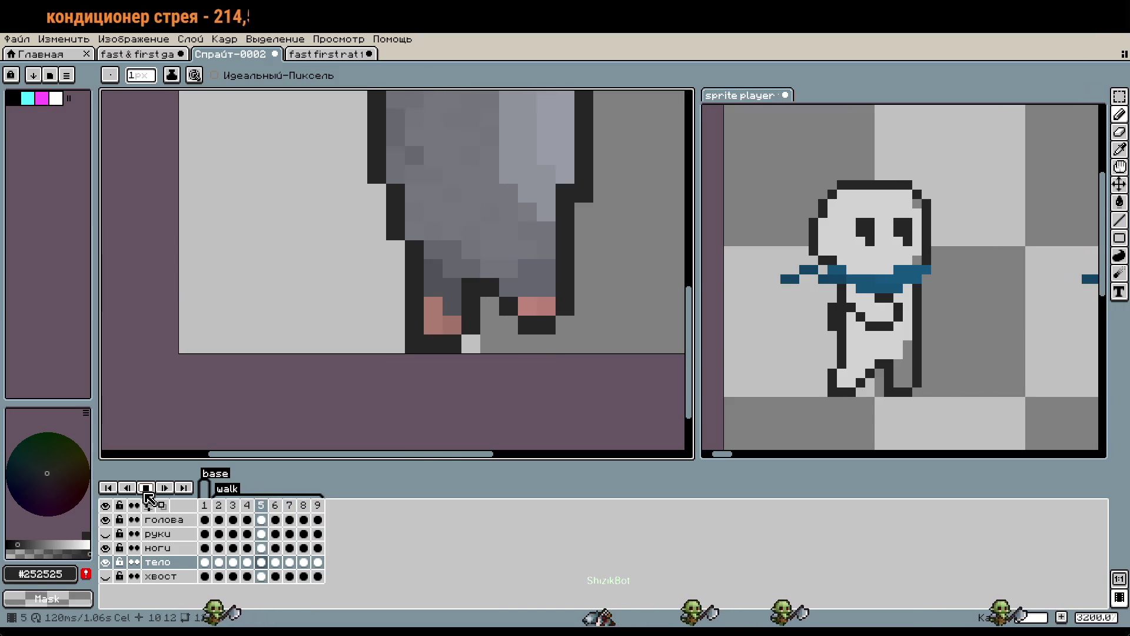
left_click(145, 489)
left_click(165, 487)
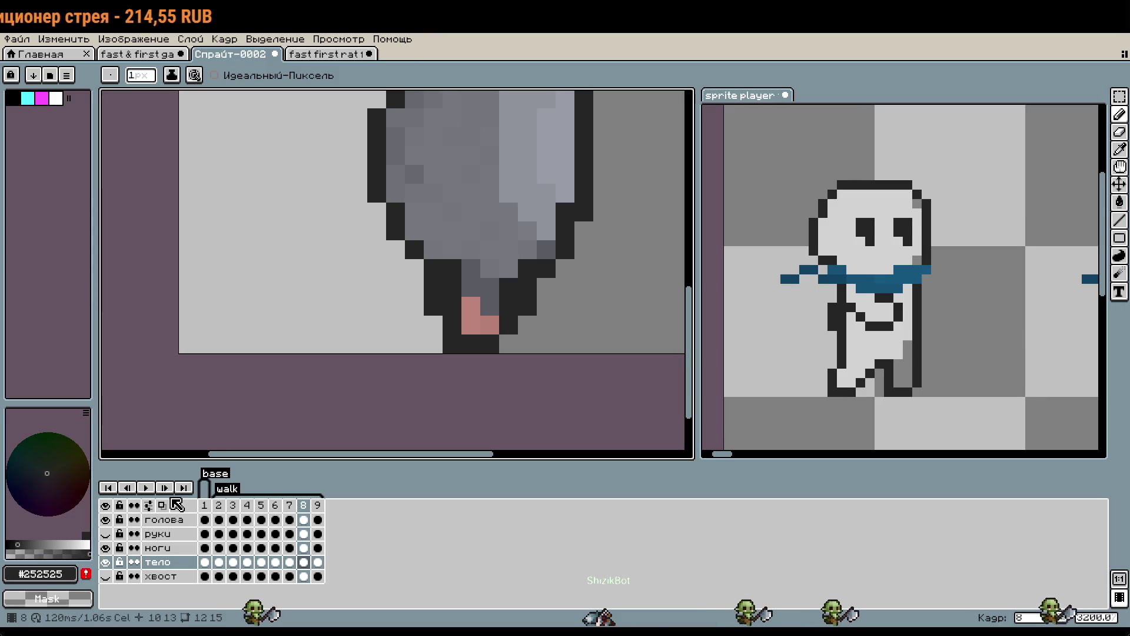
key("Left")
key("Right")
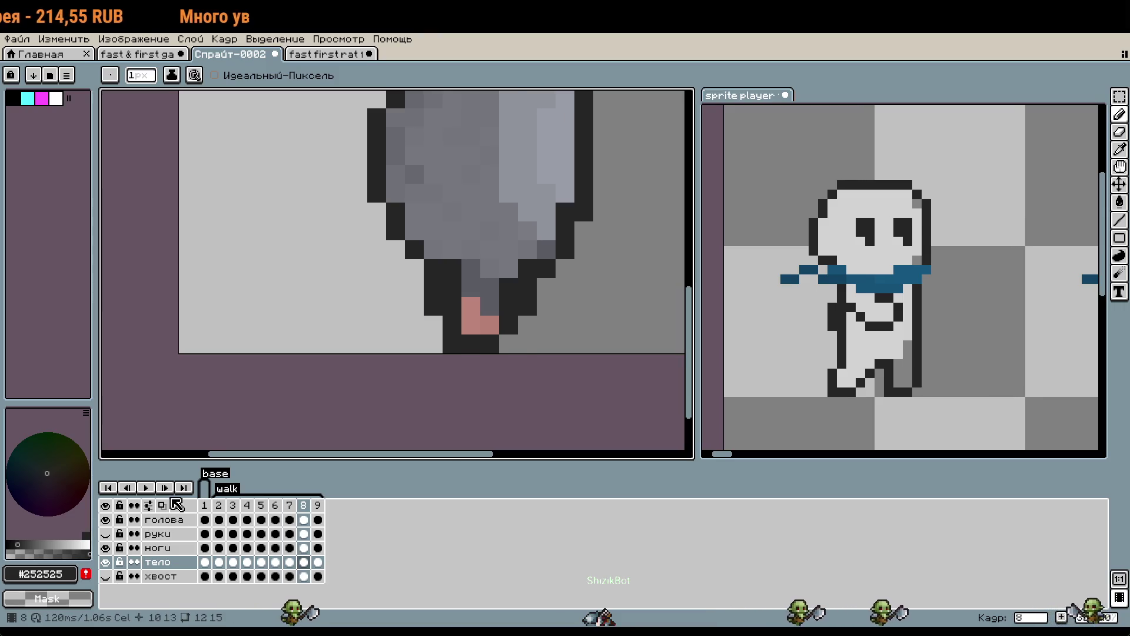
key("Left")
key("Right")
key("Right")
key("Right")
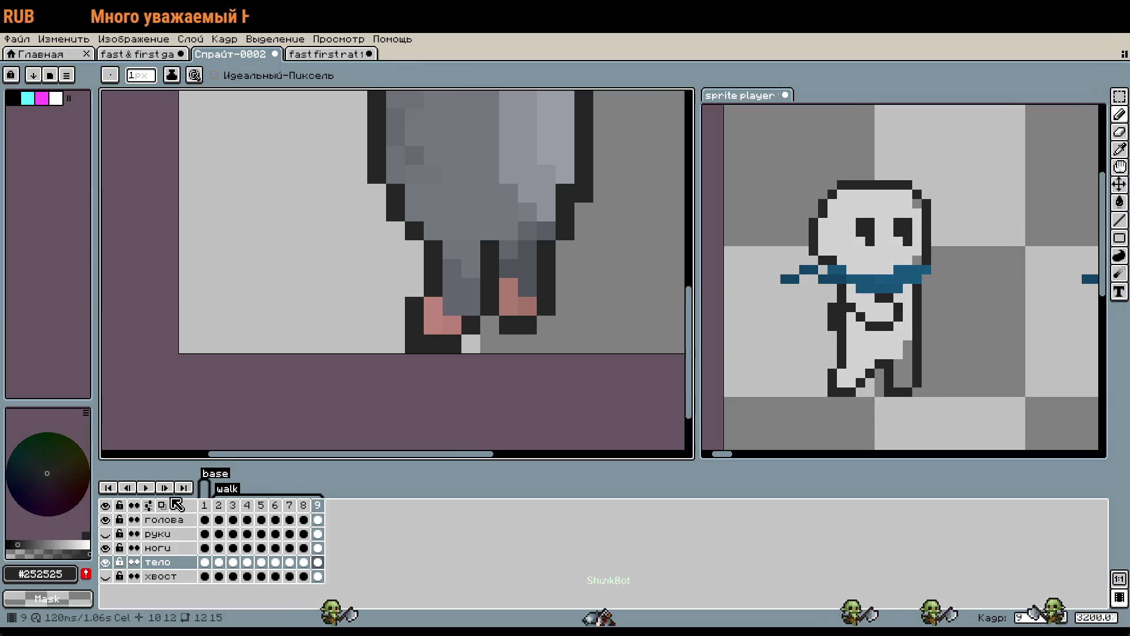
key("Right")
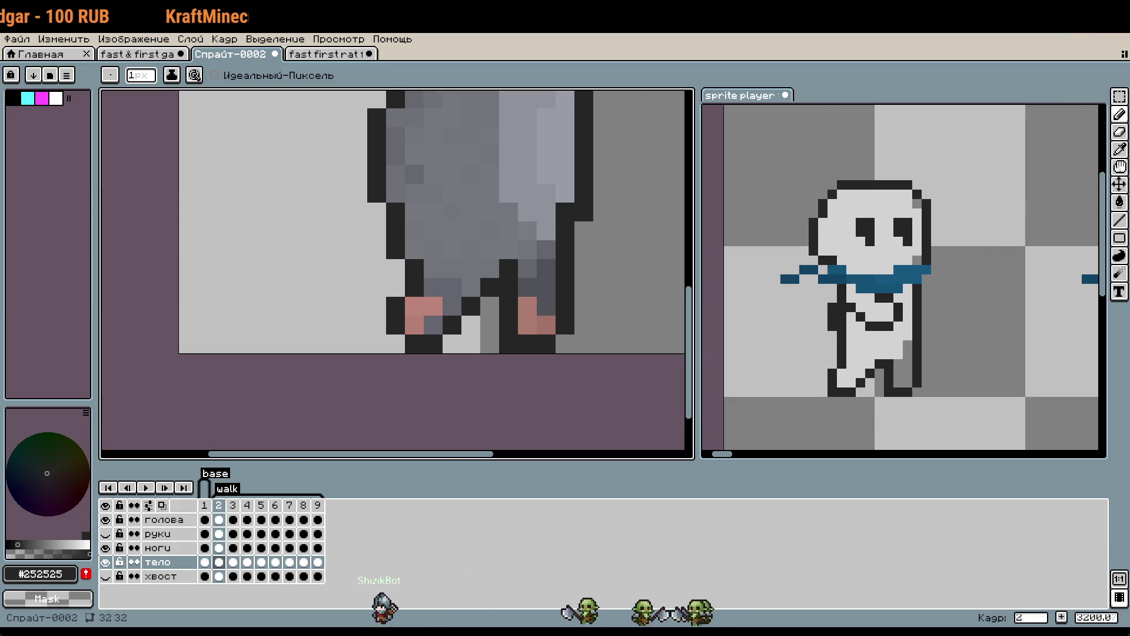
scroll(641, 230, "down", 3)
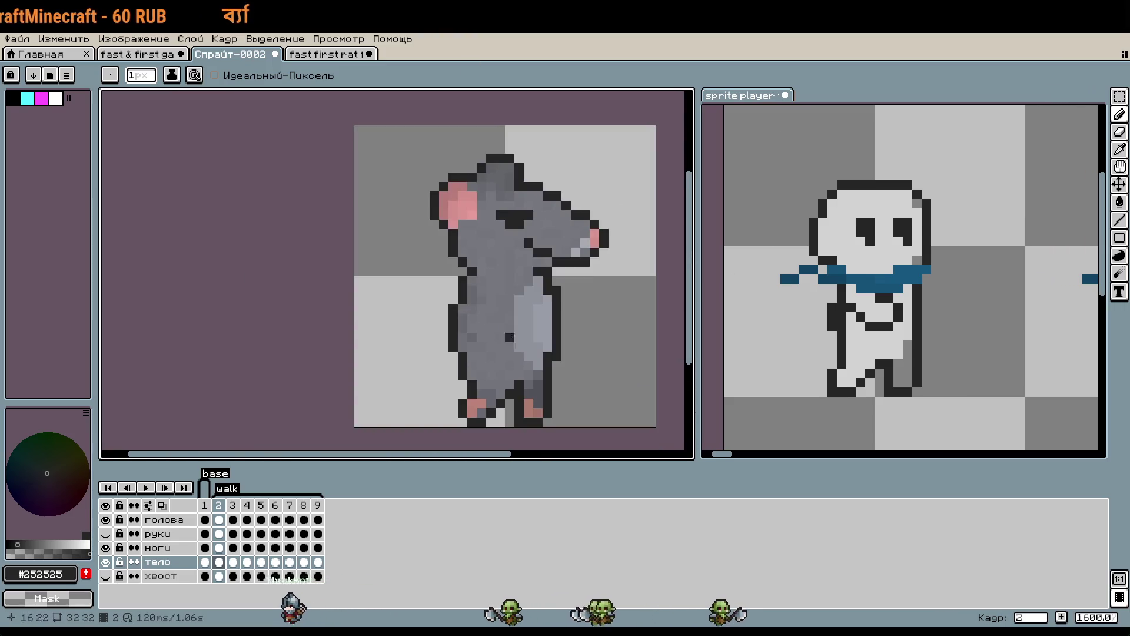
Show and activate the руки arms layer, then marquee-select the rat's arm.
left_click(105, 533)
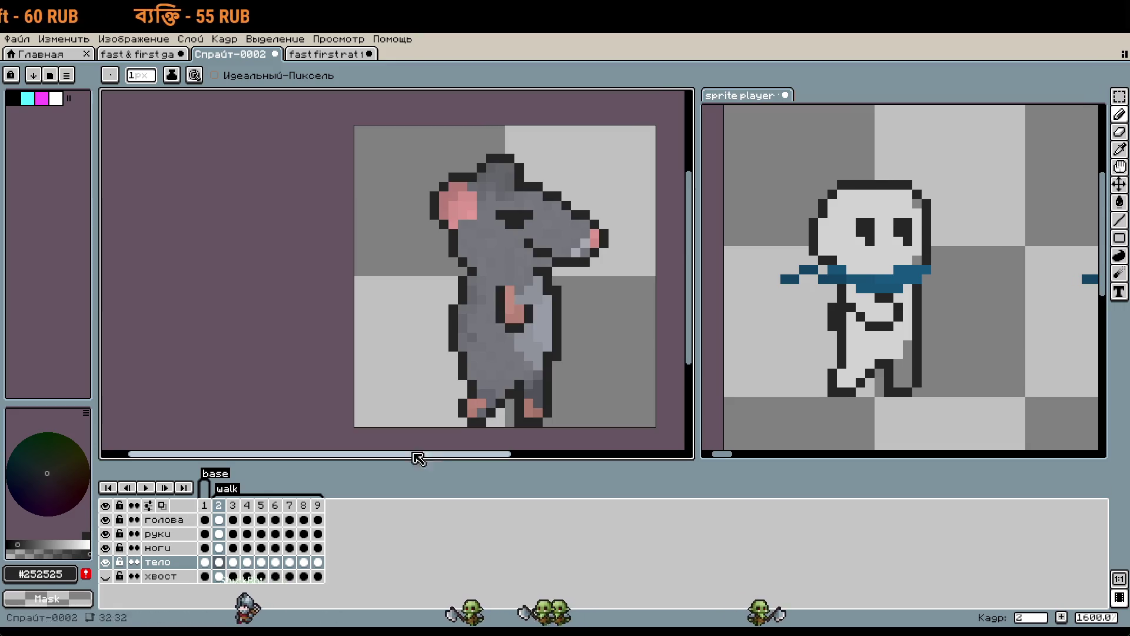
scroll(486, 255, "up", 1)
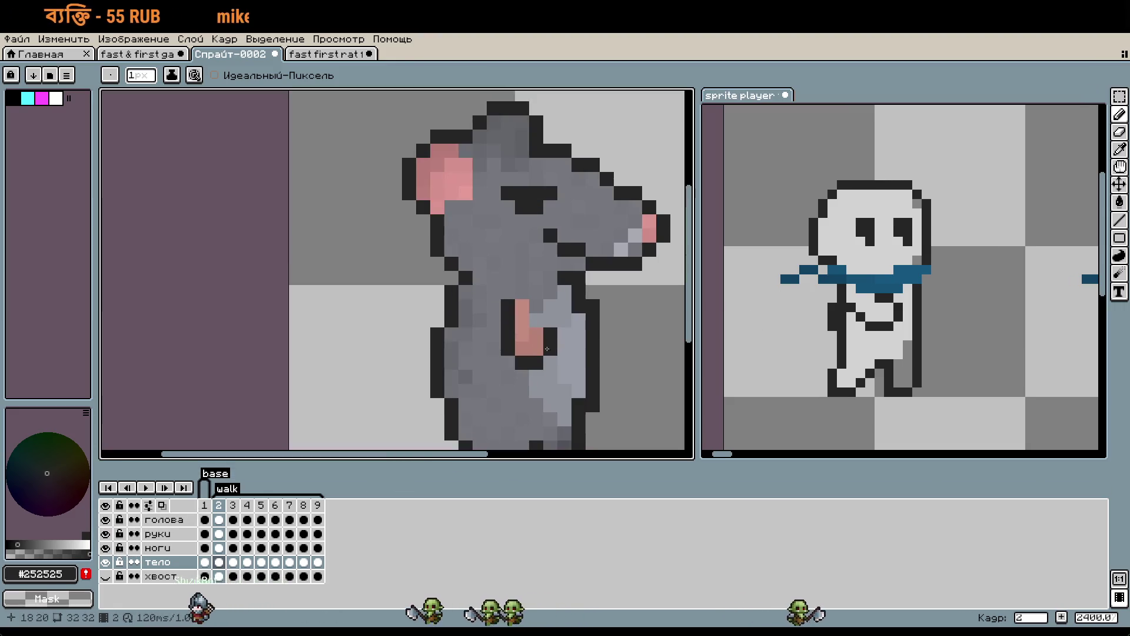
left_click(160, 534)
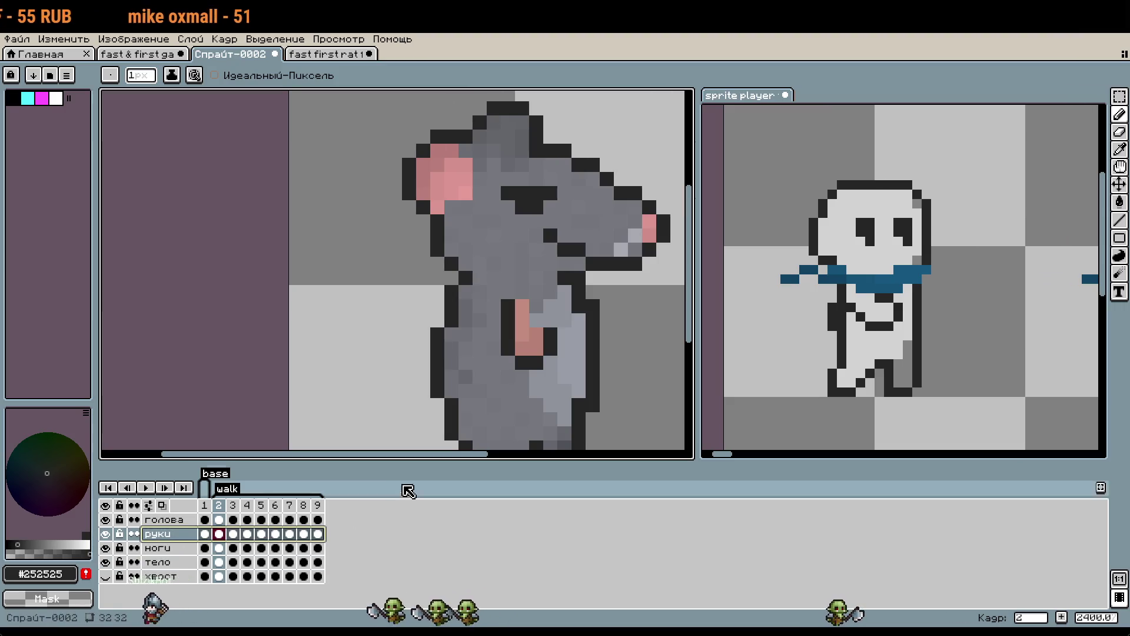
key("m")
mouse_move(500, 284)
left_mouse_down()
mouse_move(560, 359)
mouse_move(601, 386)
left_mouse_up()
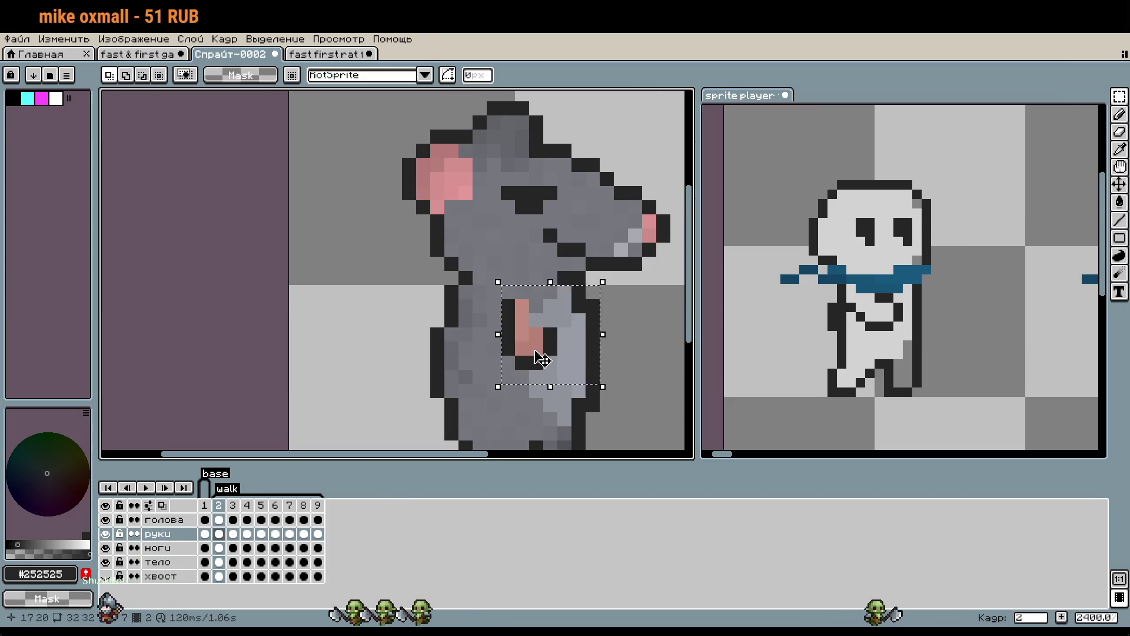
Rotate the selected arm 90° and move it up-left across the chest, then commit.
left_click(553, 371)
left_click(465, 75)
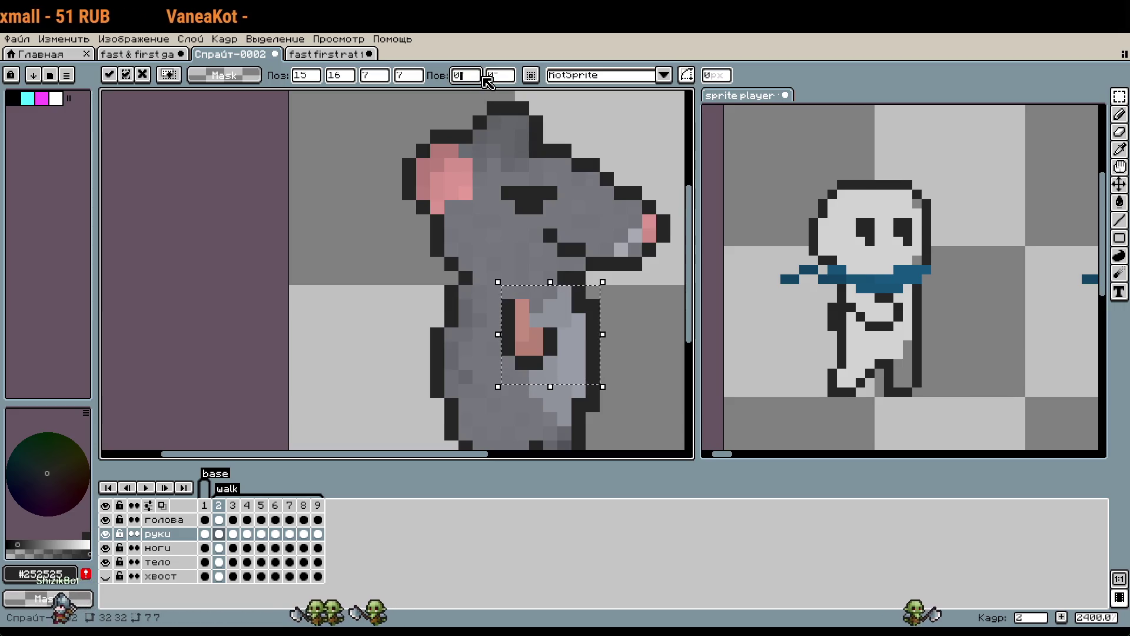
type("90")
key("Return")
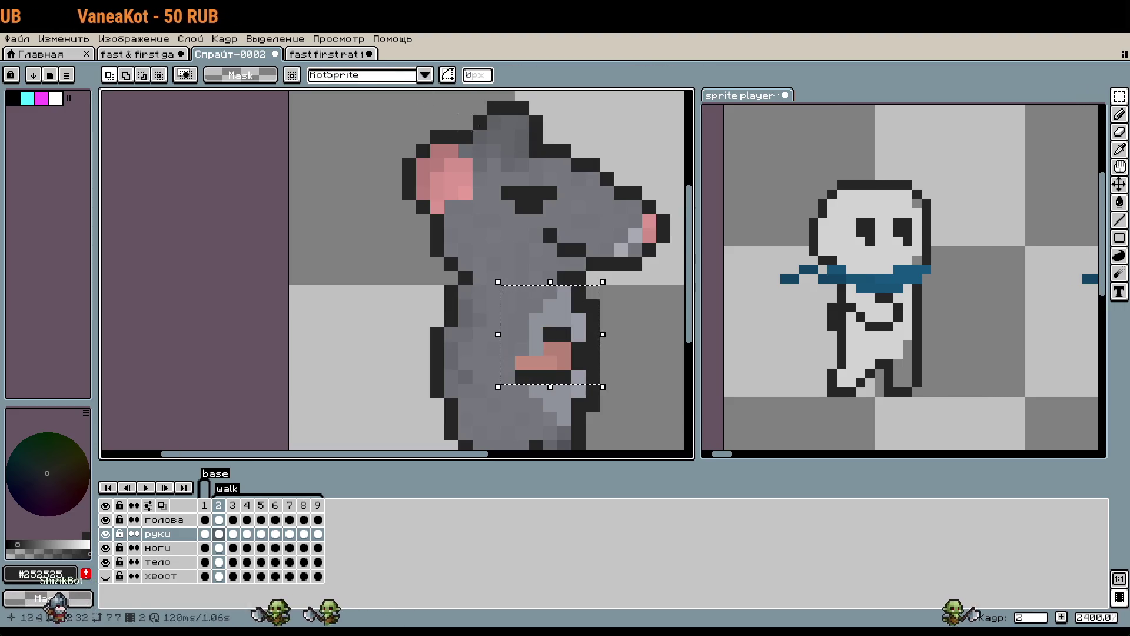
left_click_drag(555, 355, 533, 324)
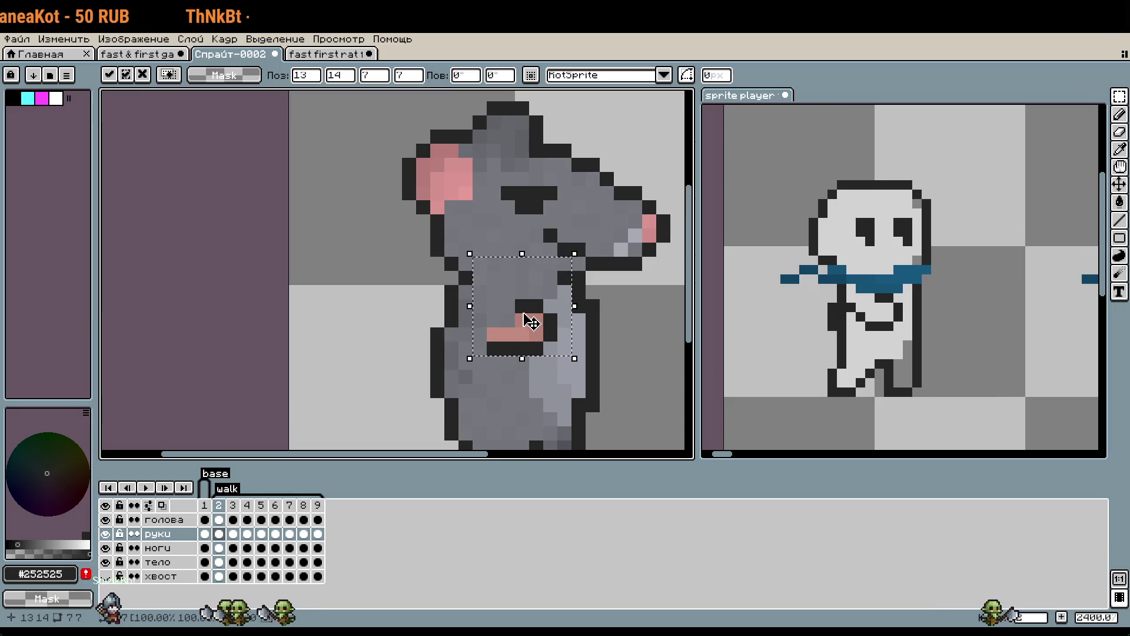
scroll(514, 349, "up", 1)
key("ctrl+d")
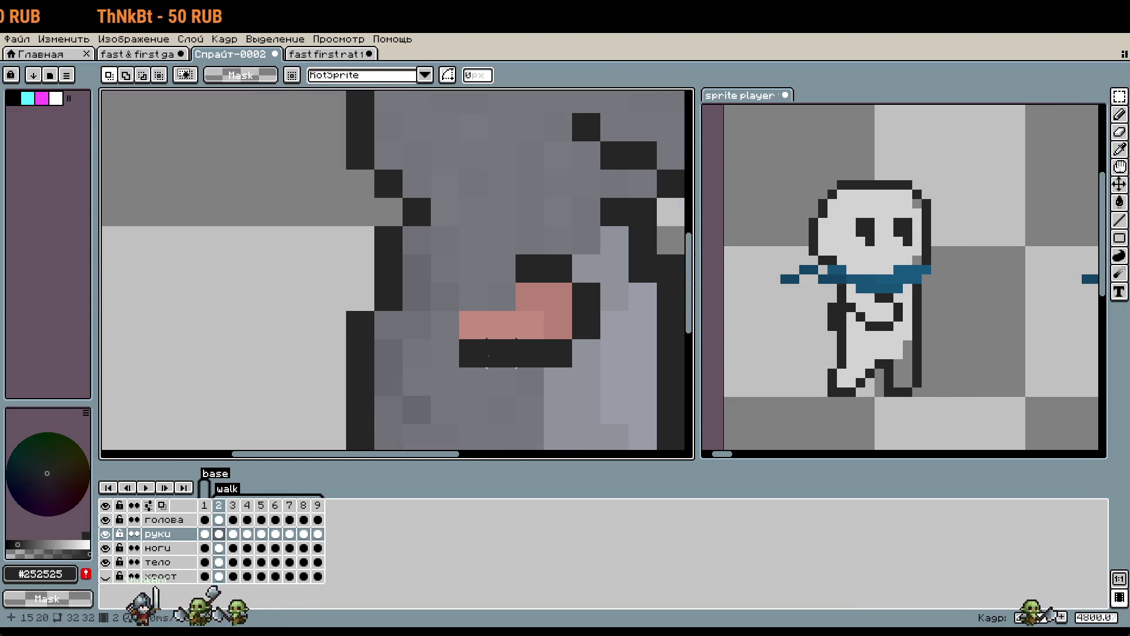
Undo the commit, re-place the paw pixels, and sample the pink paw colour for the Pencil.
key("ctrl+z")
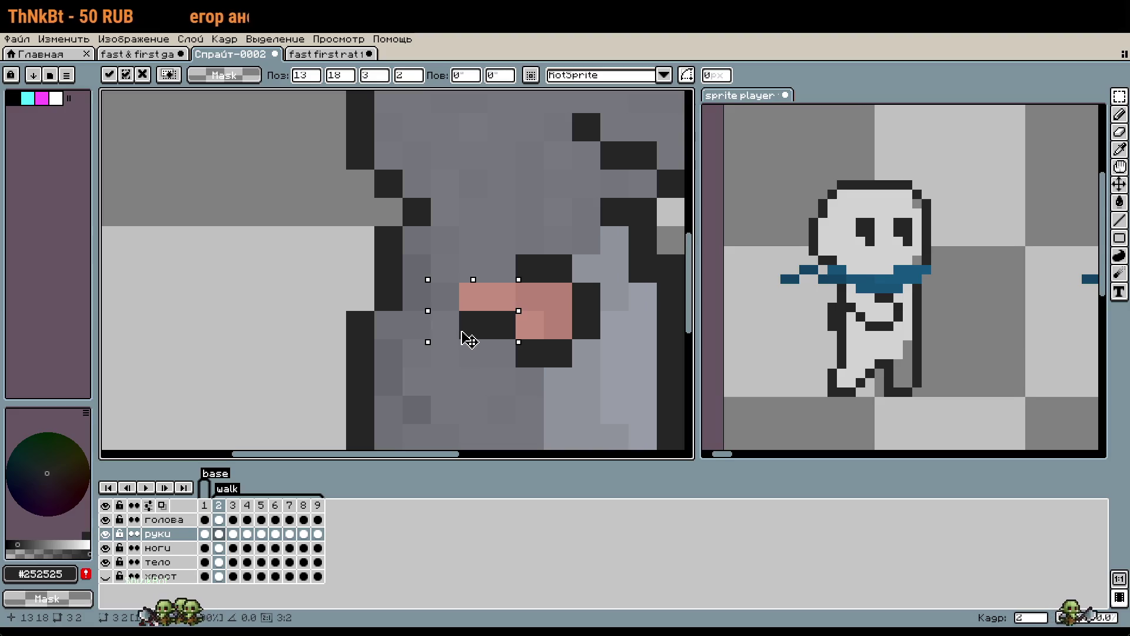
left_click(528, 408)
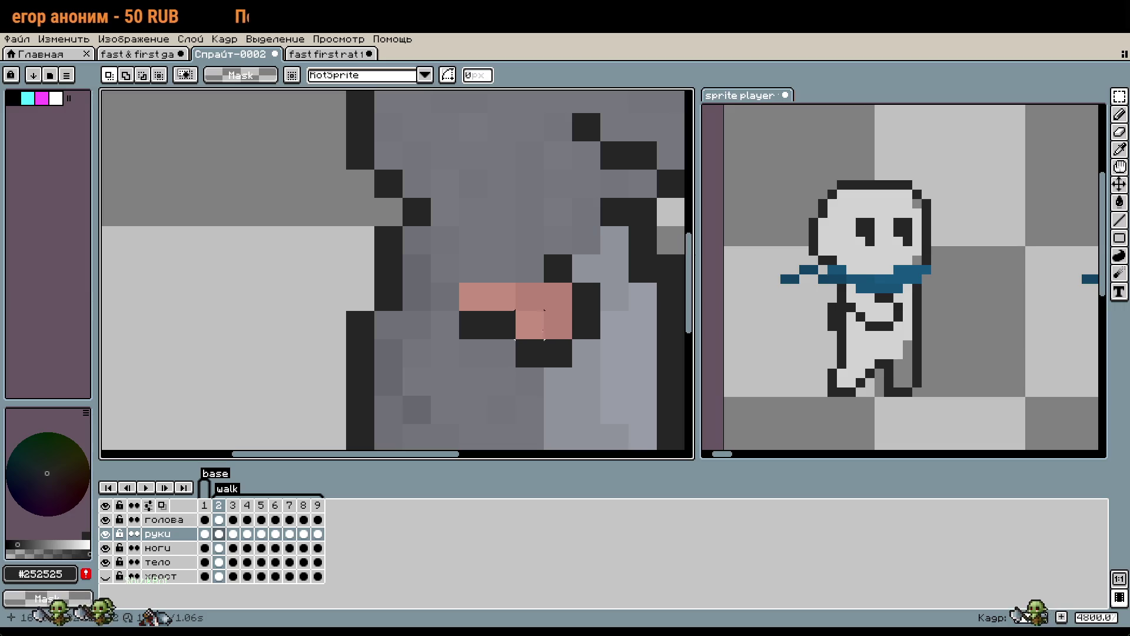
key("b")
left_click(543, 309, "alt")
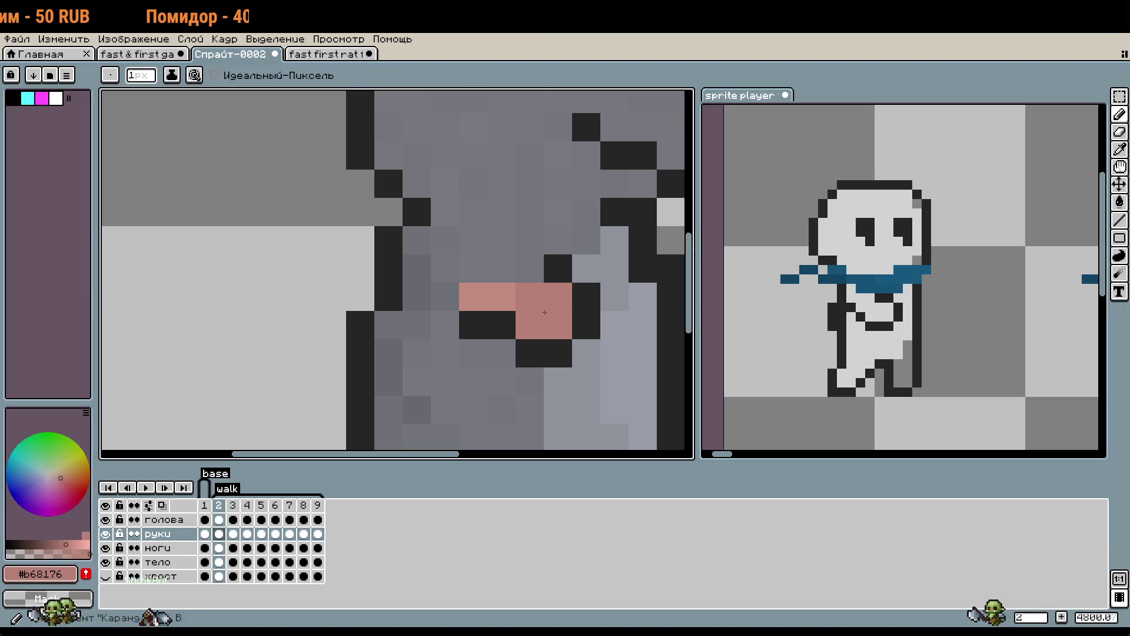
Sample the dark outline colour from the rat sprite.
scroll(643, 393, "down", 1)
scroll(591, 399, "up", 3)
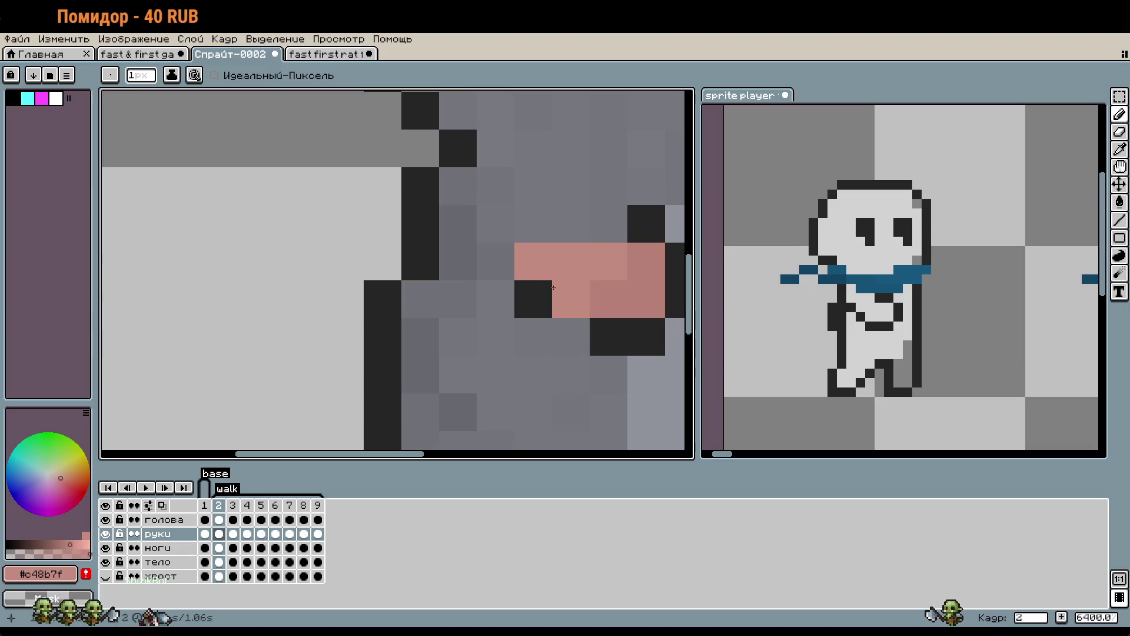
scroll(528, 390, "down", 3)
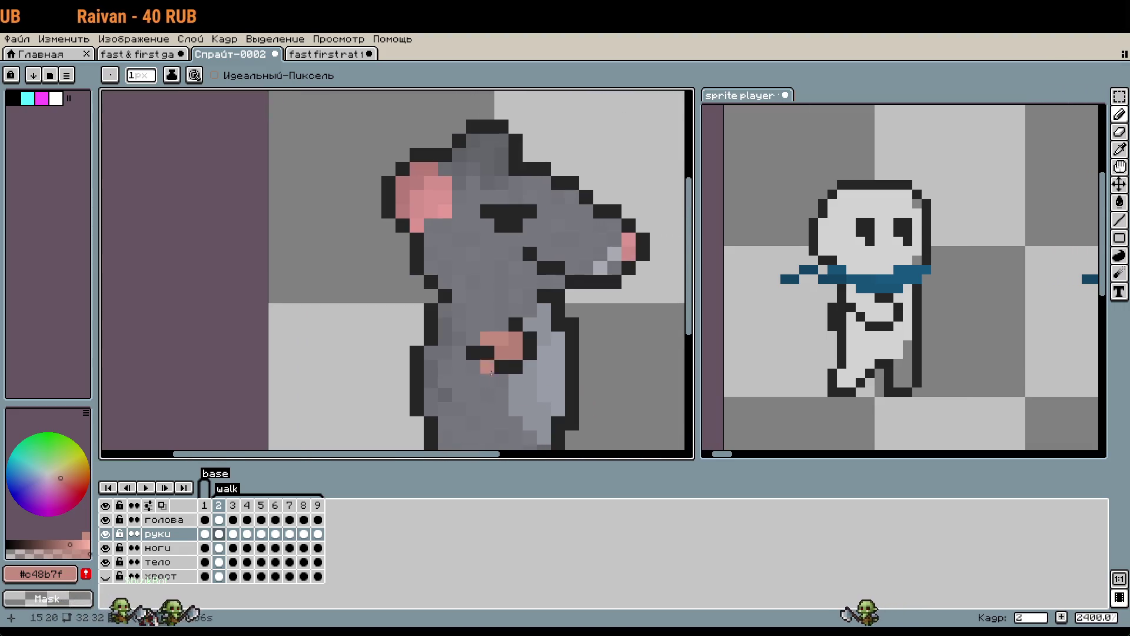
left_click(472, 344, "alt")
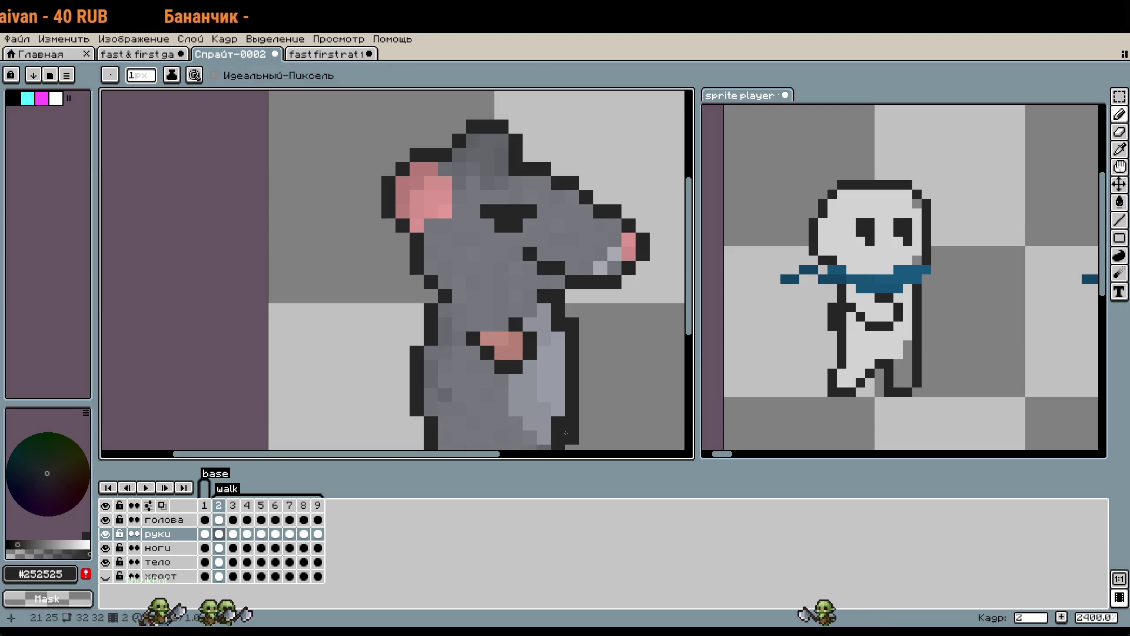
Compare frames 2 and 3, then bring up the reference character document's timeline.
left_click(234, 506)
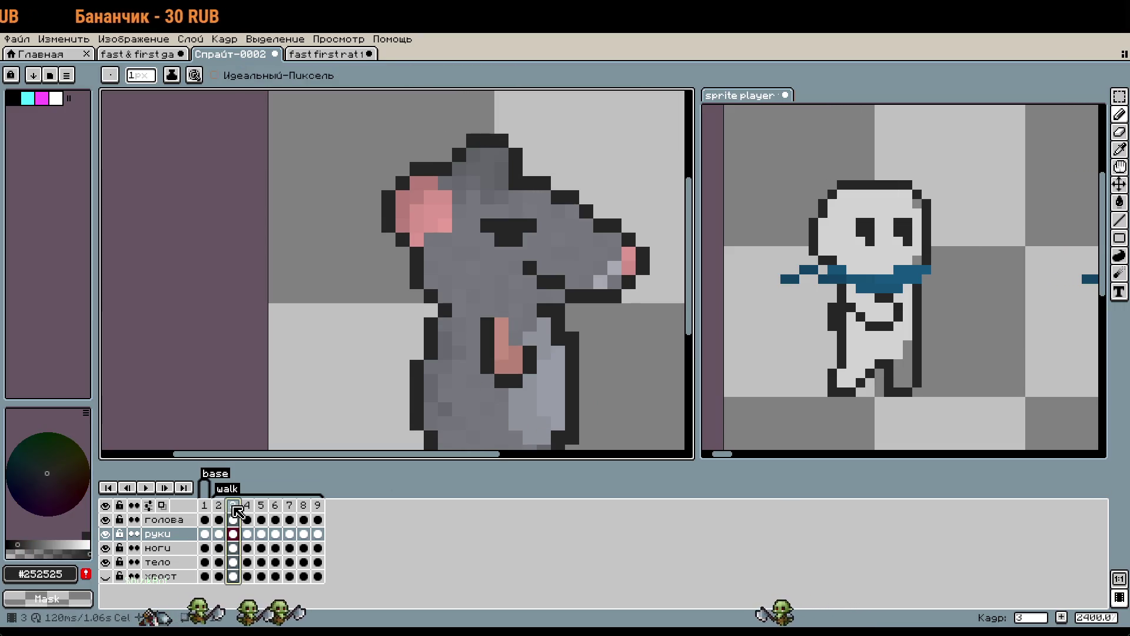
key("Left")
key("Right")
key("Left")
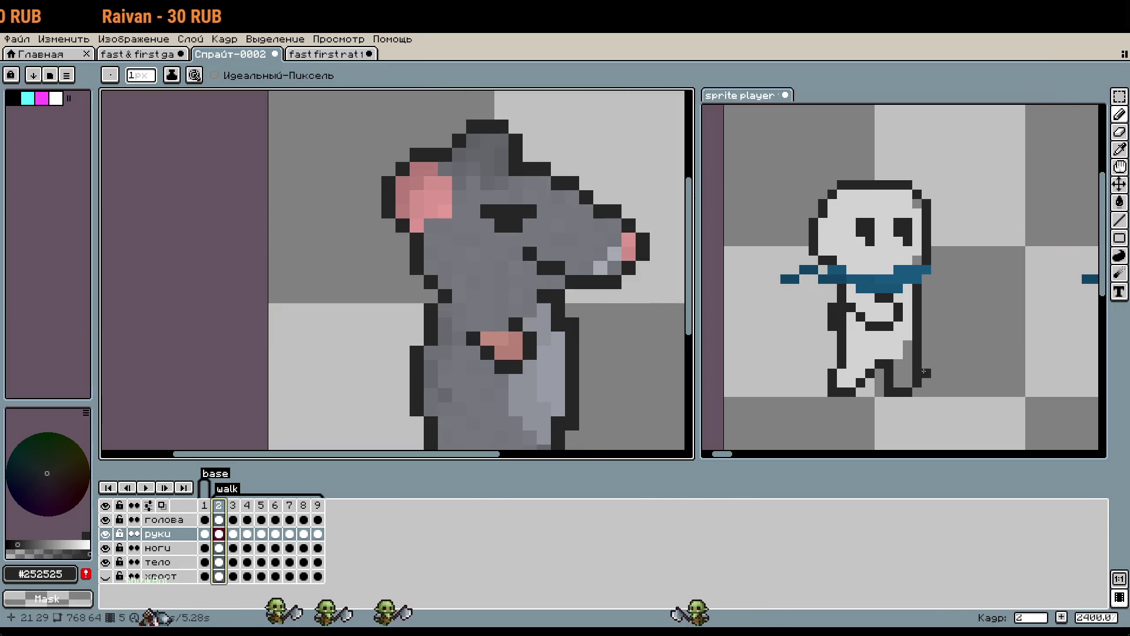
left_click(923, 372)
left_click(275, 505)
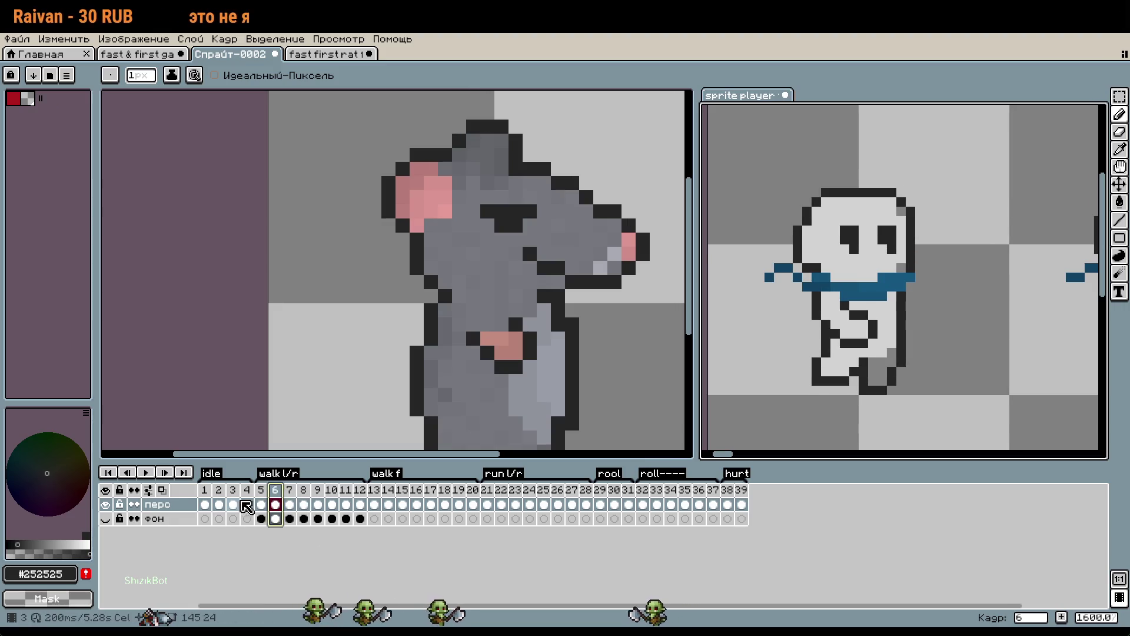
Step through the reference character's walk frames 5–7, then return to the rat document.
left_click(581, 387)
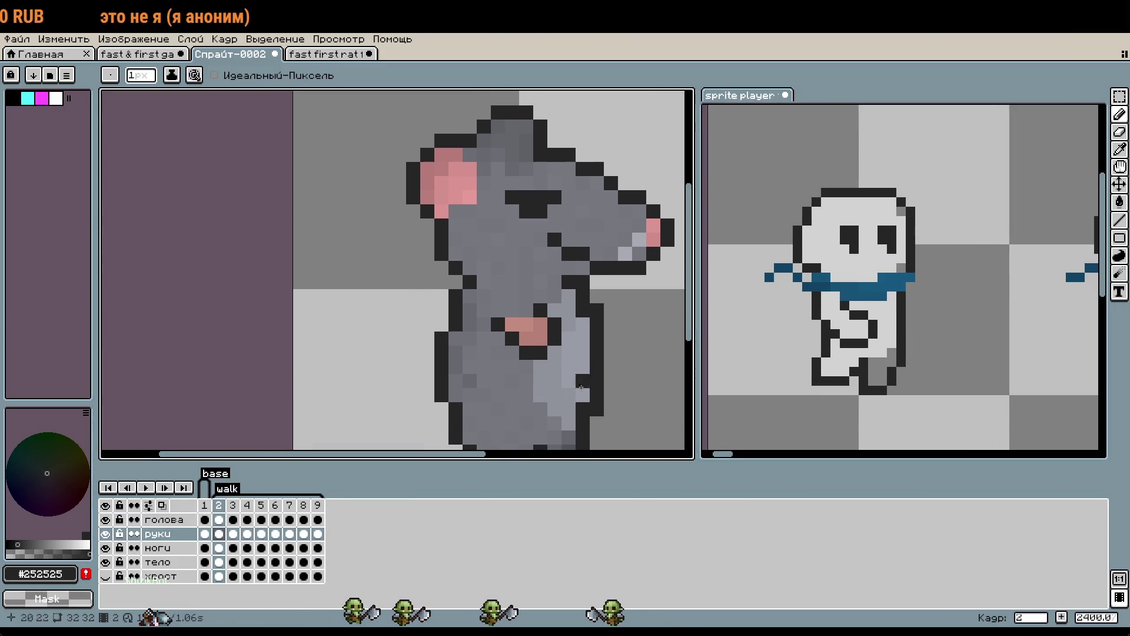
left_click(1006, 360)
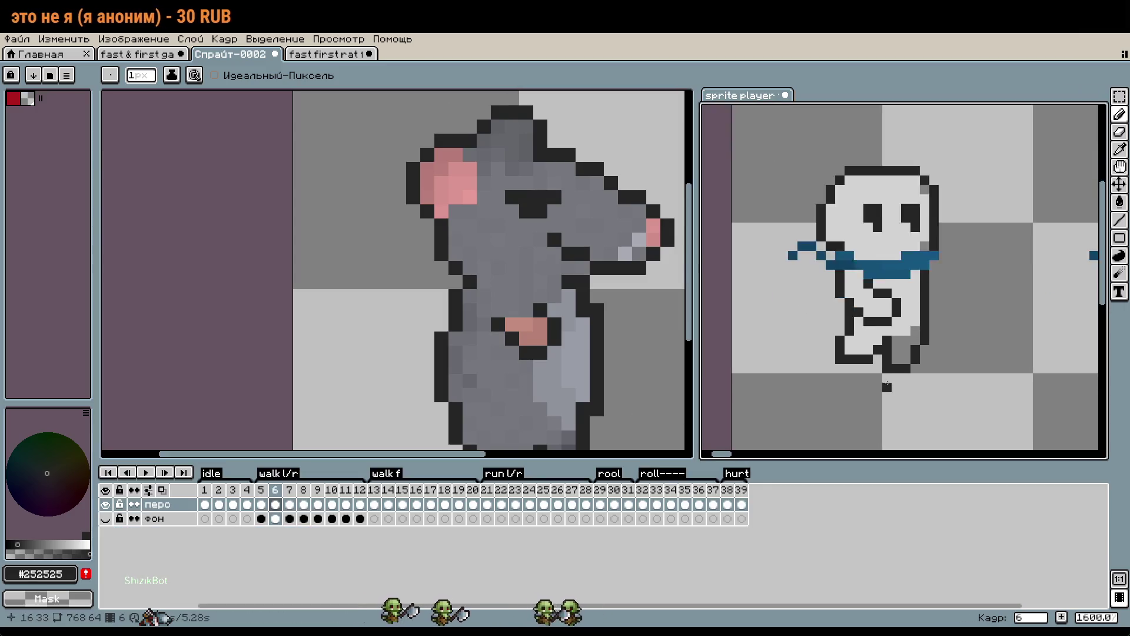
scroll(887, 384, "up", 2)
key("Left")
key("Right")
key("Right")
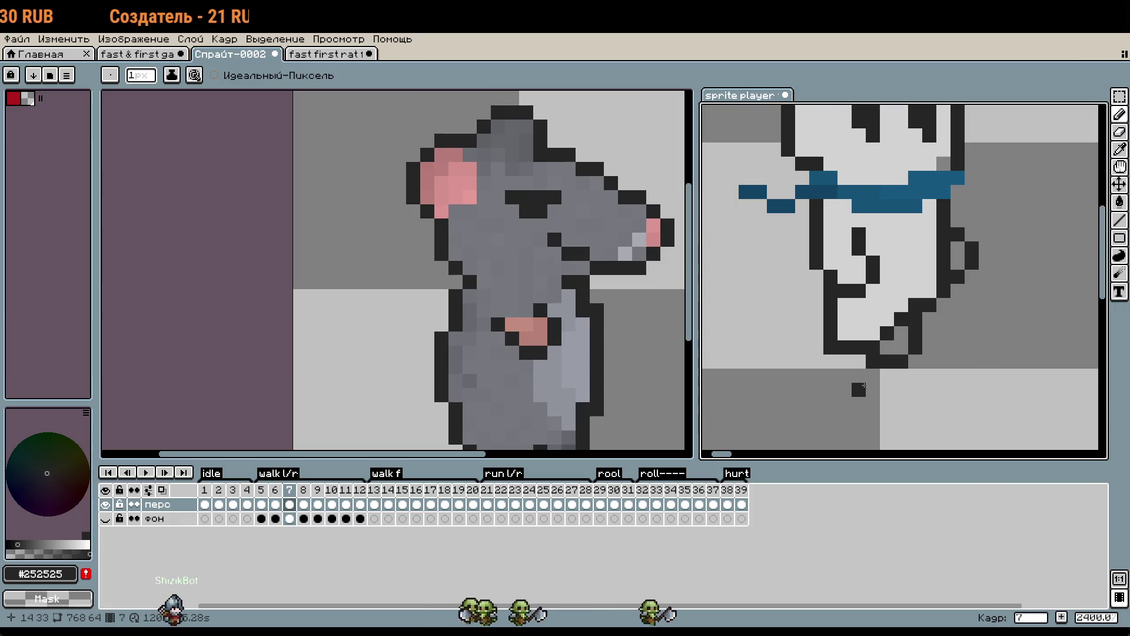
key("Left")
key("Left")
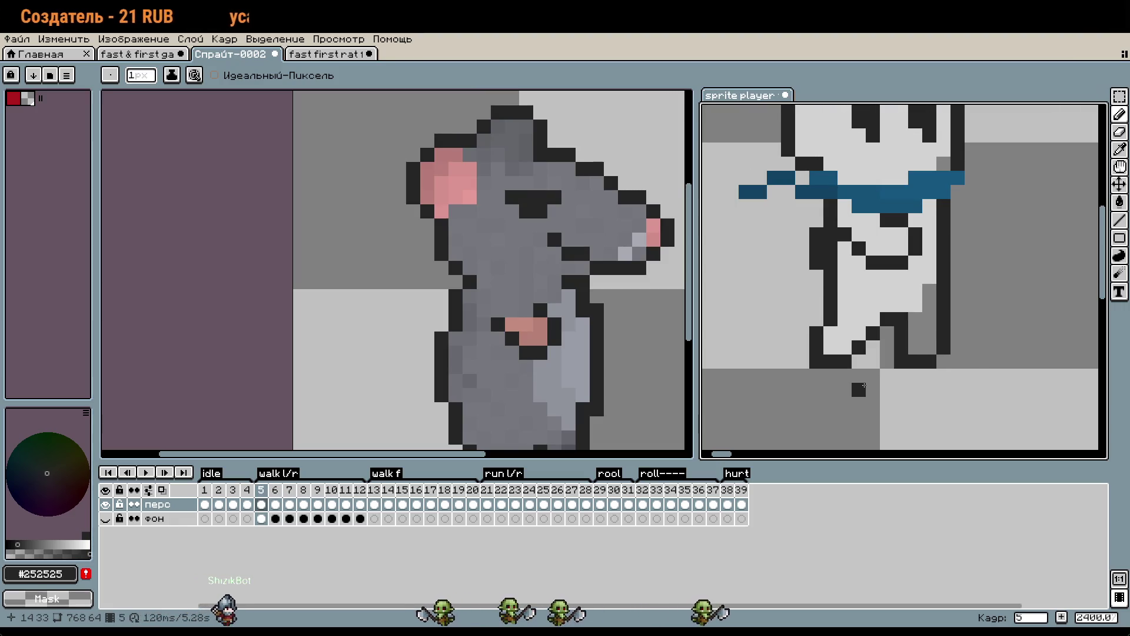
key("Right")
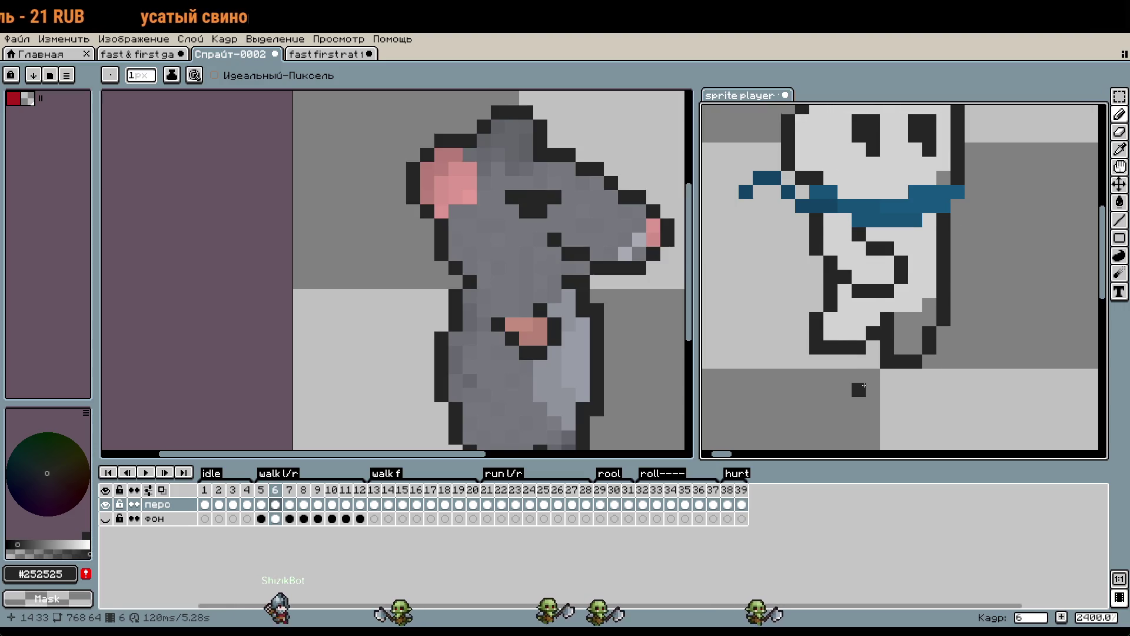
key("Right")
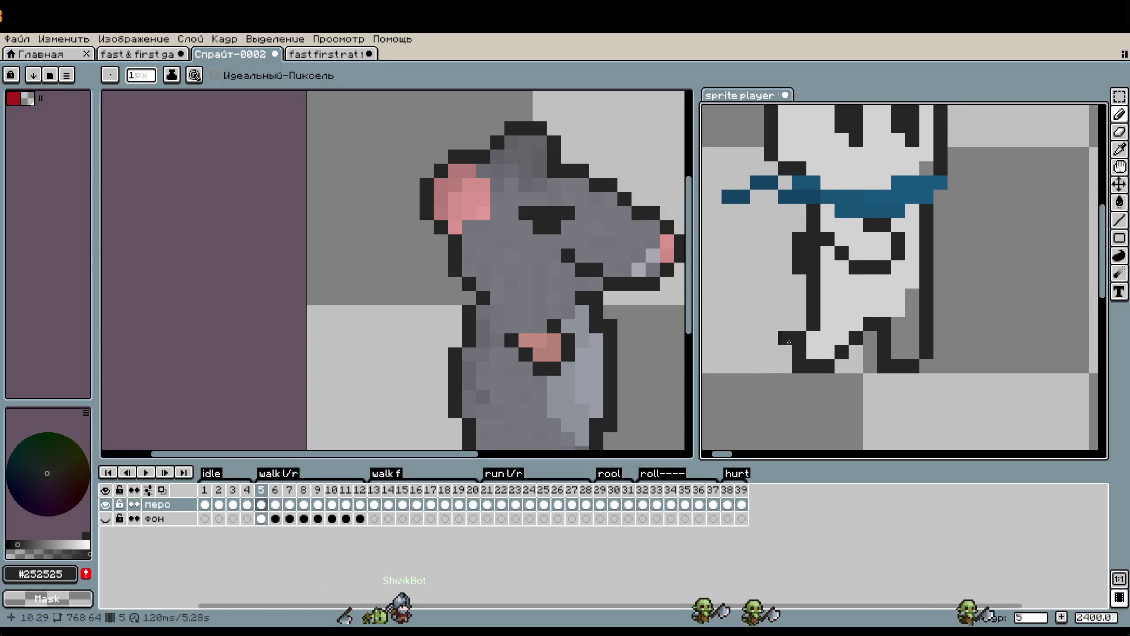
scroll(534, 323, "up", 1)
scroll(868, 229, "up", 3)
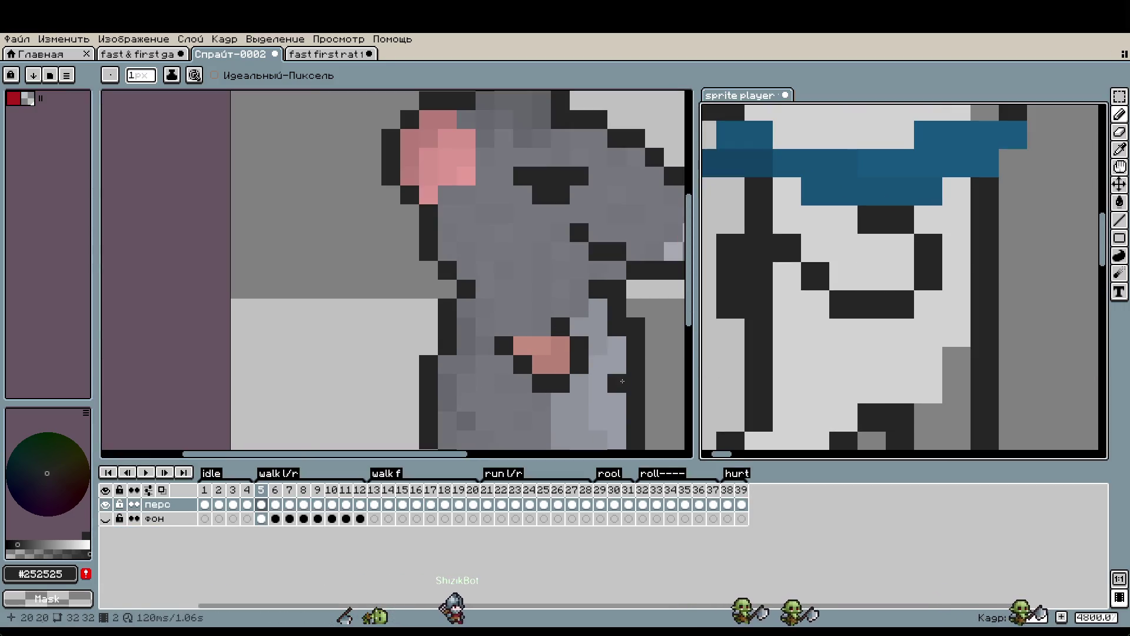
left_click(847, 330)
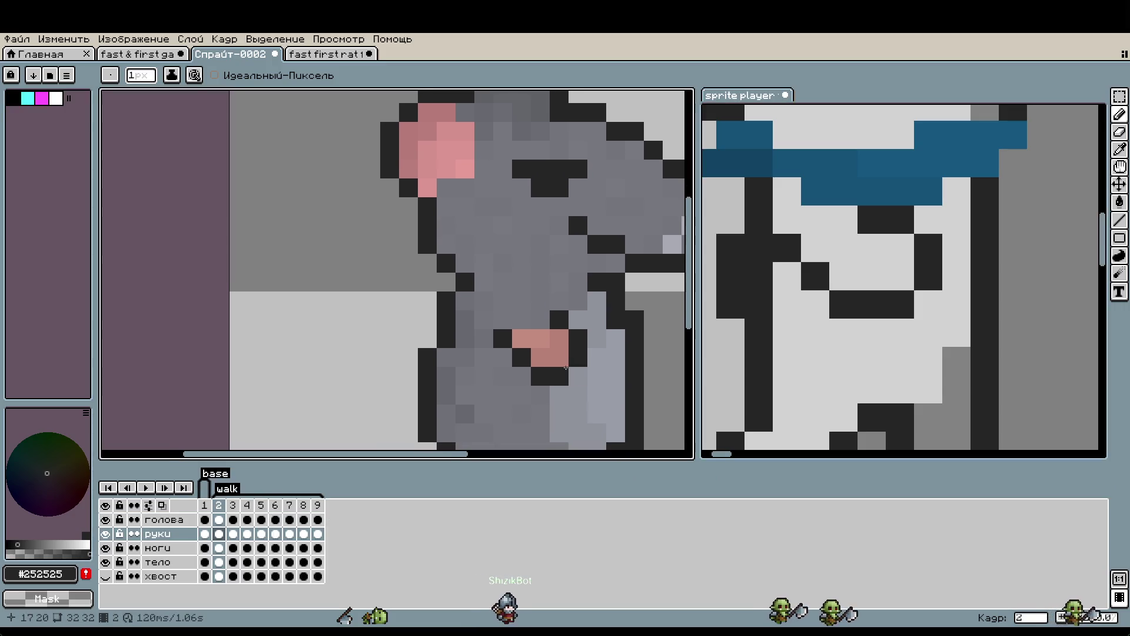
Repaint the paw's left pixels pink and the pixels beside it dark outline.
left_click(509, 352)
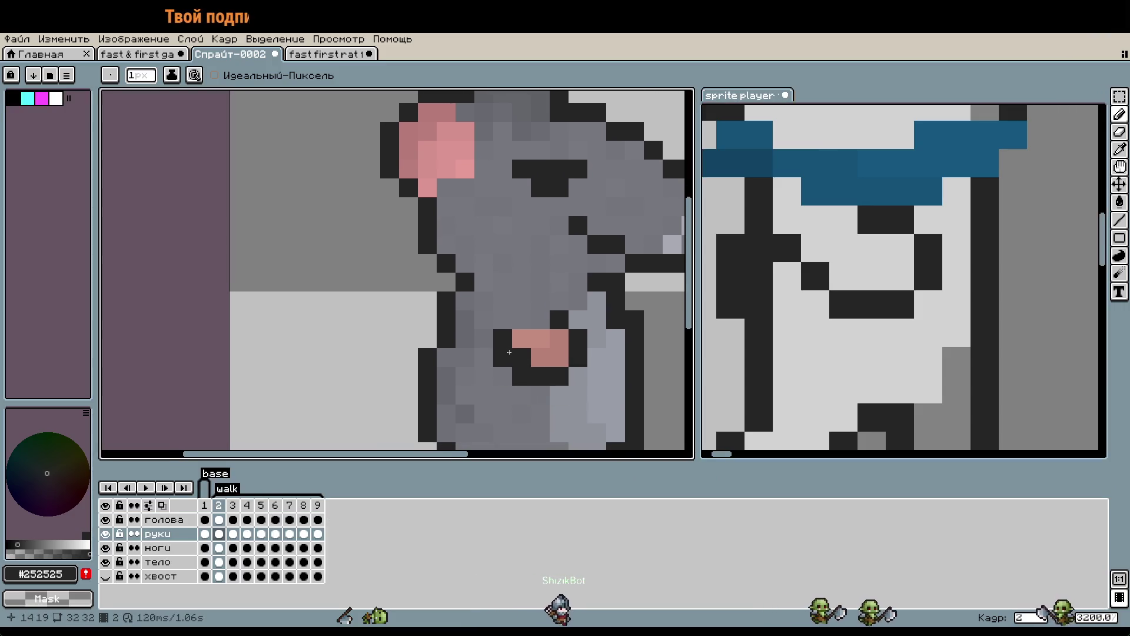
scroll(517, 354, "up", 1)
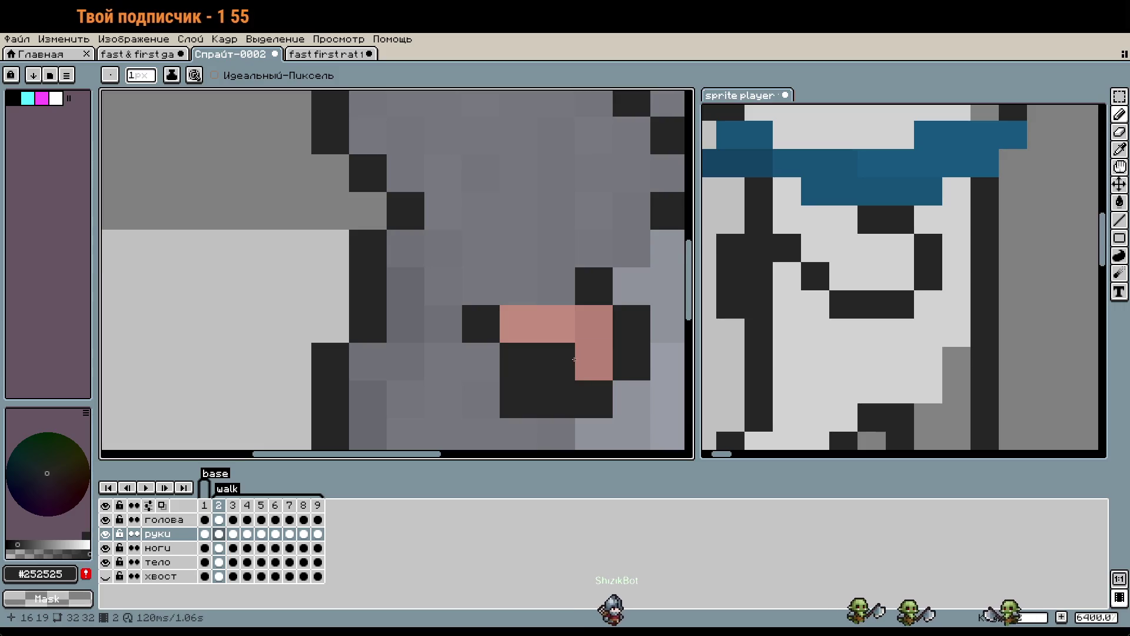
left_click(549, 347, "alt")
left_click(527, 370)
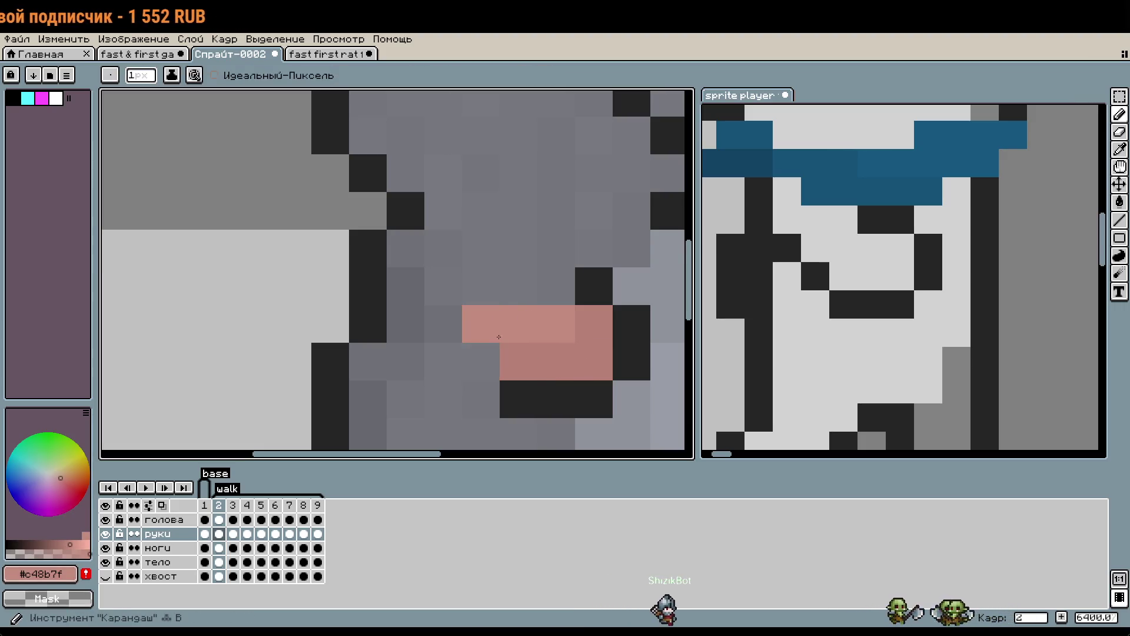
left_click(488, 362, "alt")
left_click(444, 324)
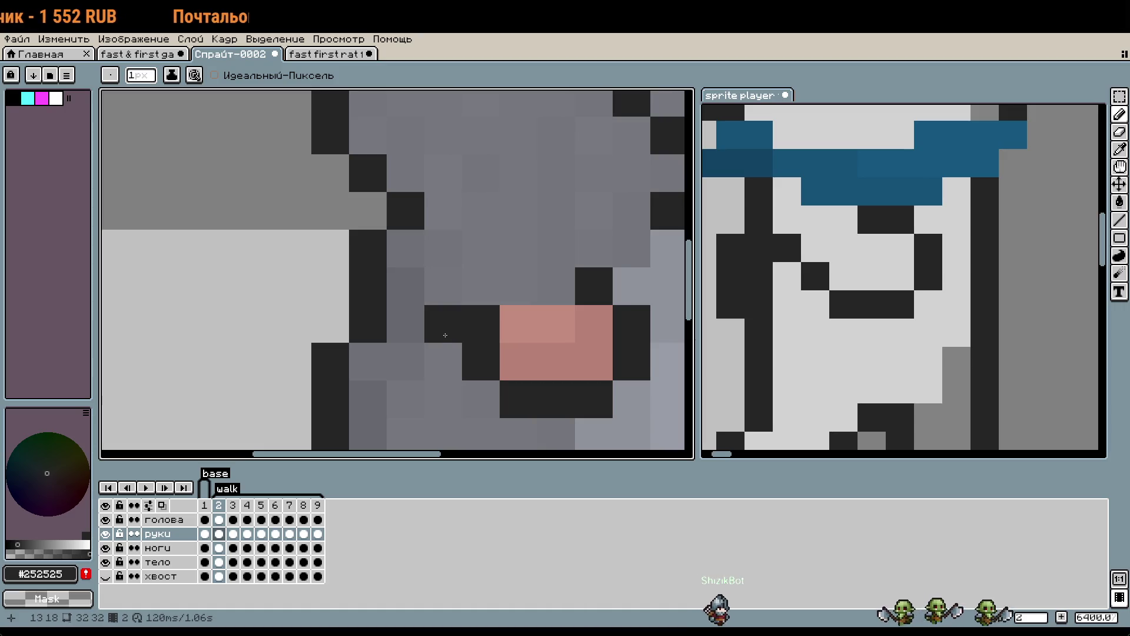
left_click(504, 321, "alt")
left_click(479, 324)
left_click(600, 284, "alt")
scroll(583, 305, "down", 3)
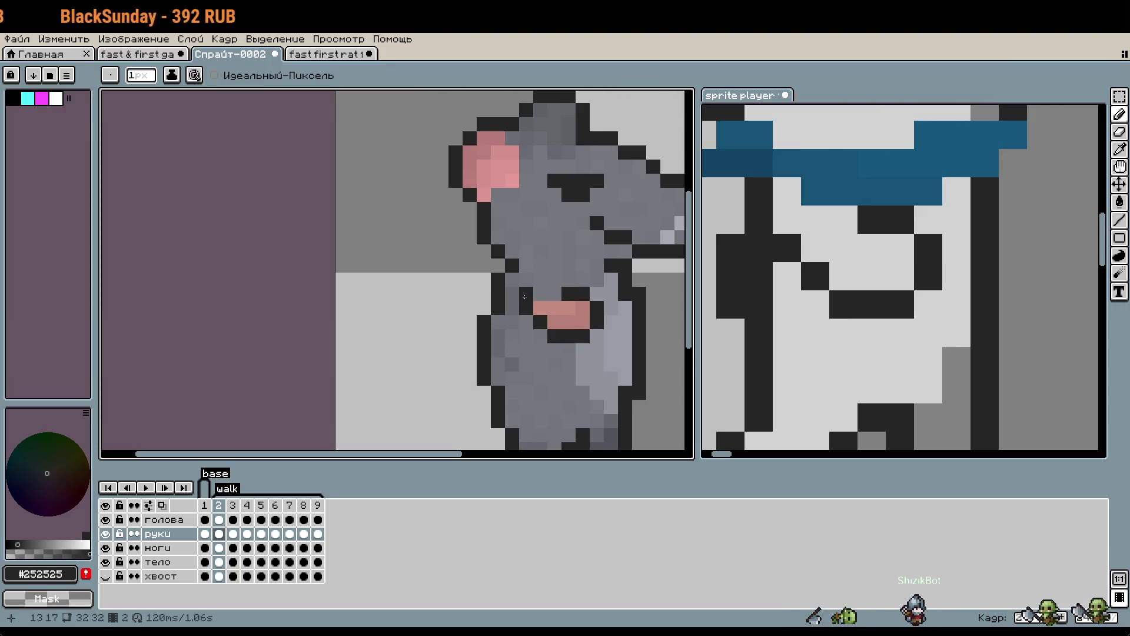
scroll(602, 398, "down", 1)
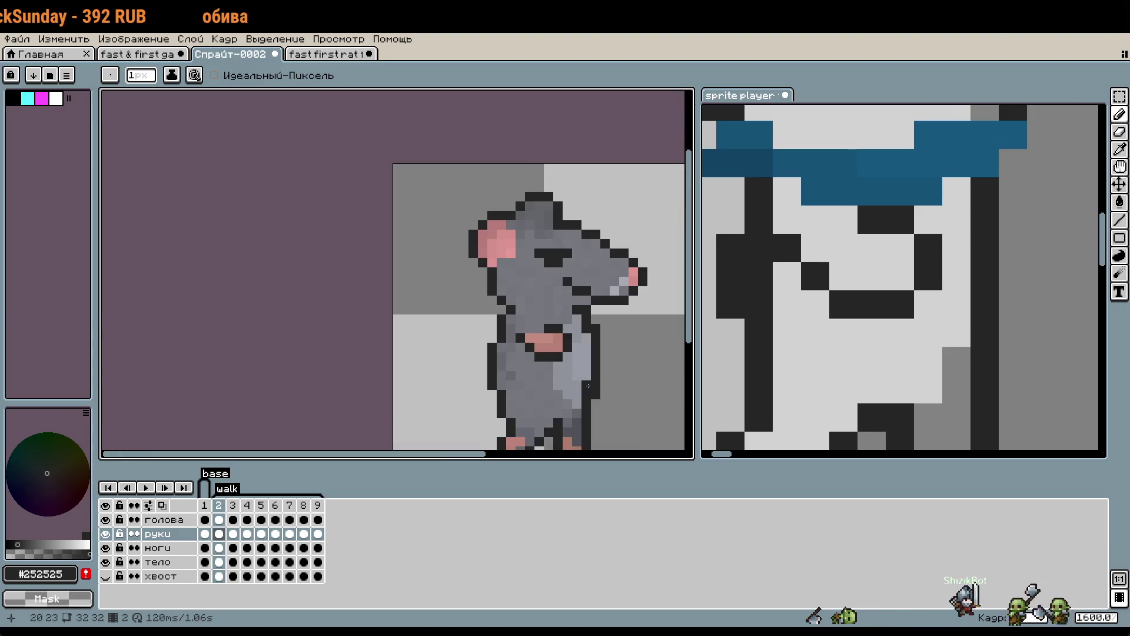
Move the arm pixels up one pixel and paint two upper paw pixels grey.
key("m")
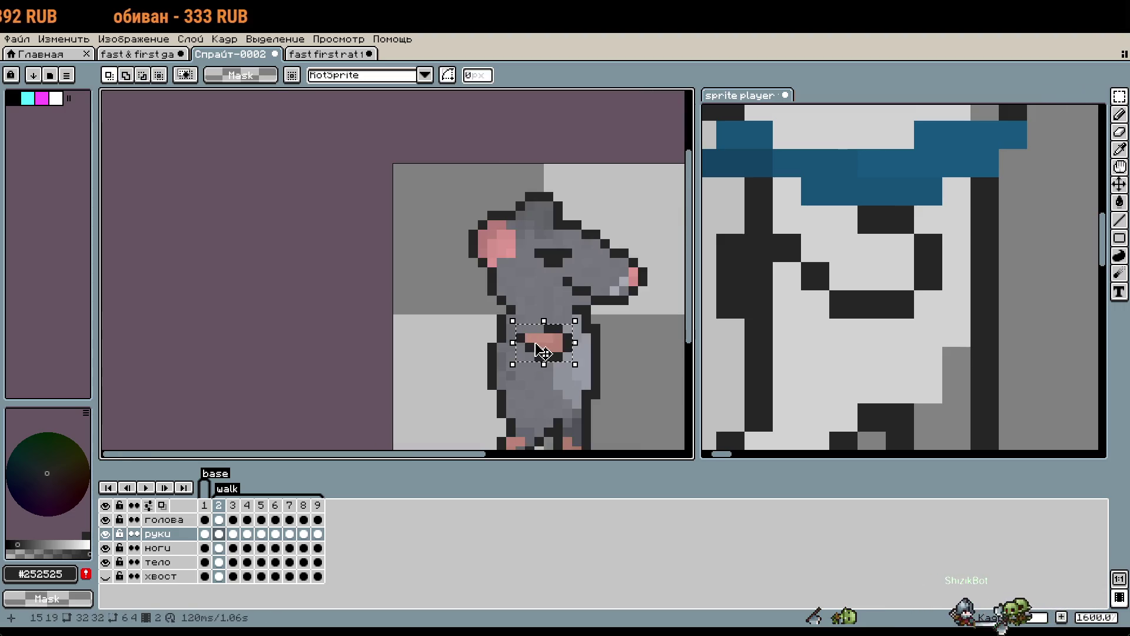
left_click_drag(558, 354, 558, 347)
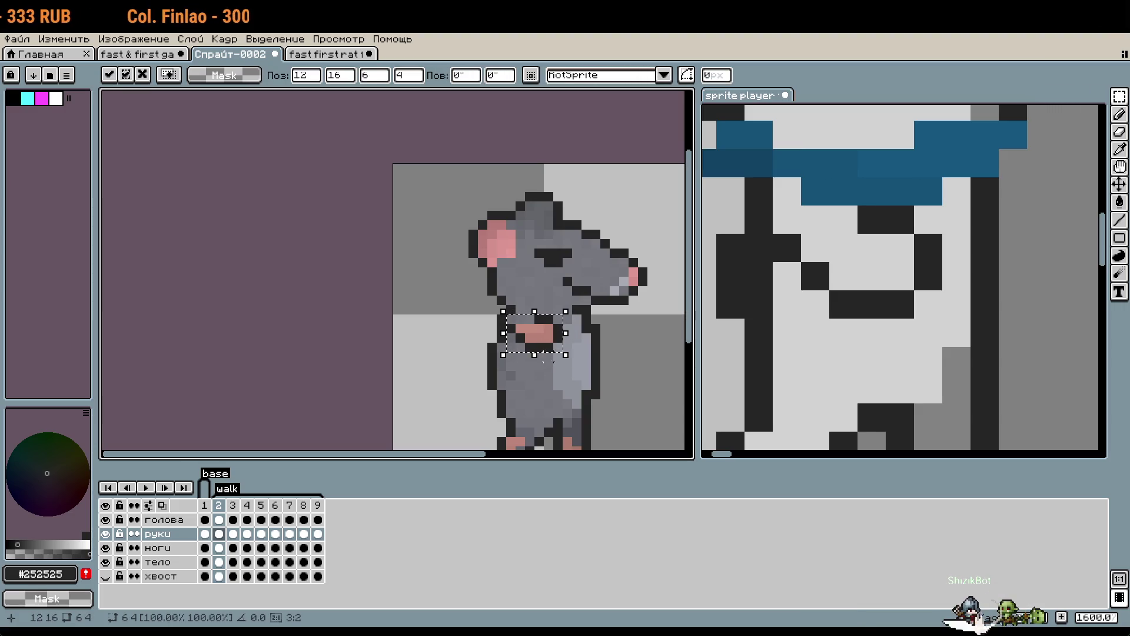
scroll(543, 361, "up", 3)
key("ctrl+d")
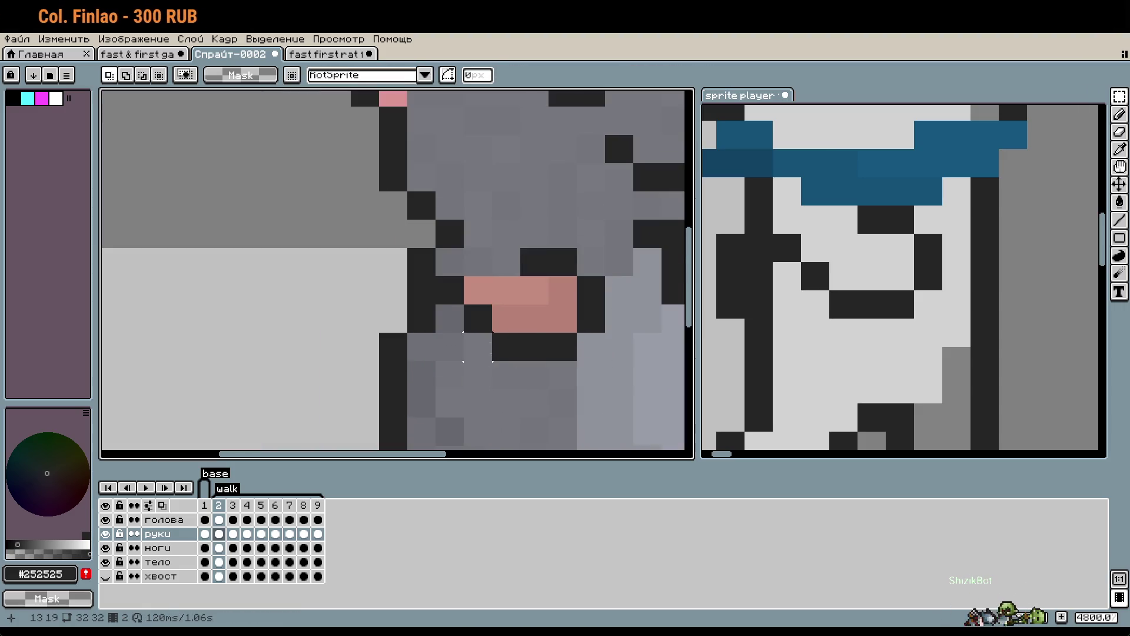
key("i")
key("b")
right_click(481, 288)
right_click(506, 290)
scroll(576, 404, "down", 3)
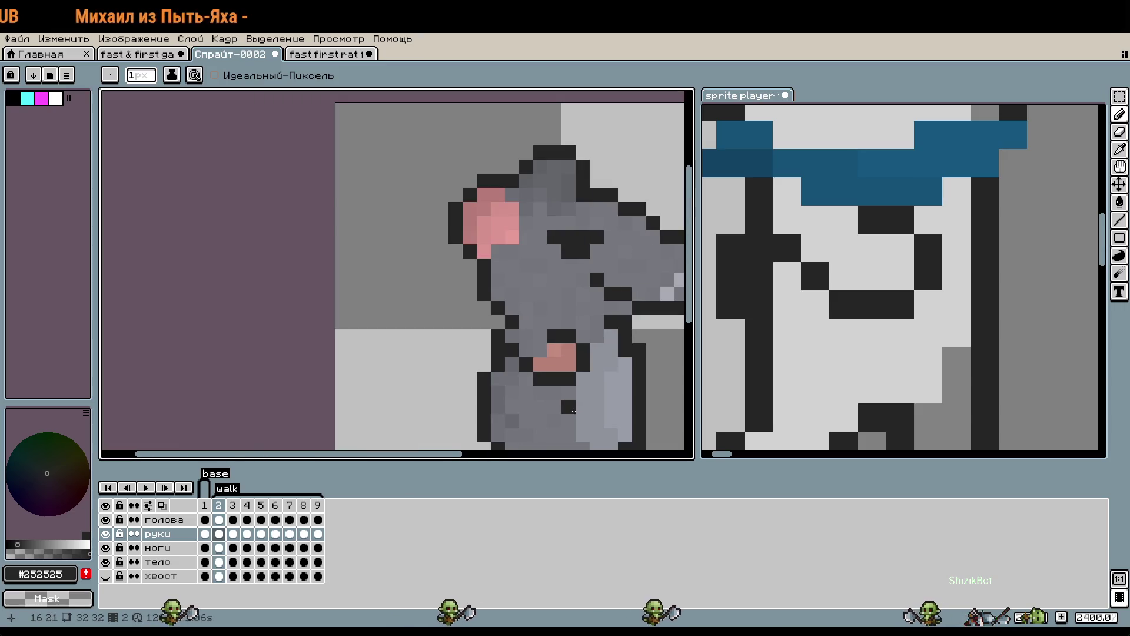
scroll(592, 394, "down", 1)
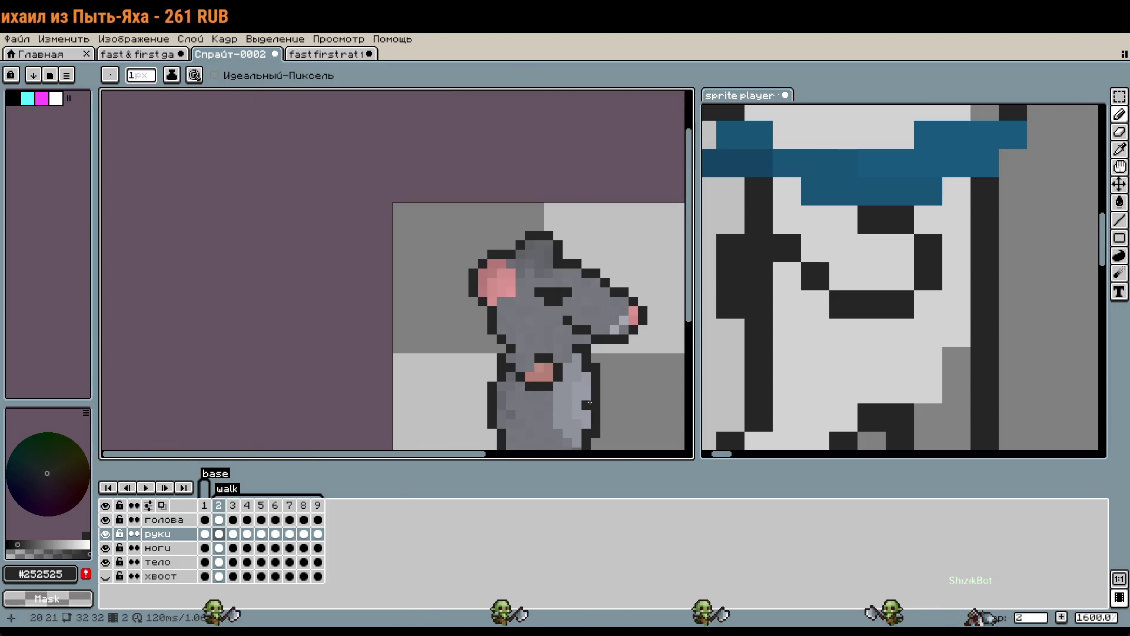
Select the pink paw block and move it one pixel up and left.
key("m")
left_click_drag(509, 291, 582, 336)
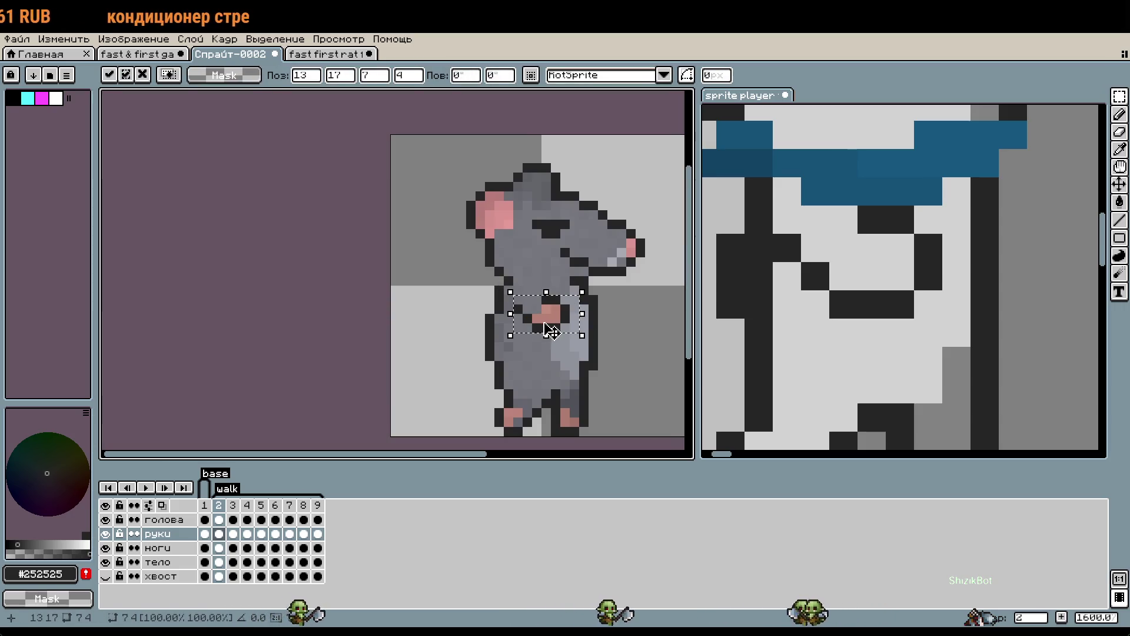
key("Escape")
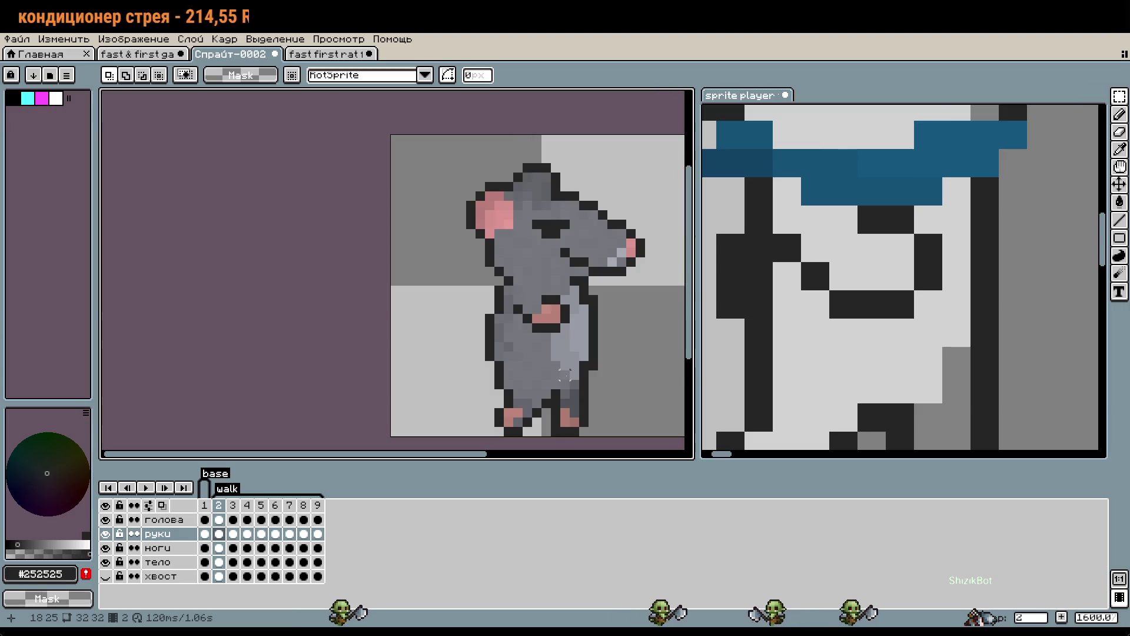
scroll(565, 353, "up", 1)
key("b")
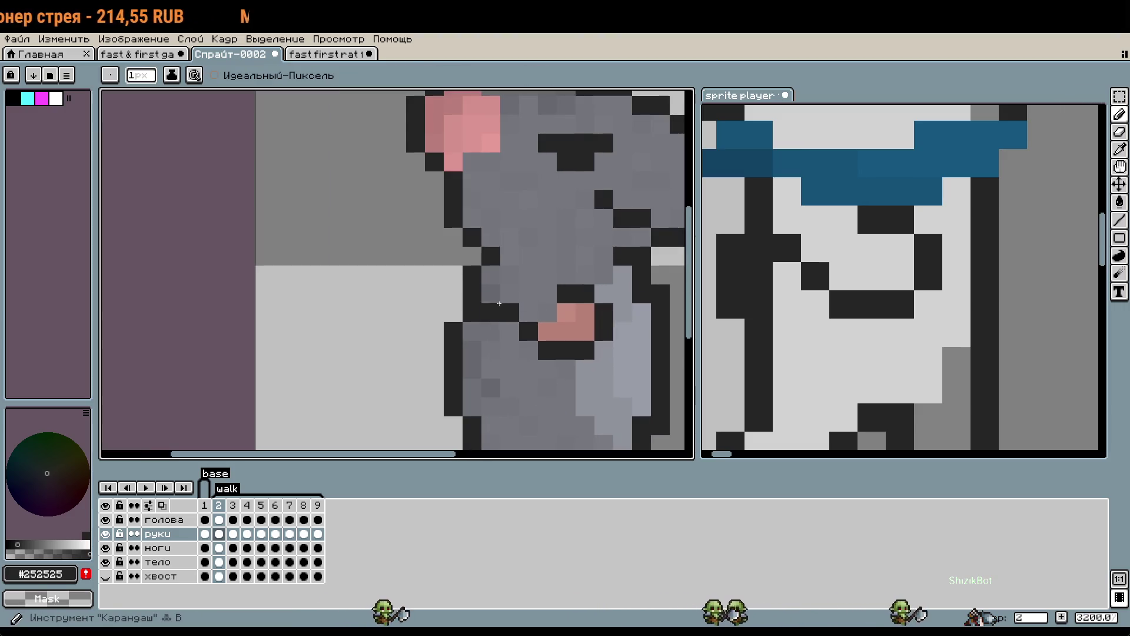
scroll(601, 403, "down", 1)
scroll(601, 403, "down", 2)
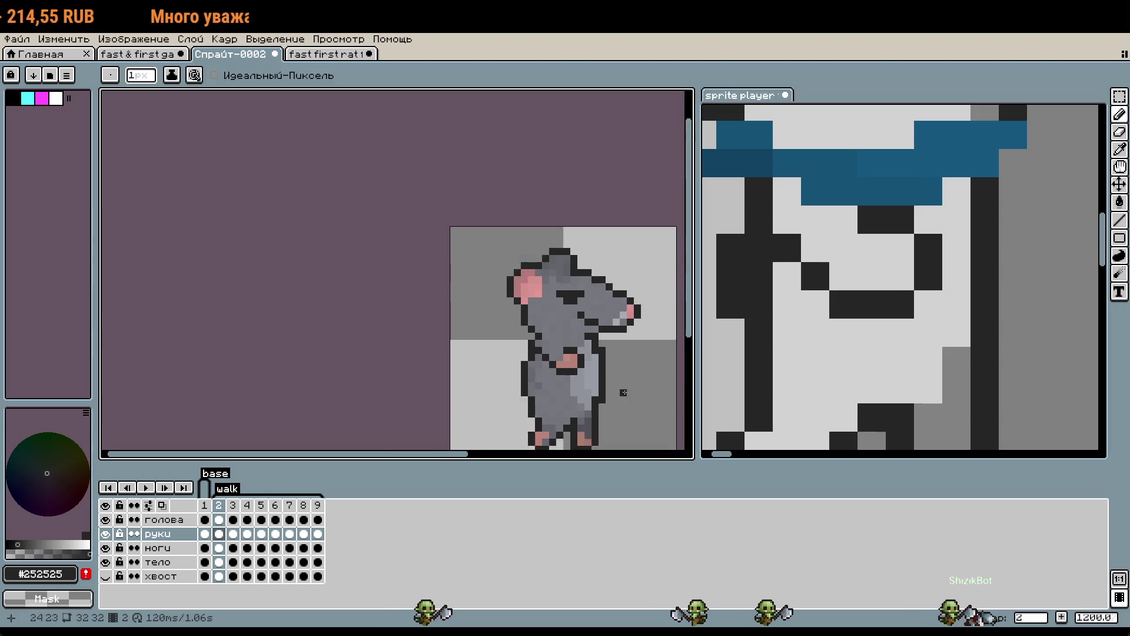
scroll(621, 367, "up", 2)
scroll(621, 367, "up", 5)
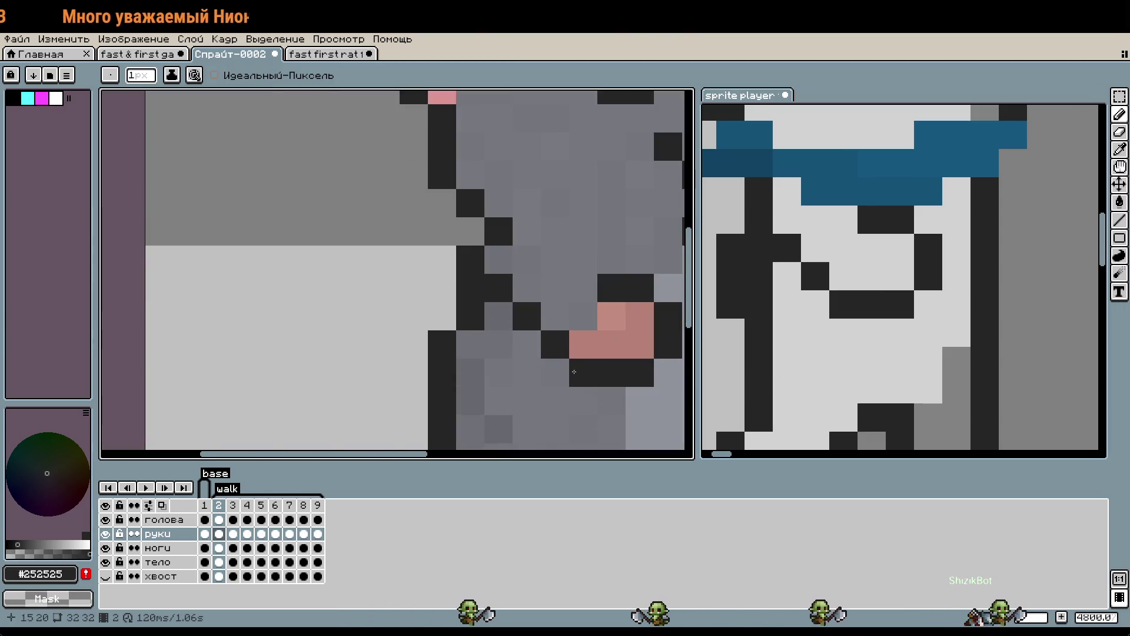
key("m")
left_click_drag(633, 372, 491, 258)
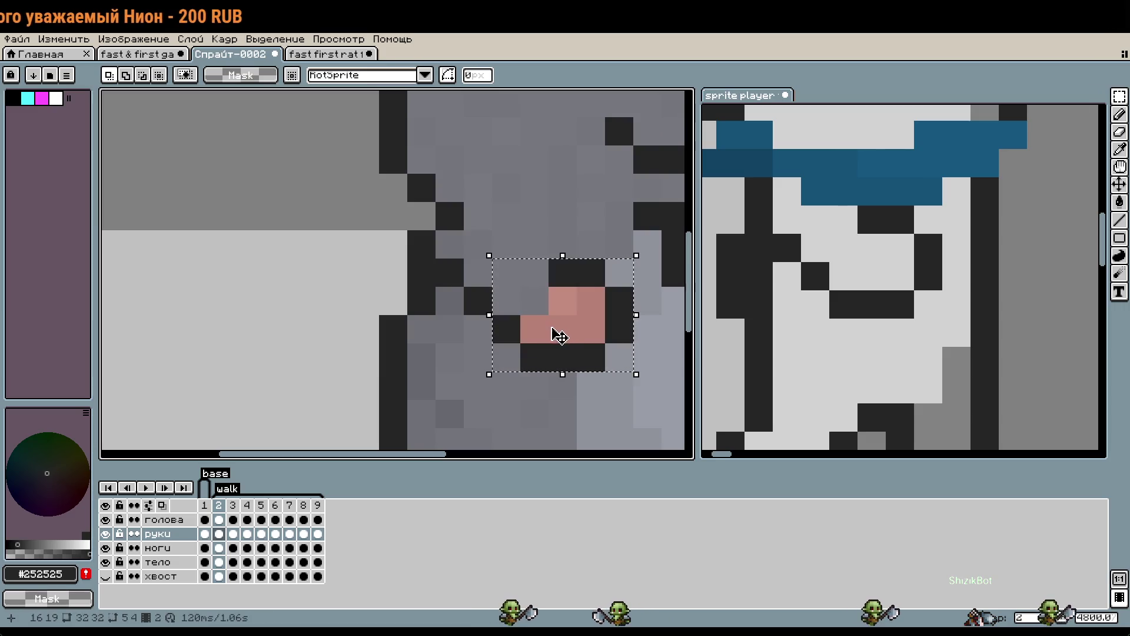
left_click_drag(570, 335, 542, 307)
key("Return")
Reselect the paw and chest area and commit the change.
scroll(605, 377, "down", 5)
mouse_move(575, 376)
left_mouse_down()
mouse_move(542, 341)
mouse_move(485, 323)
left_mouse_up()
left_click(570, 362)
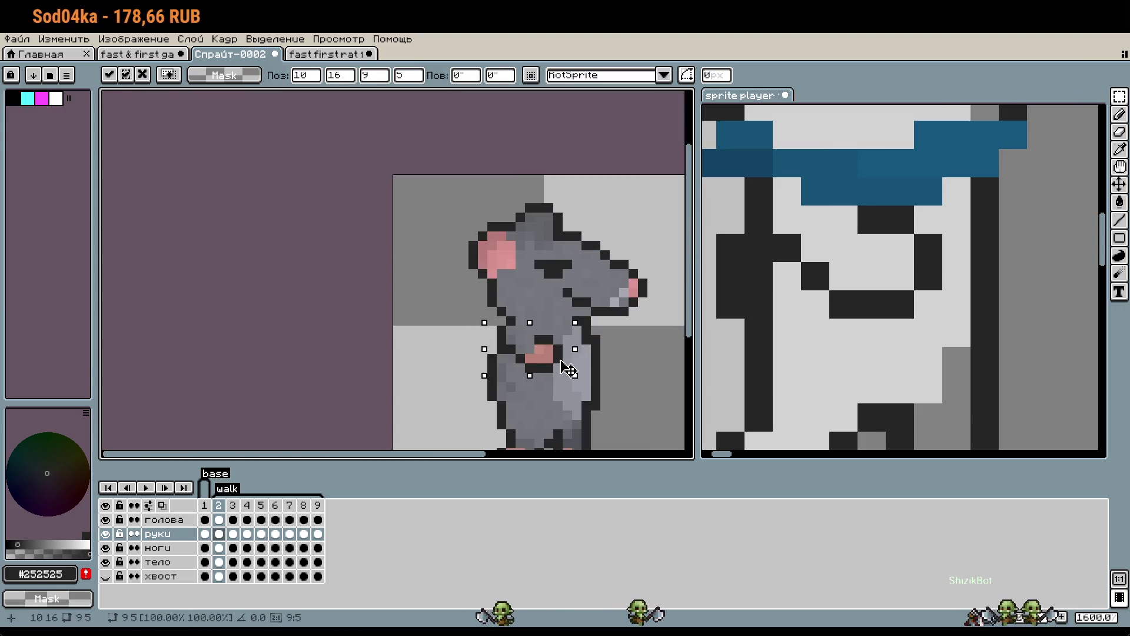
scroll(568, 373, "up", 1)
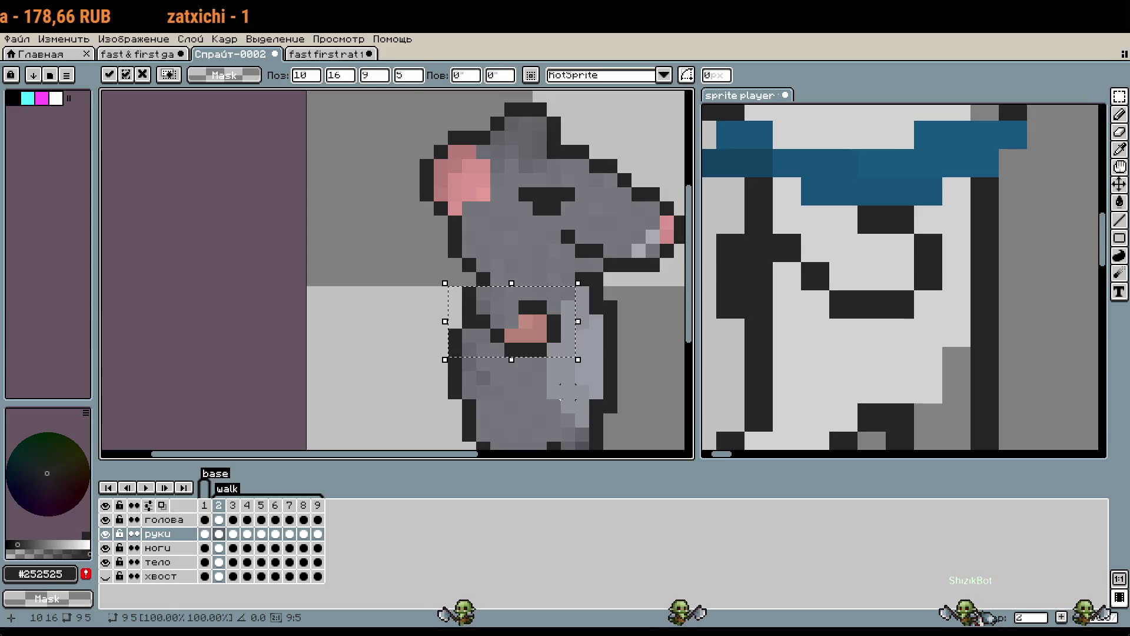
key("Return")
scroll(566, 393, "down", 2)
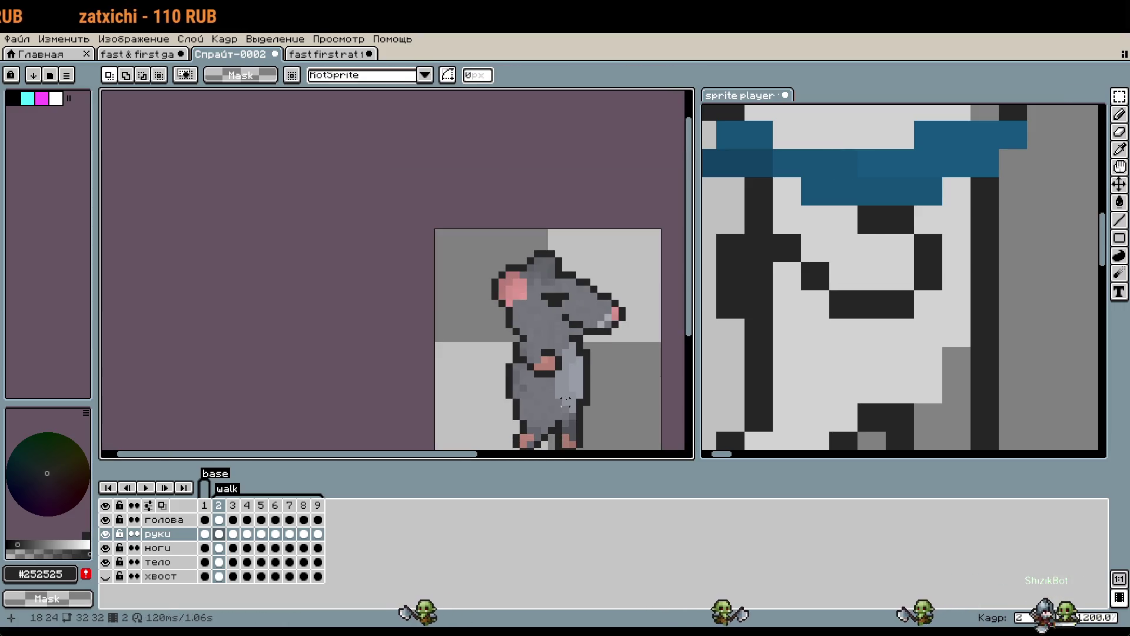
scroll(560, 392, "up", 1)
scroll(558, 386, "up", 1)
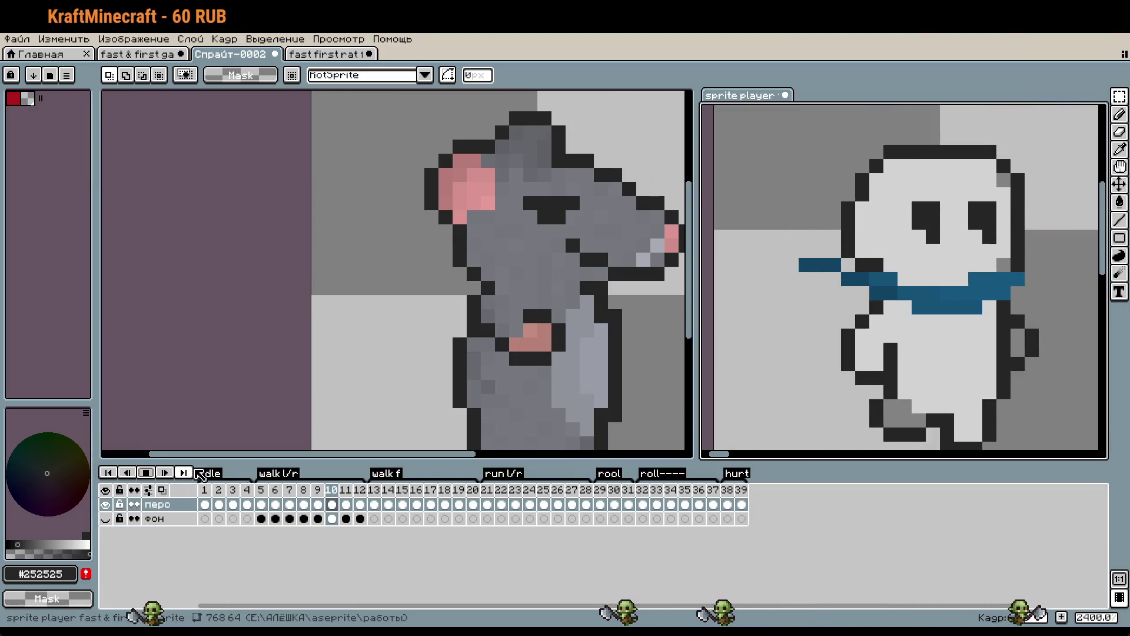
Start playback of the rat's walk cycle with the Enter shortcut.
key("Return")
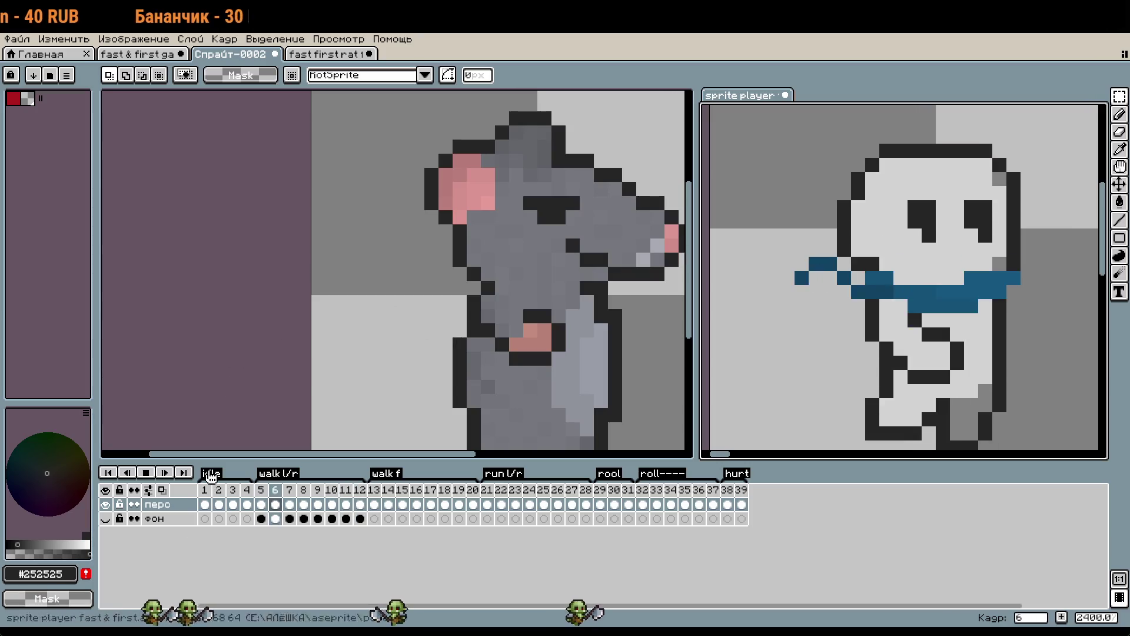
Select the middle pair of pink paw pieces on the 'fast & first ga' sprite sheet.
left_click(139, 54)
scroll(472, 170, "down", 4)
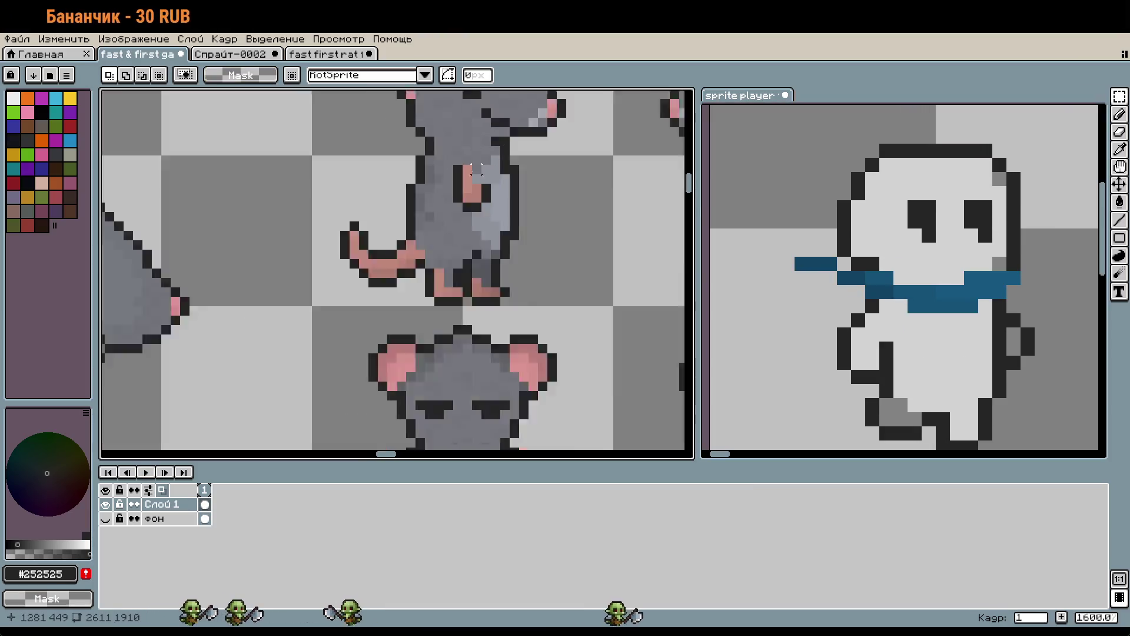
scroll(473, 171, "down", 3)
scroll(347, 243, "up", 5)
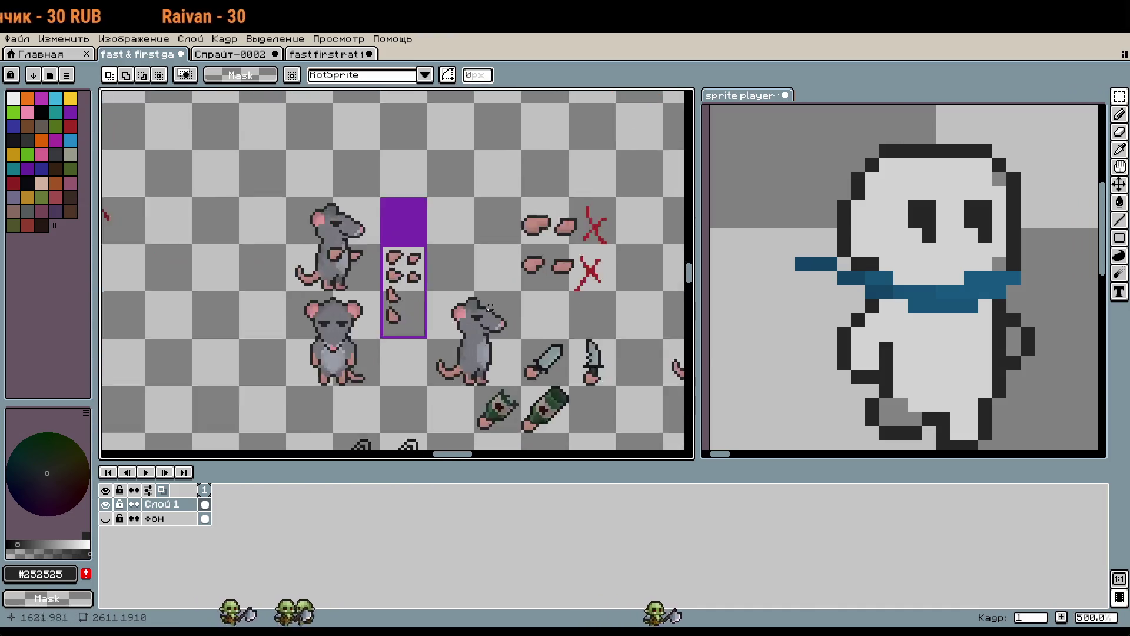
scroll(347, 243, "up", 3)
mouse_move(442, 402)
left_mouse_down()
mouse_move(444, 251)
mouse_move(446, 344)
left_mouse_up()
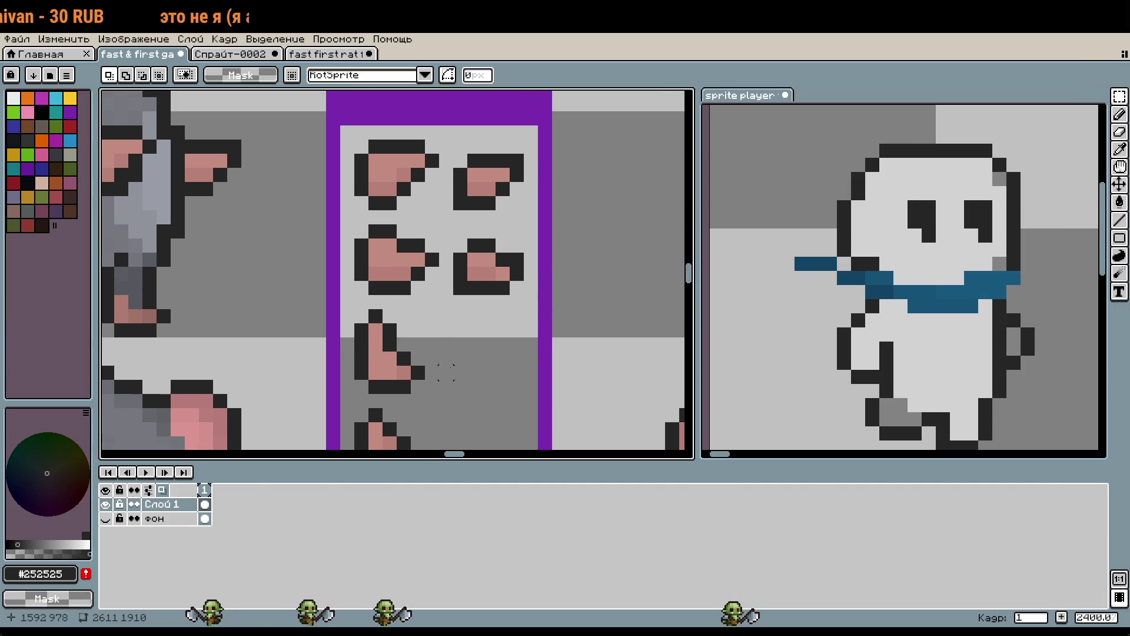
key("b")
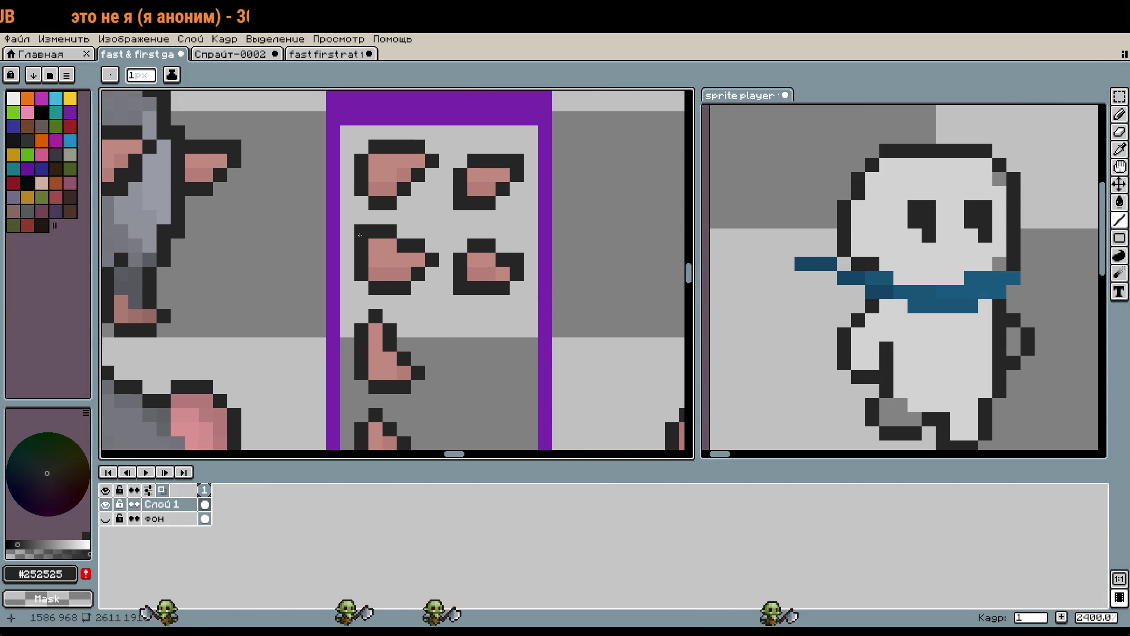
key("m")
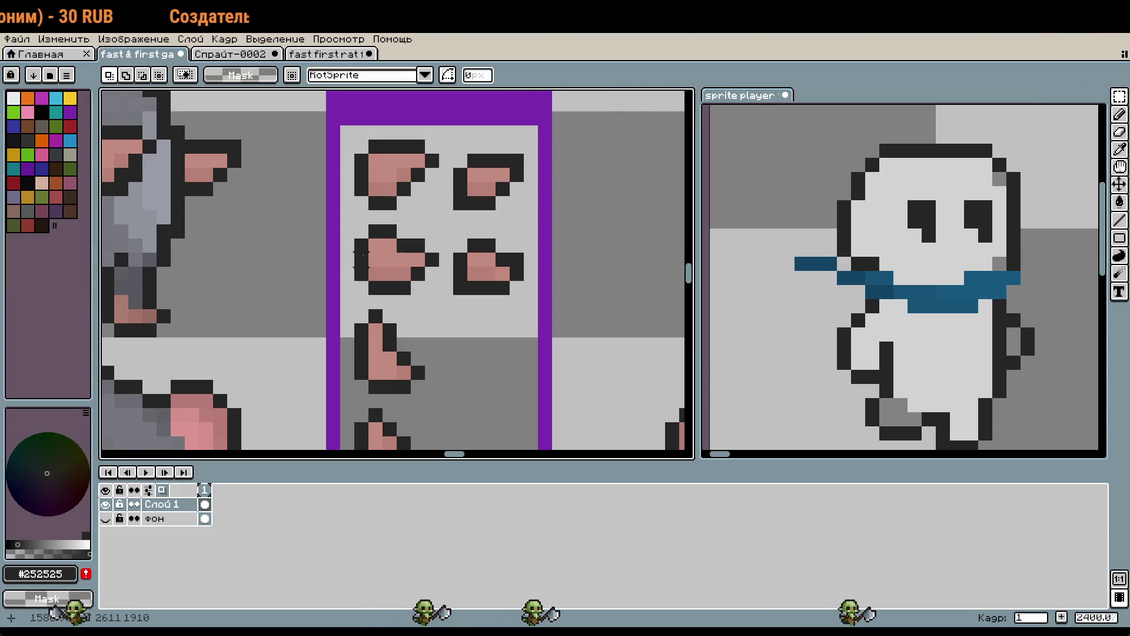
scroll(361, 257, "down", 3)
scroll(371, 258, "up", 3)
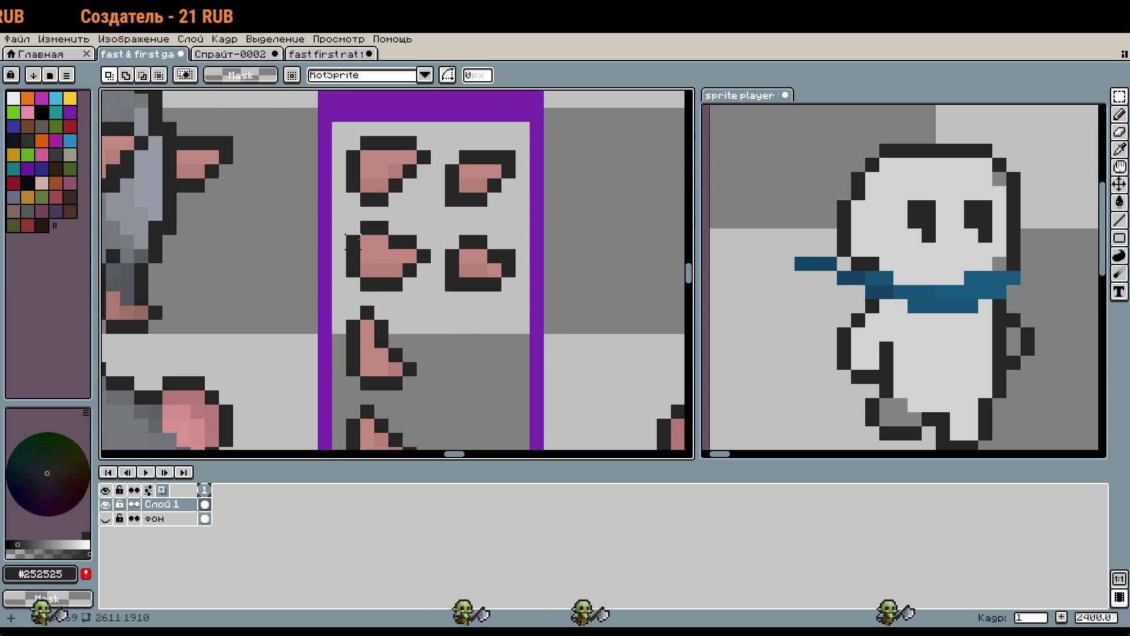
mouse_move(345, 220)
left_mouse_down()
mouse_move(504, 306)
mouse_move(518, 294)
left_mouse_up()
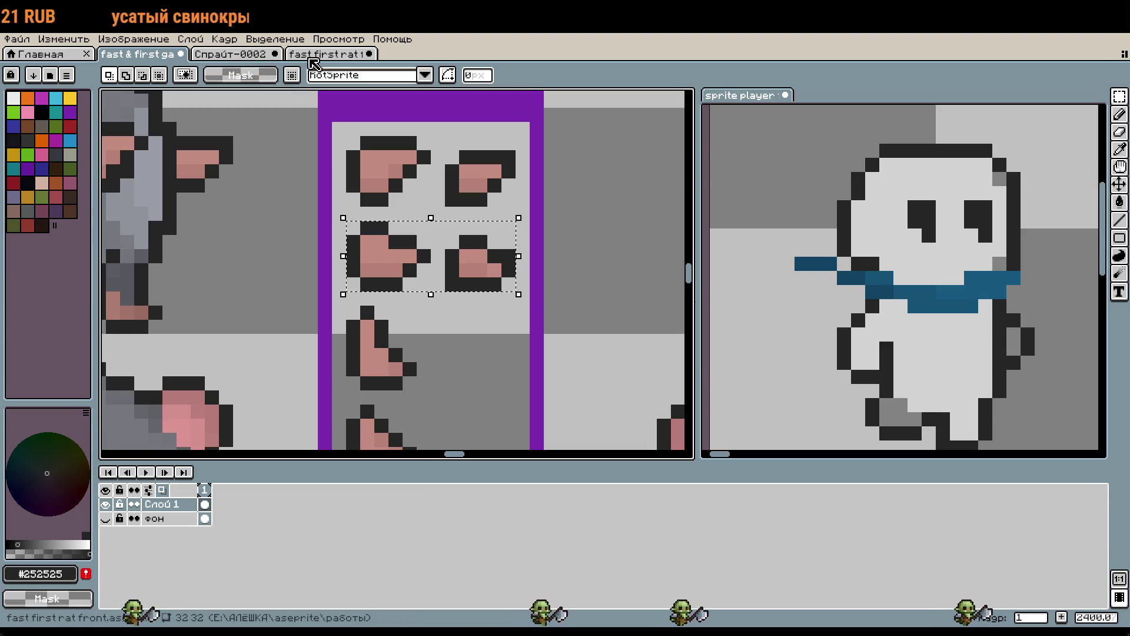
Paste the paw pieces into the Спрайт-0002 rat document.
left_click(243, 54)
scroll(276, 273, "up", 3)
mouse_move(472, 314)
left_mouse_down()
mouse_move(406, 298)
mouse_move(396, 270)
mouse_move(351, 298)
mouse_move(479, 228)
left_mouse_up()
key("ctrl+v")
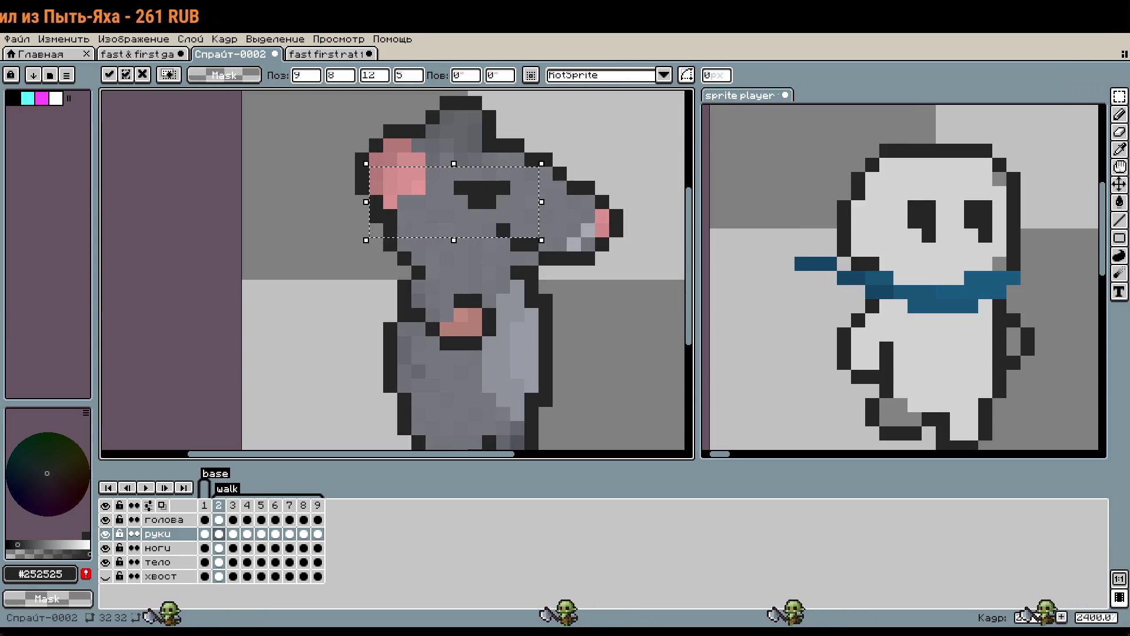
Hide the голова head layer and position the pasted hands above the body.
scroll(529, 265, "down", 3)
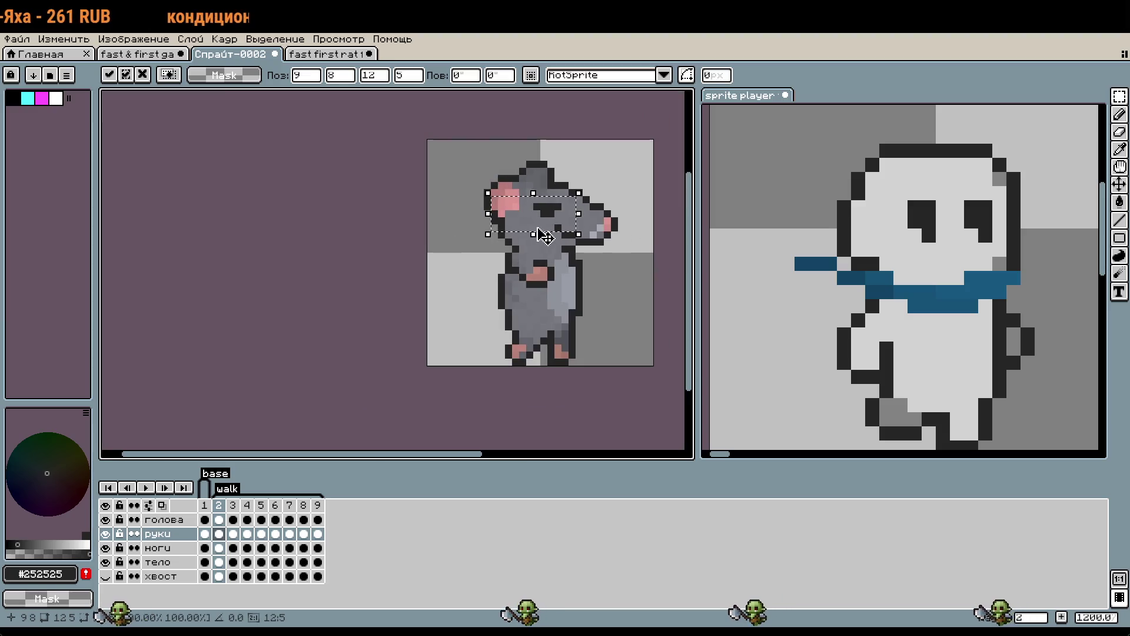
mouse_move(547, 224)
left_mouse_down()
mouse_move(484, 310)
mouse_move(484, 259)
left_mouse_up()
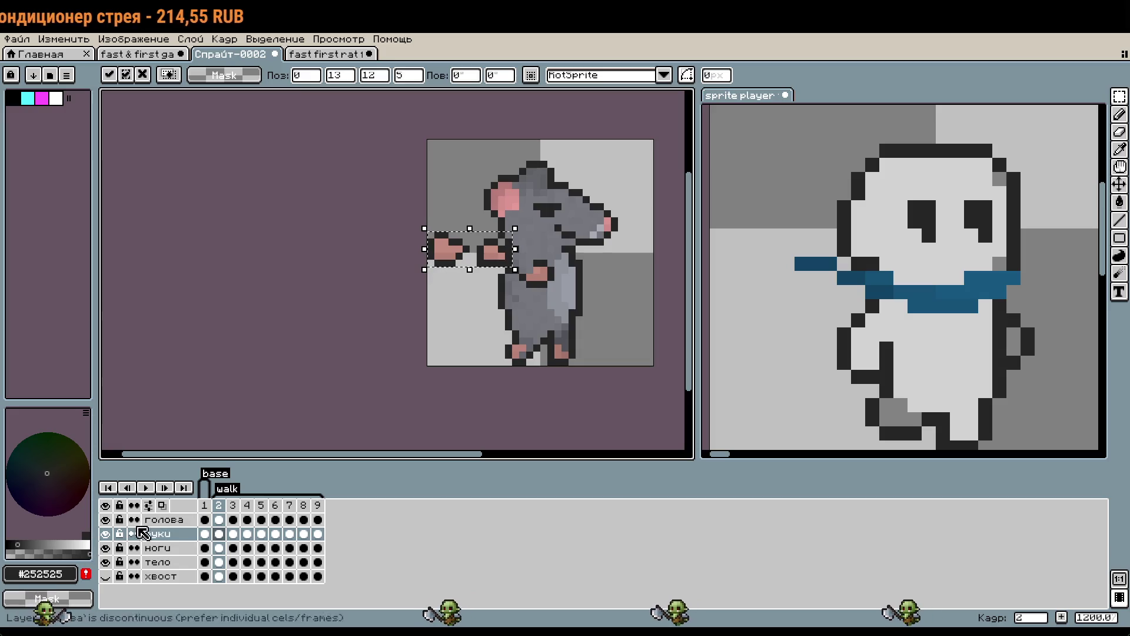
left_click(105, 519)
left_click_drag(474, 261, 526, 200)
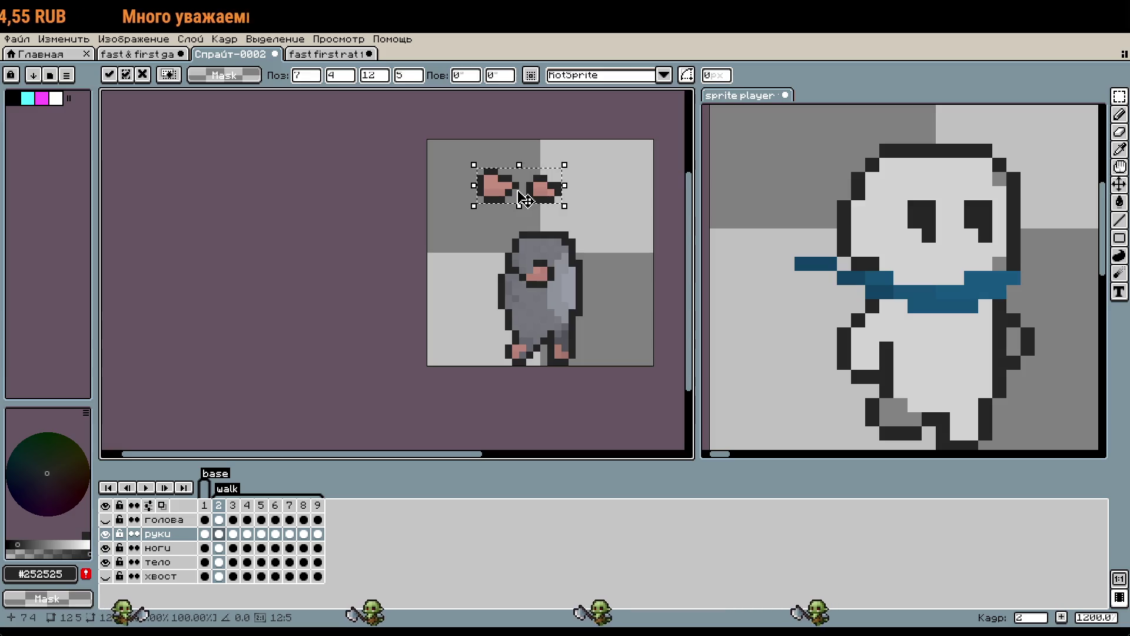
scroll(525, 200, "up", 4)
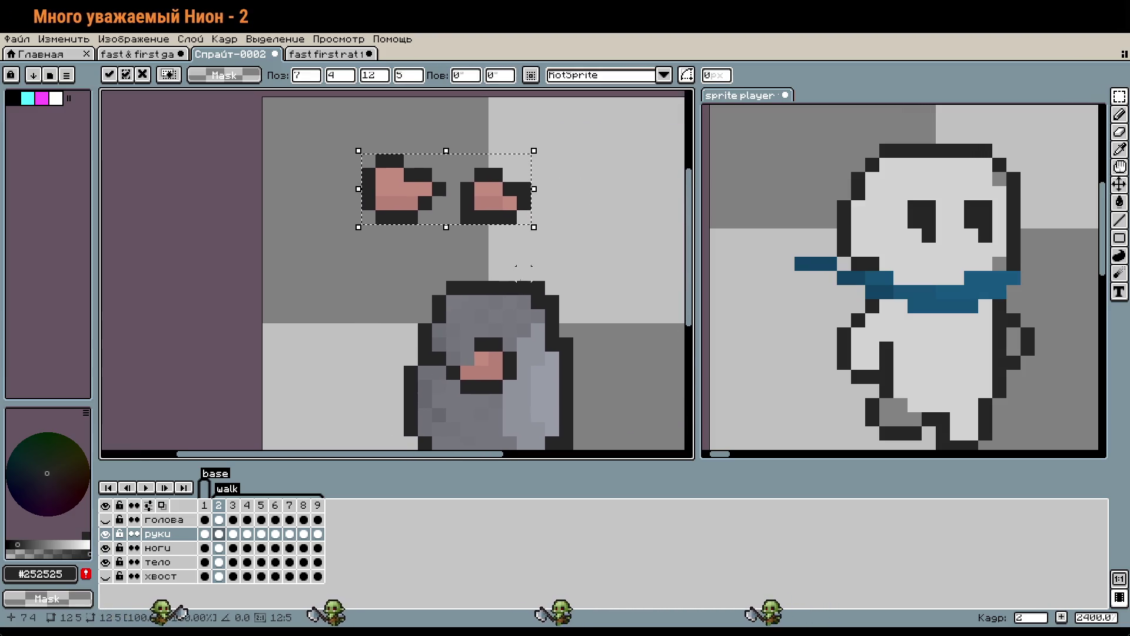
left_click_drag(489, 225, 517, 240)
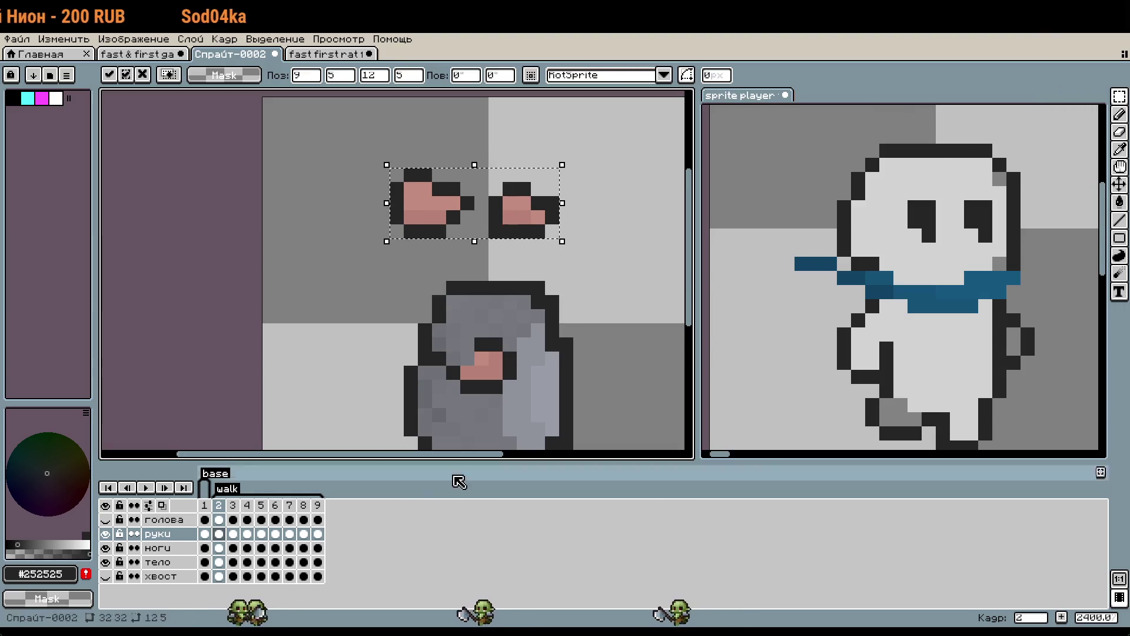
Delete the old pink mark on the body and move the left hand onto the chest.
left_click_drag(401, 309, 539, 415)
key("Delete")
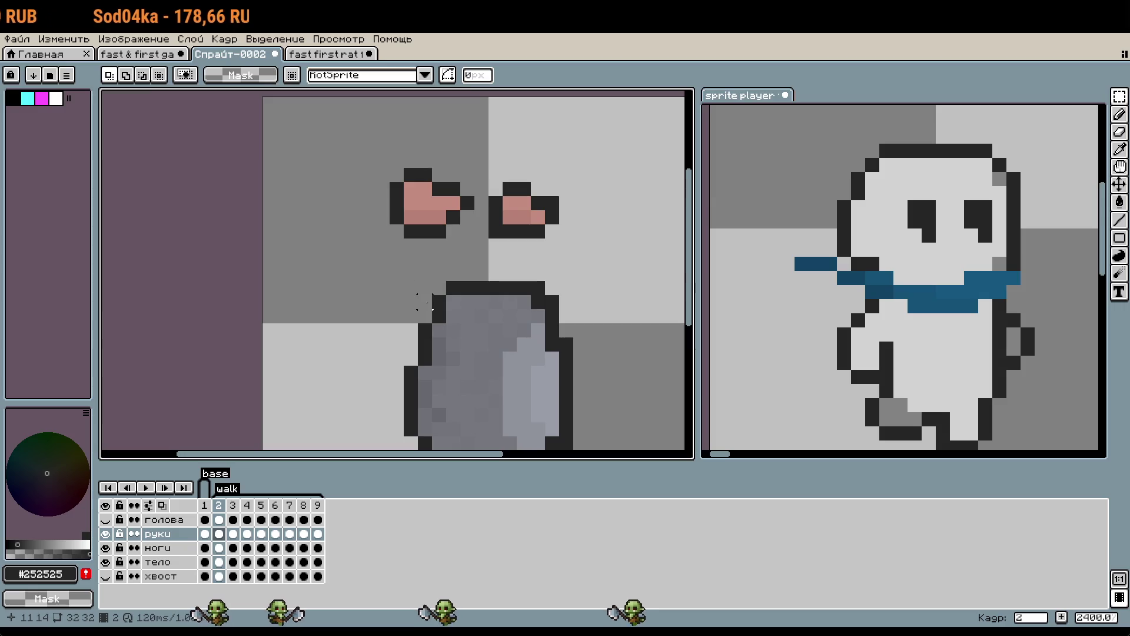
mouse_move(380, 158)
left_mouse_down()
mouse_move(469, 235)
mouse_move(487, 373)
mouse_move(509, 375)
mouse_move(489, 369)
mouse_move(500, 374)
left_mouse_up()
Shade the hand on the rat's chest with darker pink pixels and repaint its top pink.
scroll(556, 391, "up", 1)
scroll(570, 403, "up", 1)
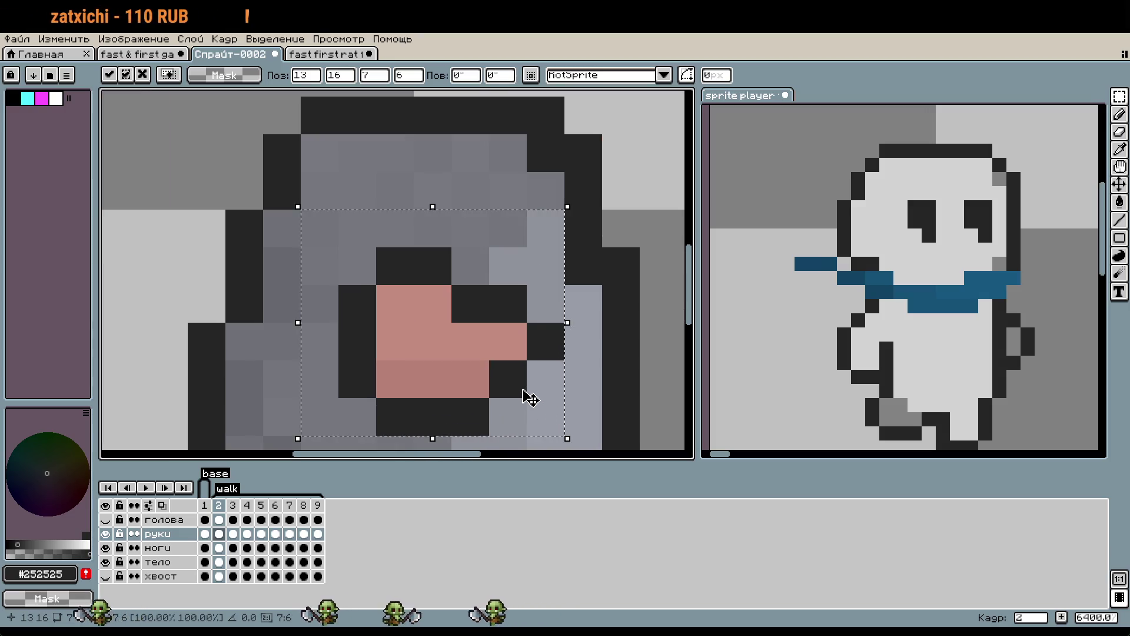
key("i")
left_click(445, 377)
key("b")
left_click(406, 353)
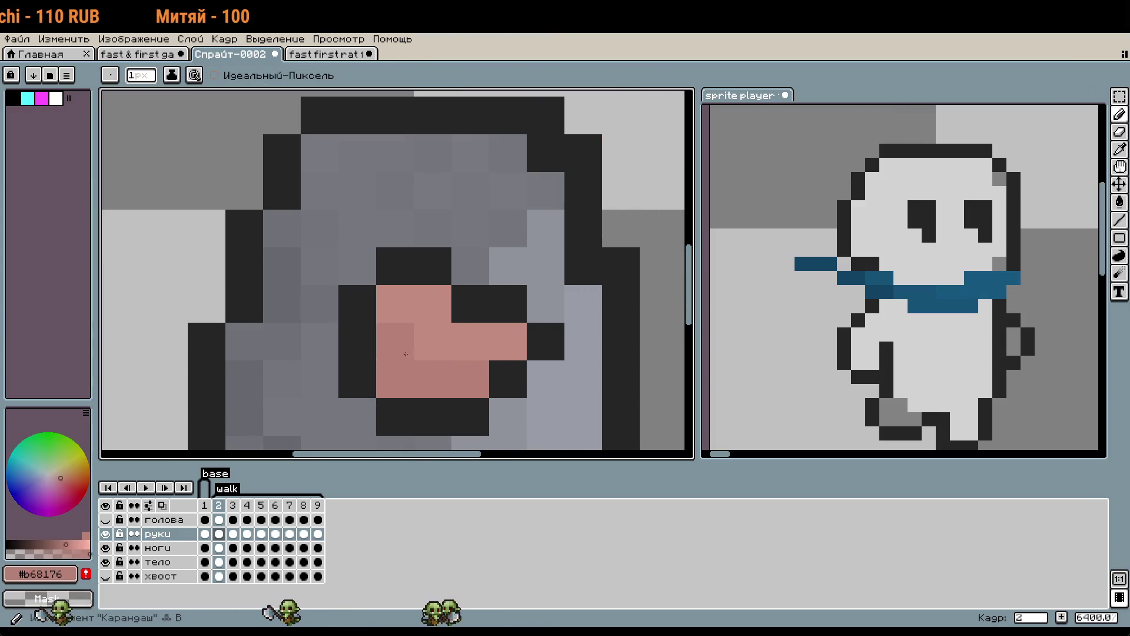
left_click(433, 266)
left_click(394, 266)
left_click(470, 303)
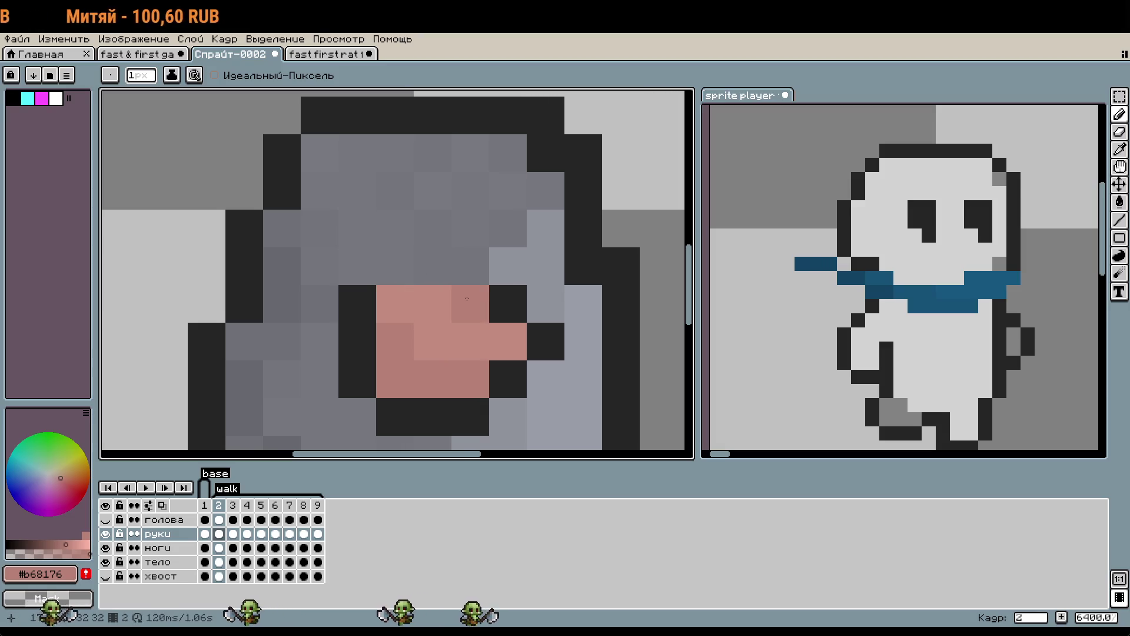
left_click(546, 378)
scroll(594, 434, "down", 2)
scroll(594, 435, "up", 2)
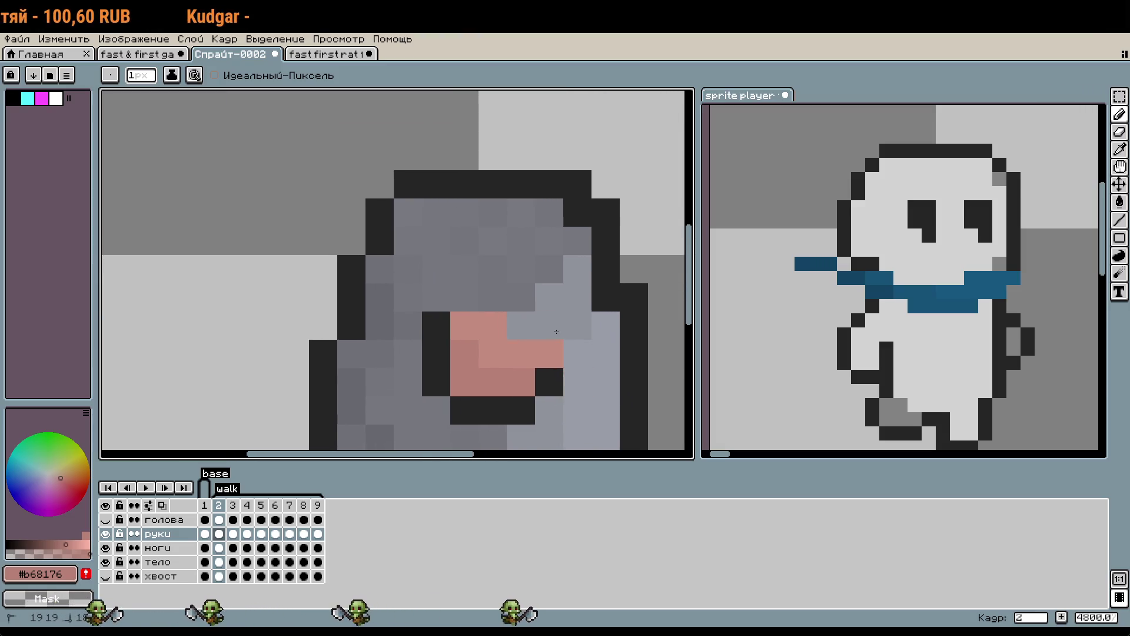
Add dark outline pixels at the hand's right and lower right, then switch to the fast first rat document.
left_click(550, 378, "alt")
scroll(553, 334, "down", 2)
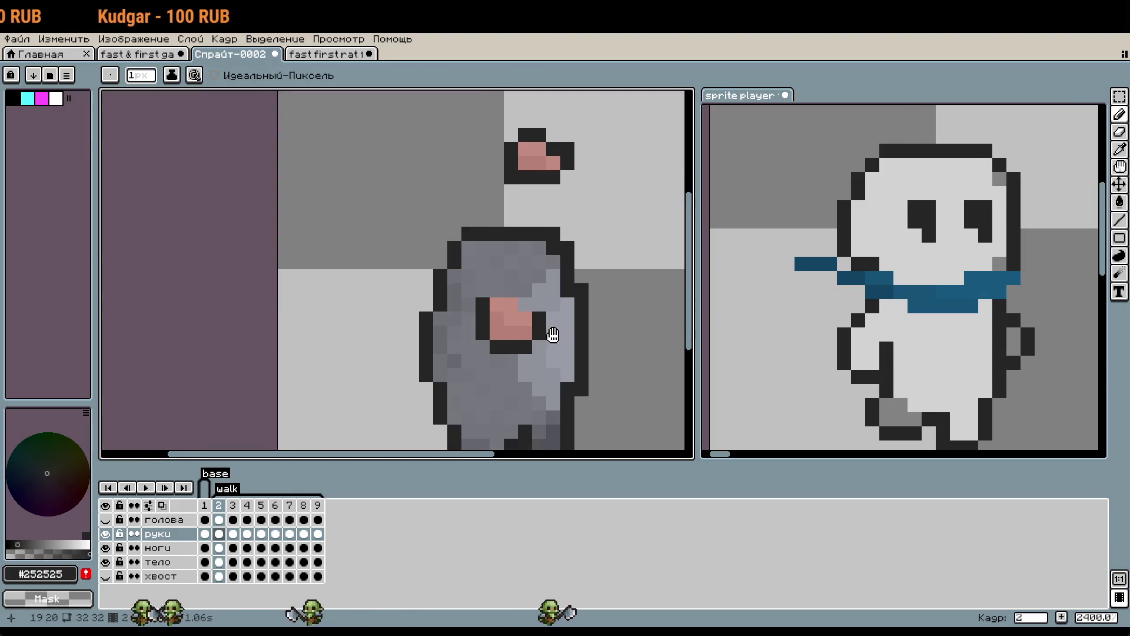
scroll(553, 334, "up", 1)
left_click(560, 352)
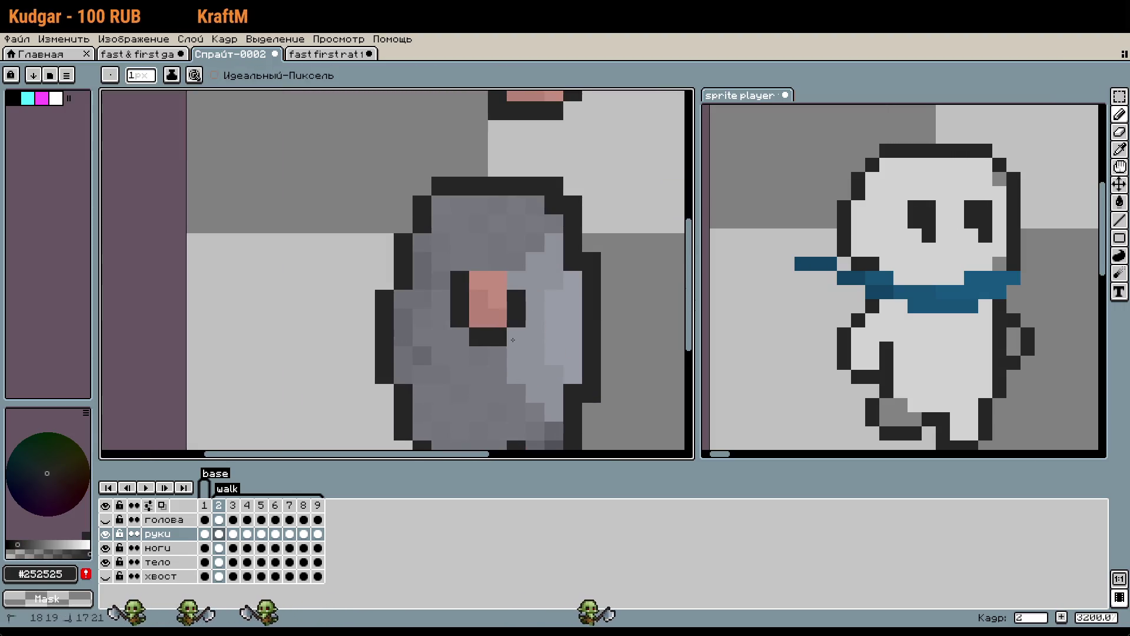
scroll(550, 380, "down", 1)
left_click(551, 379)
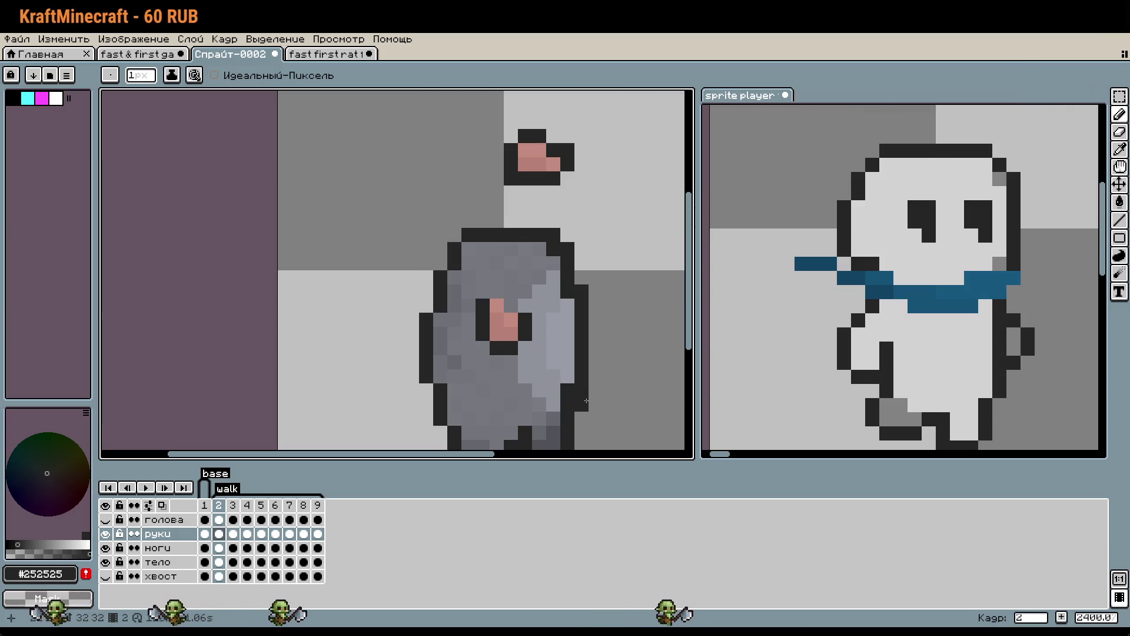
left_click(319, 55)
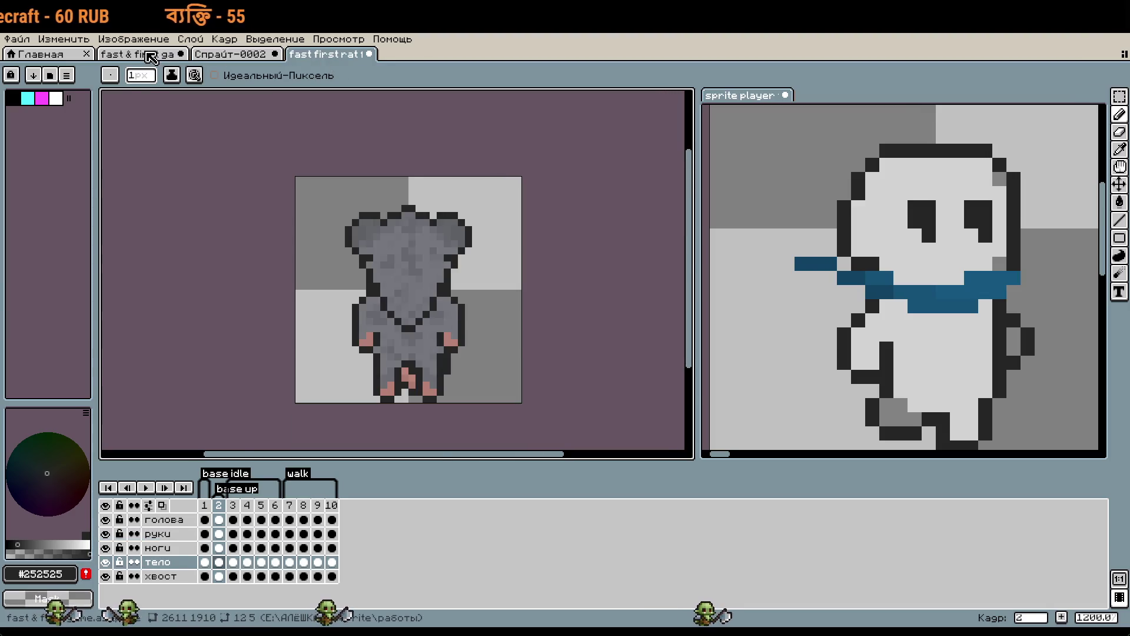
Look over the other rat documents, return to fast first rat and play its animation from frame 3.
left_click(150, 56)
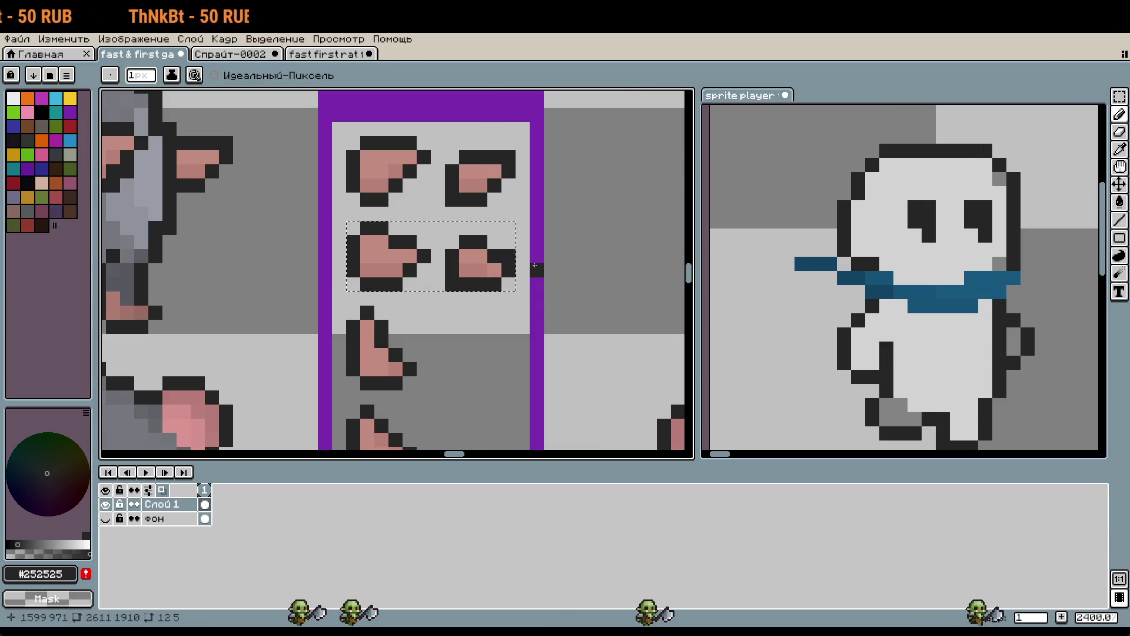
scroll(534, 266, "down", 5)
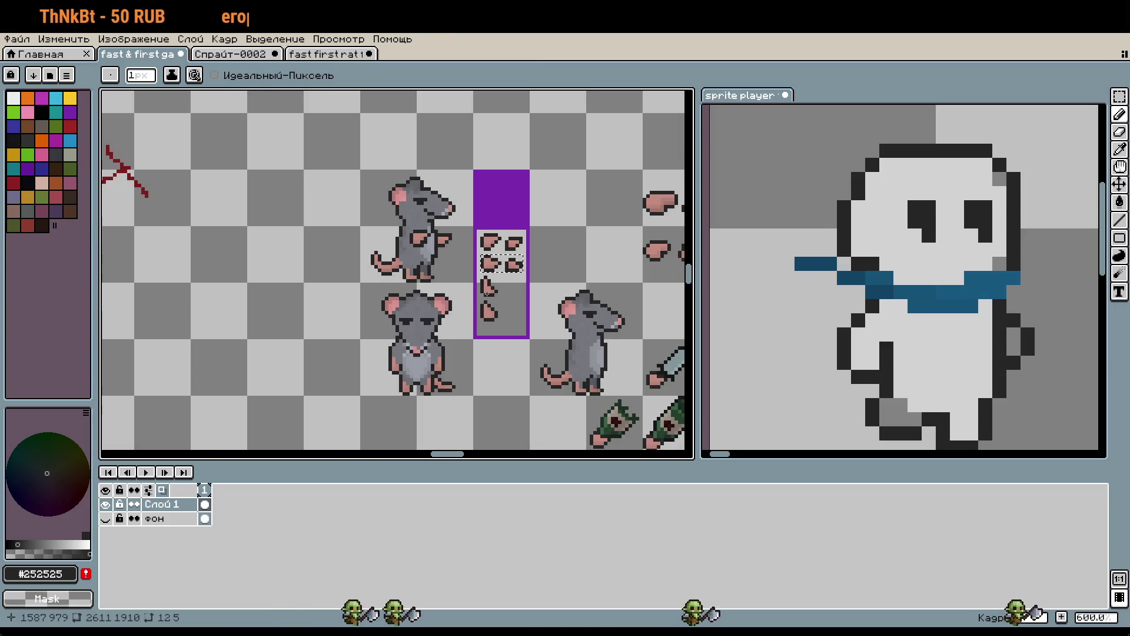
left_click(230, 54)
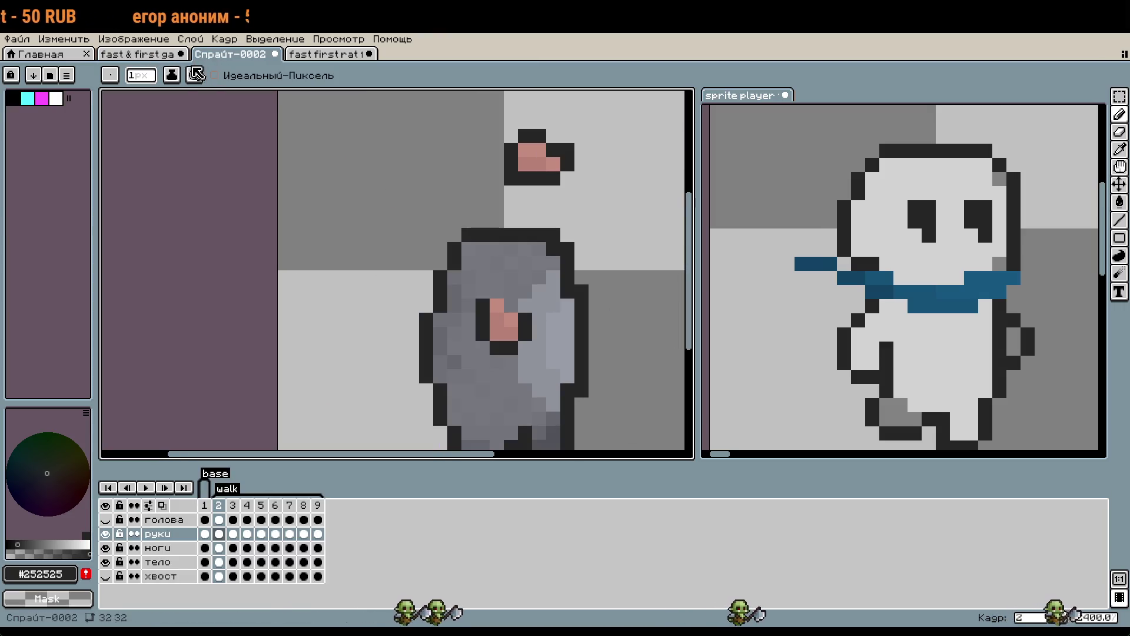
left_click(327, 53)
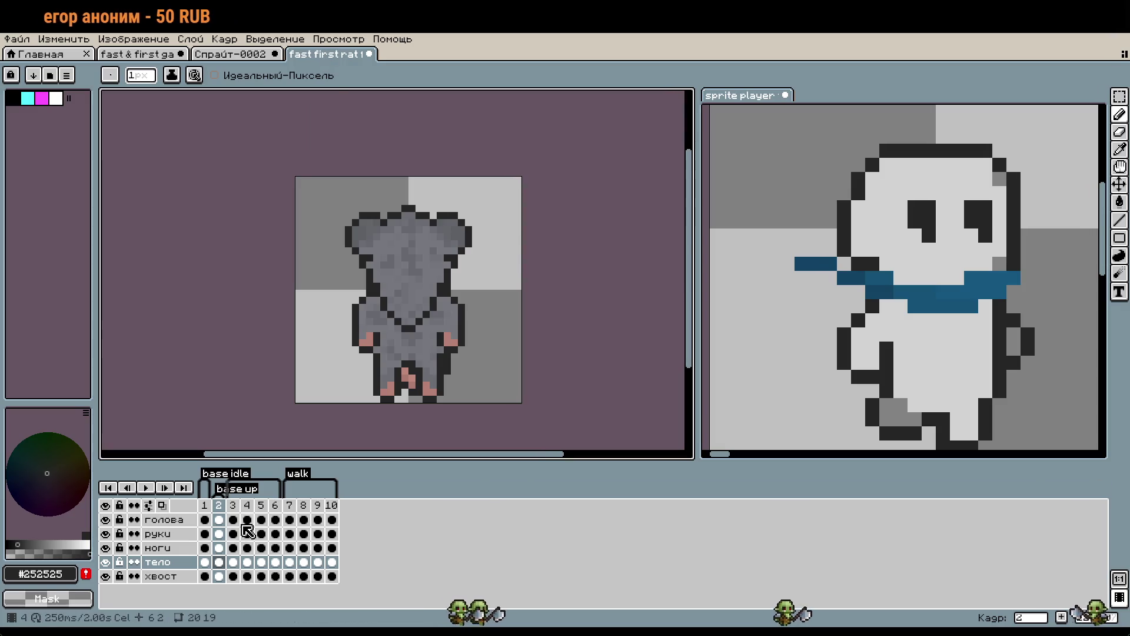
left_click(234, 506)
left_click(146, 488)
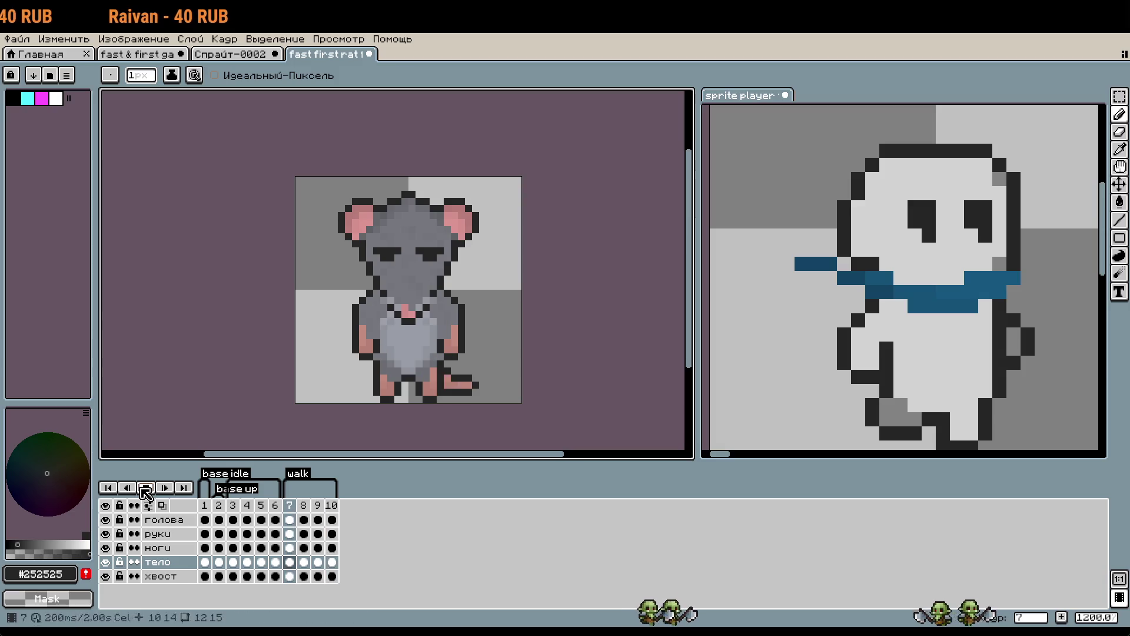
Stop on walk frame 7 and shift the tail tip on the tail layer's cel.
left_click(145, 493)
scroll(490, 367, "up", 4)
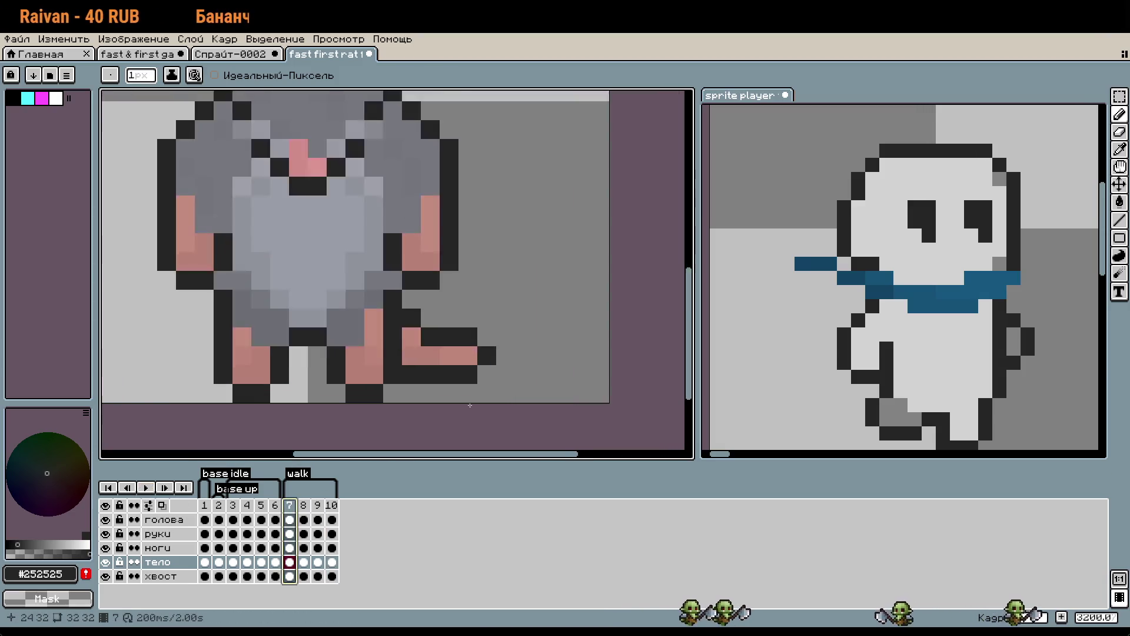
left_click(172, 576)
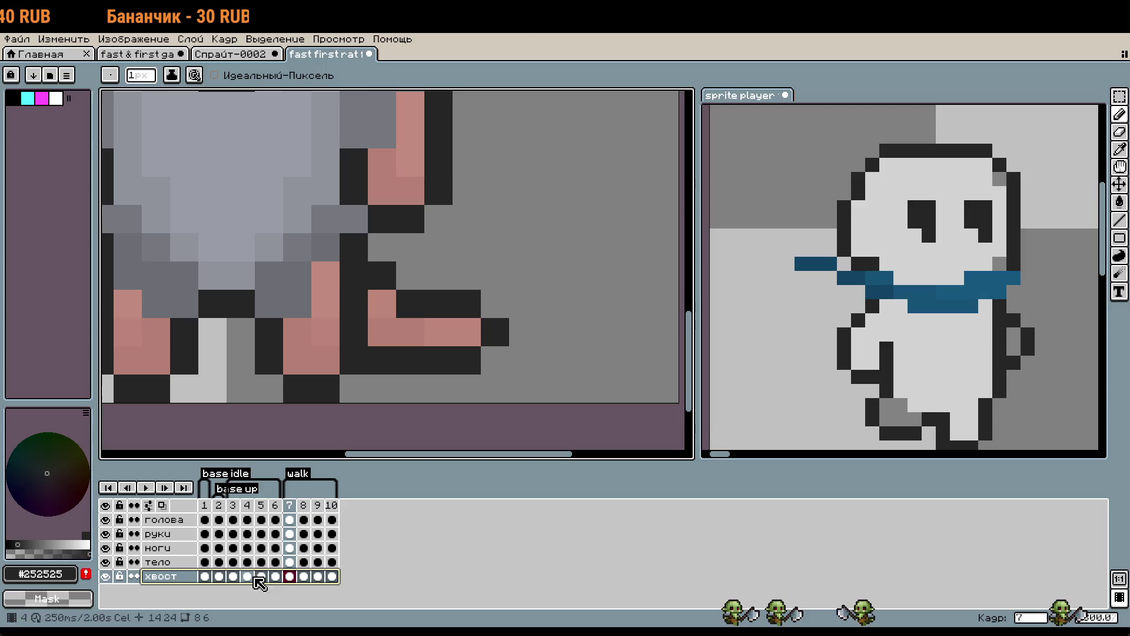
key("m")
mouse_move(500, 364)
left_mouse_down()
mouse_move(471, 305)
mouse_move(474, 331)
left_mouse_up()
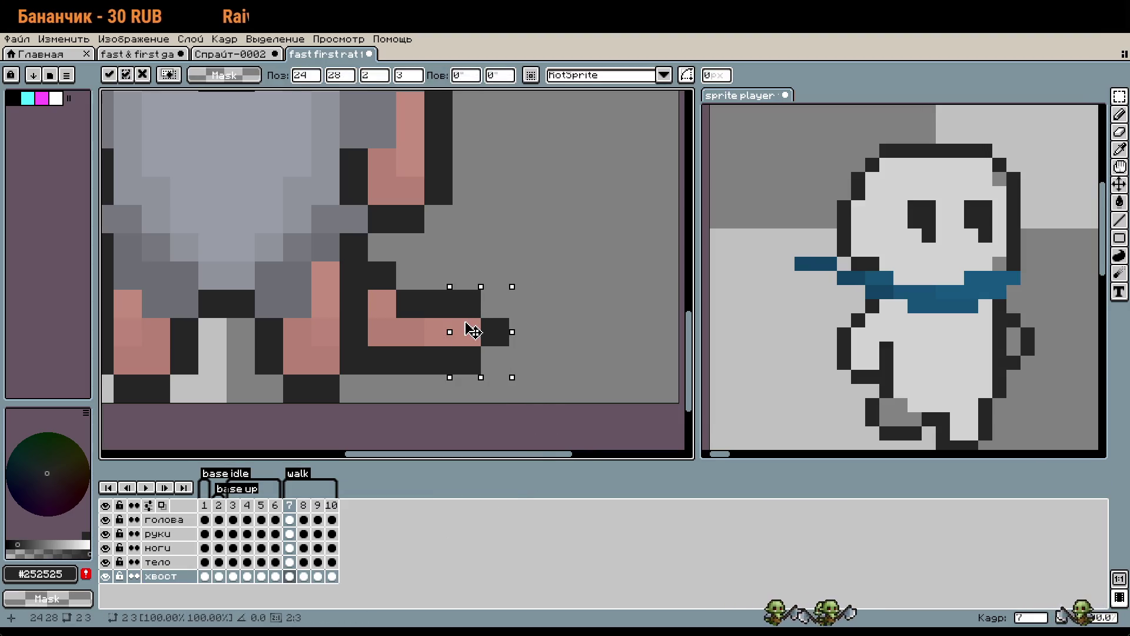
key("Return")
scroll(461, 332, "down", 3)
scroll(461, 332, "up", 2)
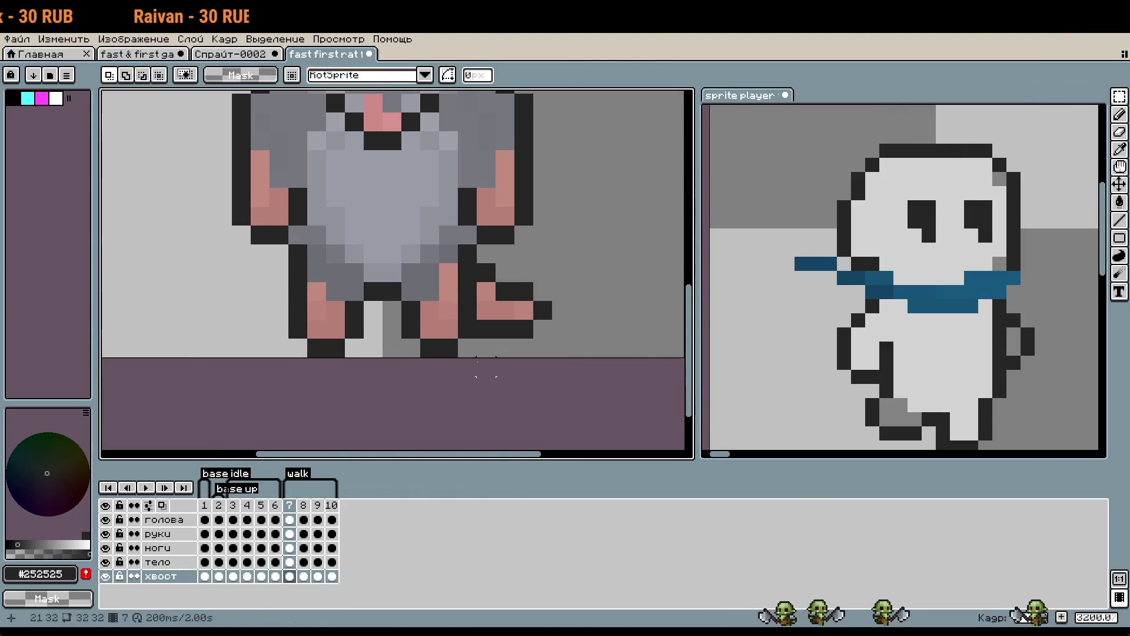
On walk frame 9, move the tail tip one pixel right on the tail layer.
left_click(331, 505)
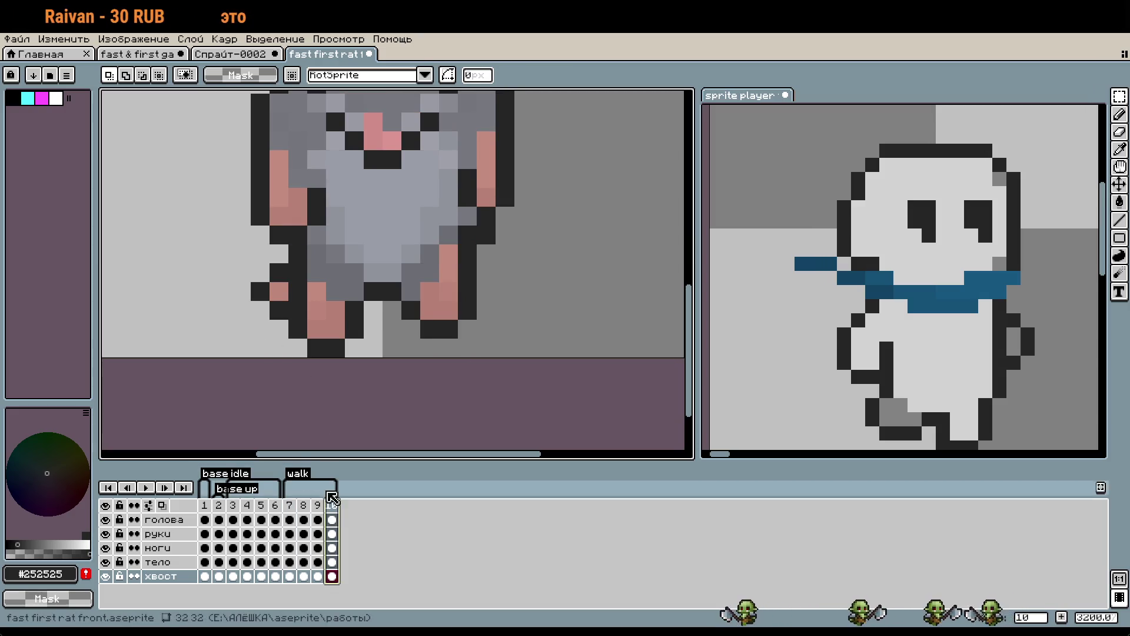
left_click(318, 519)
mouse_move(137, 357)
left_mouse_down()
mouse_move(178, 281)
mouse_move(165, 345)
mouse_move(185, 322)
left_mouse_up()
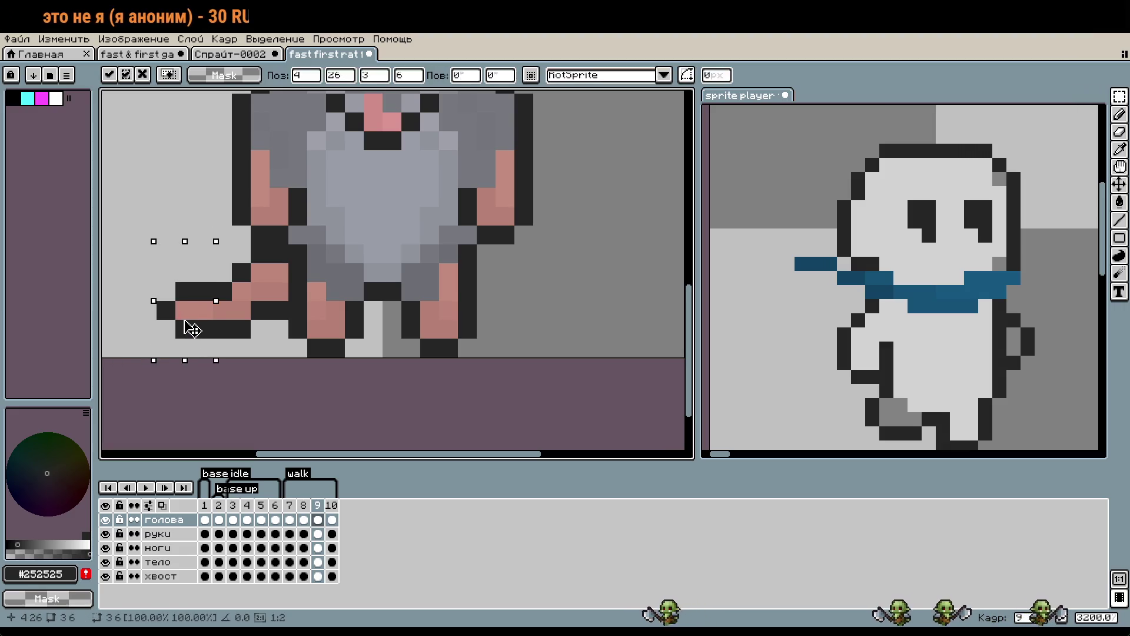
left_click(162, 576)
left_click(156, 347)
left_click_drag(147, 272, 188, 329)
mouse_move(137, 261)
left_mouse_down()
mouse_move(191, 336)
mouse_move(203, 329)
left_mouse_up()
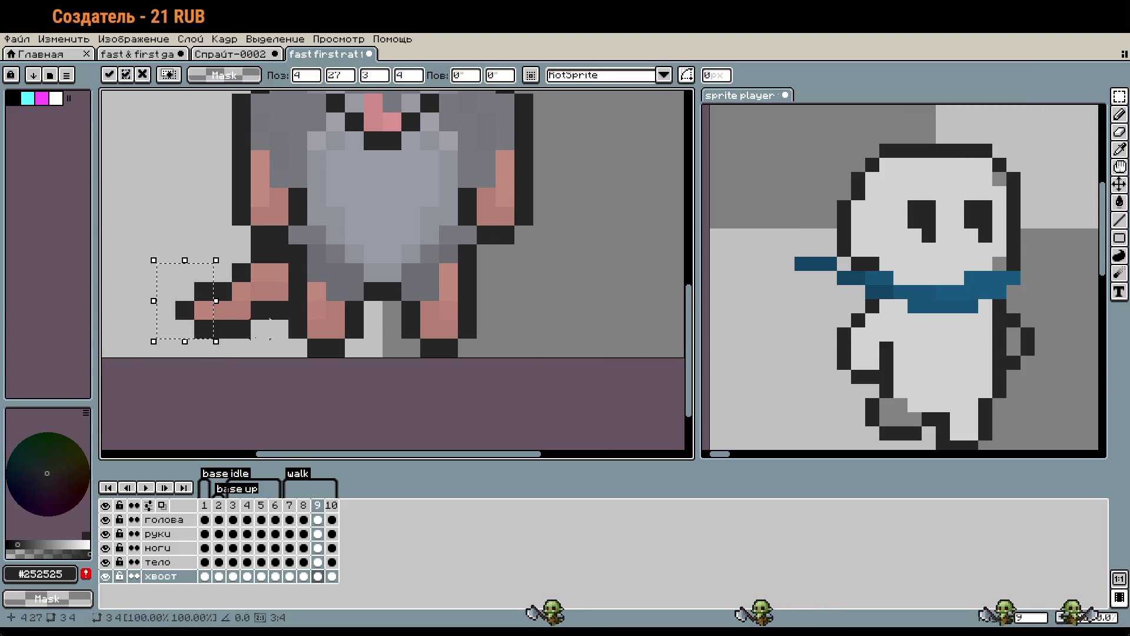
left_click(270, 320)
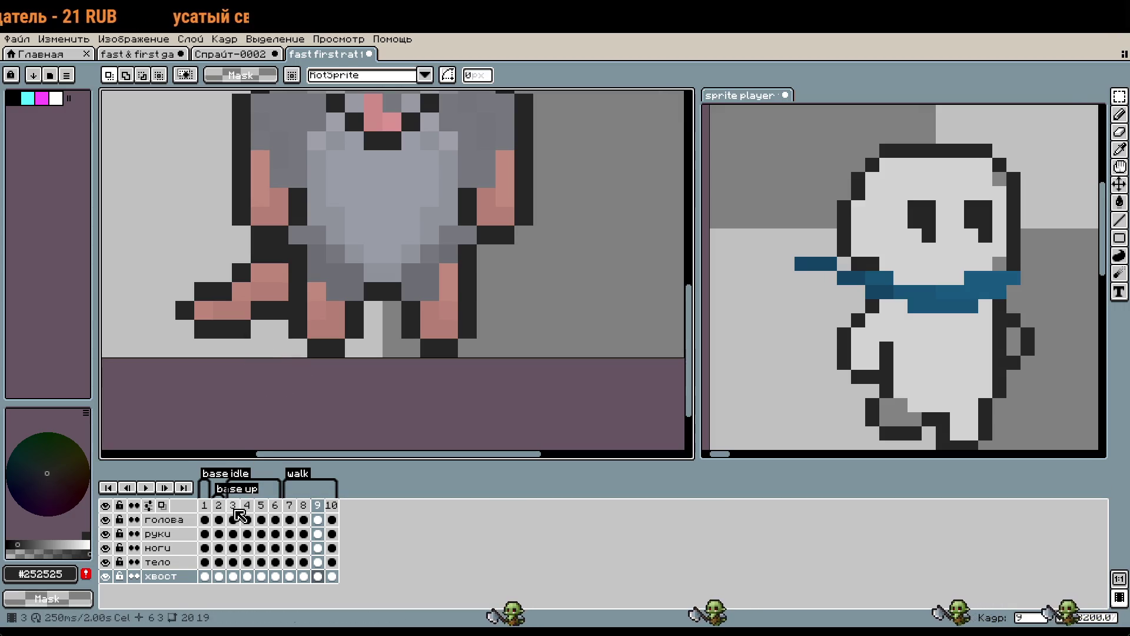
Move the tail tip one pixel left on frame 3 and reposition it on frame 5.
left_click(235, 511)
mouse_move(533, 300)
left_mouse_down()
mouse_move(570, 339)
mouse_move(540, 312)
left_mouse_up()
left_click(241, 508)
left_click(261, 575)
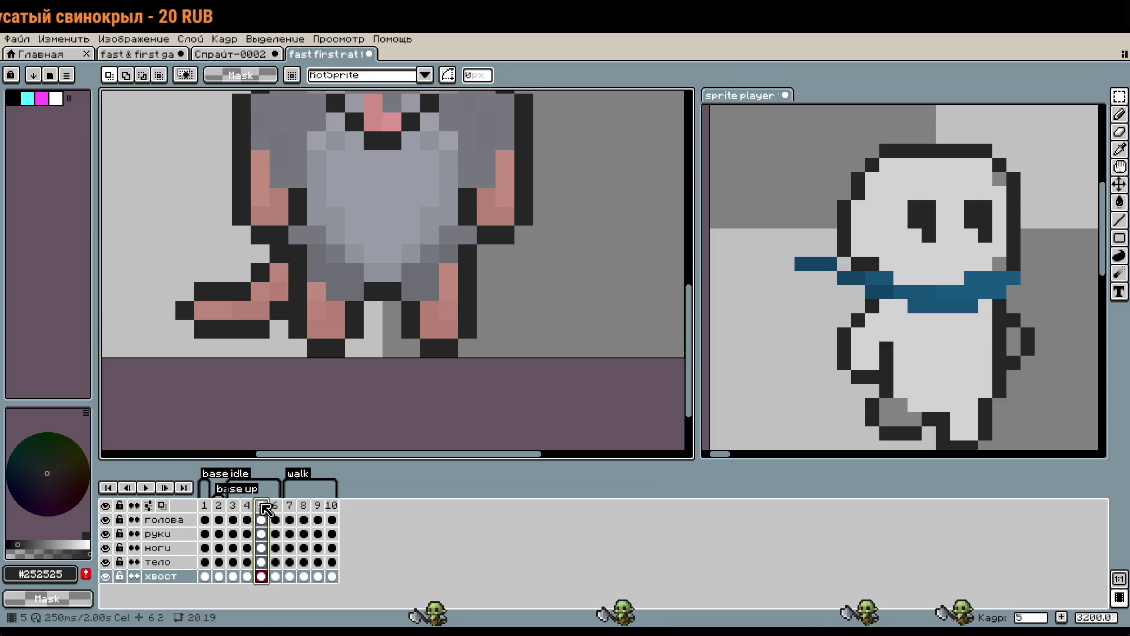
left_click_drag(172, 279, 202, 336)
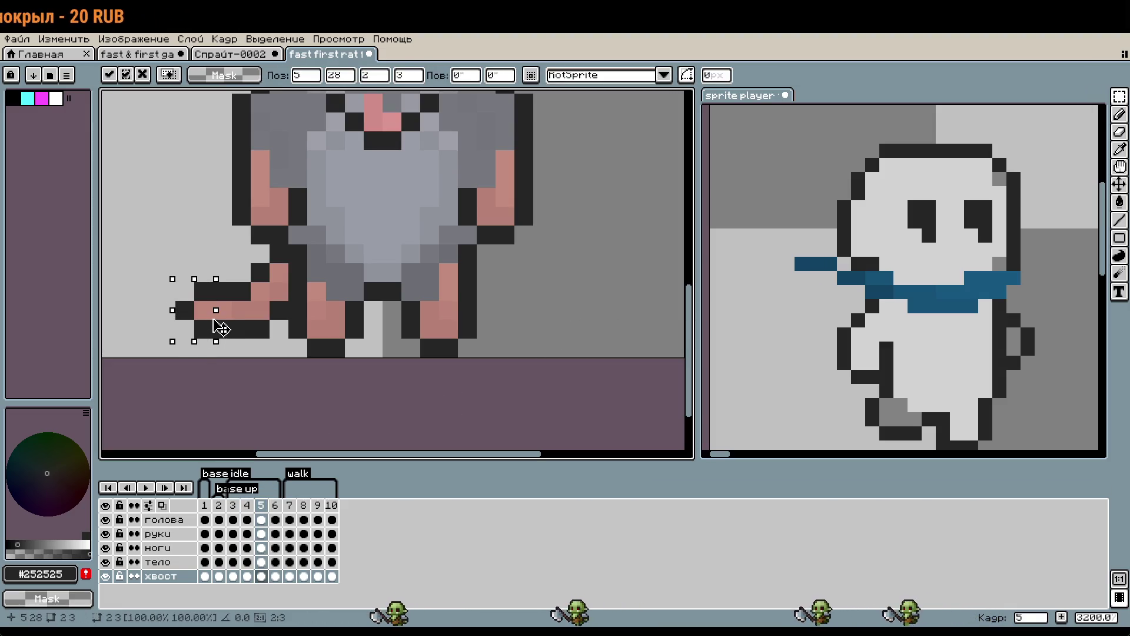
key("Return")
Preview the walk zoomed out, compare the tail on frames 7 and 9, and hide the legs layer.
scroll(162, 357, "down", 1)
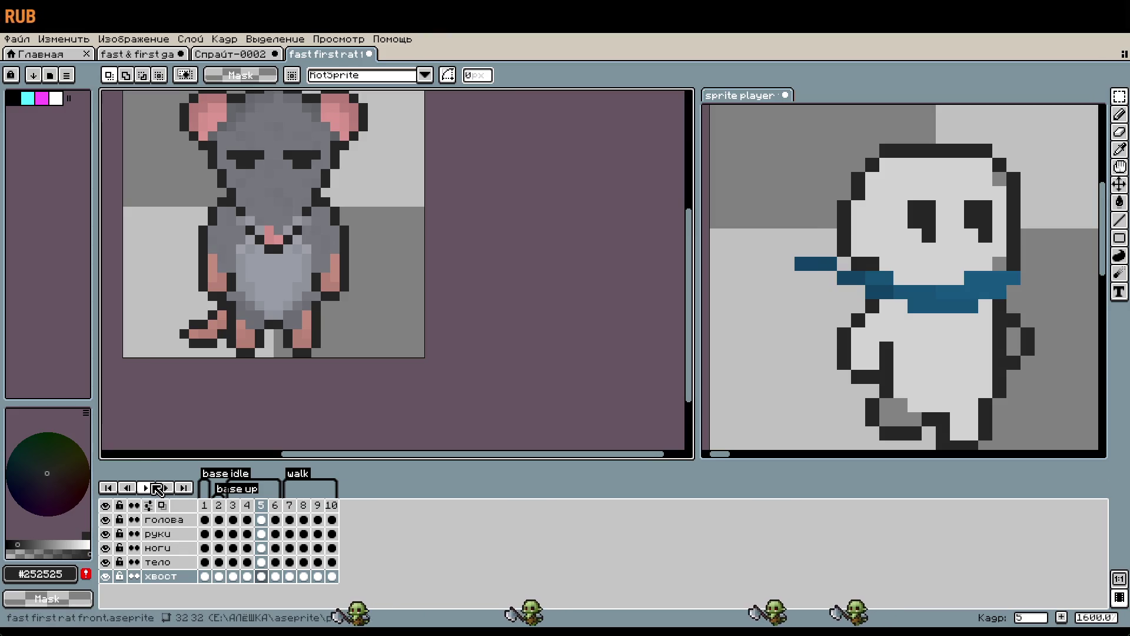
left_click(146, 487)
key("minus")
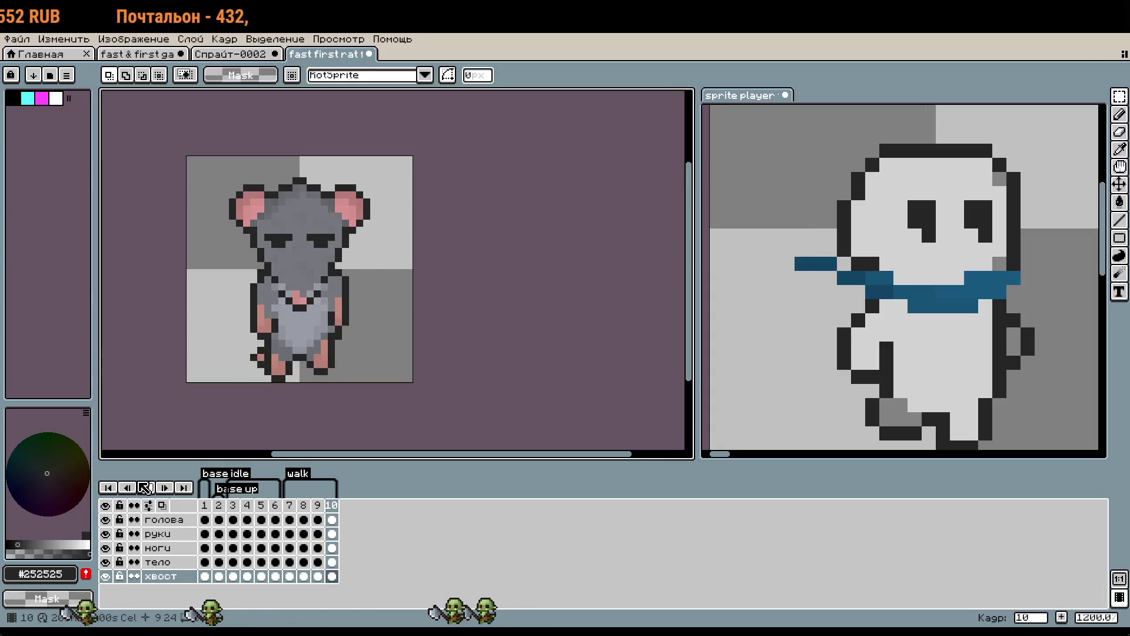
left_click(130, 487)
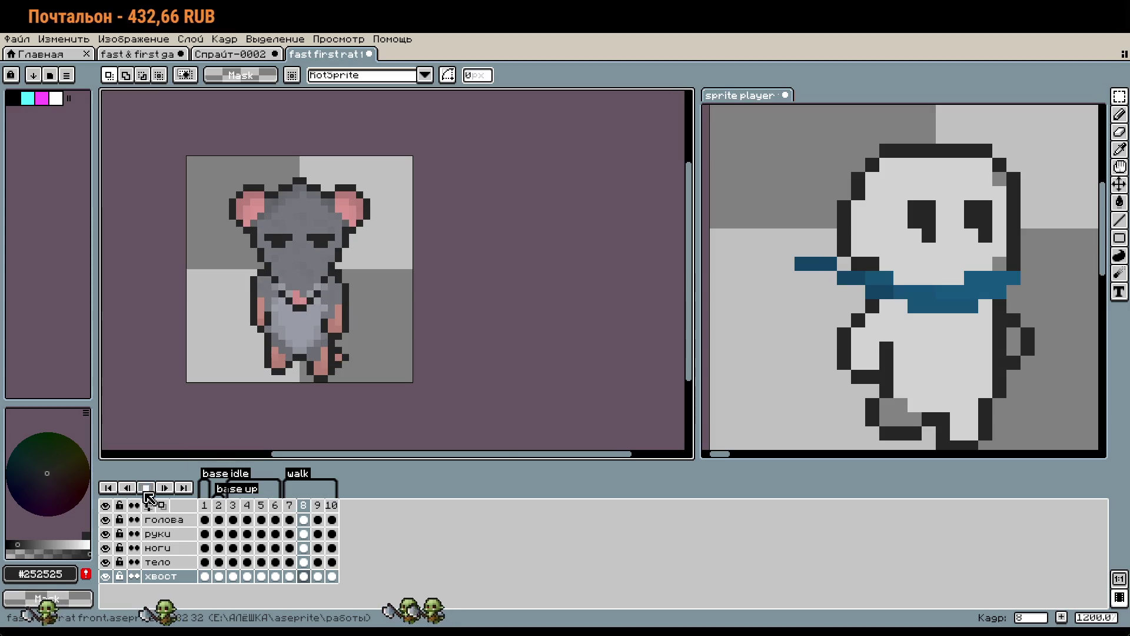
scroll(294, 403, "up", 3)
left_click_drag(295, 403, 431, 351)
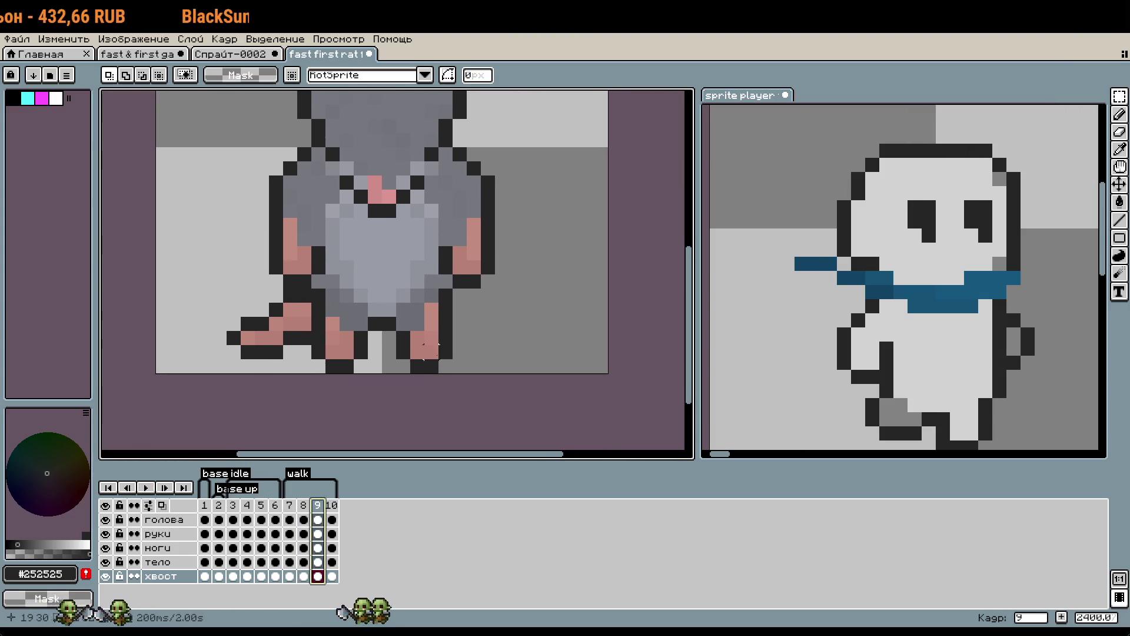
left_click(289, 506)
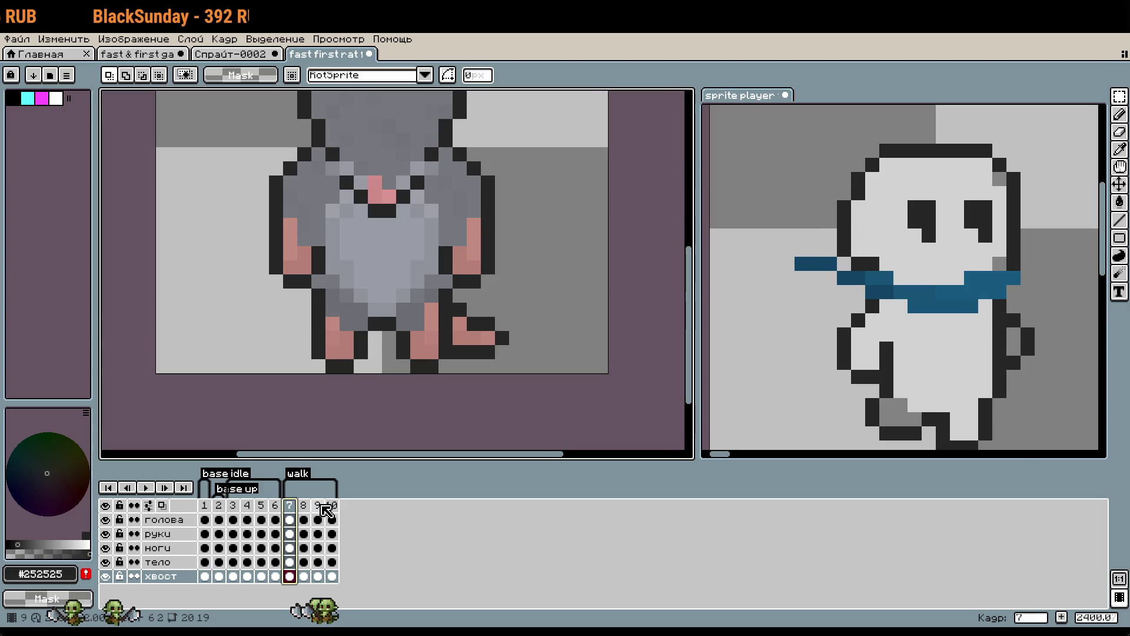
left_click(319, 506)
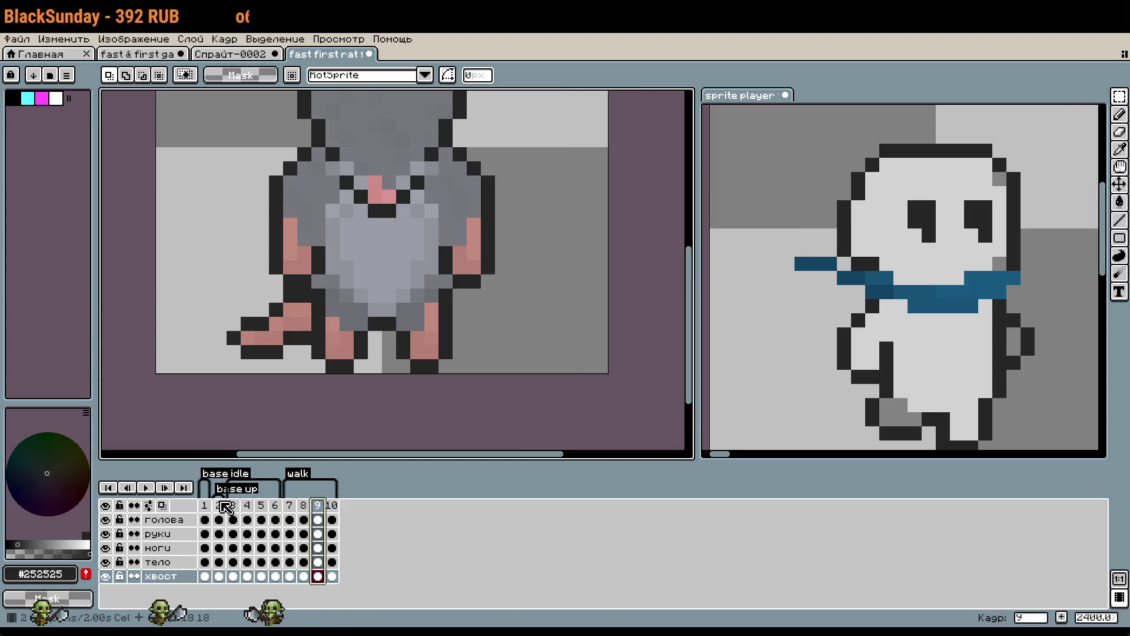
left_click(105, 549)
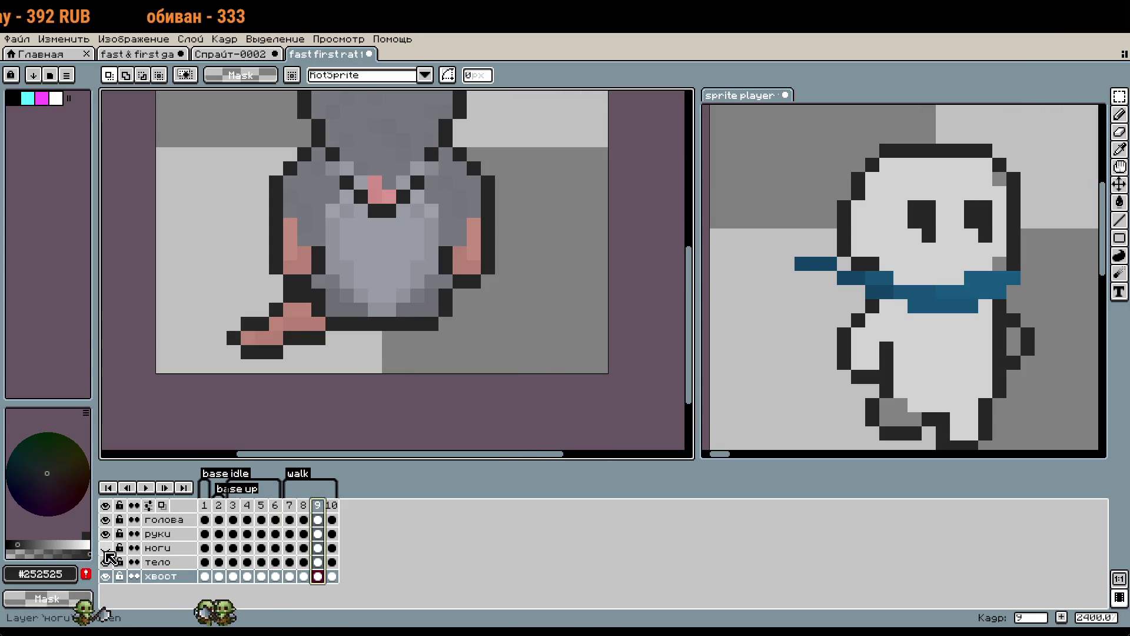
Hide the body layer, undo the stray tail line and move the tail two pixels right on frame 9.
left_click(106, 562)
key("b")
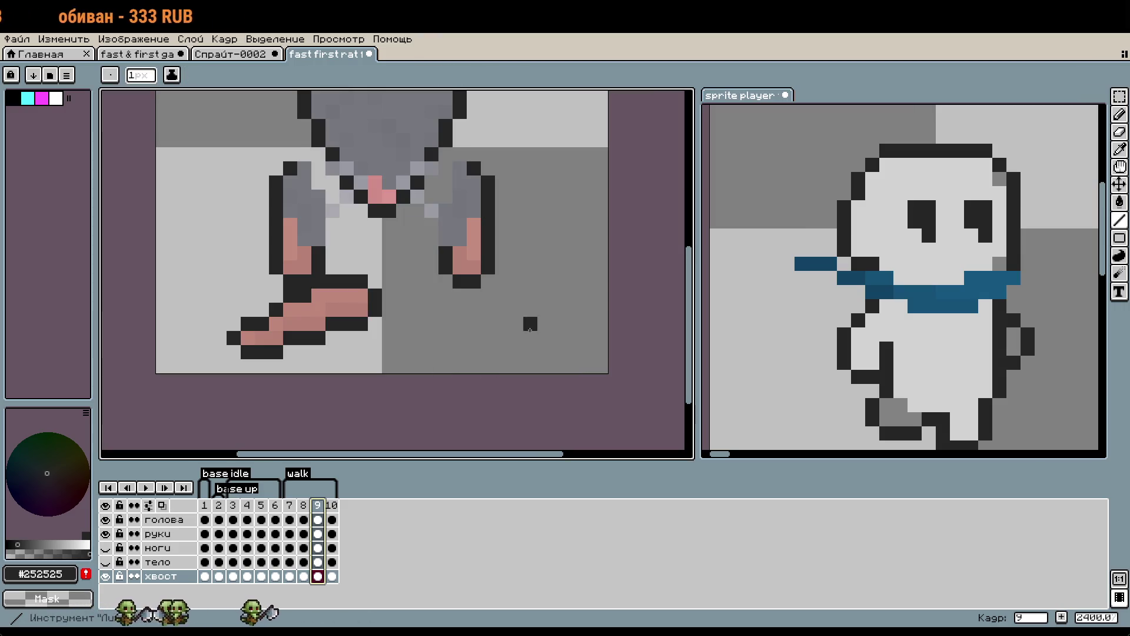
key("ctrl+z")
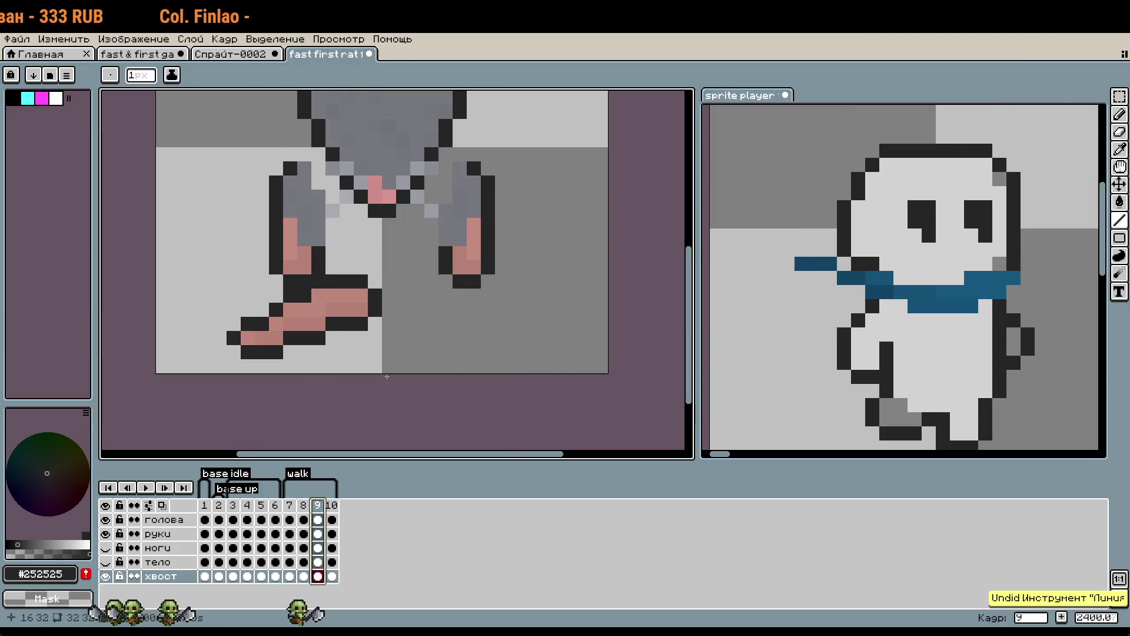
key("m")
left_click_drag(183, 259, 412, 372)
key("Right")
key("Right")
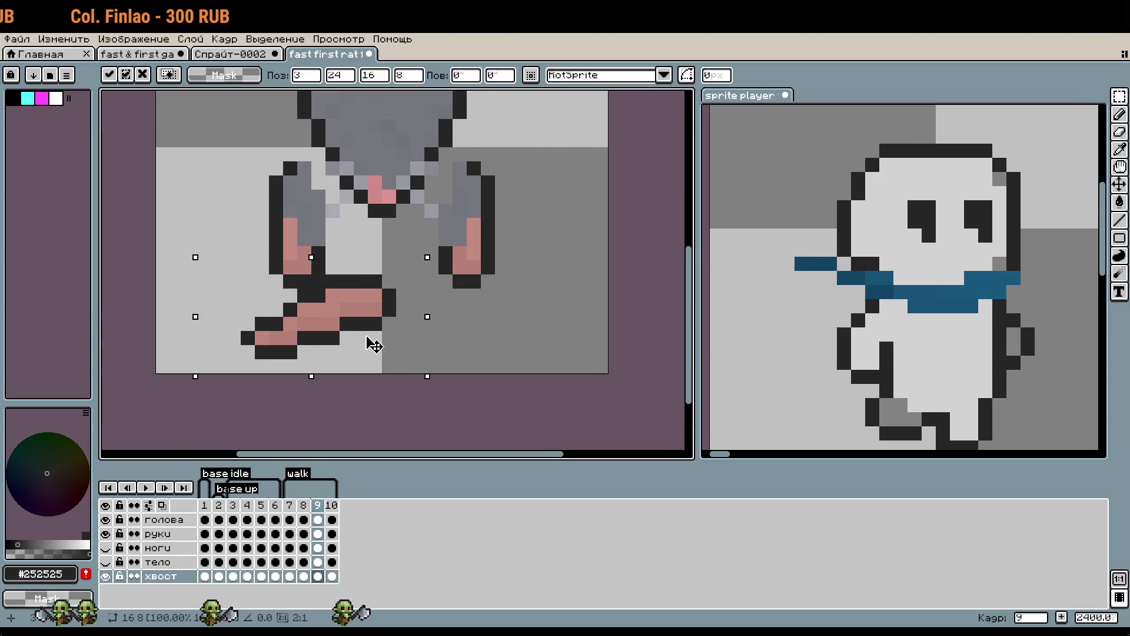
key("ctrl+d")
Show the body and legs layers again, compare frames 7 and 9, play the walk and save.
left_click(105, 562)
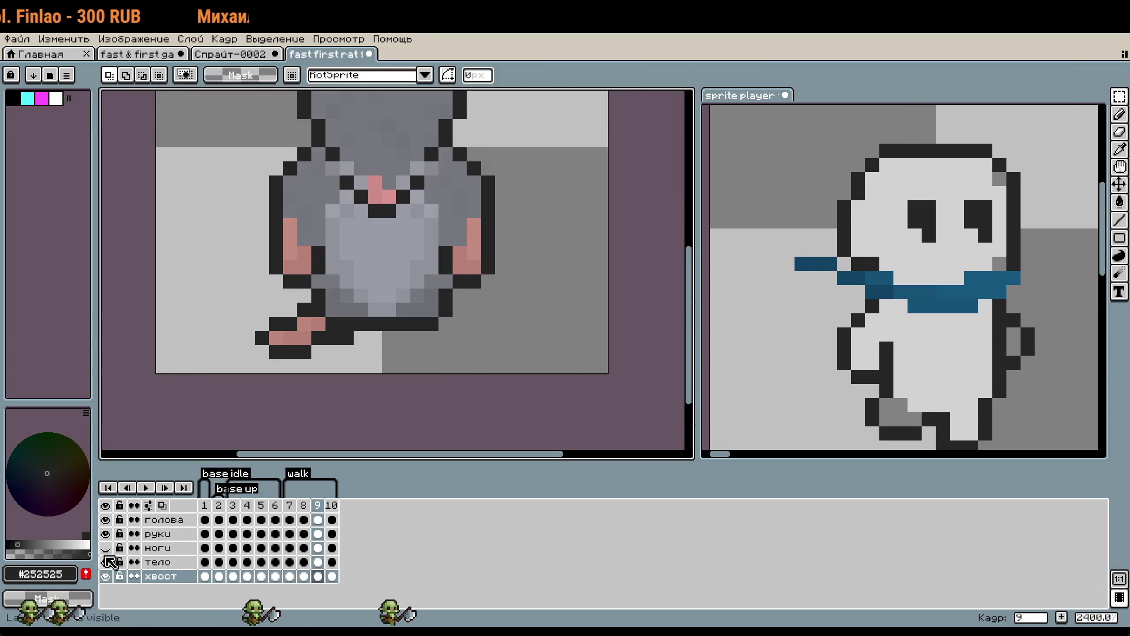
left_click(105, 548)
left_click(290, 506)
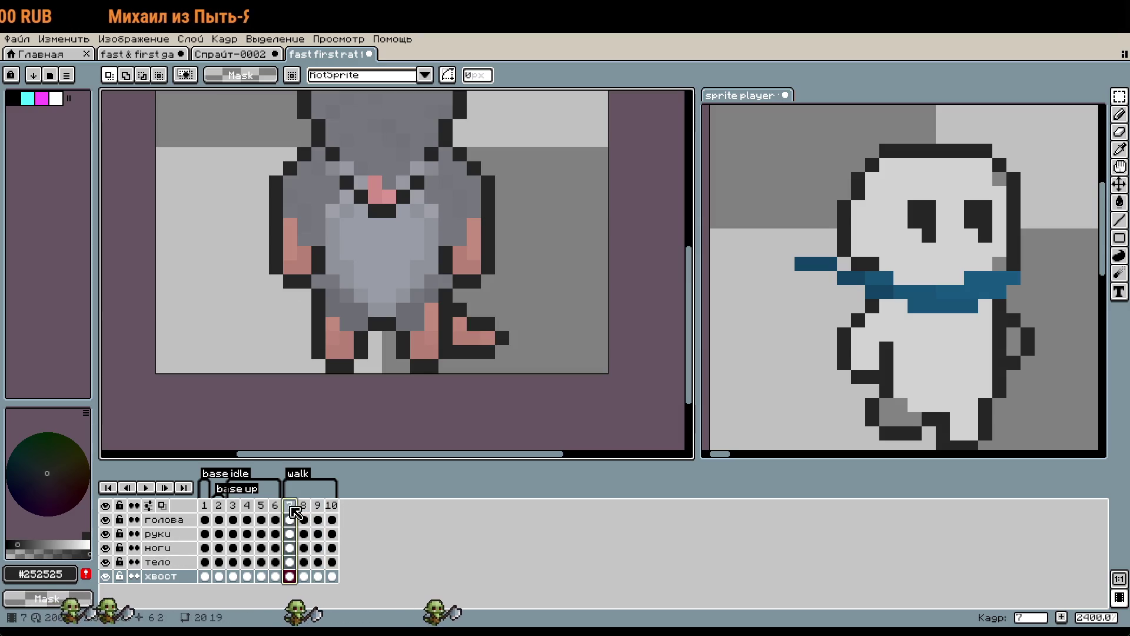
left_click(322, 512)
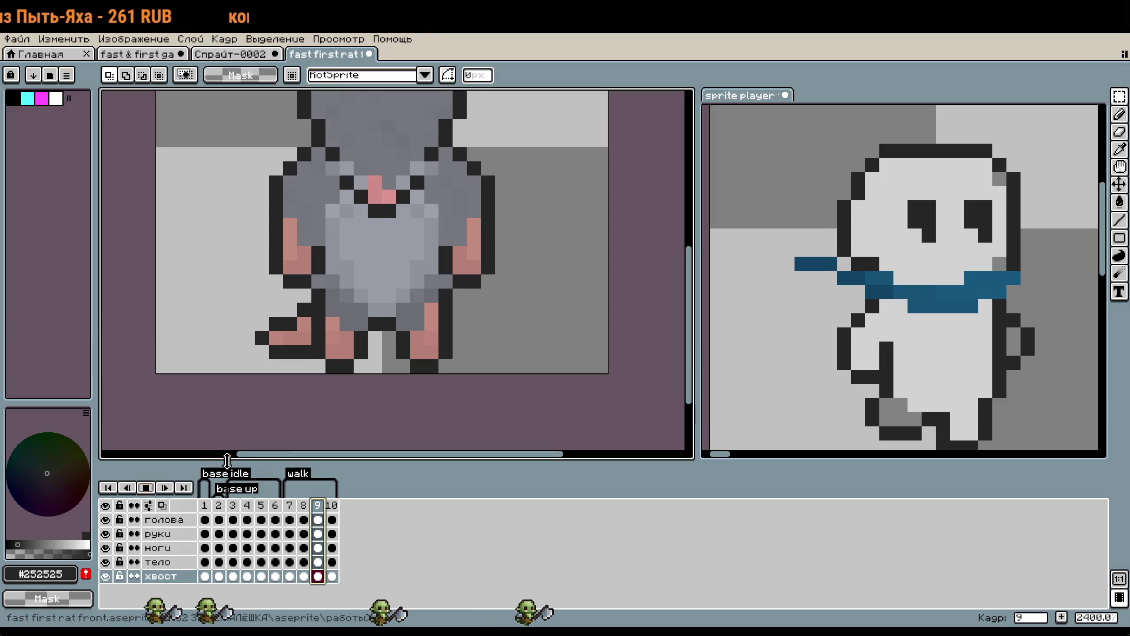
key("Left")
key("Left")
scroll(434, 341, "up", 1)
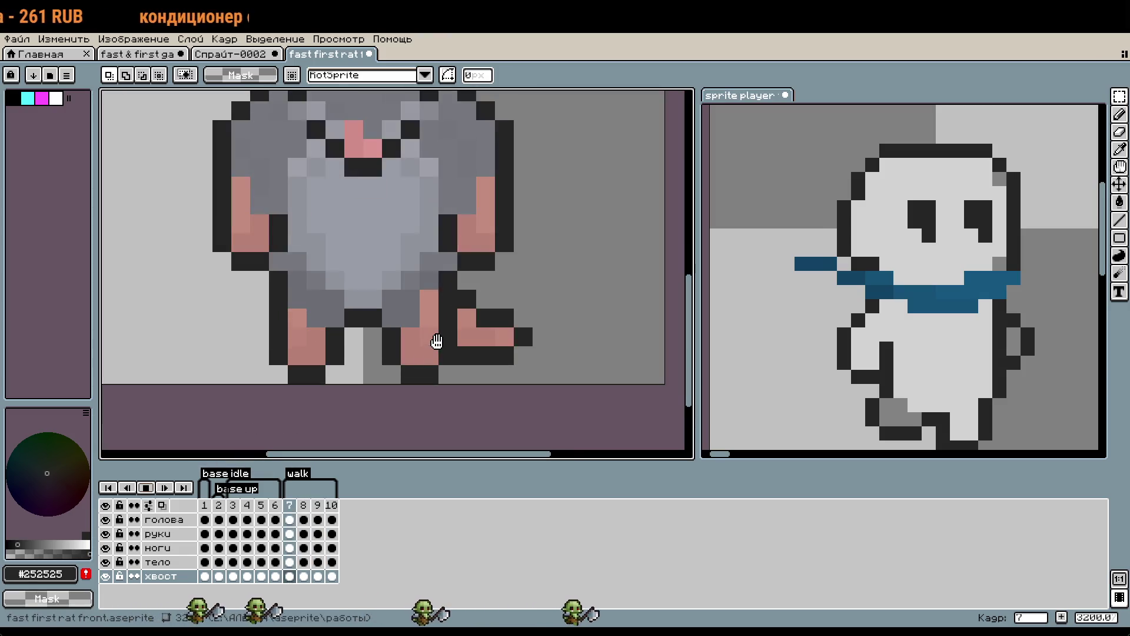
scroll(436, 341, "down", 3)
key("Return")
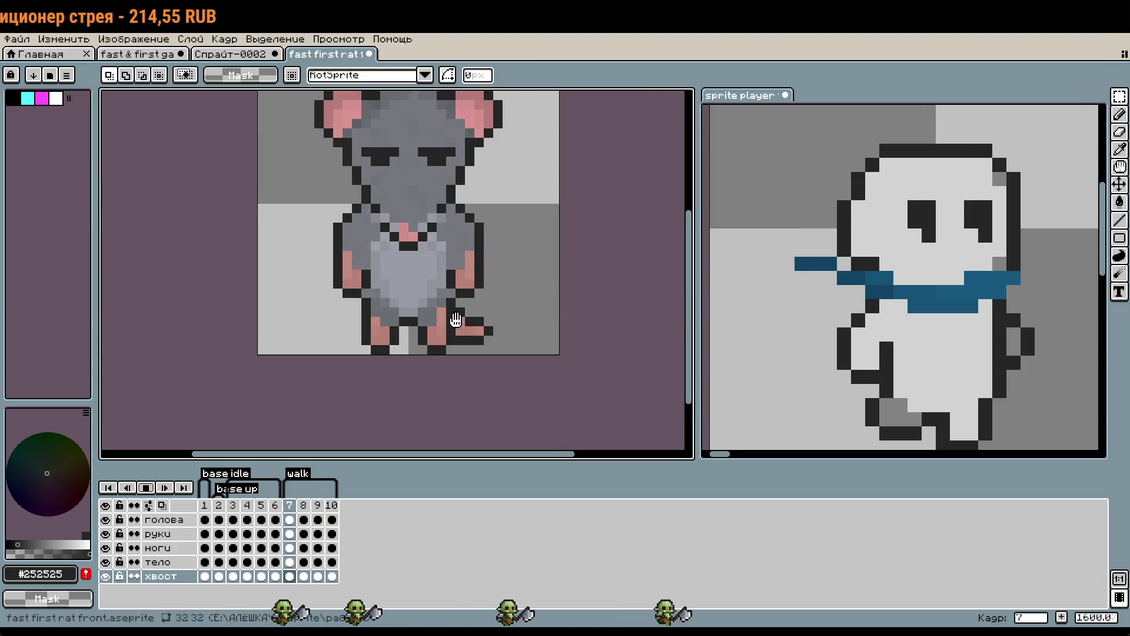
key("Return")
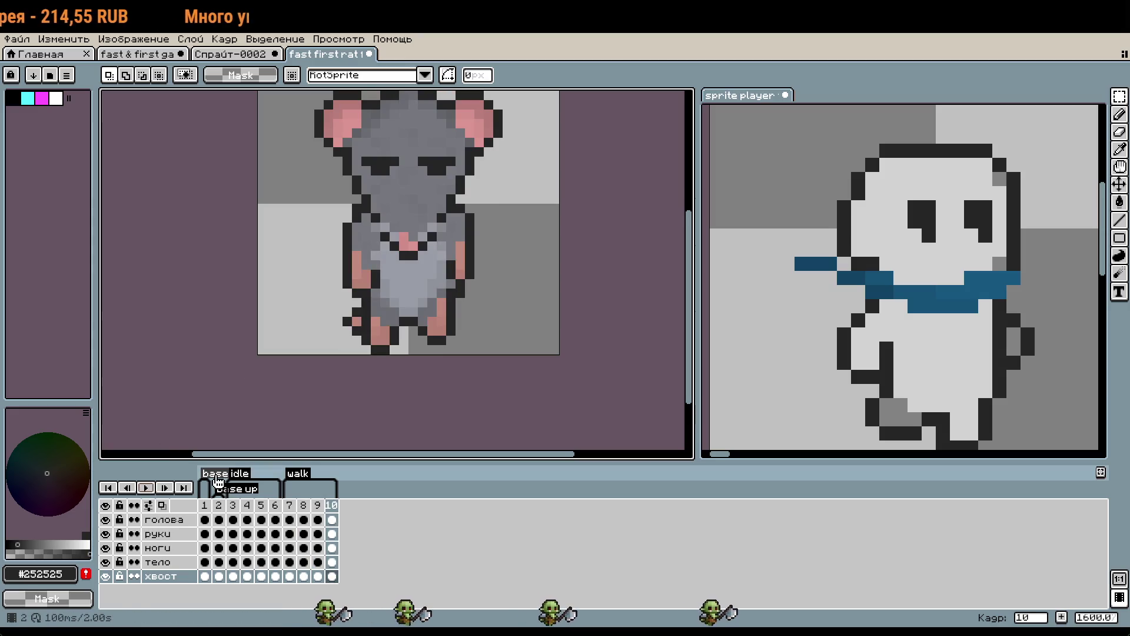
key("ctrl+s")
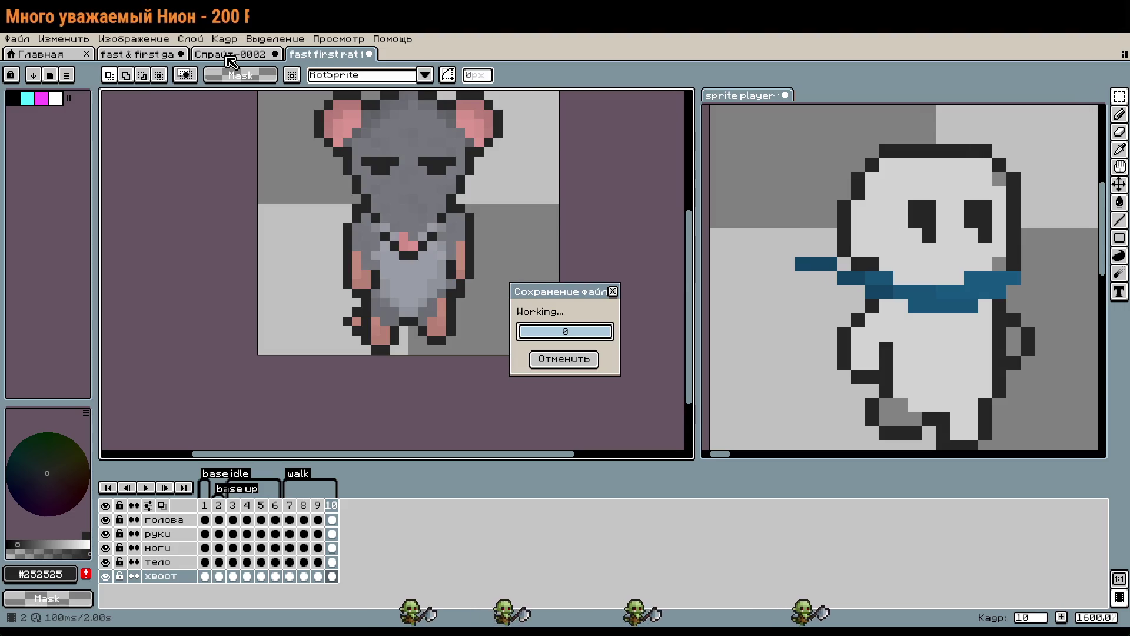
Return to the rat sketch sheet and paint a dark outline pixel on the left pink piece.
mouse_move(589, 311)
left_mouse_down()
mouse_move(566, 237)
mouse_move(536, 241)
left_mouse_up()
key("ctrl+Tab")
scroll(544, 182, "down", 2)
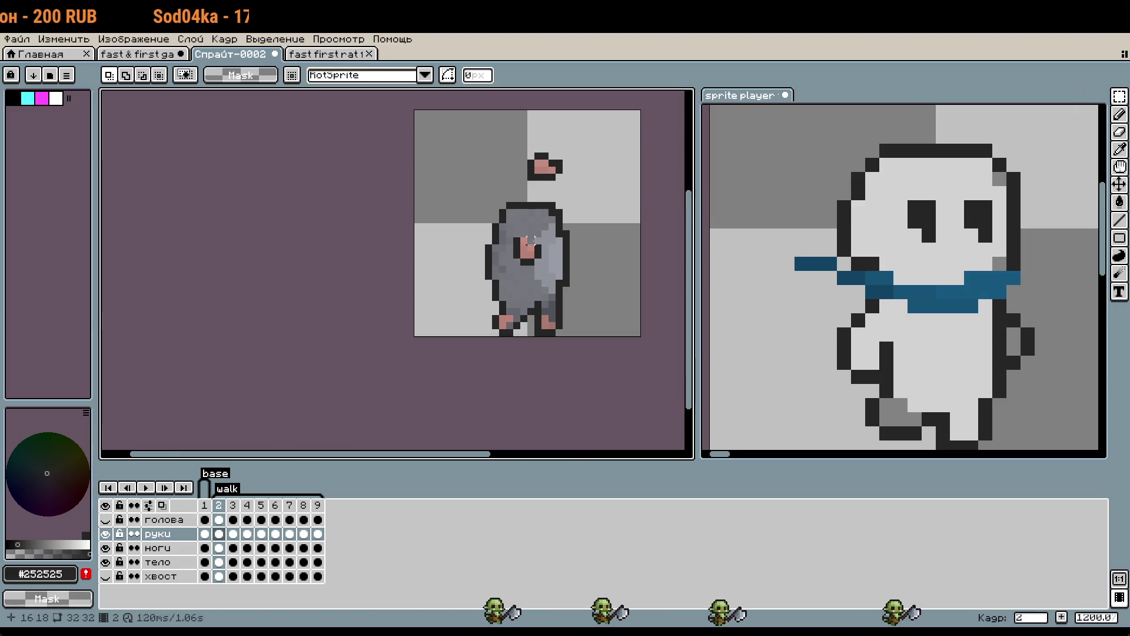
scroll(530, 219, "up", 2)
key("ctrl+shift+Tab")
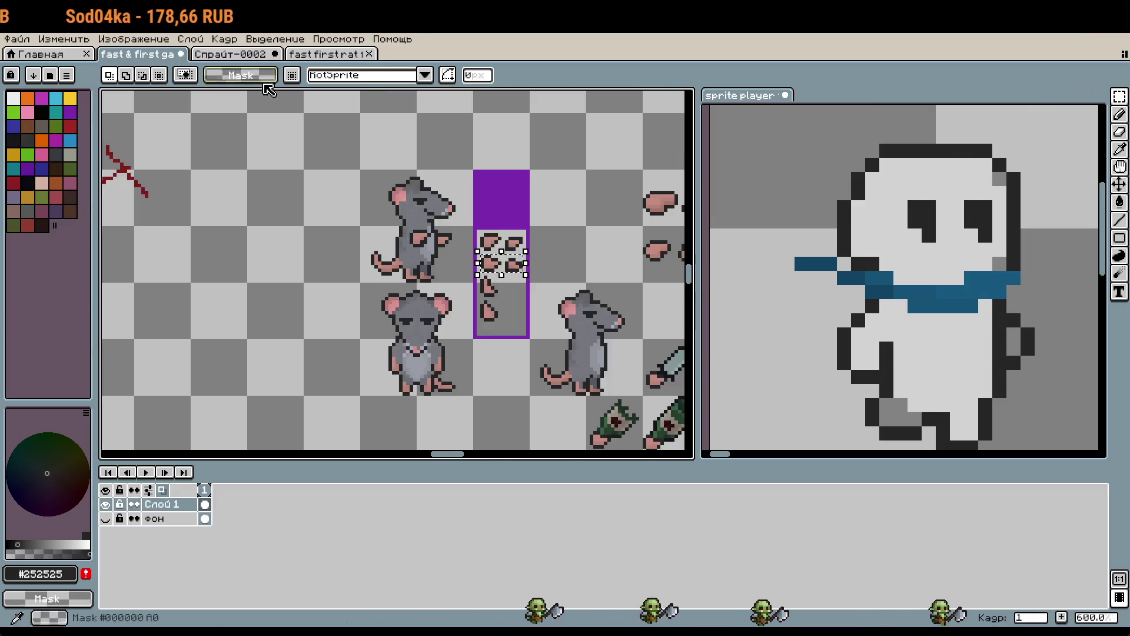
scroll(505, 276, "up", 2)
scroll(505, 277, "up", 1)
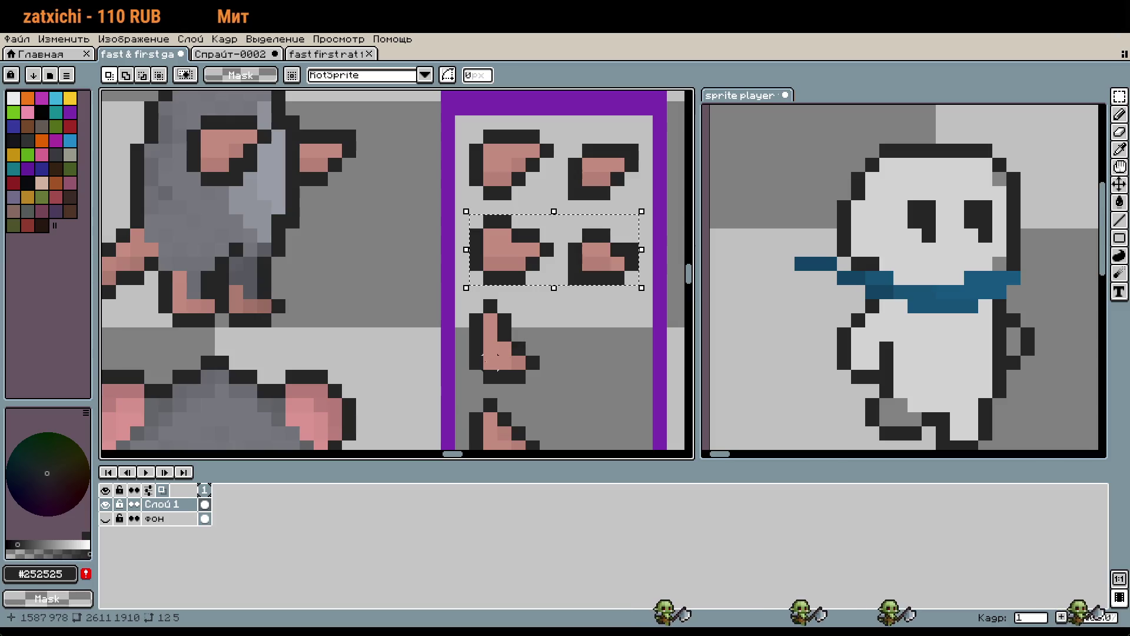
scroll(617, 328, "up", 4)
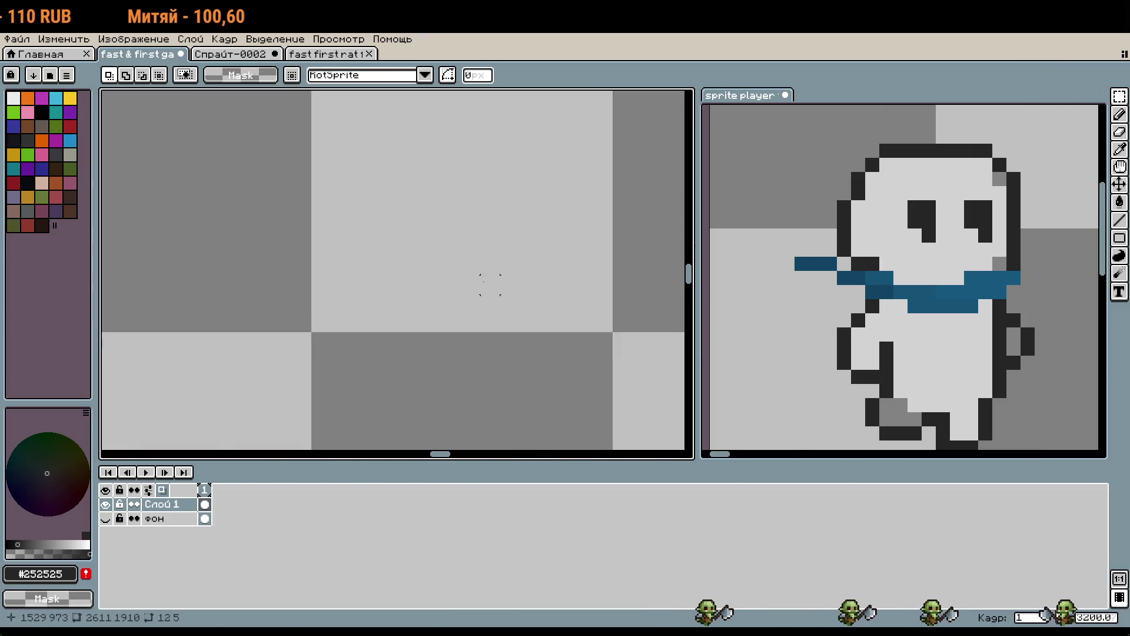
scroll(490, 285, "up", 1)
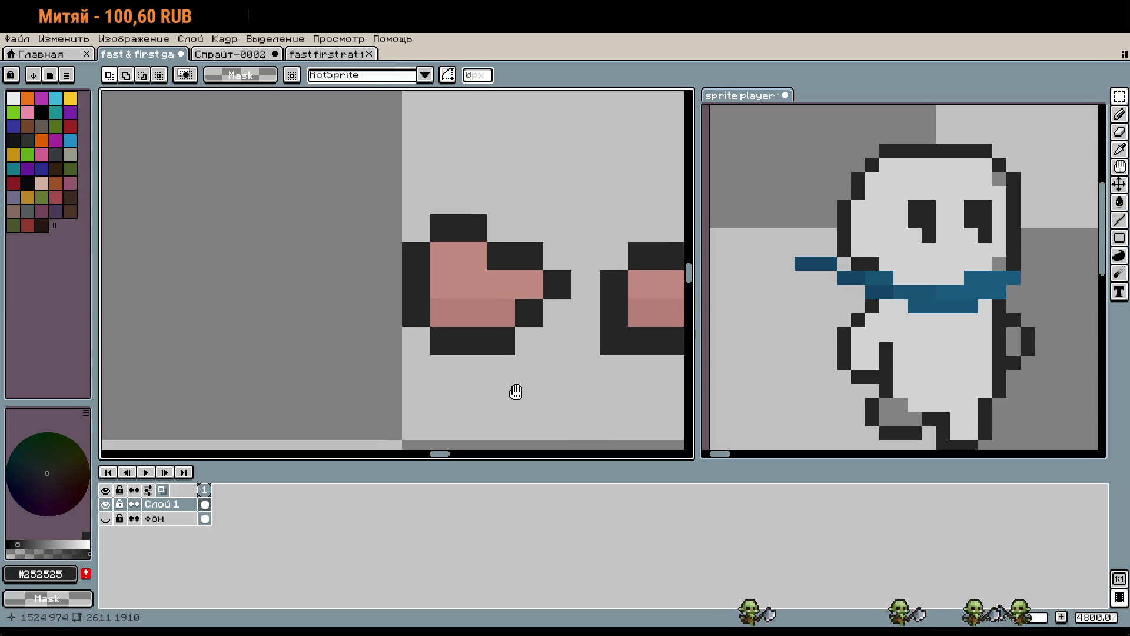
key("b")
left_click(502, 315)
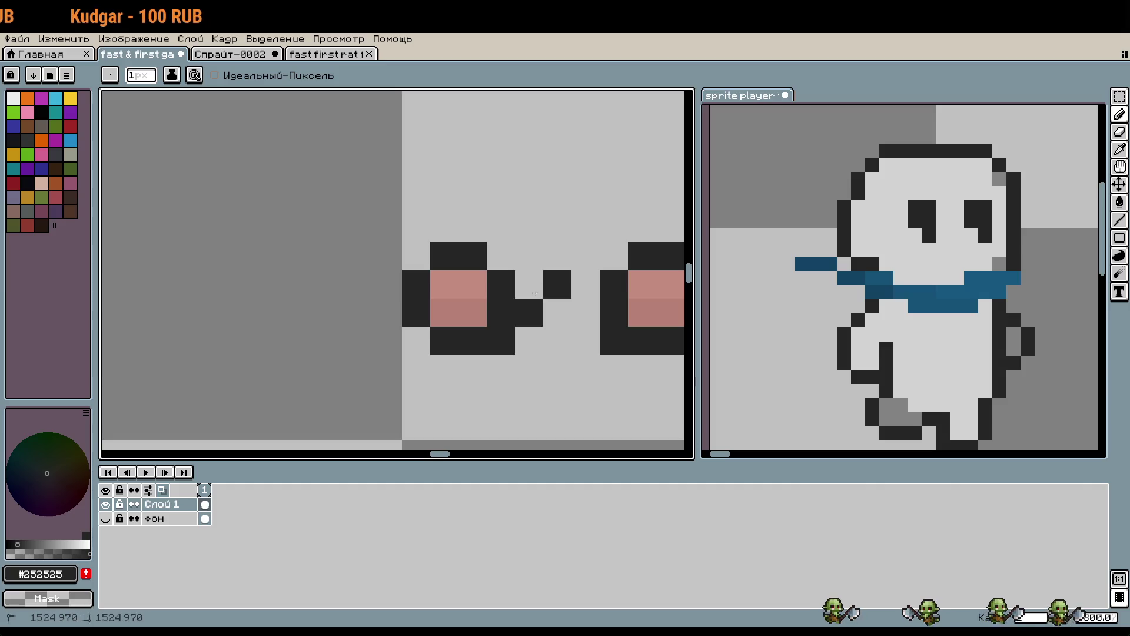
Add a pink pixel to the left piece, remove the stray pixel below the right piece, and darken its lower-left.
scroll(548, 307, "down", 2)
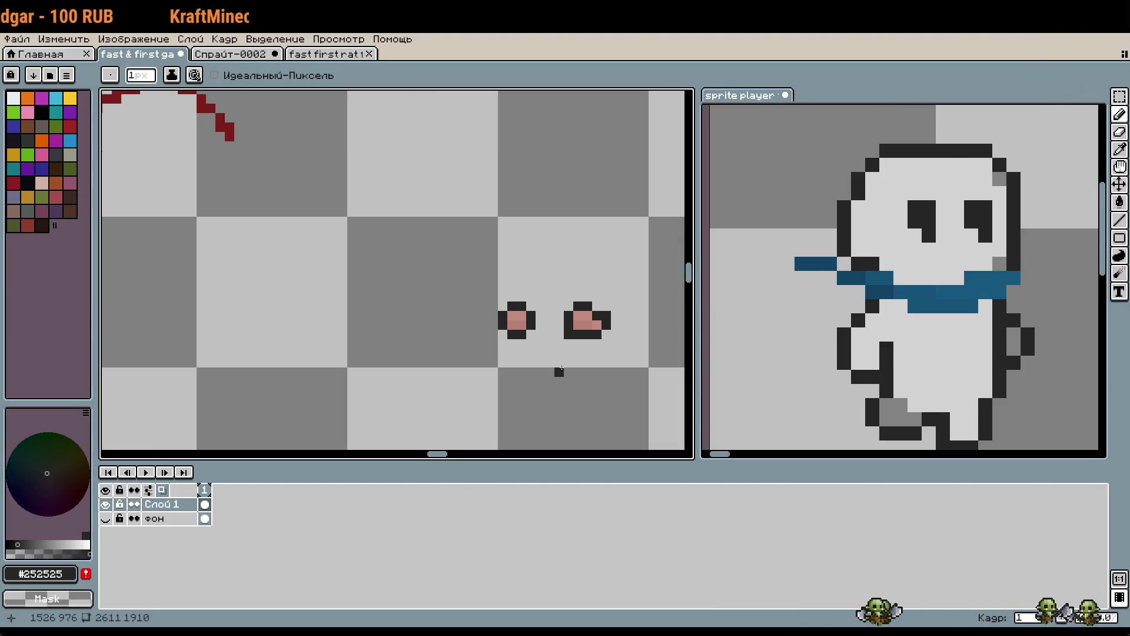
scroll(561, 369, "up", 1)
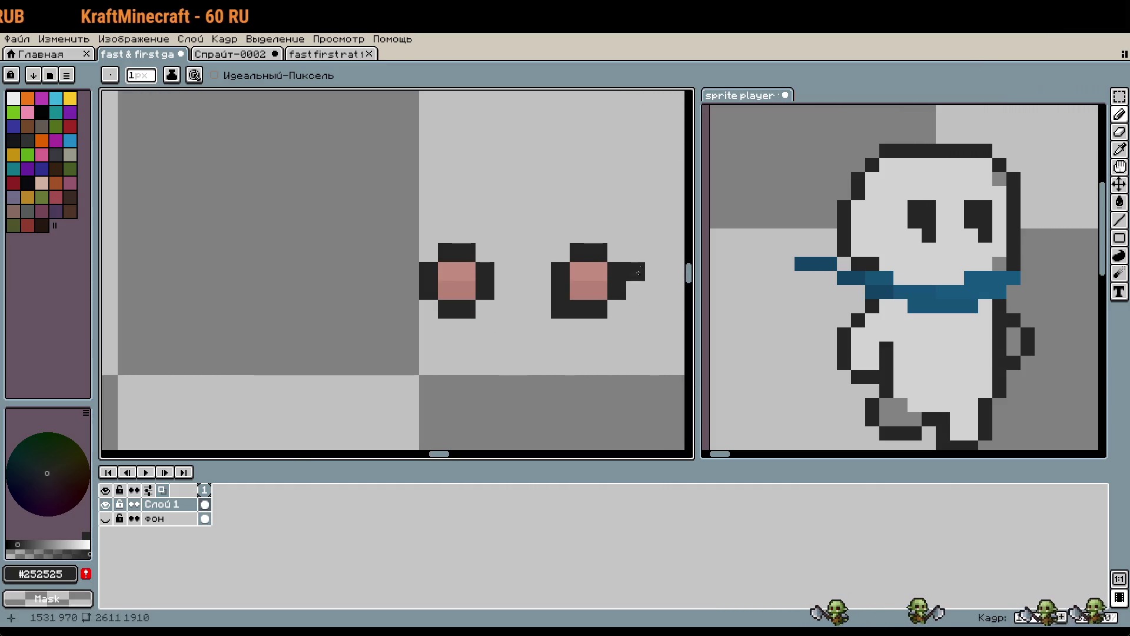
scroll(623, 338, "down", 1)
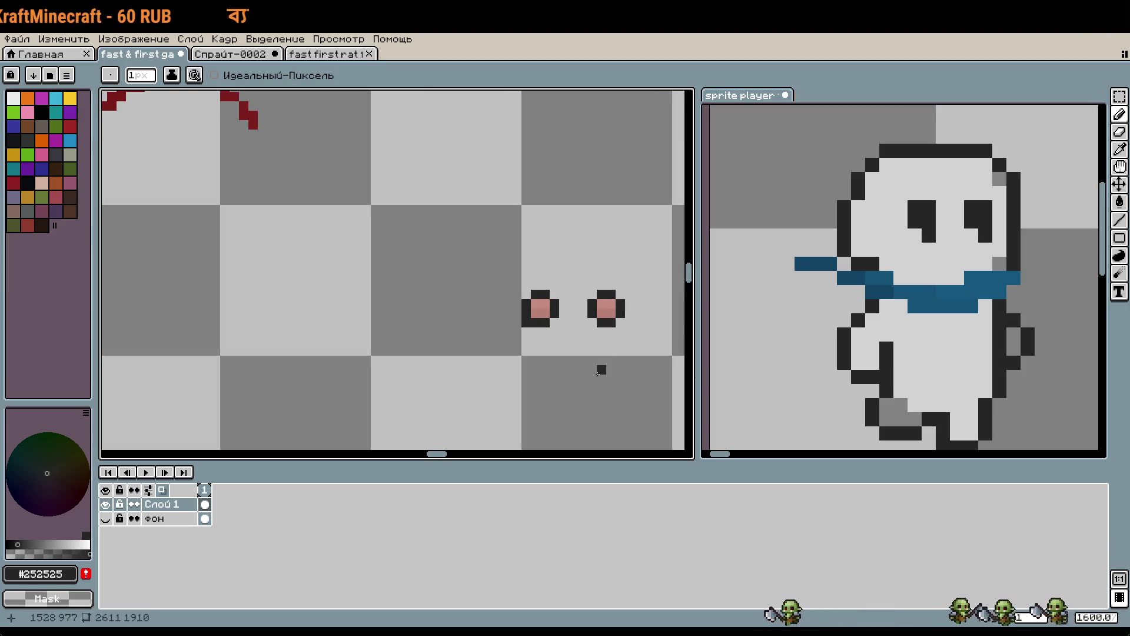
scroll(573, 388, "down", 1)
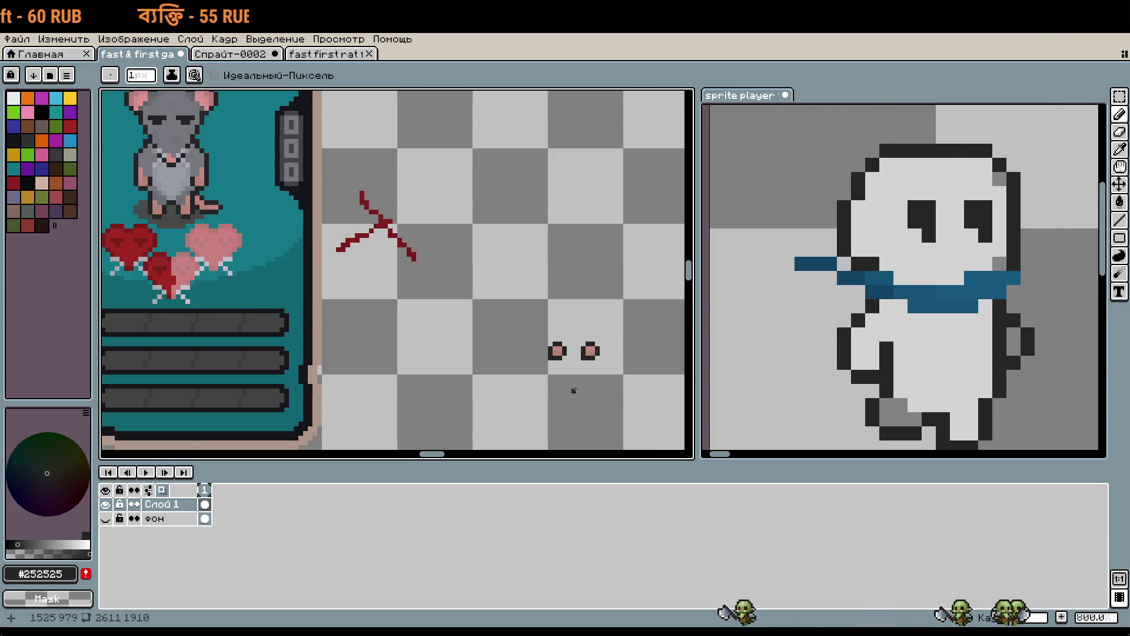
scroll(579, 386, "up", 2)
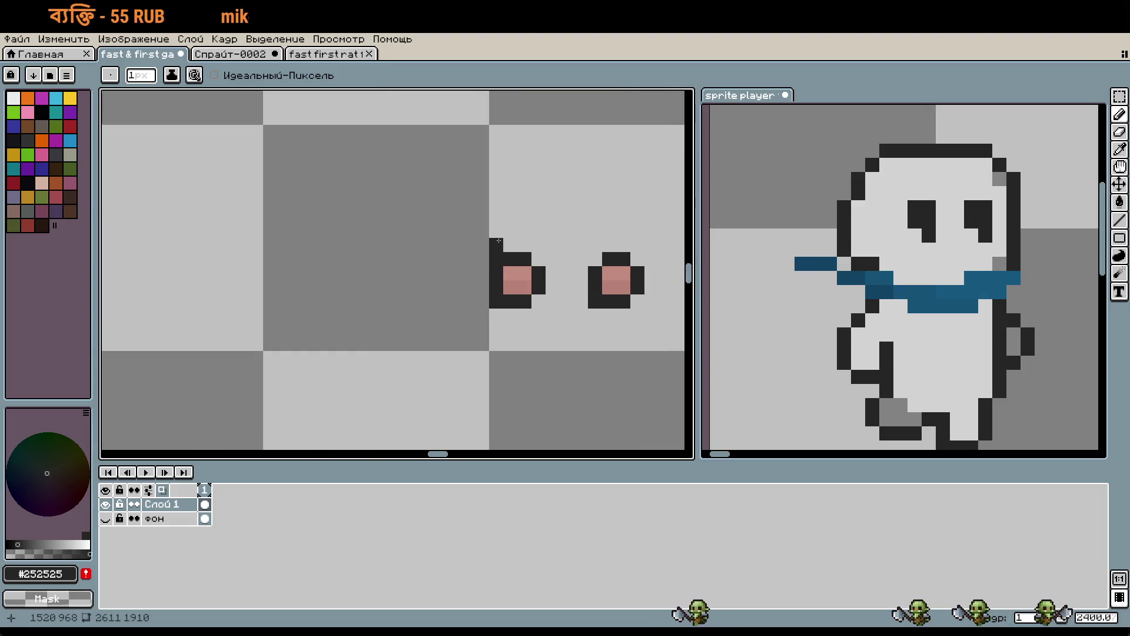
left_click(522, 272, "alt")
left_click(510, 260)
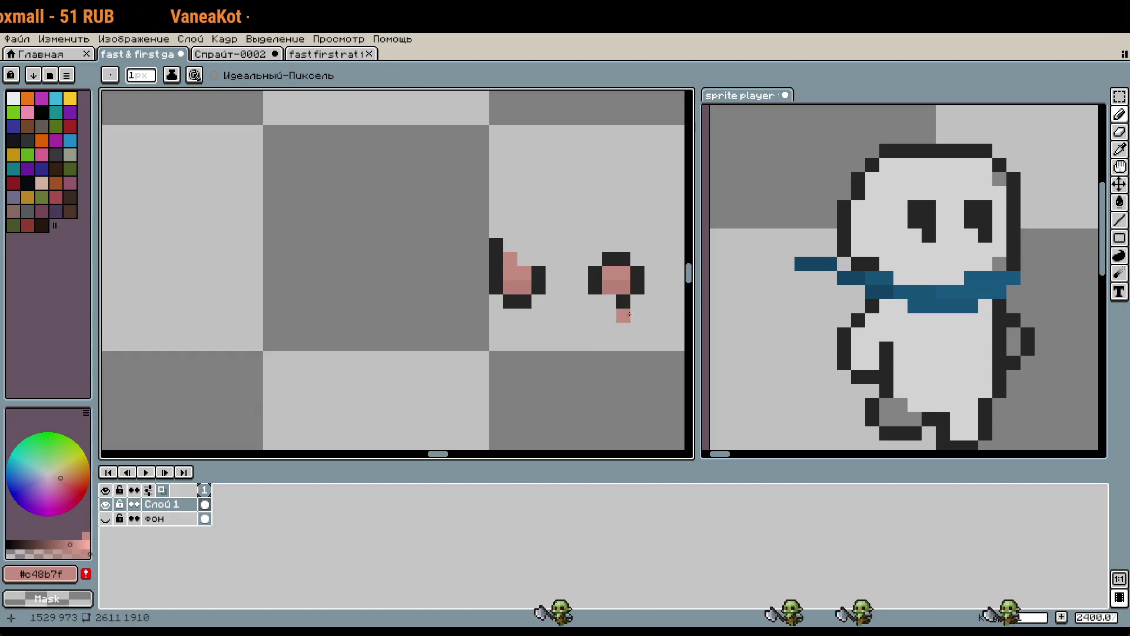
left_click(623, 300, "alt")
left_click(609, 301)
left_click(610, 281, "alt")
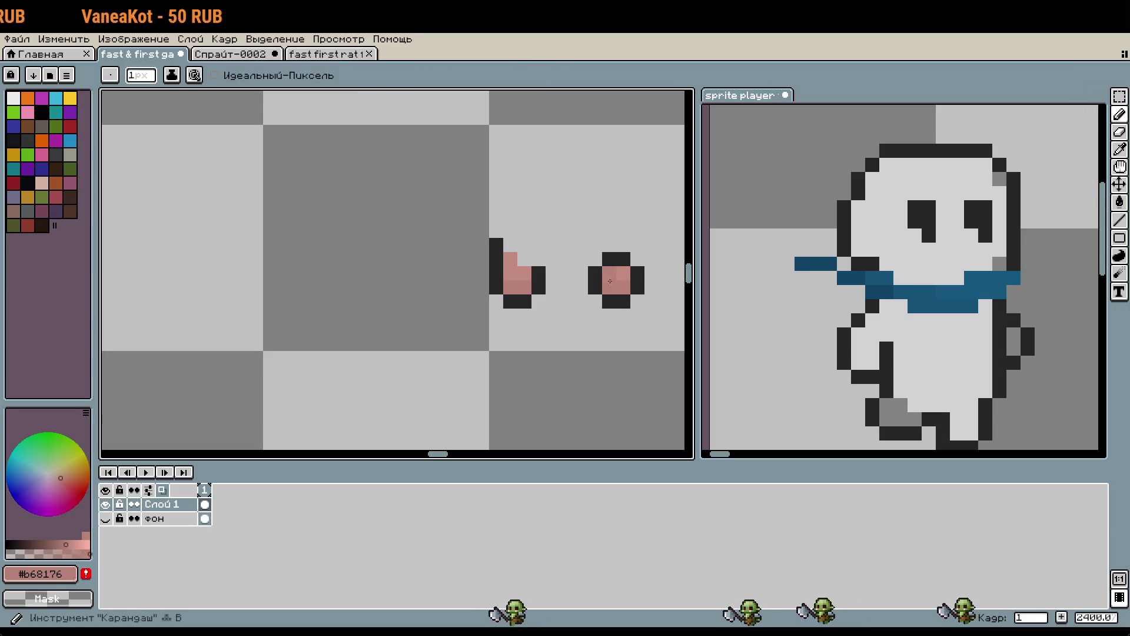
scroll(610, 280, "down", 3)
Select the two small pink pieces and drop them into the purple frame.
mouse_move(603, 383)
left_mouse_down()
mouse_move(333, 353)
mouse_move(404, 316)
left_mouse_up()
key("m")
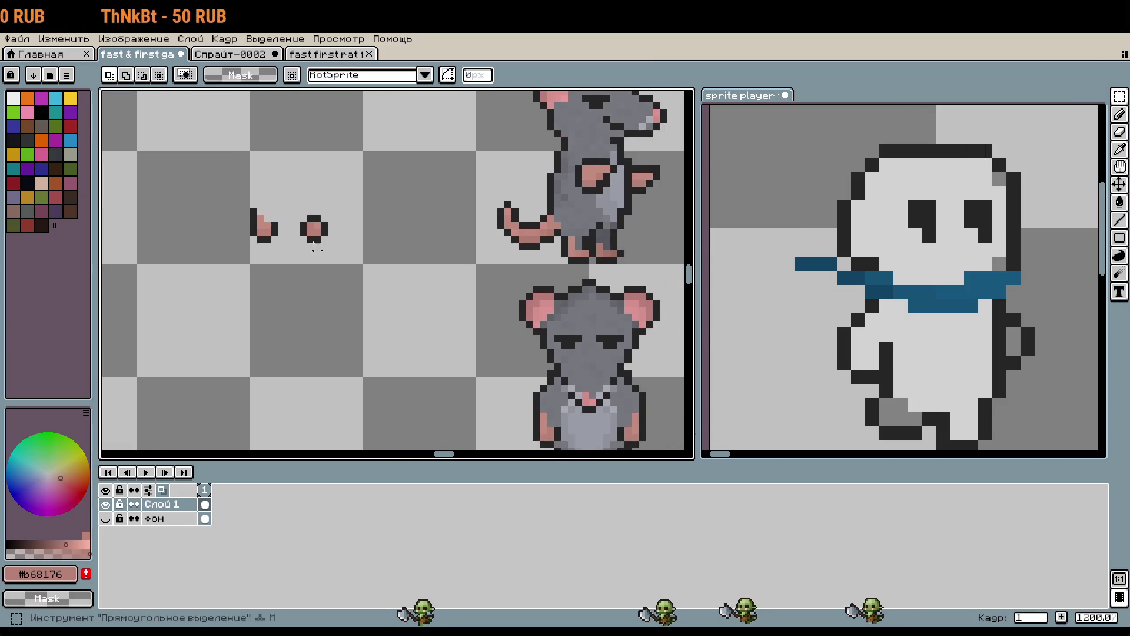
scroll(237, 232, "up", 3)
left_click_drag(236, 232, 346, 246)
key("i")
key("b")
scroll(499, 248, "down", 3)
left_click_drag(504, 302, 343, 276)
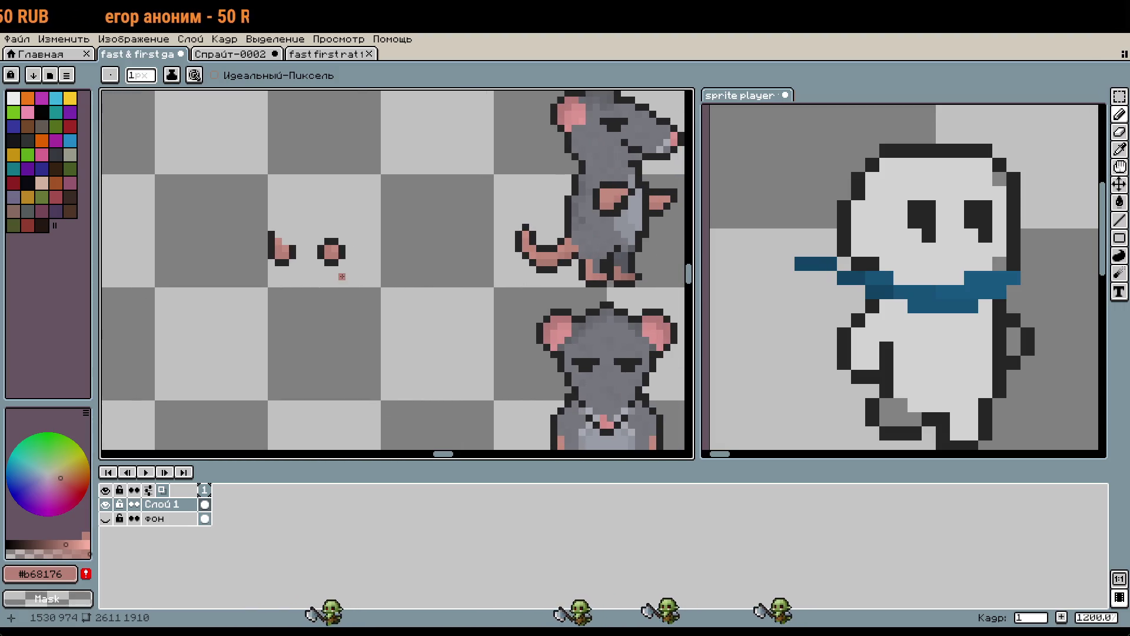
key("m")
left_click_drag(251, 221, 355, 268)
scroll(448, 374, "down", 2)
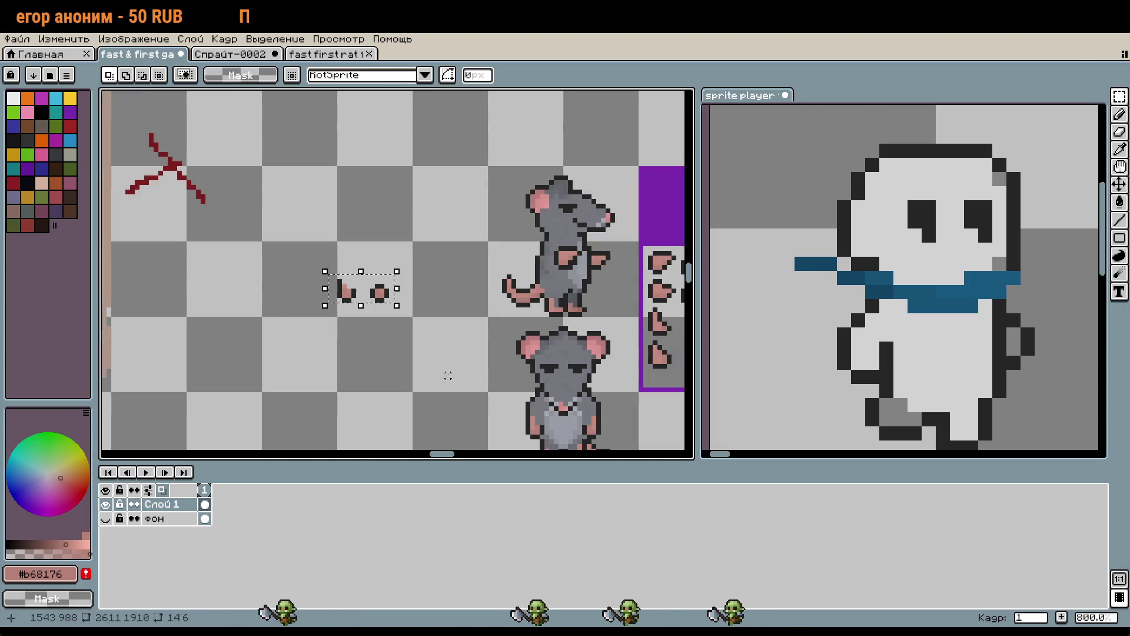
mouse_move(379, 300)
left_mouse_down()
mouse_move(397, 360)
mouse_move(479, 240)
mouse_move(433, 366)
mouse_move(487, 205)
mouse_move(396, 298)
mouse_move(391, 318)
mouse_move(500, 200)
left_mouse_up()
scroll(397, 360, "up", 3)
scroll(440, 274, "down", 4)
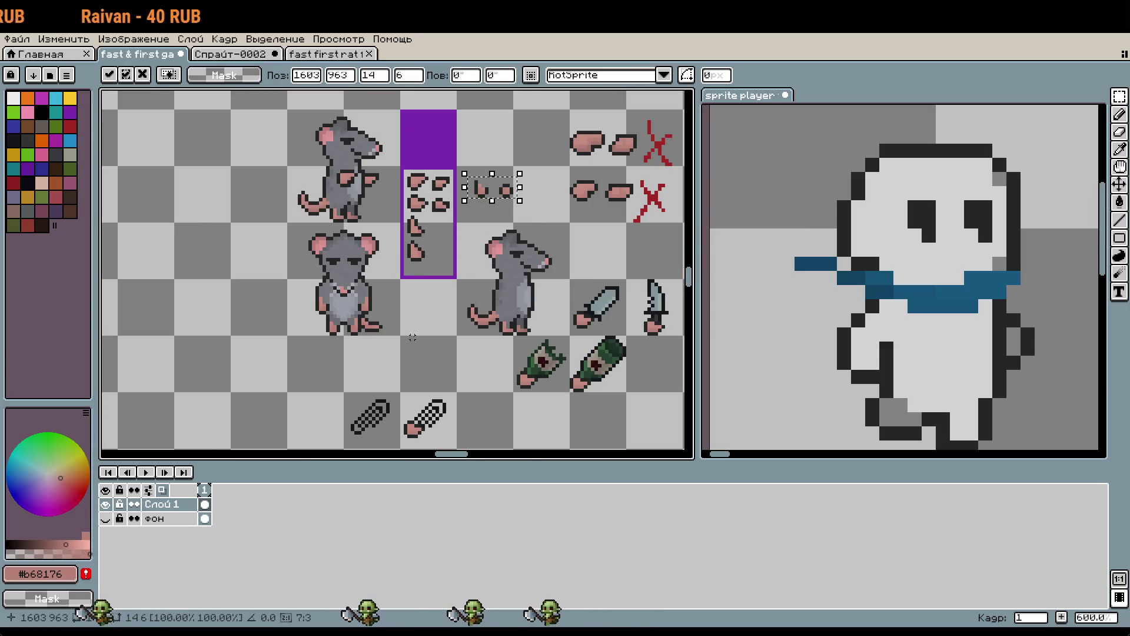
key("ctrl+d")
Extend the purple frame's bottom edge and sides further down.
scroll(406, 275, "up", 2)
left_click_drag(392, 268, 505, 281)
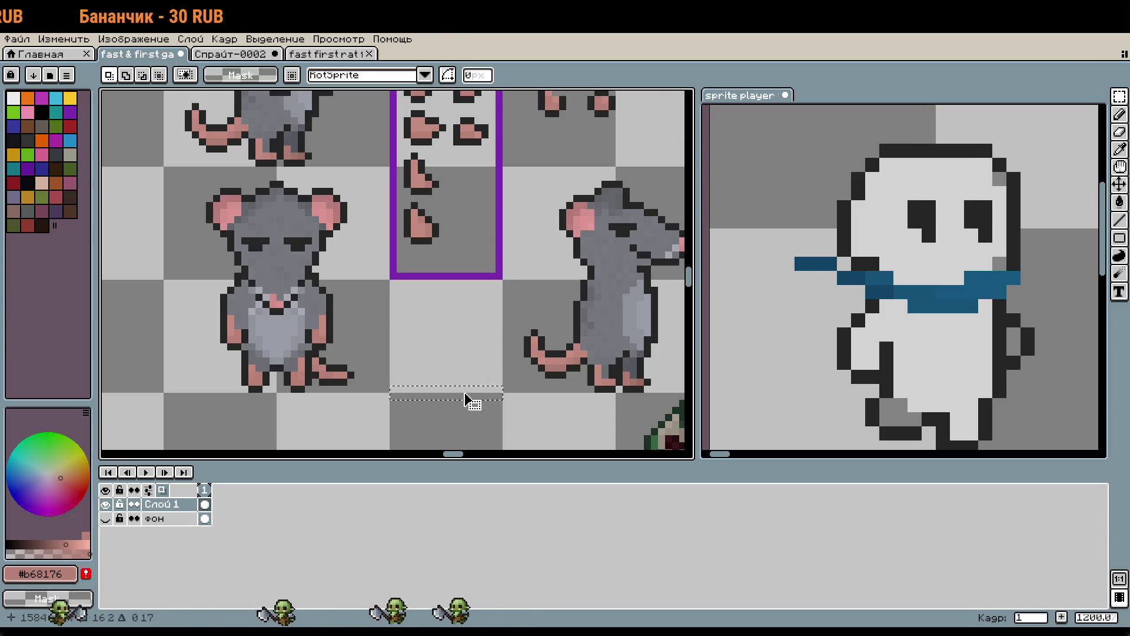
key("ctrl+z")
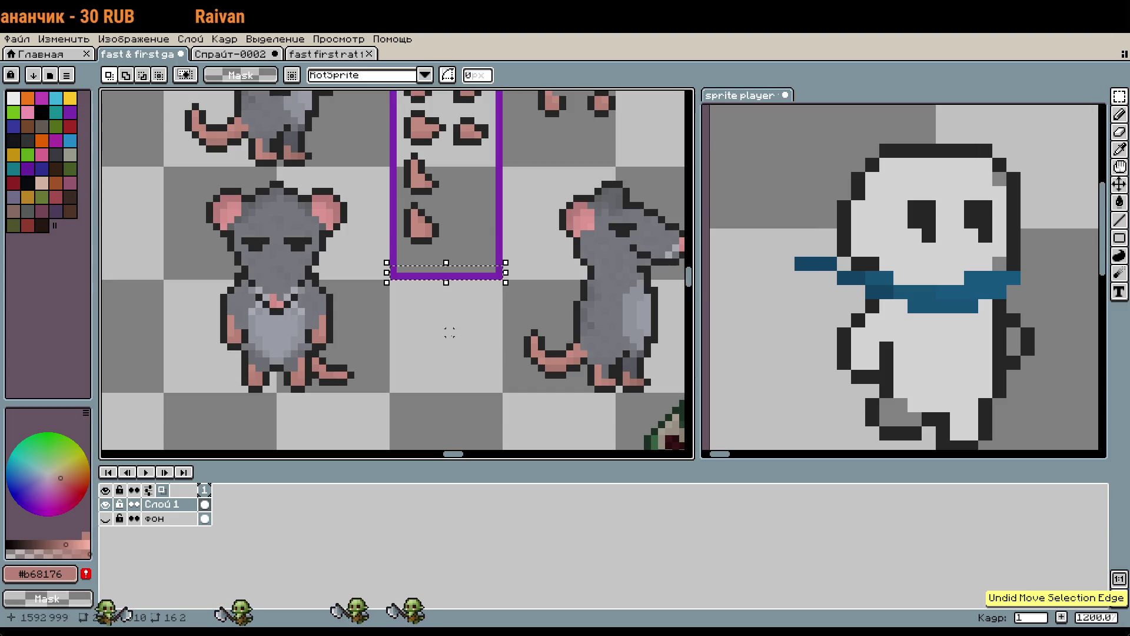
left_click_drag(469, 277, 464, 388)
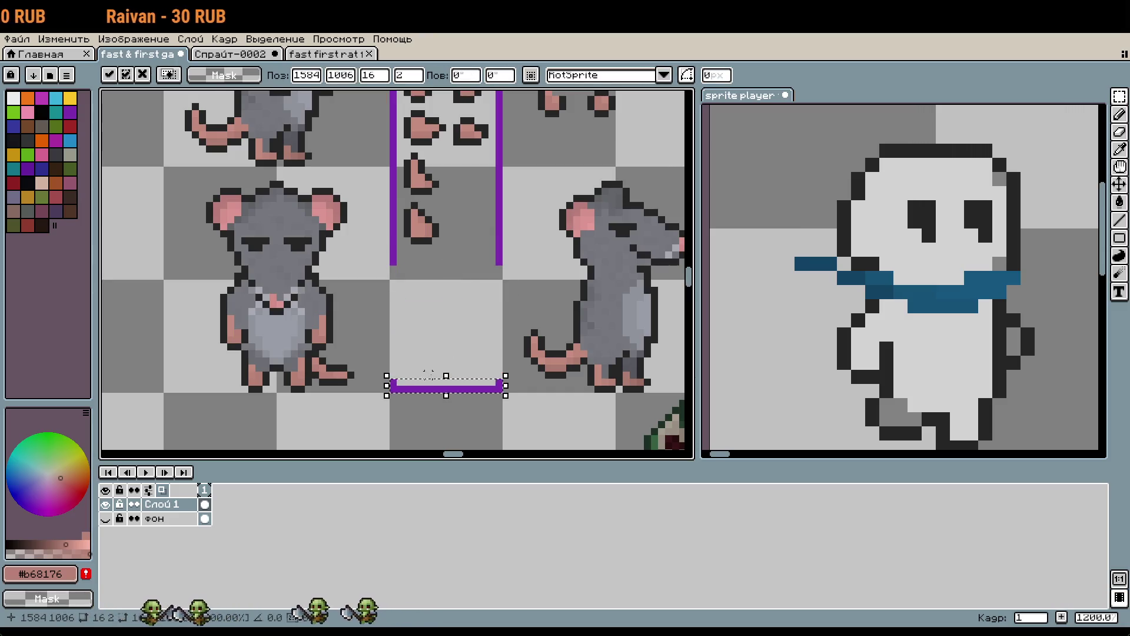
left_click(401, 247)
mouse_move(457, 261)
left_mouse_down()
mouse_move(505, 272)
mouse_move(453, 398)
left_mouse_up()
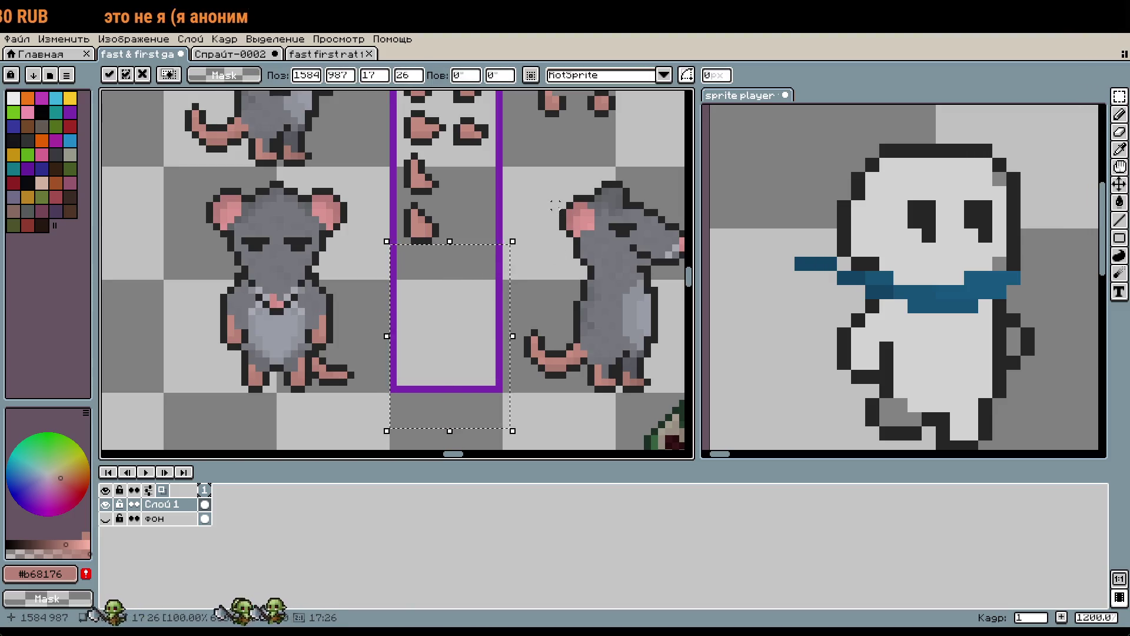
left_click(555, 204)
Place the two pink pieces at the bottom of the purple paw column and save the sheet.
scroll(557, 189, "up", 2)
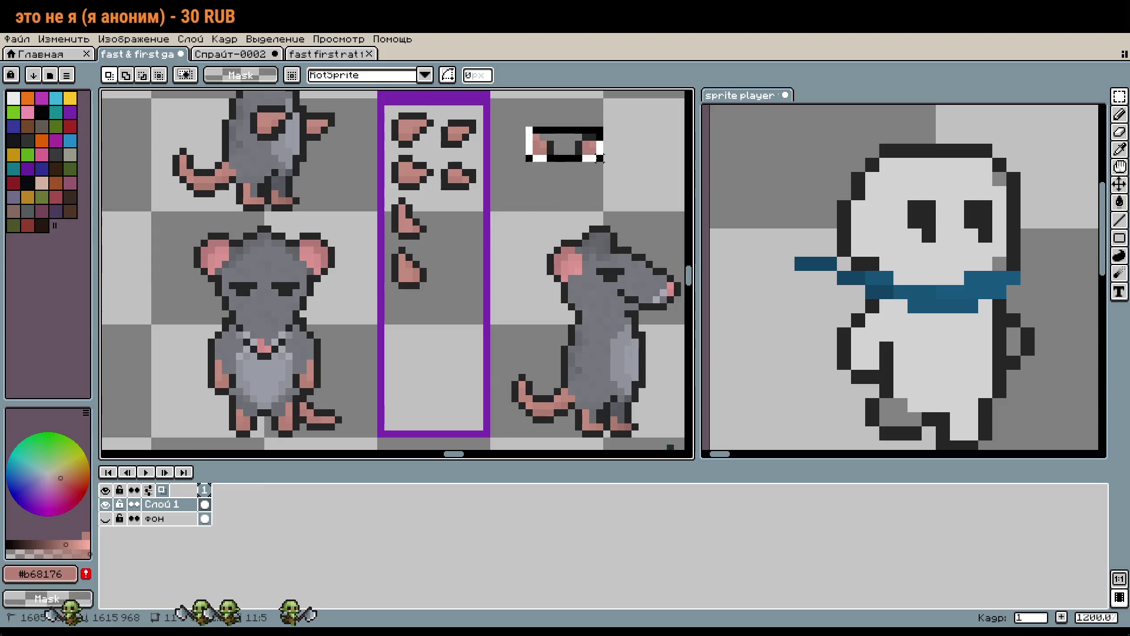
mouse_move(596, 152)
left_mouse_down()
mouse_move(461, 333)
mouse_move(463, 322)
left_mouse_up()
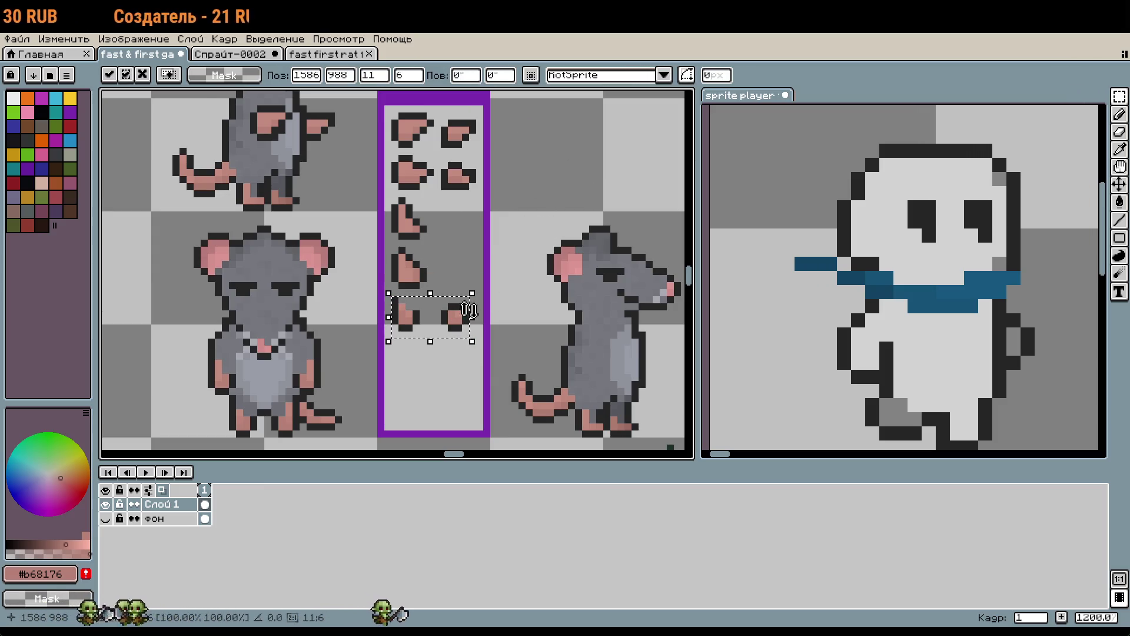
left_click(557, 187)
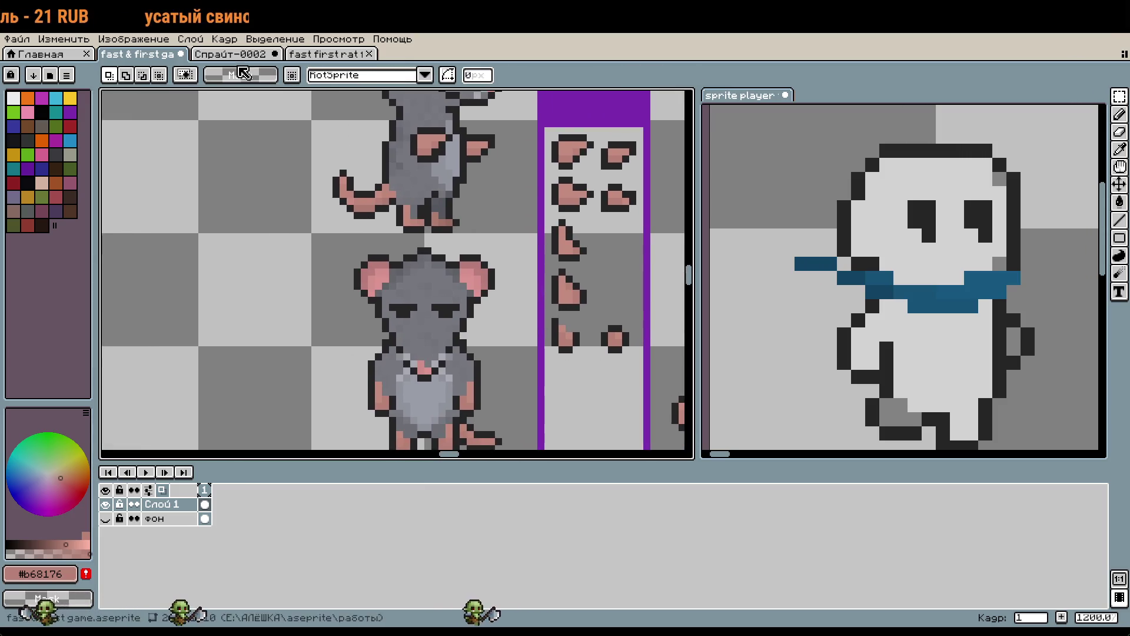
left_click(243, 56)
left_click(141, 54)
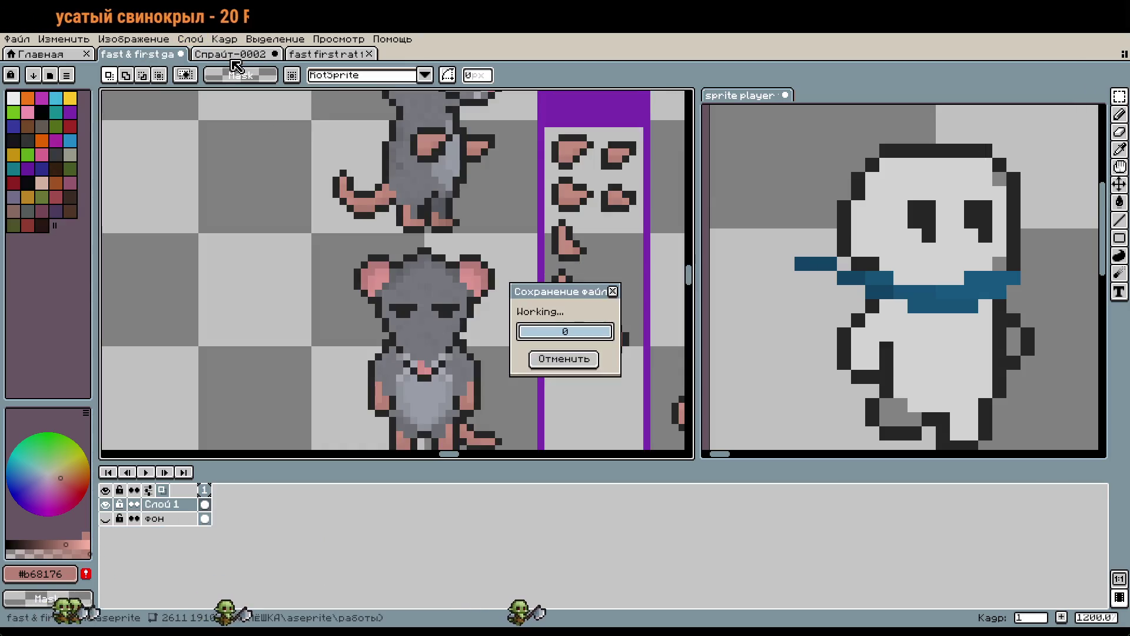
key("Escape")
left_click(230, 56)
Compare the руки arm poses in frames 2 and 3, glancing at the front-view sprite.
mouse_move(506, 268)
left_mouse_down()
mouse_move(449, 283)
mouse_move(418, 335)
left_mouse_up()
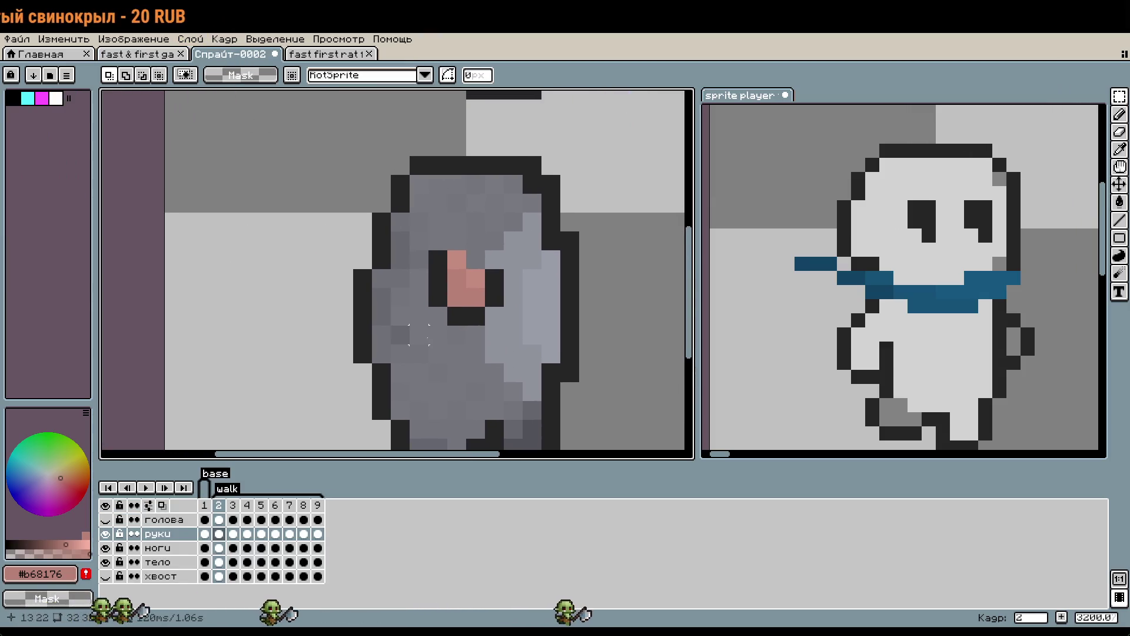
scroll(437, 335, "down", 1)
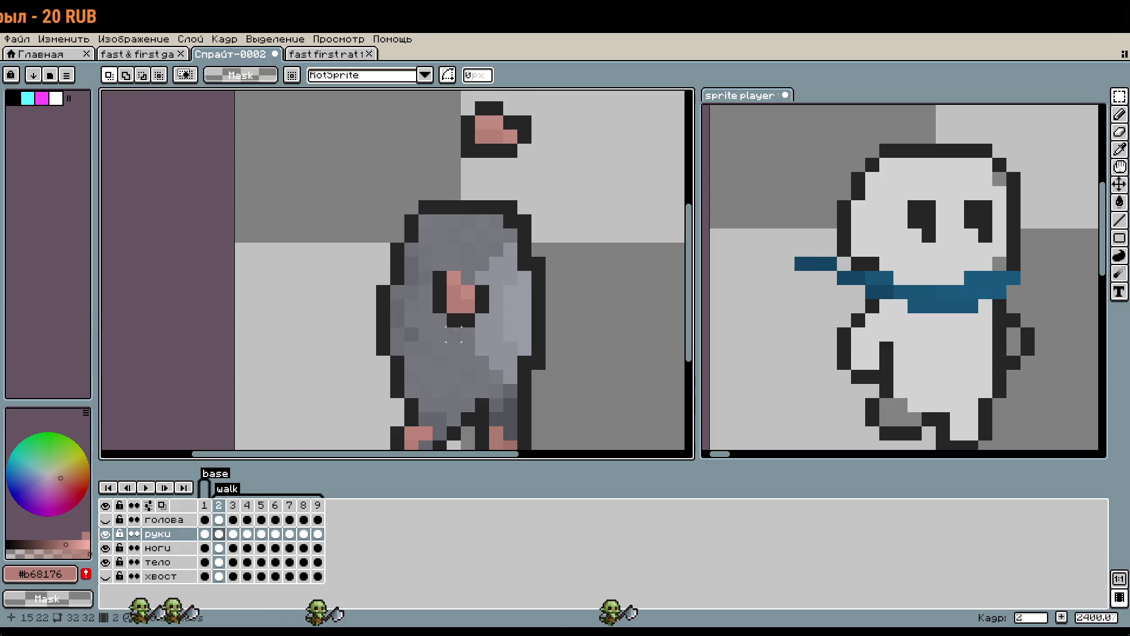
left_click(219, 505)
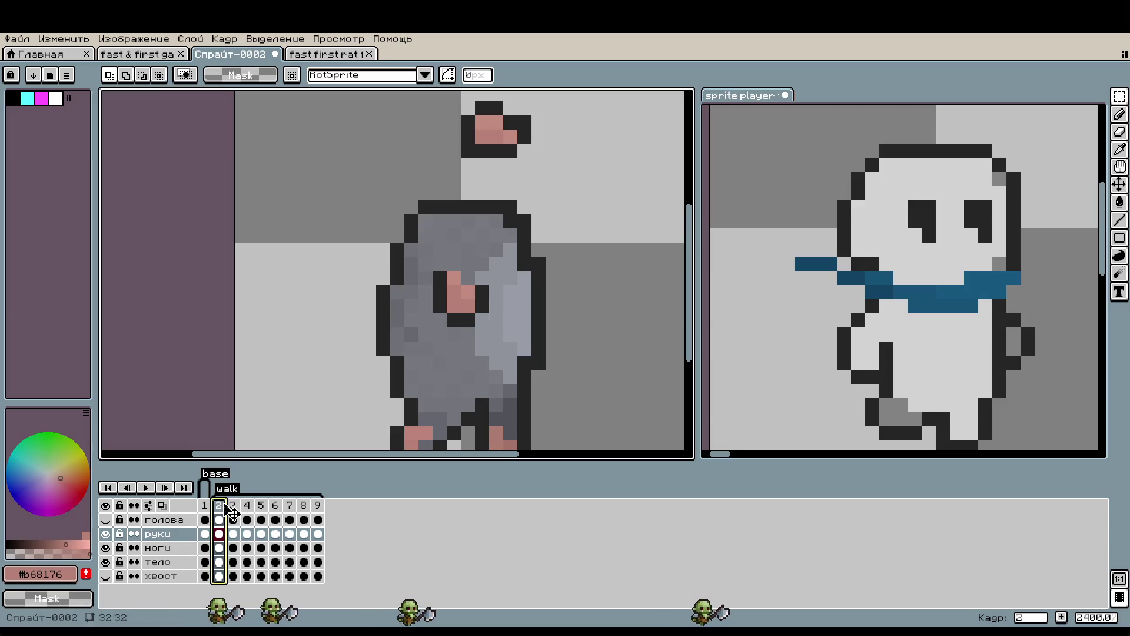
left_click(233, 506)
left_click(219, 505)
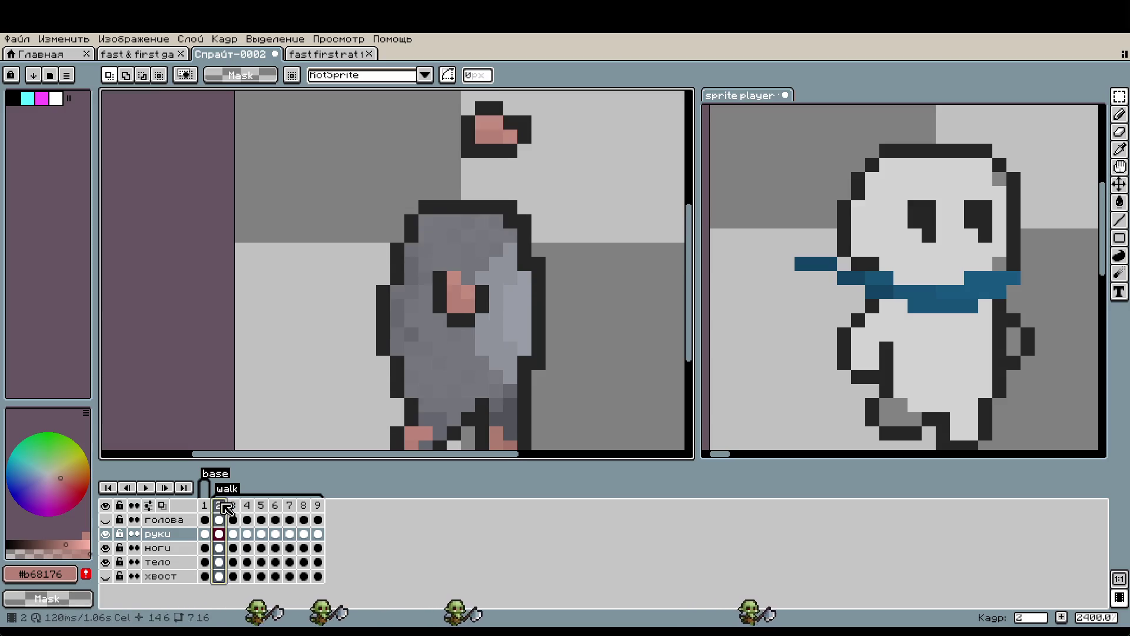
left_click(287, 53)
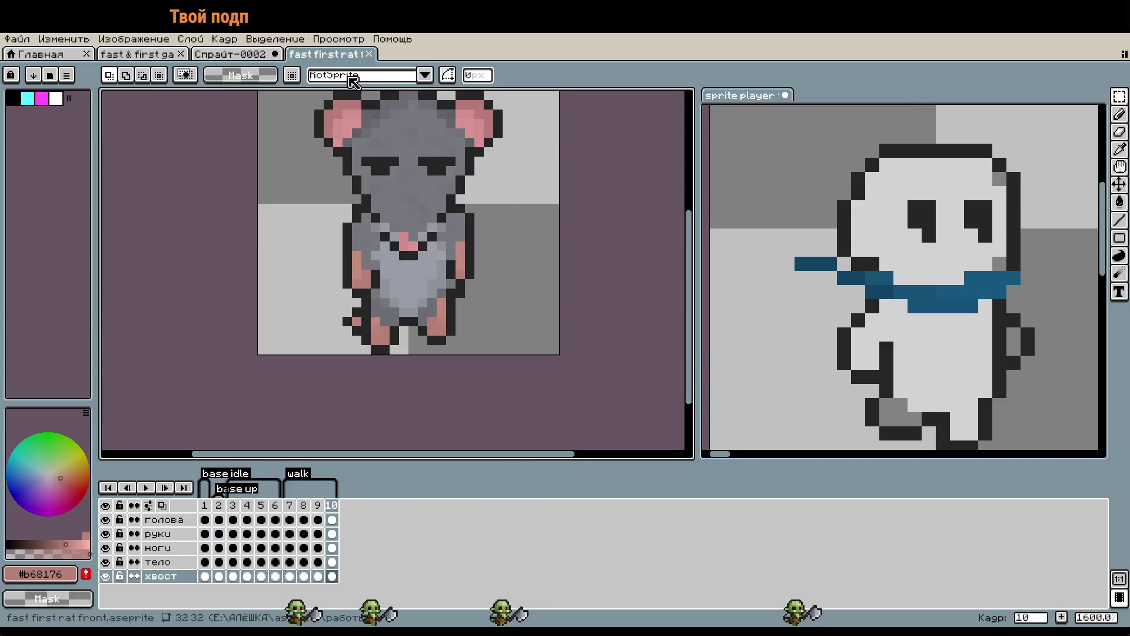
left_click(137, 53)
Pick the darker pink ear colour, save the reference sheet, and return to Спрайт-0002.
scroll(443, 221, "up", 5)
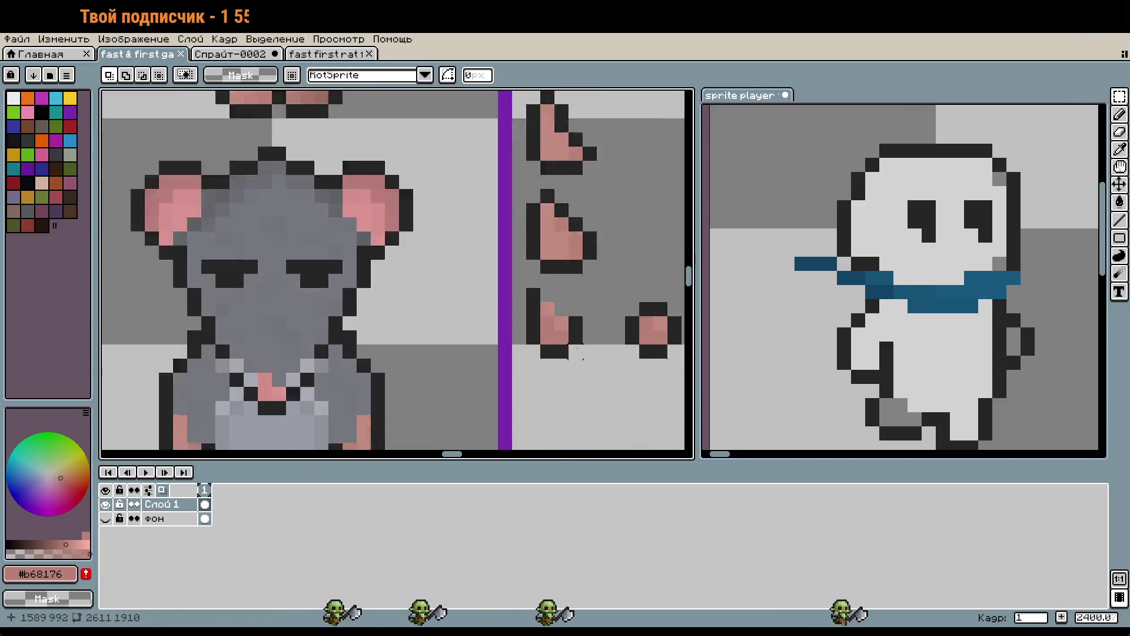
scroll(516, 300, "down", 3)
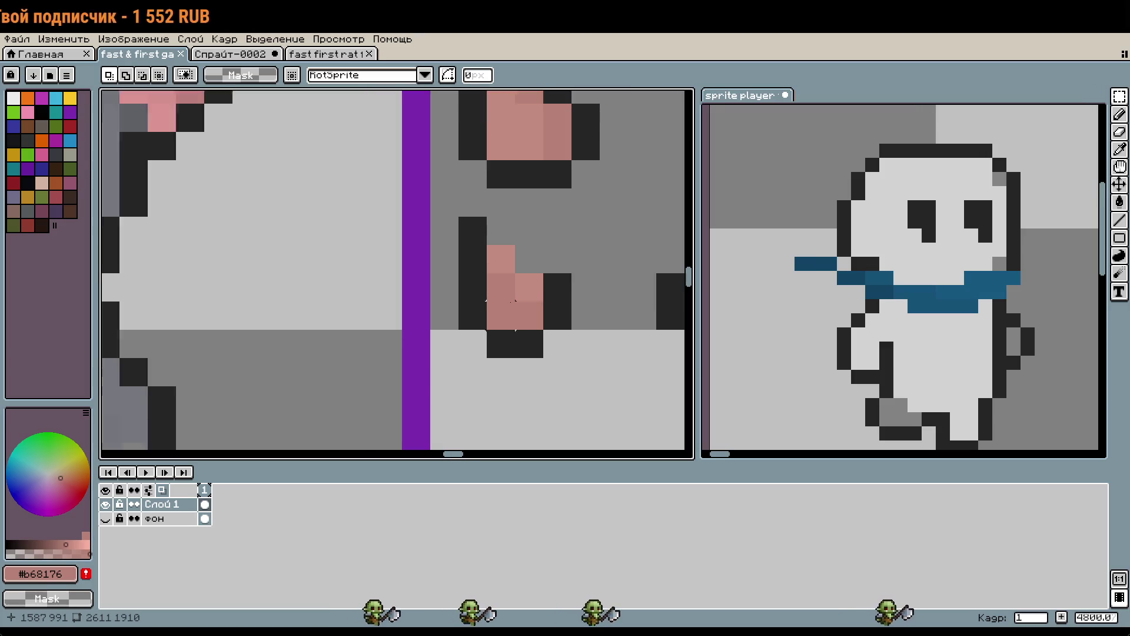
scroll(506, 294, "up", 3)
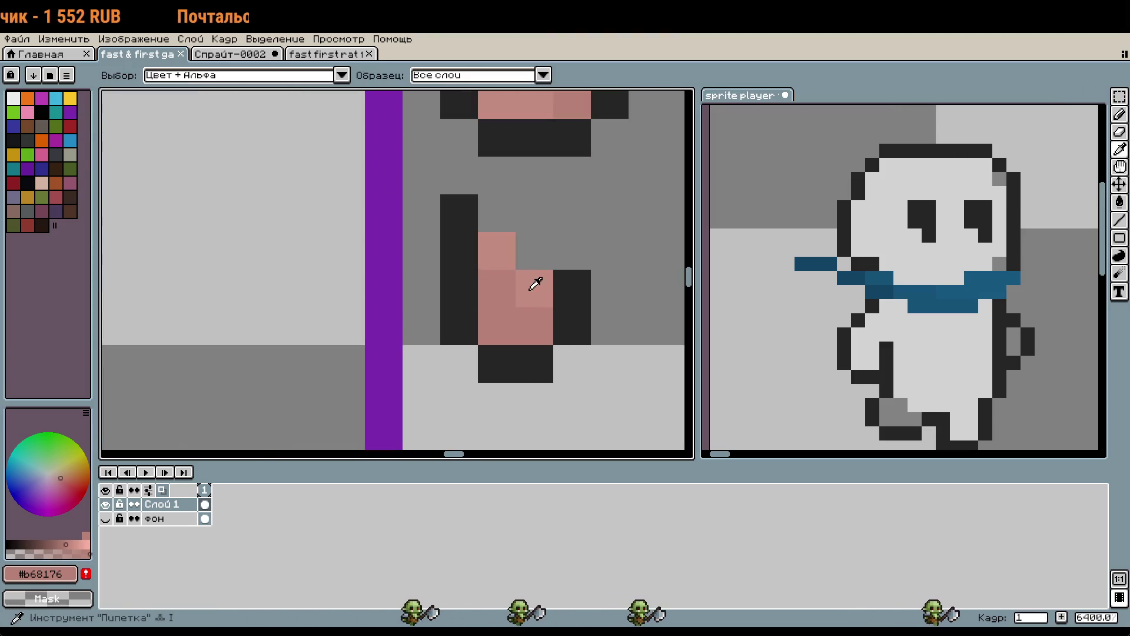
key("b")
left_click_drag(522, 295, 289, 359)
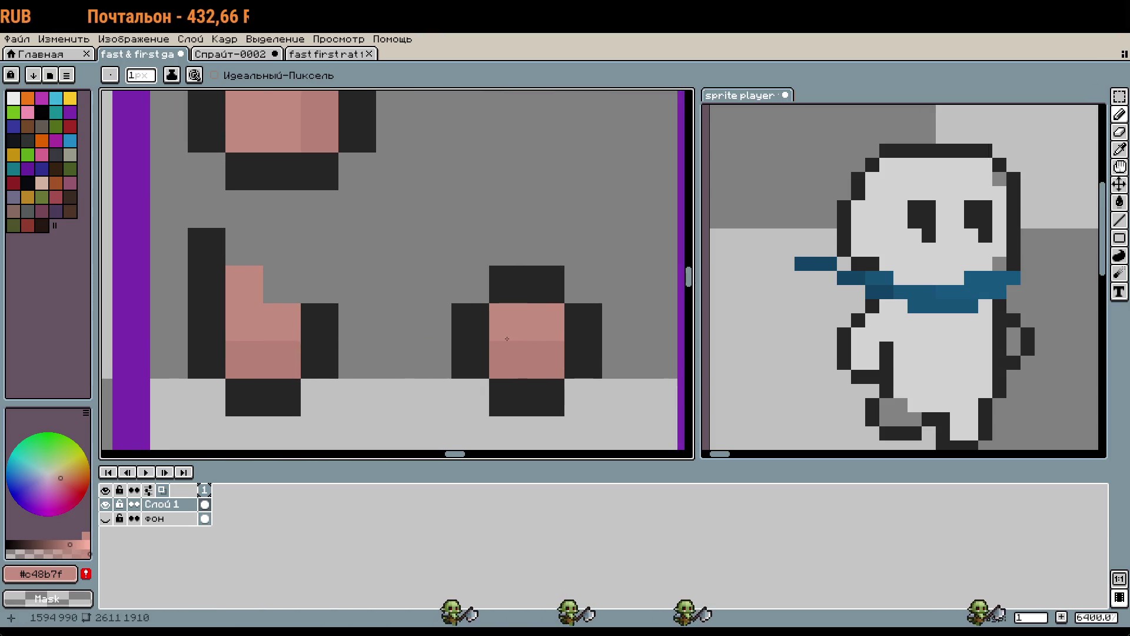
scroll(519, 394, "down", 4)
key("i")
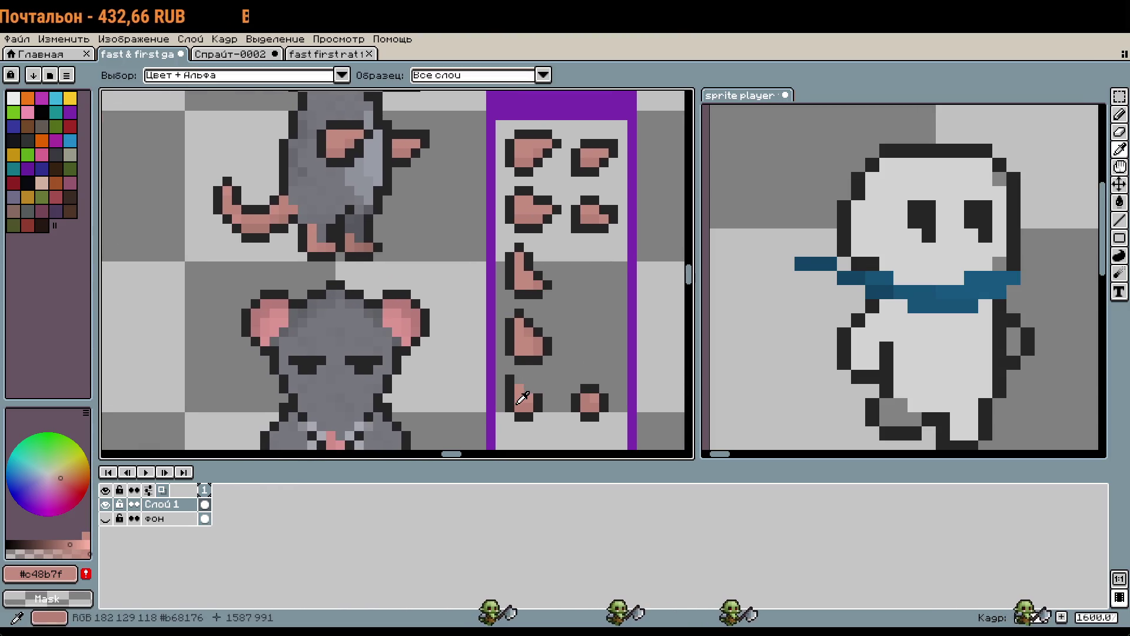
scroll(518, 394, "up", 2)
left_click(540, 401)
key("b")
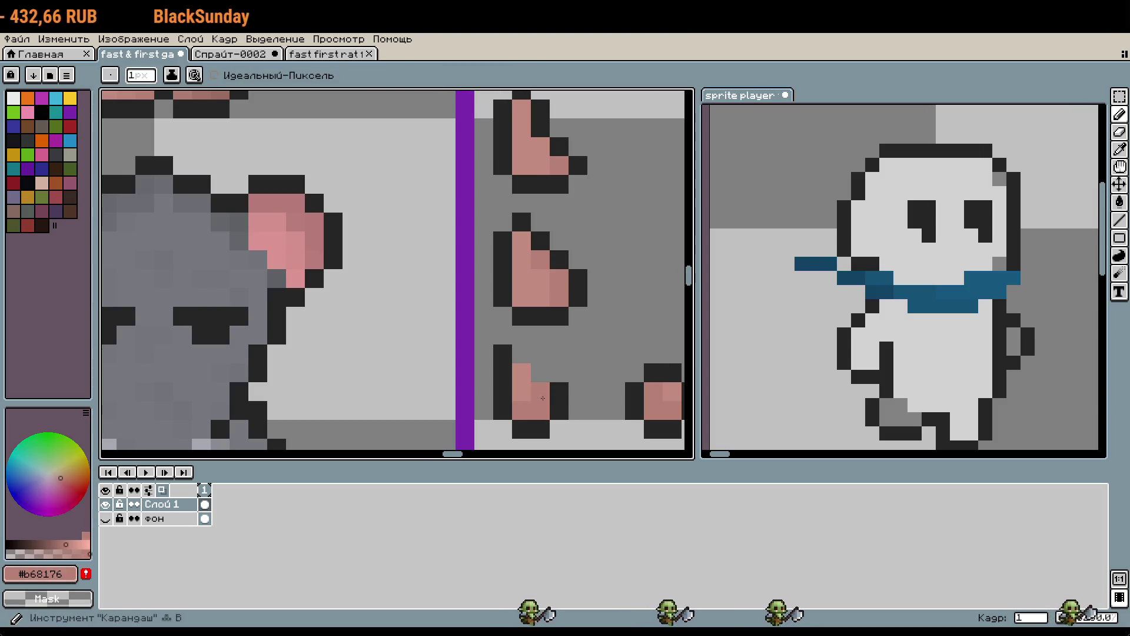
scroll(540, 400, "down", 2)
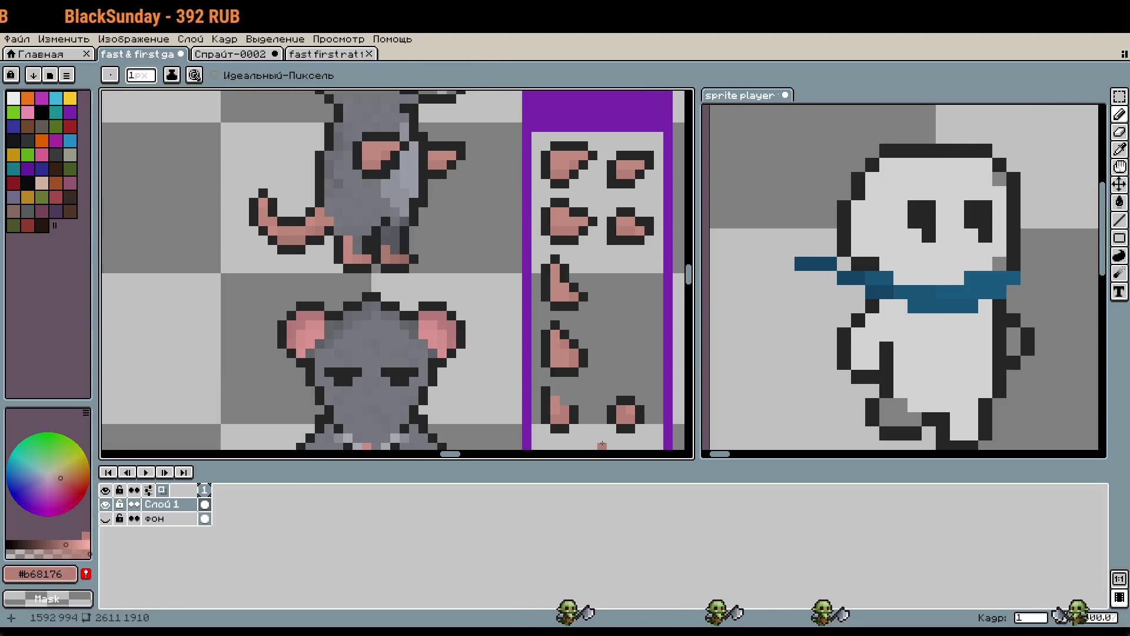
key("ctrl+s")
left_click(237, 57)
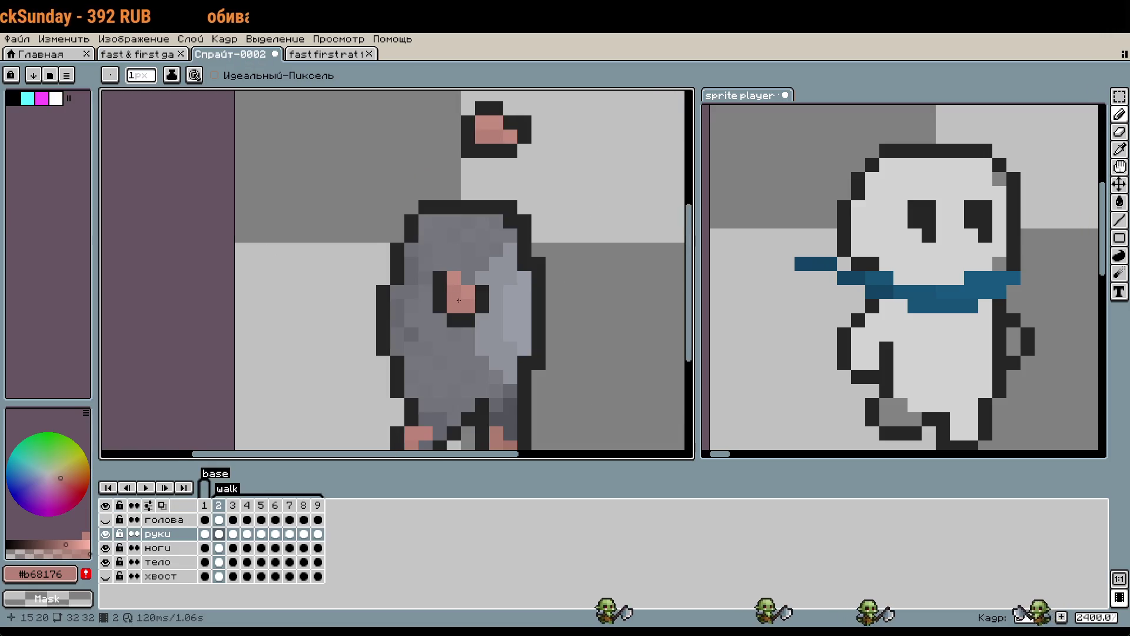
Select frame 3 across all layers, then play the walk cycle and stop on frame 2.
left_click(234, 520)
left_click_drag(241, 524, 234, 576)
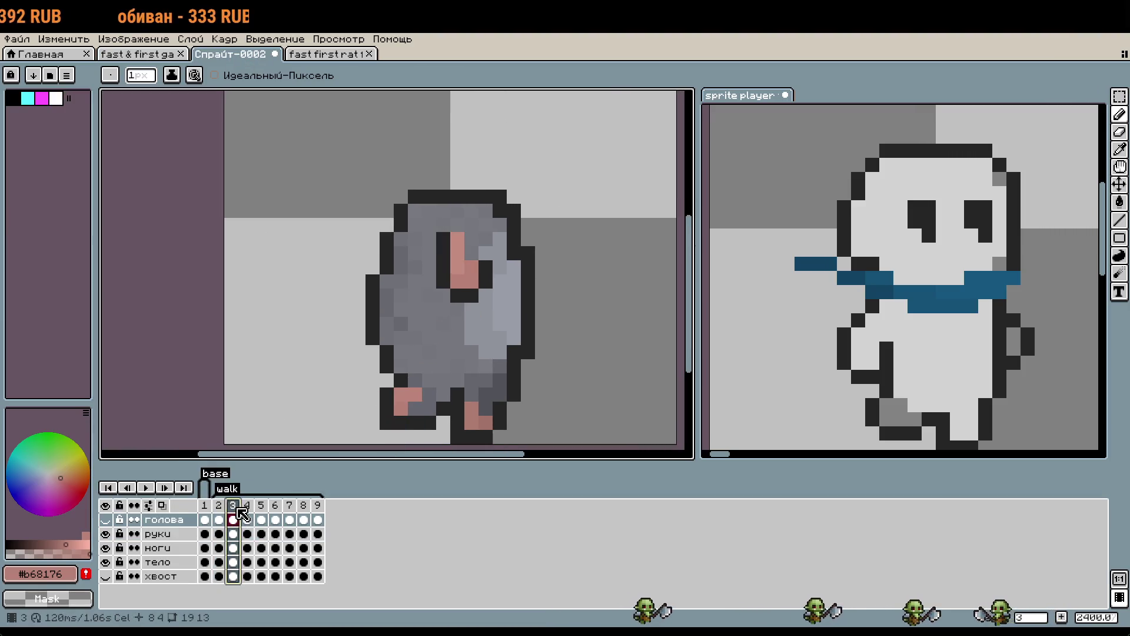
scroll(486, 250, "up", 2)
scroll(470, 318, "up", 1)
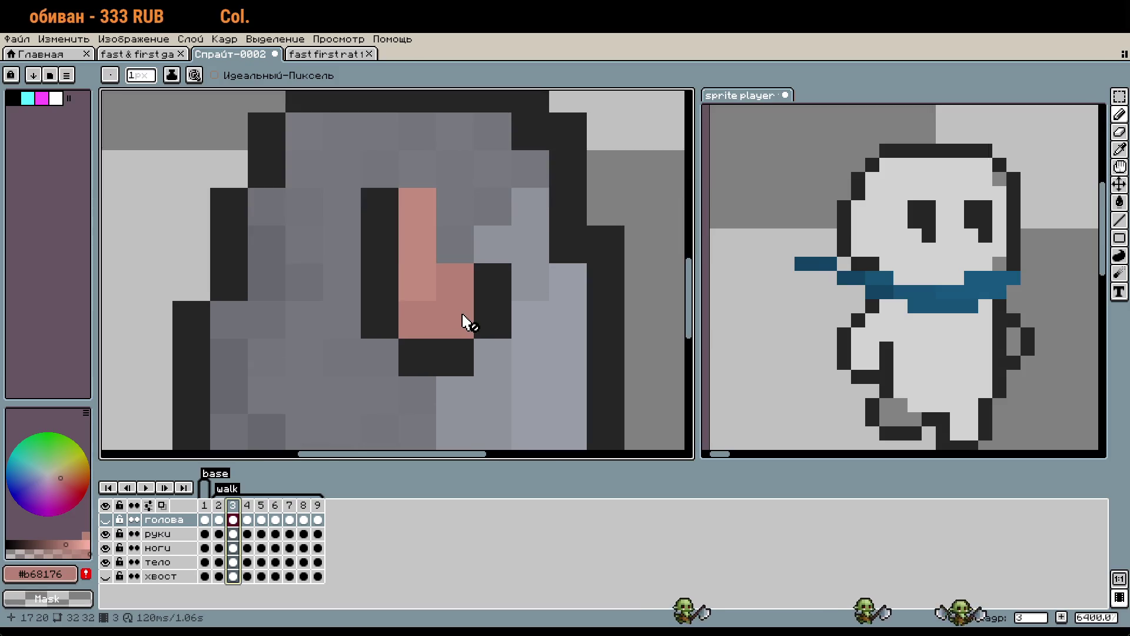
scroll(463, 316, "down", 4)
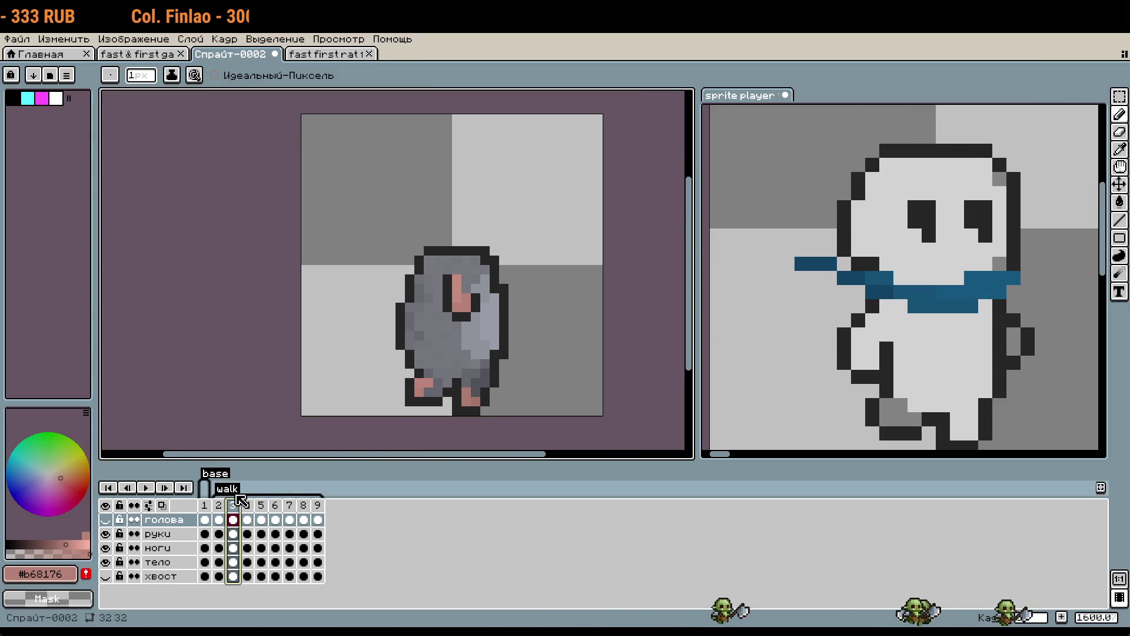
left_click(145, 489)
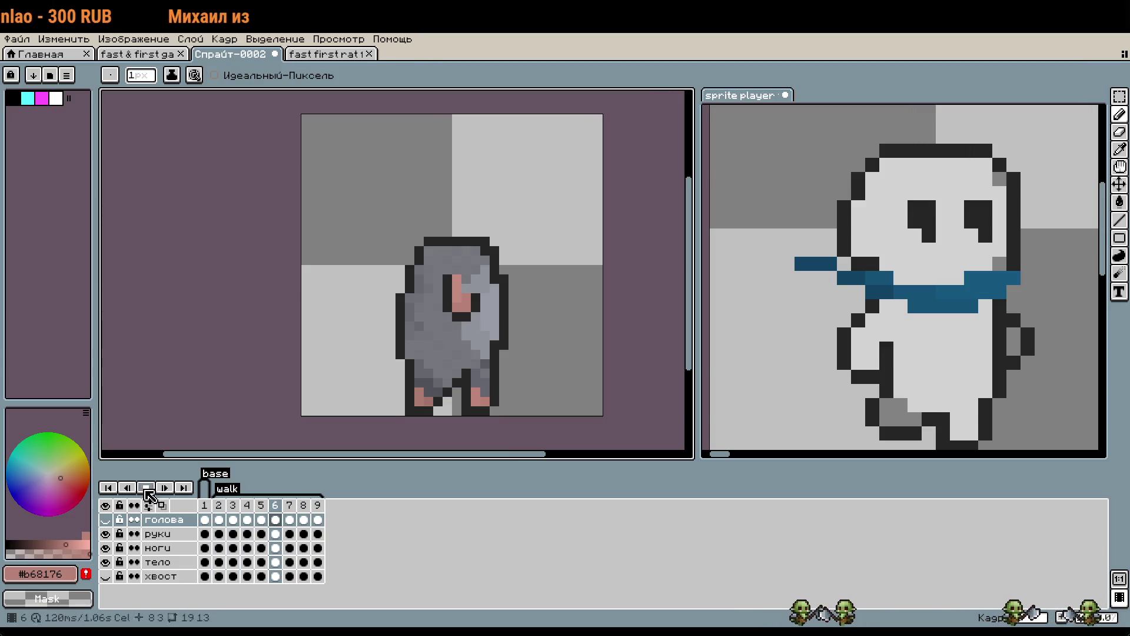
left_click(219, 519)
Marquee-select the pink piece above the body, restoring the accidentally deleted руки layer.
key("m")
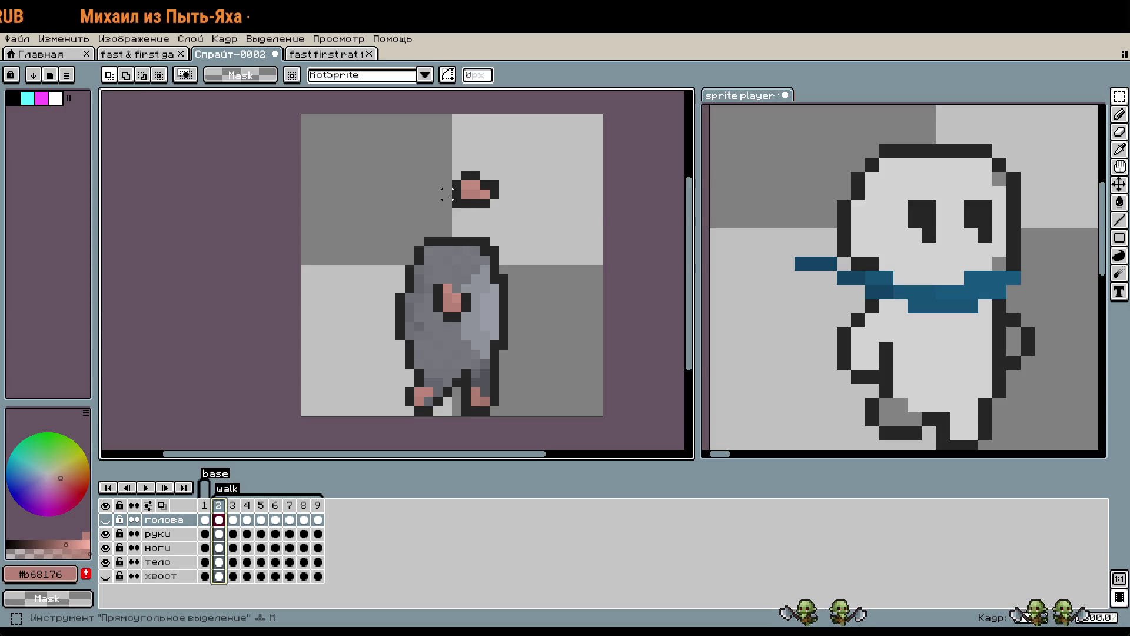
left_click_drag(432, 152, 547, 219)
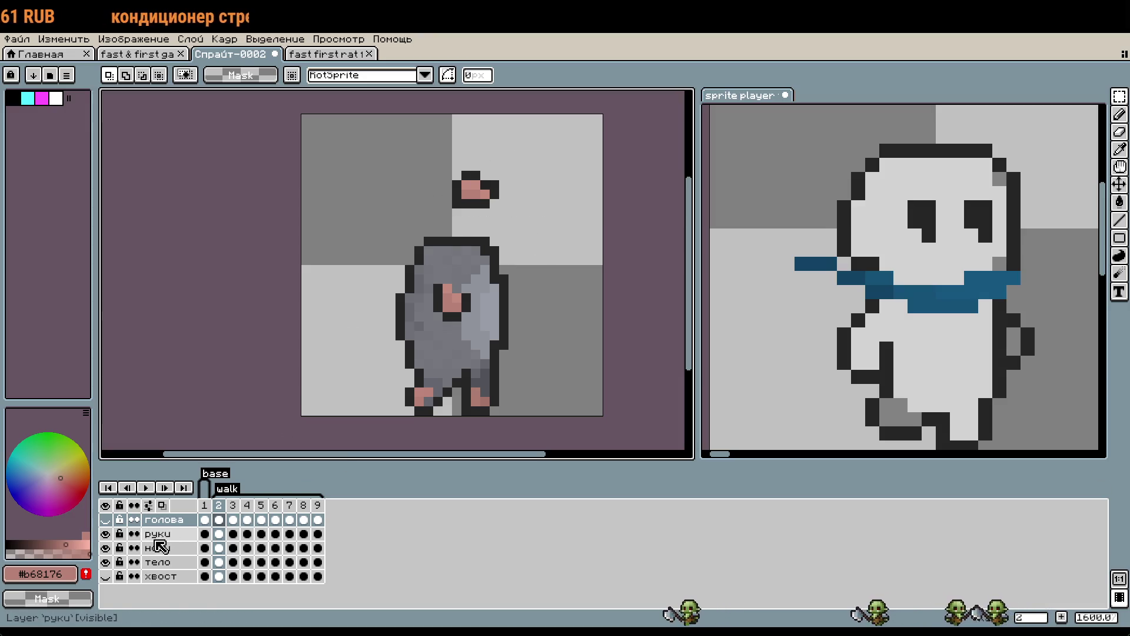
left_click(158, 533)
key("Delete")
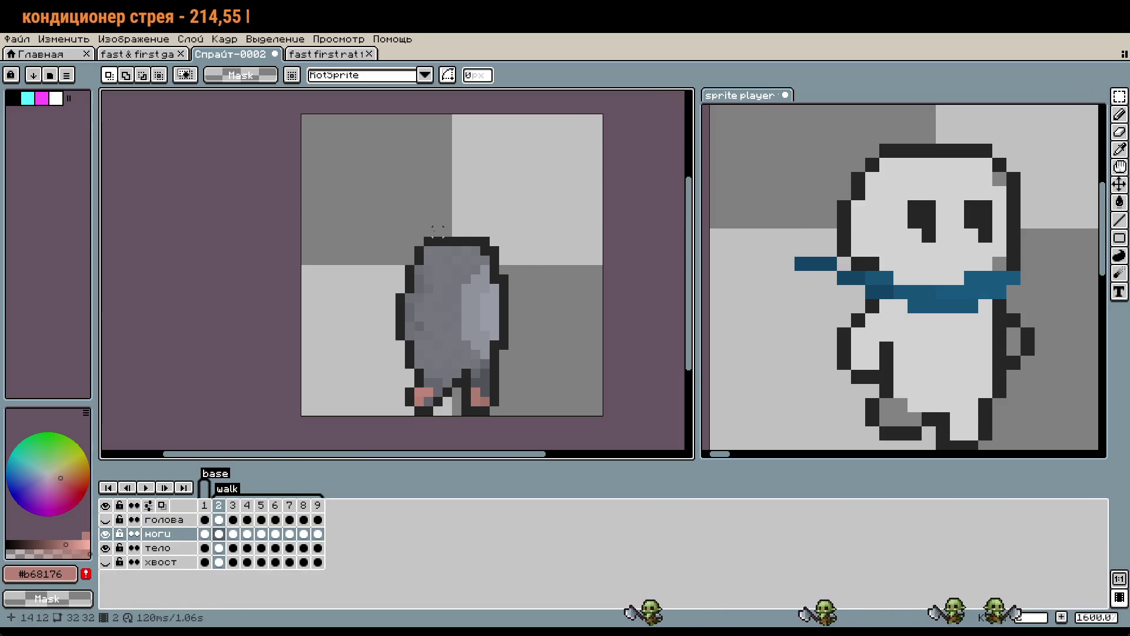
key("ctrl+z")
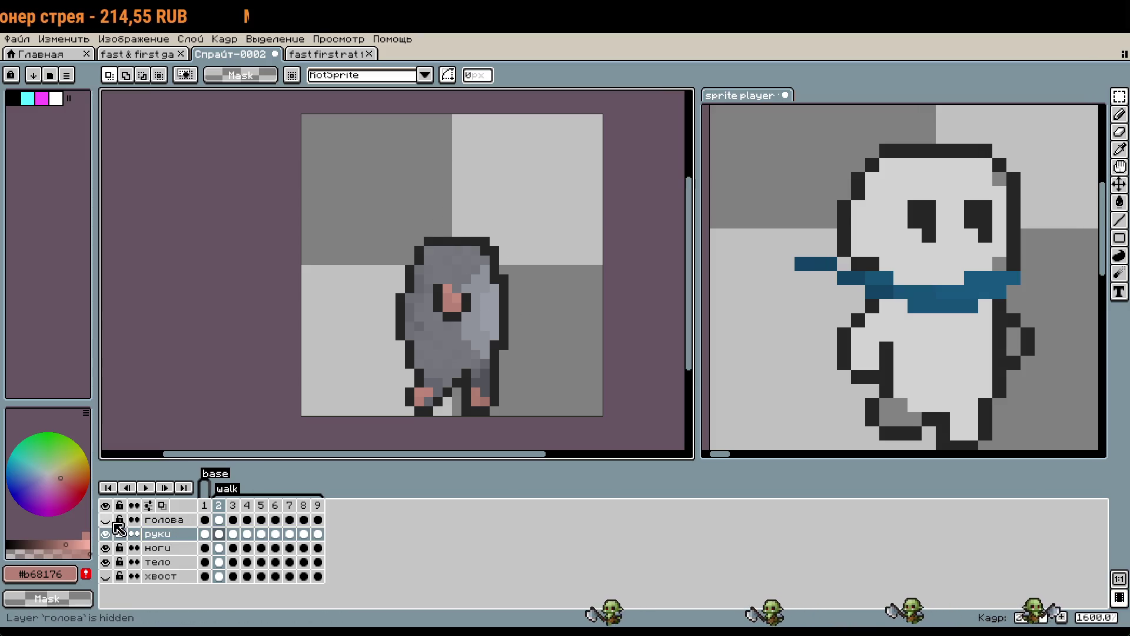
Pick the dark outline colour and compare the head in frames 2 and 3.
scroll(441, 338, "up", 2)
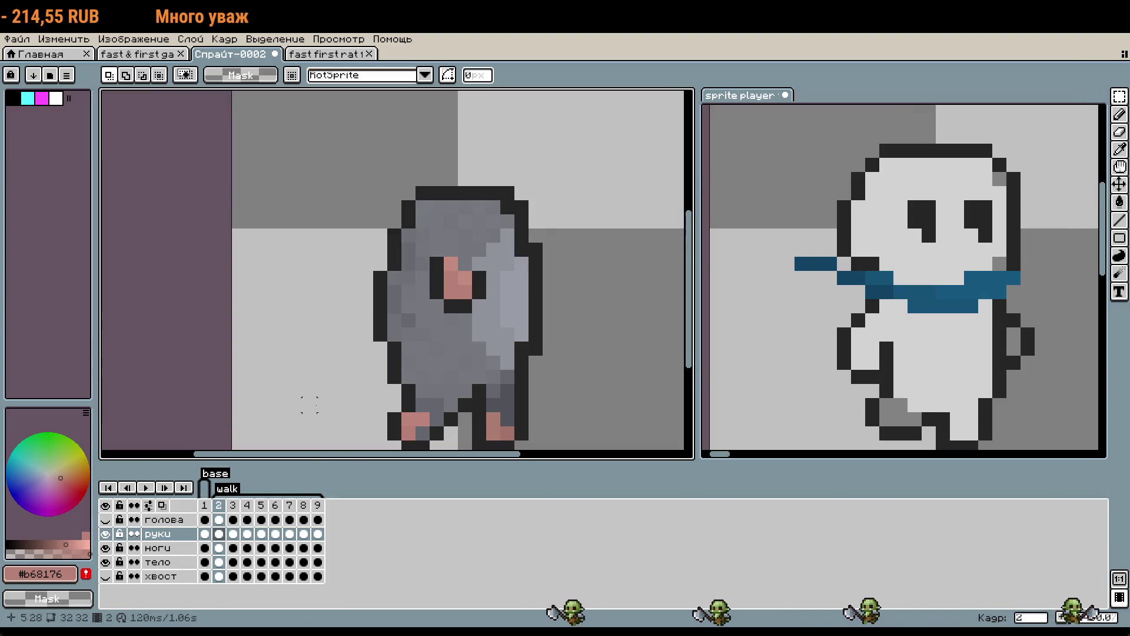
scroll(442, 355, "up", 2)
key("i")
left_click(443, 356)
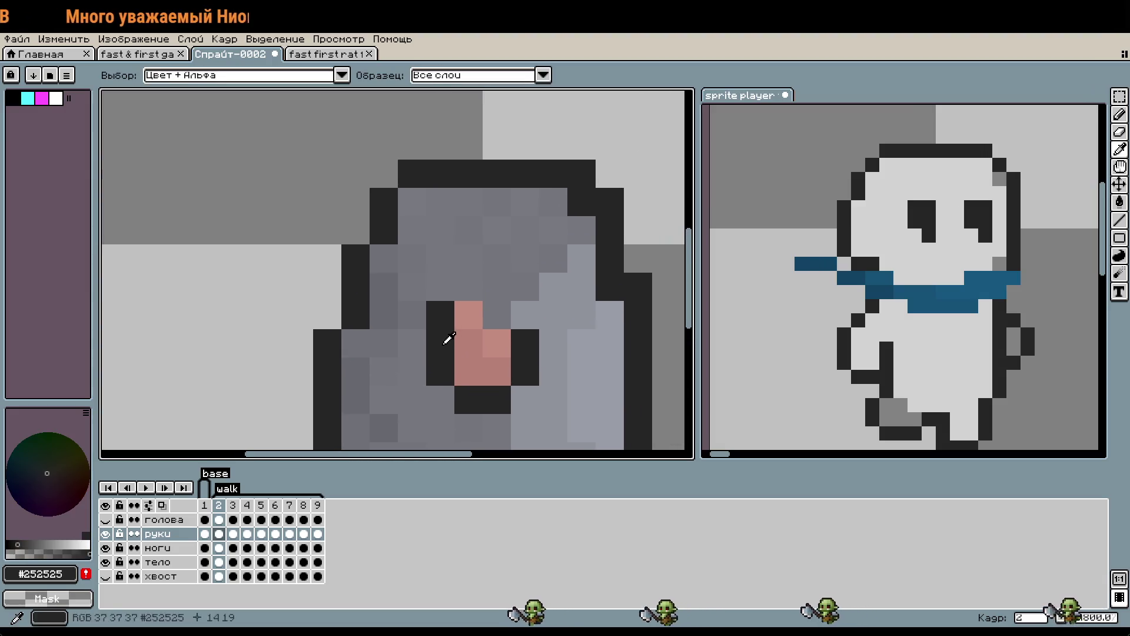
key("b")
left_click(233, 520)
left_click(219, 521)
left_click(234, 520)
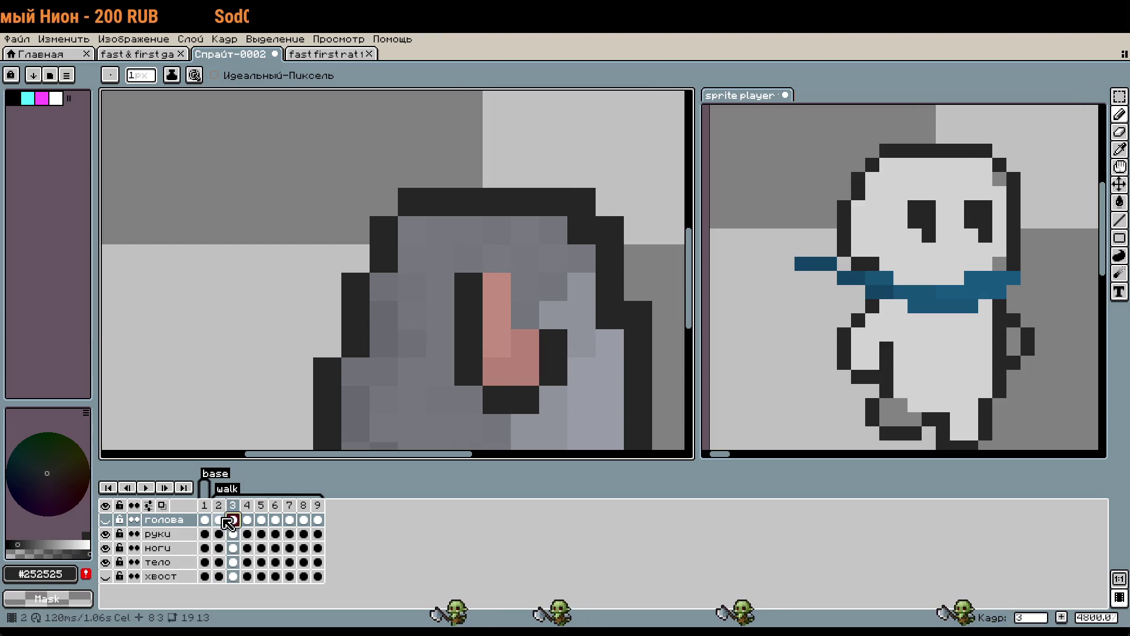
left_click(219, 520)
Make the руки layer active and pick the lighter pink #c48b7f.
key("i")
left_click(488, 357)
key("b")
key("i")
key("b")
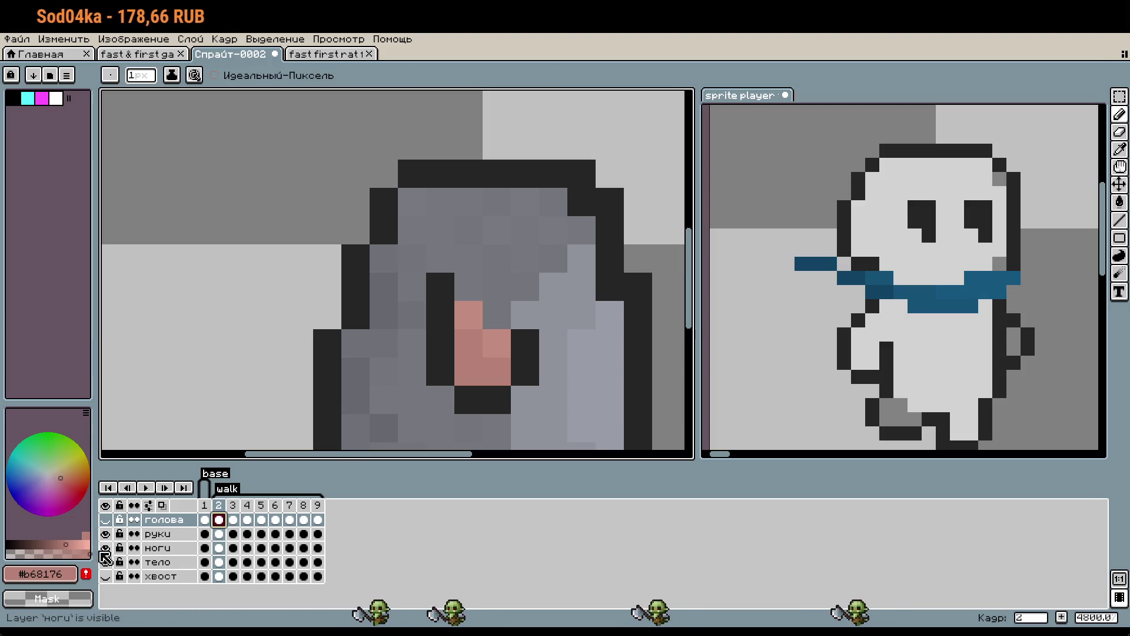
key("Down")
key("i")
left_click(479, 310)
key("b")
Draw a pink hand pixel beside the body's right edge in frame 2.
scroll(517, 379, "down", 3)
left_click_drag(544, 394, 542, 359)
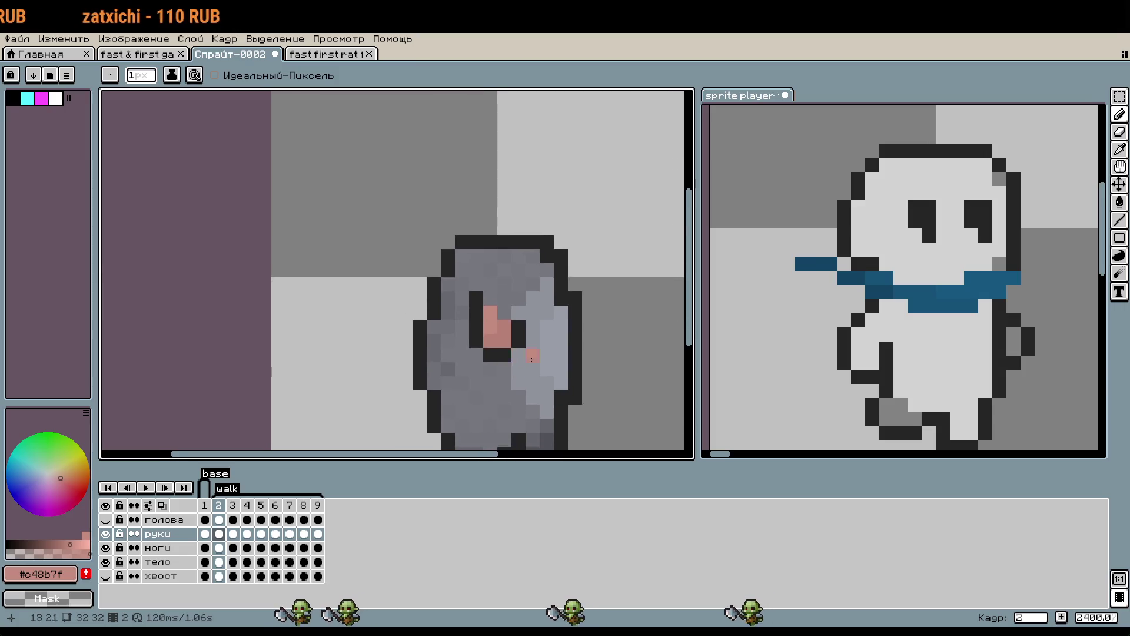
left_click(542, 415)
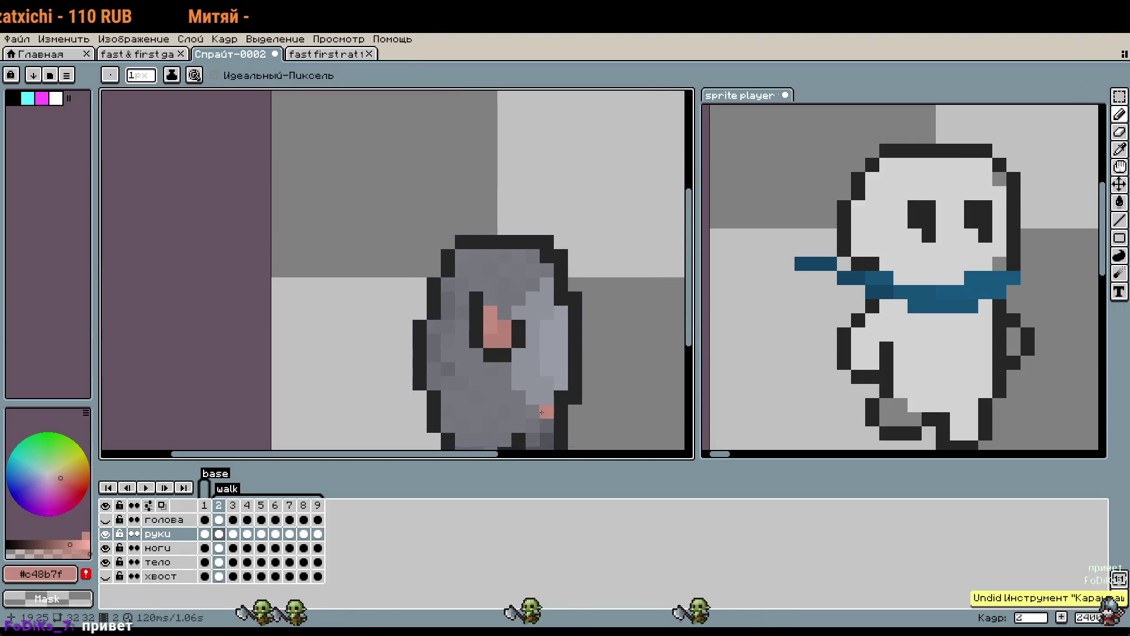
key("ctrl+z")
left_click(610, 345)
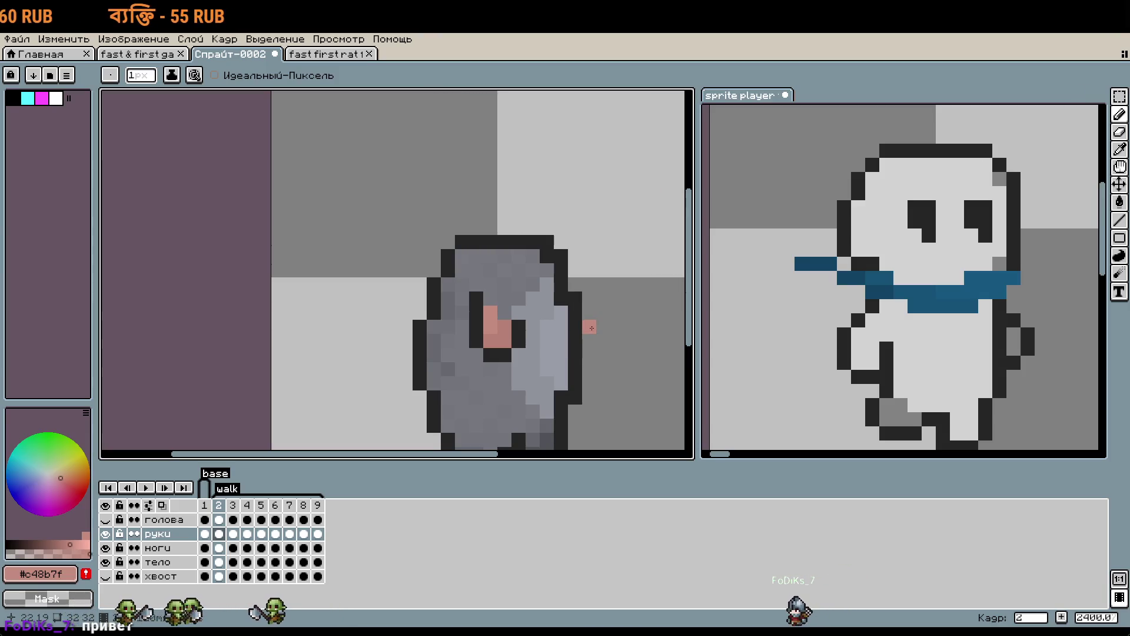
Step through the arm poses in walk frames 3 to 6.
scroll(546, 303, "down", 3)
scroll(538, 383, "up", 3)
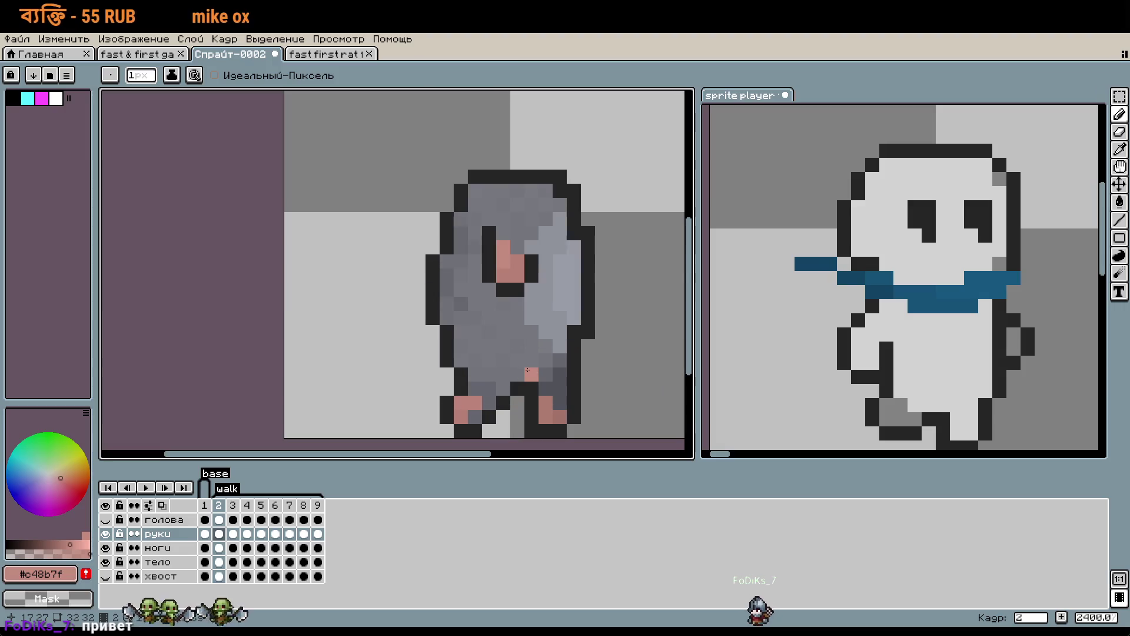
scroll(526, 371, "up", 3)
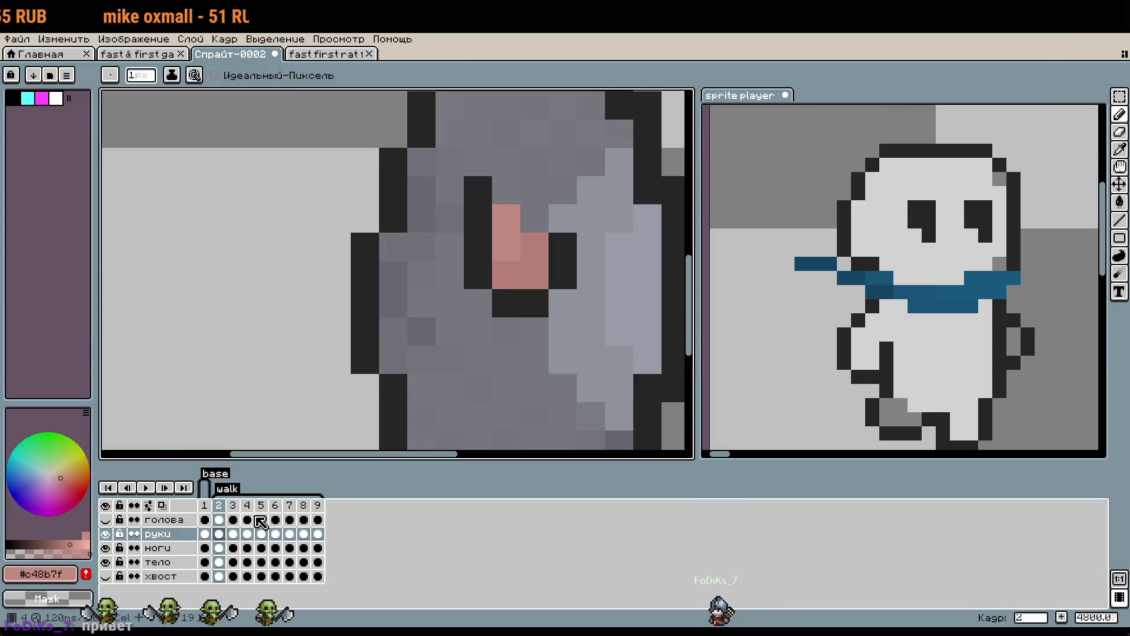
left_click(232, 506)
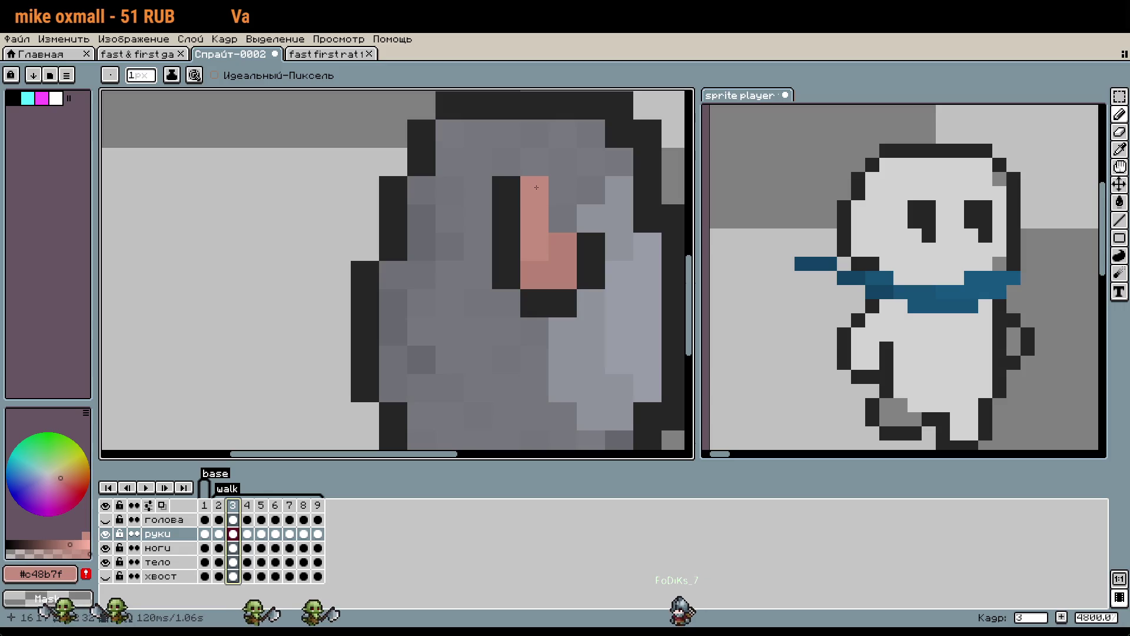
left_click(246, 533)
key("Right")
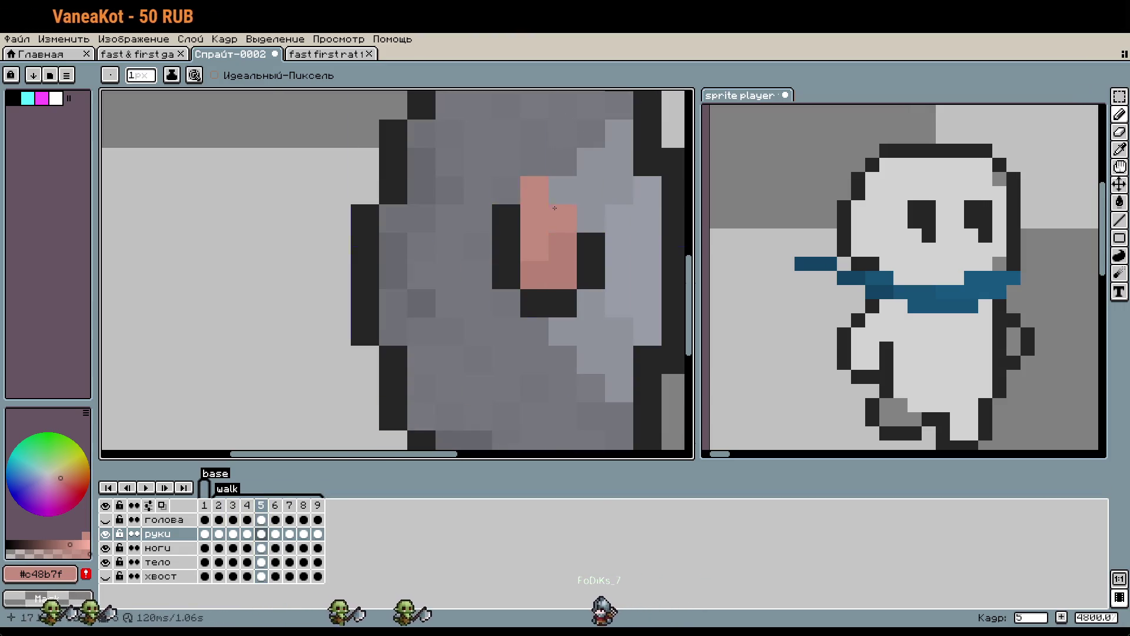
key("Right")
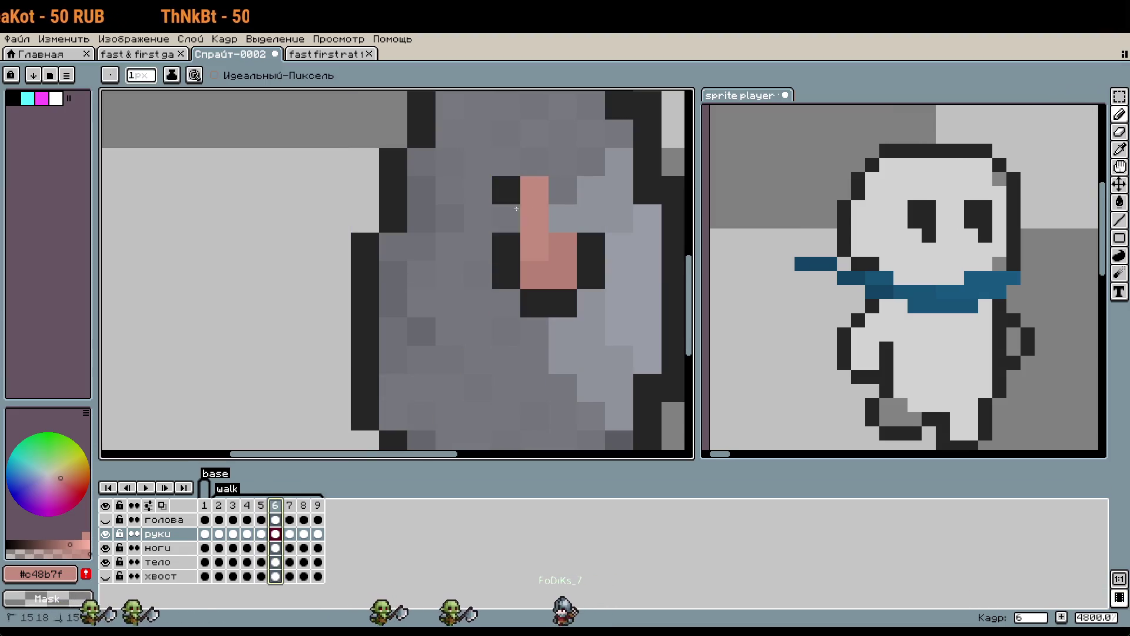
In frame 8, erase the top pink arm pixel and add one lower on the arm.
left_click(290, 509)
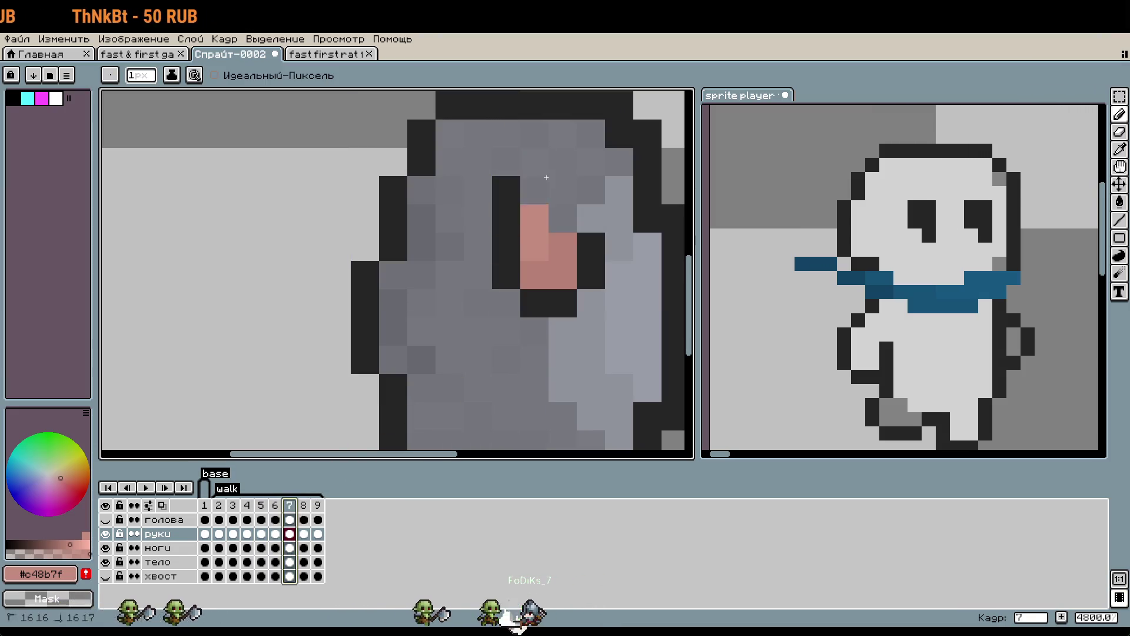
left_click(303, 533)
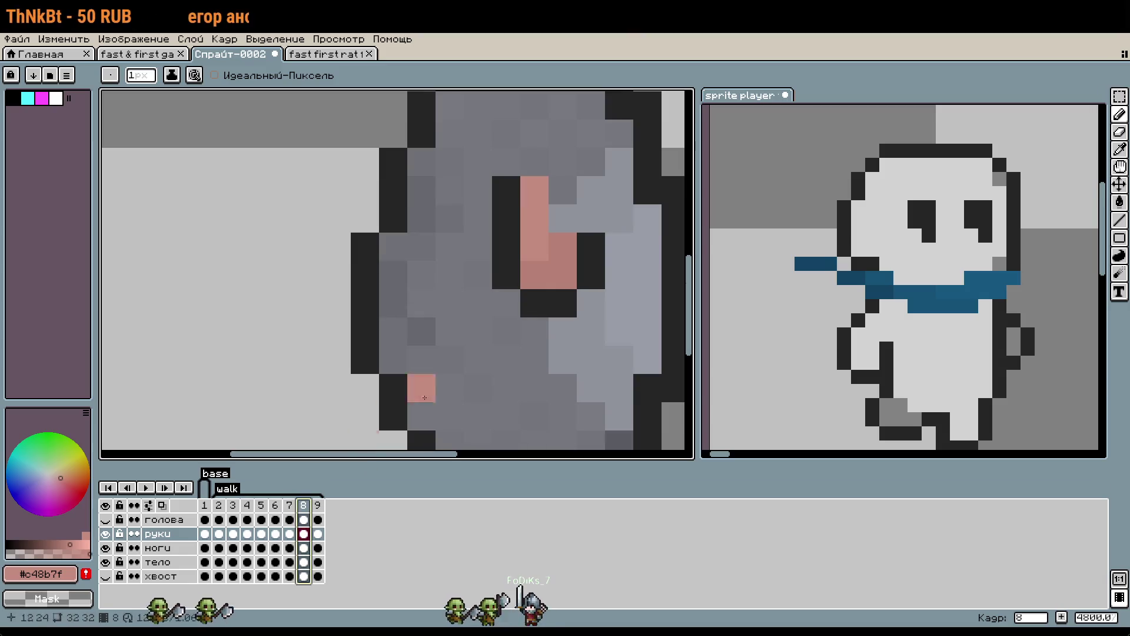
right_click(544, 180)
left_click(520, 284)
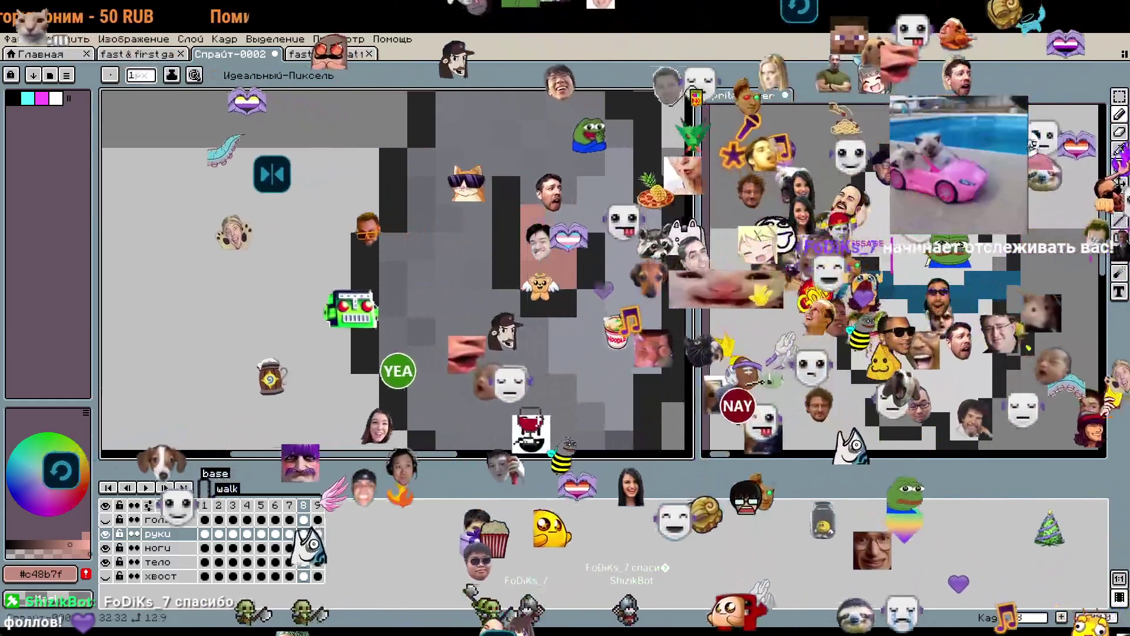
Check frame 9, zoom out to see the whole rat, and go back to frame 2.
key("Right")
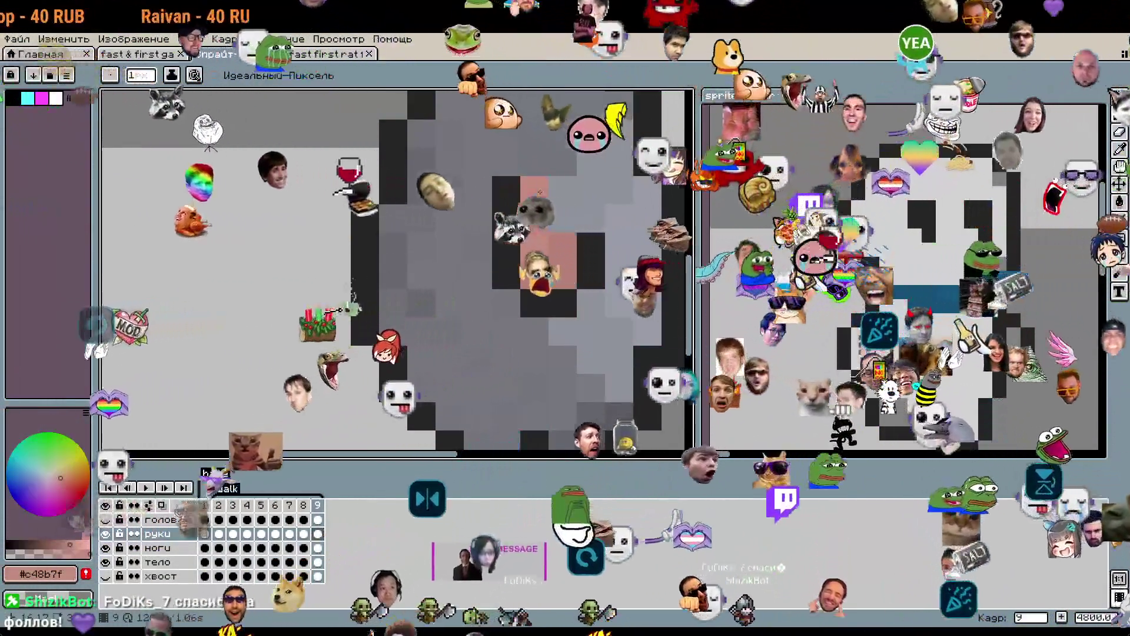
scroll(539, 192, "down", 4)
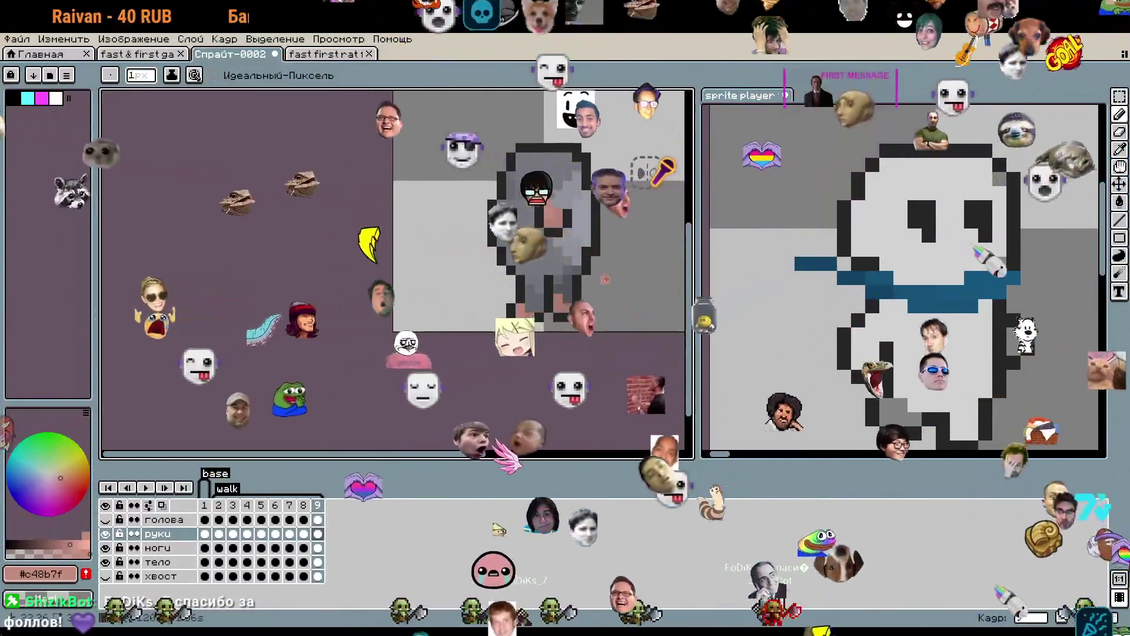
key("Right")
key("Right")
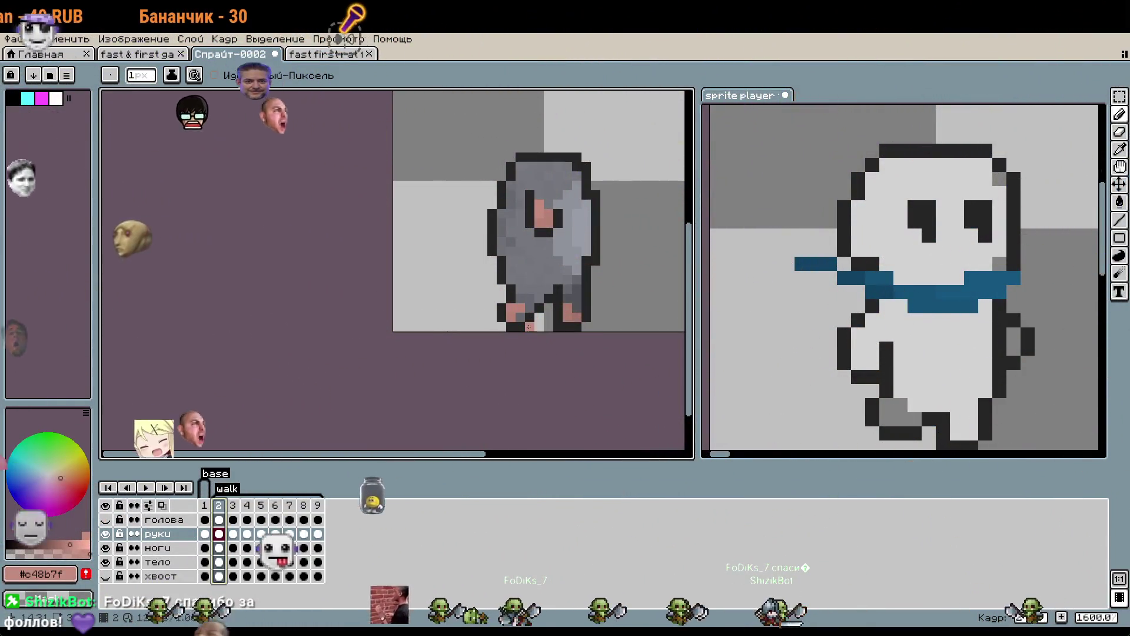
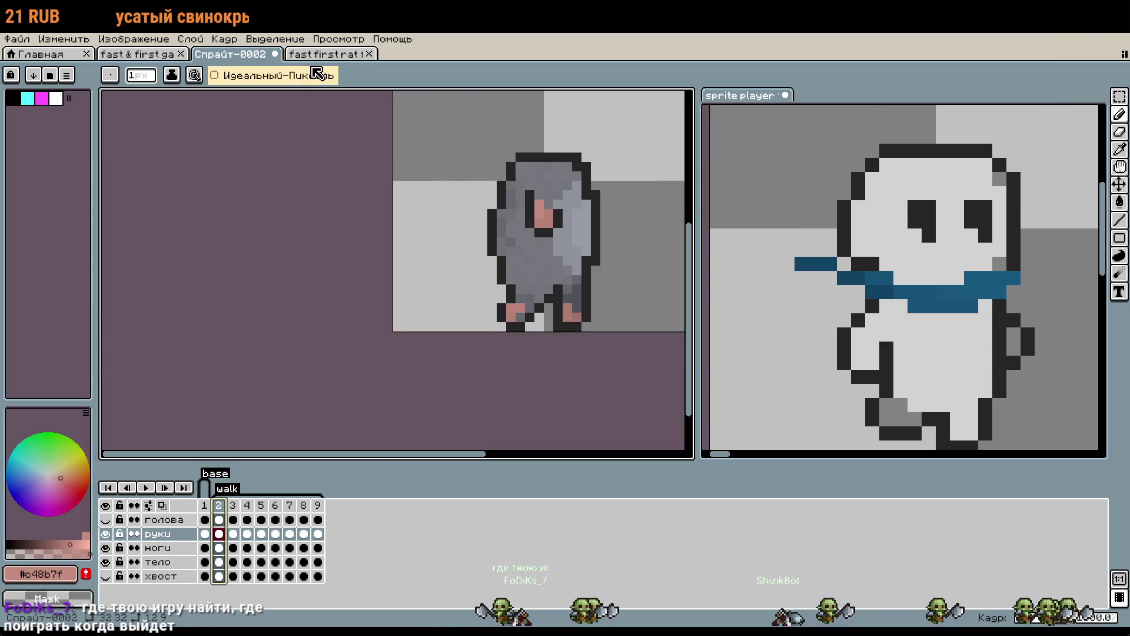
Switch to the fast & first game sheet and undo the pink cross strokes over the big rat.
key("ctrl+Tab")
key("ctrl+Tab")
key("ctrl+Tab")
scroll(627, 408, "down", 2)
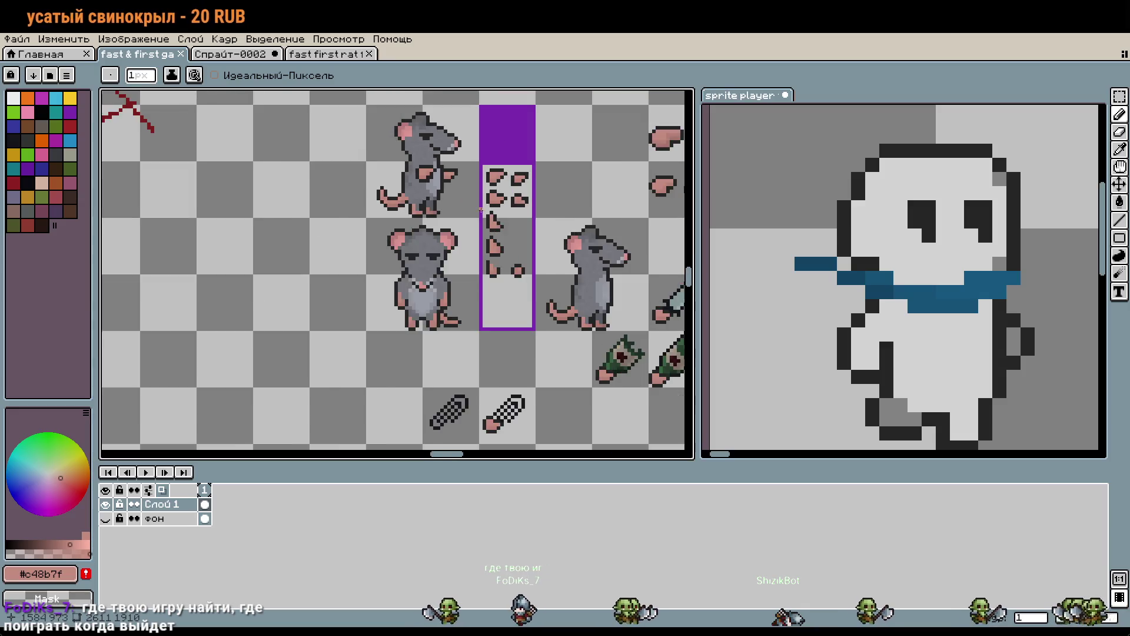
scroll(626, 409, "up", 3)
scroll(627, 409, "up", 10)
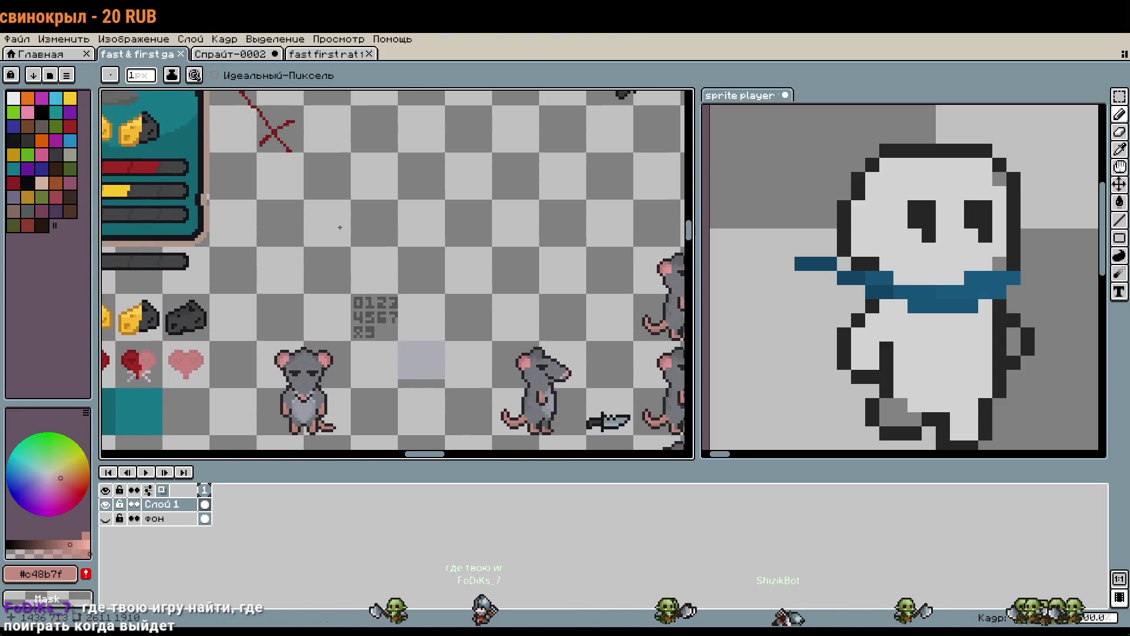
scroll(480, 252, "up", 5)
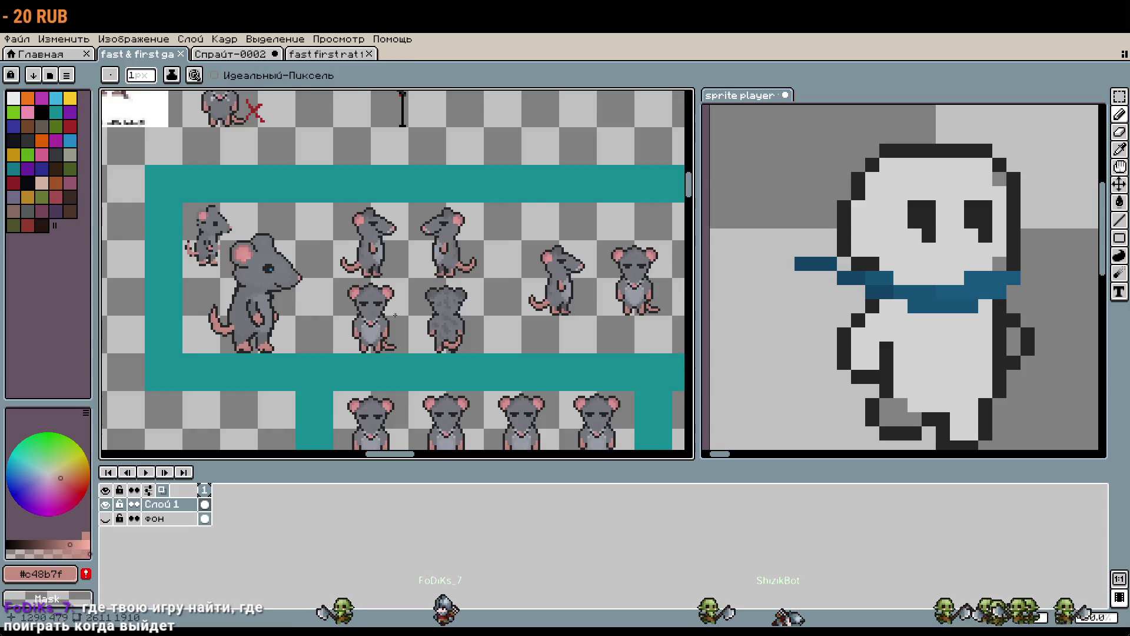
scroll(452, 265, "down", 4)
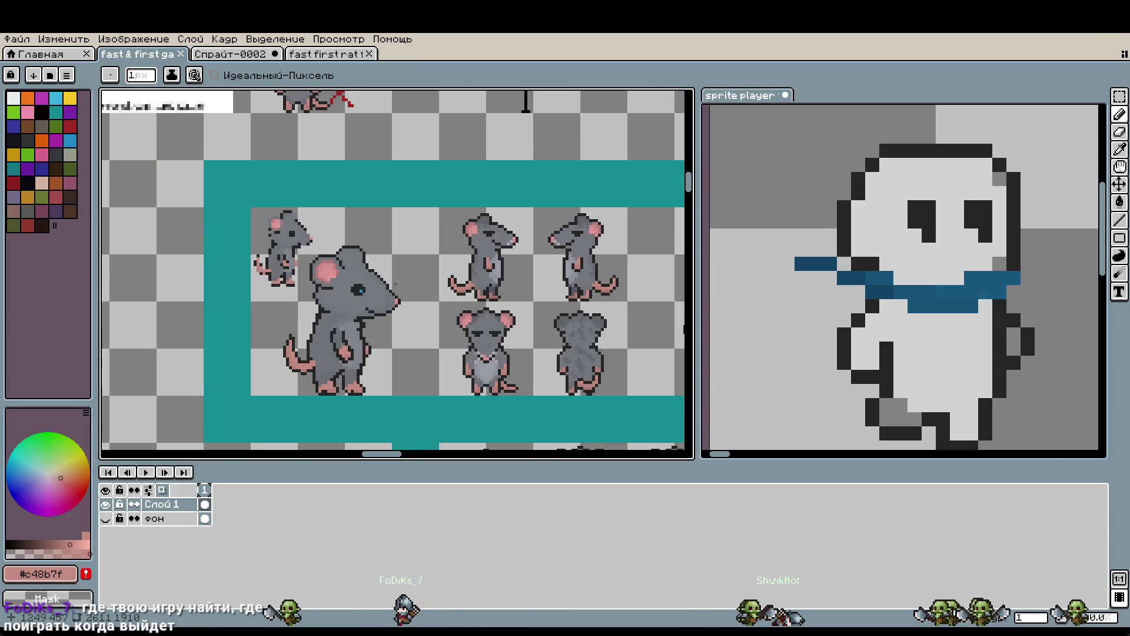
key("ctrl+z")
scroll(453, 285, "up", 3)
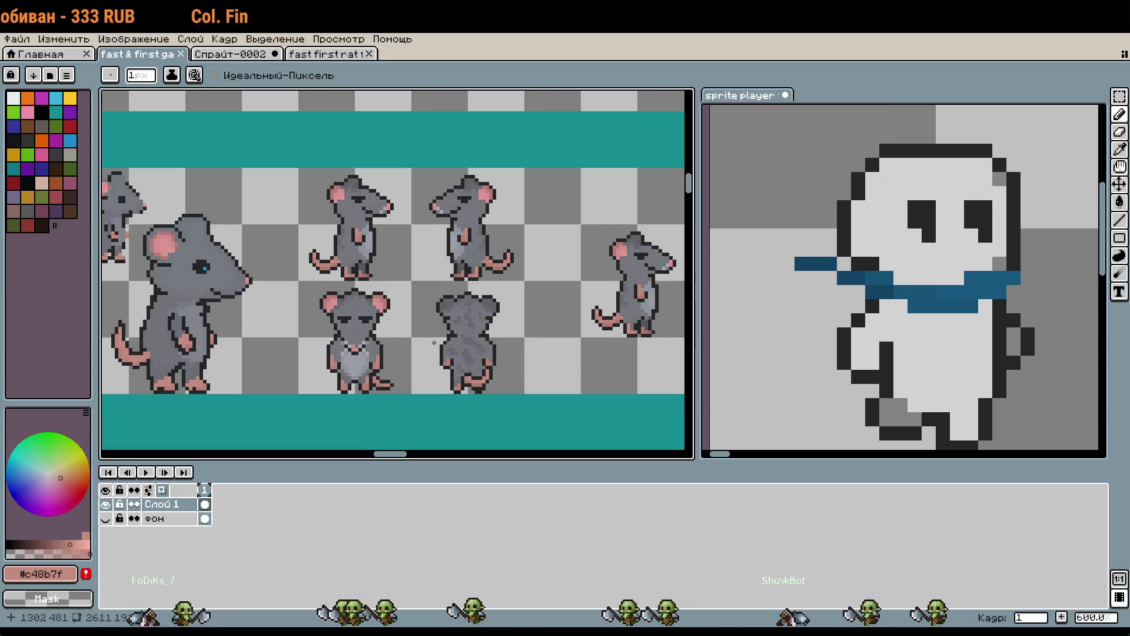
scroll(463, 338, "down", 3)
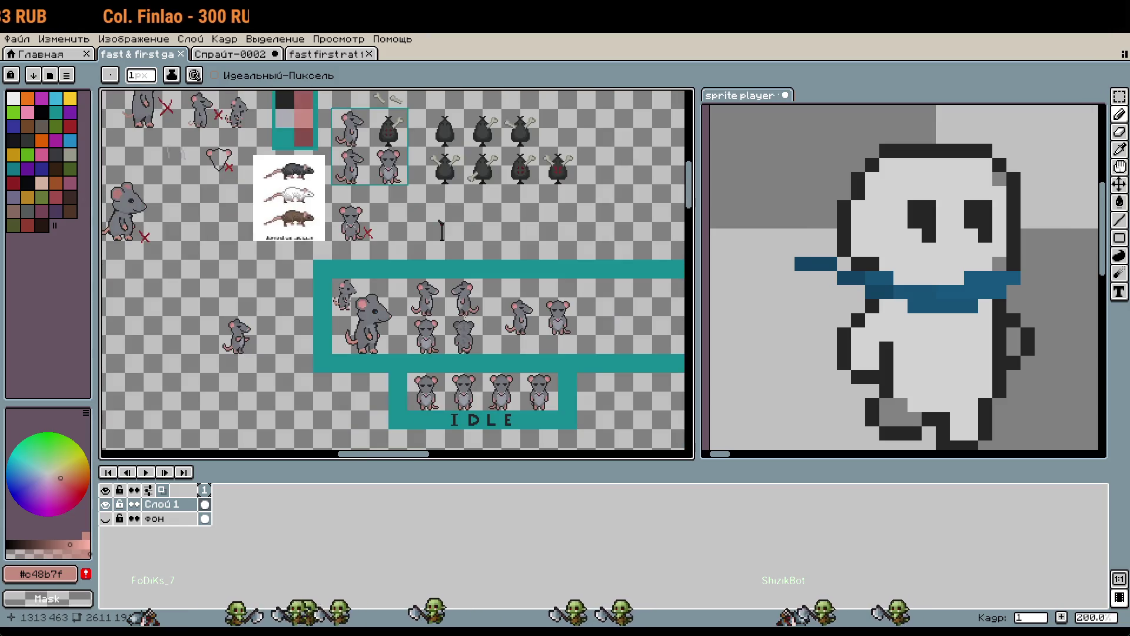
Narrow the sprite player panel so the canvas beside it gets about 100 px wider.
scroll(447, 329, "up", 3)
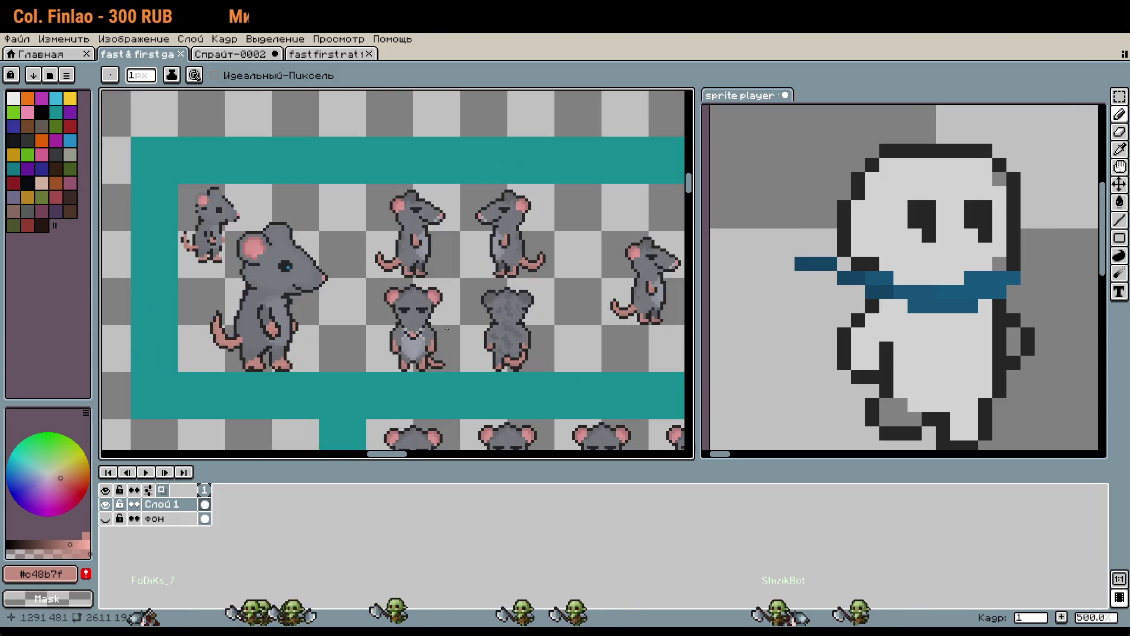
scroll(496, 344, "down", 4)
scroll(550, 329, "up", 2)
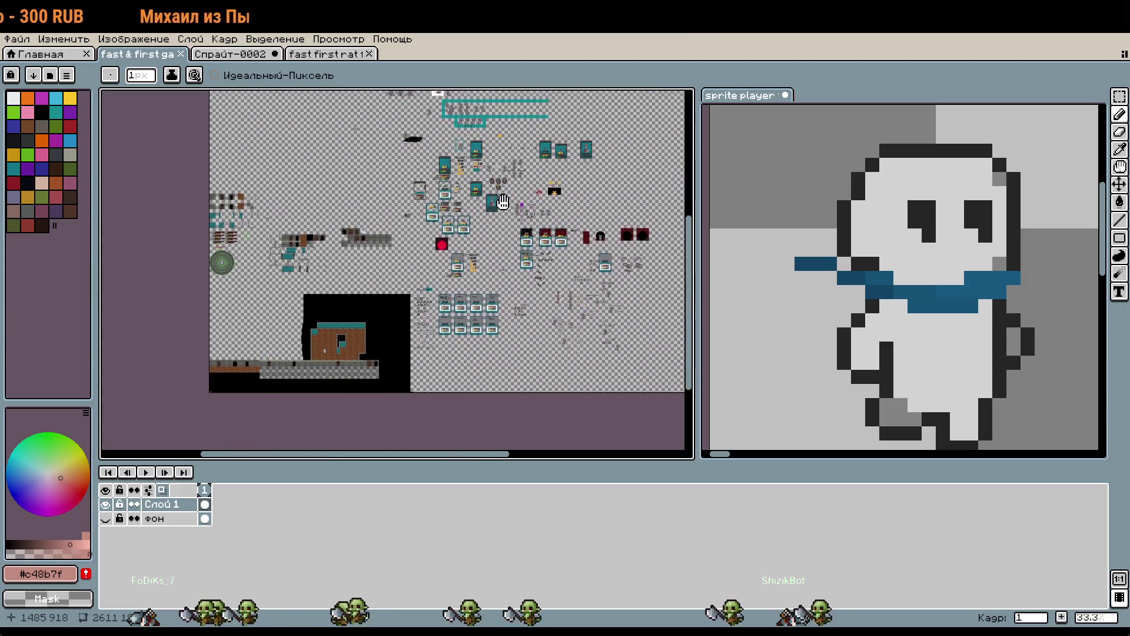
scroll(551, 329, "up", 2)
scroll(591, 338, "left", 15)
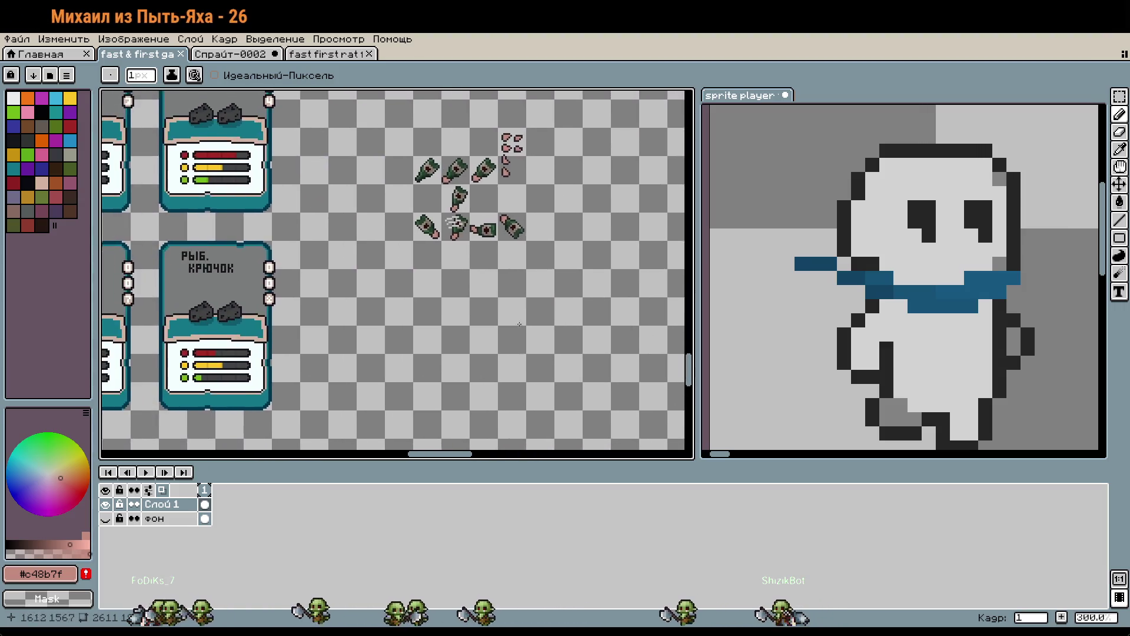
scroll(542, 341, "down", 3)
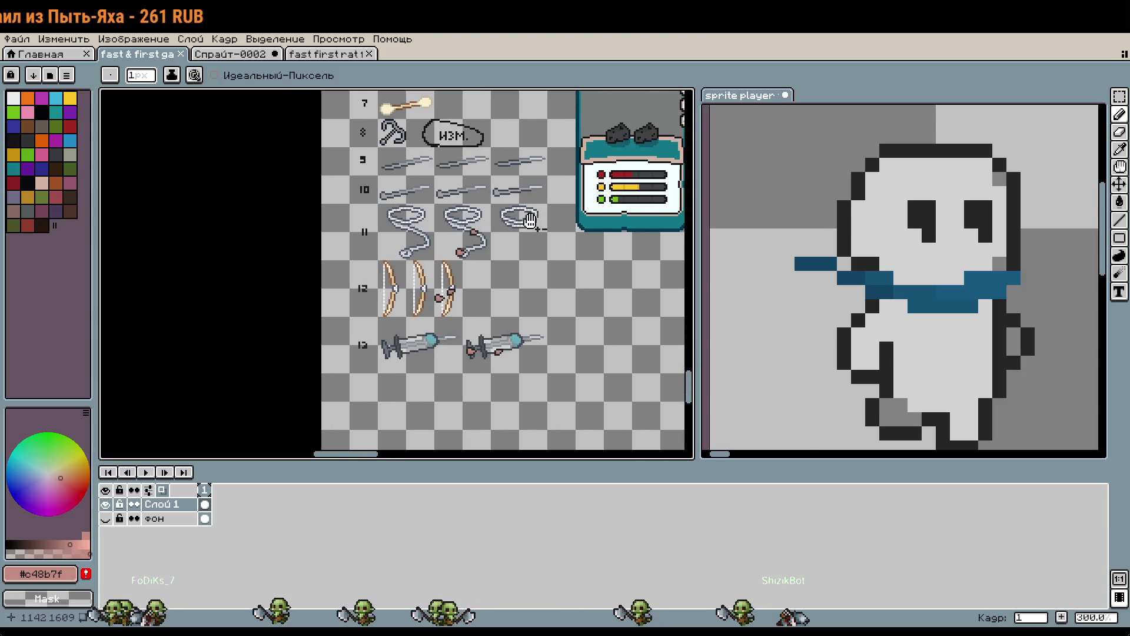
scroll(493, 402, "up", 6)
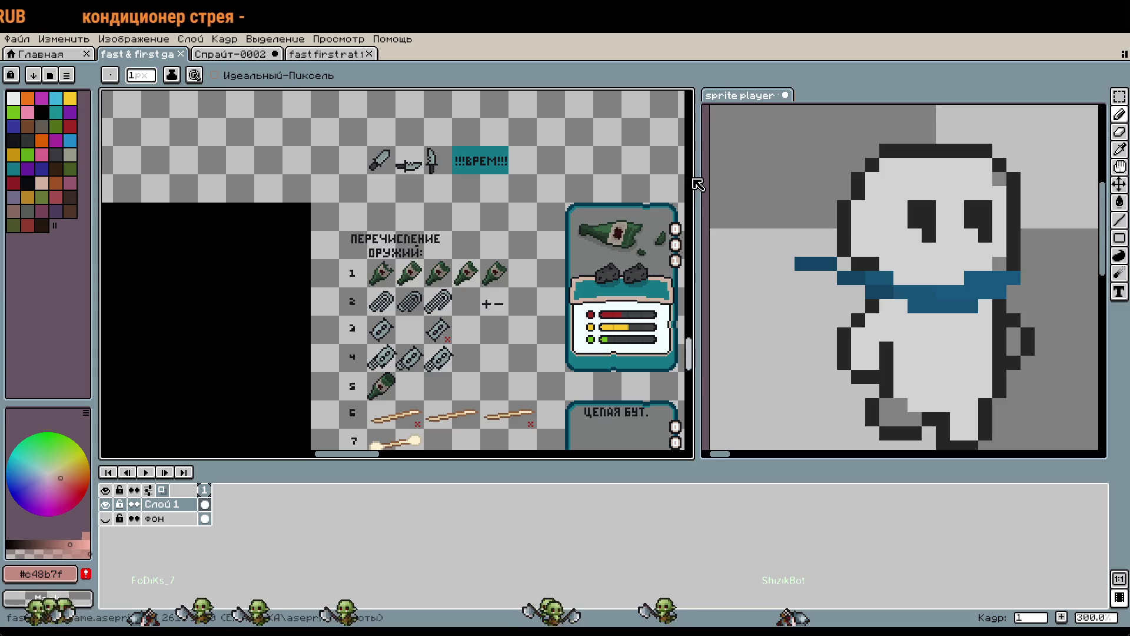
left_click_drag(697, 177, 756, 177)
Bring the lower rows of the numbered weapons list (1–13) into view.
scroll(477, 303, "up", 1)
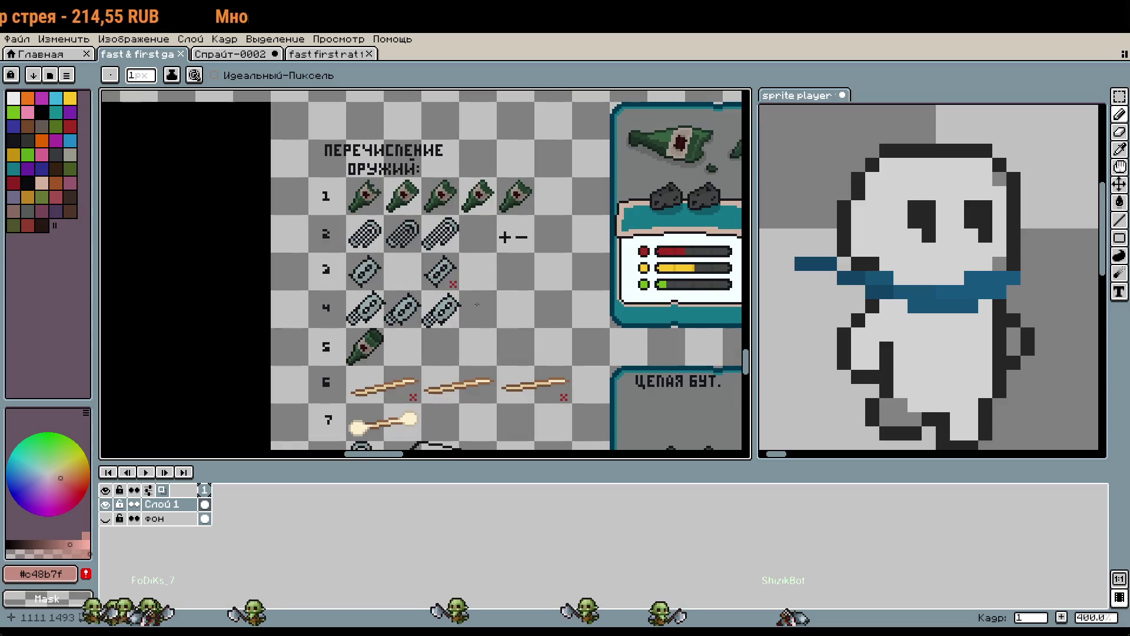
scroll(478, 346, "down", 10)
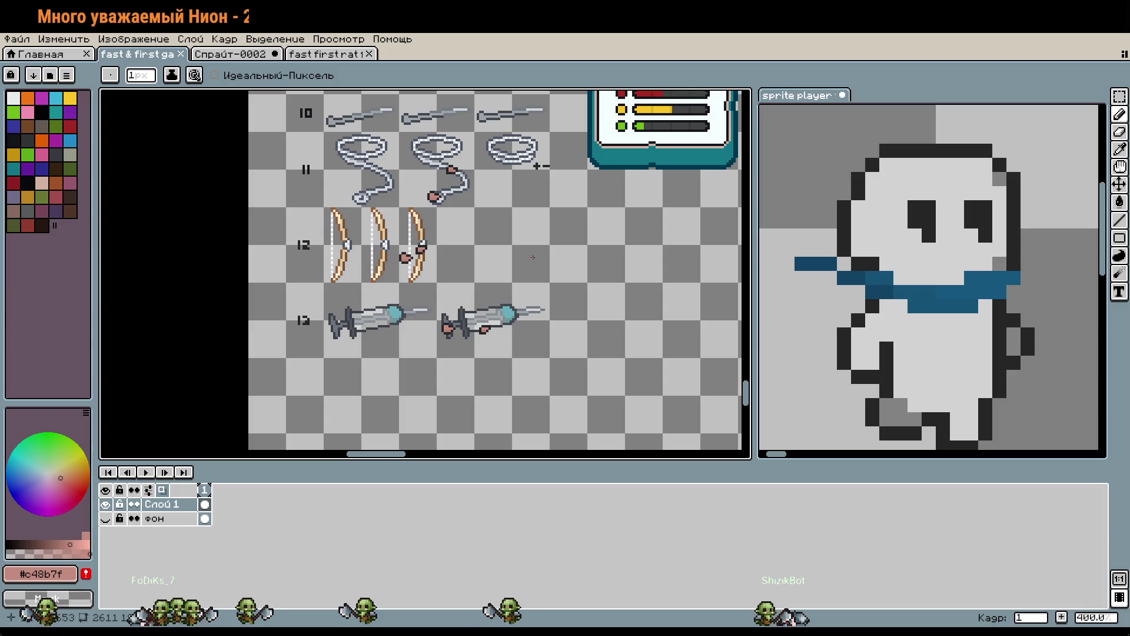
scroll(559, 237, "down", 1)
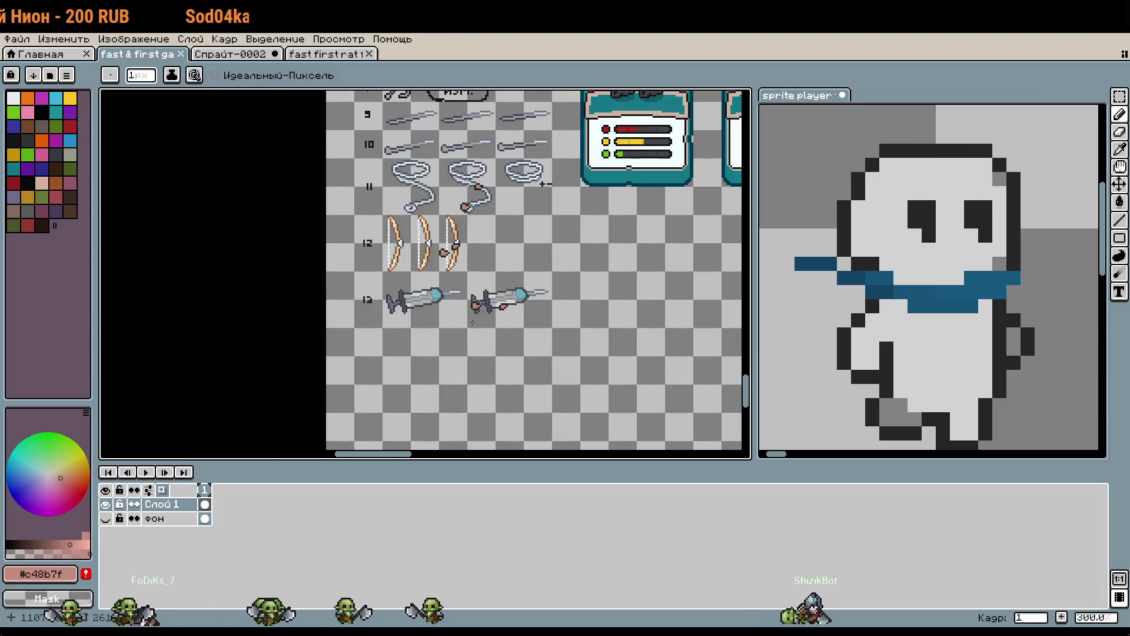
left_click_drag(473, 321, 528, 438)
scroll(631, 314, "down", 2)
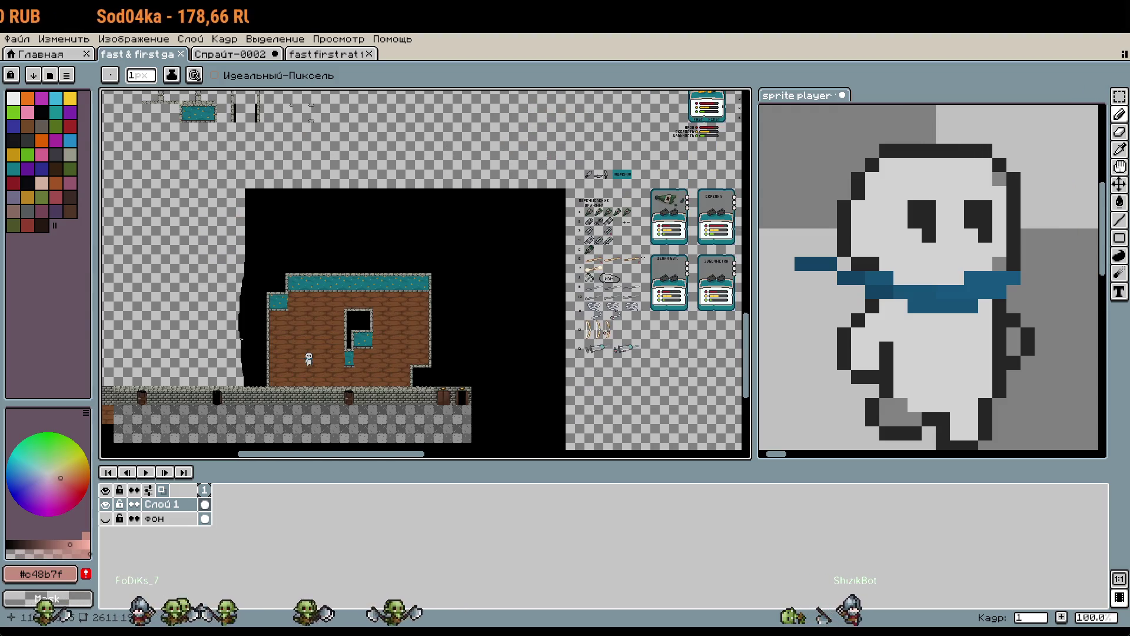
left_click_drag(630, 314, 488, 412)
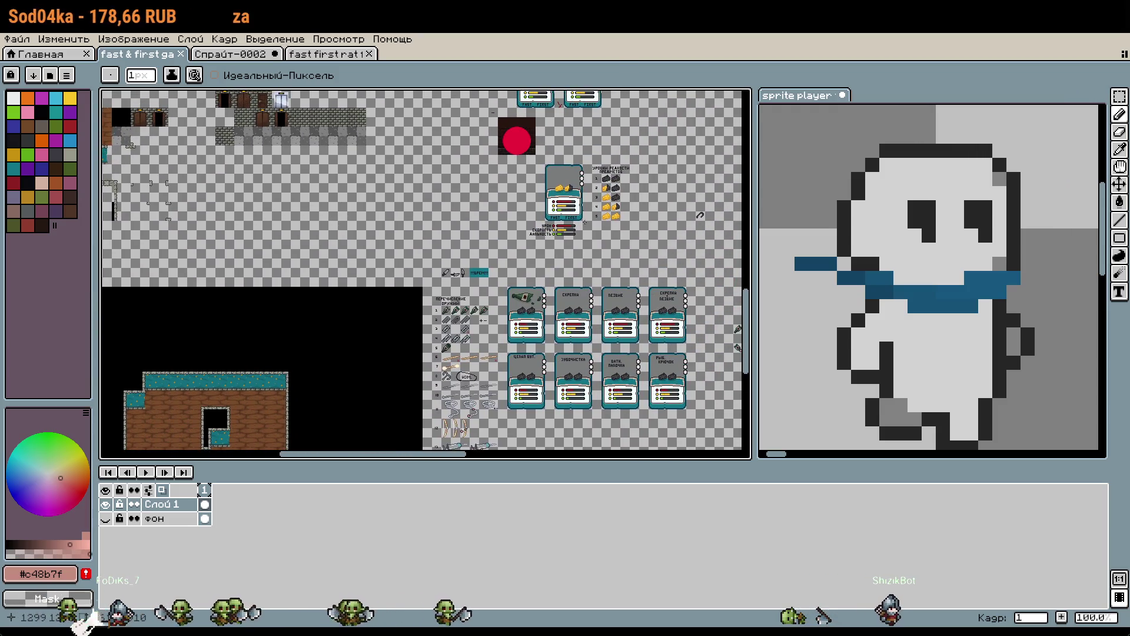
scroll(584, 222, "up", 2)
left_click_drag(582, 238, 548, 296)
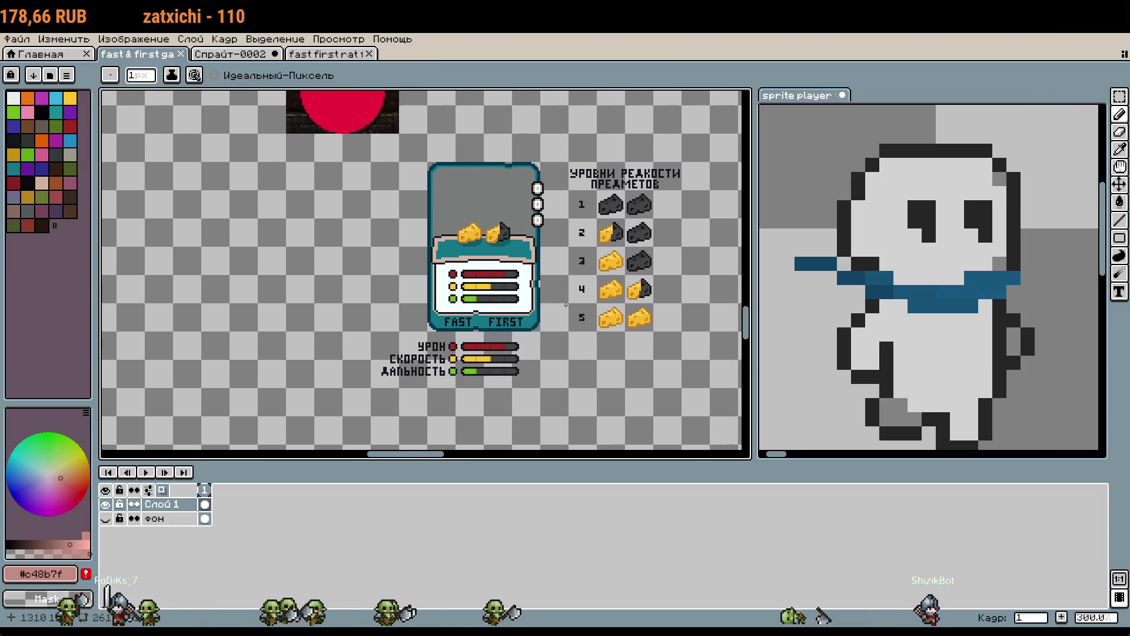
scroll(565, 305, "up", 1)
left_click_drag(573, 404, 567, 189)
scroll(567, 189, "down", 1)
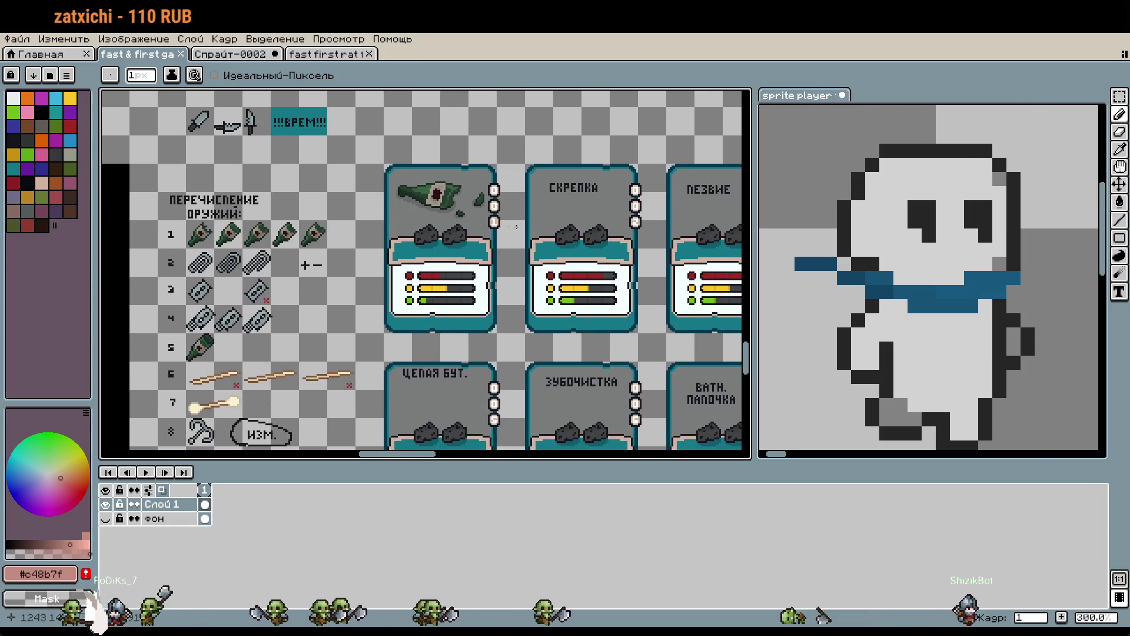
scroll(469, 232, "up", 2)
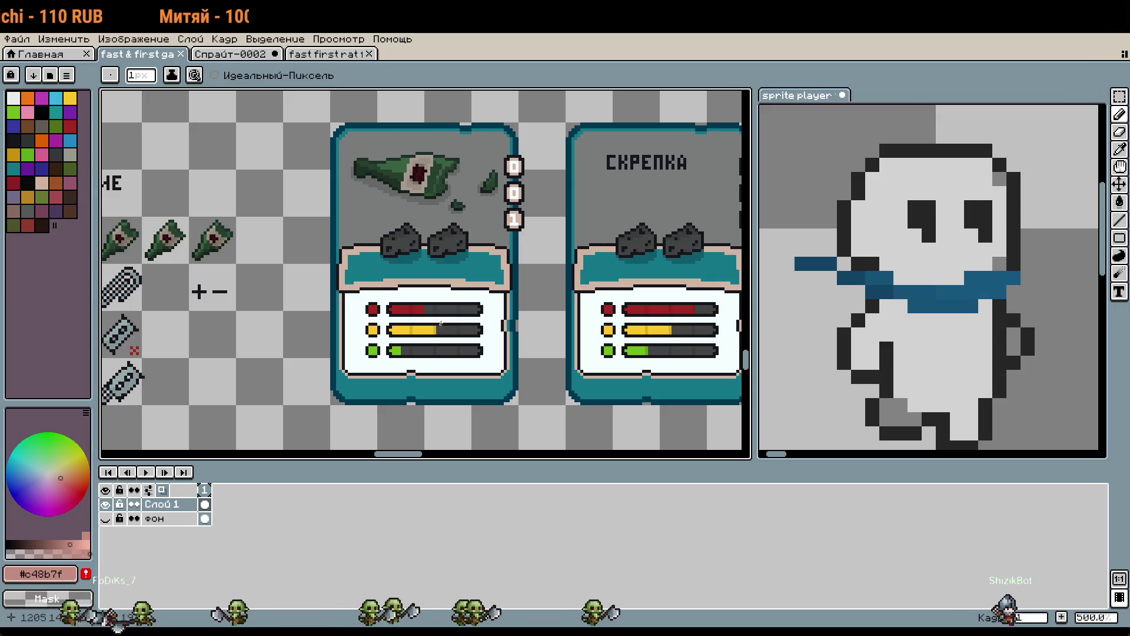
mouse_move(465, 310)
left_mouse_down()
mouse_move(414, 447)
mouse_move(447, 176)
mouse_move(589, 353)
mouse_move(533, 210)
left_mouse_up()
scroll(574, 302, "down", 3)
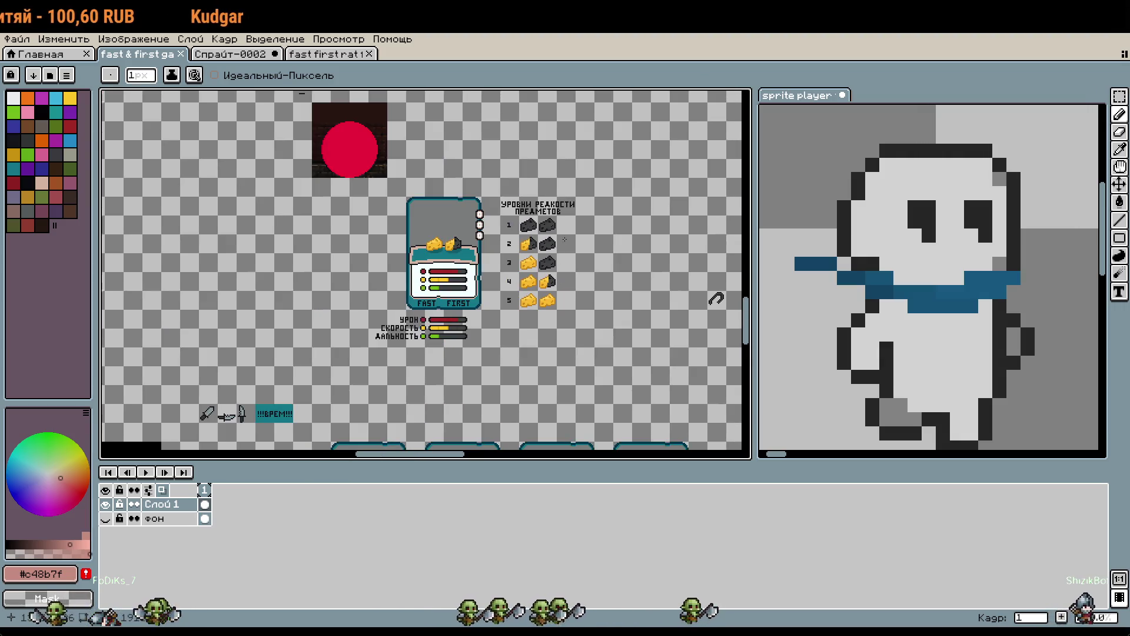
scroll(549, 266, "up", 1)
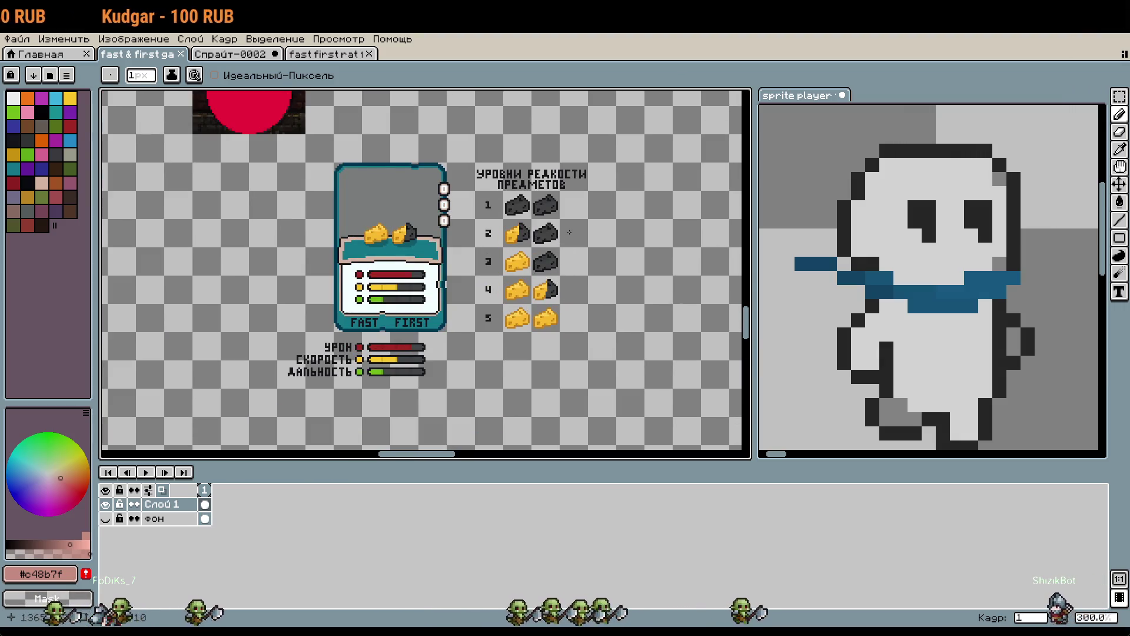
left_click_drag(549, 266, 576, 496)
scroll(578, 230, "down", 3)
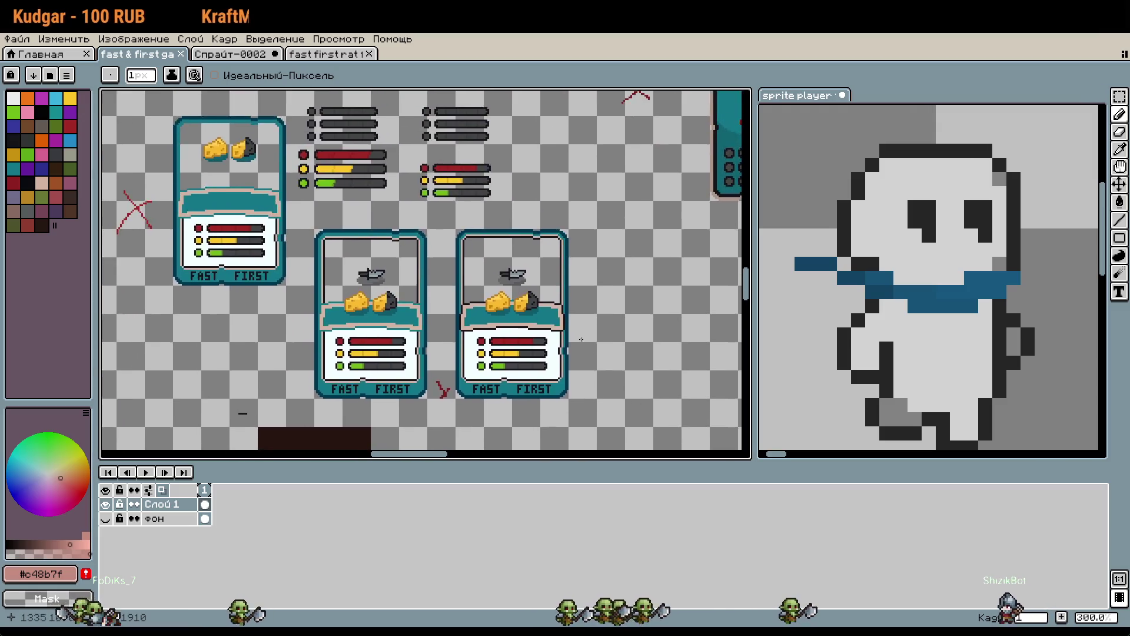
left_click_drag(578, 230, 368, 428)
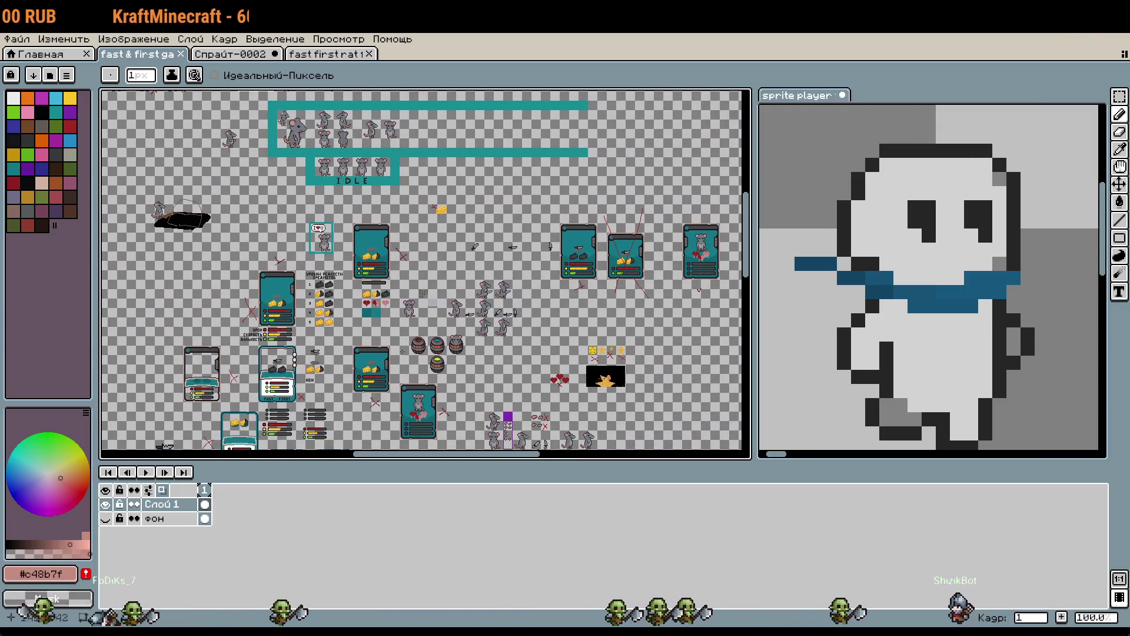
left_click_drag(458, 278, 539, 383)
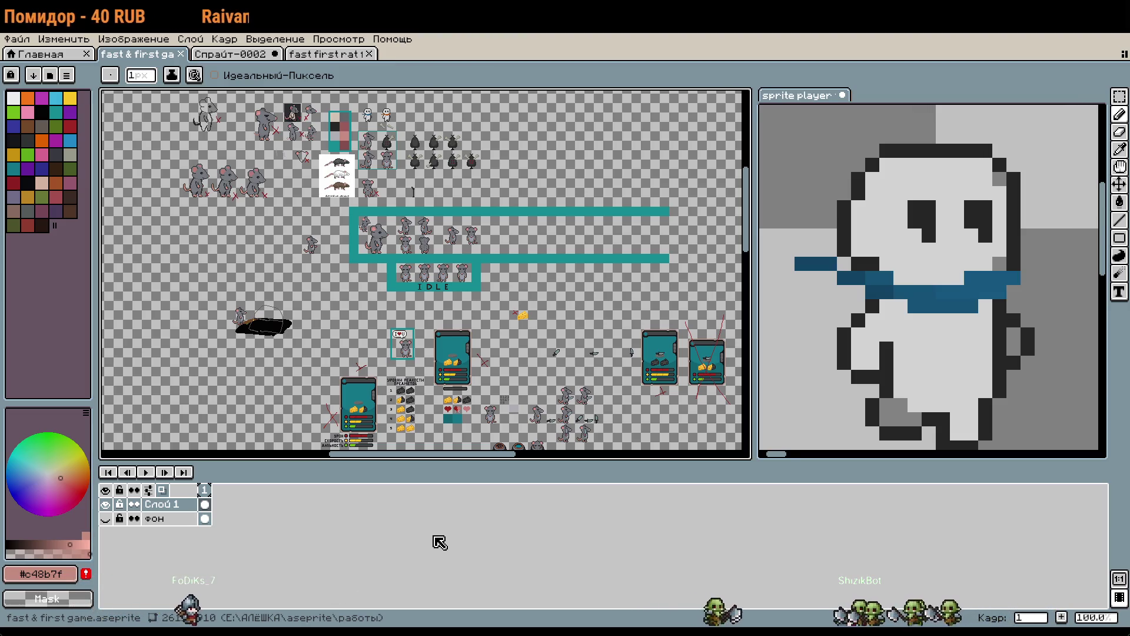
left_click(236, 54)
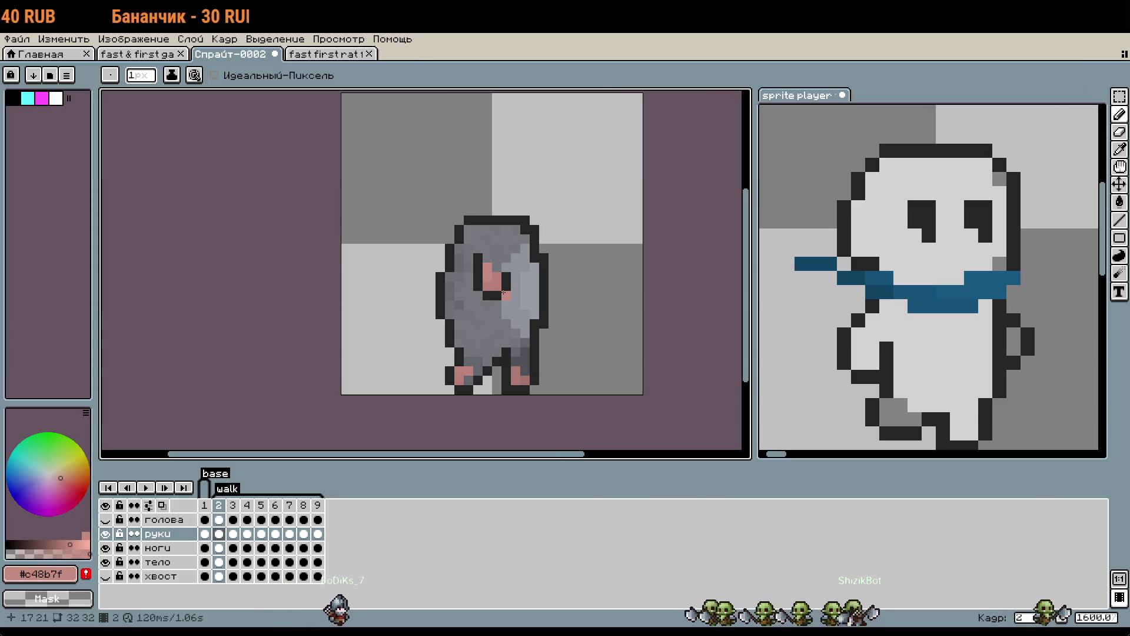
Try the colour-selection tool, return to the pencil, and flip between walk frames 2 and 3.
key("w")
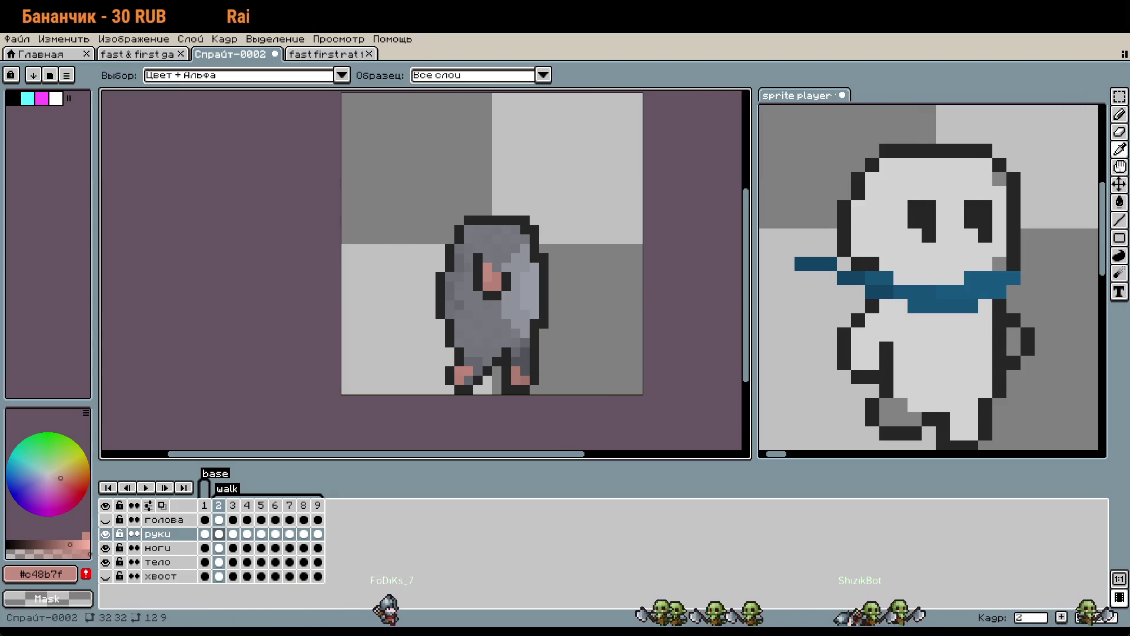
key("b")
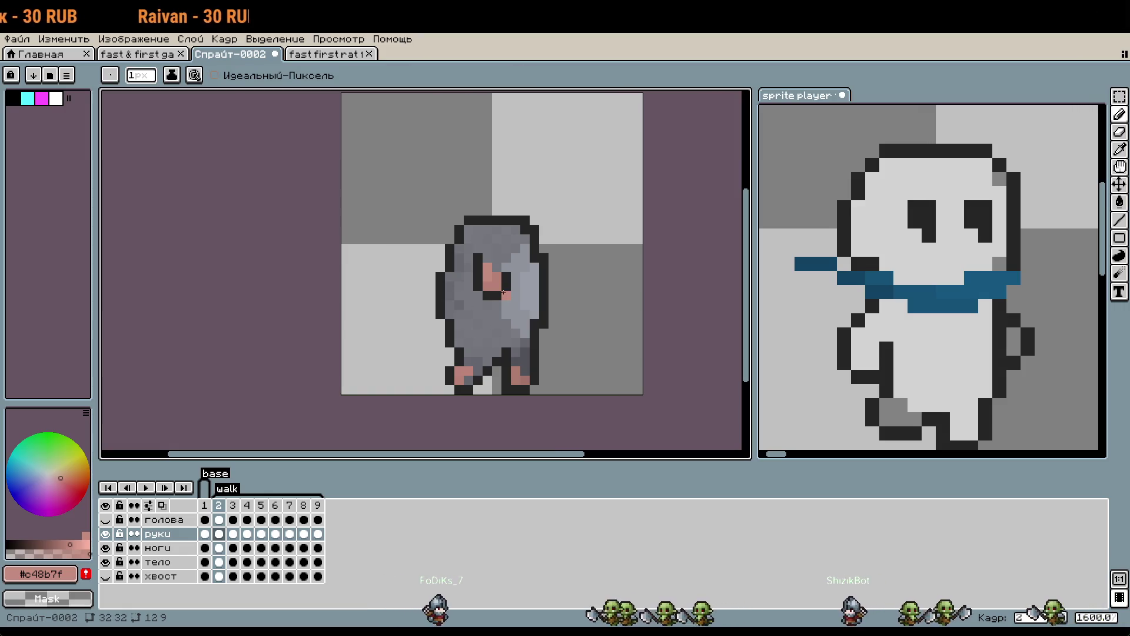
left_click(228, 509)
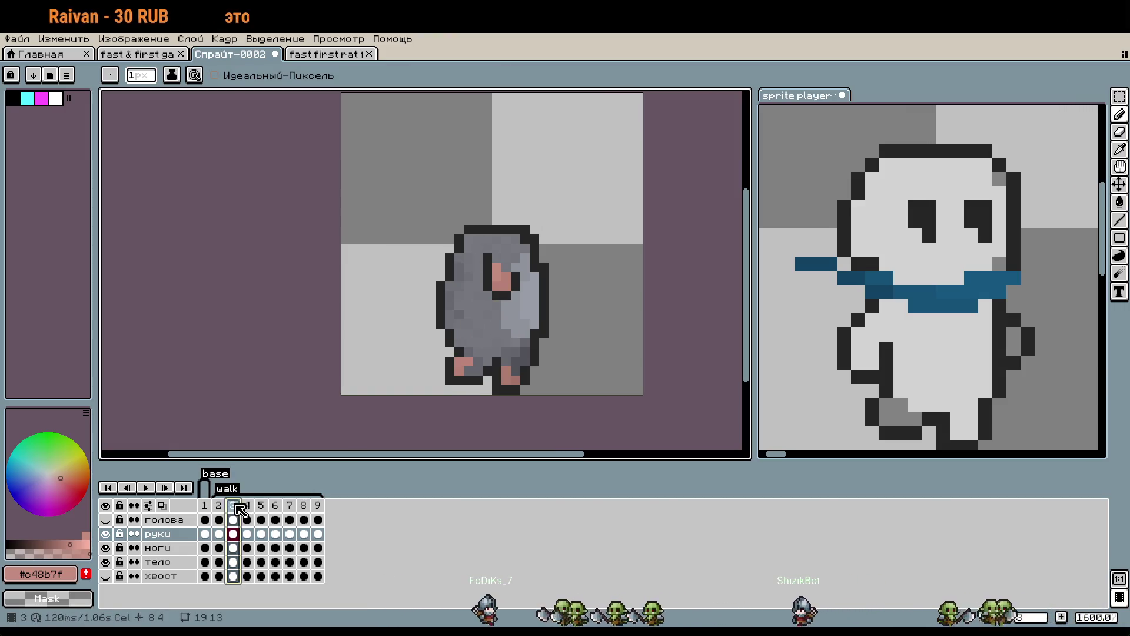
key("Left")
scroll(517, 265, "up", 2)
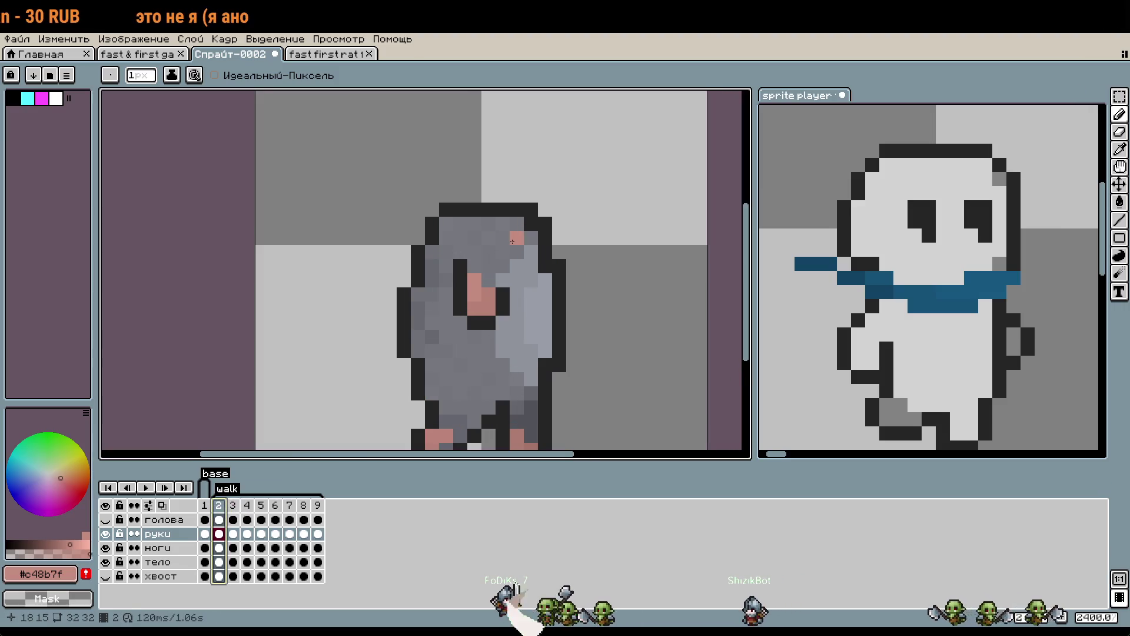
left_click(234, 509)
With the Rectangular Marquee active, compare frames 2 and 3, then go to frame 4.
key("m")
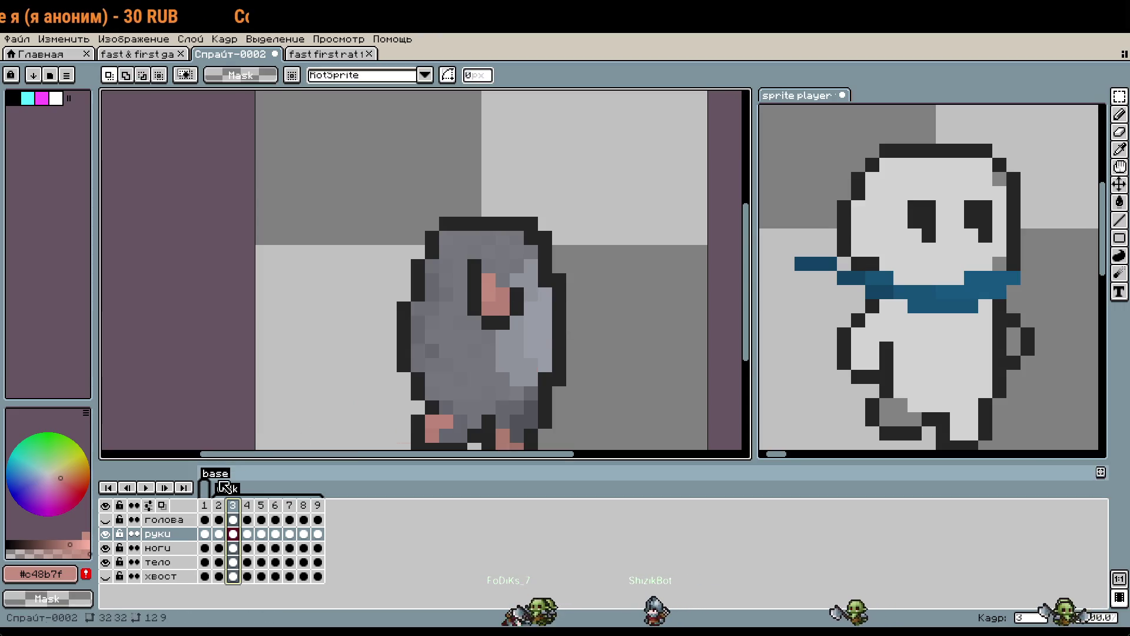
scroll(497, 344, "up", 2)
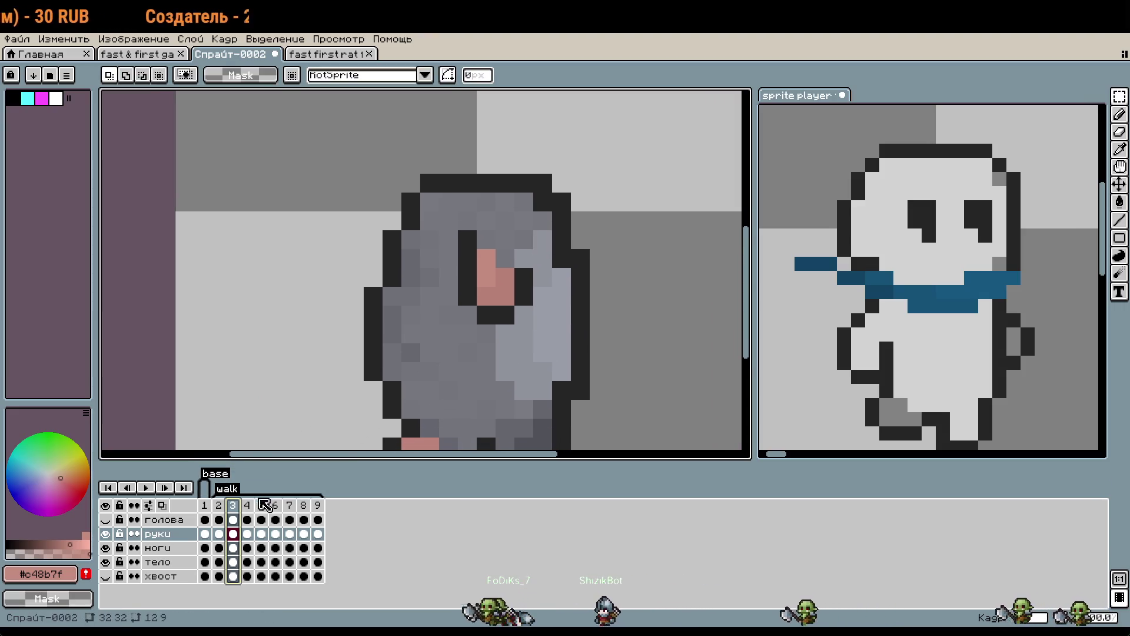
left_click(223, 515)
left_click(234, 512)
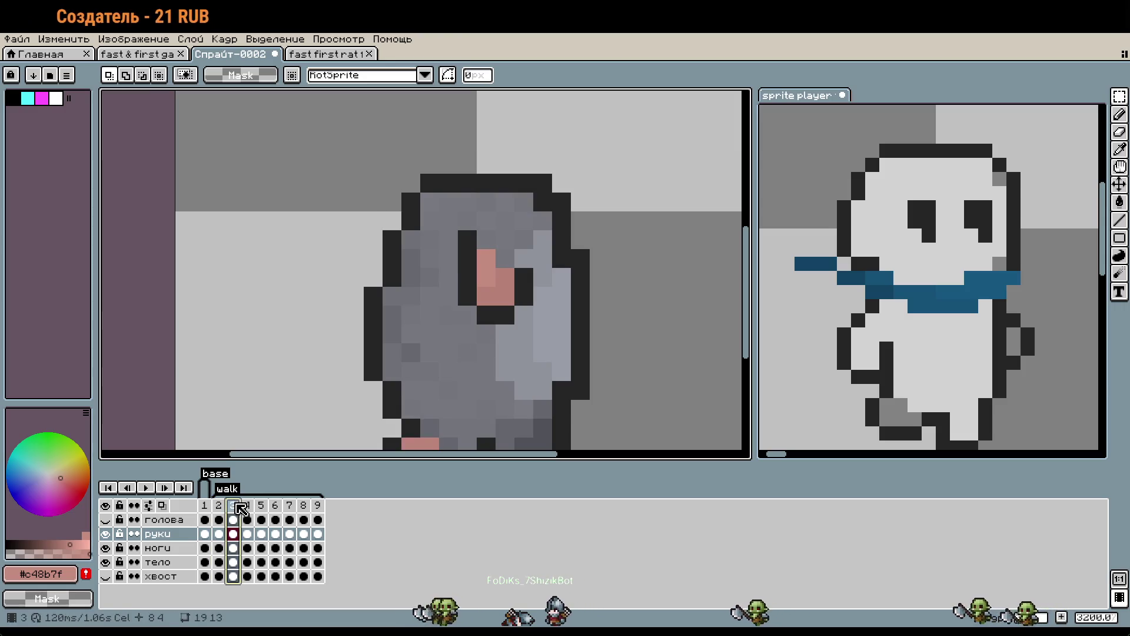
left_click(248, 505)
Select the arm on walk frame 4 and paste it onto frame 5.
mouse_move(436, 190)
left_mouse_down()
mouse_move(515, 325)
mouse_move(505, 290)
left_mouse_up()
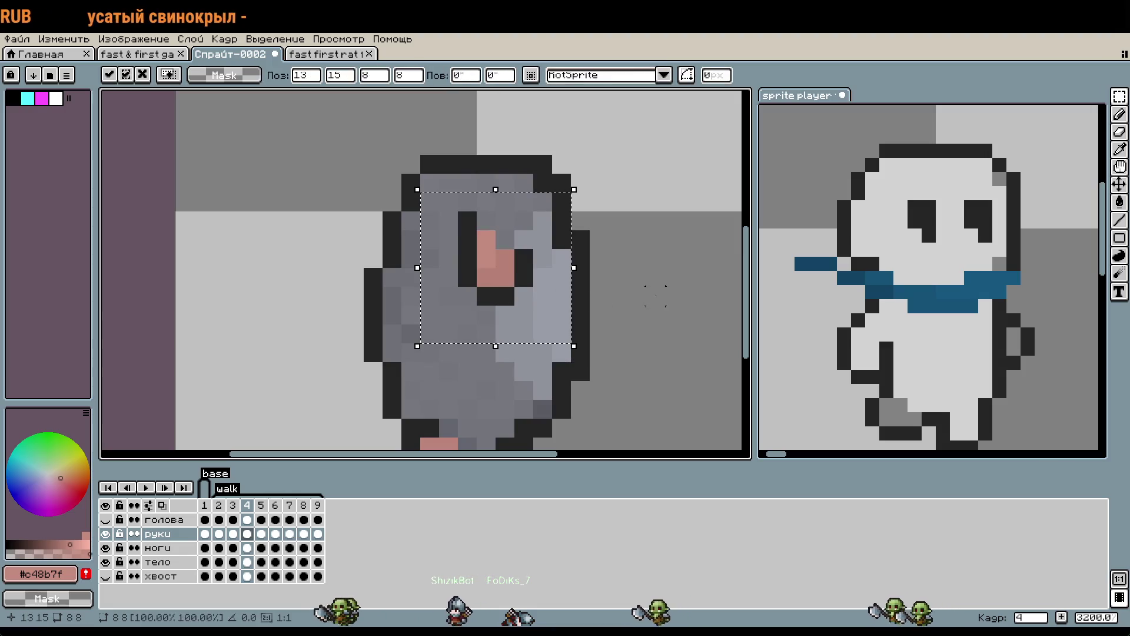
left_click(598, 351)
left_click(261, 533)
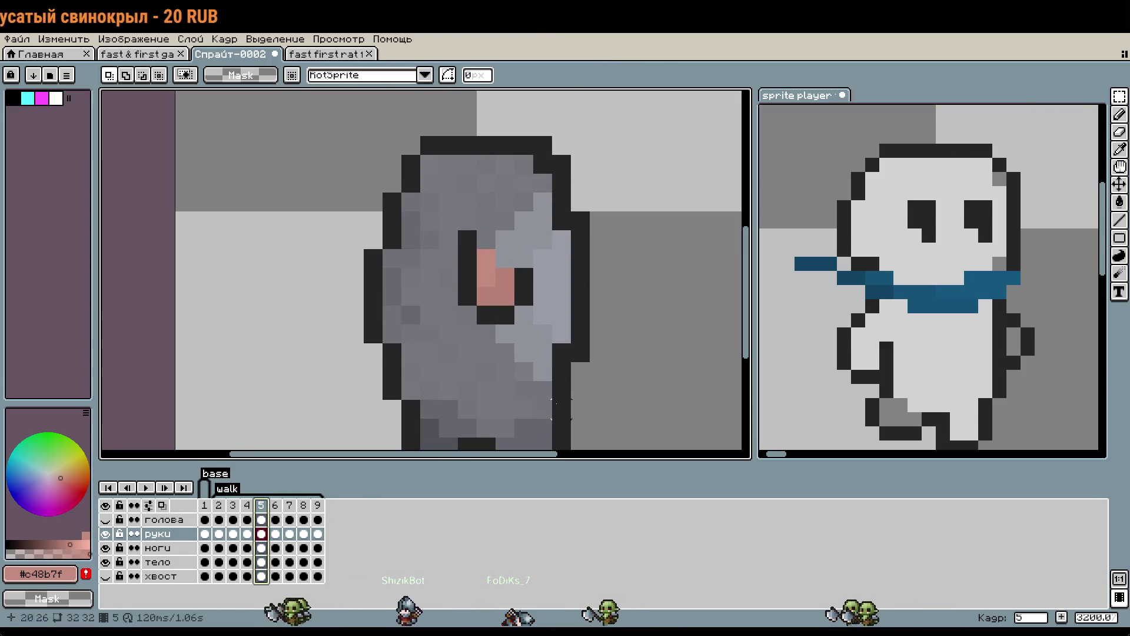
key("Left")
key("Left")
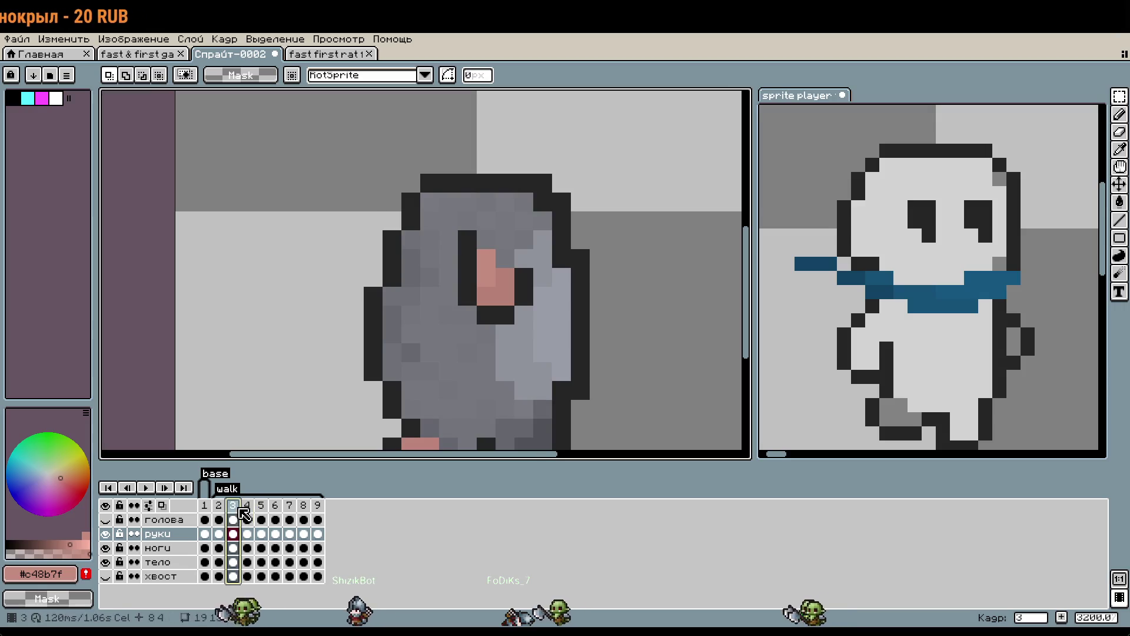
key("Right")
key("Right")
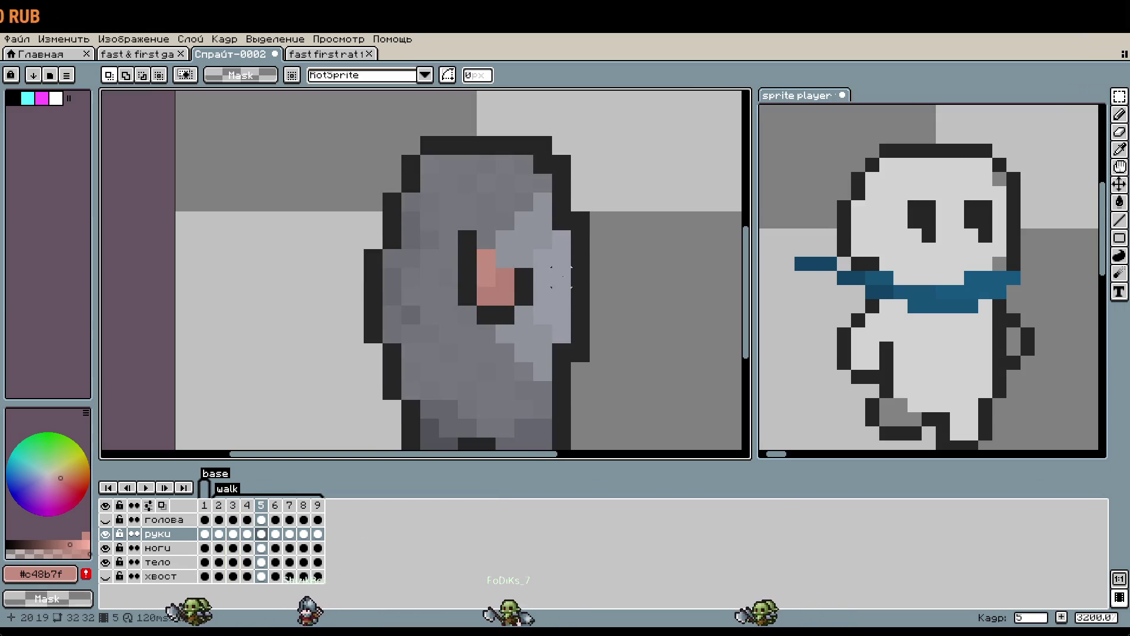
key("ctrl+t")
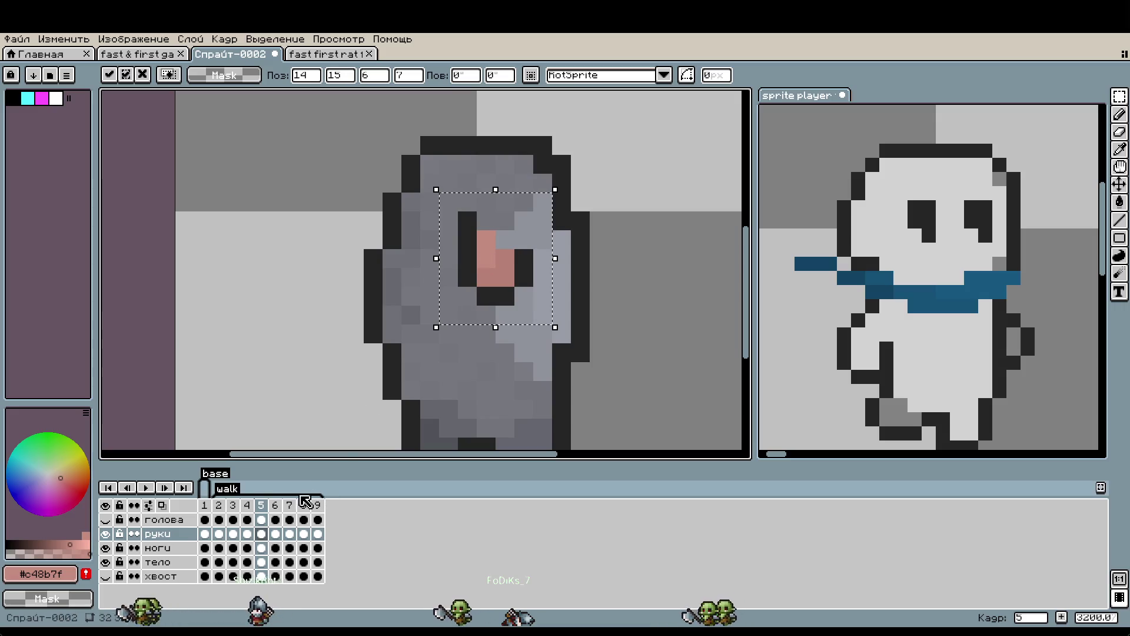
key("Left")
key("Left")
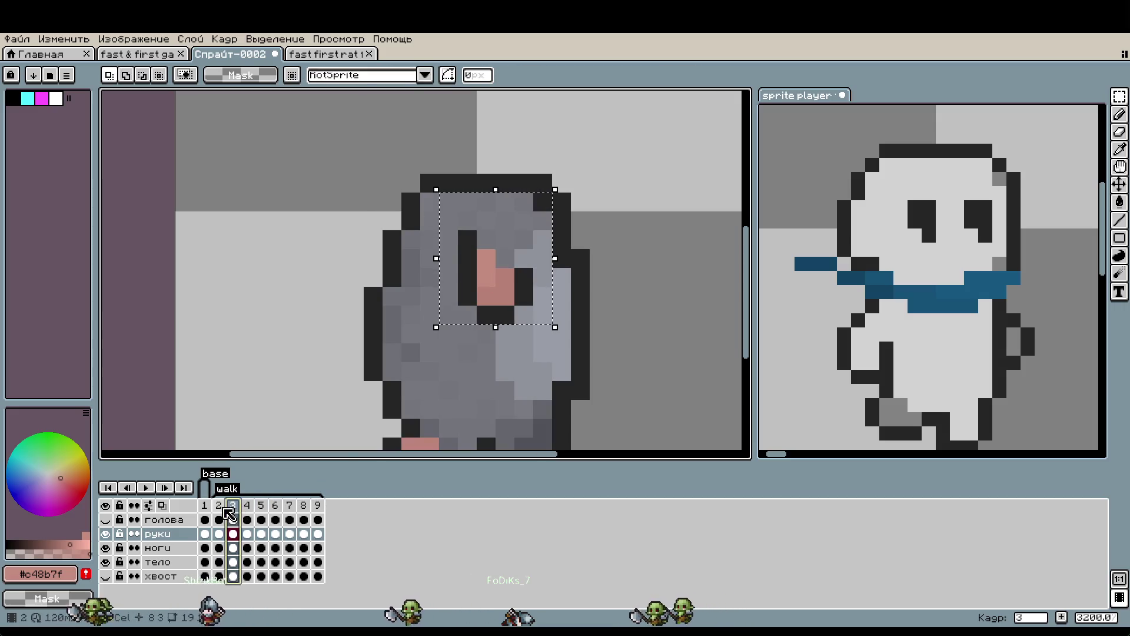
left_click(277, 328)
key("Right")
key("Right")
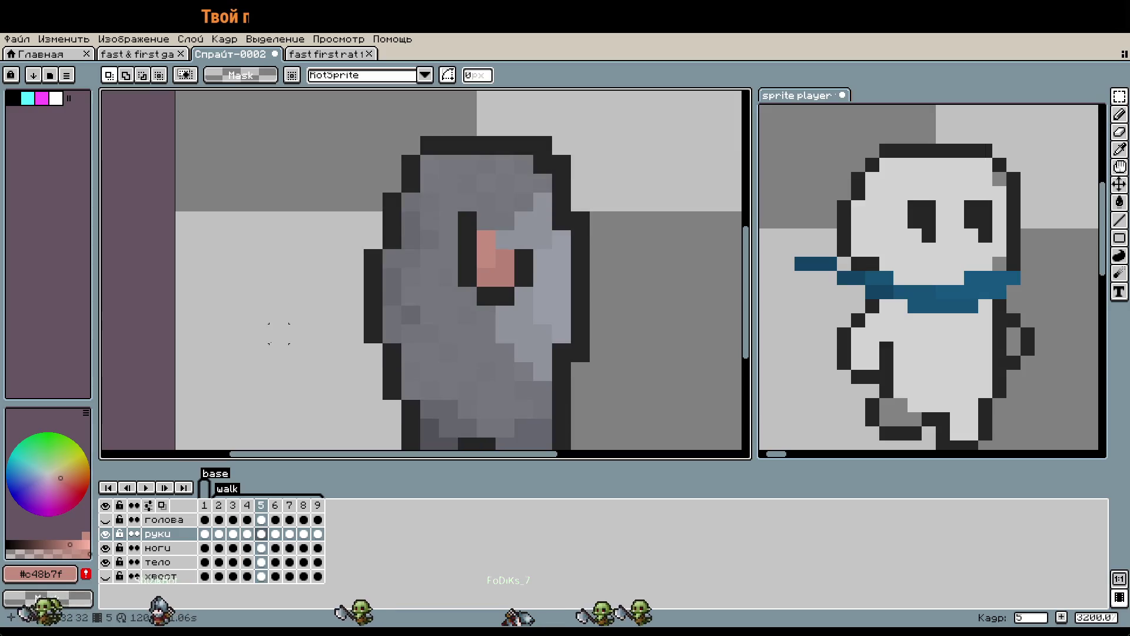
Paste the arm onto frames 6 and 7, moving frame 7's copy one pixel down.
key("Right")
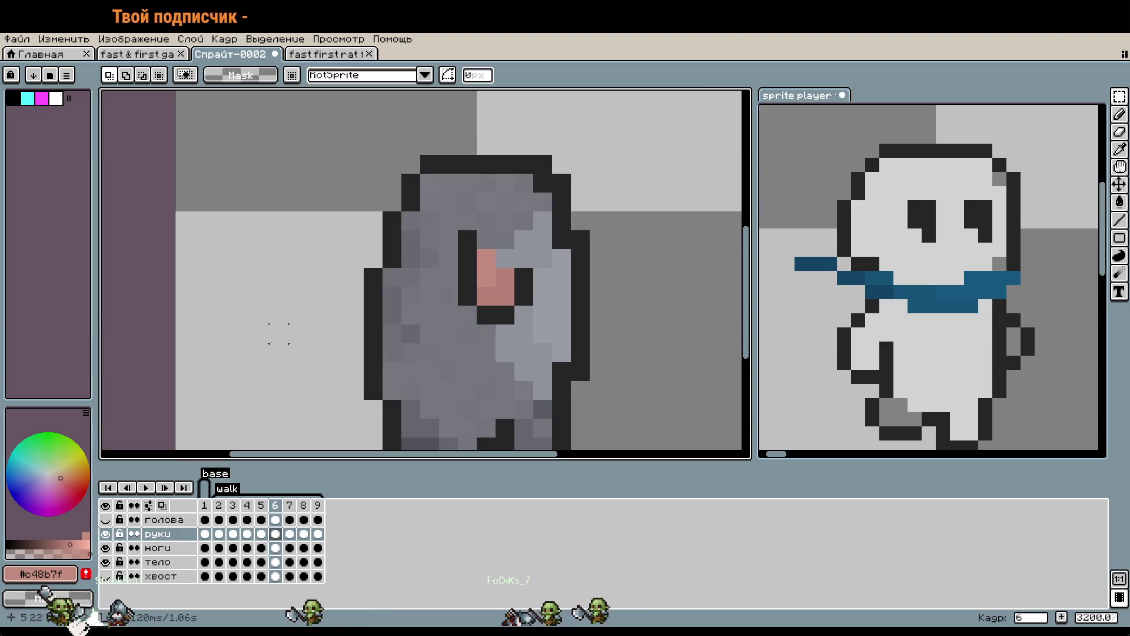
key("ctrl+v")
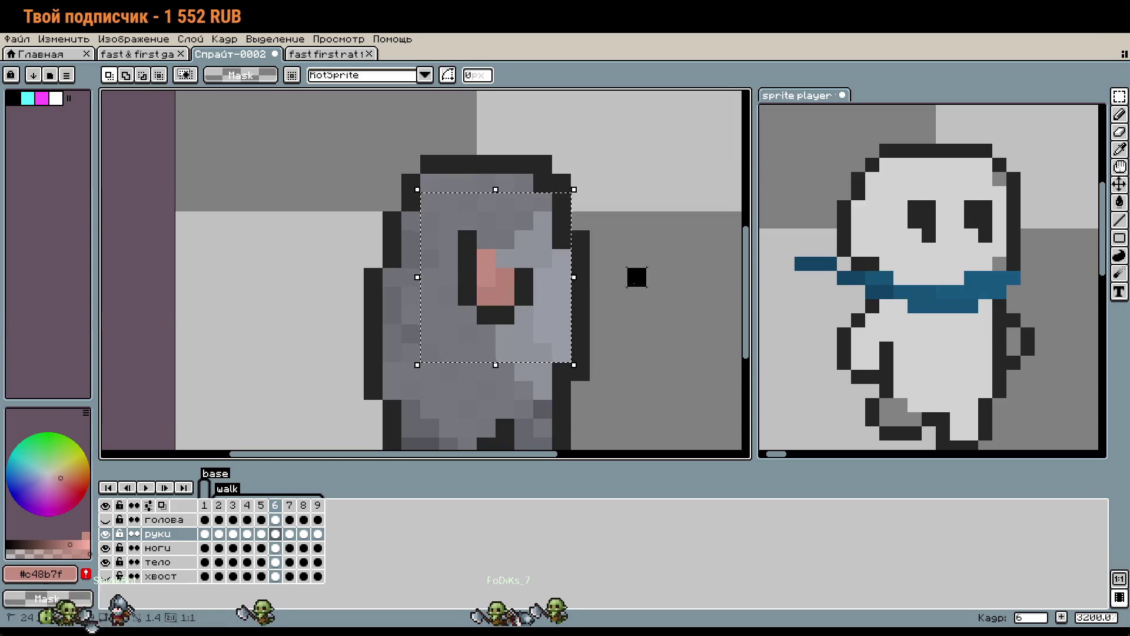
left_click(289, 506)
key("ctrl+v")
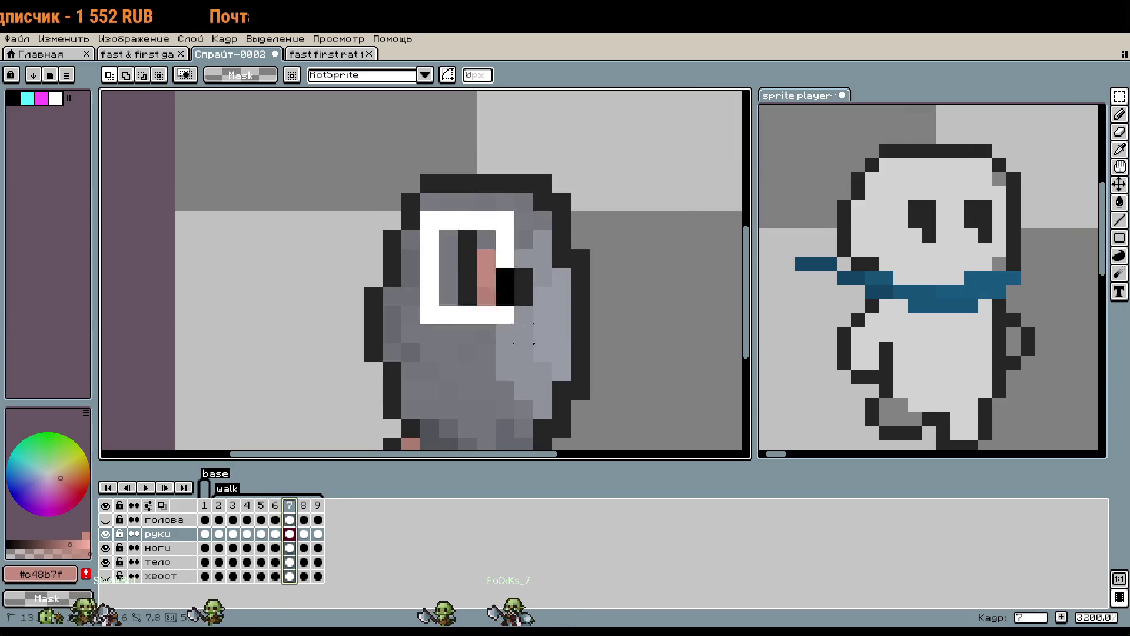
left_click_drag(494, 312, 495, 332)
key("Return")
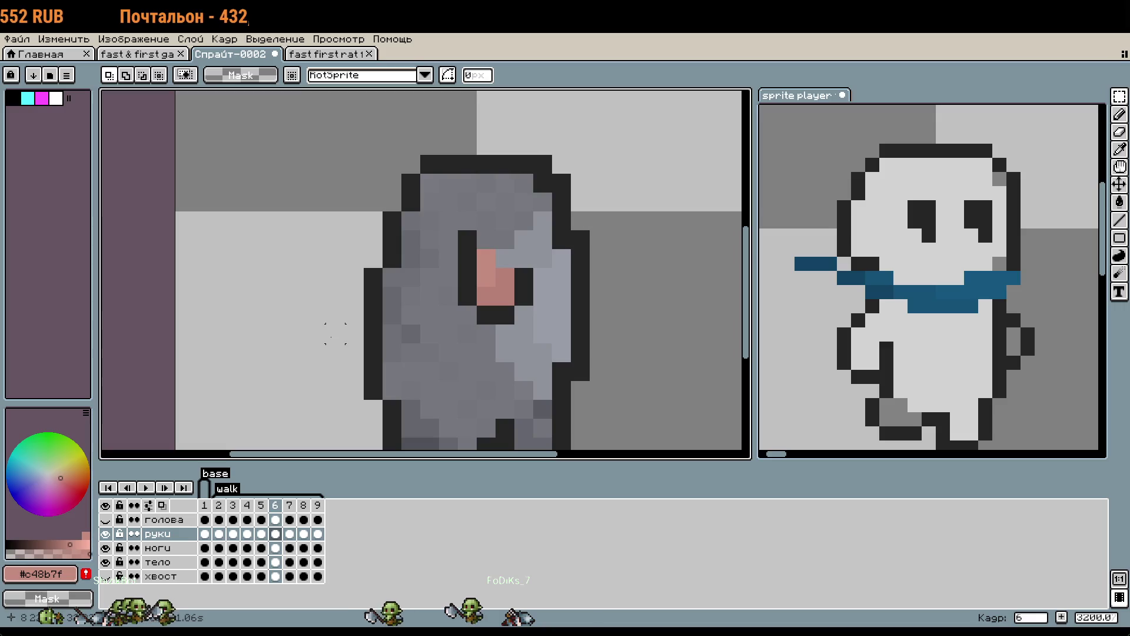
Paste the arm onto frame 9, placing it slightly higher across the body.
key("Right")
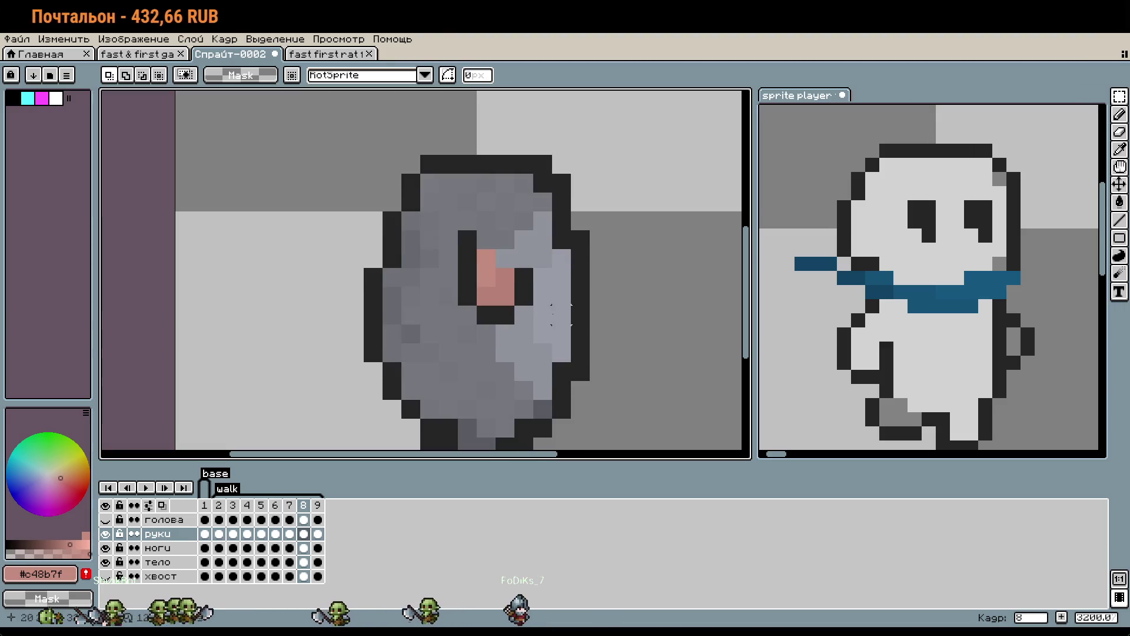
key("Right")
key("ctrl+v")
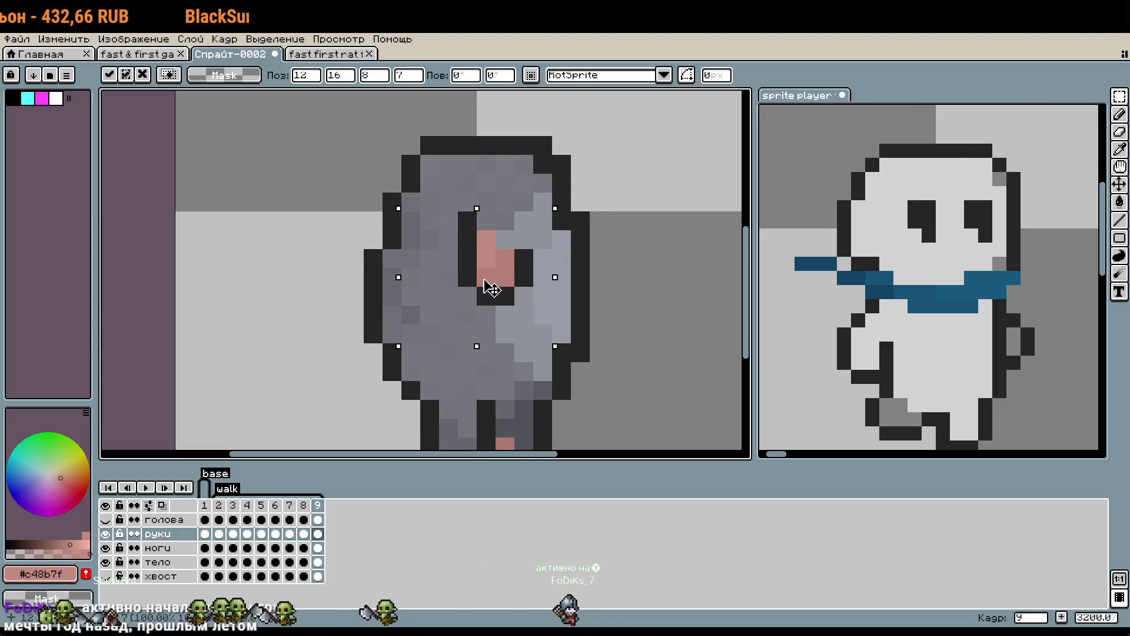
left_click(655, 277)
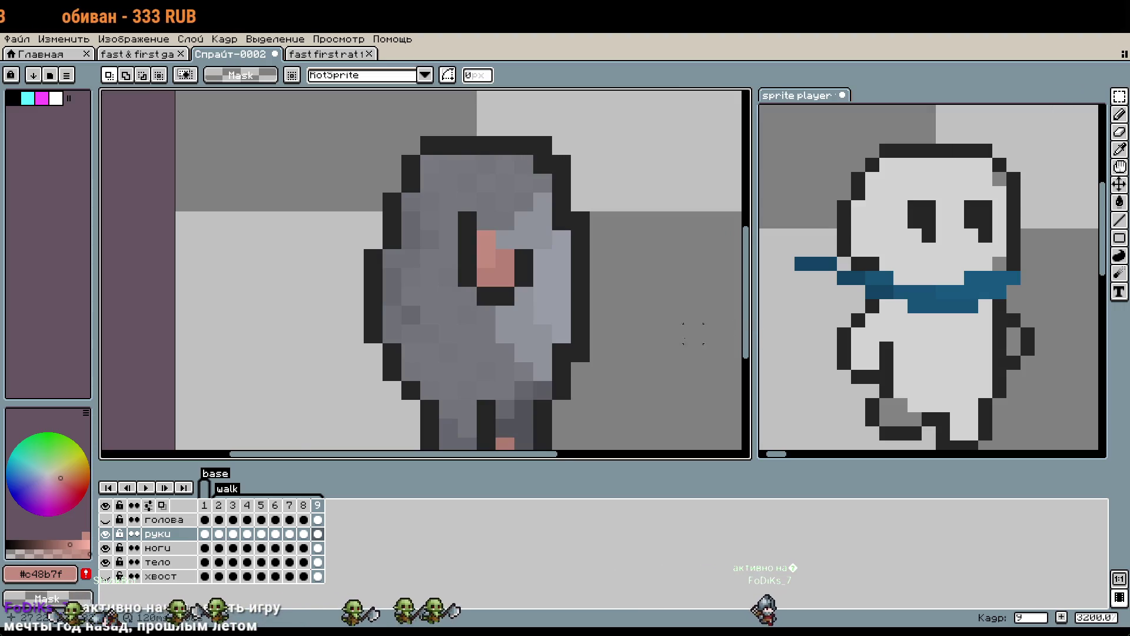
scroll(693, 333, "down", 5)
scroll(660, 288, "up", 3)
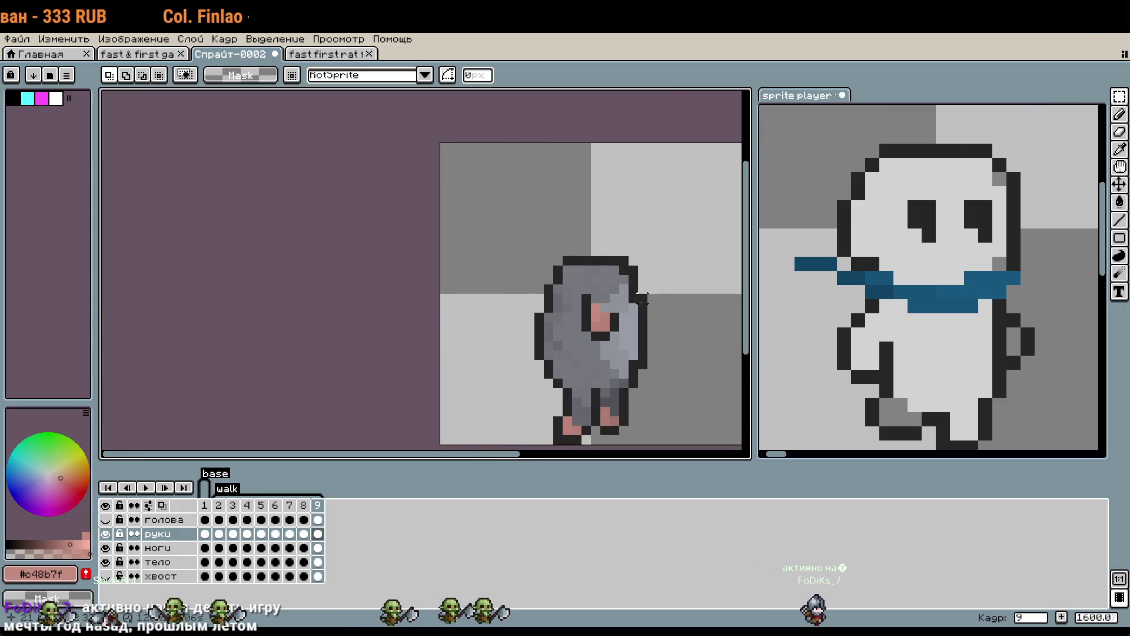
Zoom the snowman preview in the sprite player out to 200%.
scroll(930, 277, "down", 3)
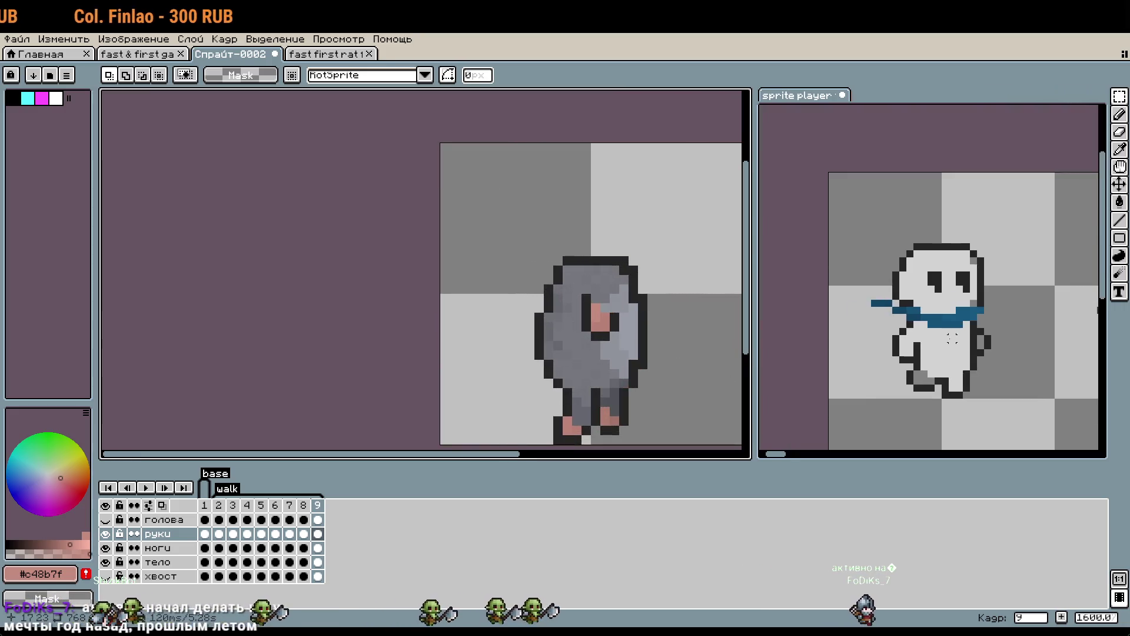
scroll(850, 220, "up", 3)
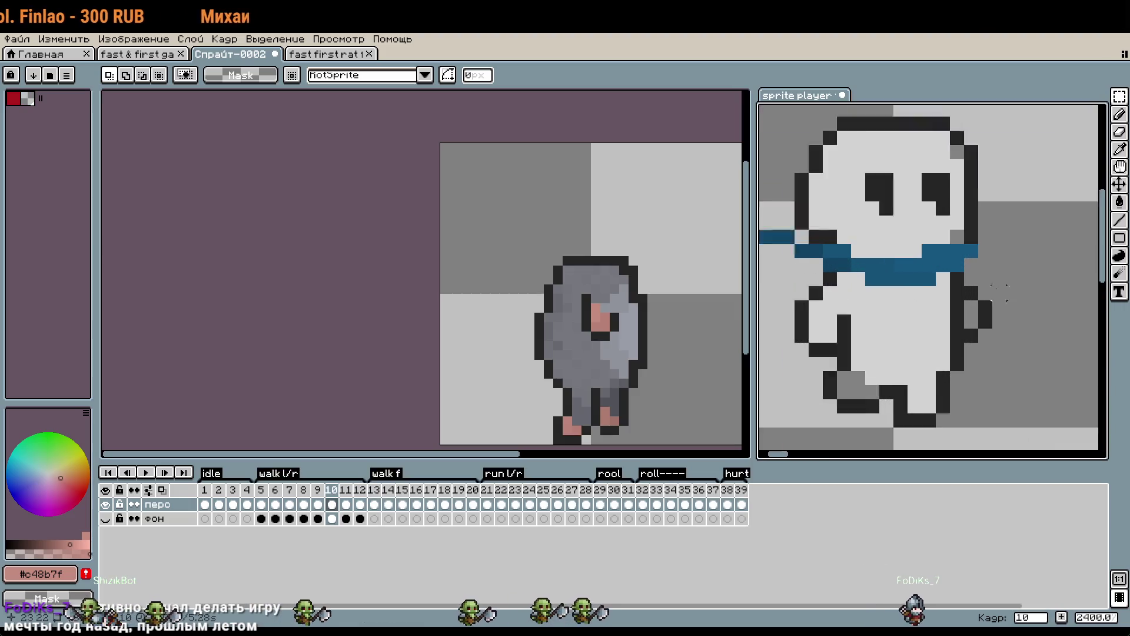
scroll(950, 314, "down", 1)
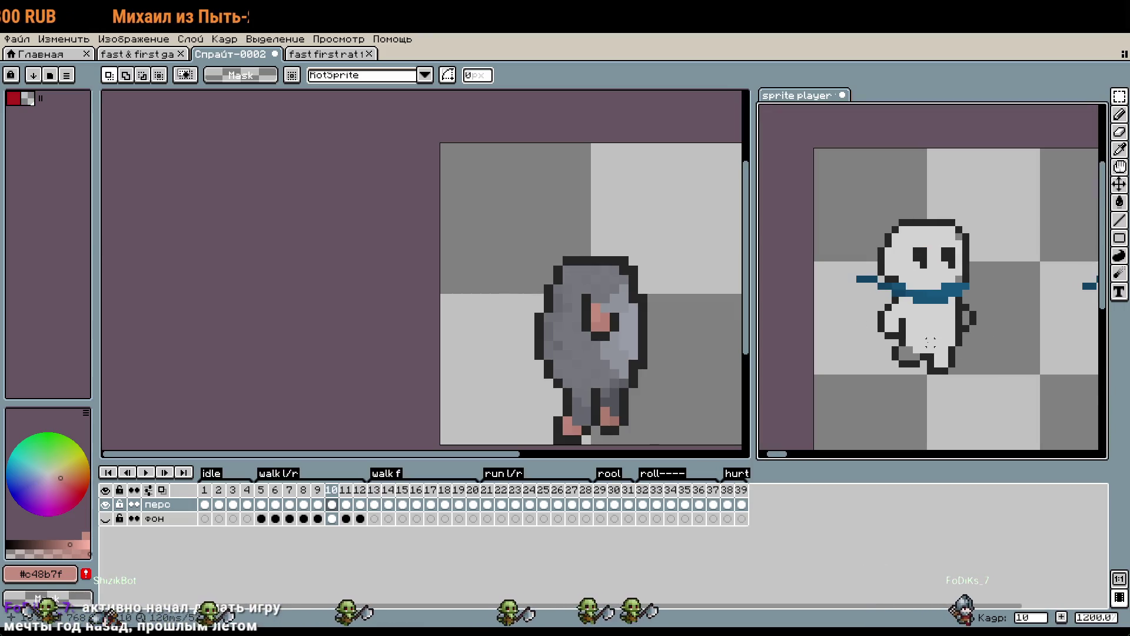
scroll(939, 349, "down", 4)
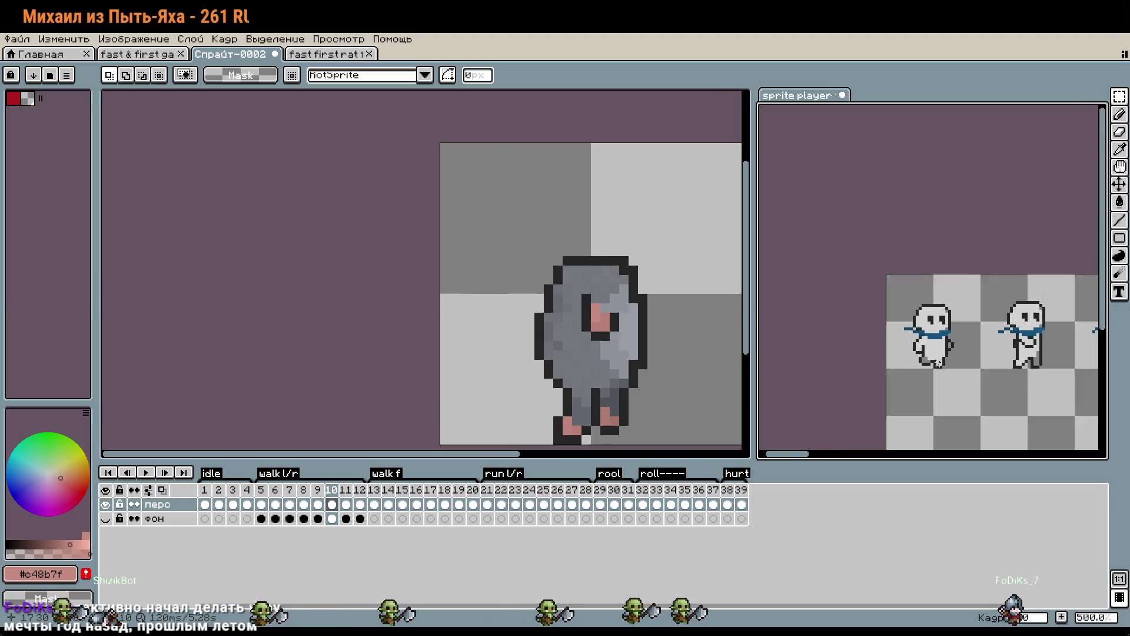
scroll(928, 332, "up", 2)
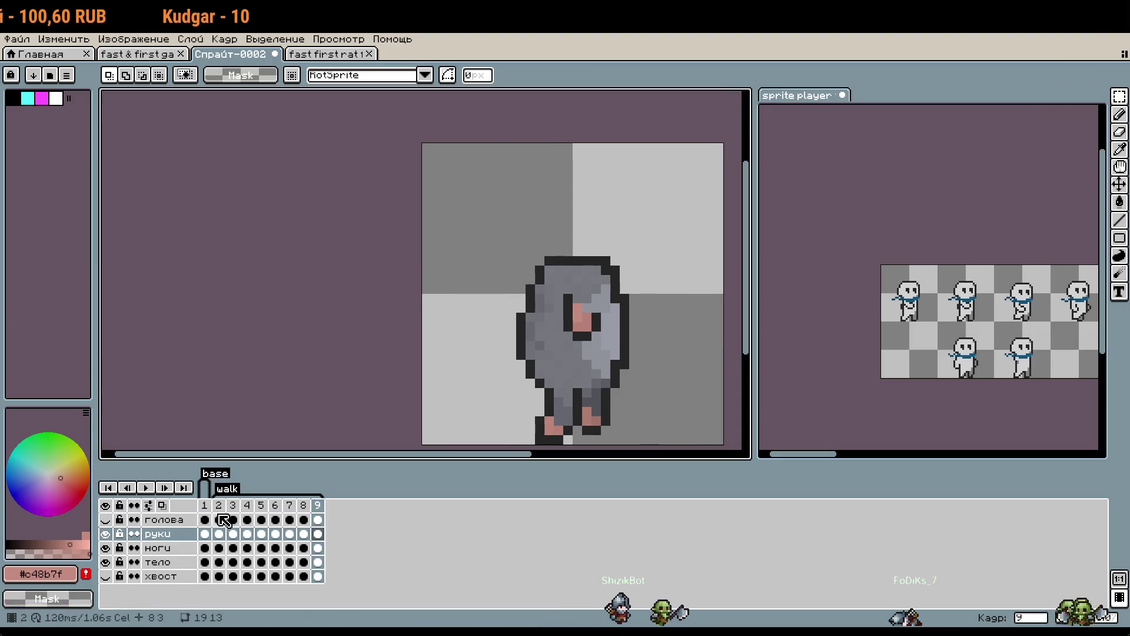
Play and stop the walk animation, then check frames 3 and 2.
key("Return")
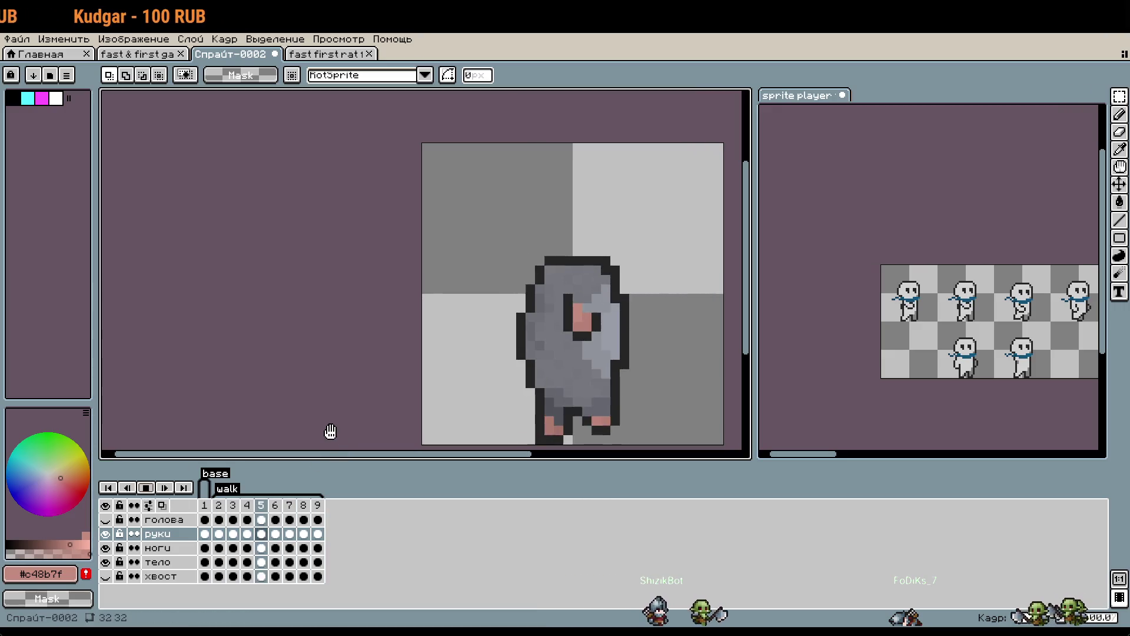
key("Return")
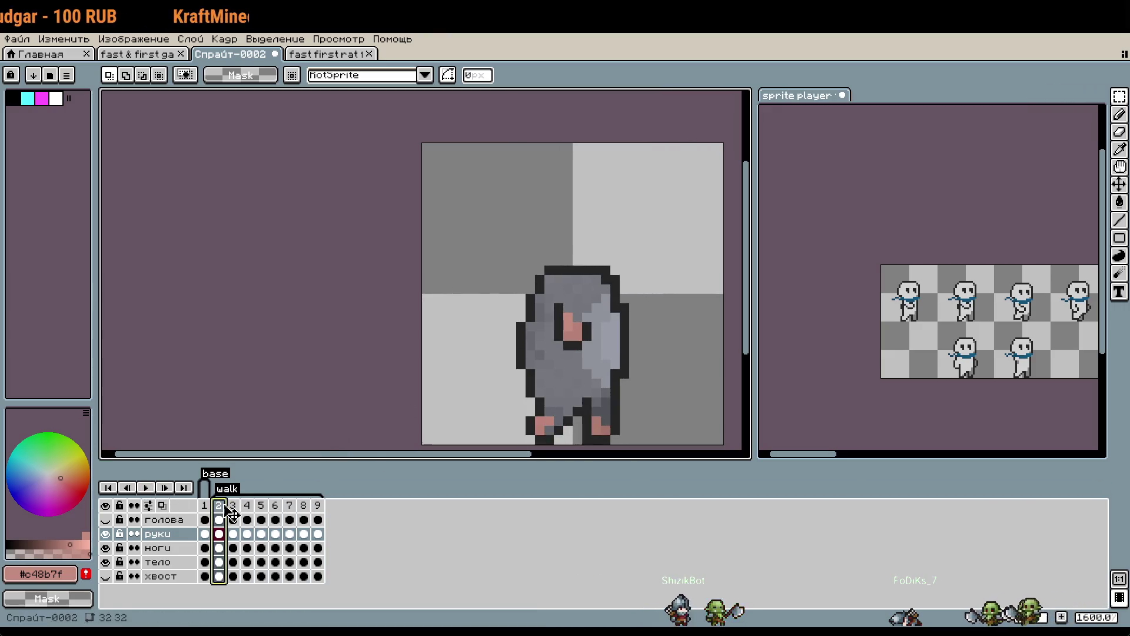
left_click(233, 507)
left_click(219, 507)
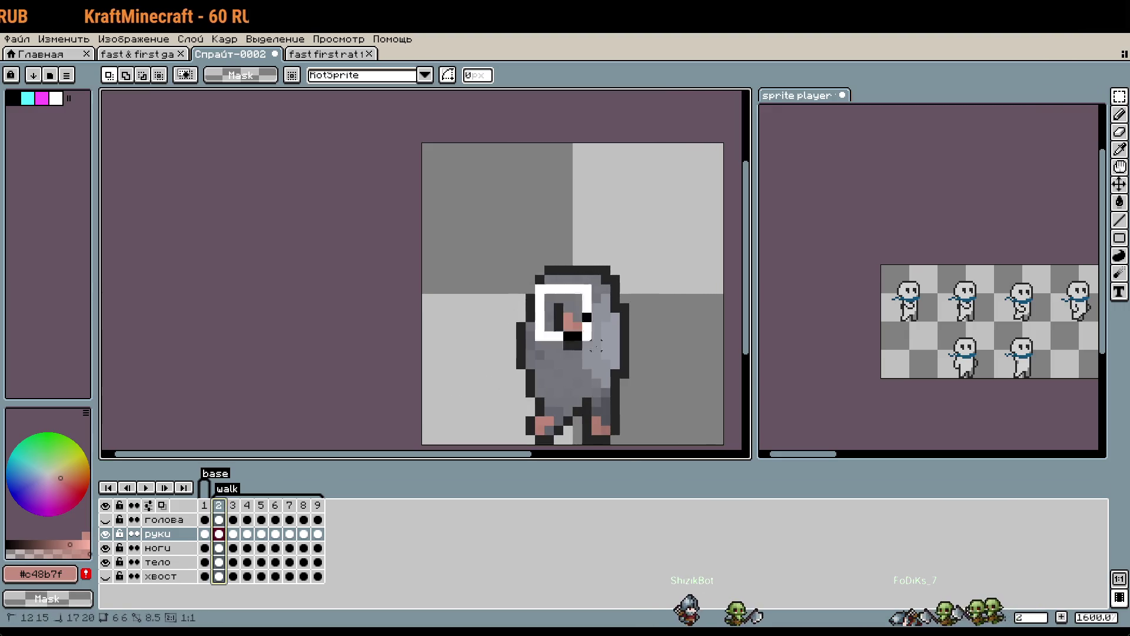
Select and clear the arm on frame 2, replay the walk, and unhide the голова layer.
left_click_drag(542, 281, 641, 372)
left_click(361, 307)
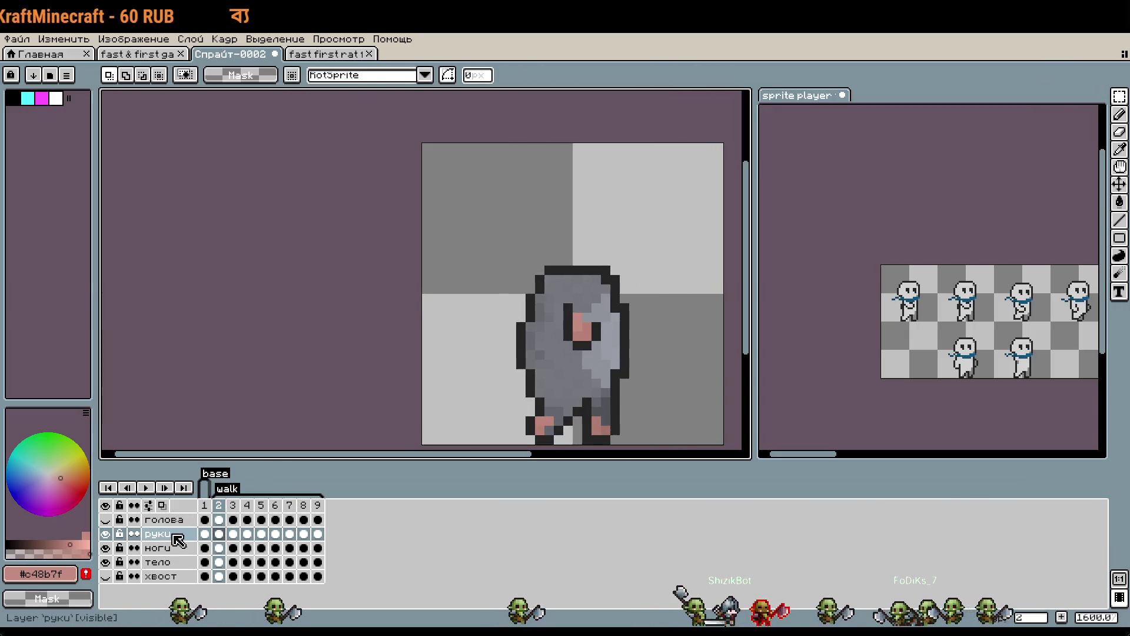
left_click(146, 487)
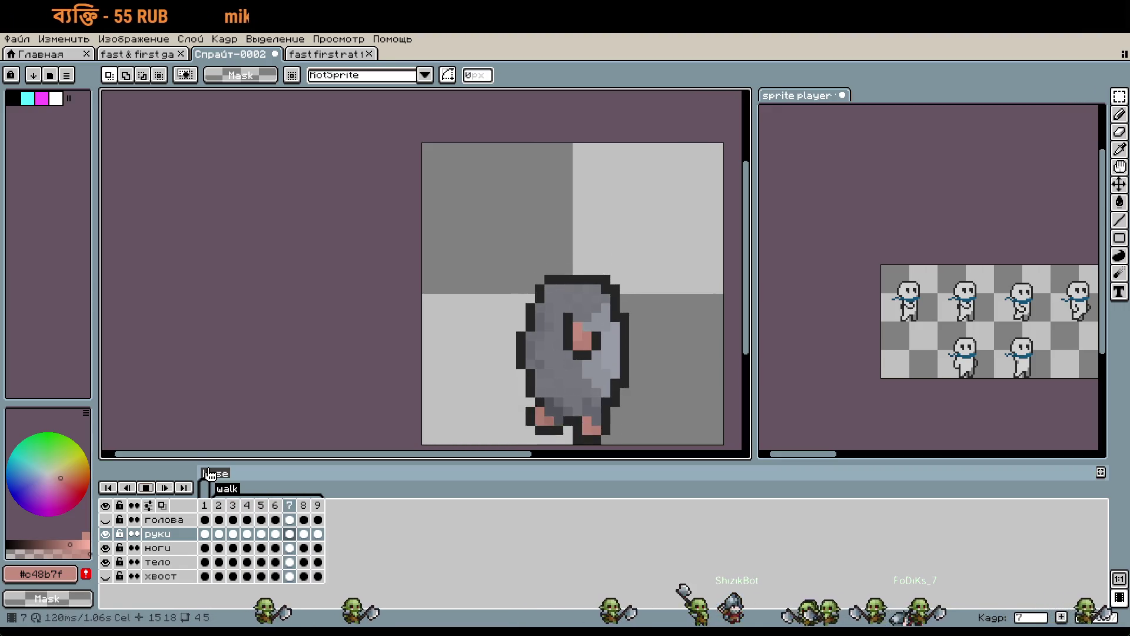
left_click(105, 519)
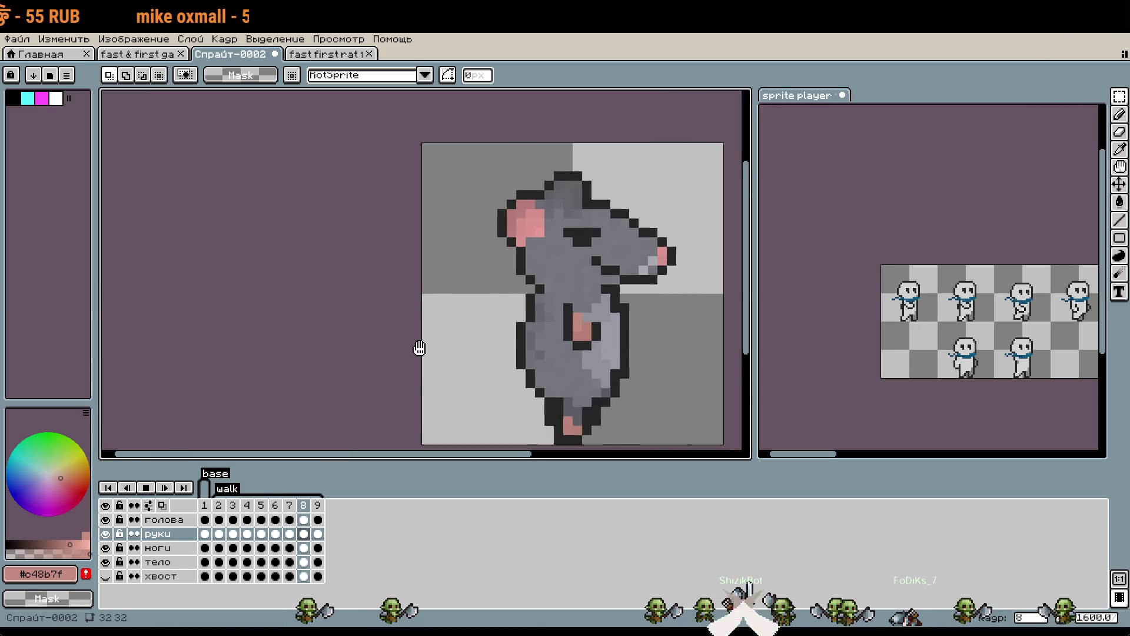
Stop playback, zoom in, and nudge the arm one pixel left on walk frame 4.
scroll(302, 295, "down", 1)
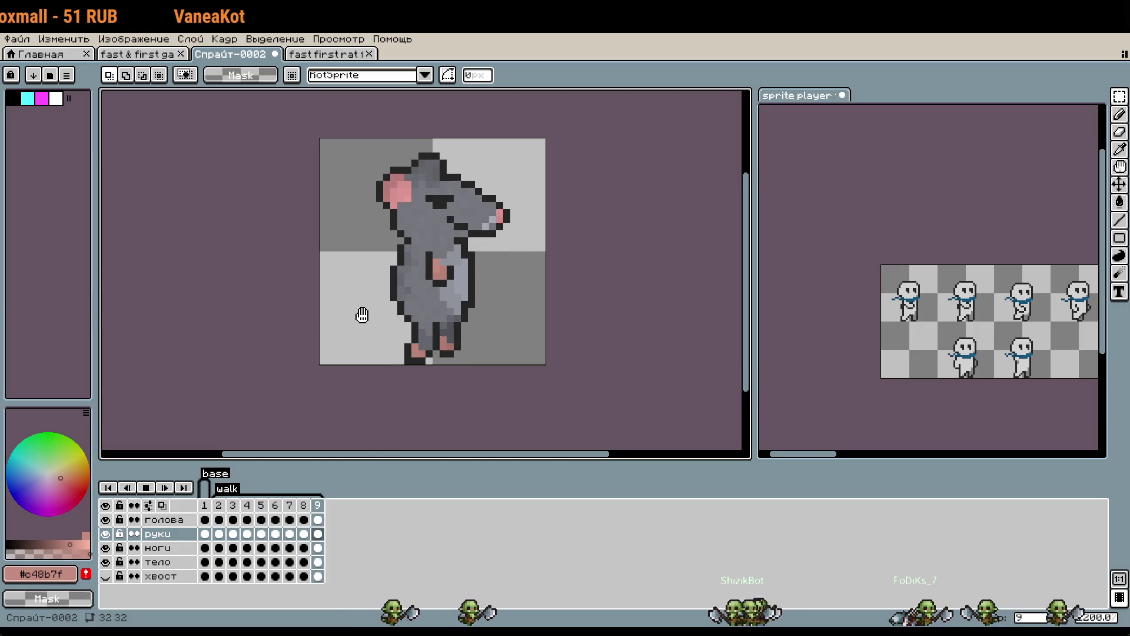
key("Return")
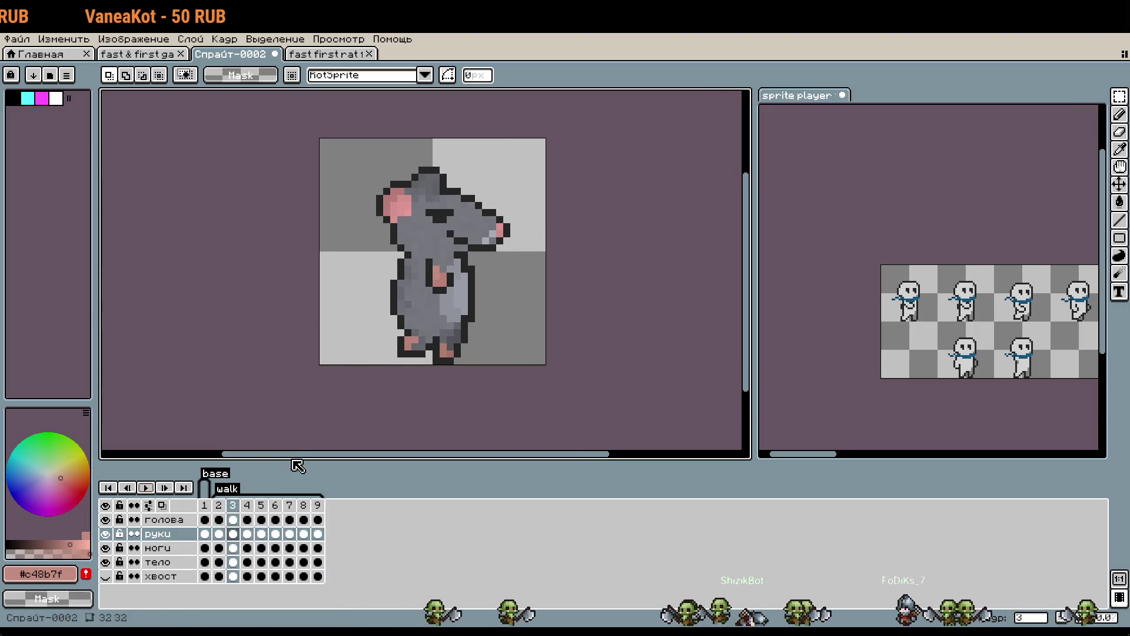
left_click(233, 505)
key("plus")
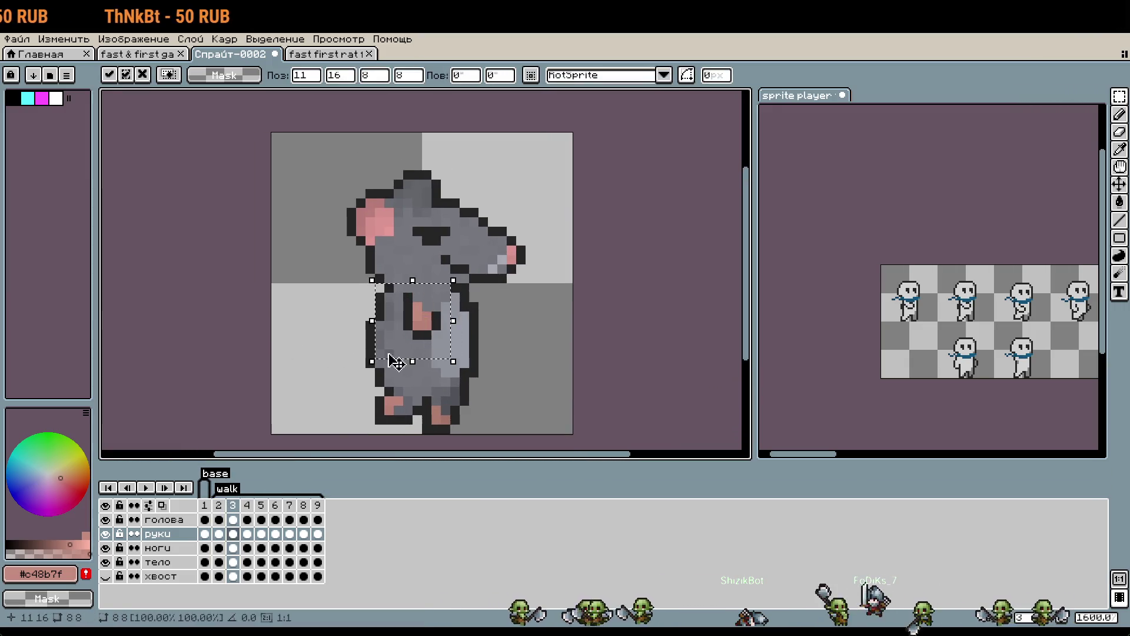
key("period")
key("Left")
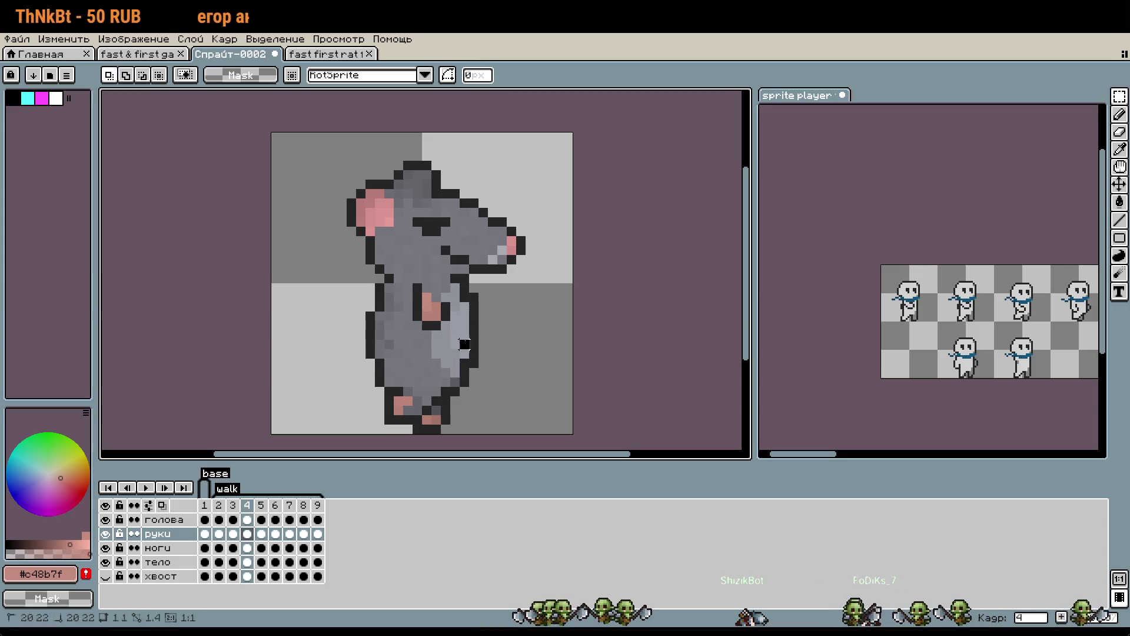
left_click(437, 325)
key("Return")
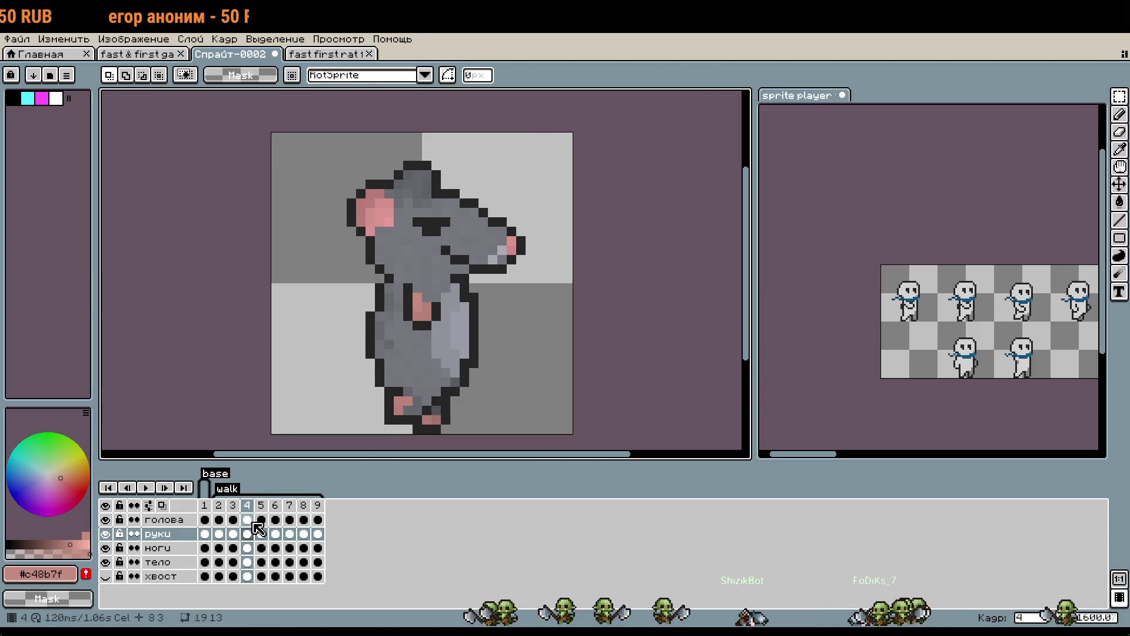
Shift the arm on frames 5 and 6, then play the walk to preview it.
key("period")
left_click(451, 328)
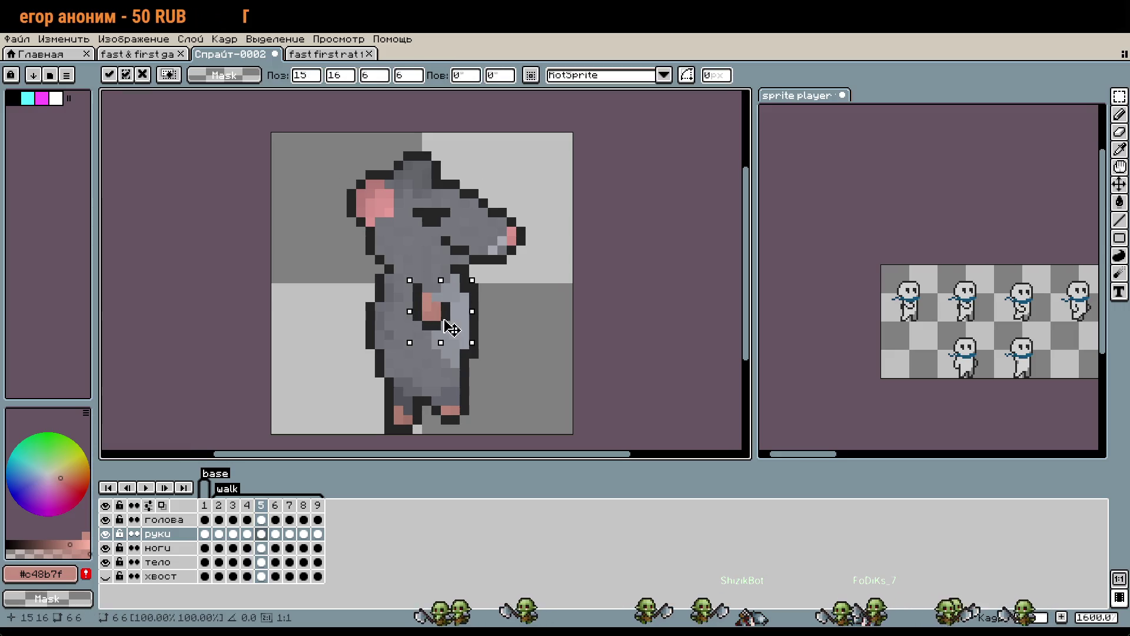
key("Return")
key("period")
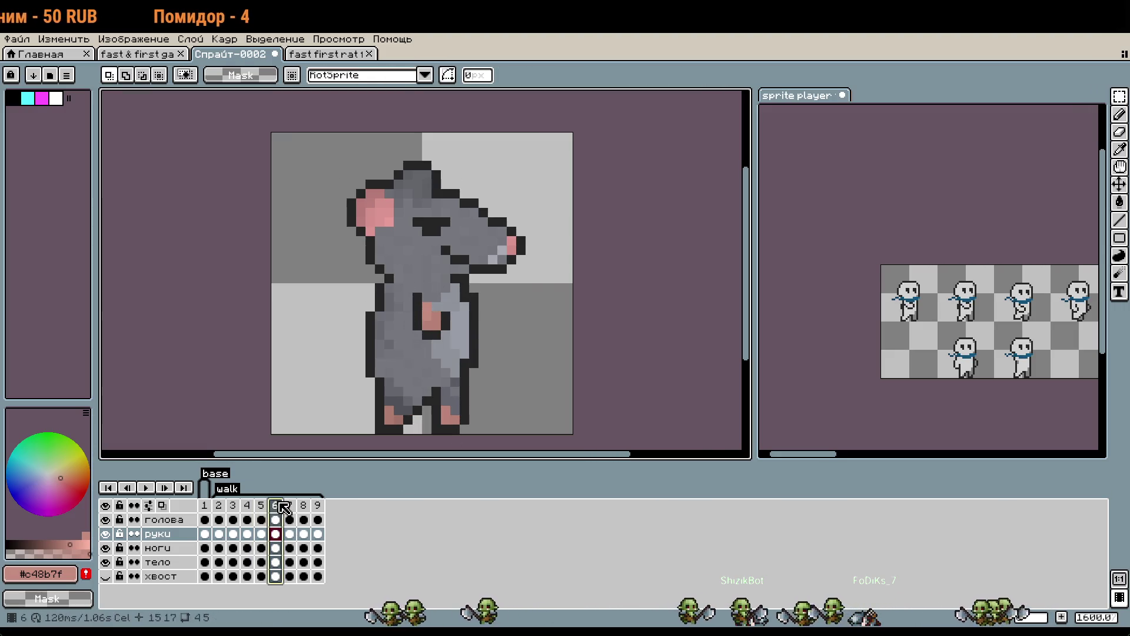
left_click(430, 331)
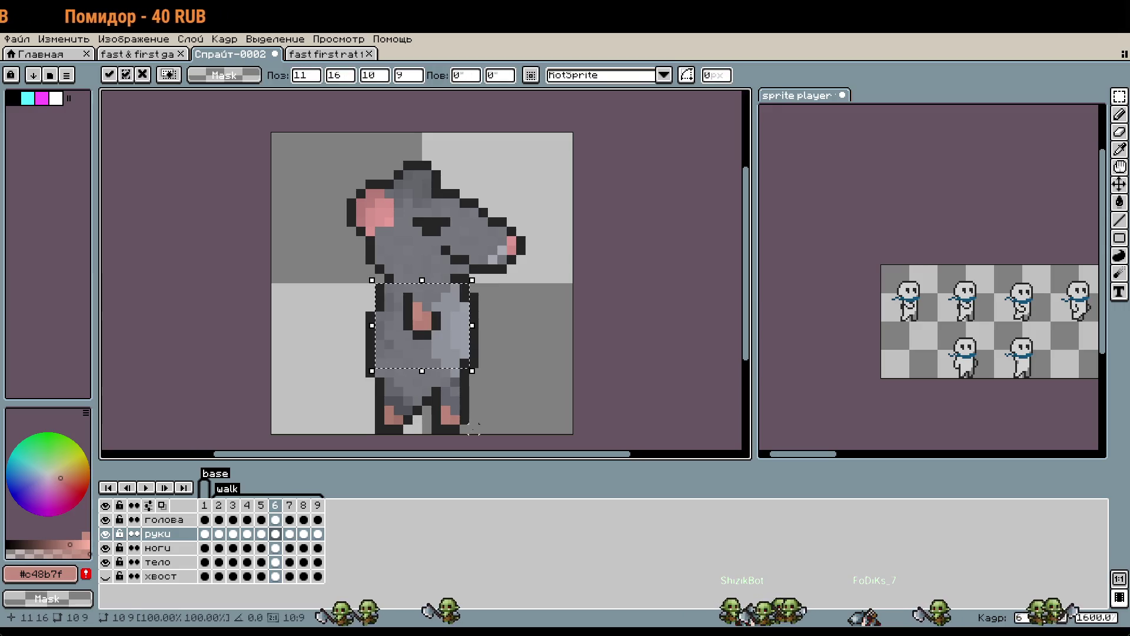
key("Return")
key("Return")
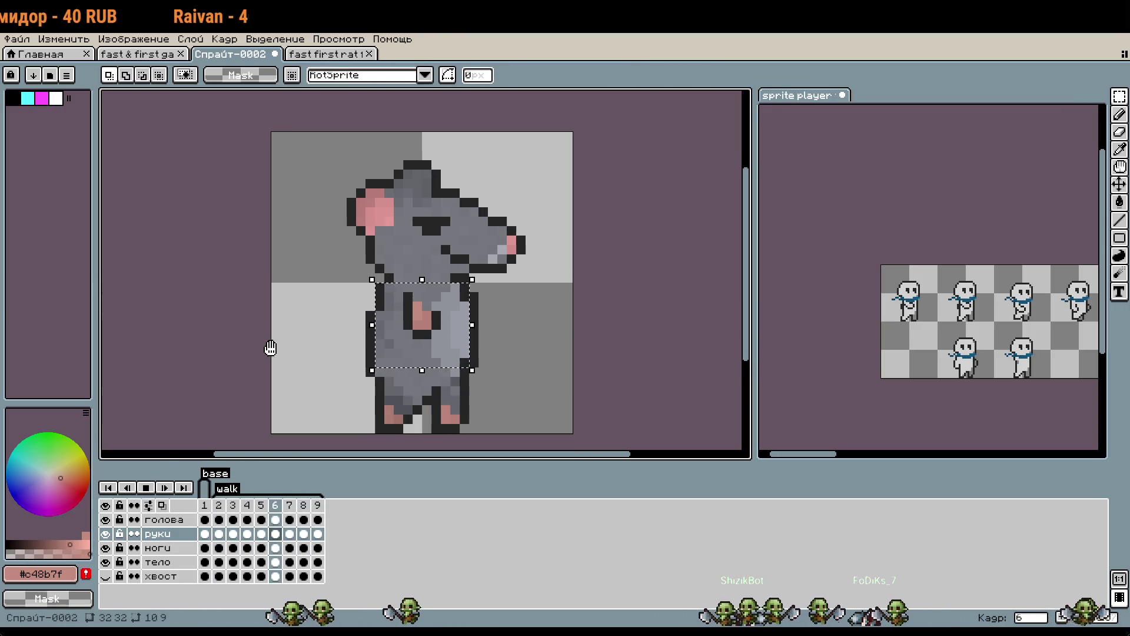
key("Return")
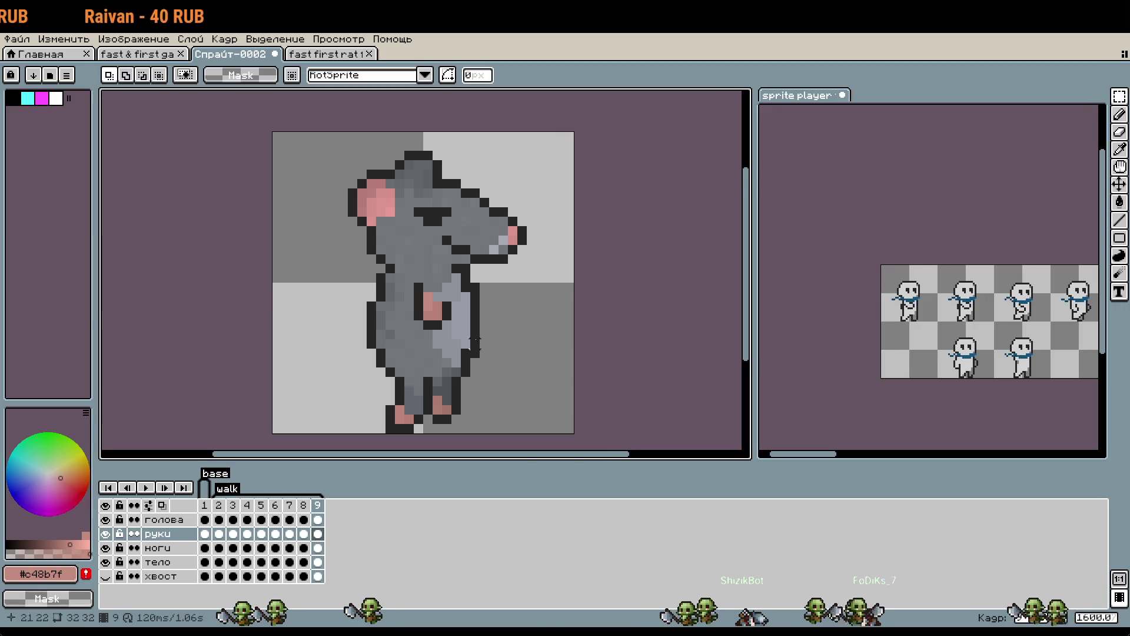
key("Return")
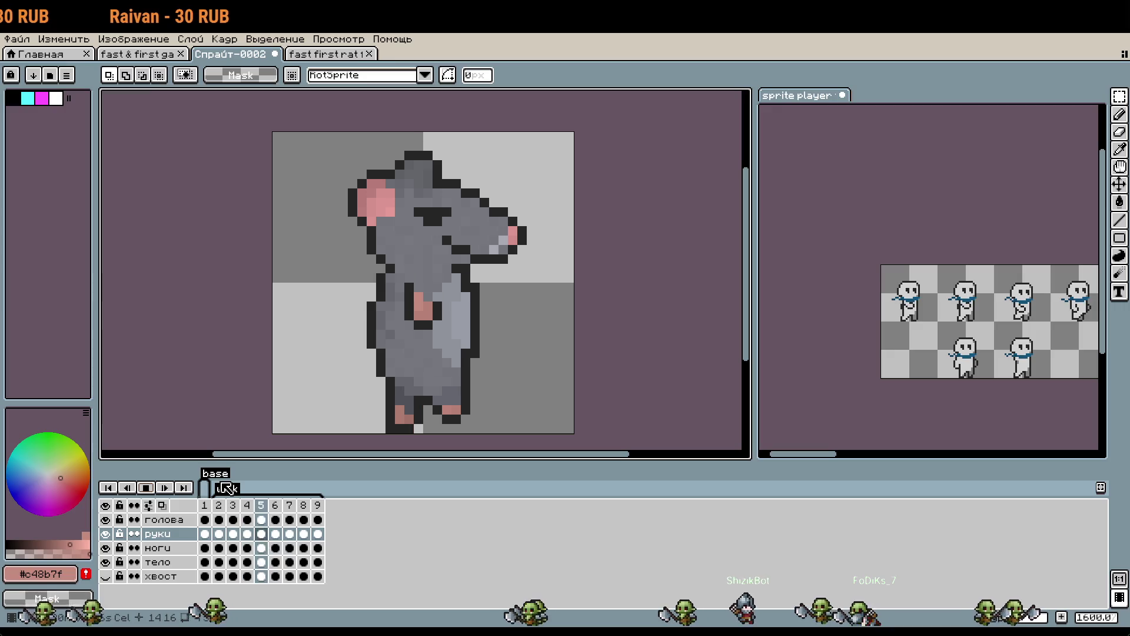
Halt the rat walk on frame 2, then later restart playback.
left_click(146, 488)
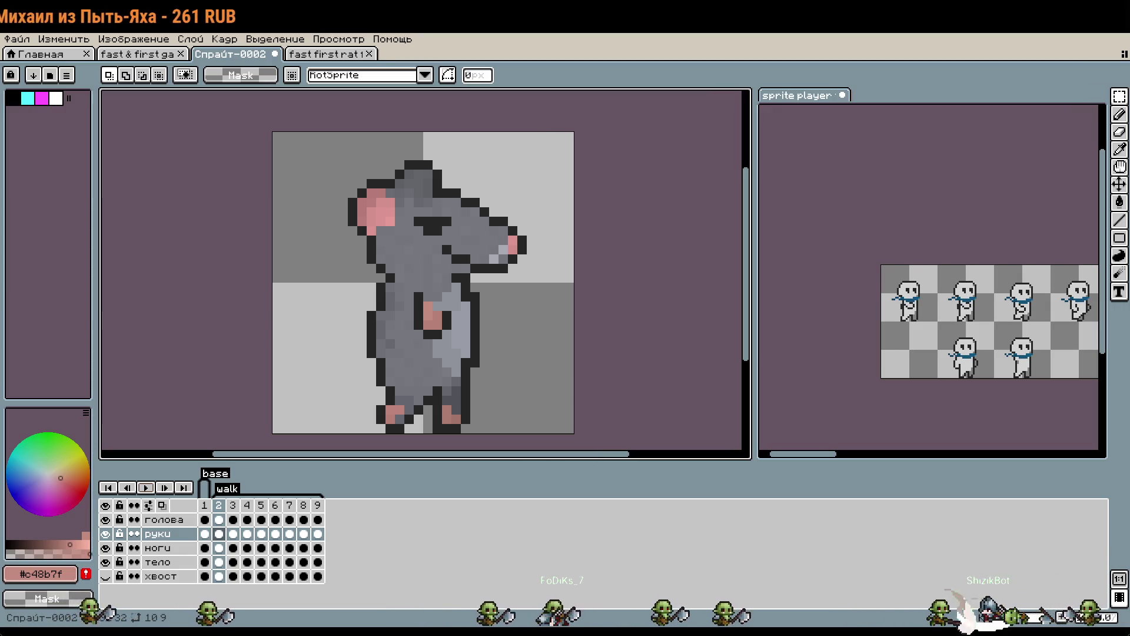
scroll(623, 267, "down", 1)
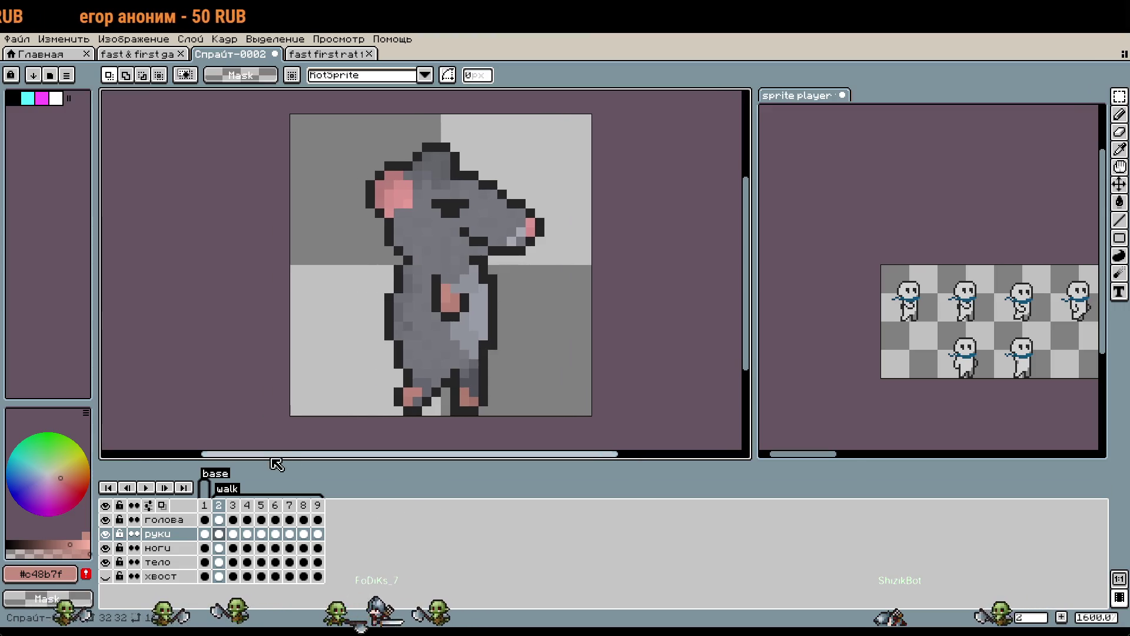
left_click(146, 487)
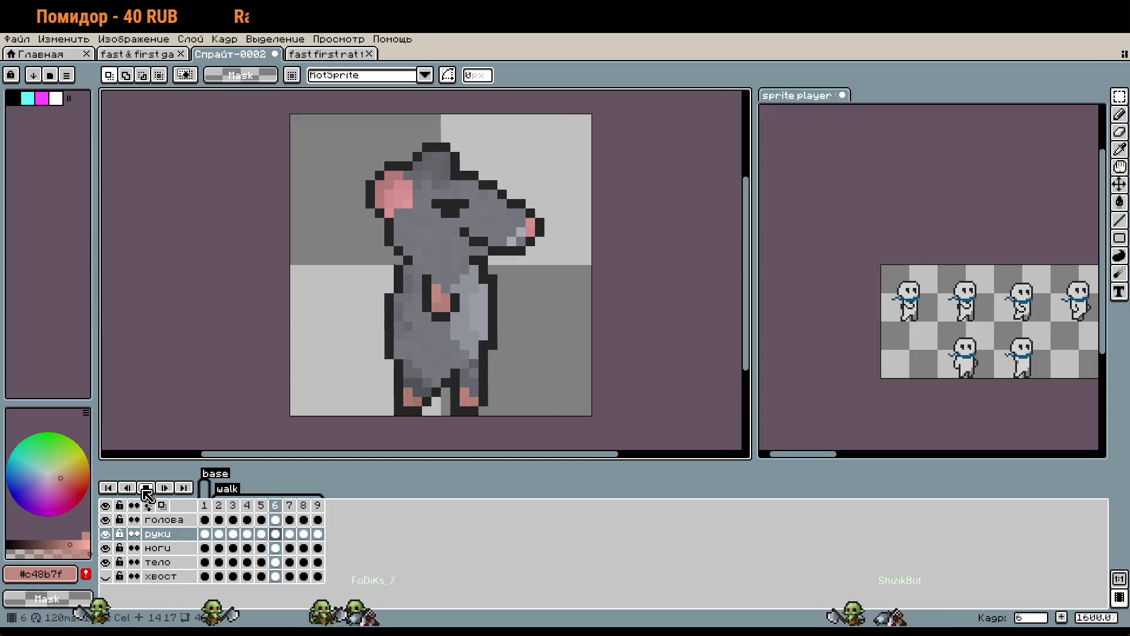
Stop playback and undo the arm's one-pixel move on the руки layer at frame 2.
key("Return")
left_click(218, 533)
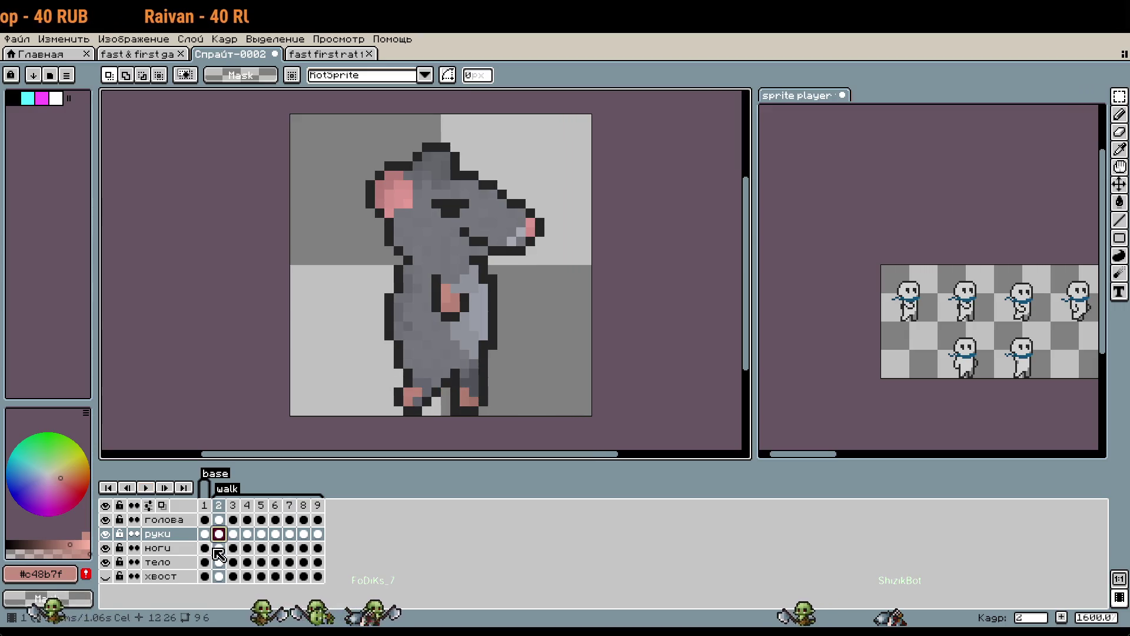
left_click(147, 536)
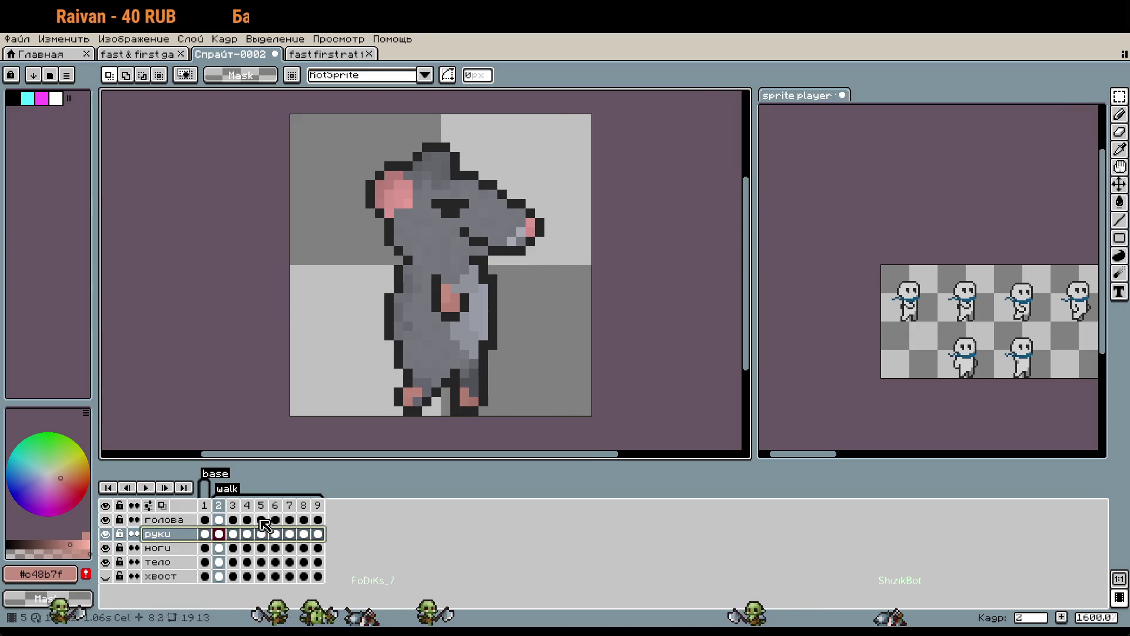
key("ctrl+t")
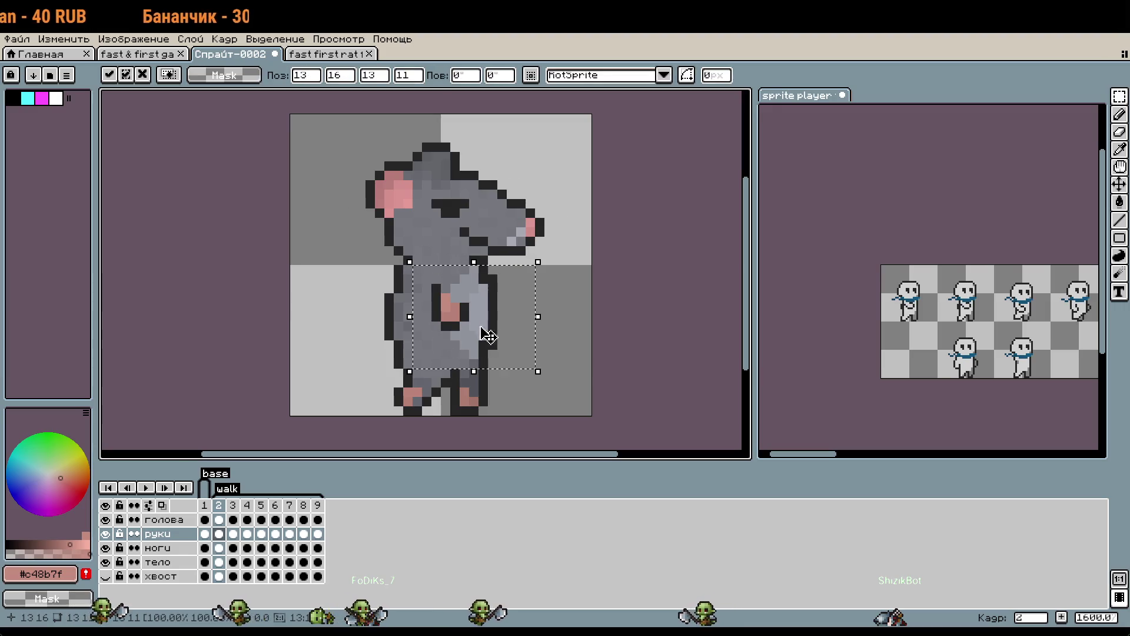
key("Return")
key("ctrl+z")
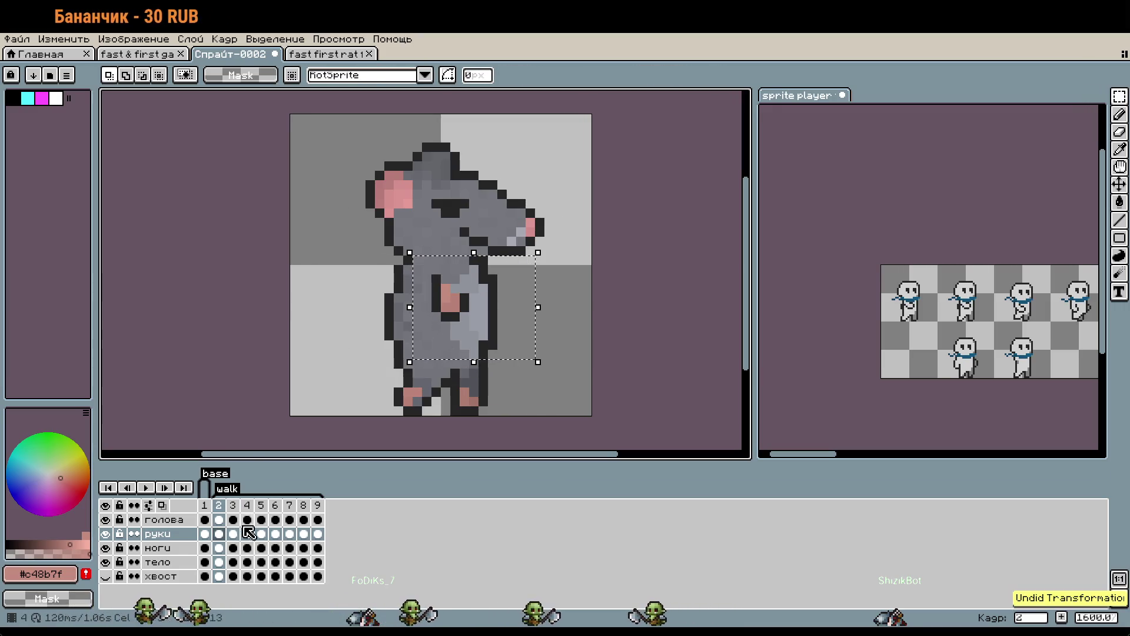
left_click(427, 270)
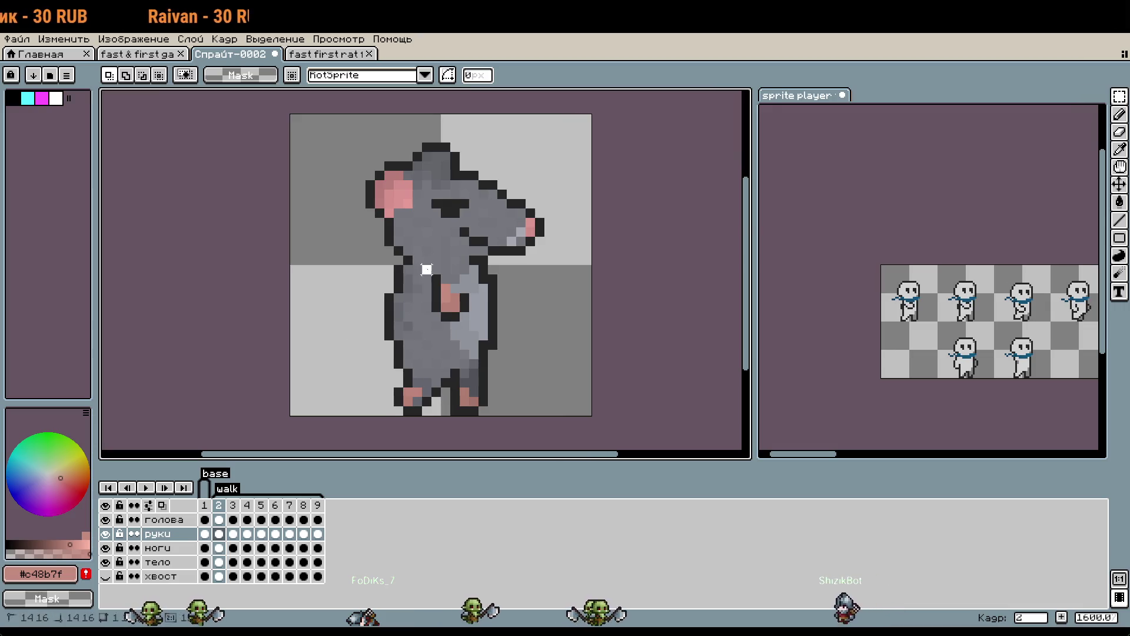
Check frames 3 to 9, deselecting and undoing frame 7's arm change, then replay the walk.
left_click(233, 533)
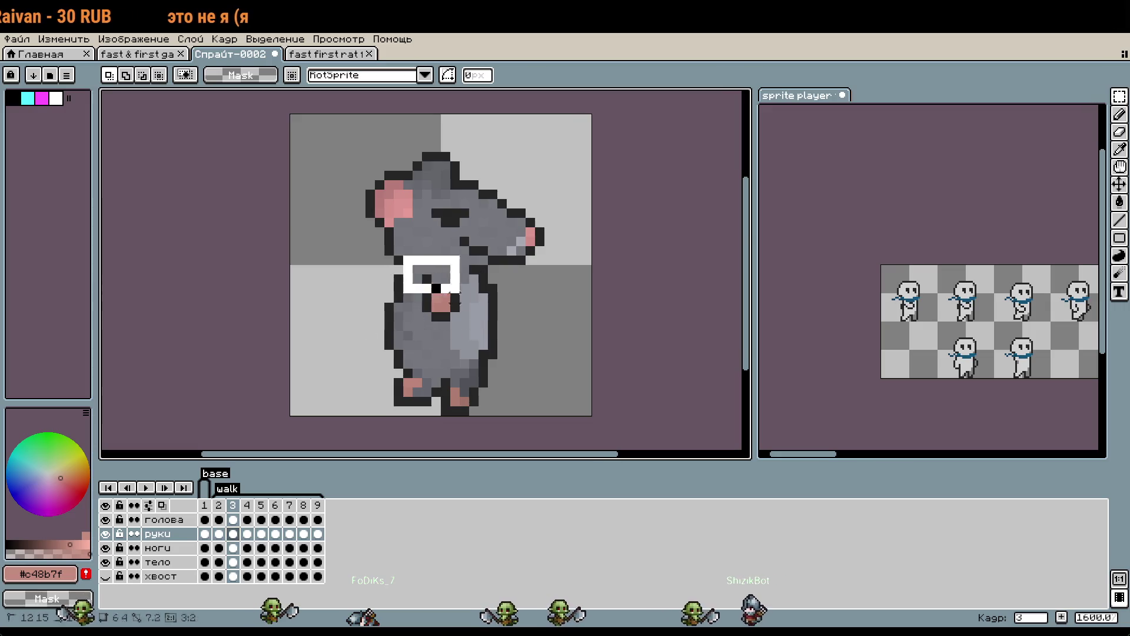
left_click(294, 429)
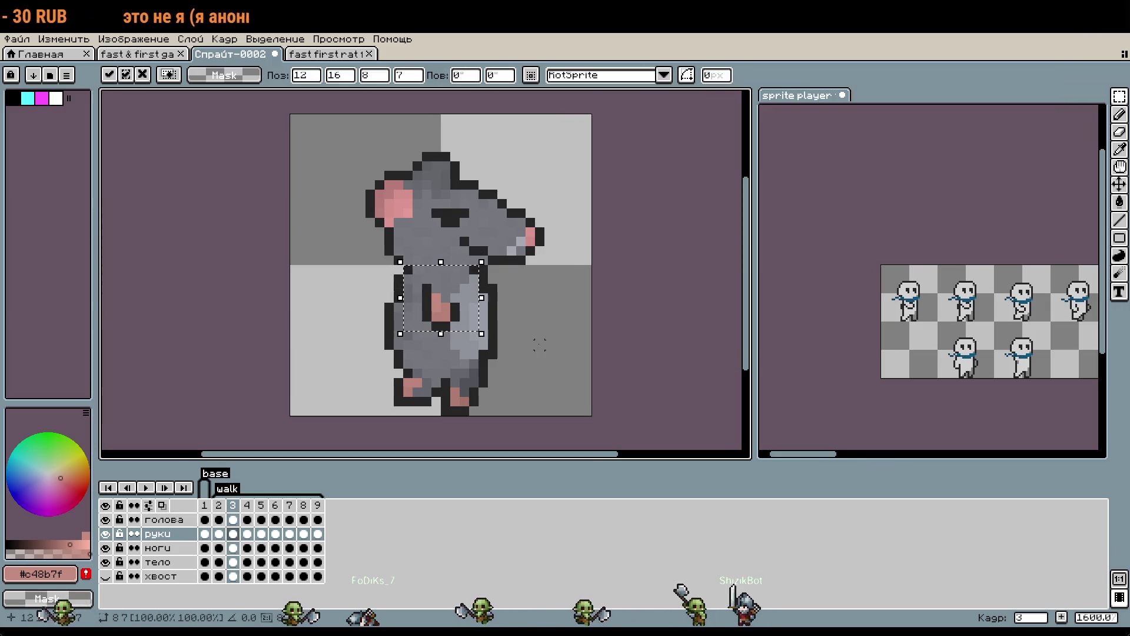
left_click(248, 505)
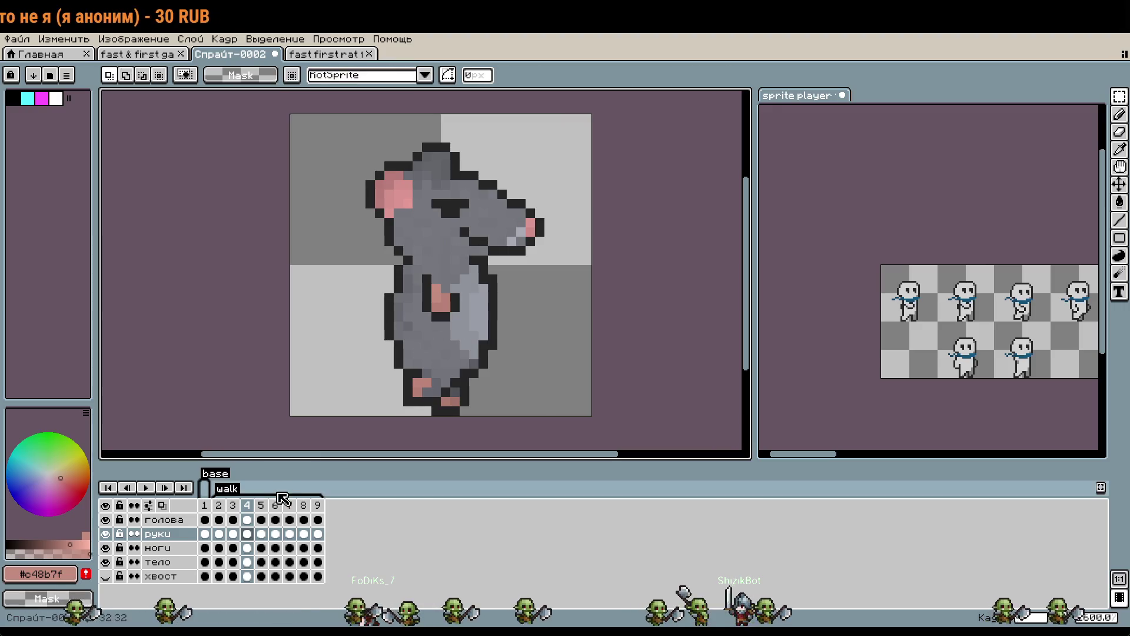
key("period")
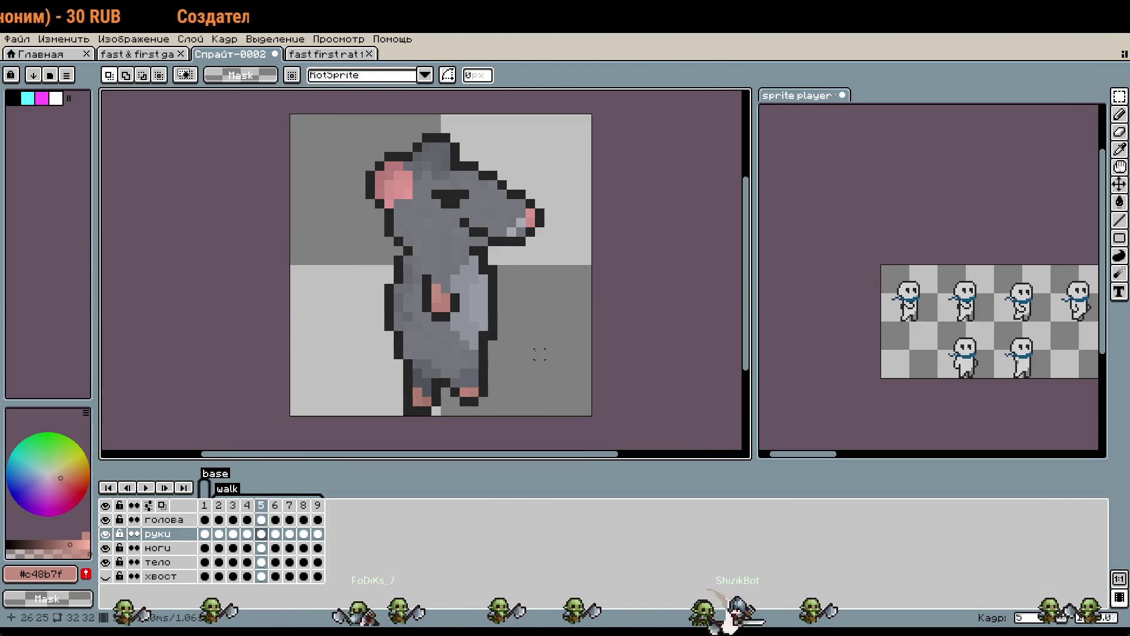
key("period")
key("ctrl+d")
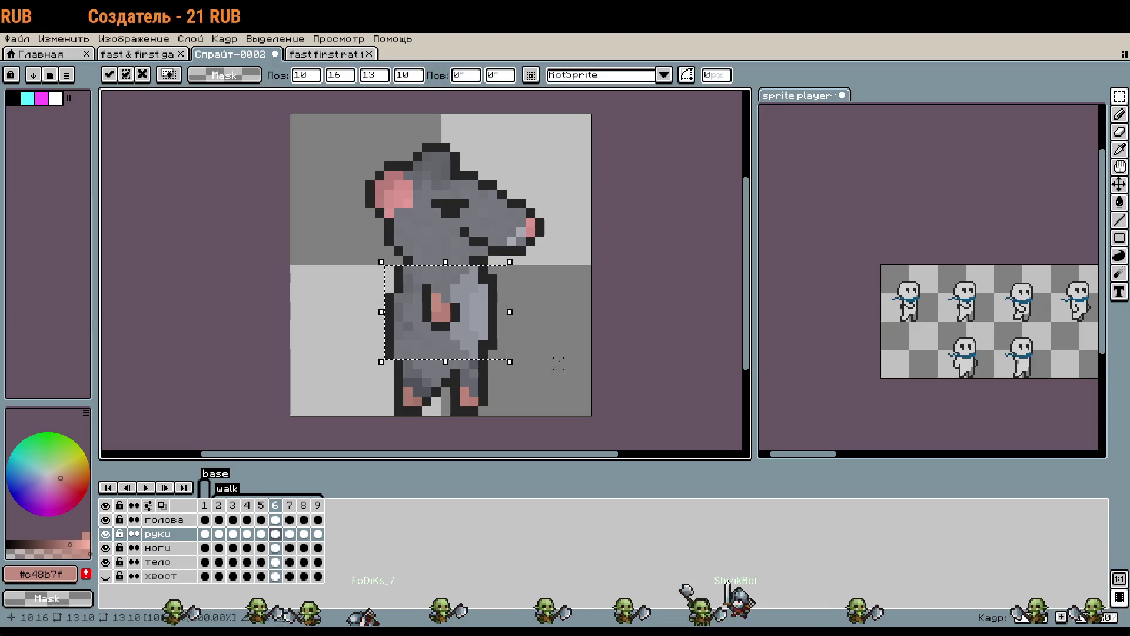
left_click(289, 507)
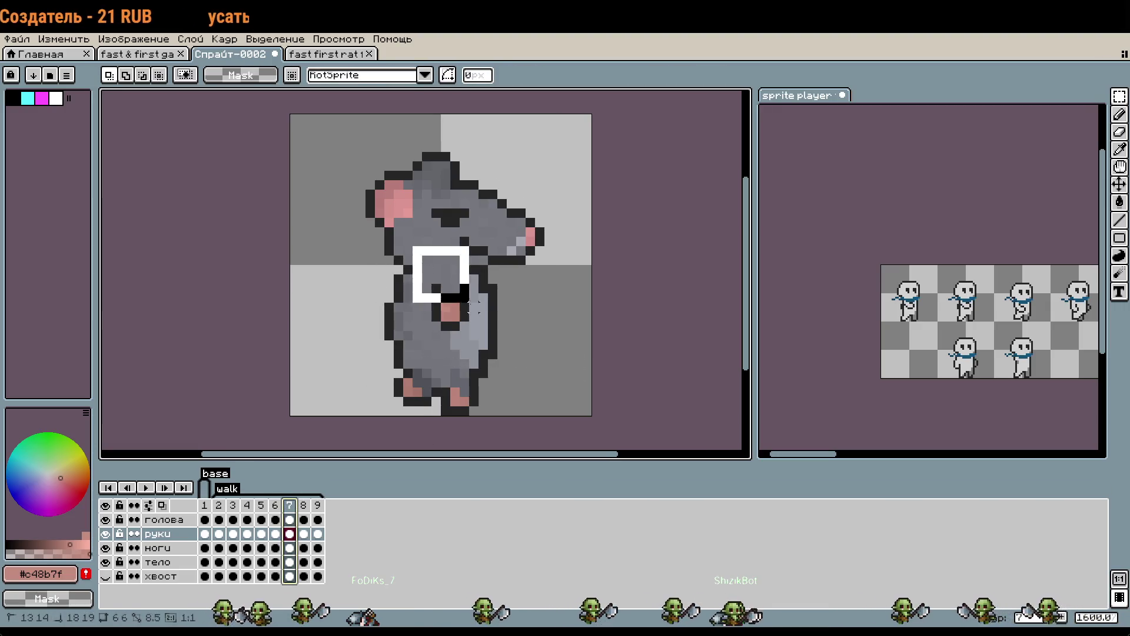
key("ctrl+z")
left_click(304, 509)
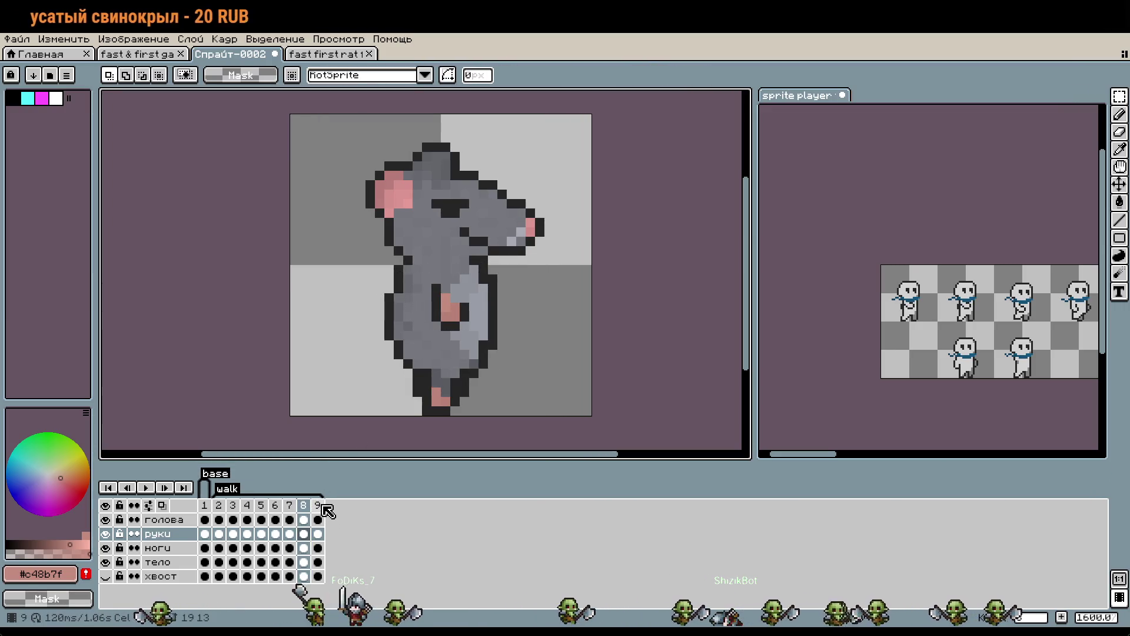
left_click(318, 507)
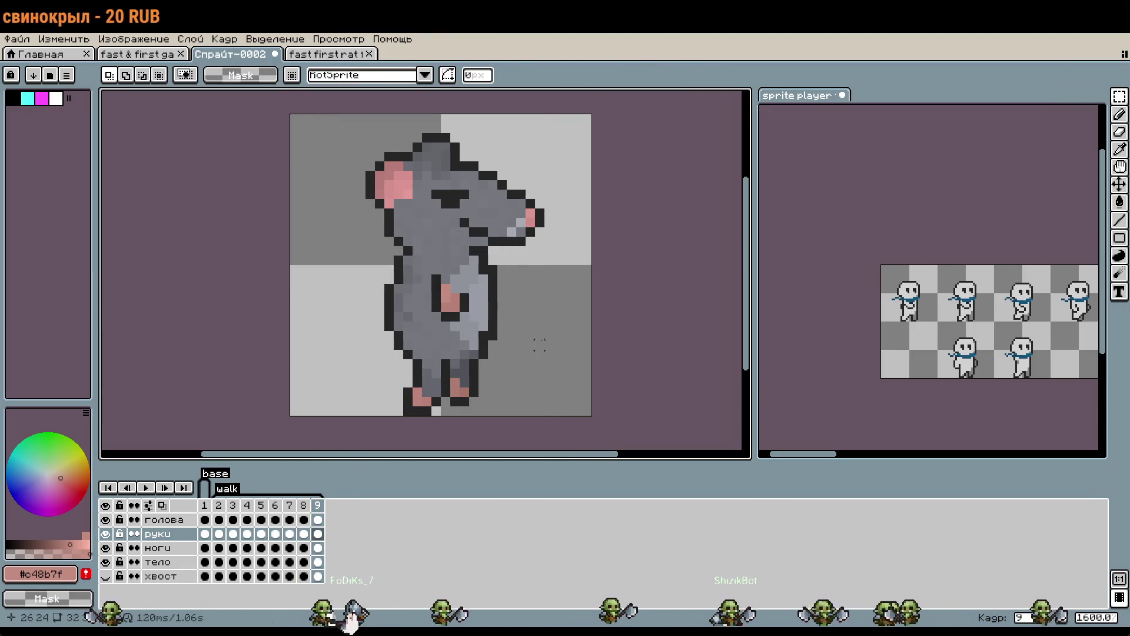
left_click(148, 488)
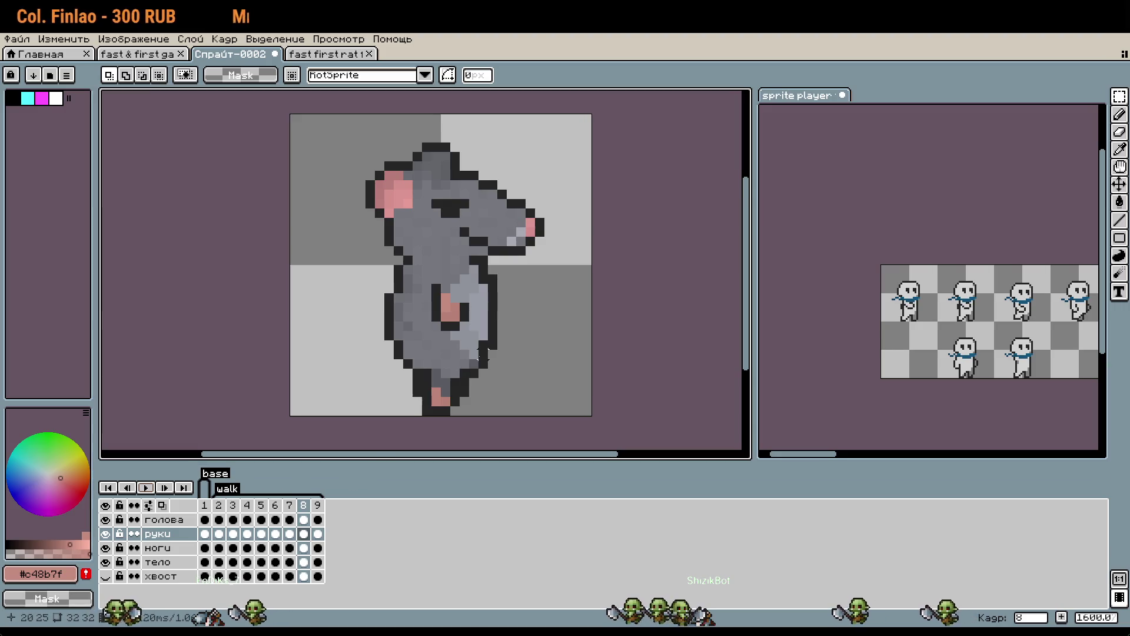
Replay the rat walk and zoom the canvas out to 1200% to review the arm motion.
scroll(483, 340, "down", 1)
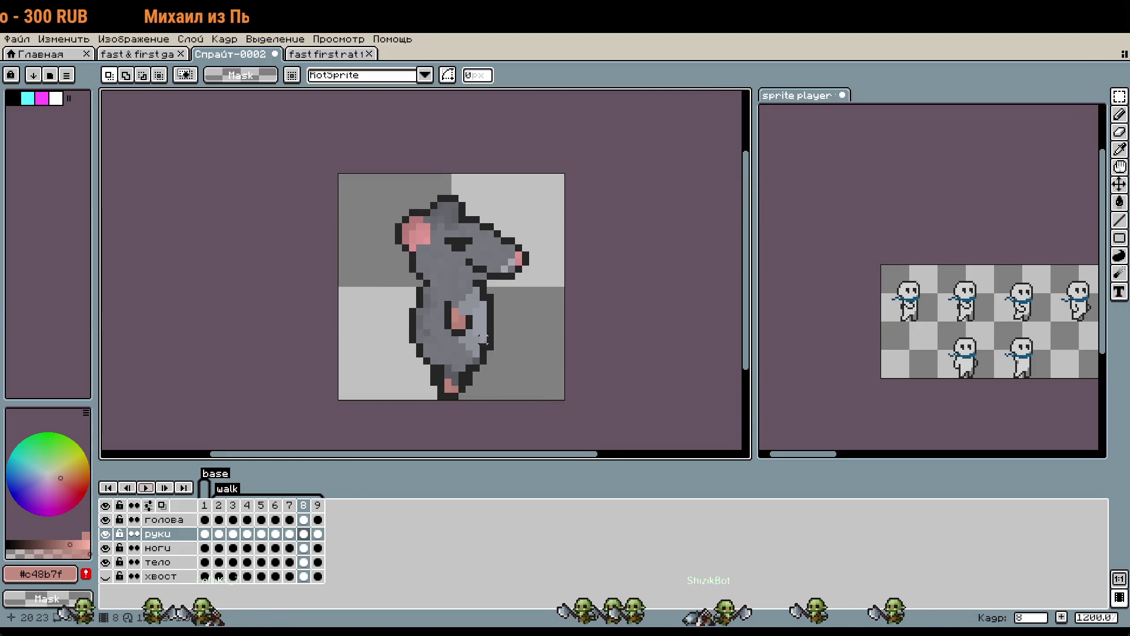
left_click(147, 488)
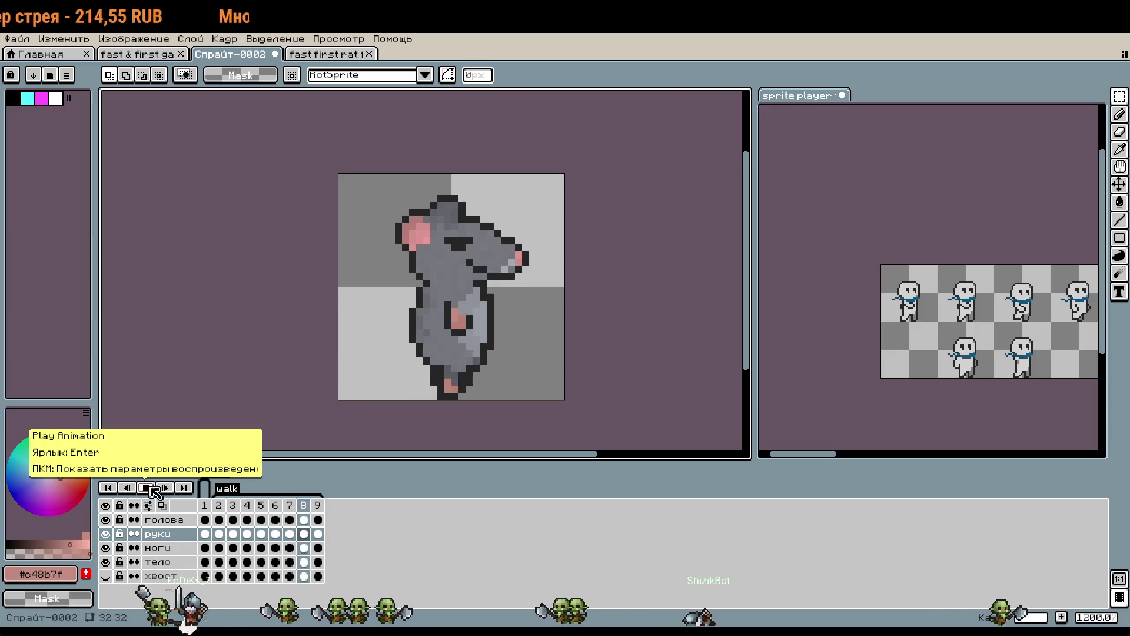
scroll(466, 336, "up", 3)
scroll(468, 337, "down", 3)
scroll(811, 389, "up", 3)
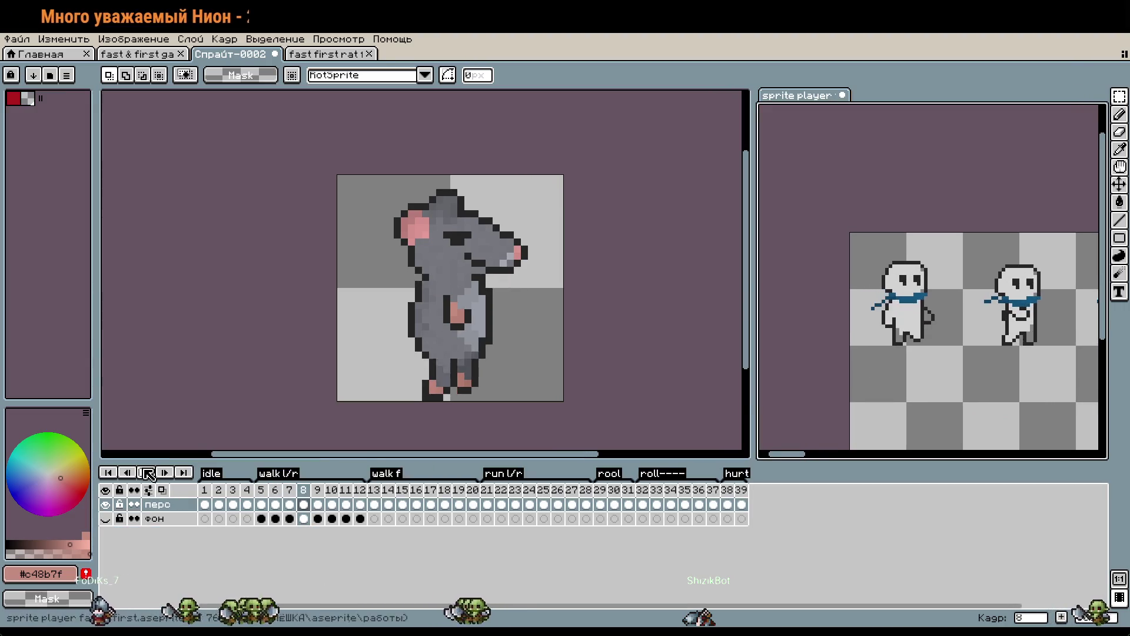
Play the walk tag twice to check the tail motion, stopping playback each time.
left_click(147, 472)
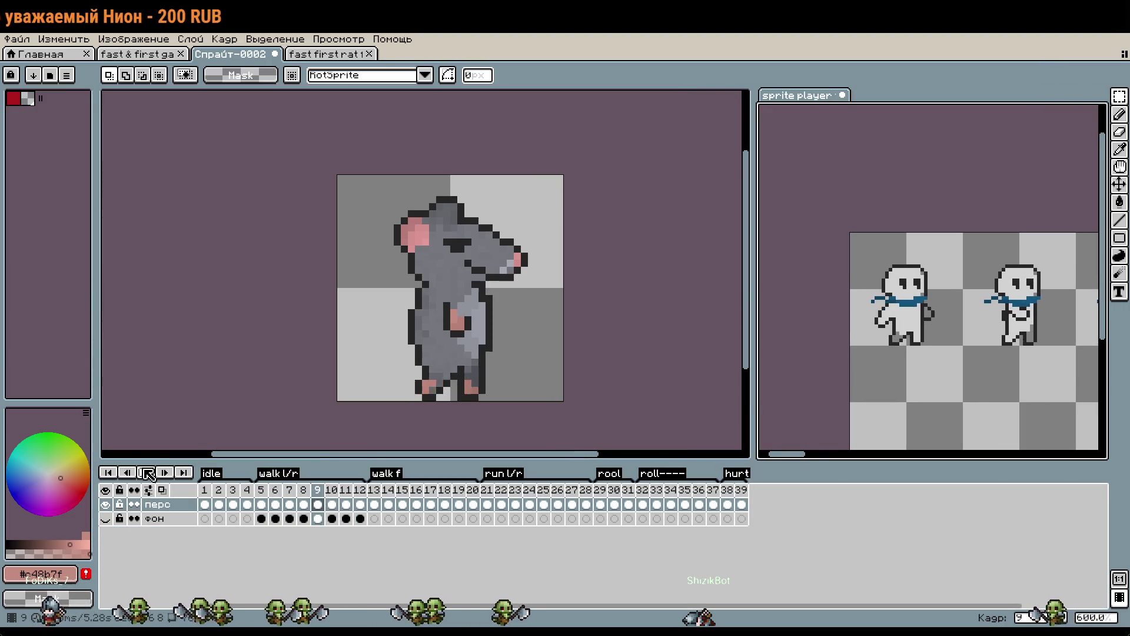
left_click(165, 473)
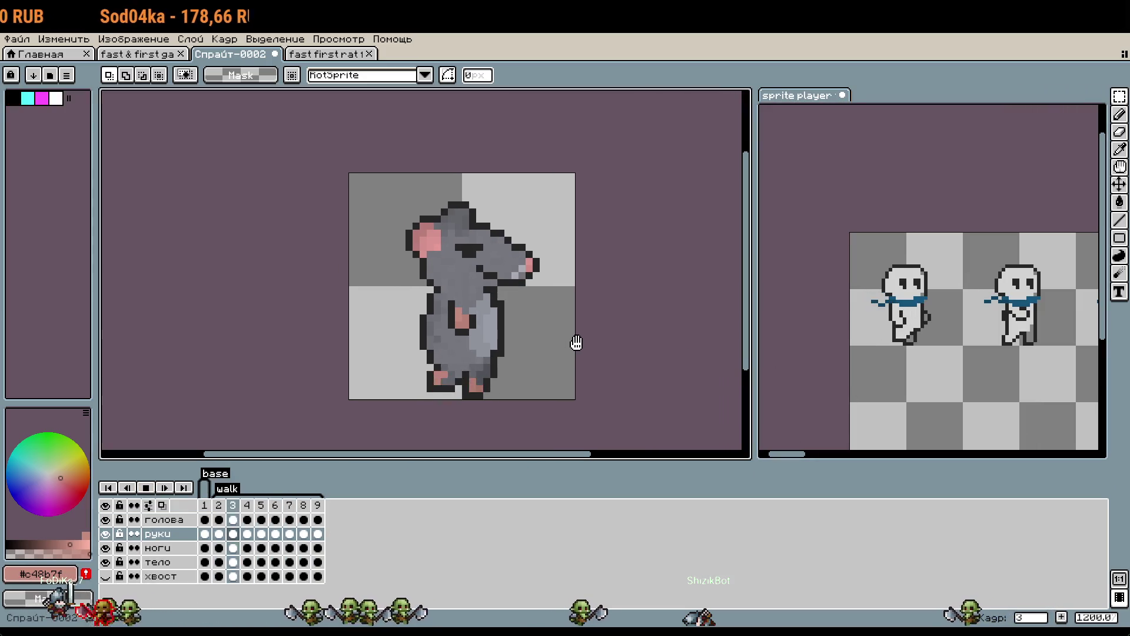
key("Return")
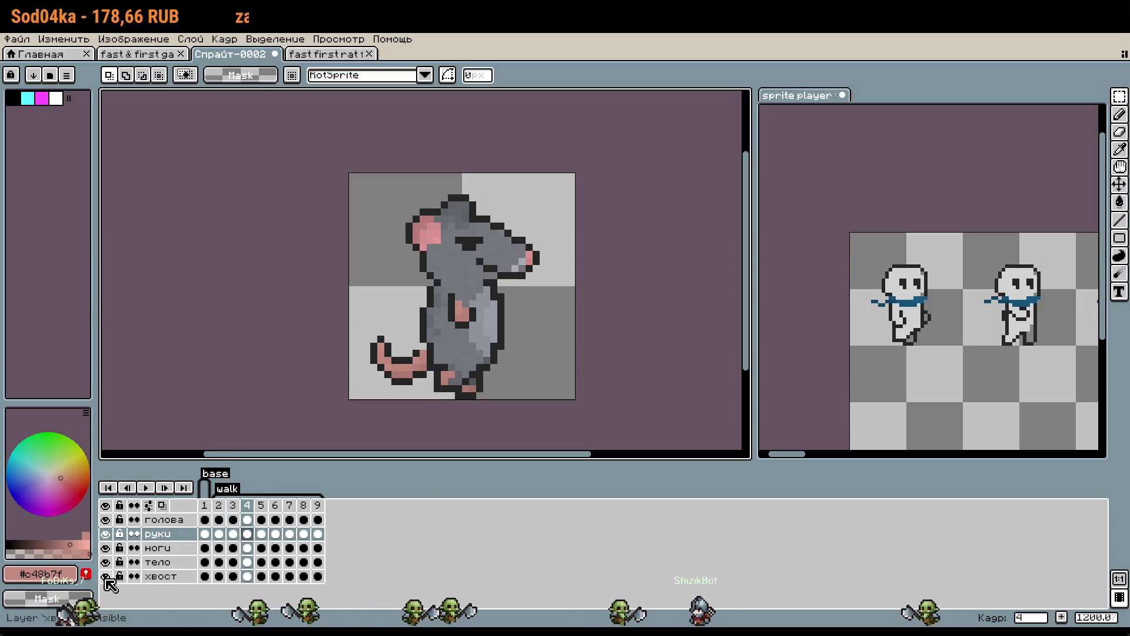
left_click(145, 488)
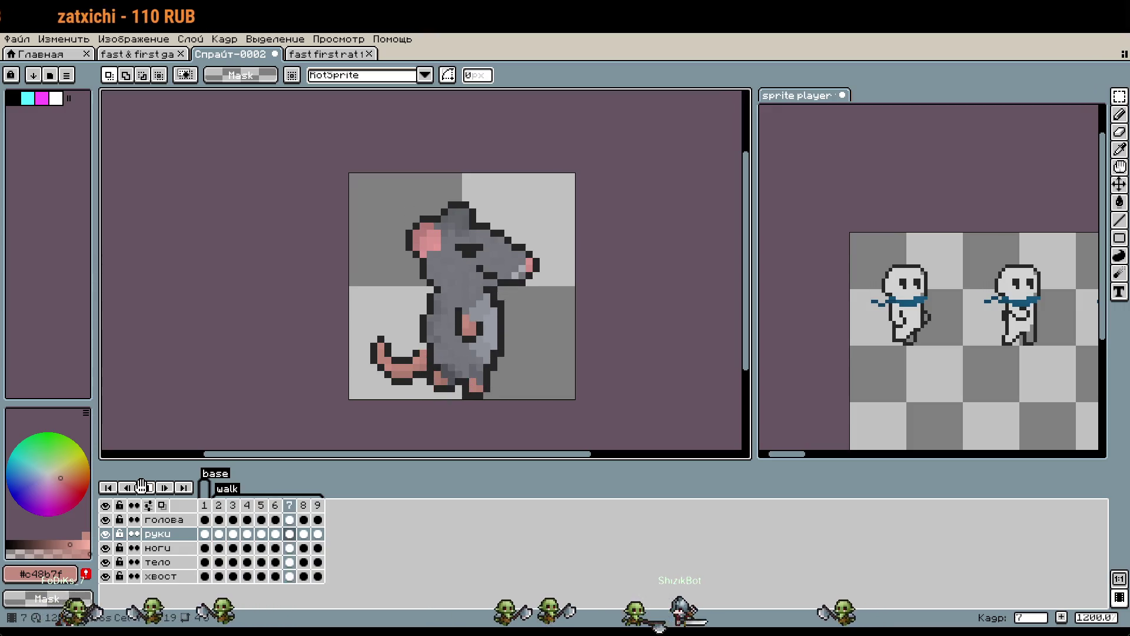
left_click(144, 488)
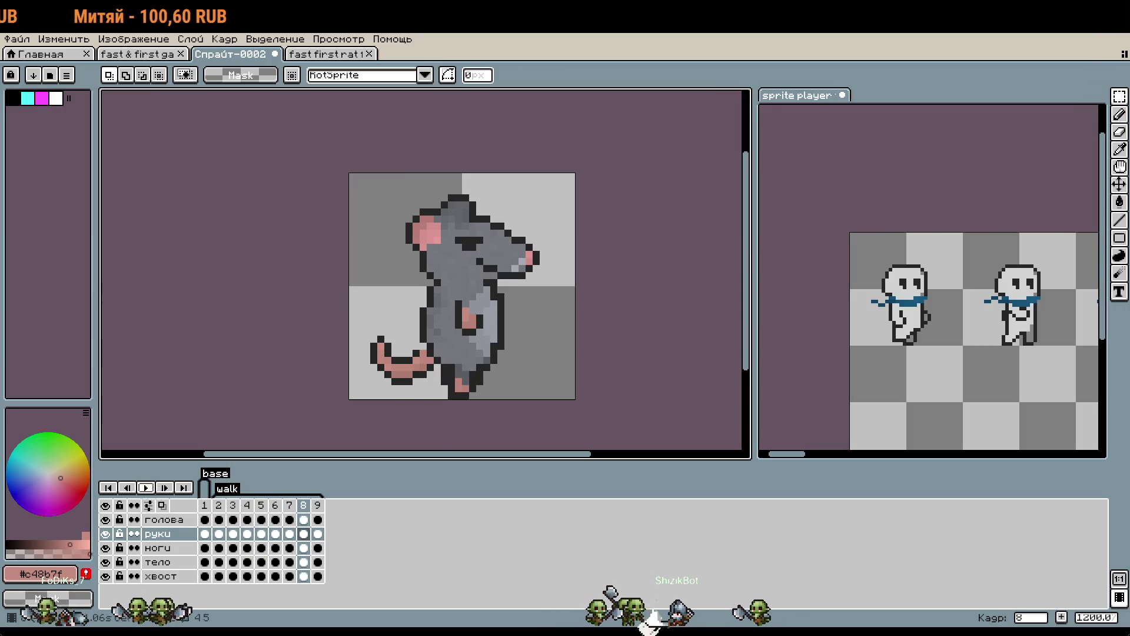
On the хвост layer, select the tail in frame 2 and apply its move.
left_click(219, 506)
scroll(412, 359, "up", 3)
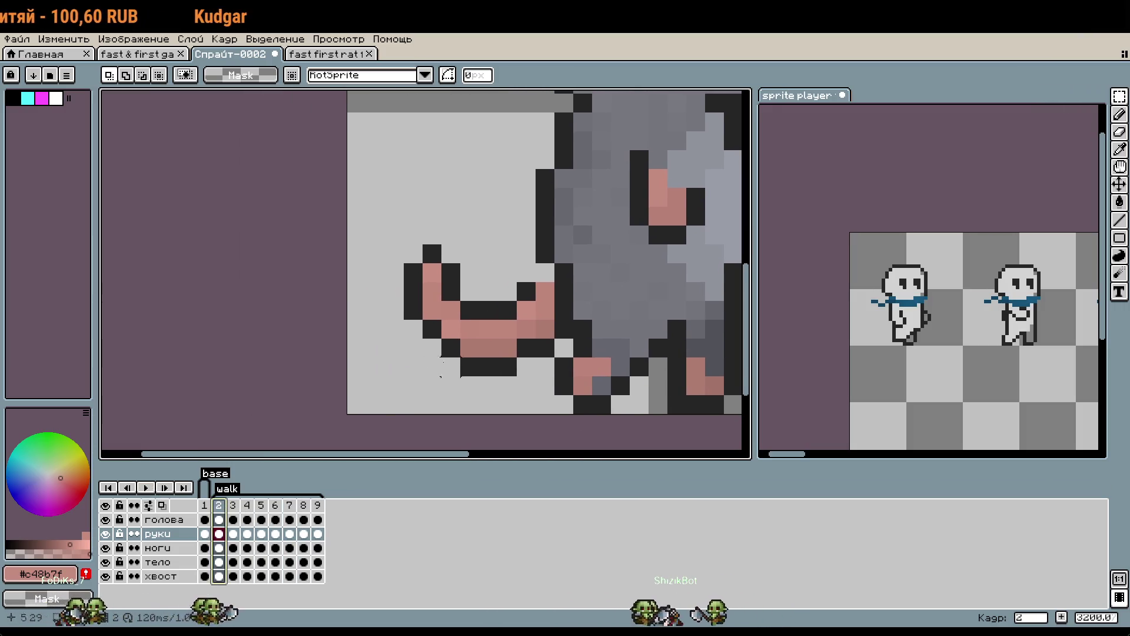
left_click(174, 574)
scroll(441, 294, "down", 1)
left_click_drag(322, 251, 553, 412)
key("Return")
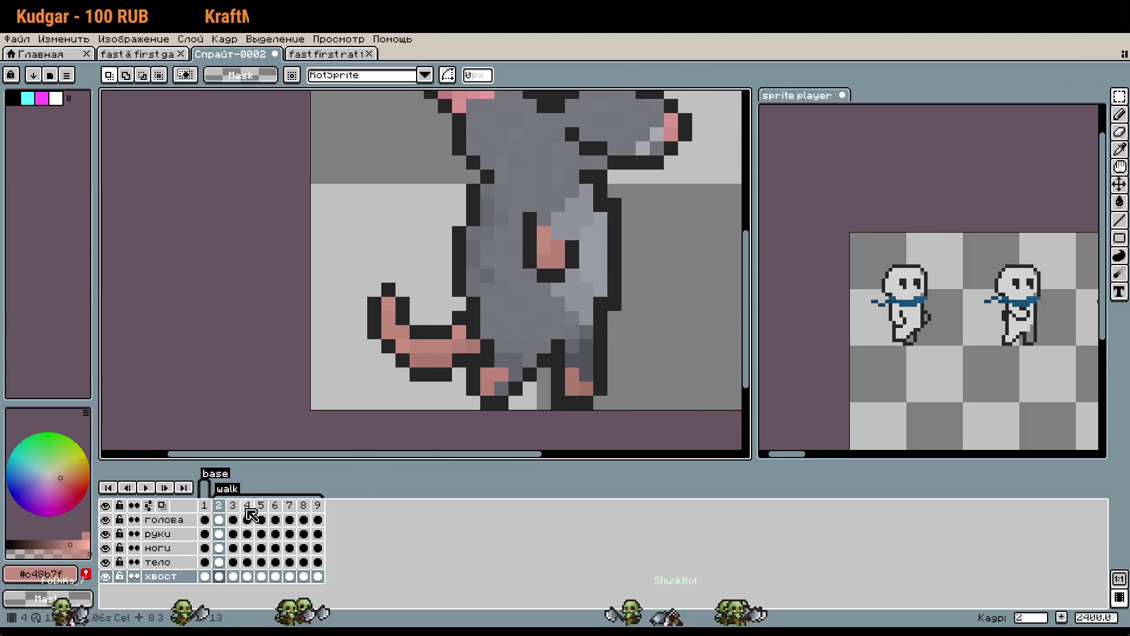
Nudge the tail in frame 3, then flip between frames 2 and 3 to compare.
left_click(233, 575)
key("ctrl+v")
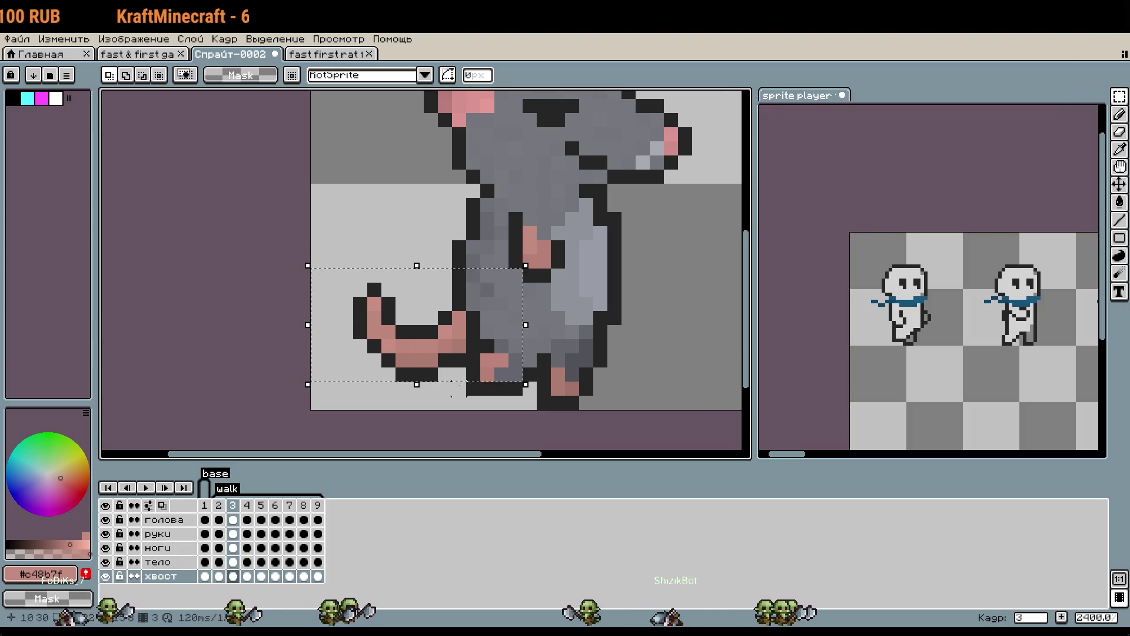
key("Return")
left_click(222, 506)
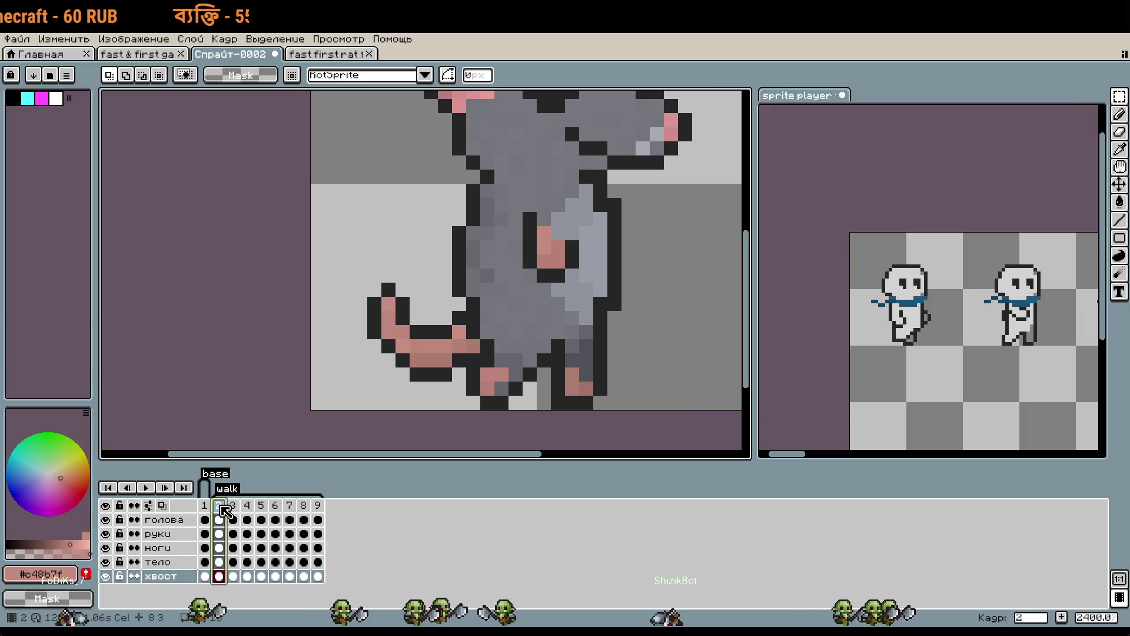
key("Right")
key("Left")
key("Right")
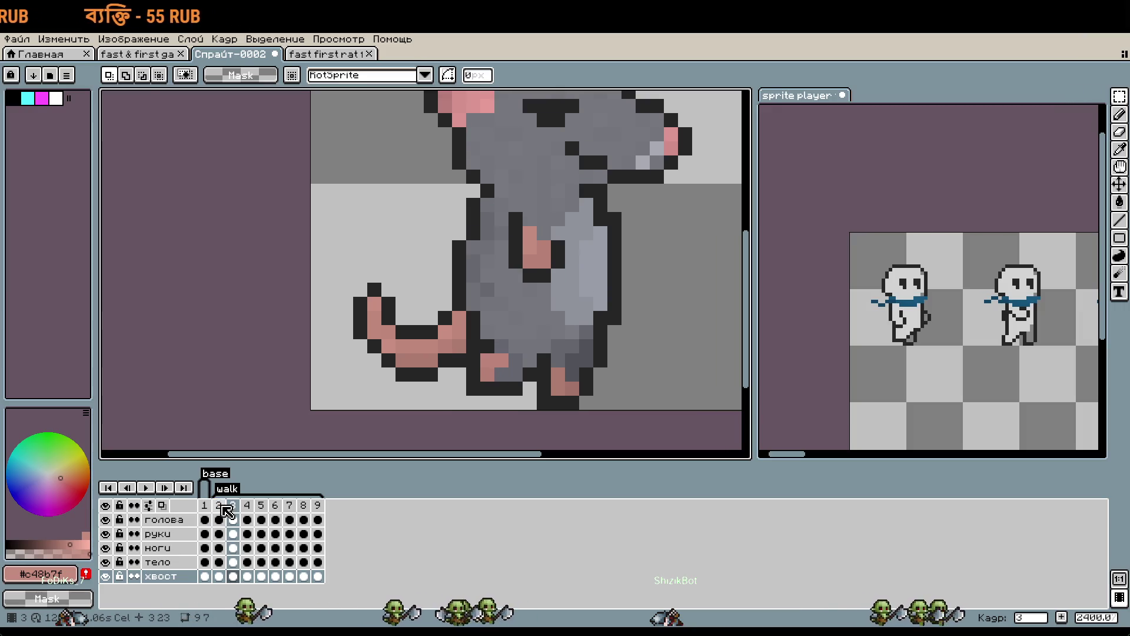
key("Left")
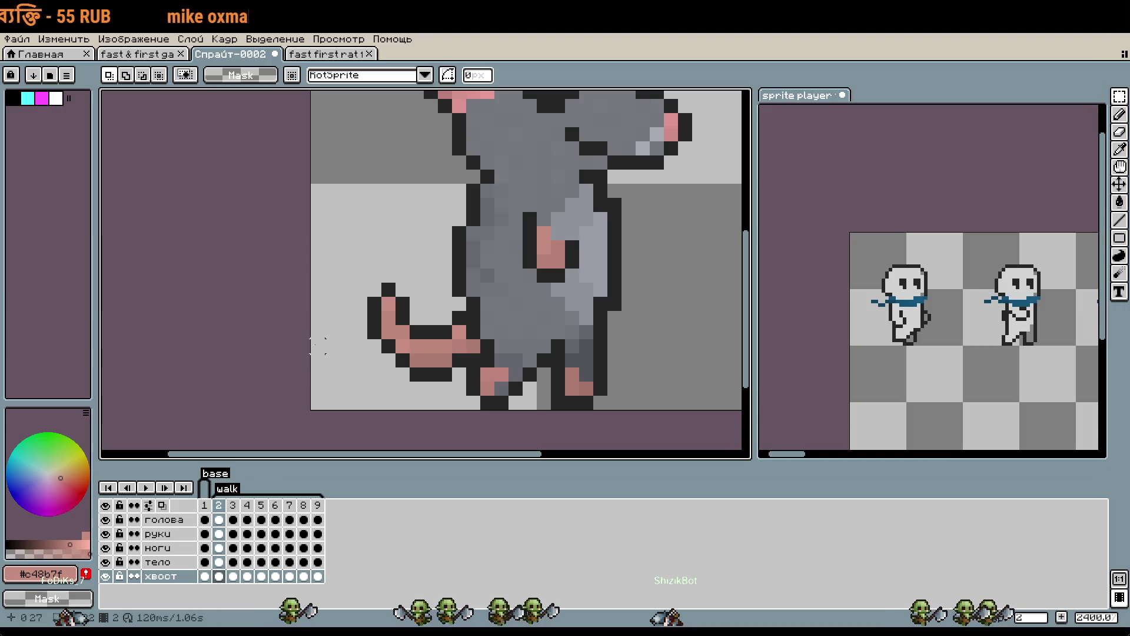
Select the tail and lower body and raise the tail one pixel.
mouse_move(324, 254)
left_mouse_down()
mouse_move(552, 397)
mouse_move(492, 361)
left_mouse_up()
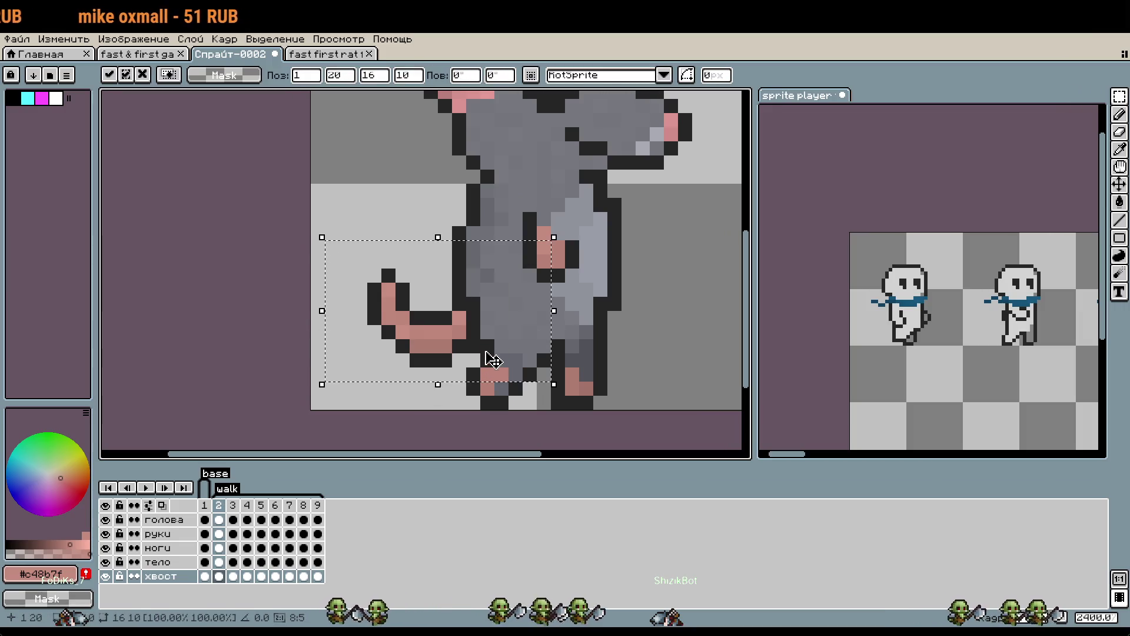
left_click(275, 359)
key("Right")
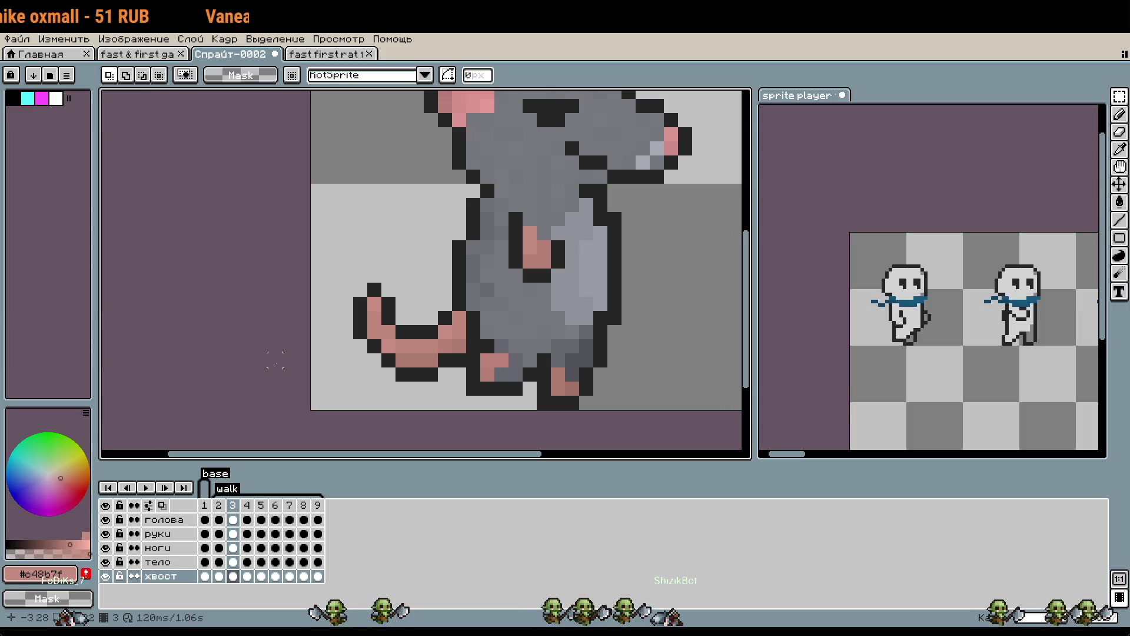
key("Right")
Shift the frame 4 tail one pixel left and drop the selection.
left_click_drag(327, 255, 532, 409)
left_click_drag(462, 347, 453, 346)
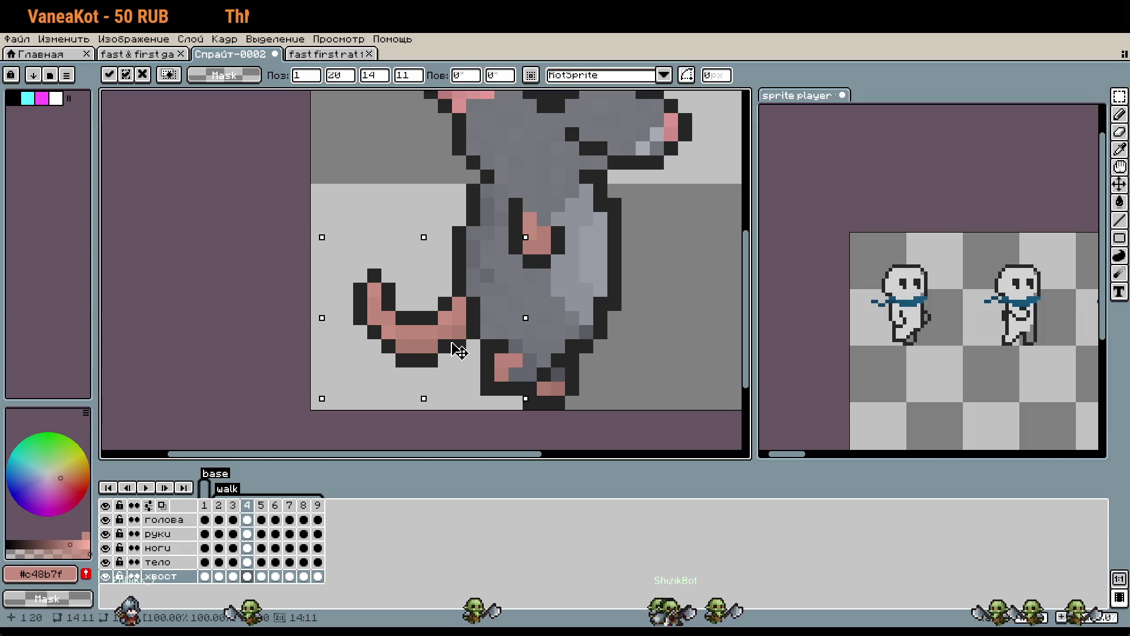
left_click(275, 402)
Raise the tail and lower body two pixels in frame 5.
key("Right")
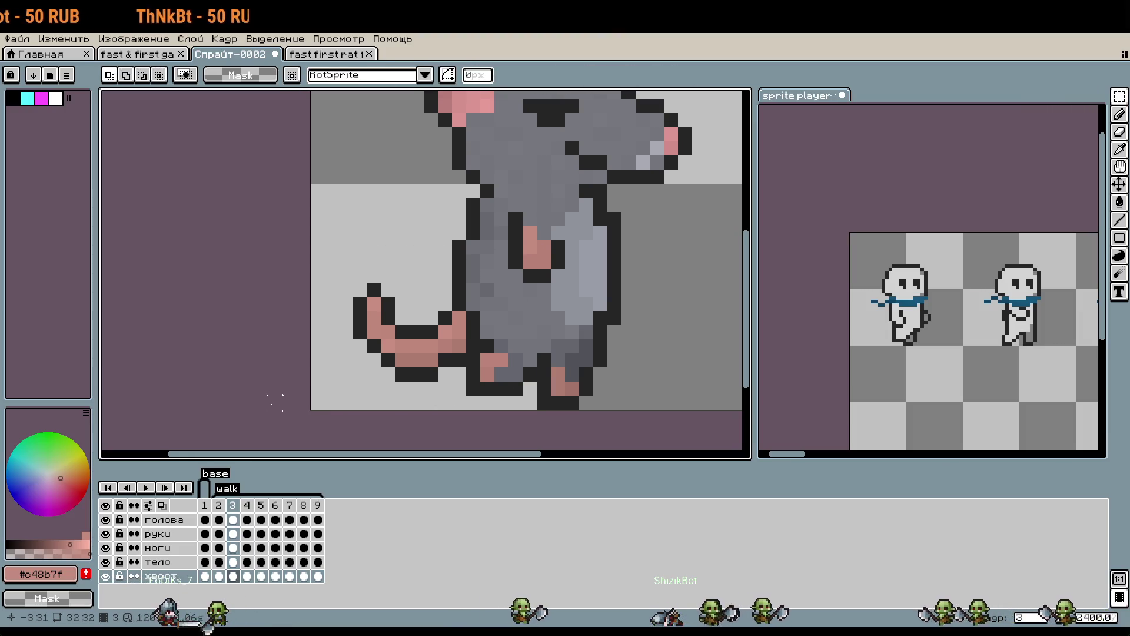
key("Right")
key("Left")
left_click_drag(312, 254, 552, 408)
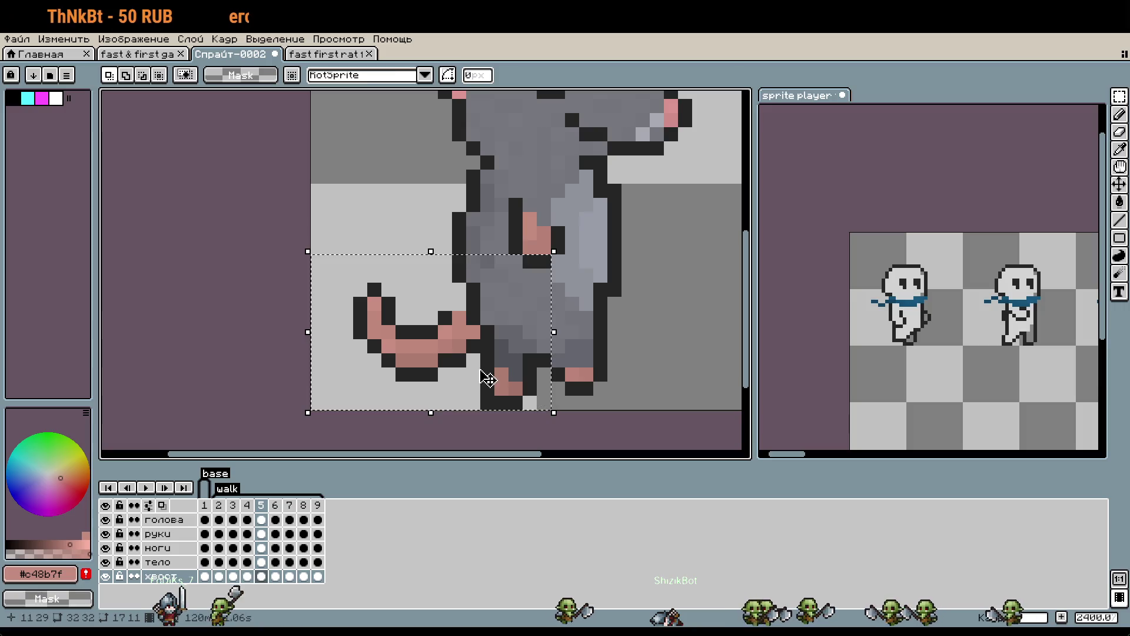
key("Up")
key("Up")
key("Return")
Step back and forth through frames 2 to 6 to review the tail poses.
key("Left")
key("Left")
key("Left")
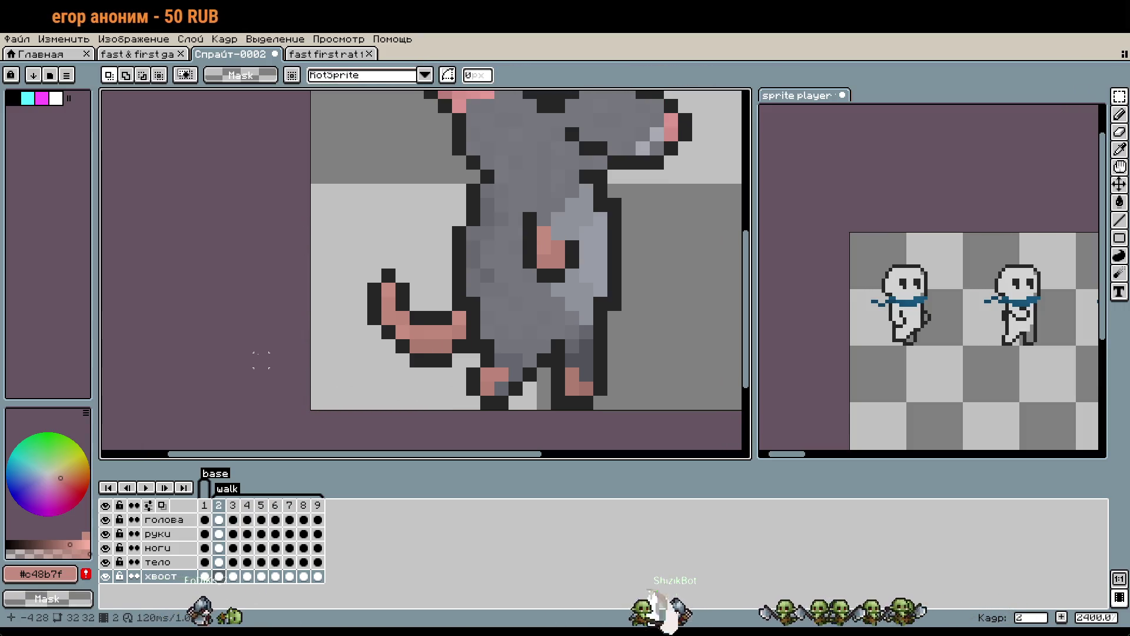
key("Right")
key("Right")
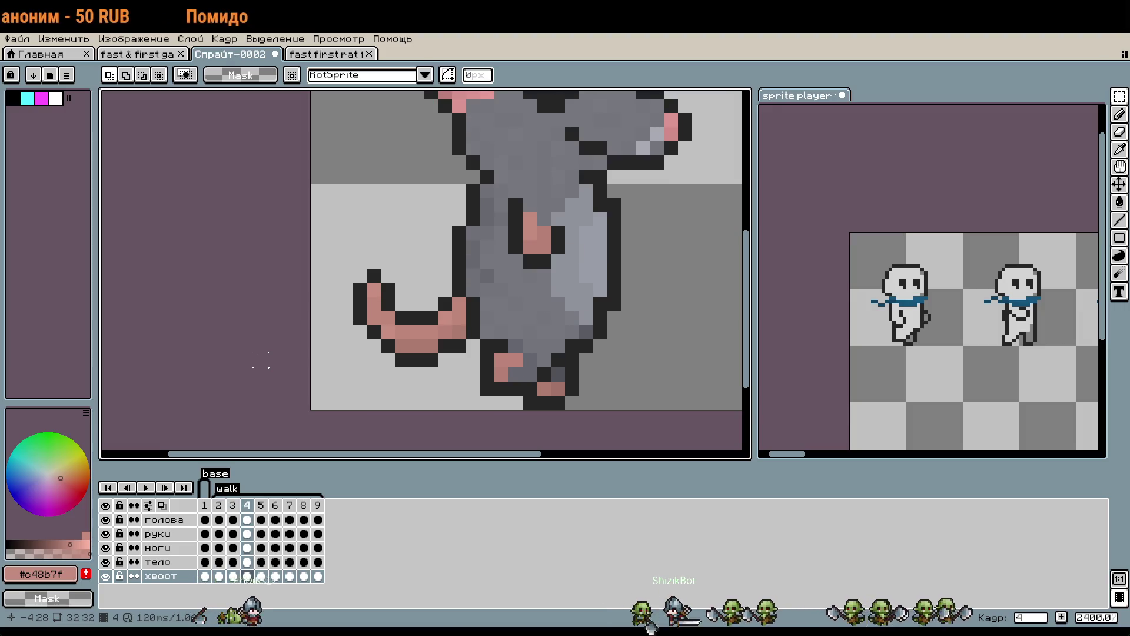
key("Right")
key("Right")
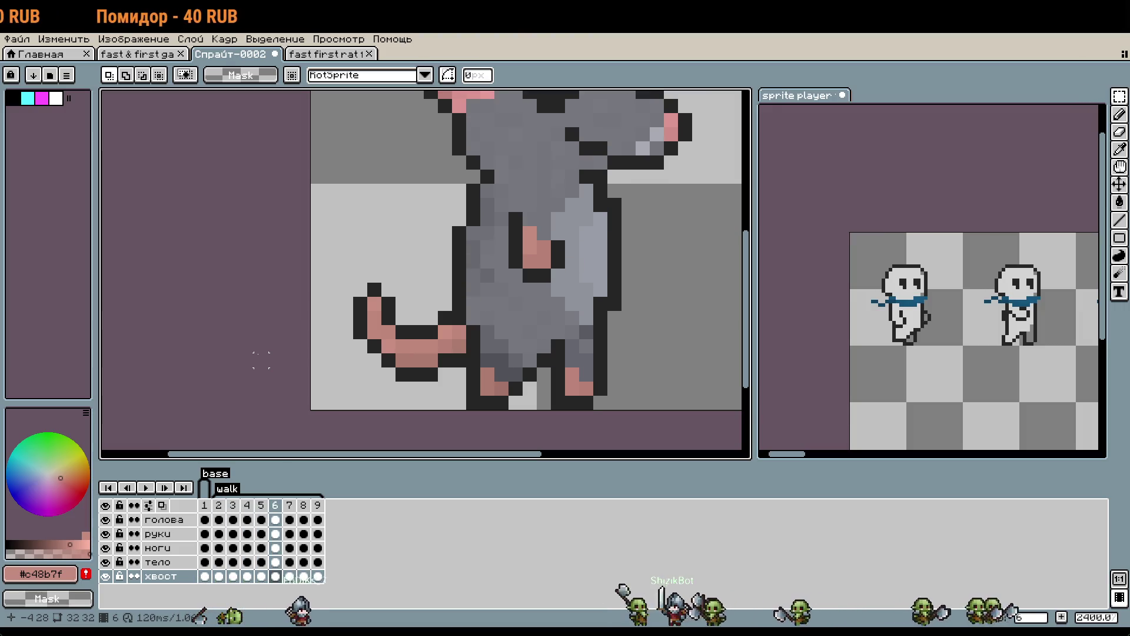
key("Left")
key("Right")
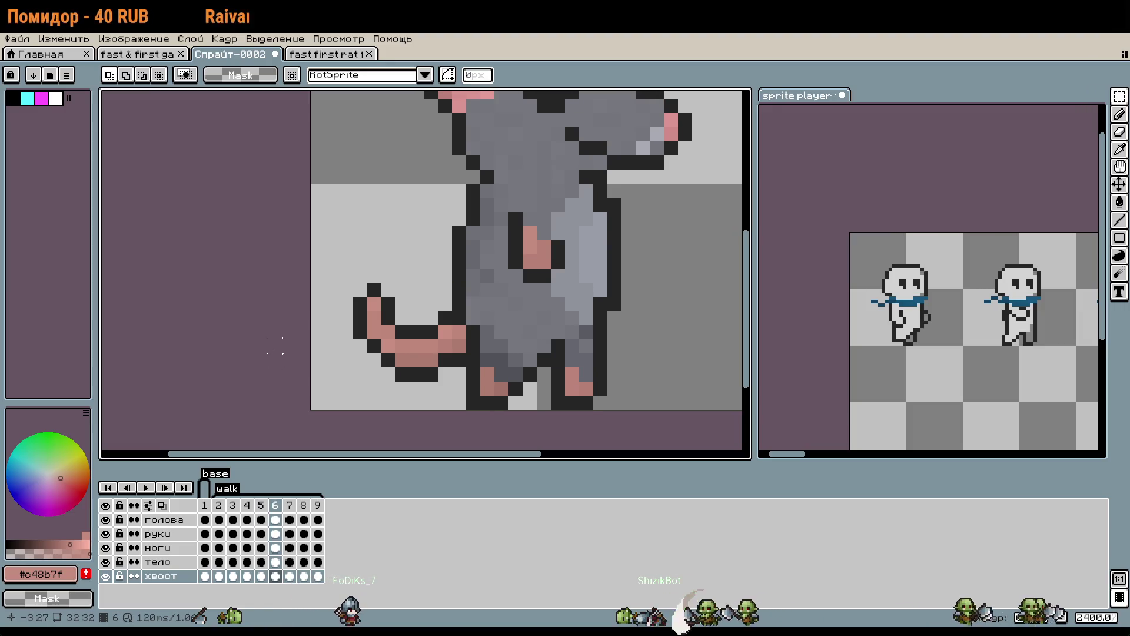
Select the tail area in frame 7 and raise it one pixel.
key("Right")
left_click_drag(311, 227, 479, 346)
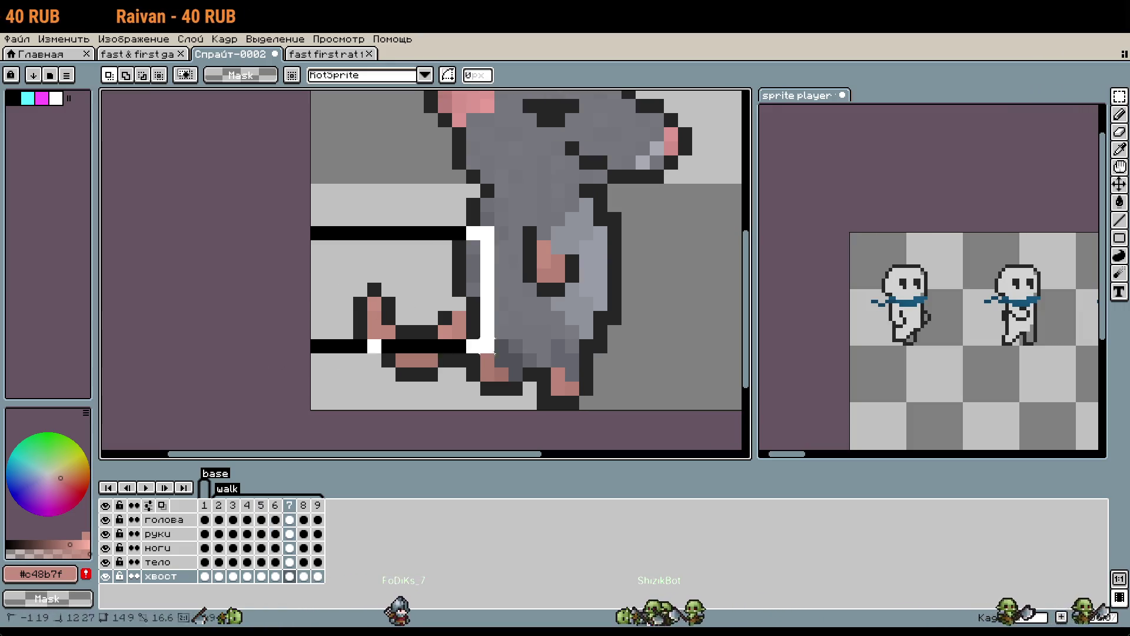
key("Right")
mouse_move(322, 251)
left_mouse_down()
mouse_move(404, 340)
mouse_move(540, 398)
left_mouse_up()
left_click_drag(479, 365, 481, 352)
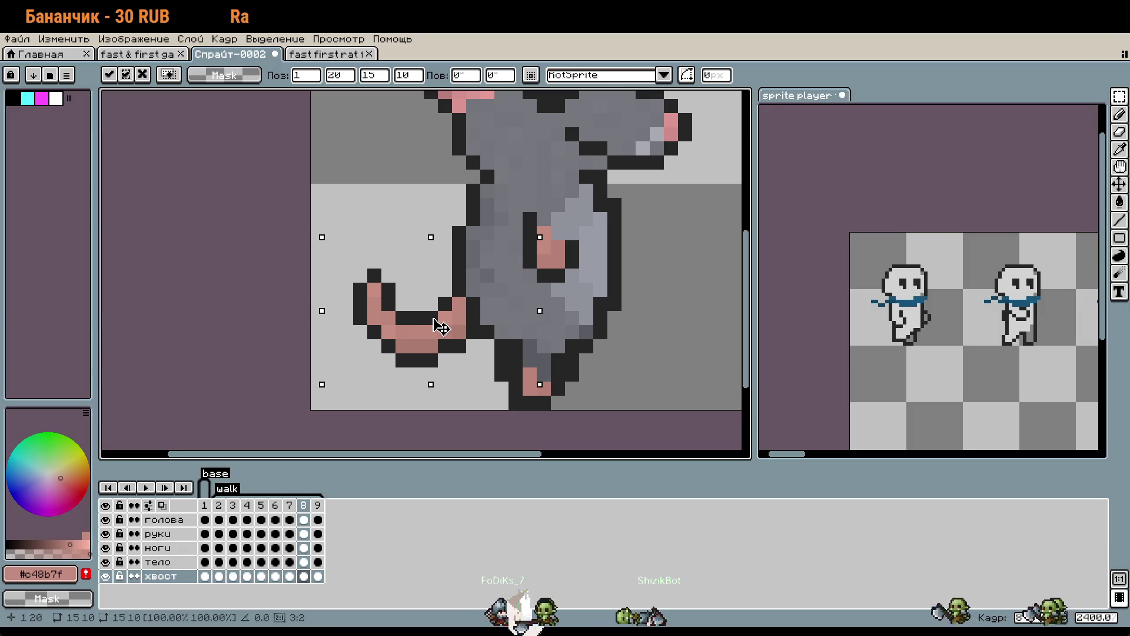
Raise the frame 9 tail about two pixels, then play the walk to check it.
key("Right")
mouse_move(322, 252)
left_mouse_down()
mouse_move(525, 383)
mouse_move(487, 346)
mouse_move(494, 340)
left_mouse_up()
key("Return")
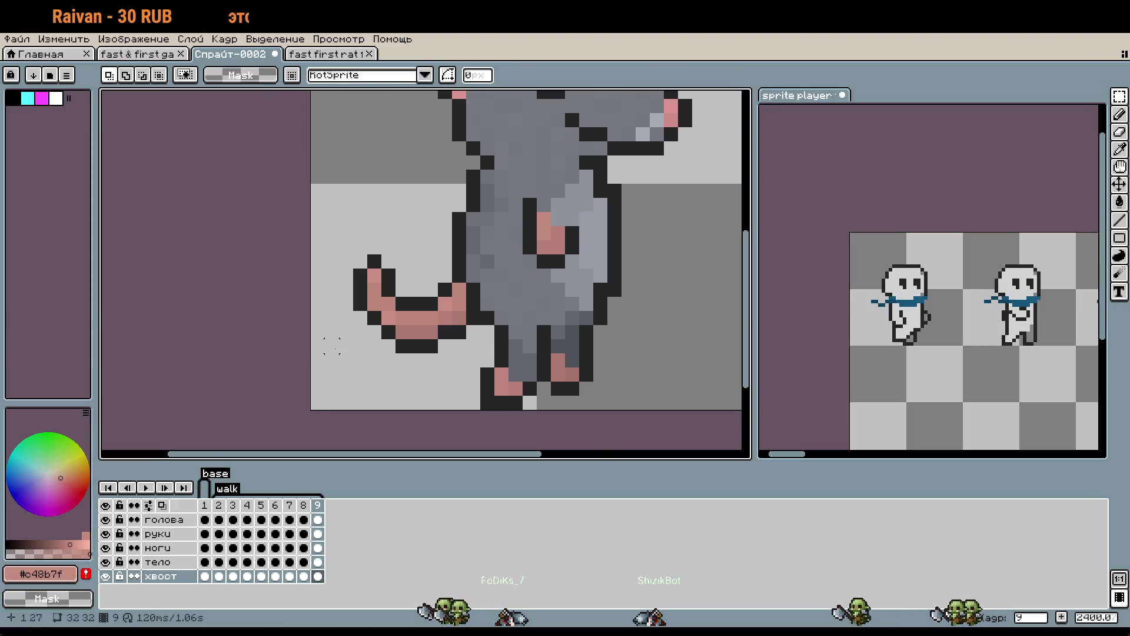
scroll(330, 342, "down", 1)
left_click(147, 488)
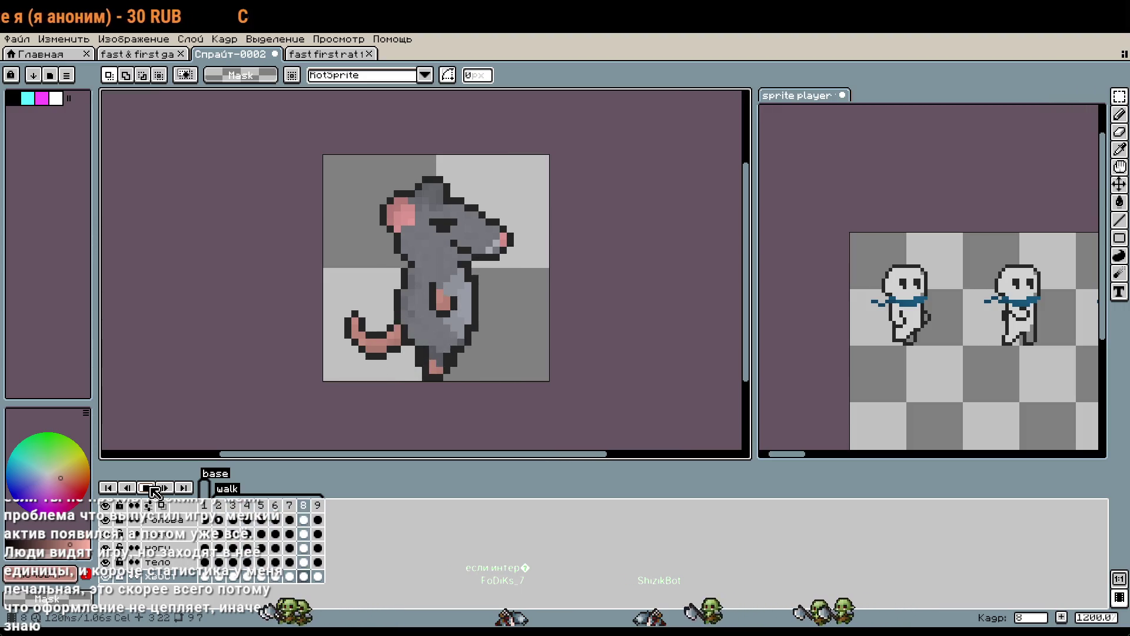
Stop playback and step from frame 1 to frame 5 comparing tail poses.
left_click(147, 488)
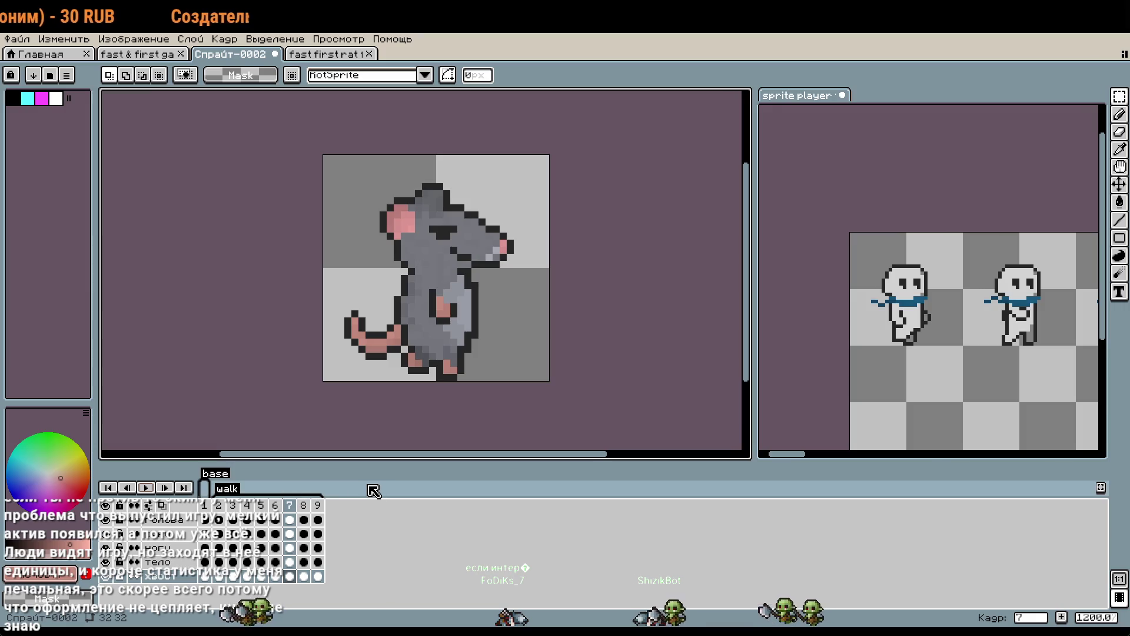
left_click(219, 504)
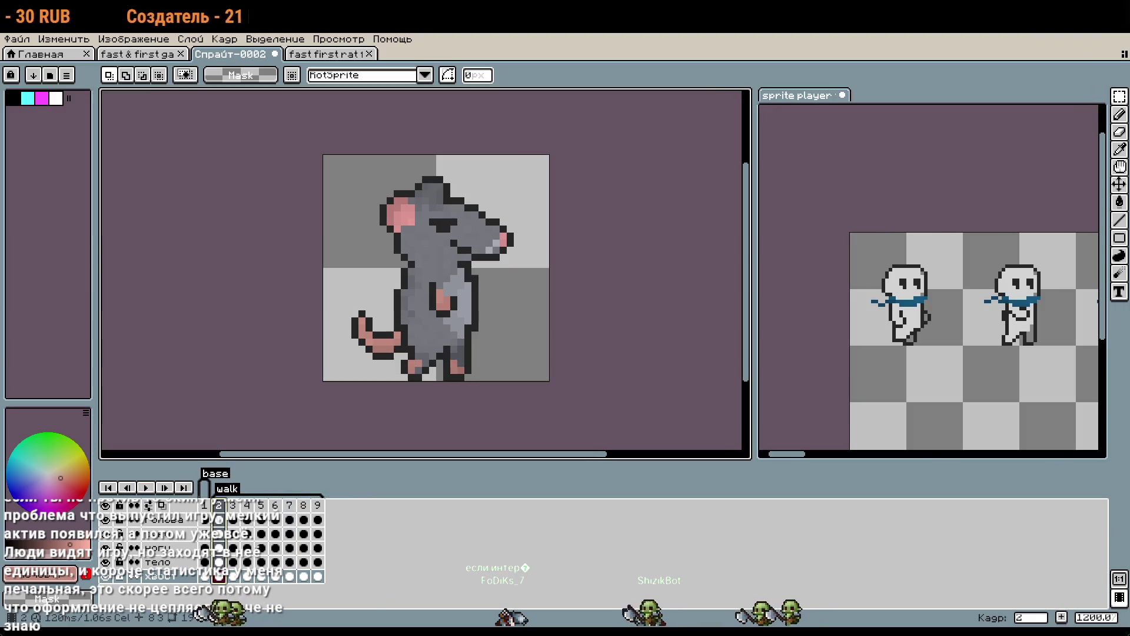
left_click(204, 506)
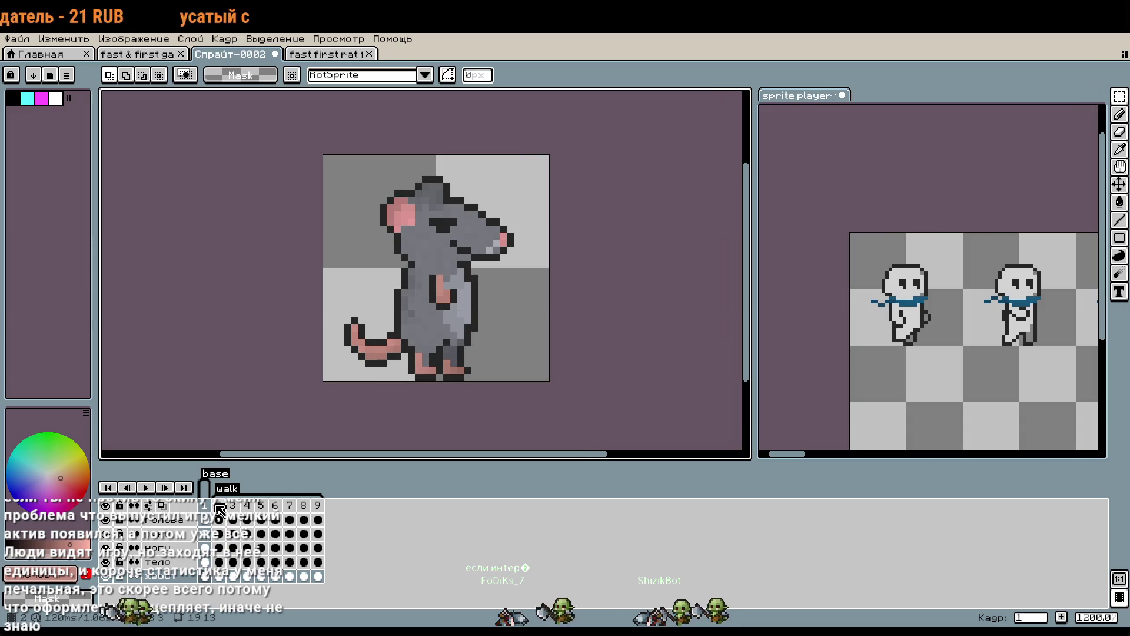
key("Right")
key("Right")
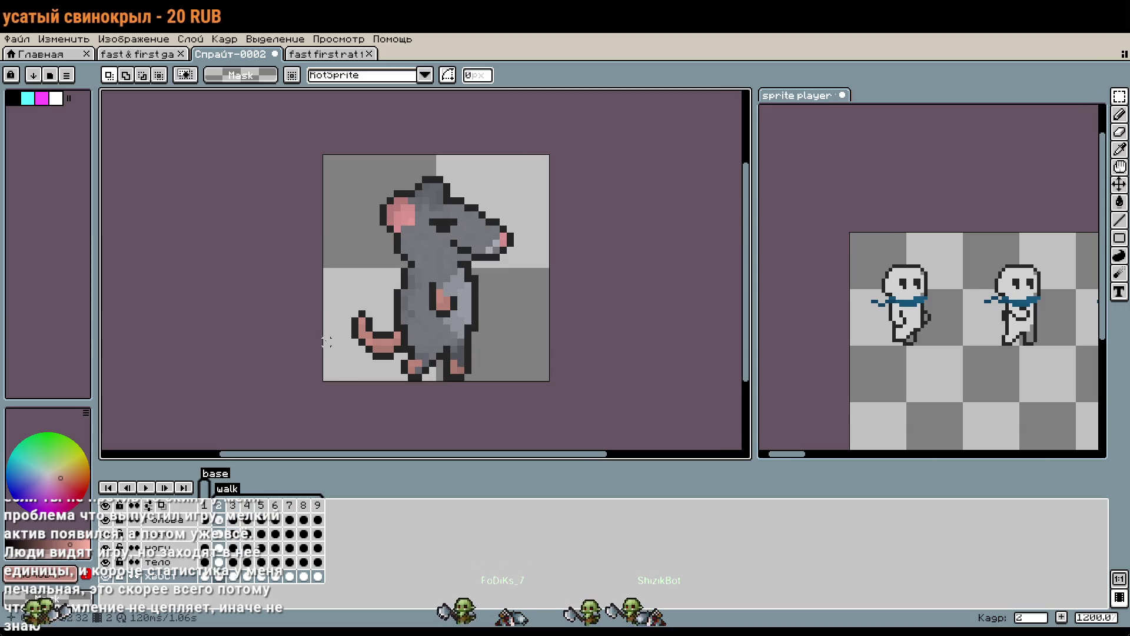
key("Right")
key("Left")
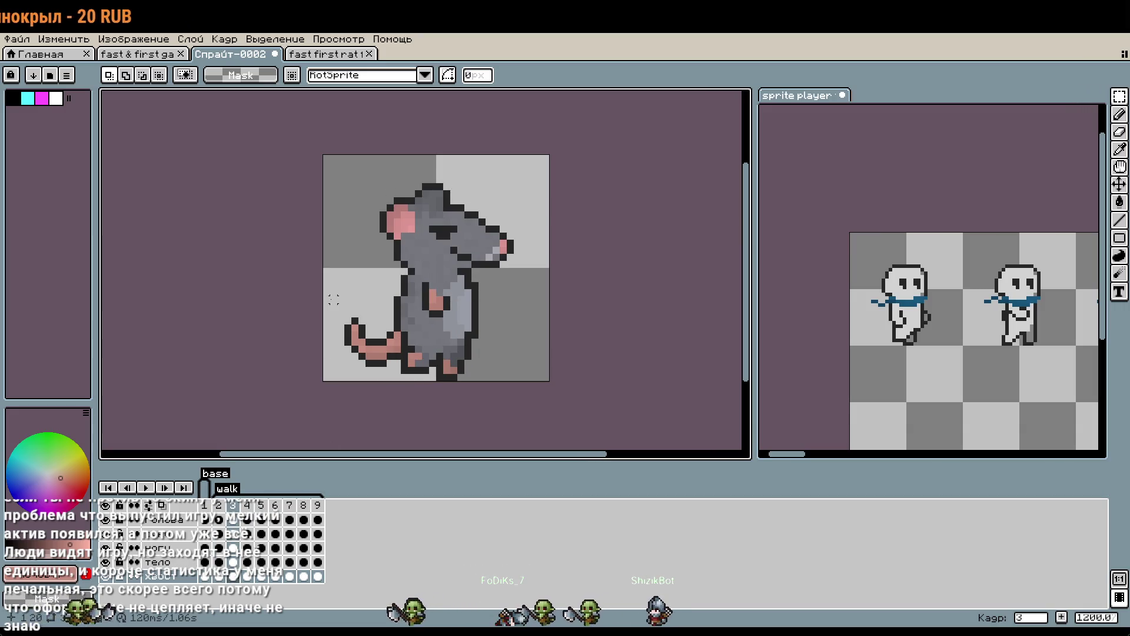
key("Right")
key("Right")
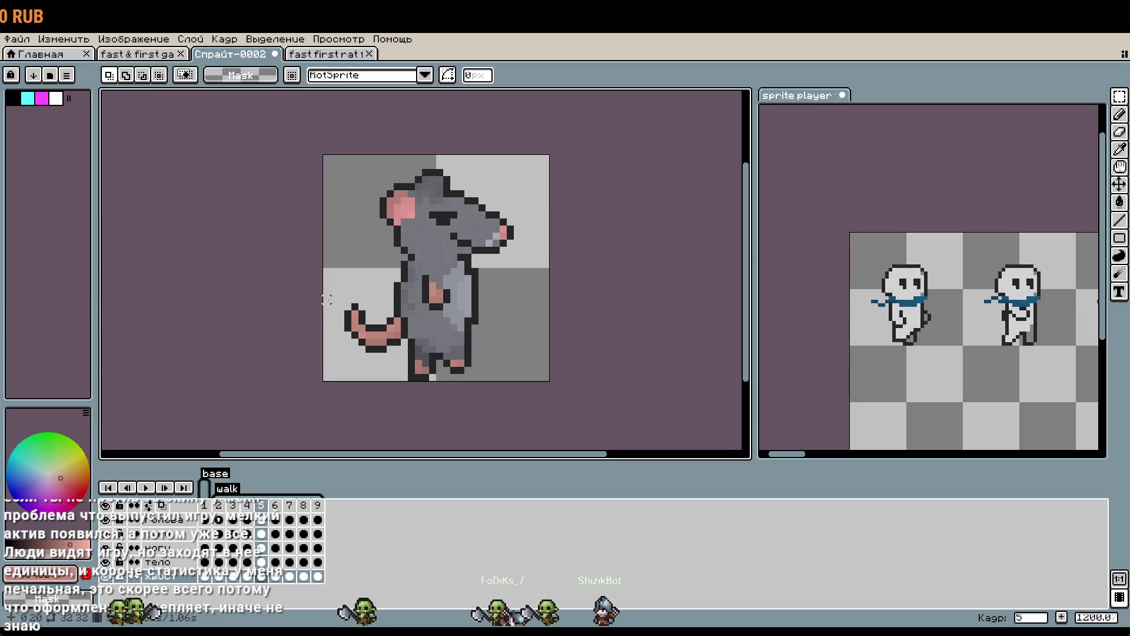
key("Right")
Select the tail and nudge it one pixel right on frame 7, committing the shift.
left_click_drag(327, 307, 460, 384)
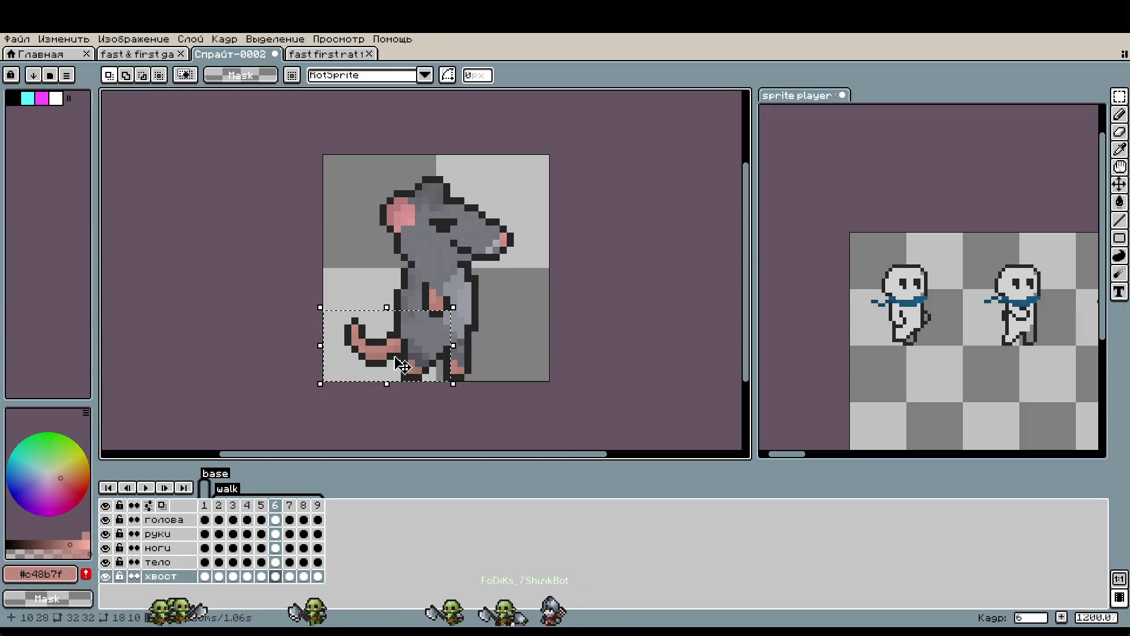
key("Left")
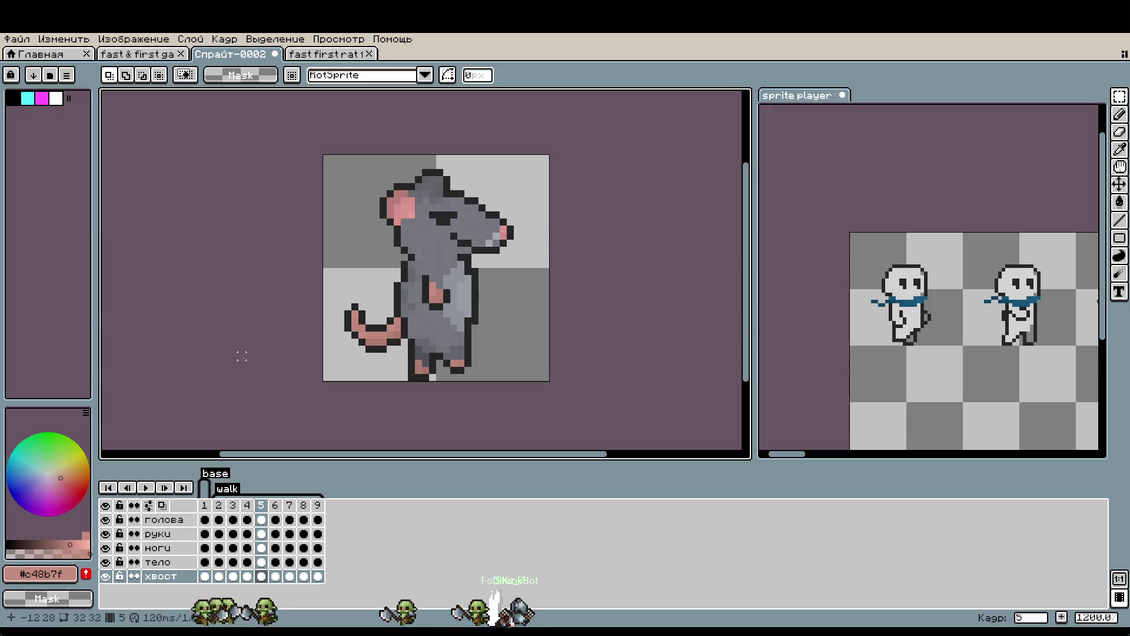
key("Right")
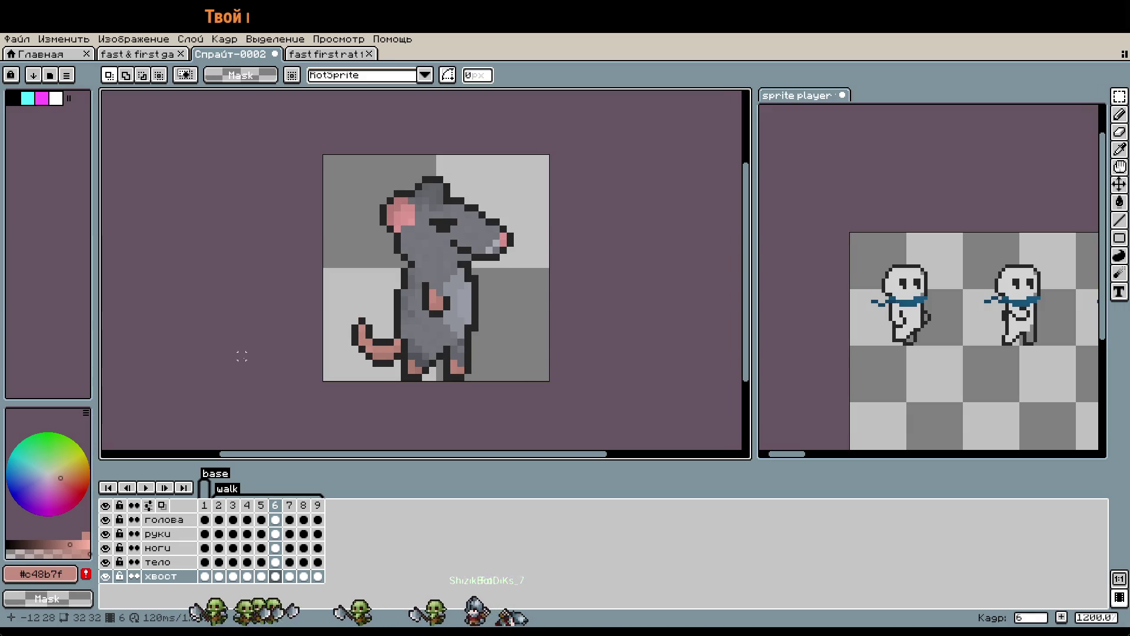
key("Right")
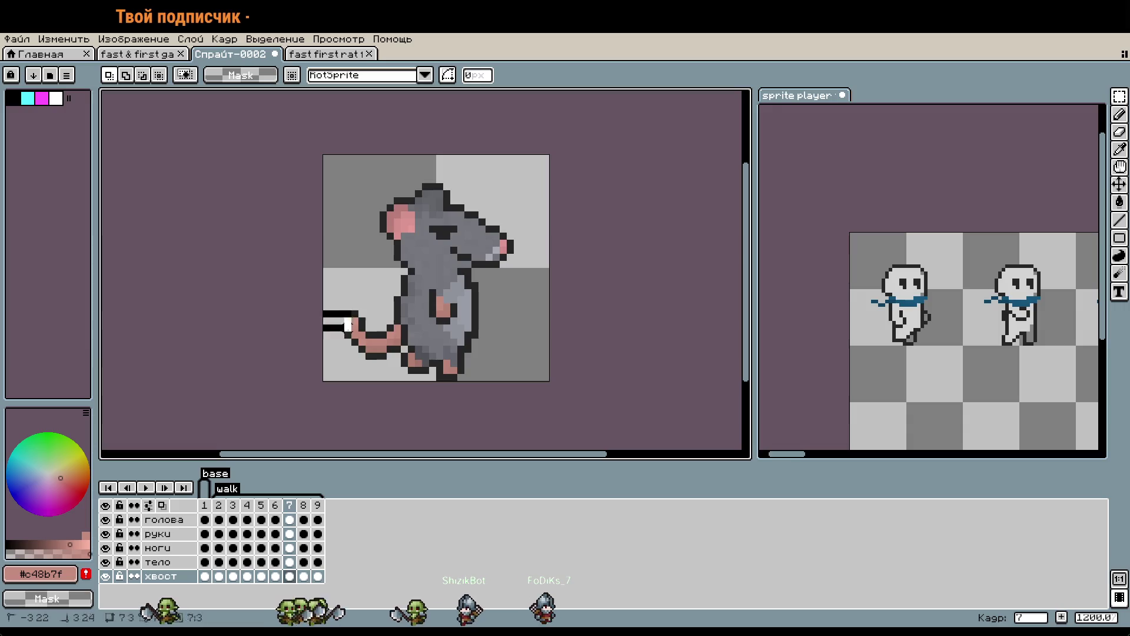
key("Right")
key("Return")
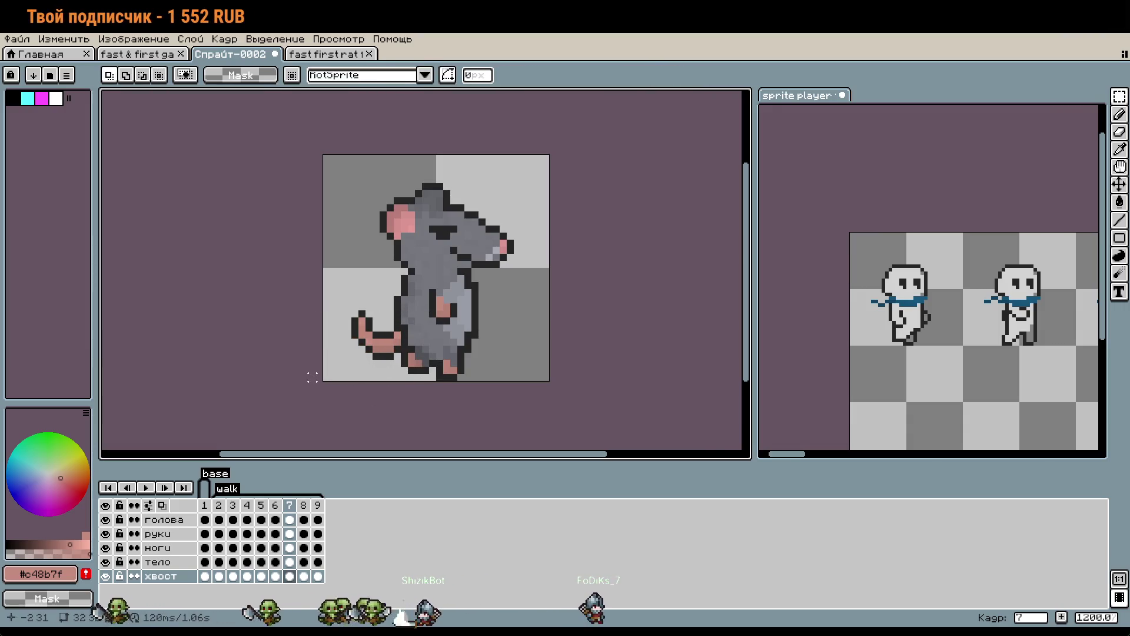
Nudge and commit the tail in frames 8 and 9, then play the walk animation.
key("Right")
key("Right")
key("Return")
key("Right")
key("Right")
key("Return")
left_click(147, 488)
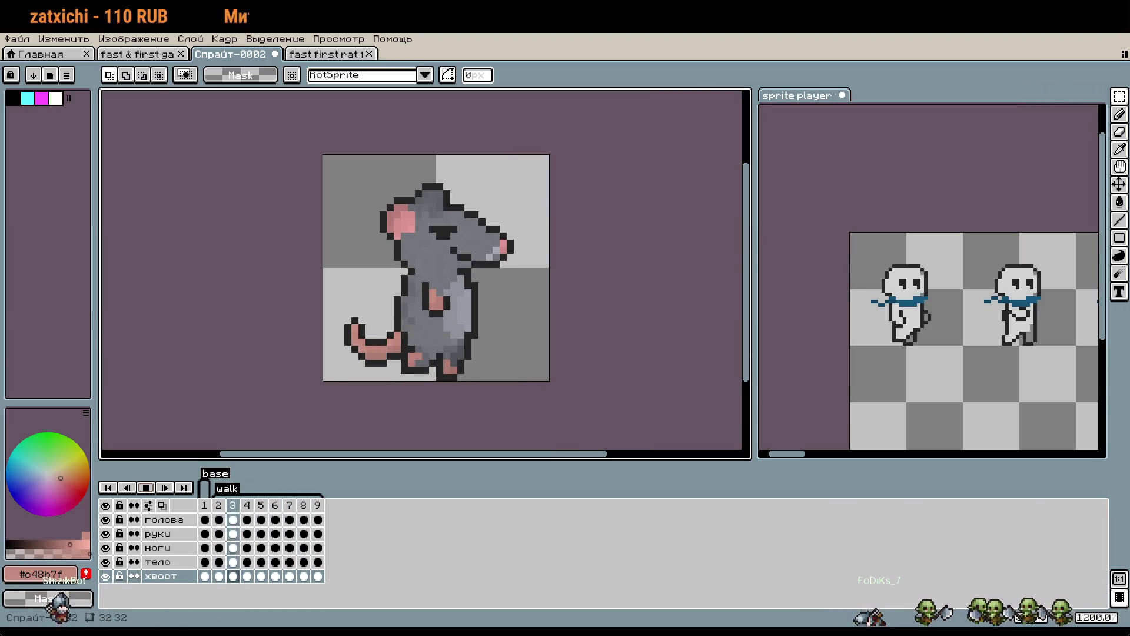
Zoom in and out on the playing tail, then switch to the 'fast & first ga' sprite sheet.
scroll(387, 366, "up", 2)
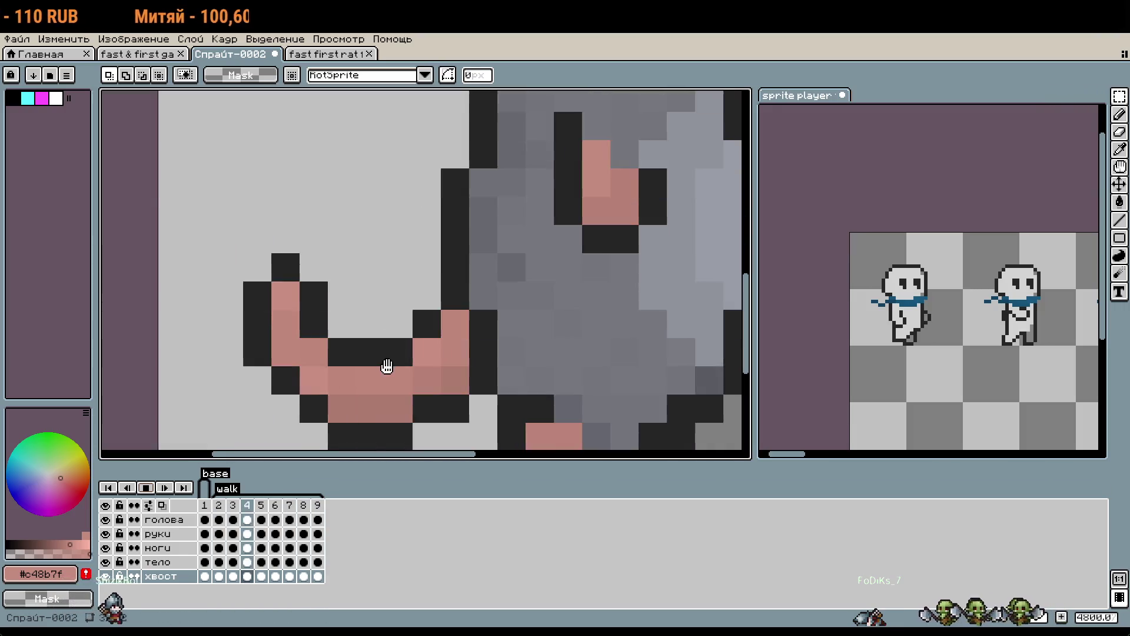
scroll(387, 366, "down", 2)
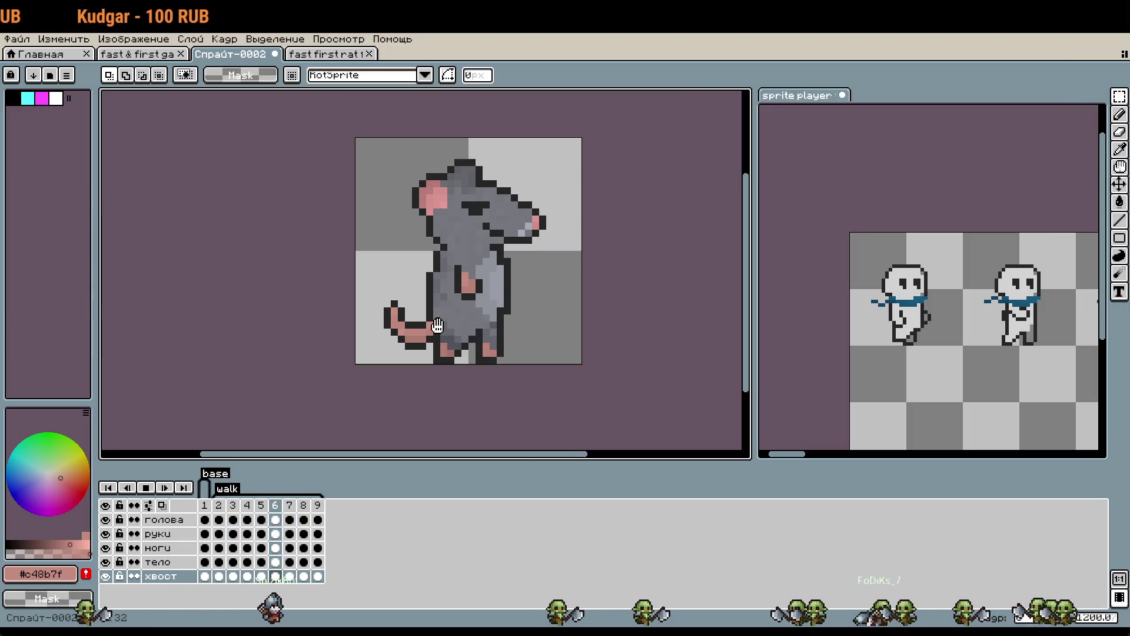
left_click(132, 57)
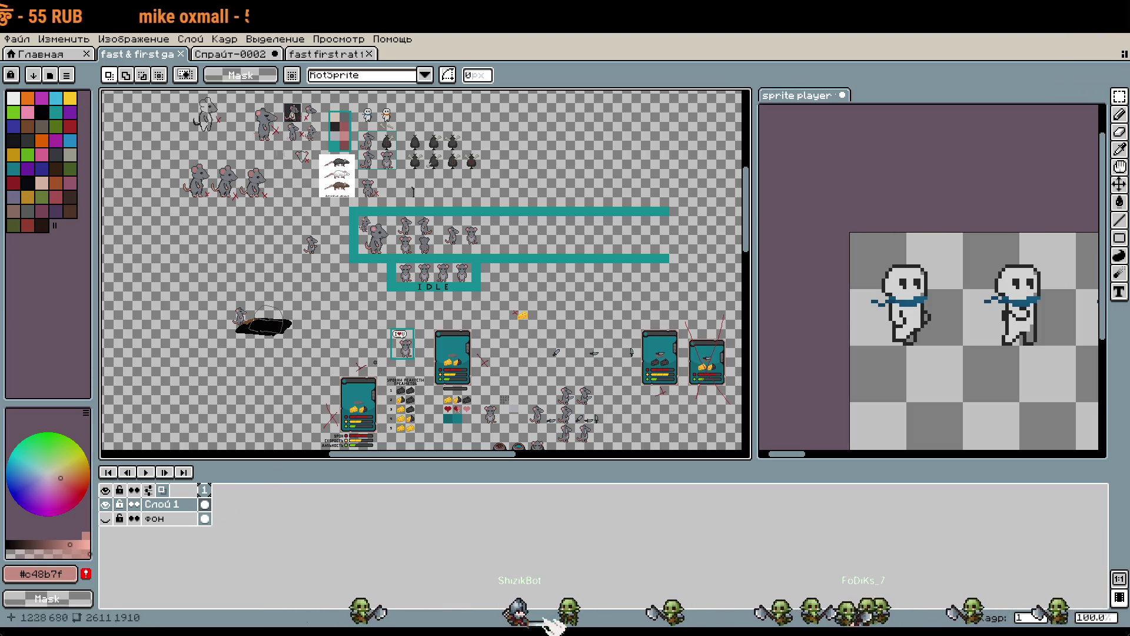
Scroll down over the sprite sheet's rats and cards, then return to the Спрайт-0002 tab.
scroll(413, 192, "down", 5)
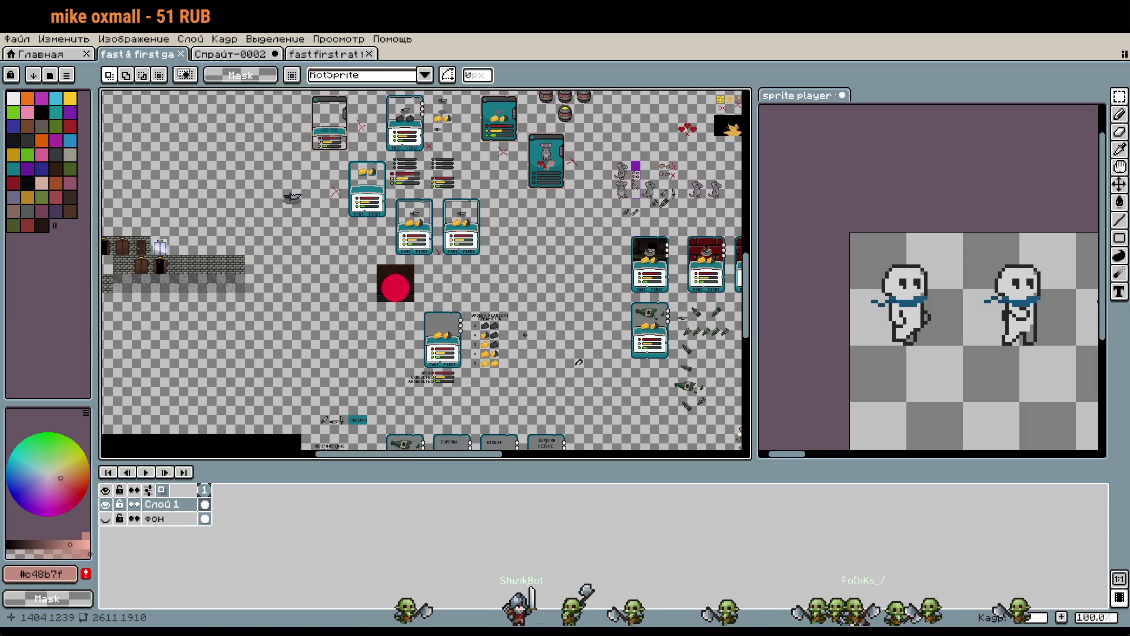
scroll(525, 334, "down", 5)
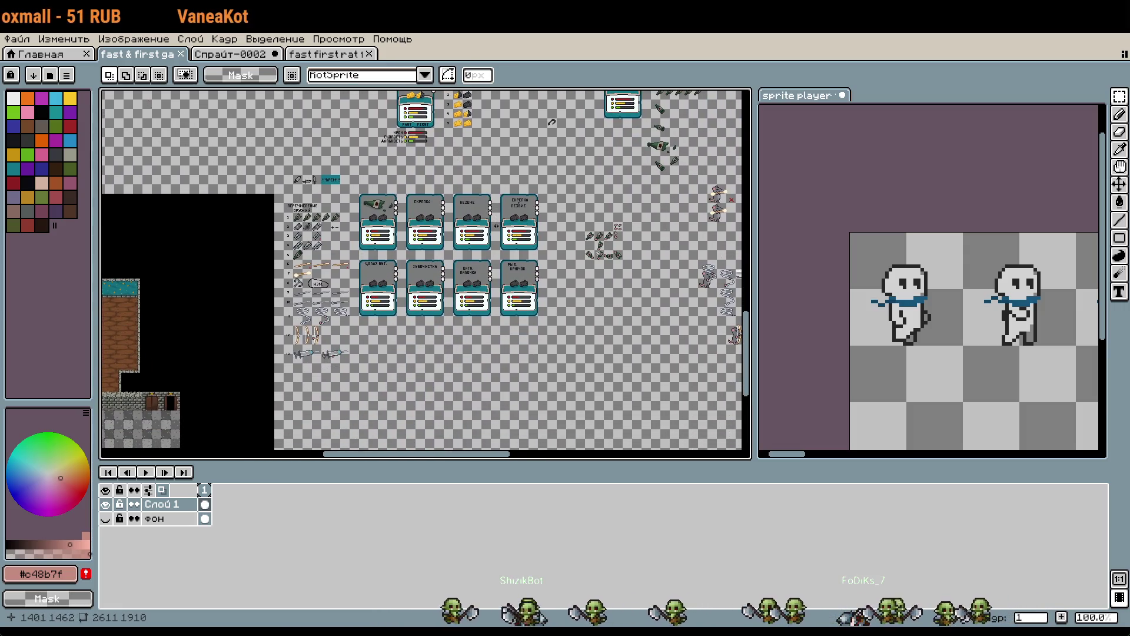
left_click(259, 55)
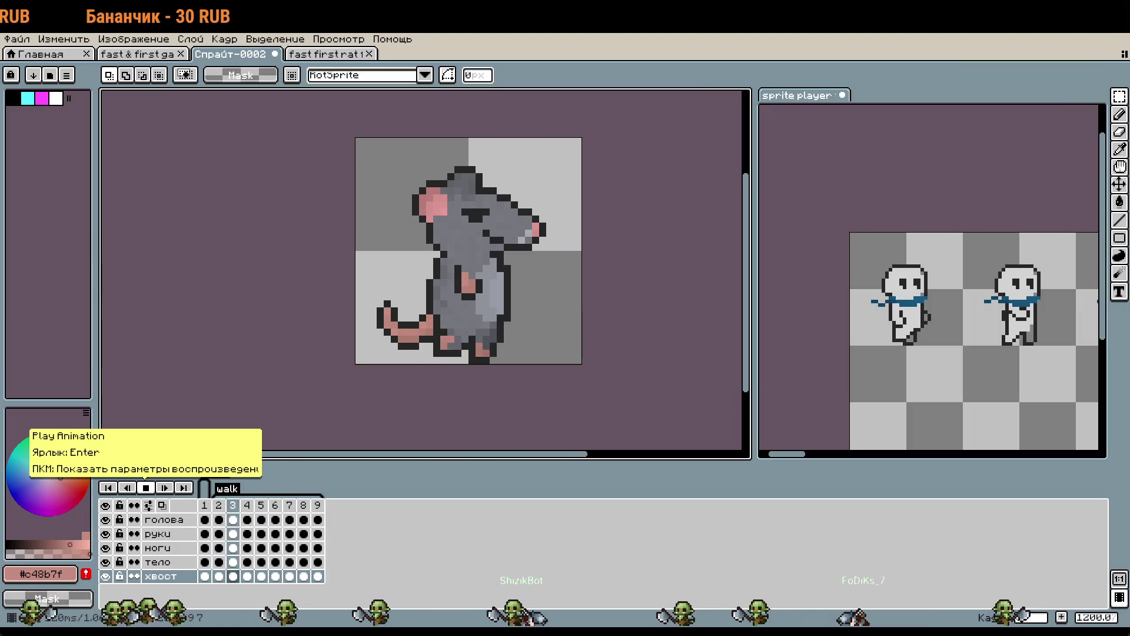
Stop playback, go to frame 3, and move the tail tip left and down.
left_click(146, 487)
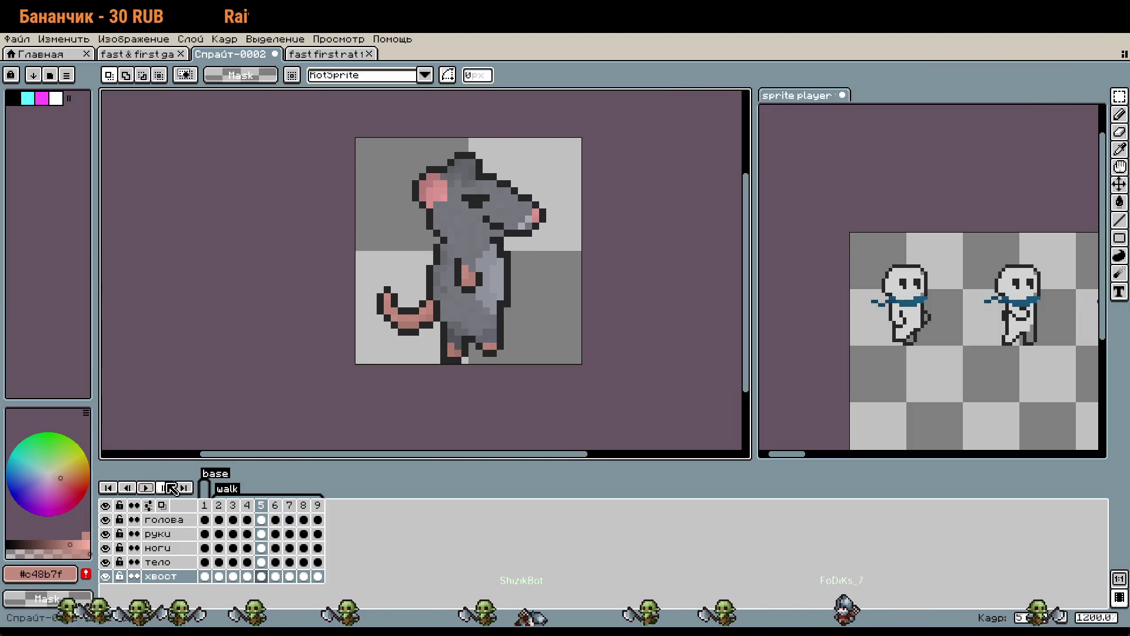
left_click(225, 575)
scroll(388, 396, "up", 1)
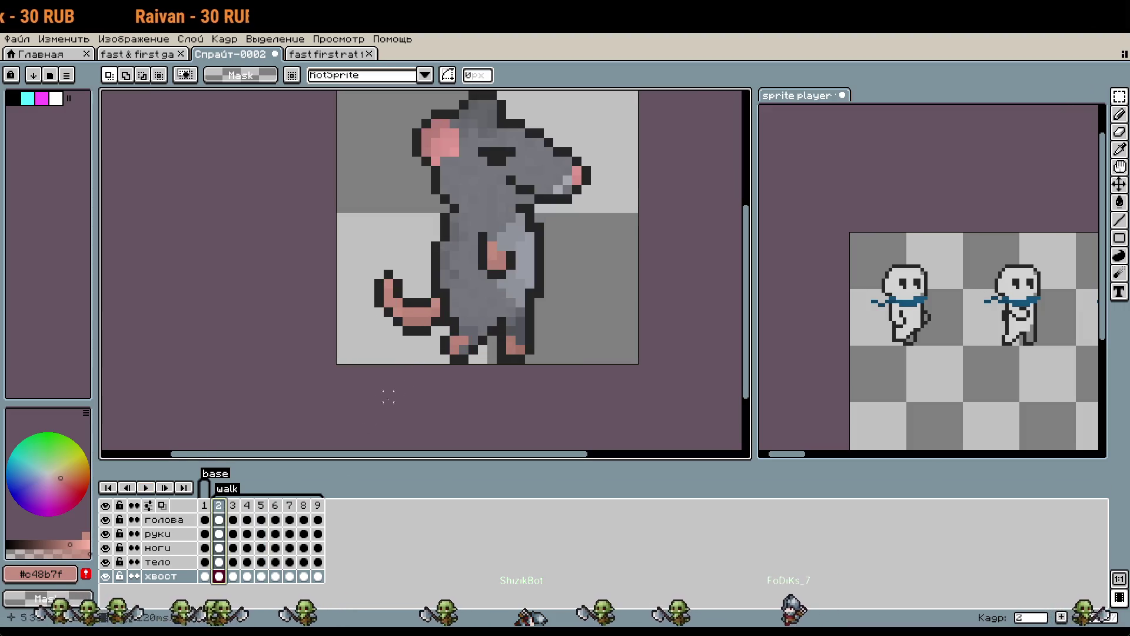
left_click(236, 506)
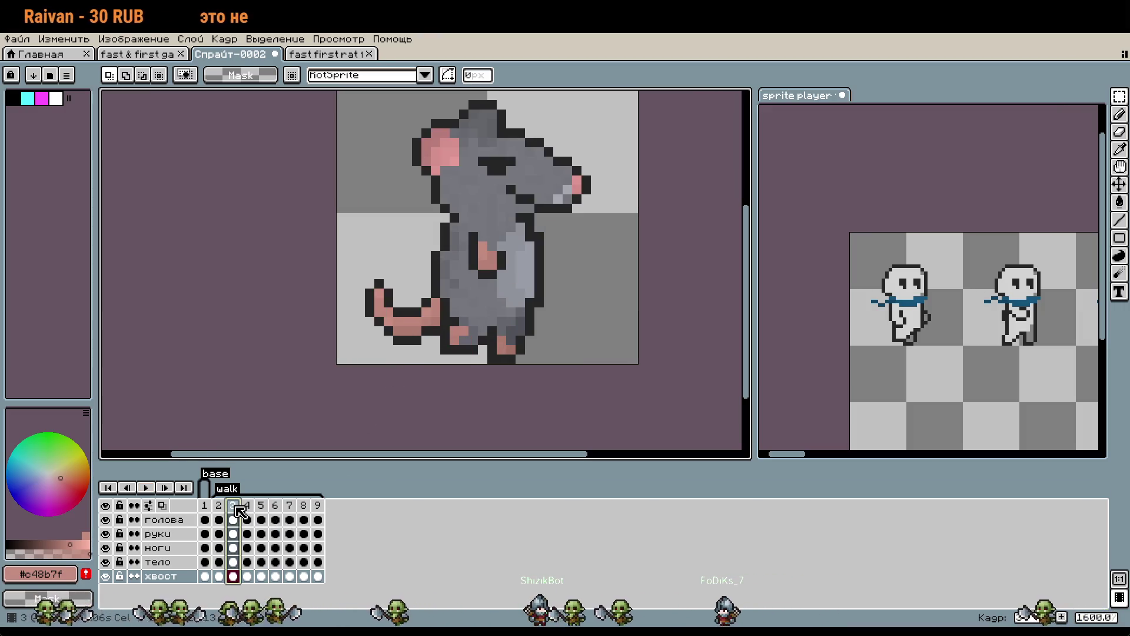
scroll(340, 350, "up", 2)
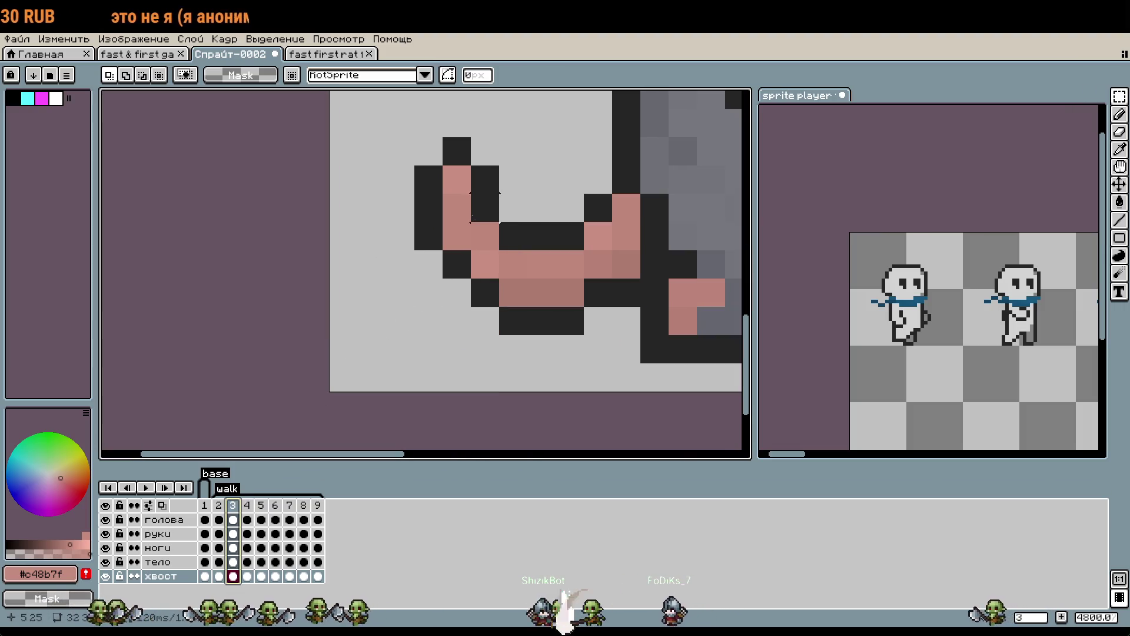
mouse_move(413, 136)
left_mouse_down()
mouse_move(499, 253)
mouse_move(445, 292)
mouse_move(449, 272)
mouse_move(467, 278)
left_mouse_up()
key("Return")
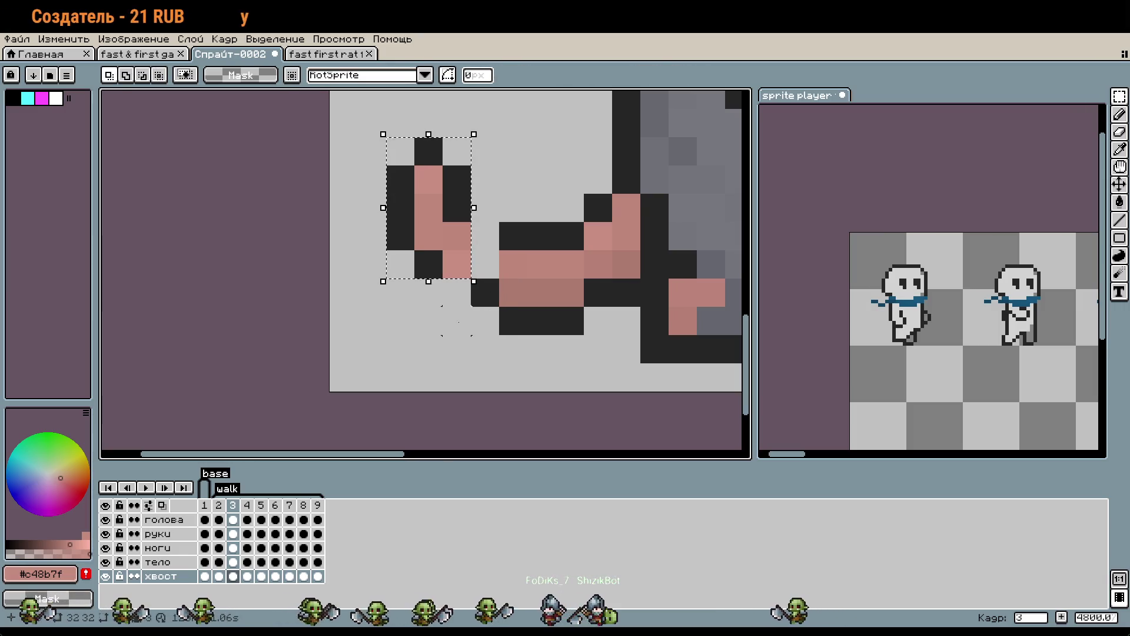
Reselect and commit the tail tip pixels, comparing frame 3 against frame 2.
left_click_drag(385, 137, 443, 279)
mouse_move(443, 166)
left_mouse_down()
mouse_move(499, 249)
mouse_move(472, 235)
mouse_move(488, 246)
mouse_move(477, 258)
left_mouse_up()
scroll(532, 226, "down", 3)
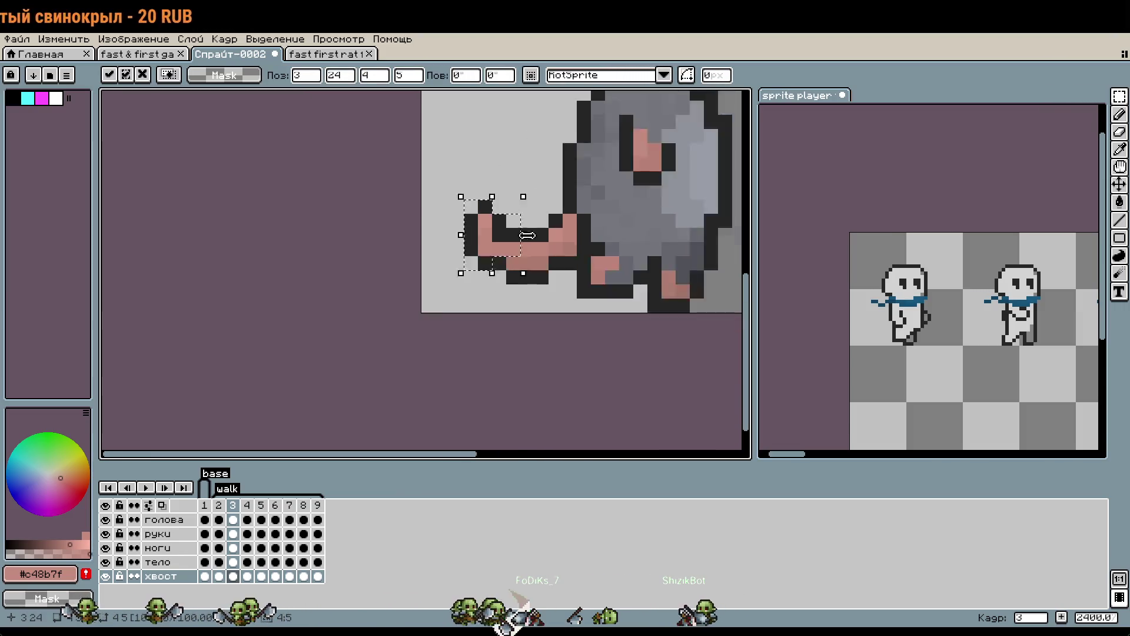
key("Return")
left_click(222, 506)
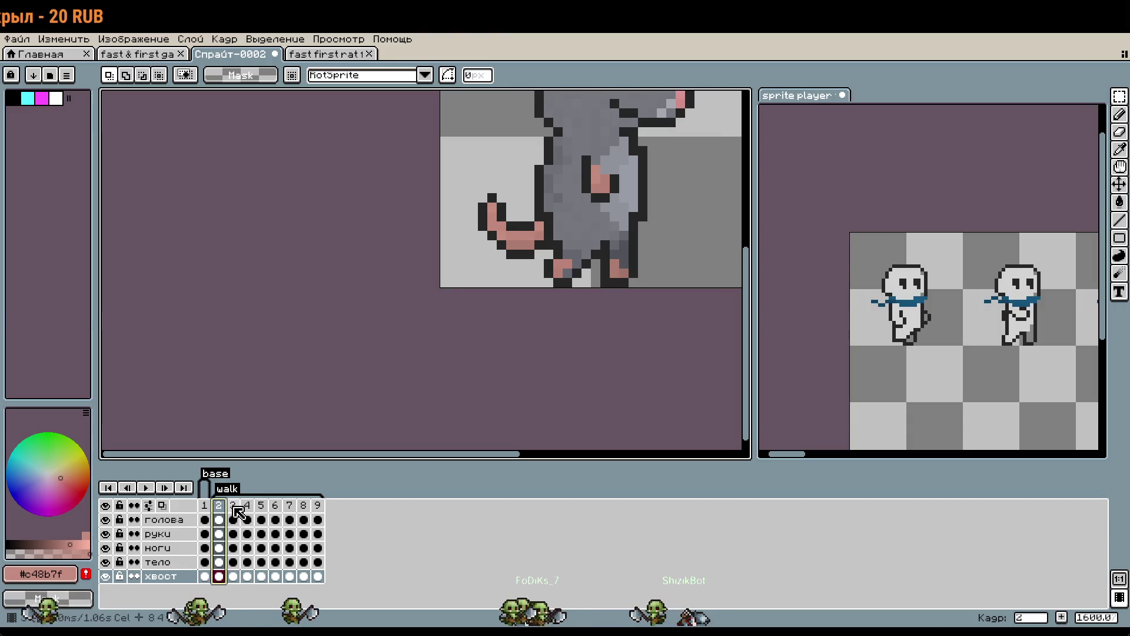
left_click(234, 506)
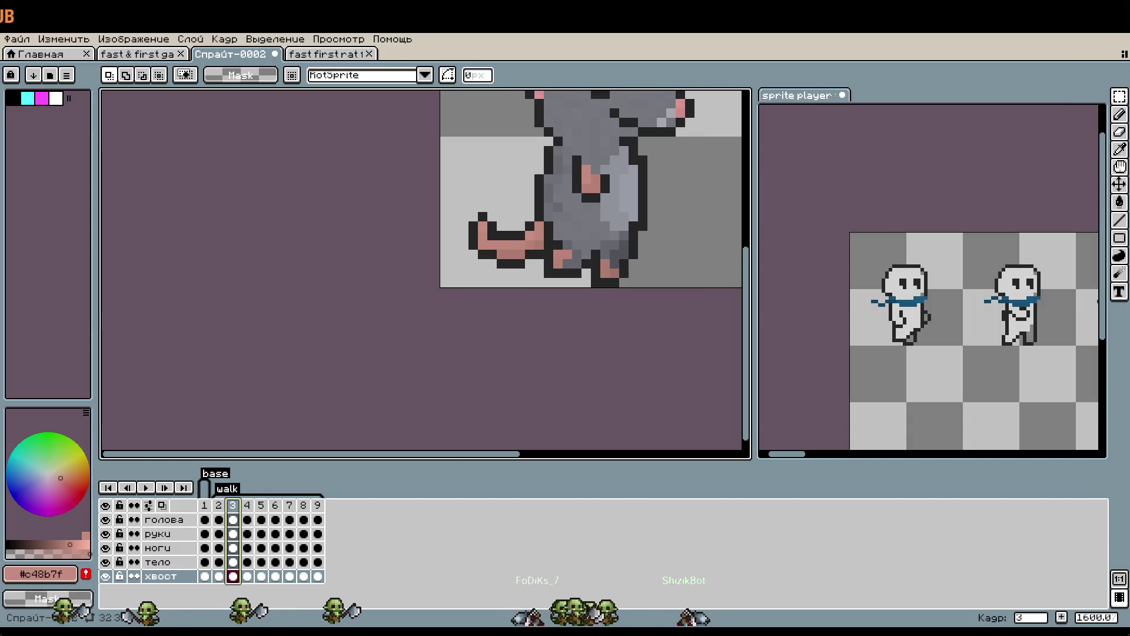
Reposition the frame 3 tail tip lower and commit it.
scroll(530, 329, "up", 3)
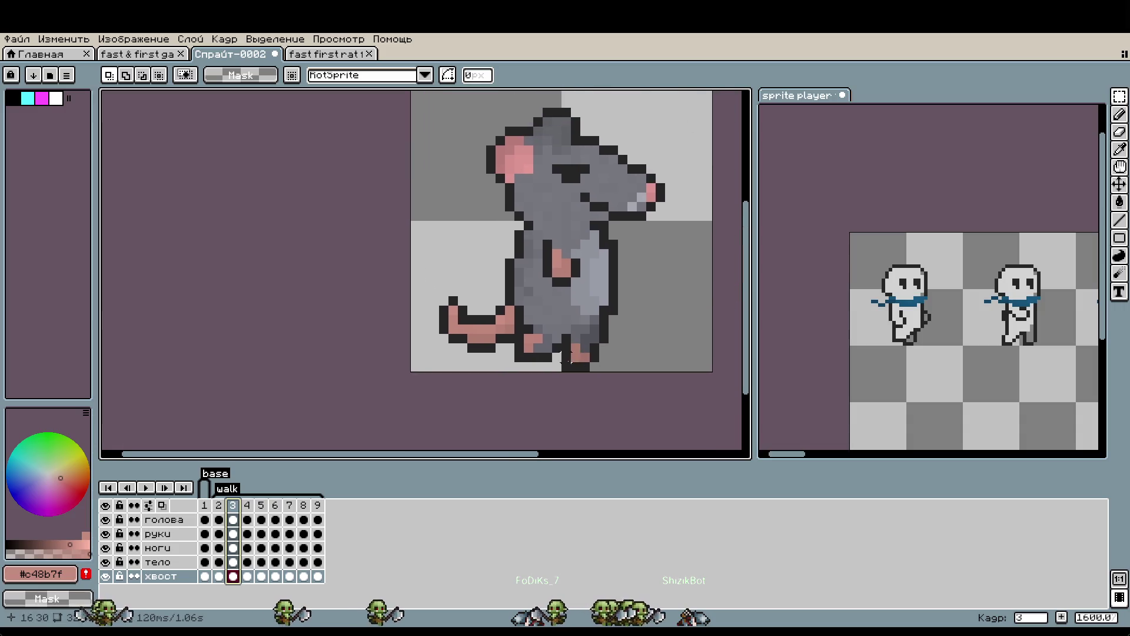
scroll(481, 347, "up", 1)
mouse_move(399, 252)
left_mouse_down()
mouse_move(456, 291)
mouse_move(419, 287)
left_mouse_up()
key("Return")
scroll(412, 305, "up", 1)
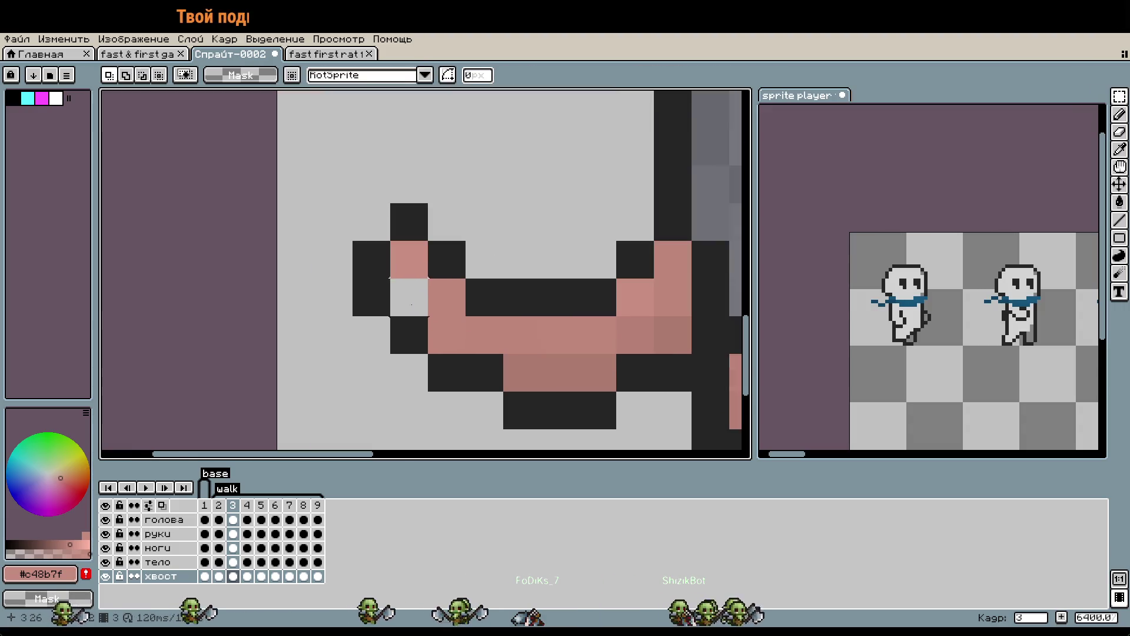
Fill the grey gap pixel with the tail's pink using eyedropper and pencil, then view frame 2.
key("i")
key("b")
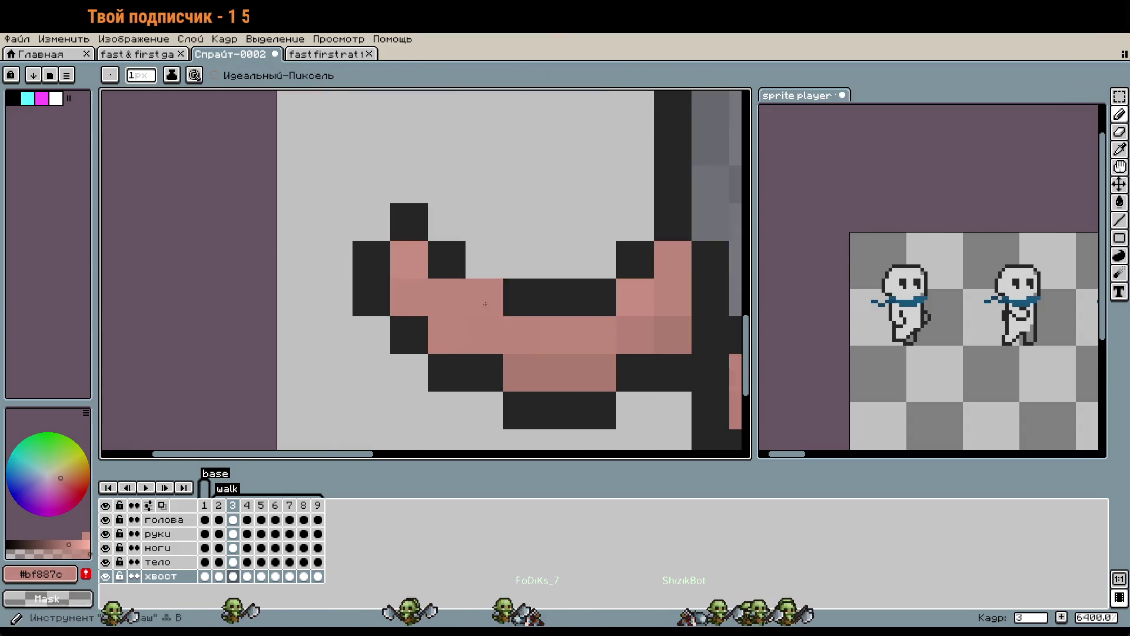
left_click(409, 297)
scroll(412, 298, "down", 3)
scroll(383, 289, "up", 3)
left_click(500, 285, "alt")
left_click_drag(593, 368, 437, 351)
scroll(437, 351, "down", 2)
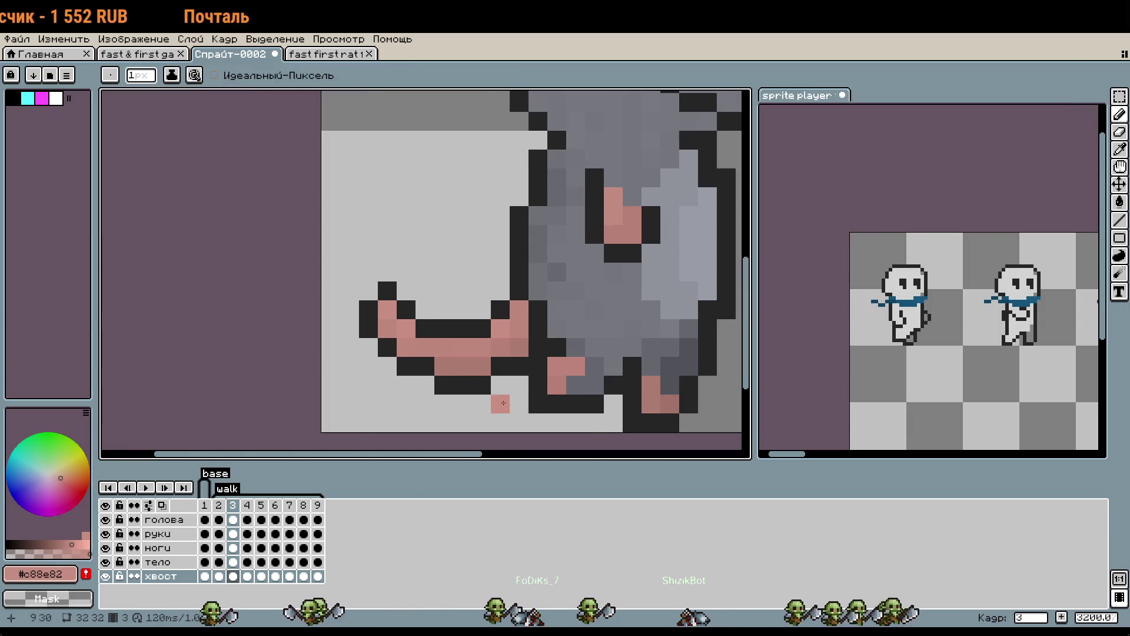
scroll(412, 265, "up", 1)
left_click(220, 507)
left_click(219, 519)
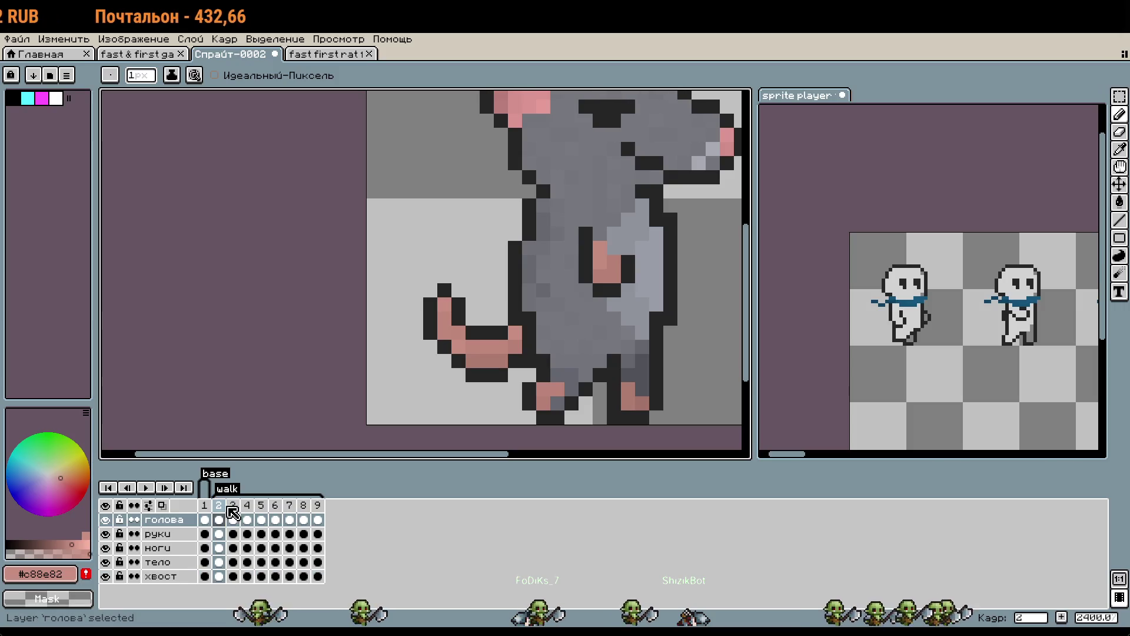
Flip repeatedly between frames 2 and 3 to compare the tail, then advance to frame 4.
key("Right")
key("Left")
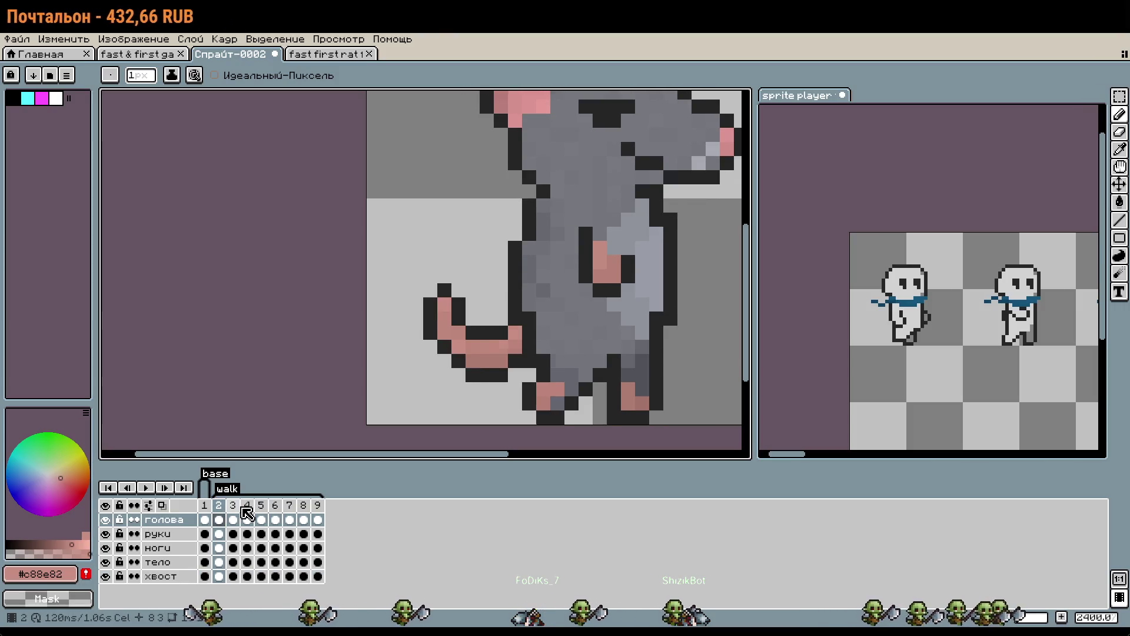
key("Right")
key("Left")
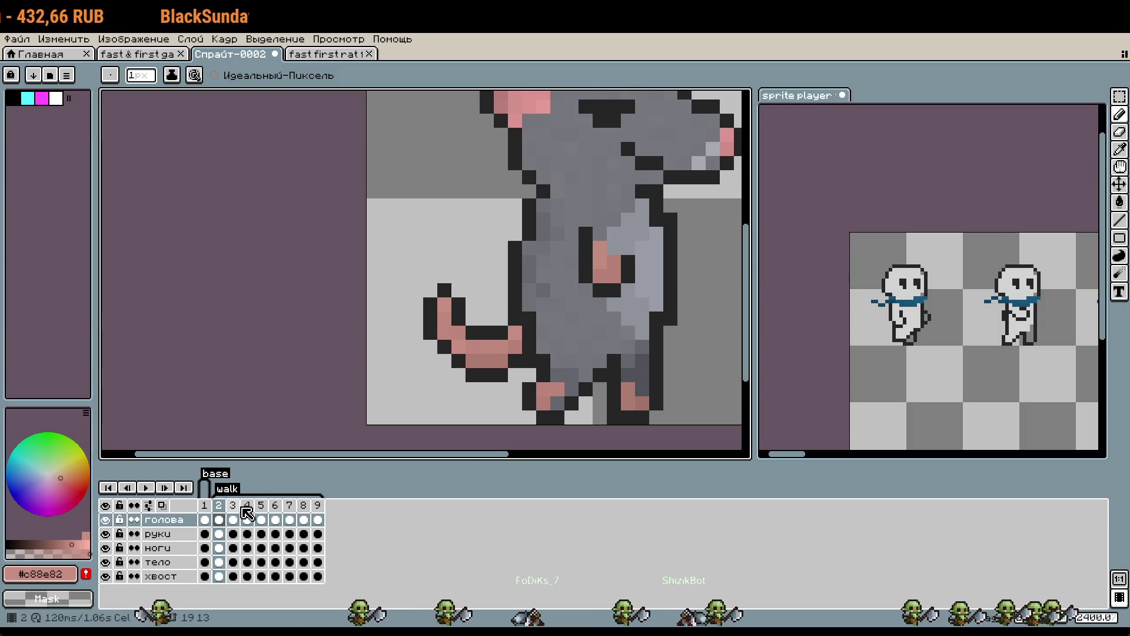
key("Right")
key("Left")
key("Right")
key("Left")
key("Right")
key("Left")
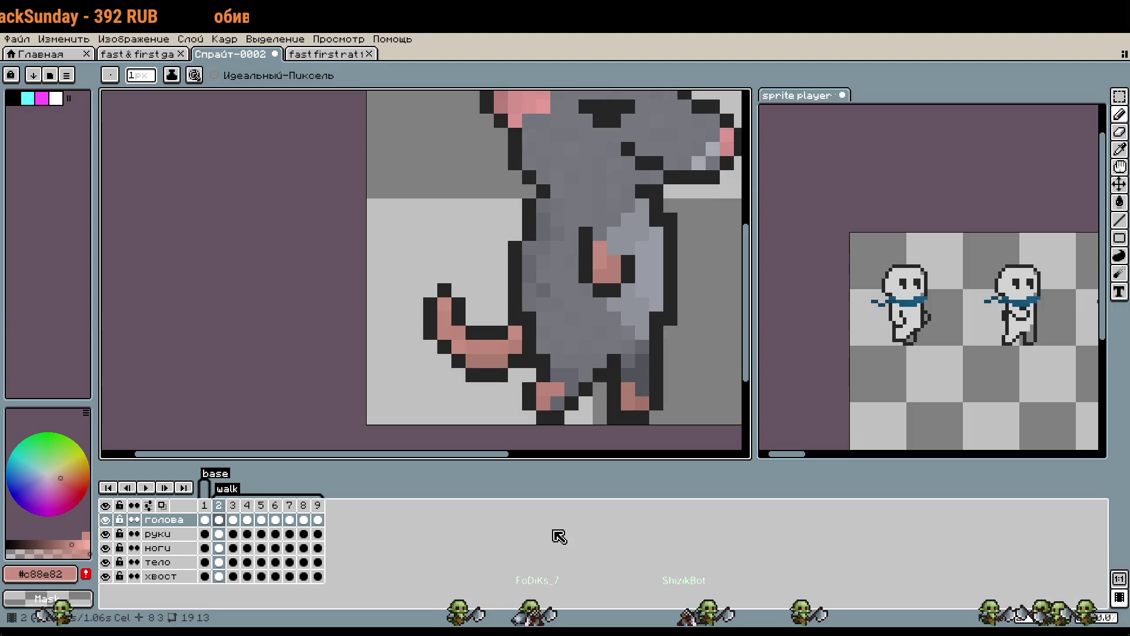
key("Right")
key("Left")
key("Right")
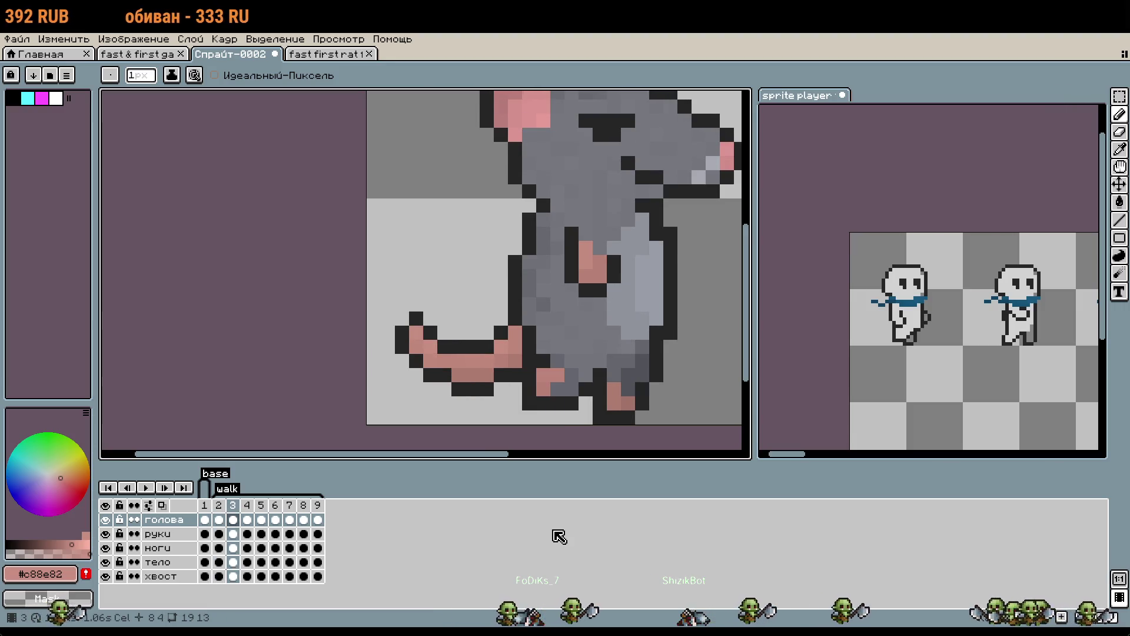
key("Left")
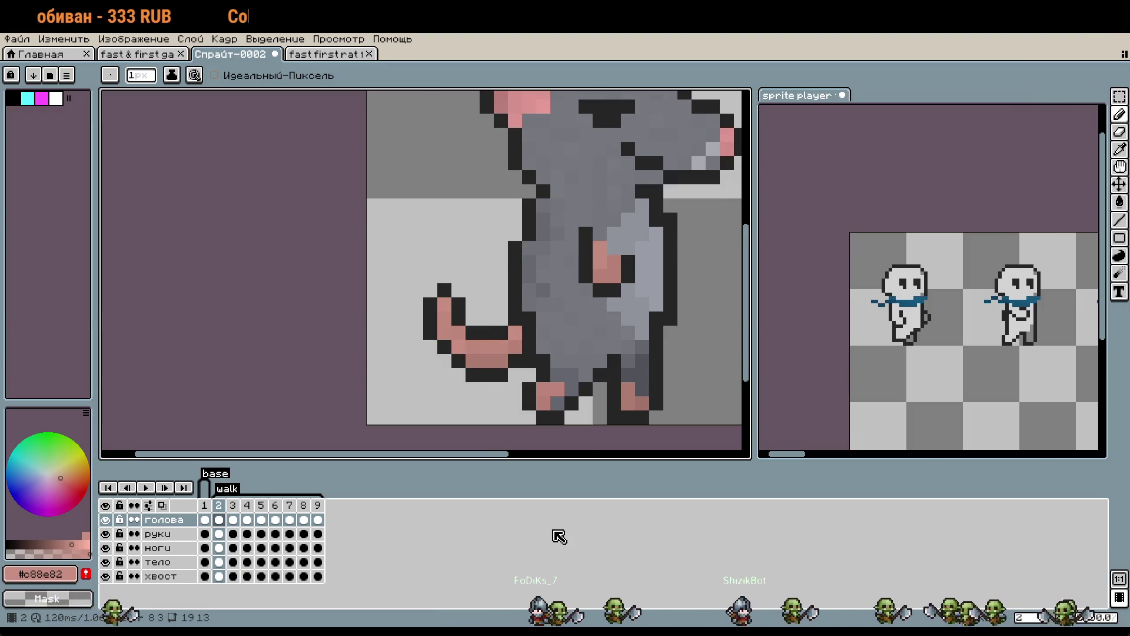
key("Right")
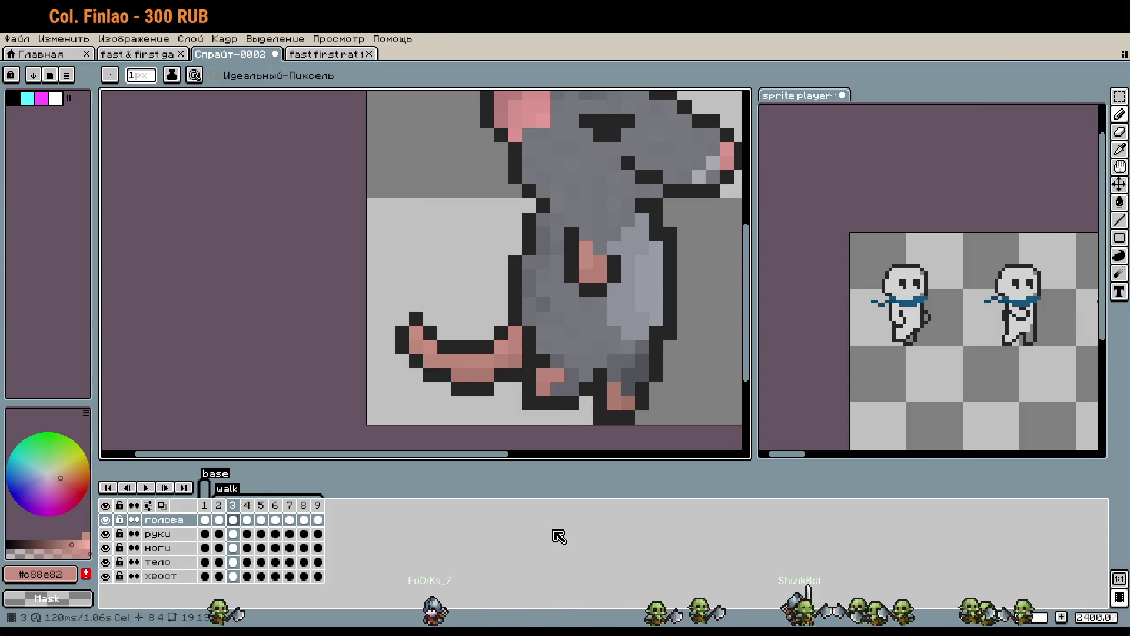
key("Right")
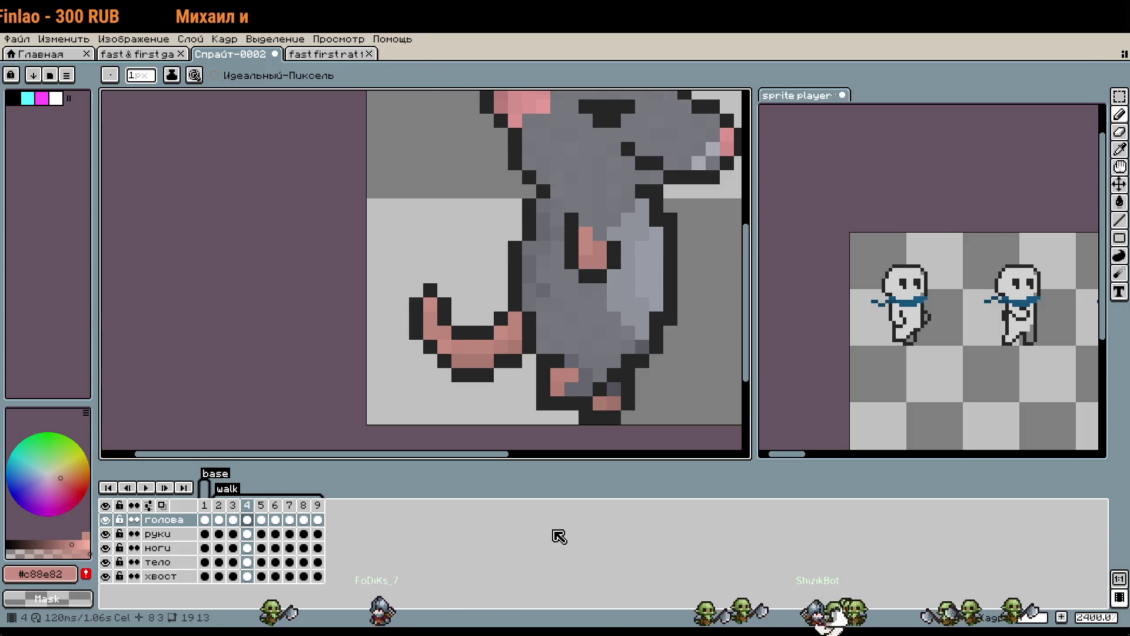
Add a pink pixel near the tail tip and compare frame 4's pose with frames 3 and 5.
left_click(449, 375)
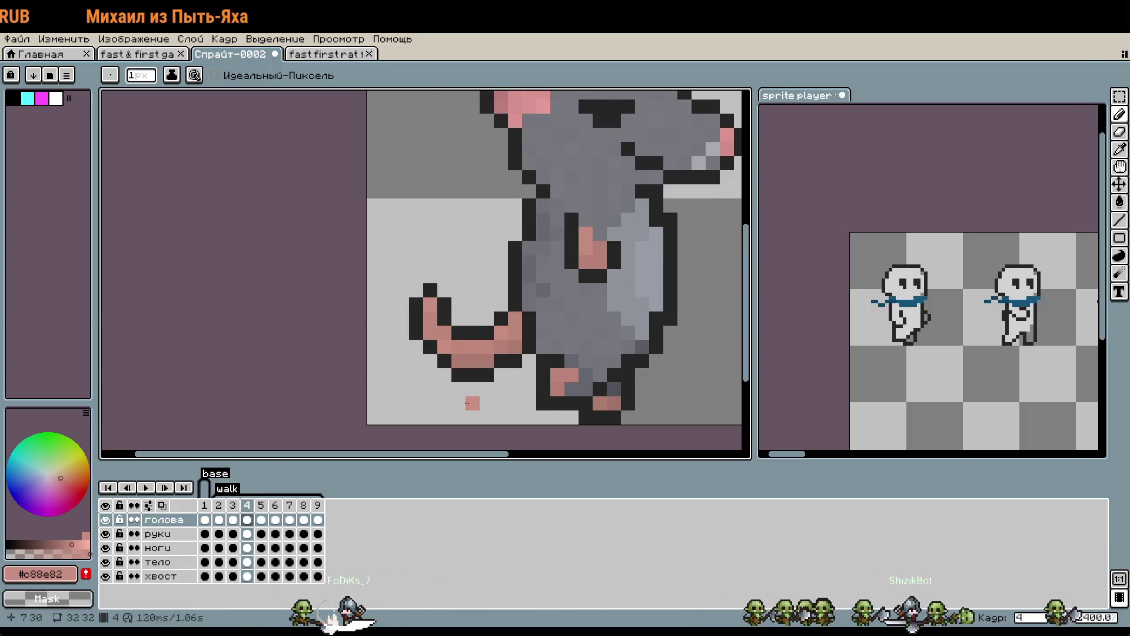
key("Left")
key("Right")
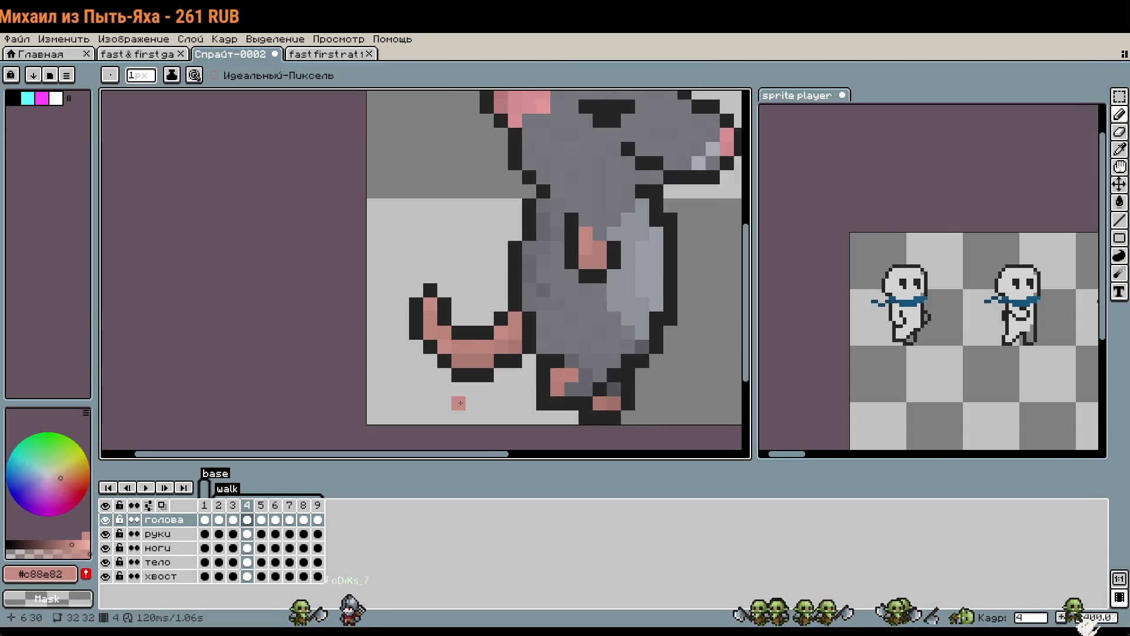
scroll(461, 332, "up", 2)
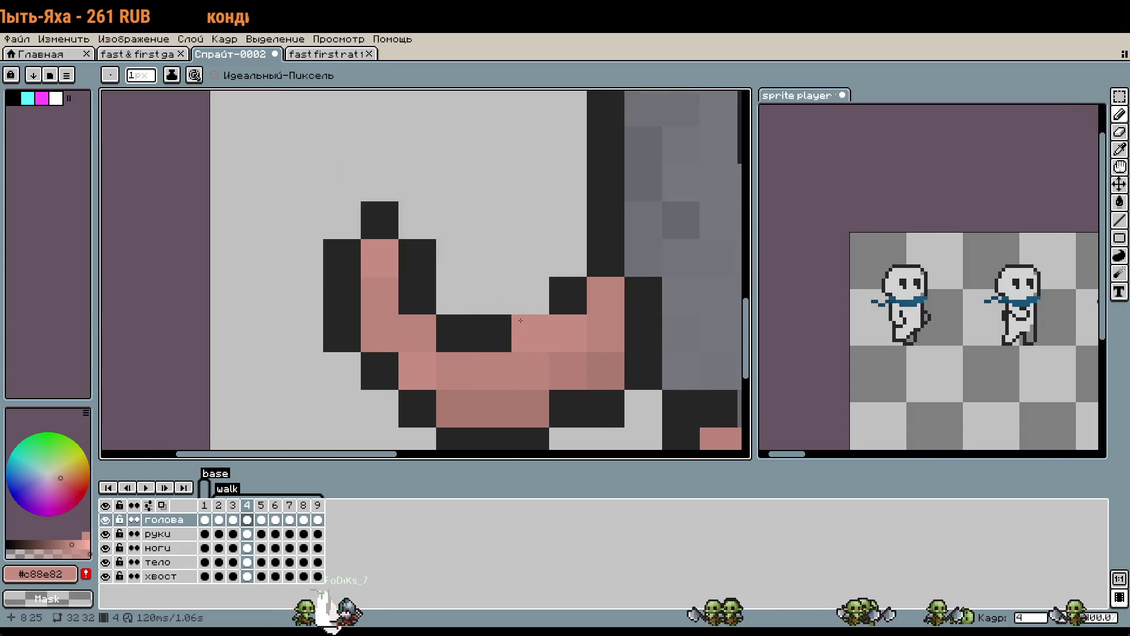
scroll(495, 263, "down", 4)
key("Right")
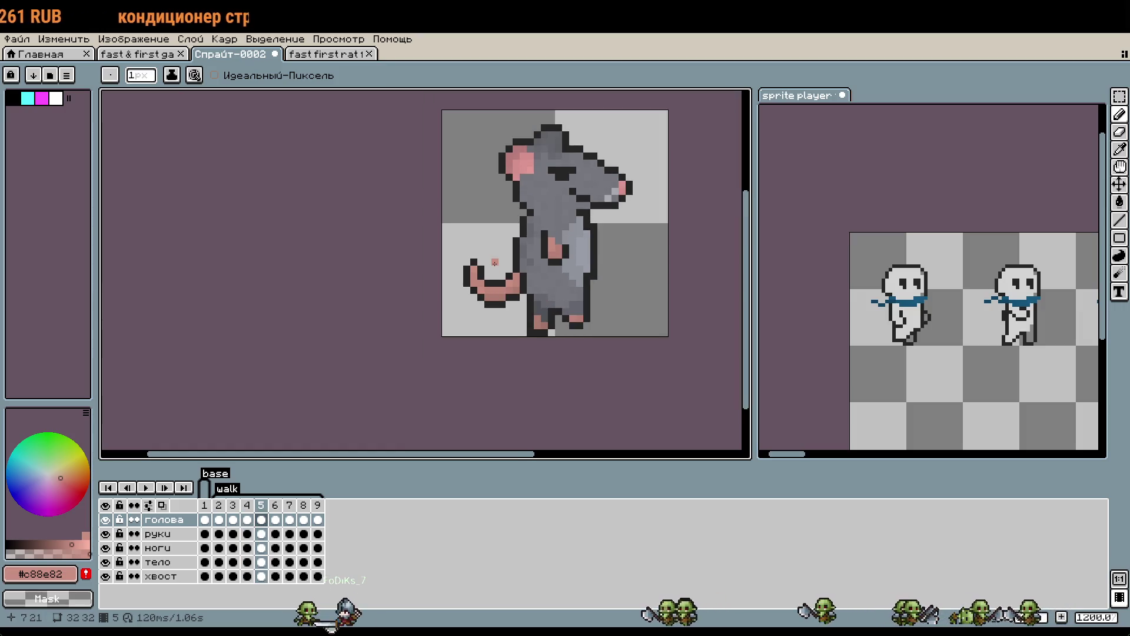
key("Left")
key("Left")
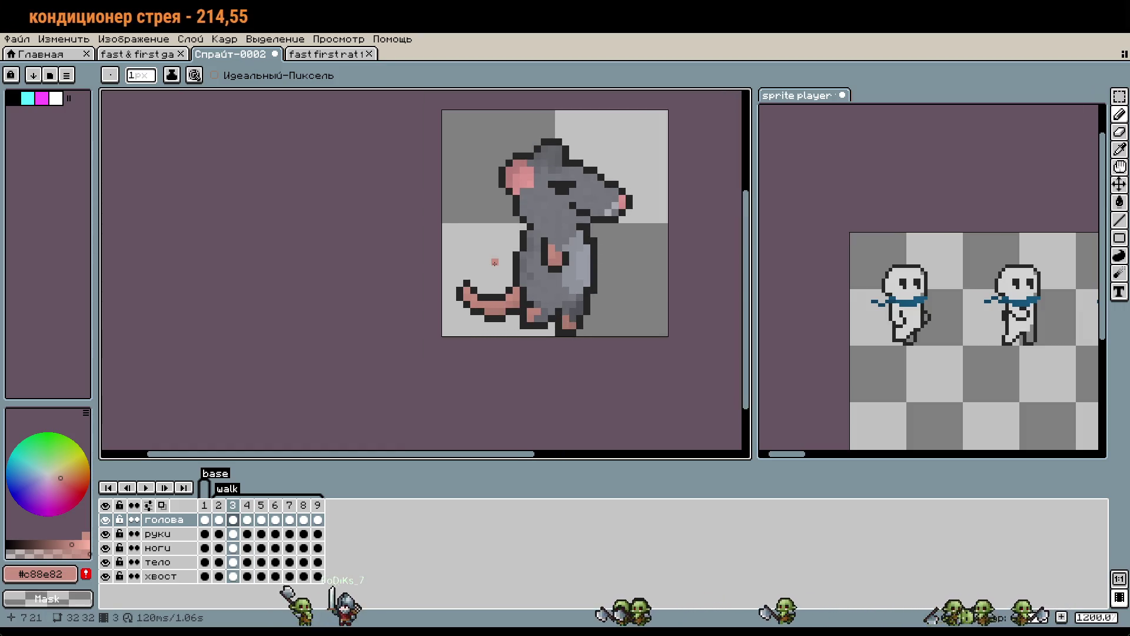
key("Right")
scroll(494, 263, "up", 3)
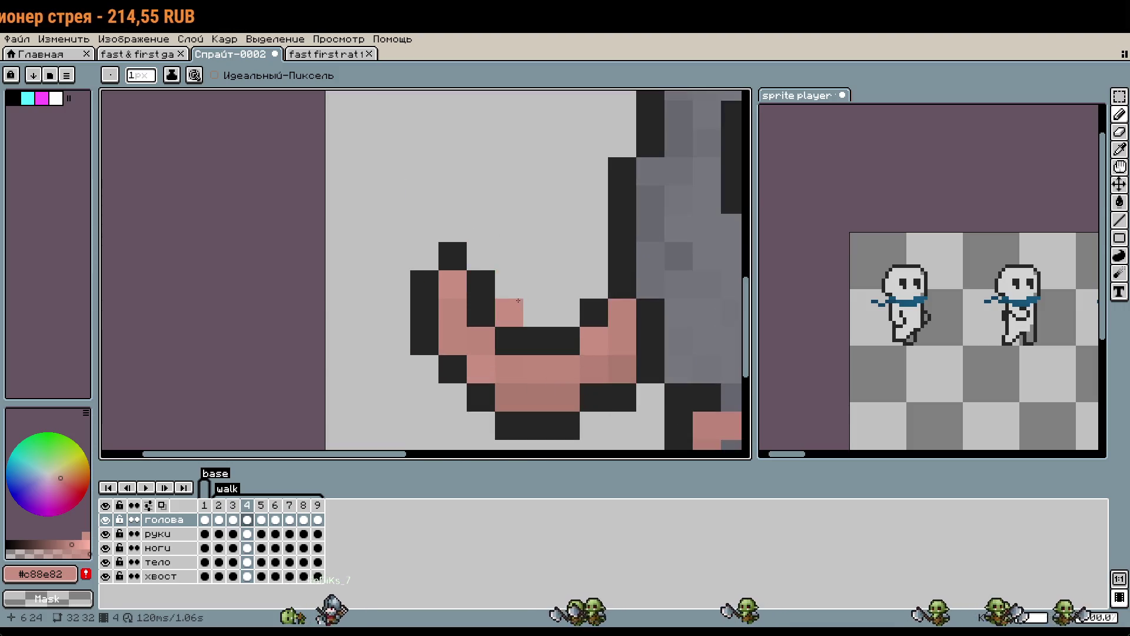
scroll(509, 277, "down", 1)
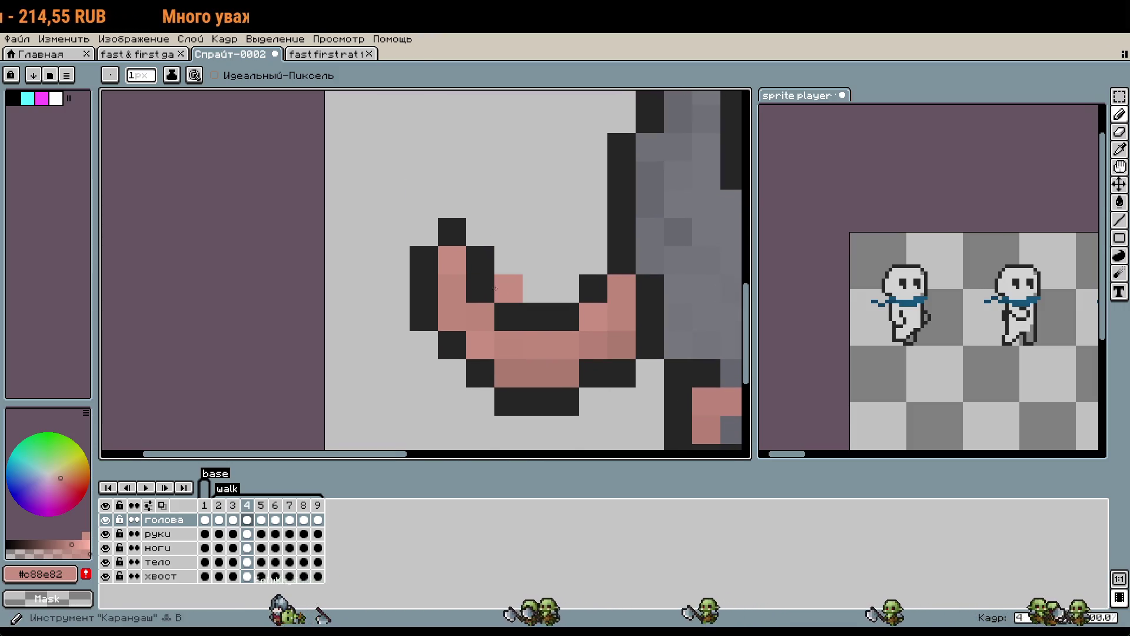
On the хвост layer, erase the upward-curling tail tip and add dark outline pixels along the tail.
left_click(480, 262, "alt")
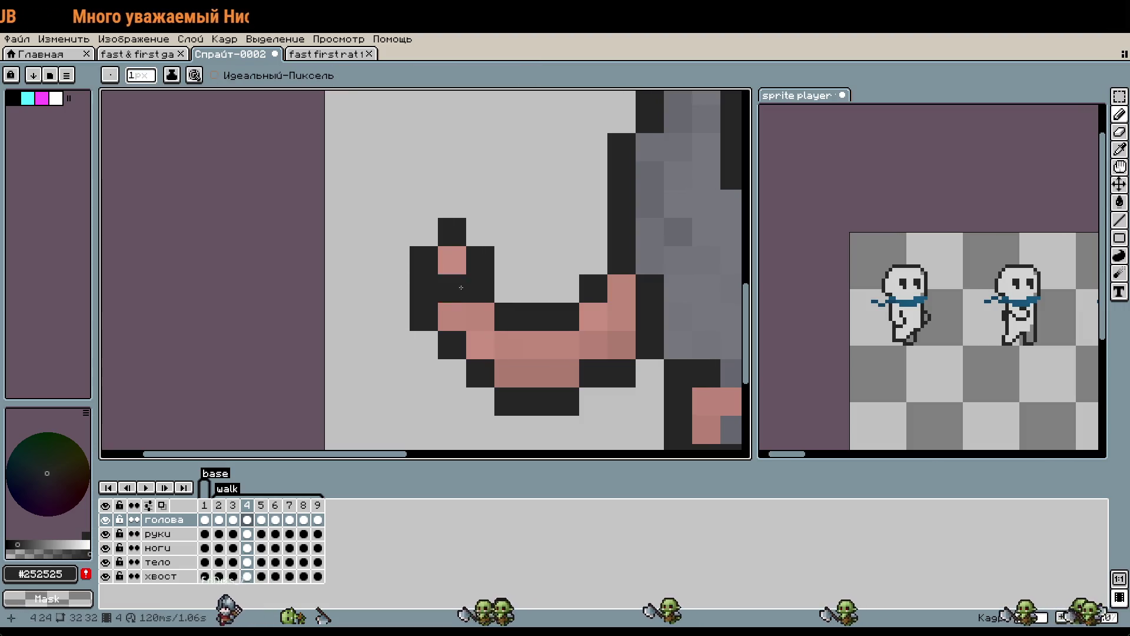
left_click(159, 576)
mouse_move(452, 231)
left_mouse_down()
mouse_move(481, 274)
mouse_move(424, 288)
left_mouse_up()
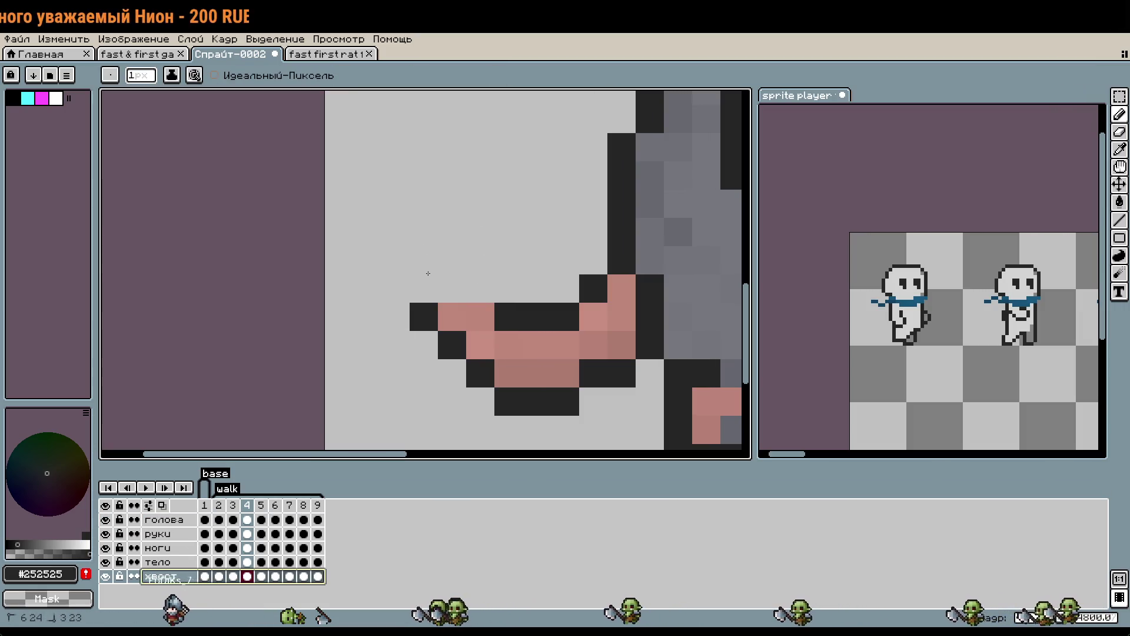
left_click(452, 374)
left_click(424, 345)
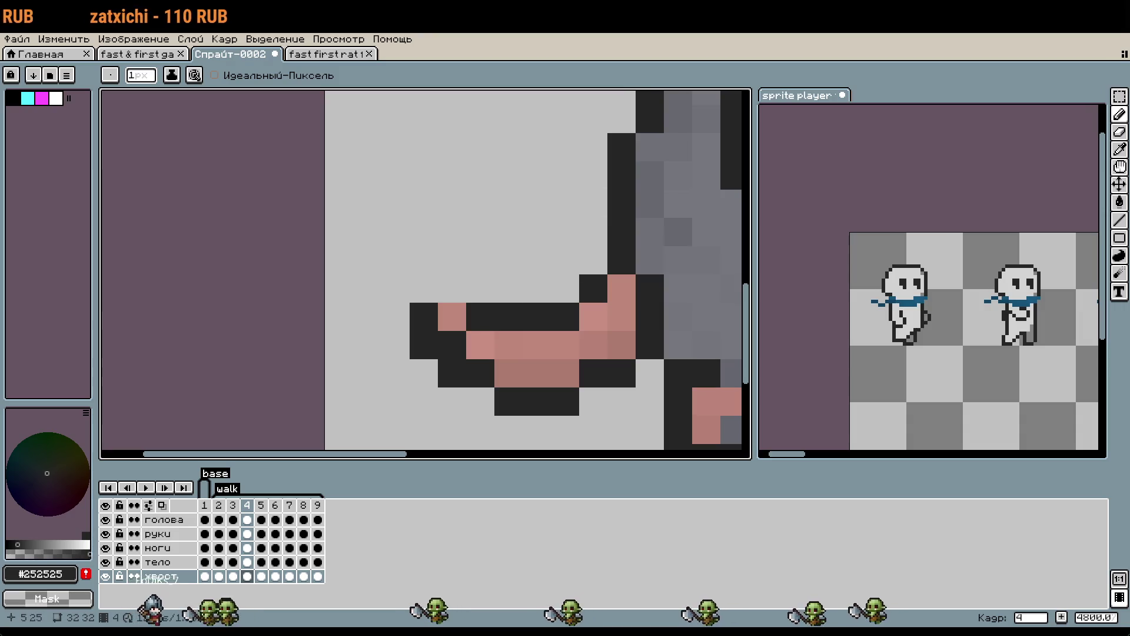
left_click_drag(480, 288, 452, 288)
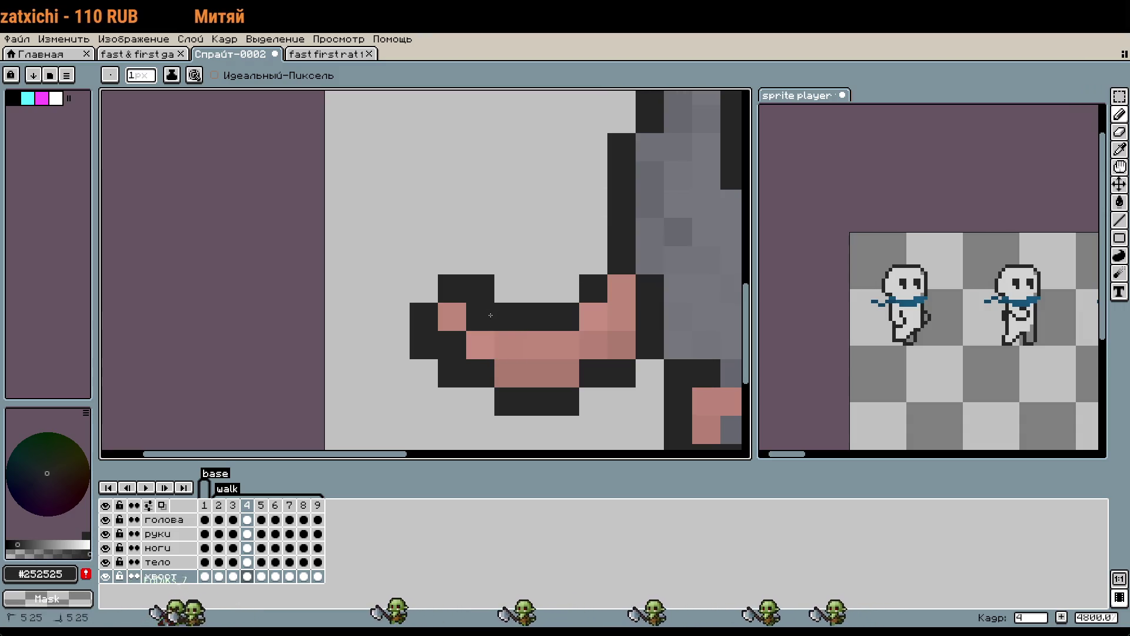
right_click(480, 289)
right_click(452, 344)
Touch up the tail edge with dark outline and pink fill pixels, checking against frame 3.
key("i")
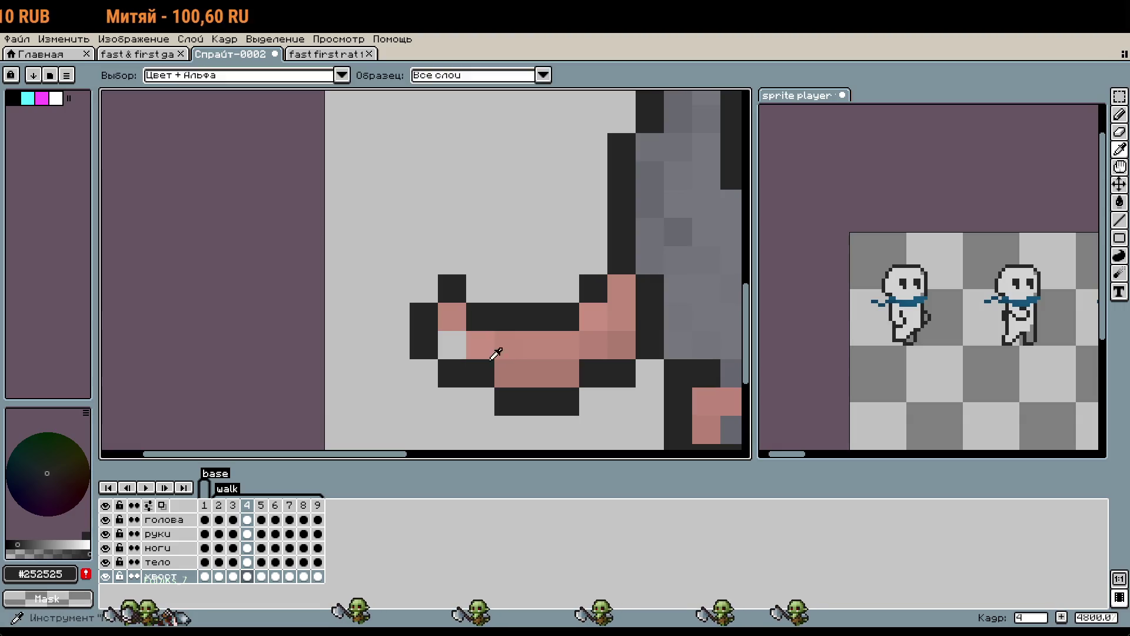
left_click(495, 353, "alt")
scroll(509, 393, "down", 2)
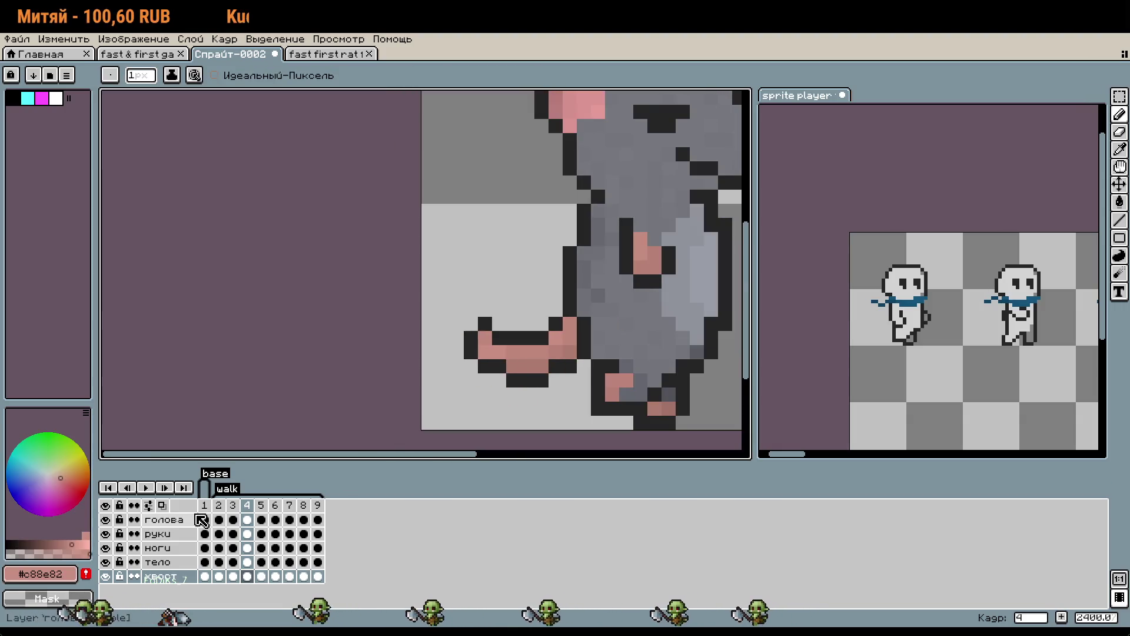
left_click(234, 506)
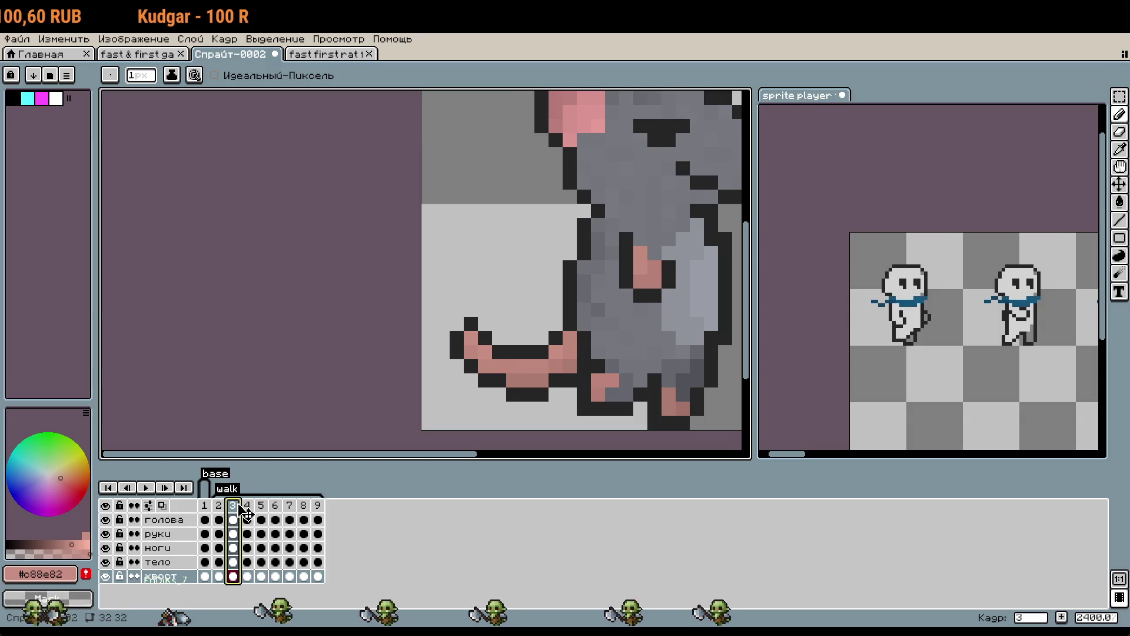
left_click(247, 506)
scroll(463, 357, "up", 2)
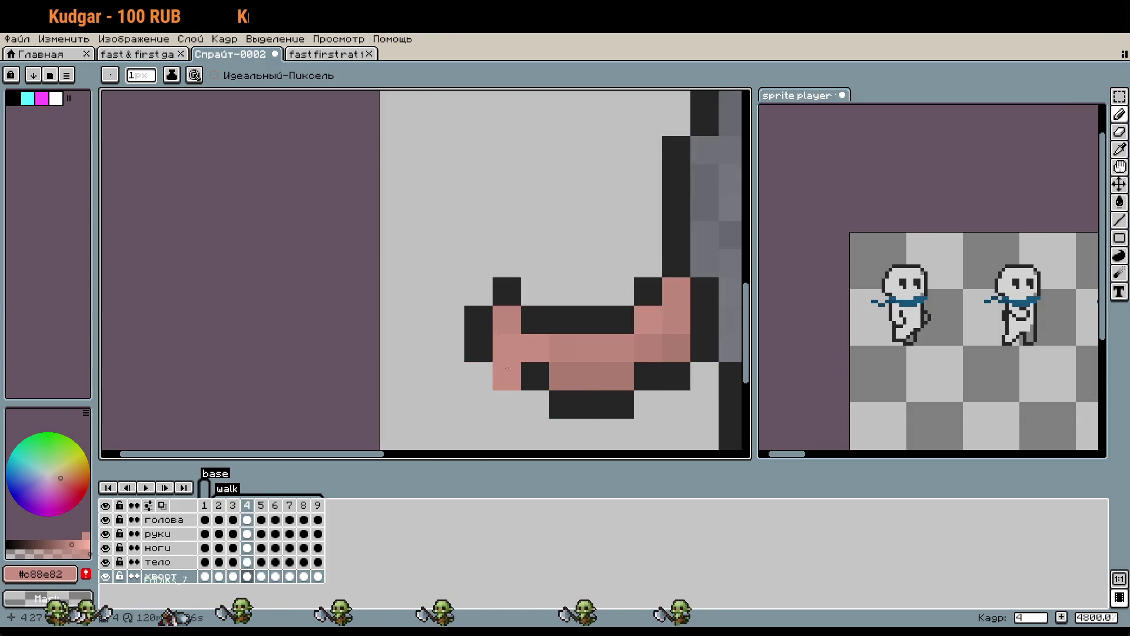
left_click(511, 371, "alt")
left_click(479, 371)
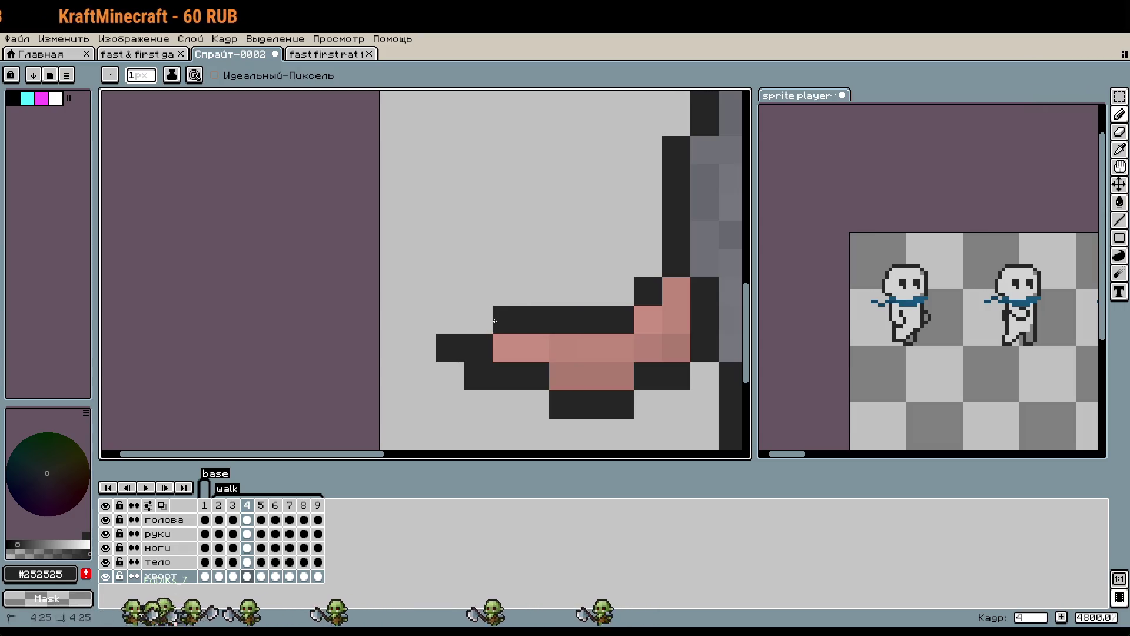
right_click(477, 350)
right_click(579, 422)
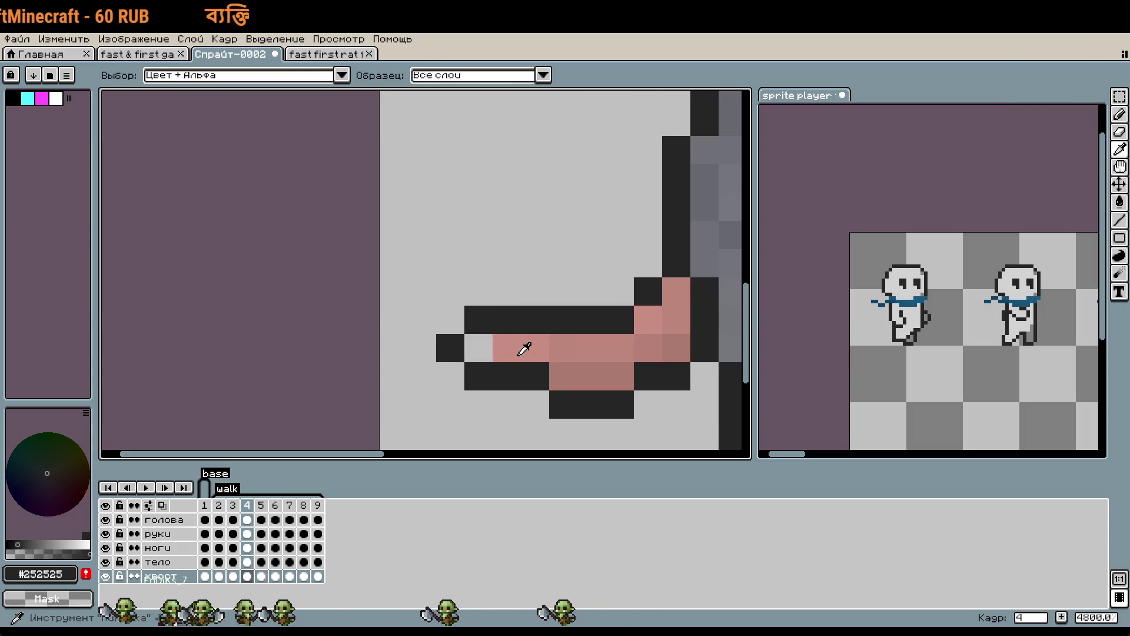
left_click(512, 348, "alt")
left_click(478, 348)
Clean up the tail's lower pixels and dark outline near the tip, checking against frame 5.
scroll(464, 383, "down", 1)
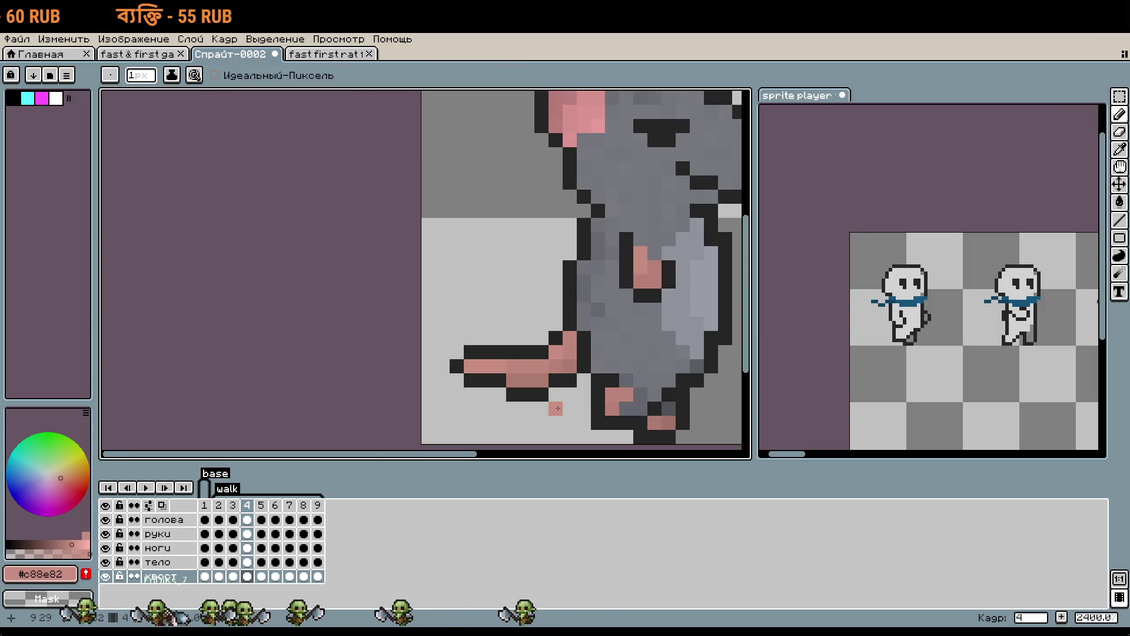
scroll(549, 399, "up", 1)
right_click(556, 391)
left_click(498, 356)
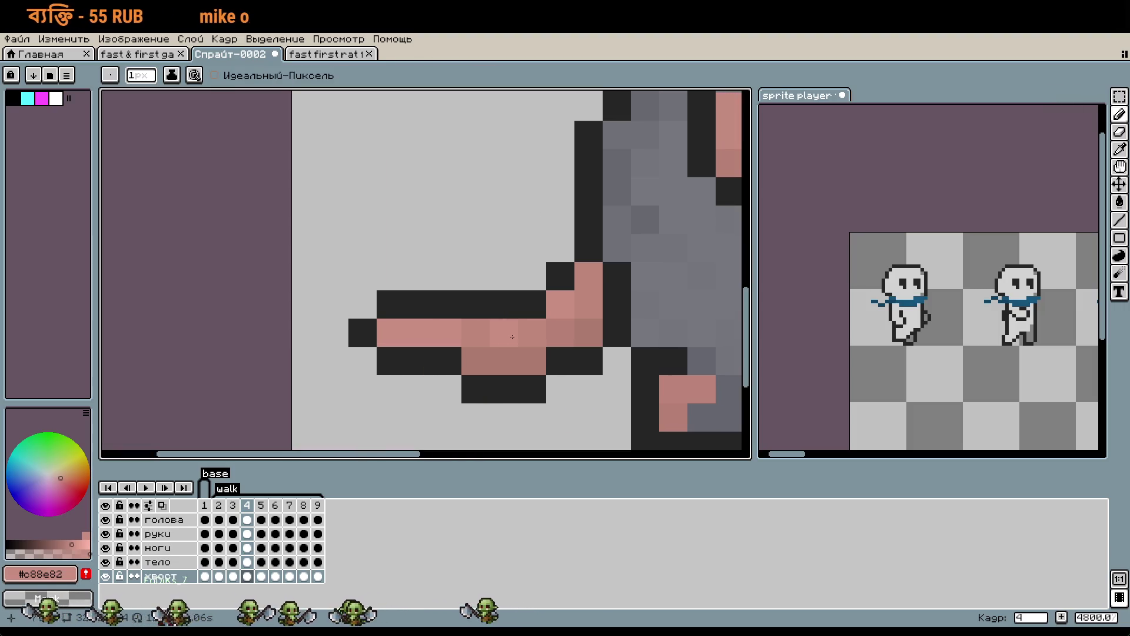
left_click(476, 306, "alt")
left_click(457, 310)
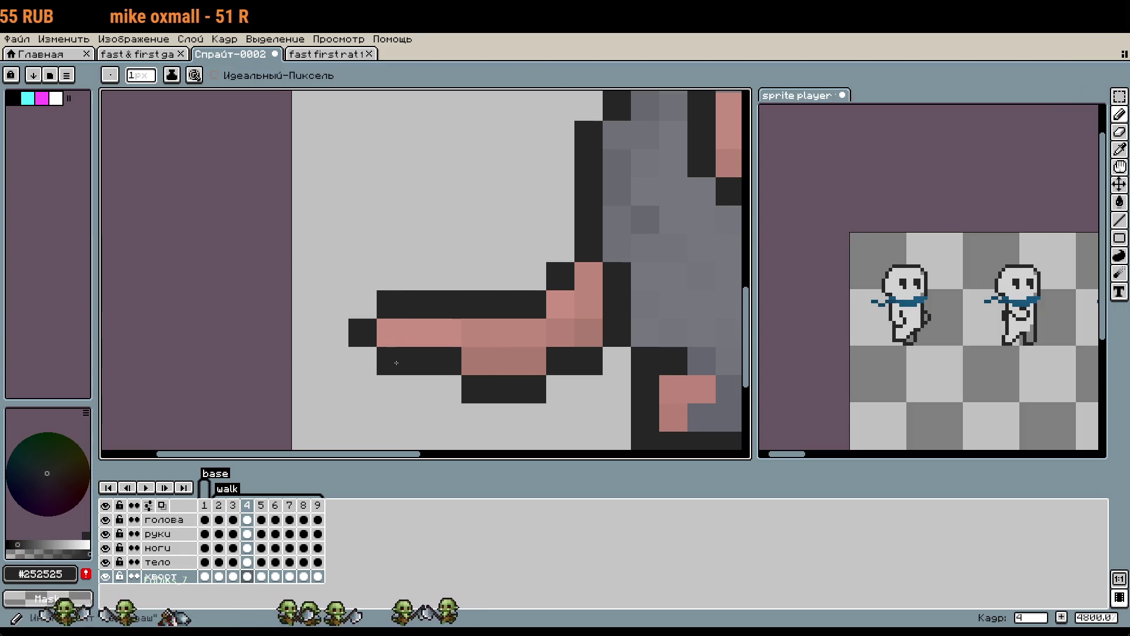
left_click(261, 505)
left_click(248, 505)
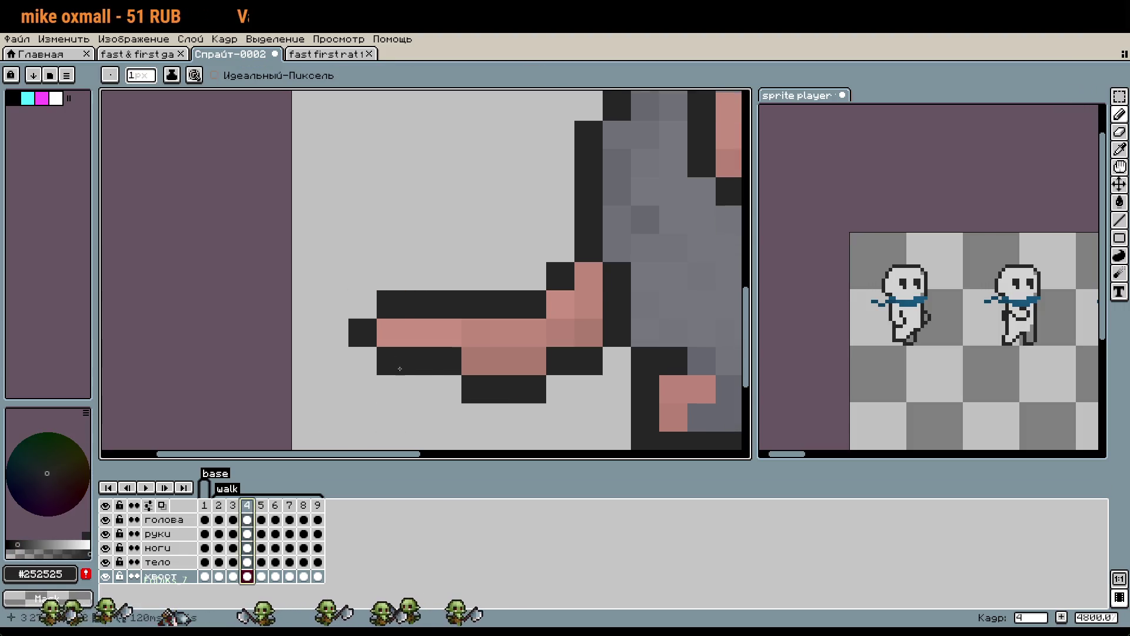
right_click(411, 394)
key("m")
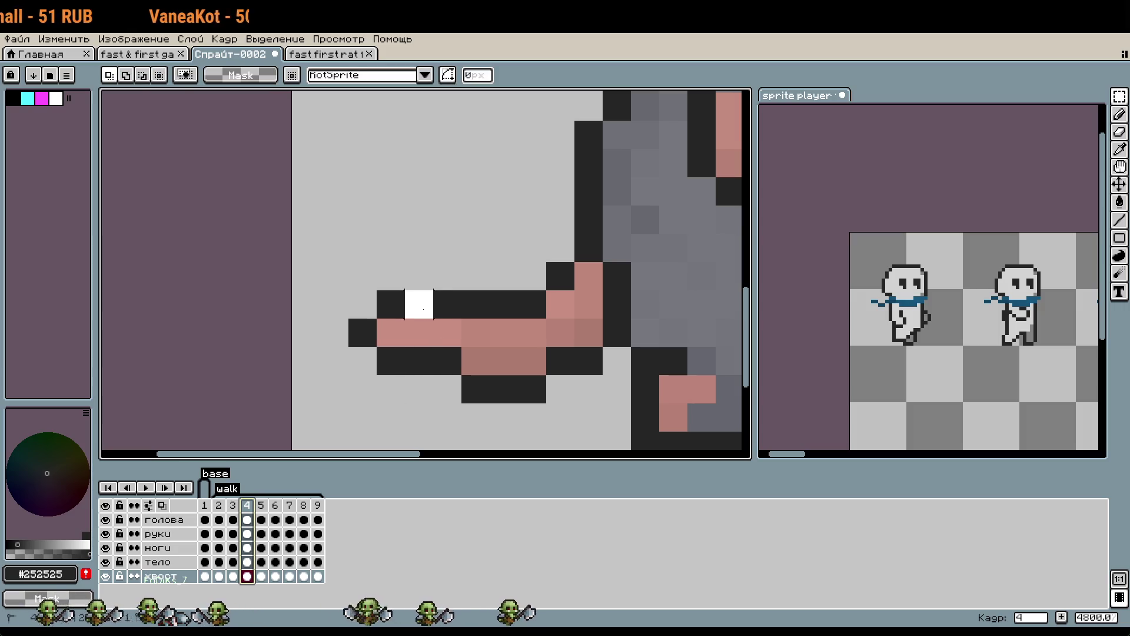
Move the small block at the tail tip up one pixel.
left_click_drag(408, 377, 345, 287)
left_click_drag(383, 353, 383, 324)
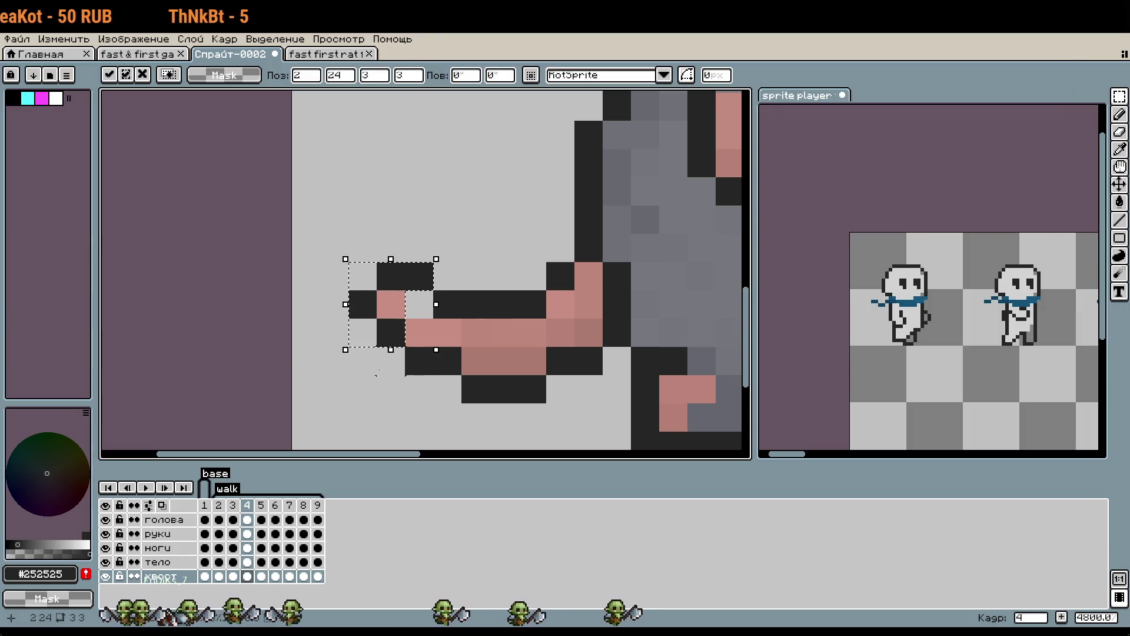
key("ctrl+d")
scroll(430, 337, "up", 1)
Fill the tail gap with pink and repaint one tail row in a darker pink.
key("i")
left_click(428, 325)
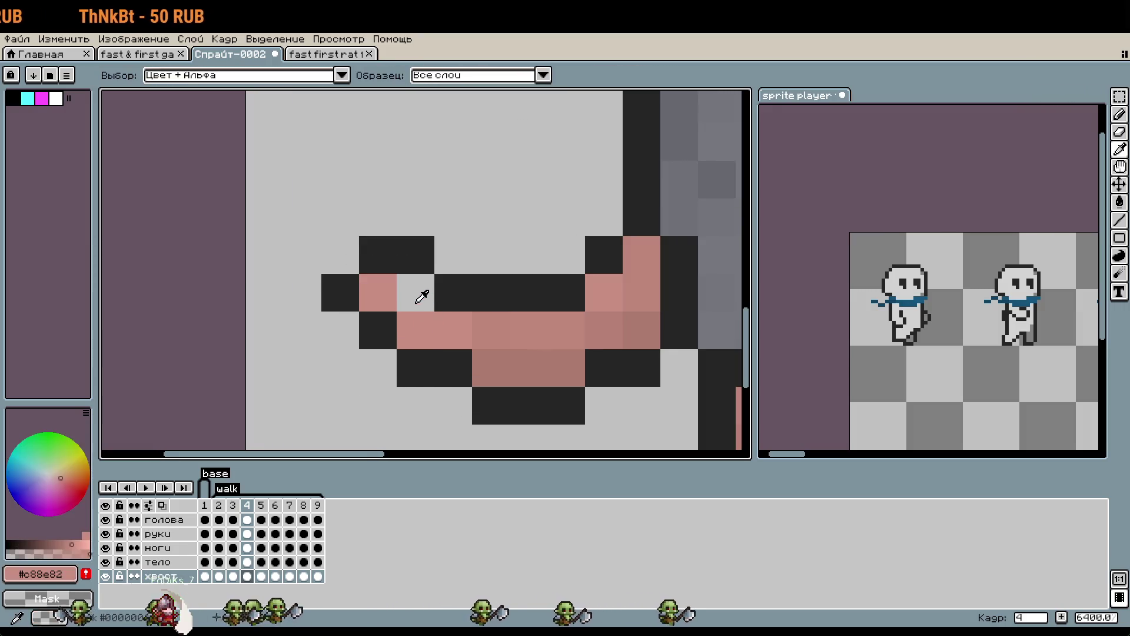
key("b")
left_click(412, 296)
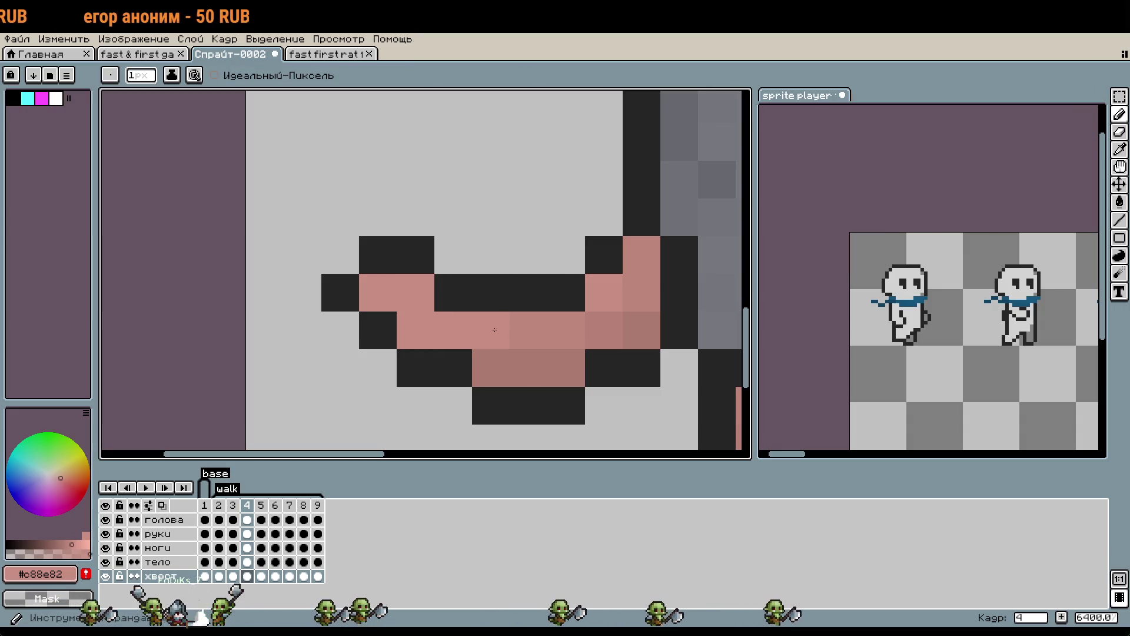
left_click(557, 323, "alt")
left_click_drag(558, 323, 420, 330)
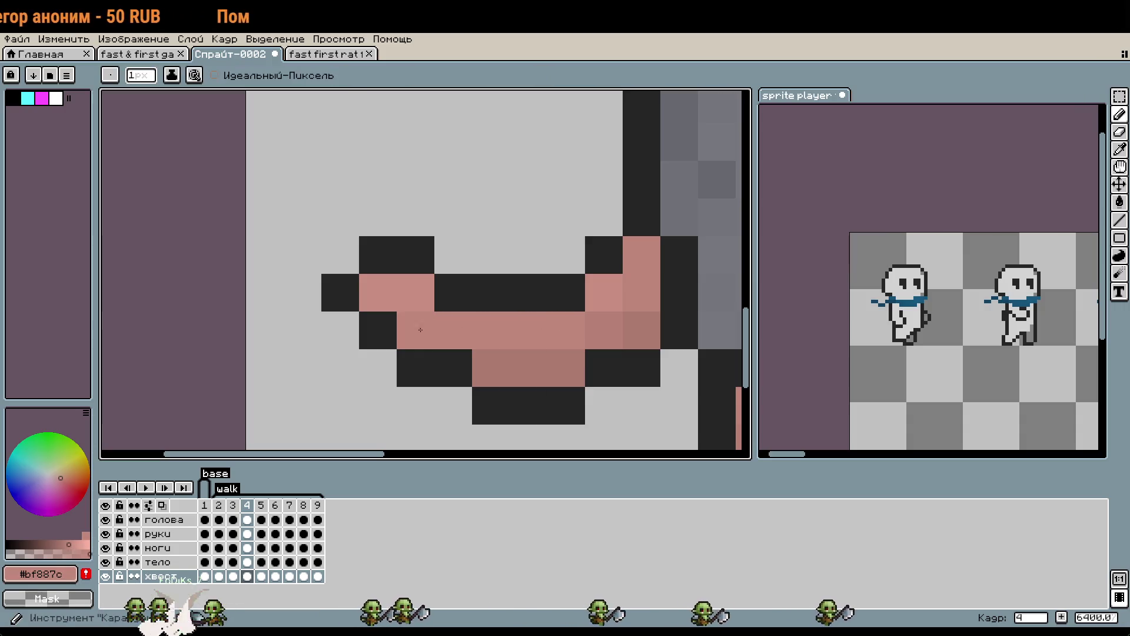
left_click(491, 368)
scroll(491, 368, "down", 3)
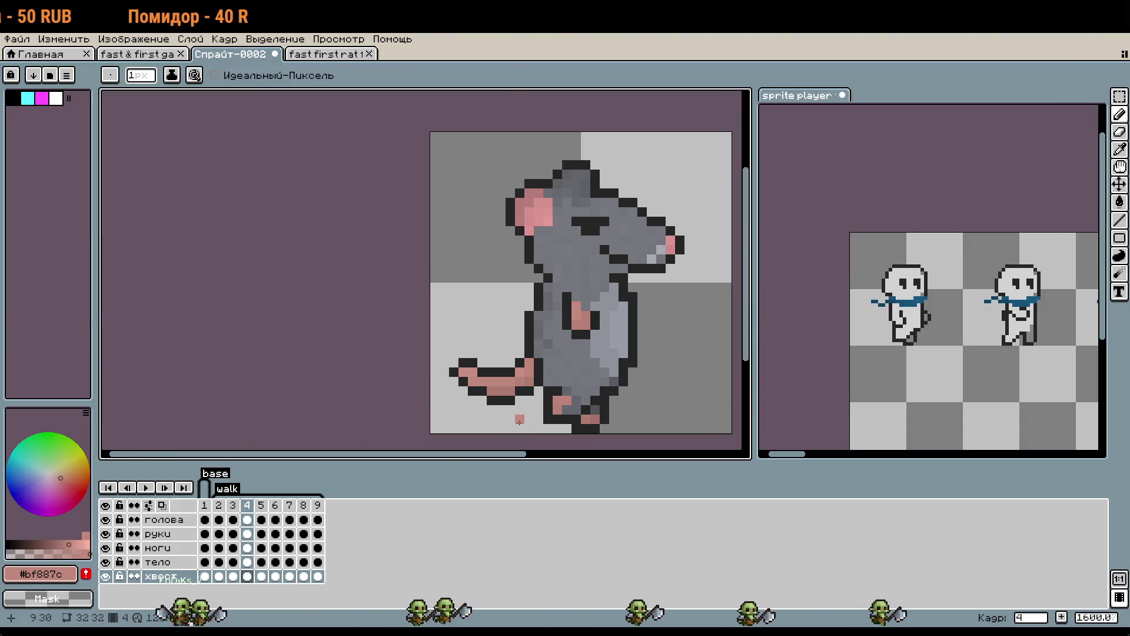
scroll(519, 422, "up", 3)
Add a dark outline pixel to the tail using the sampled outline colour.
key("alt")
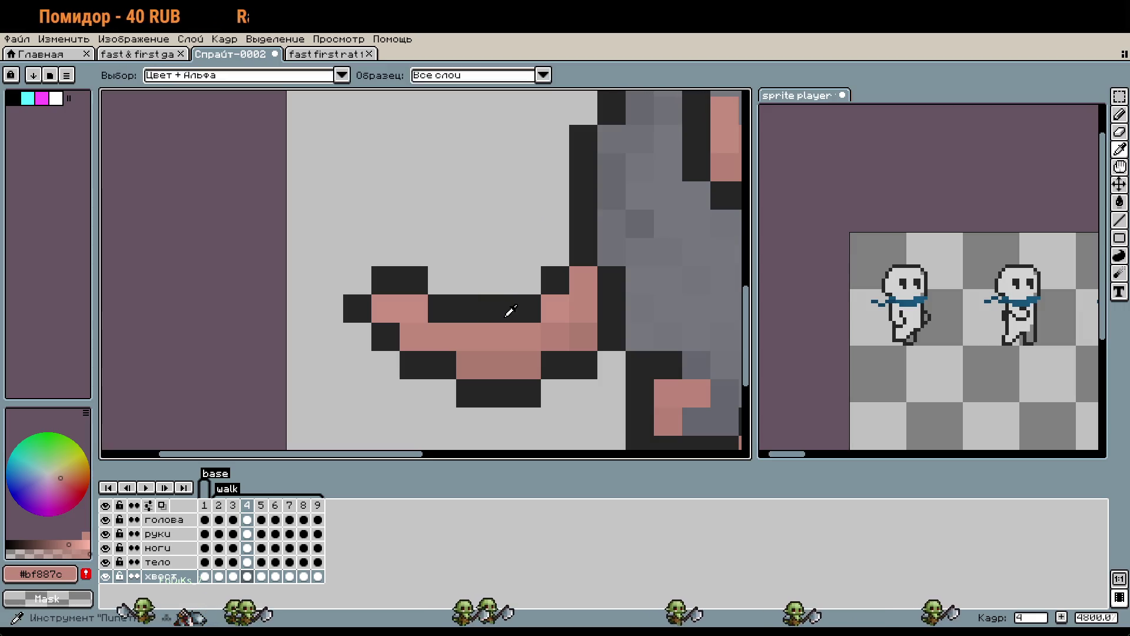
left_click(509, 312, "alt")
scroll(518, 406, "down", 3)
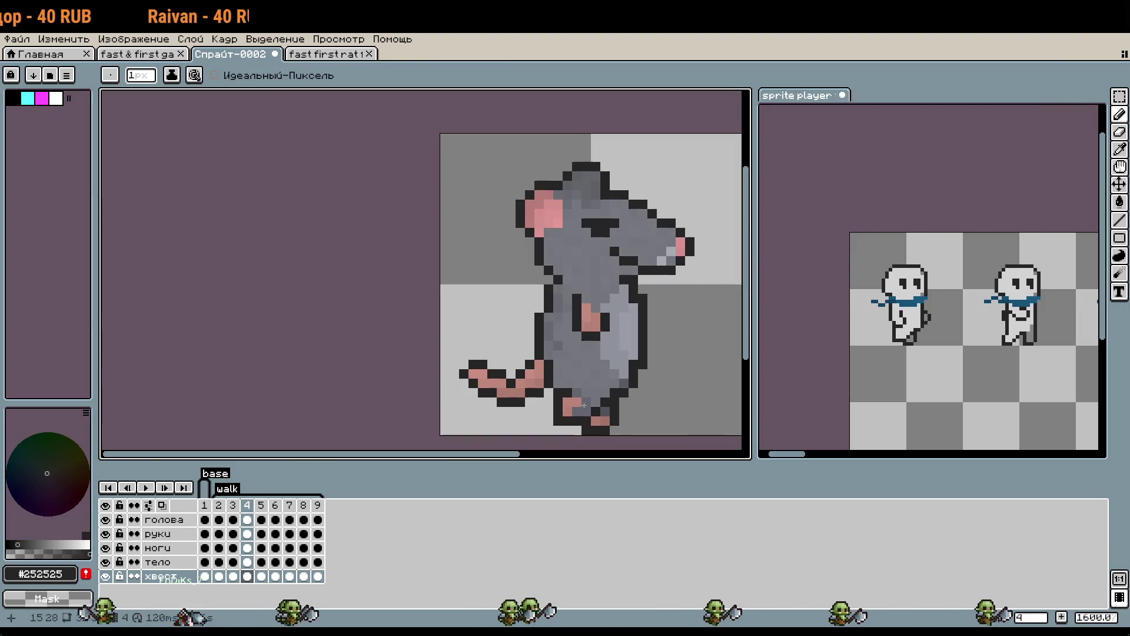
scroll(531, 397, "up", 3)
left_click(515, 330)
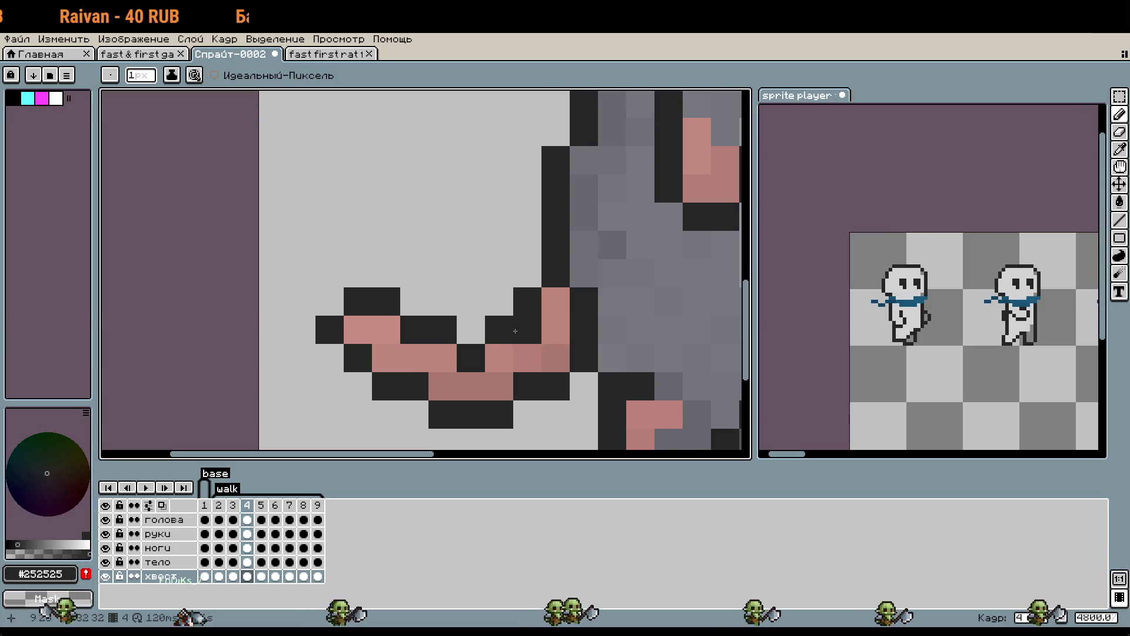
scroll(547, 400, "down", 3)
key("ctrl")
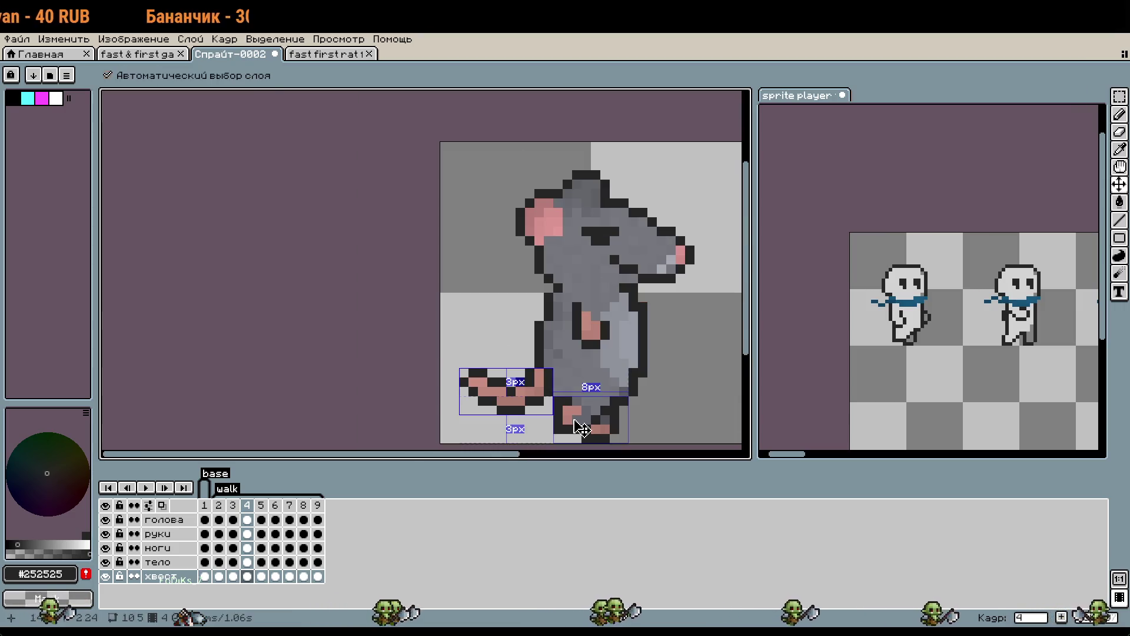
scroll(503, 406, "up", 3)
left_click_drag(523, 362, 522, 333)
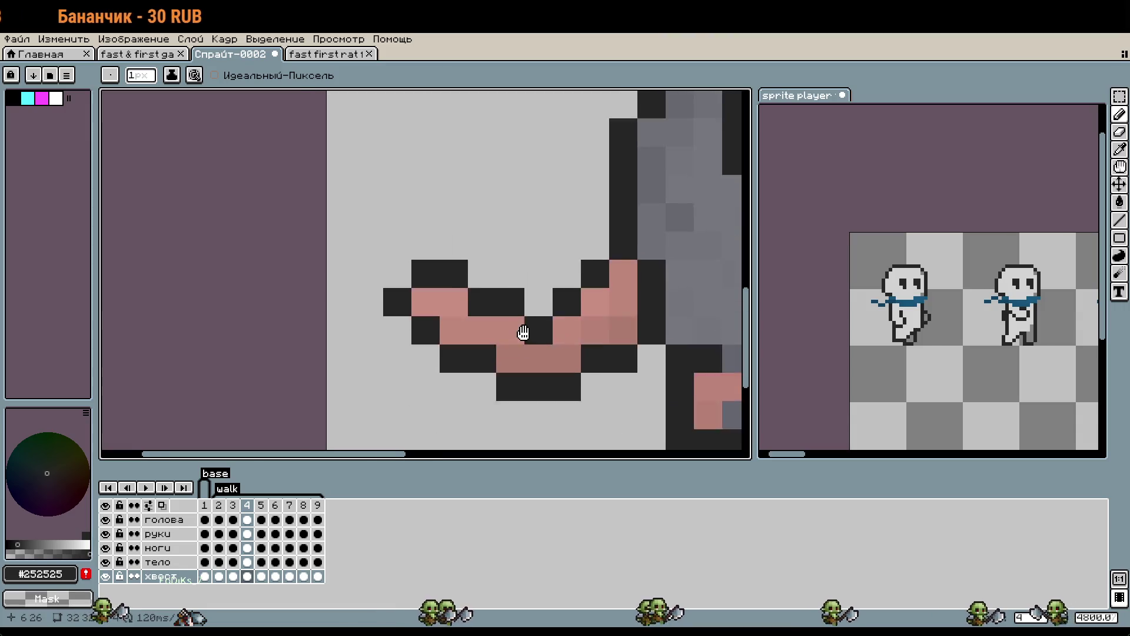
scroll(523, 333, "up", 1)
Darken outline pixels under the tail, undoing the stray ones.
left_click(468, 404)
left_click(496, 325)
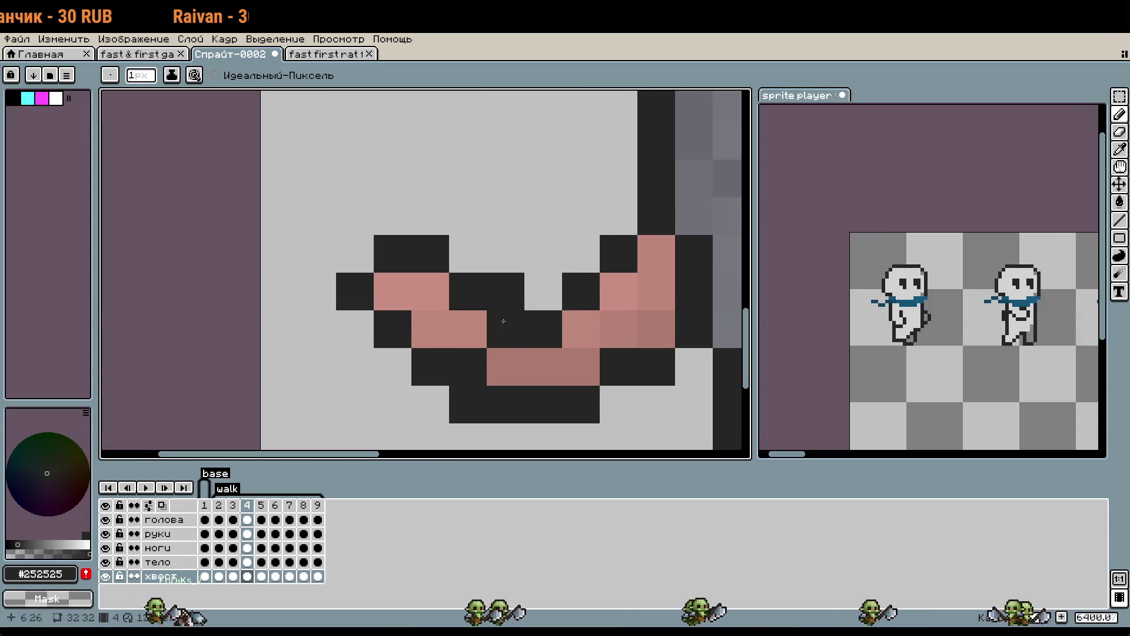
key("ctrl+z")
left_click(511, 366)
left_click(539, 369)
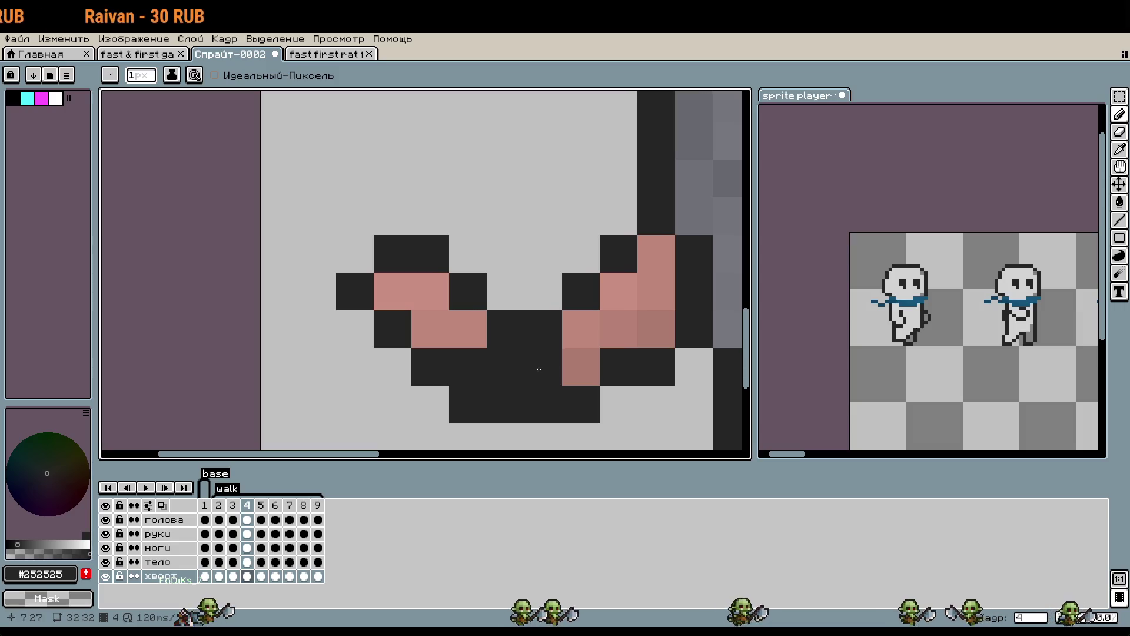
key("ctrl+z")
Repaint one tail pixel with the tail's pink colour.
key("alt")
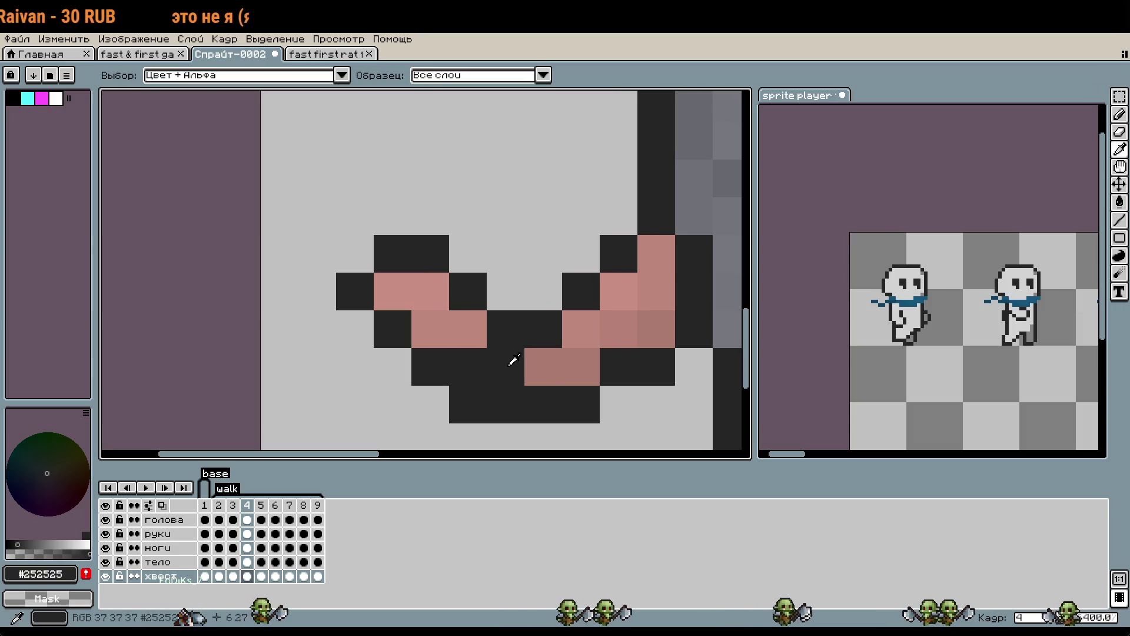
left_click(538, 360)
left_click(471, 360)
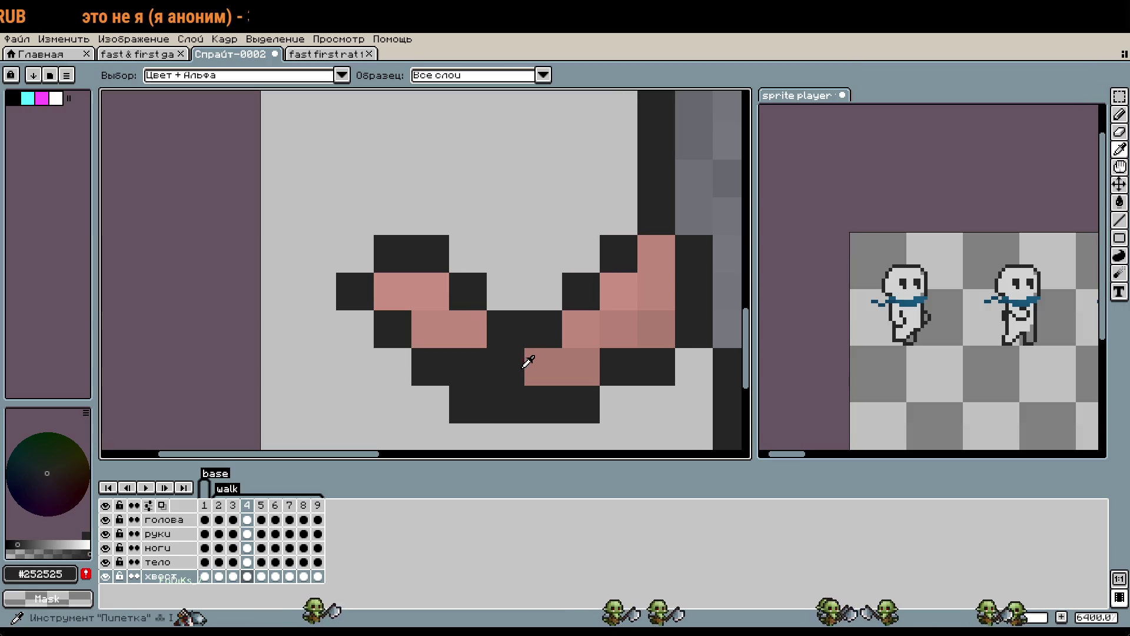
left_click(538, 361)
left_click(468, 366)
scroll(552, 419, "down", 5)
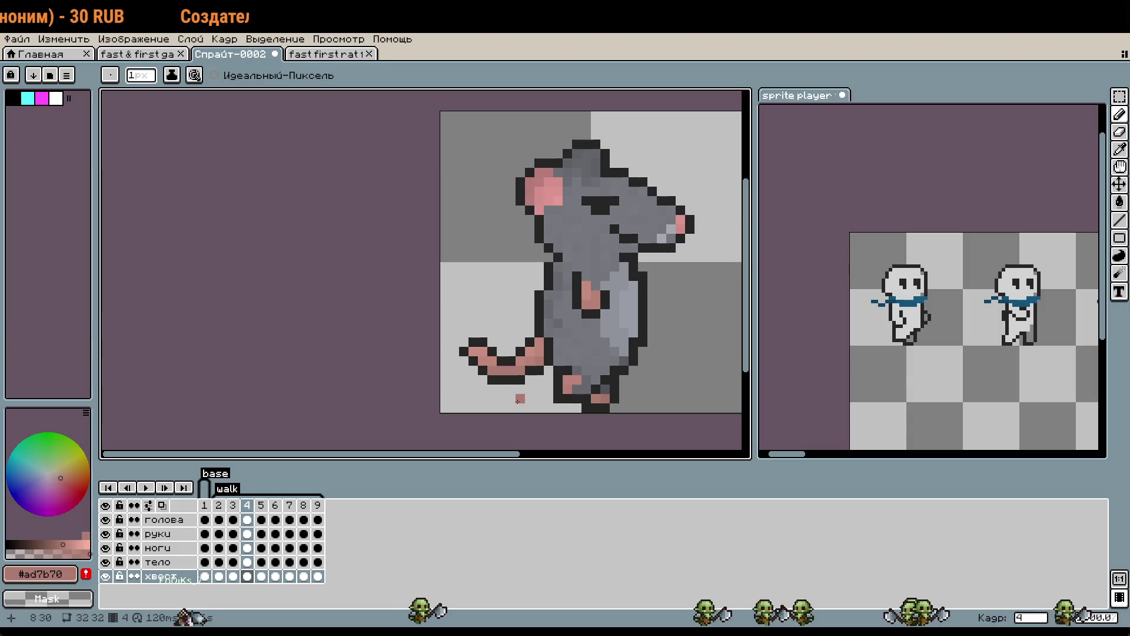
scroll(520, 400, "up", 4)
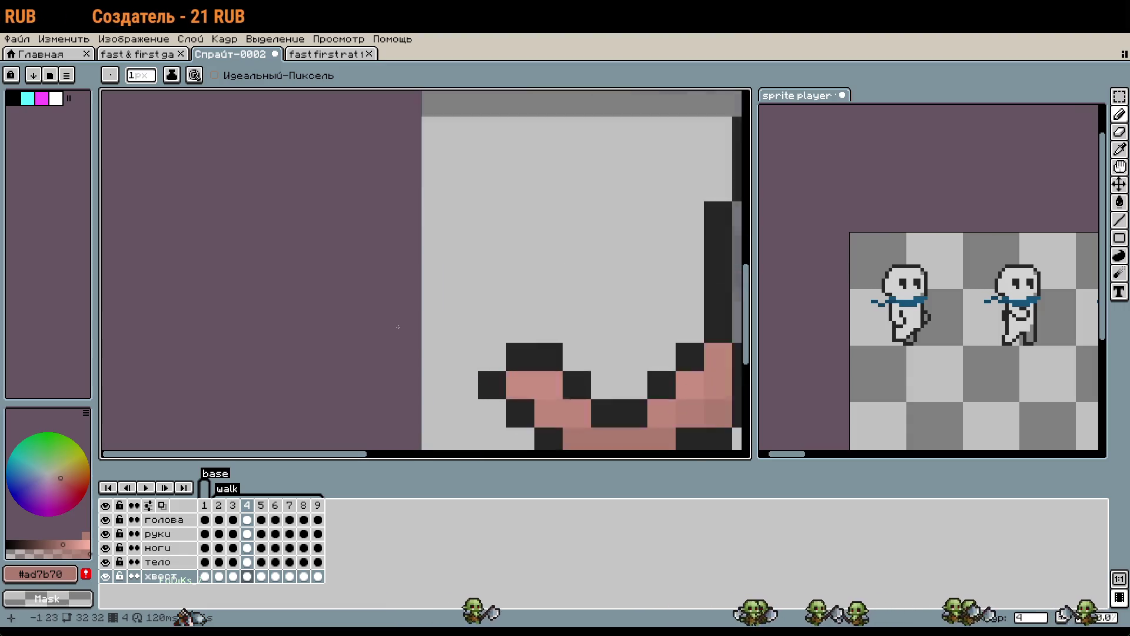
Shift the small tail-tip piece so it curls upward at the left end.
key("m")
mouse_move(484, 322)
left_mouse_down()
mouse_move(544, 276)
mouse_move(568, 290)
left_mouse_up()
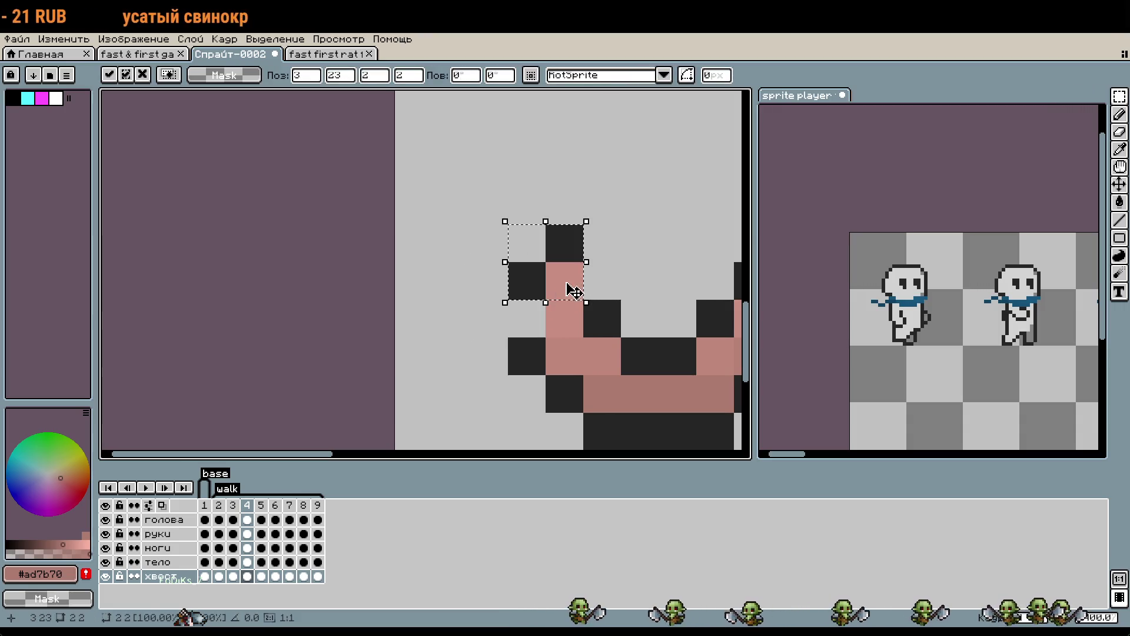
key("Return")
scroll(424, 271, "down", 4)
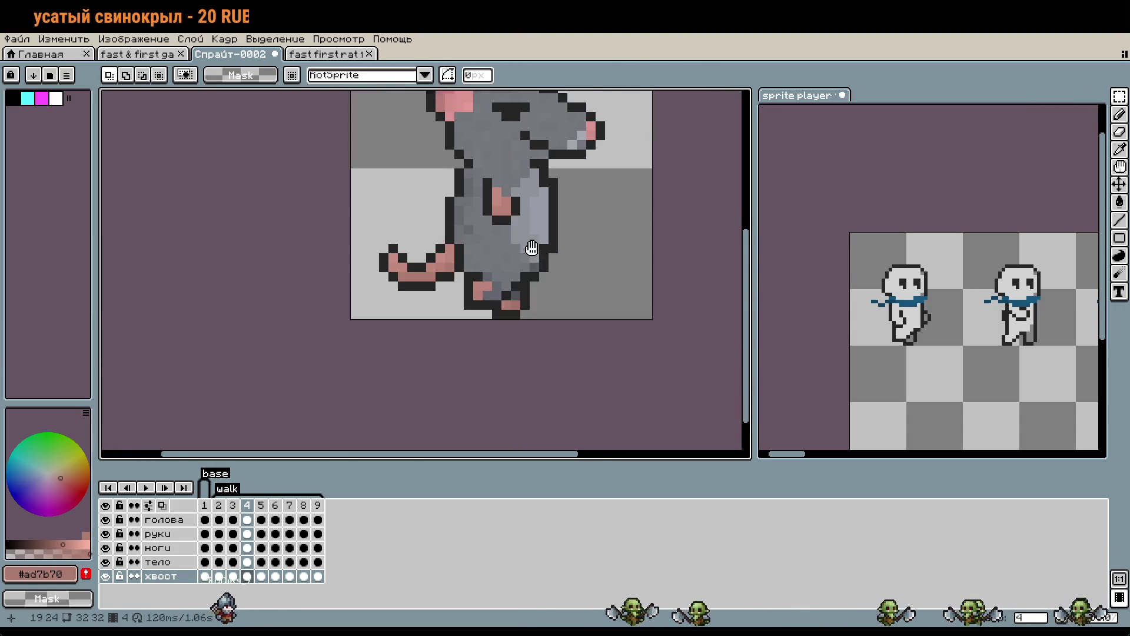
Compare frames 3 and 4, then advance to frame 5.
left_click(233, 504)
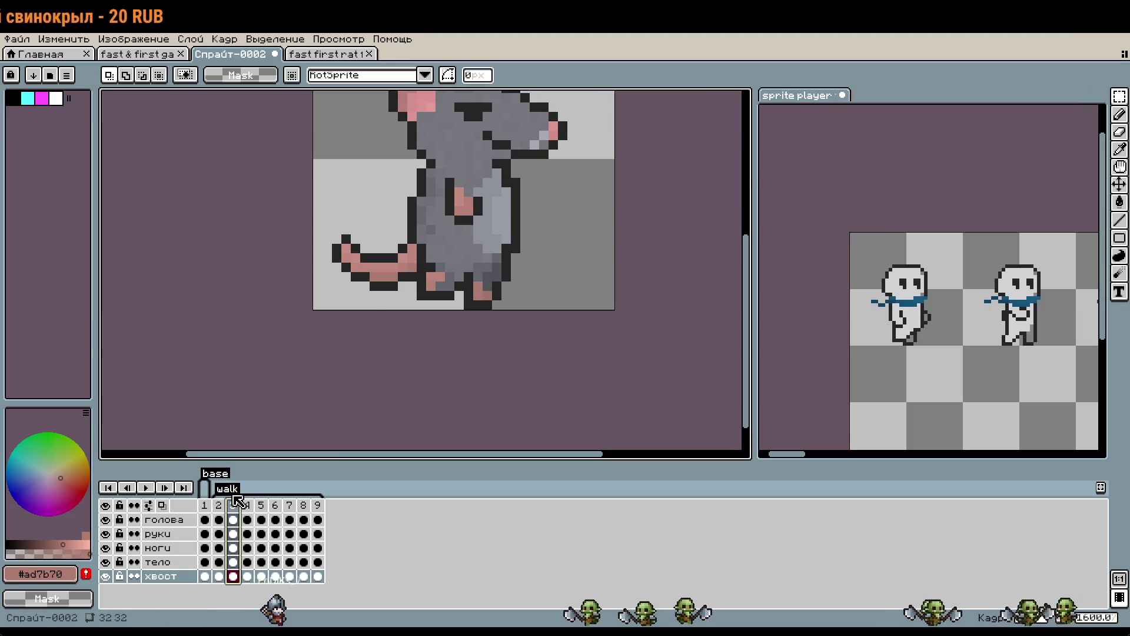
key("Right")
key("Left")
key("Right")
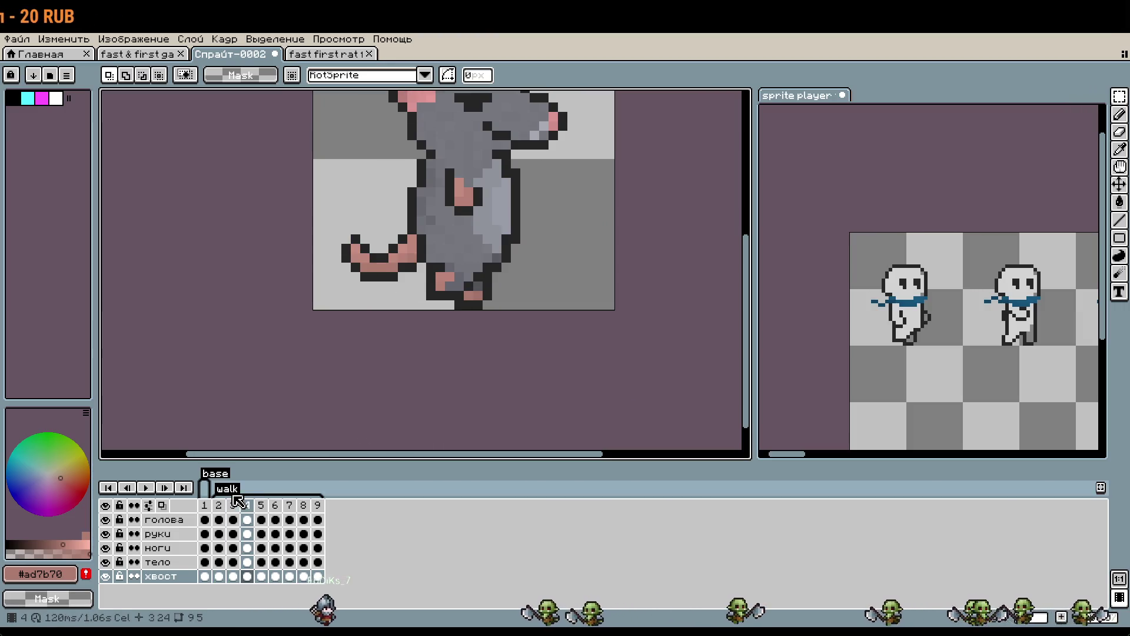
key("Right")
key("Left")
key("Left")
key("Right")
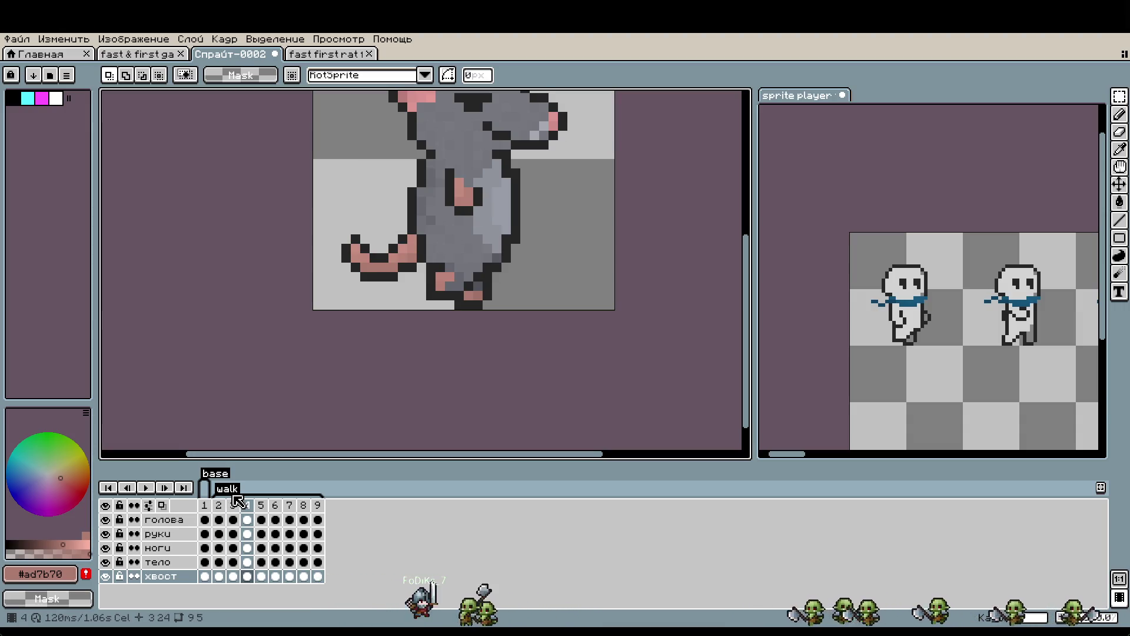
key("Right")
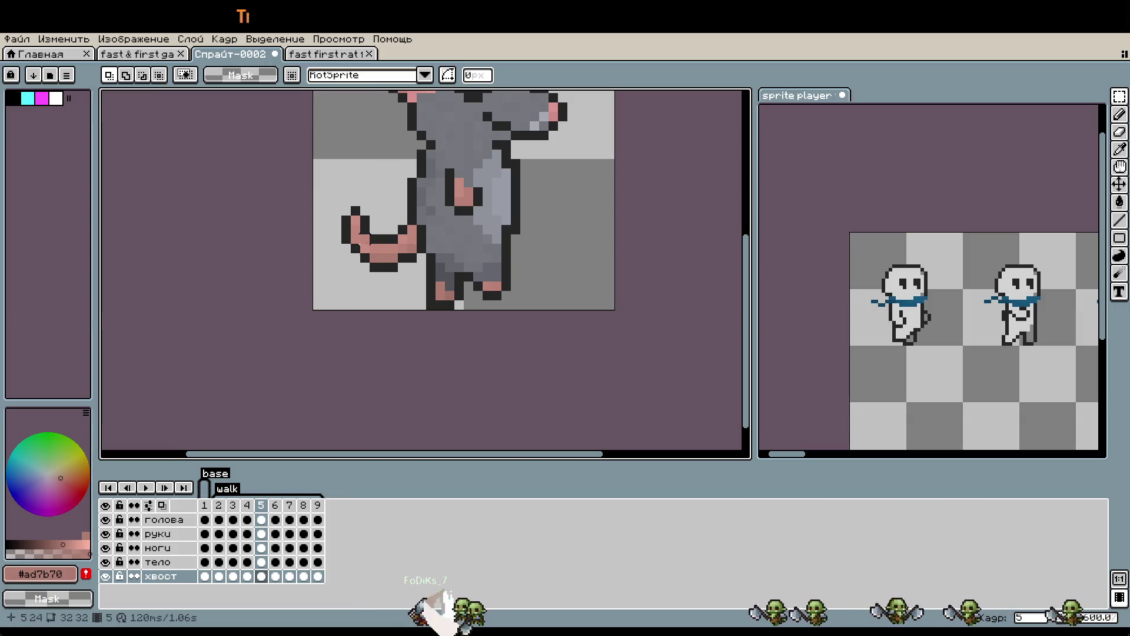
Move frame 5's tail tip further left, comparing it against frame 4.
left_click_drag(350, 200, 401, 280)
scroll(562, 271, "up", 1)
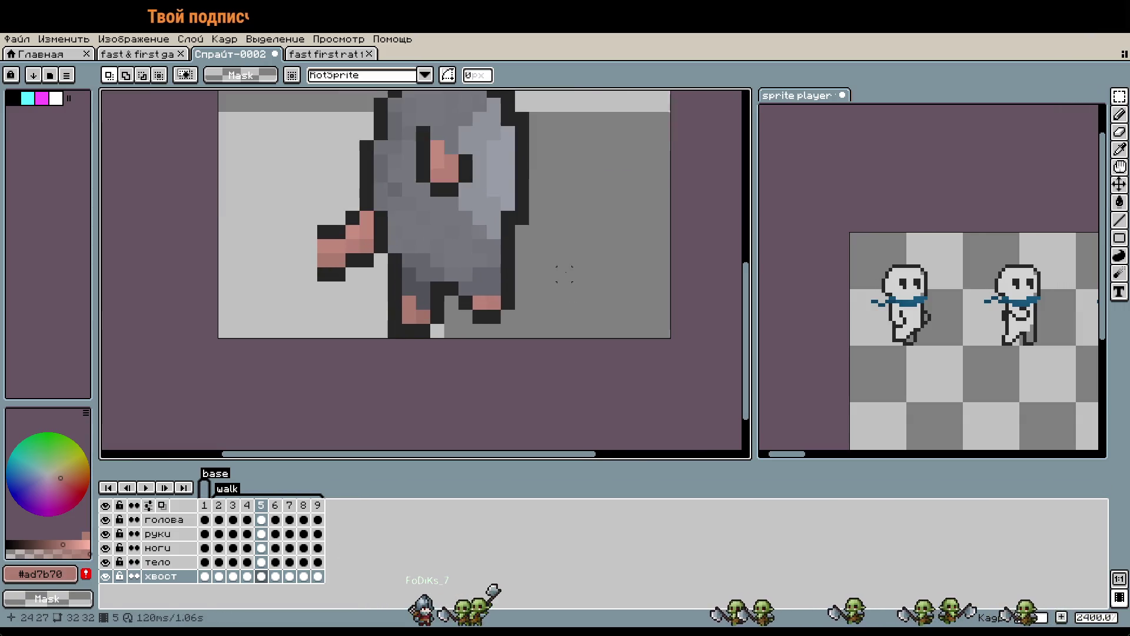
left_click(250, 505)
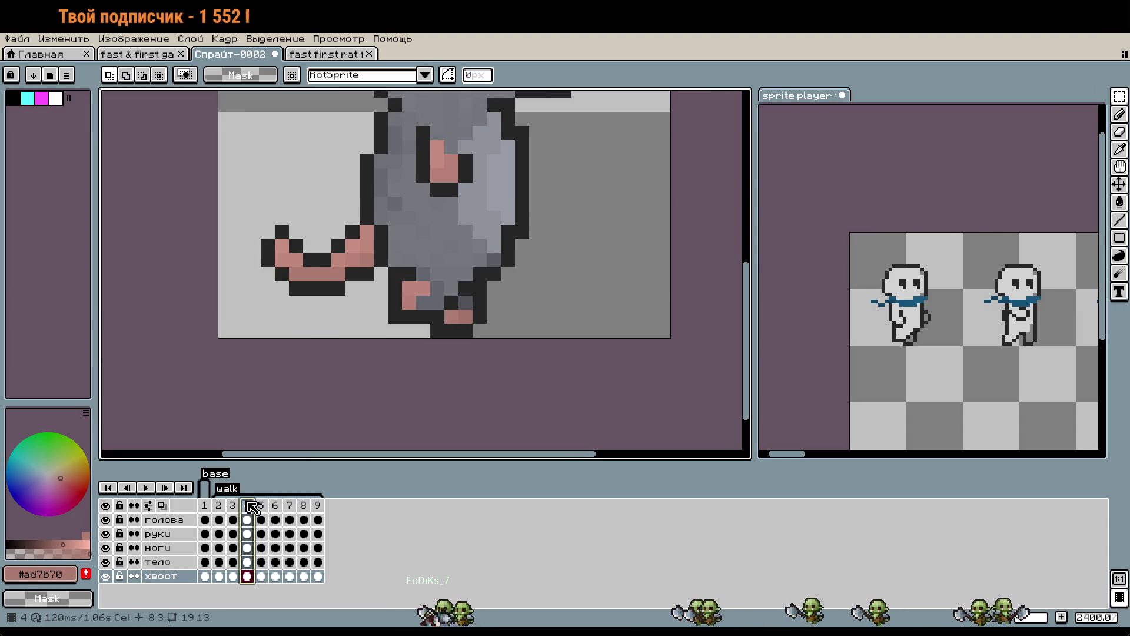
left_click(256, 506)
key("Left")
key("Right")
left_click_drag(296, 274, 415, 274)
scroll(376, 282, "up", 1)
key("Left")
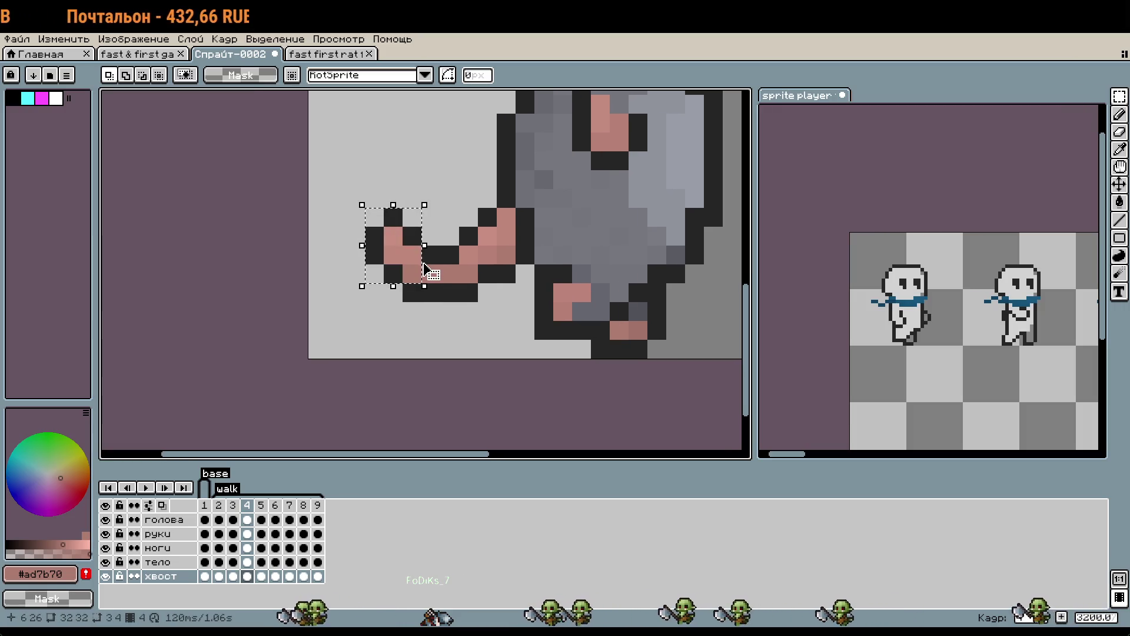
left_click(261, 505)
key("ctrl+v")
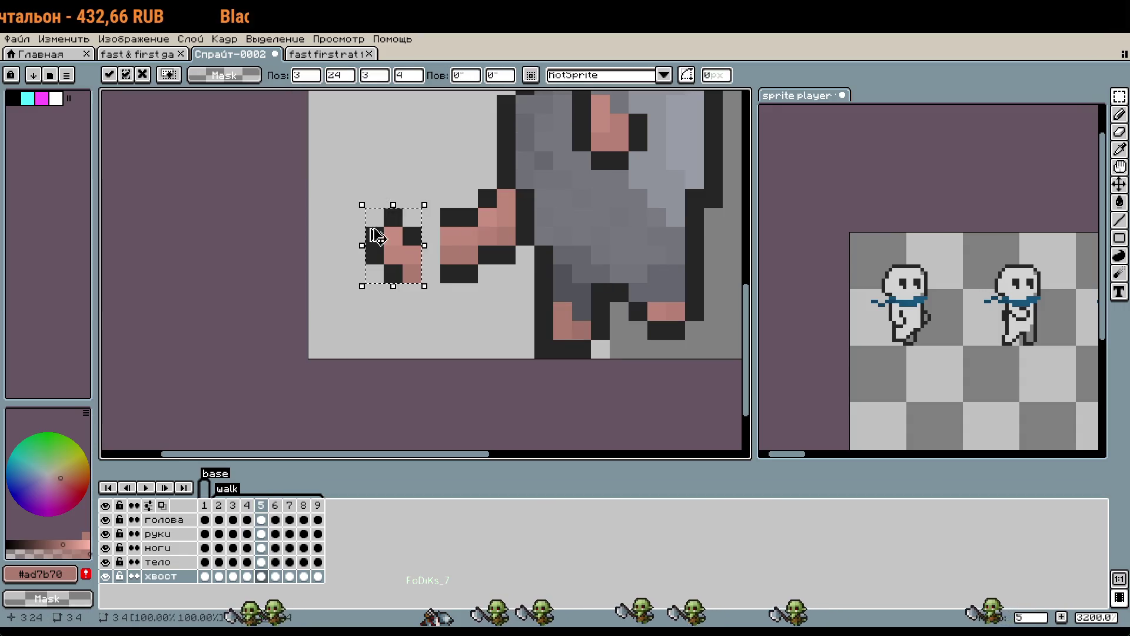
left_click_drag(394, 251, 374, 251)
scroll(370, 250, "up", 1)
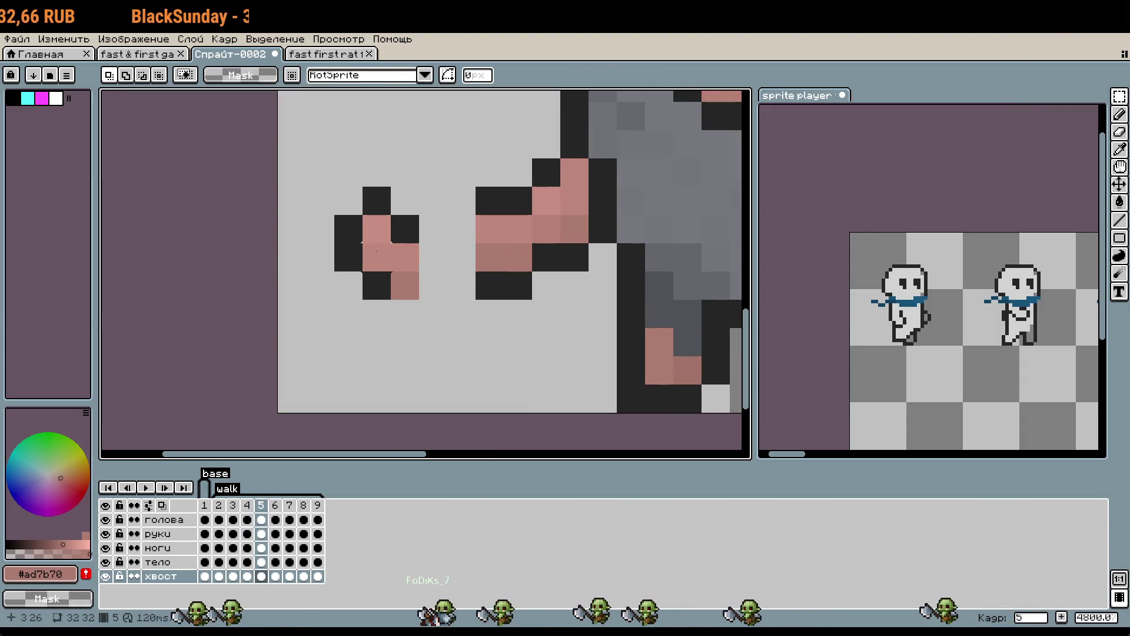
Redraw the tail's dark top and bottom outline, erasing stray dark pixels.
key("i")
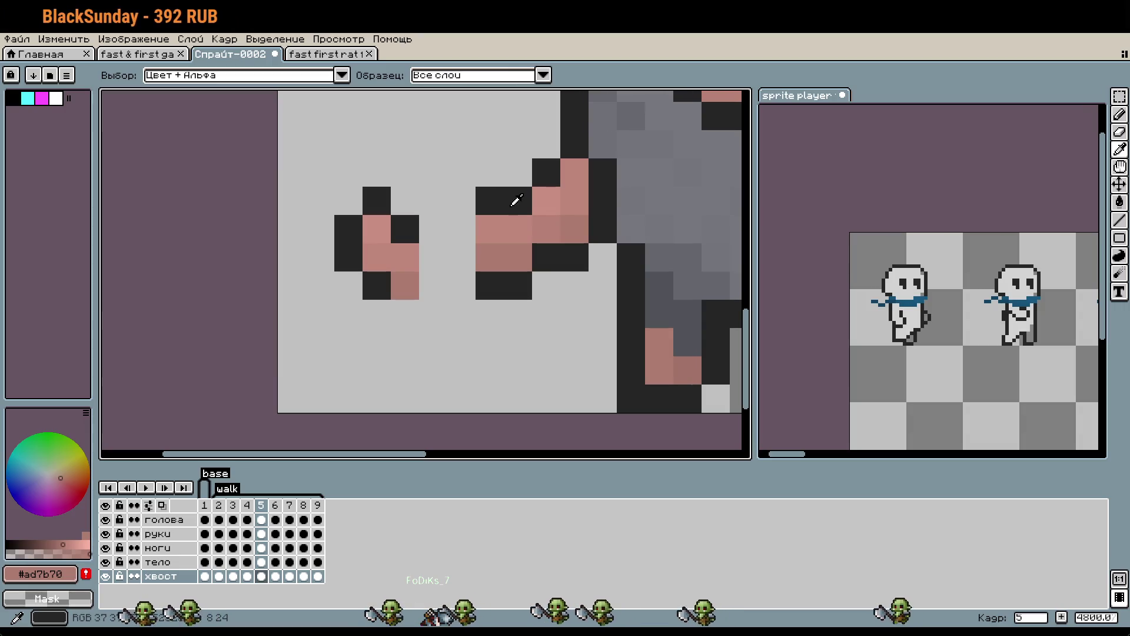
left_click(516, 200)
key("b")
left_click(459, 226)
right_click(376, 200)
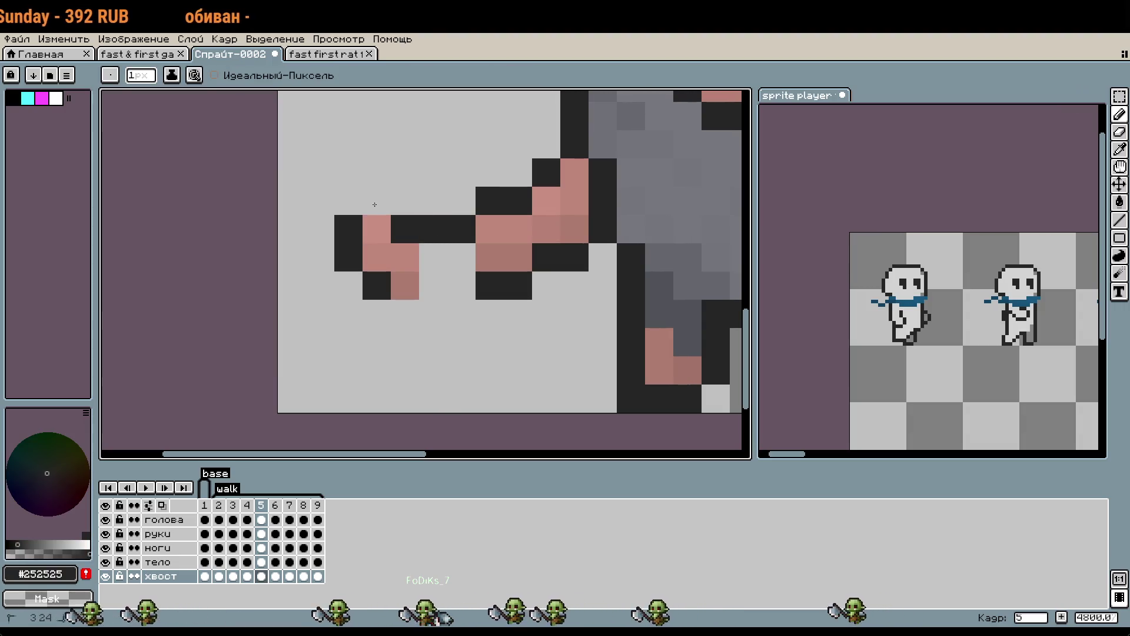
right_click(348, 229)
left_click(372, 234)
mouse_move(383, 288)
left_mouse_down()
mouse_move(482, 292)
mouse_move(441, 293)
left_mouse_up()
Fill the remaining tail gap with pink and check it against frame 4.
scroll(461, 287, "down", 3)
scroll(556, 317, "up", 4)
left_click(576, 292, "alt")
scroll(553, 367, "down", 3)
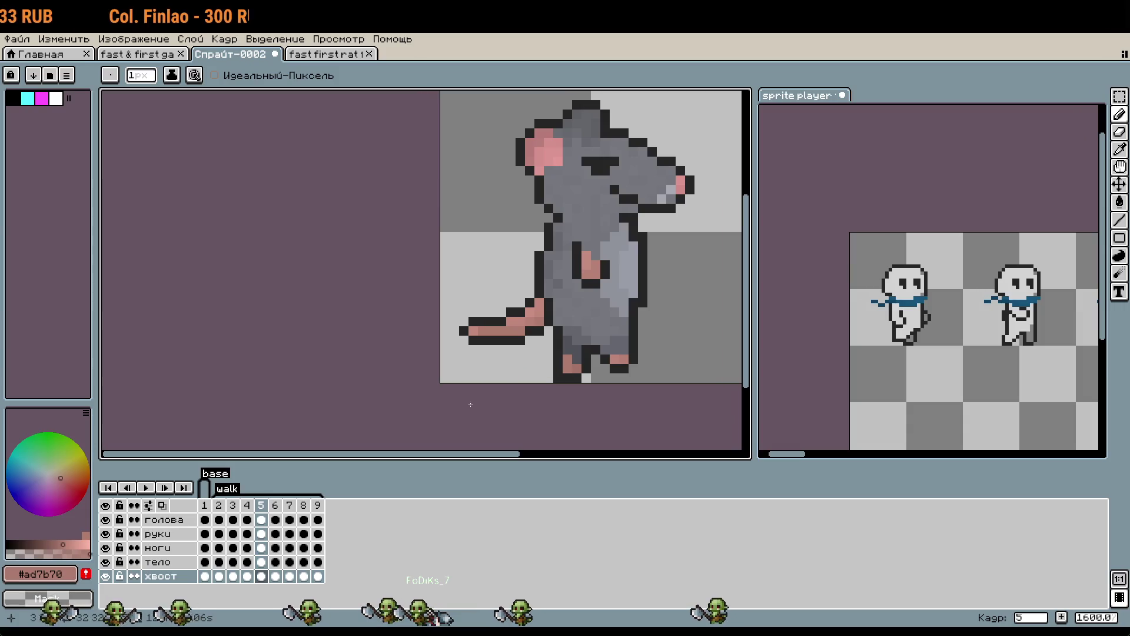
left_click(248, 513)
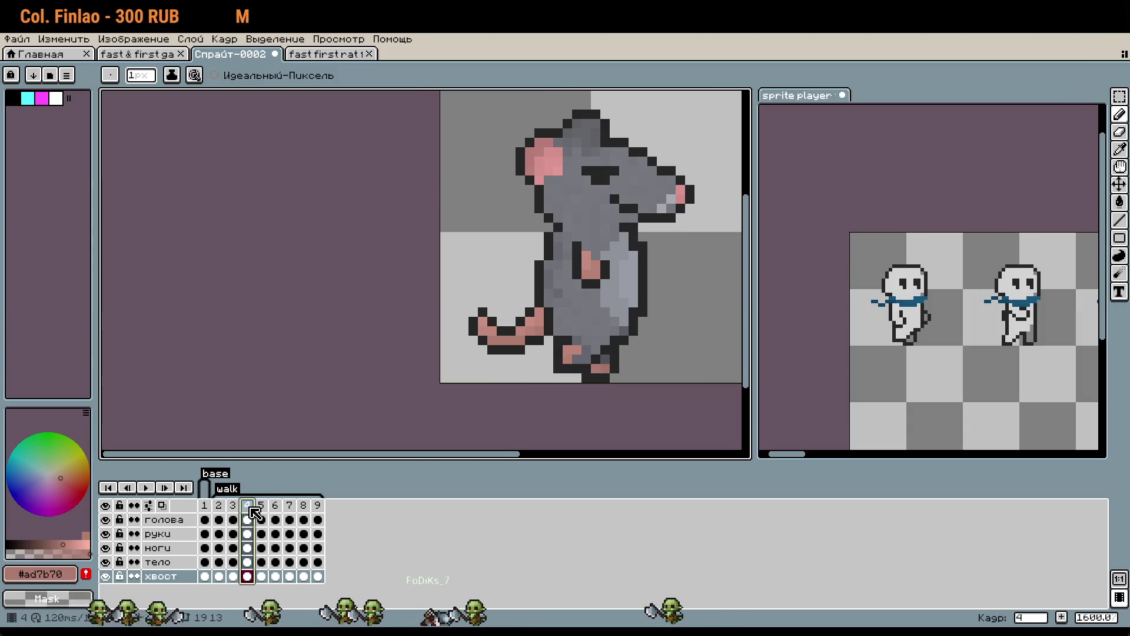
key("Right")
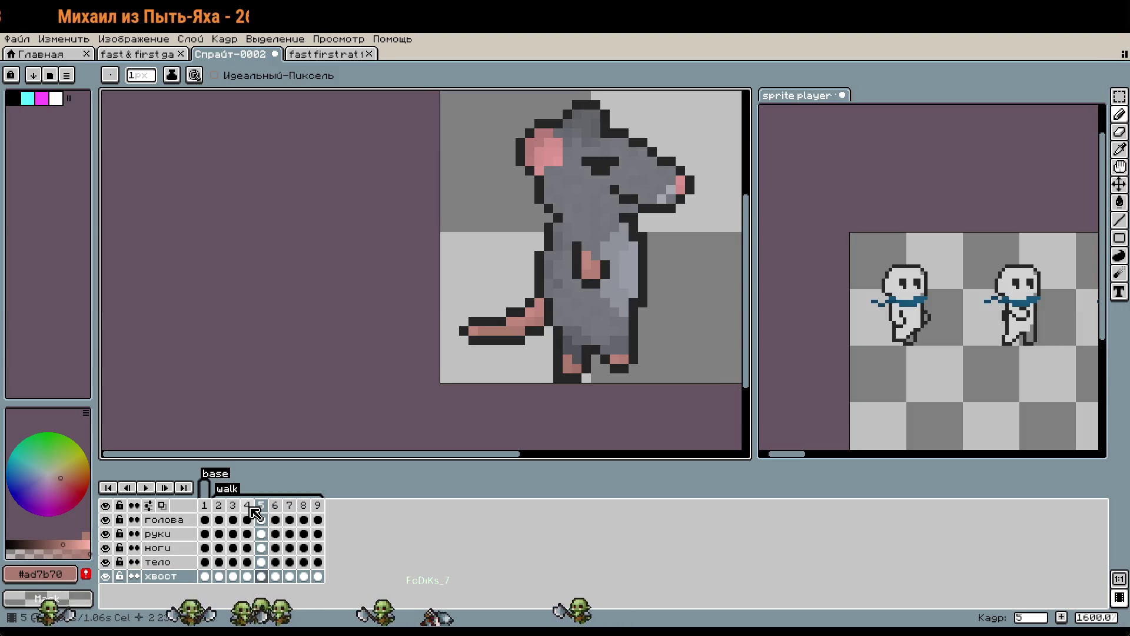
scroll(539, 365, "up", 3)
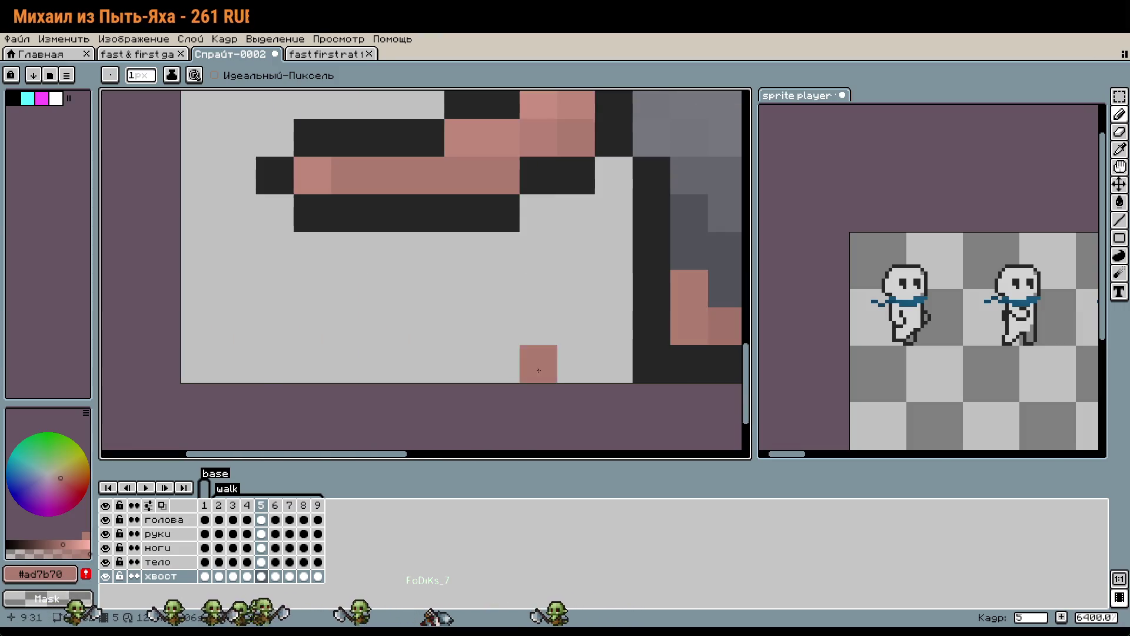
left_click(590, 172, "alt")
scroll(592, 270, "down", 2)
scroll(555, 362, "up", 3)
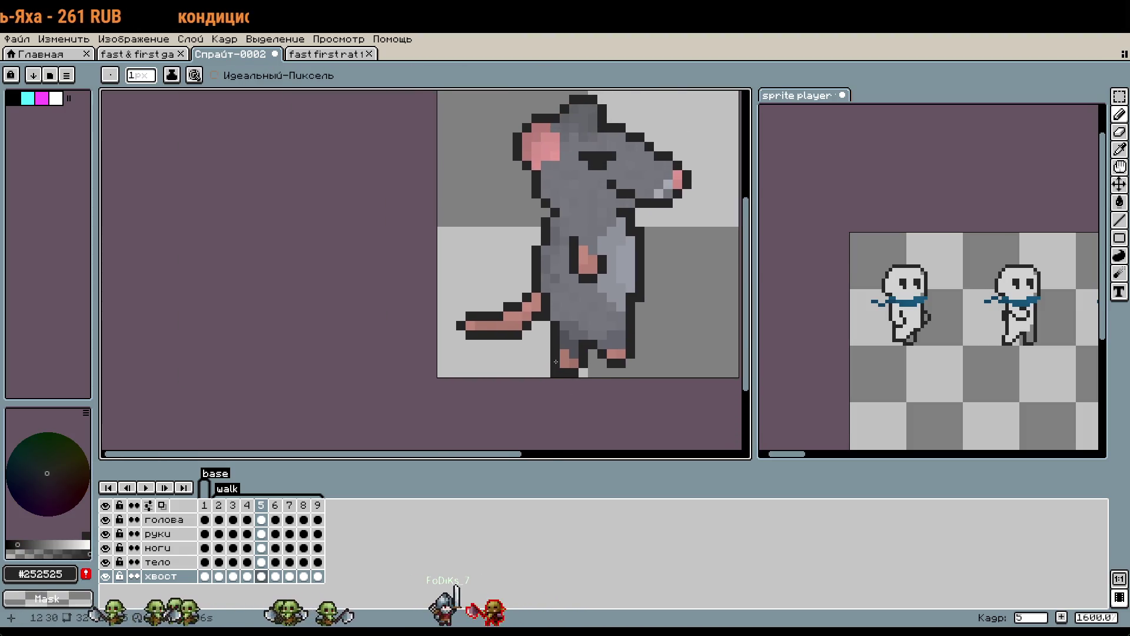
scroll(515, 326, "up", 4)
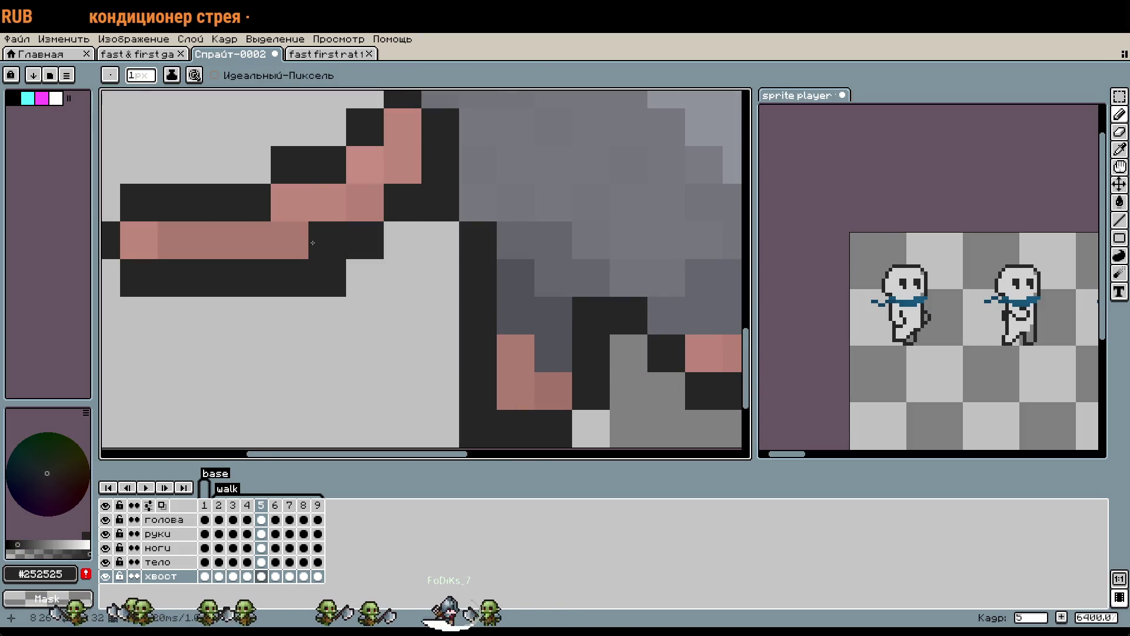
scroll(361, 296, "down", 2)
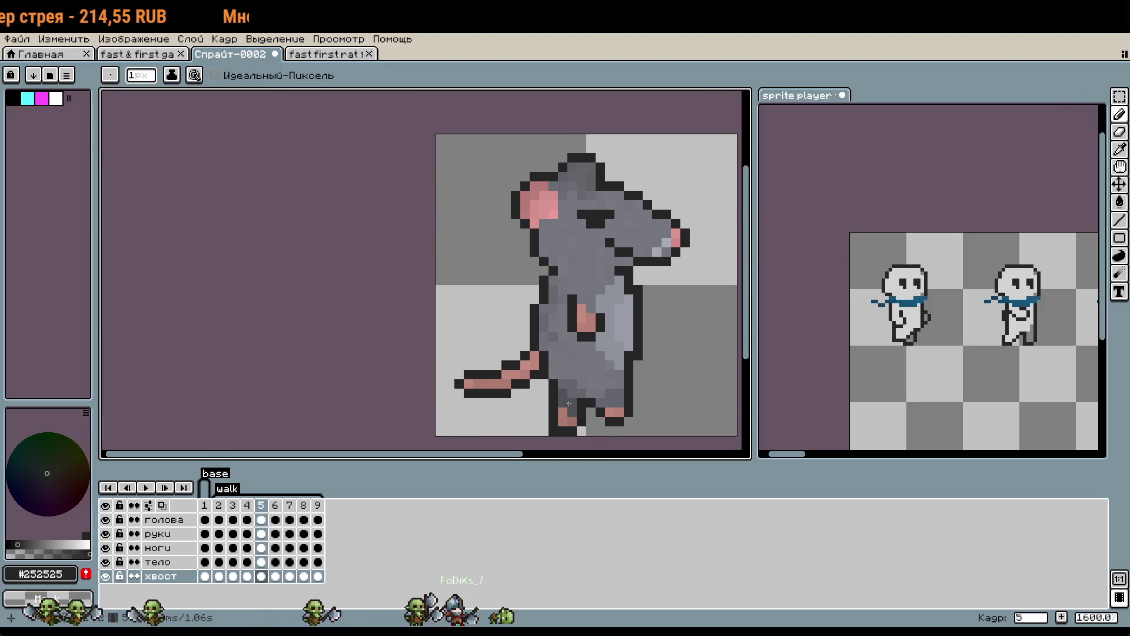
Flip back and forth between walk frames 5 and 6 to compare the rat's tail poses.
key("Right")
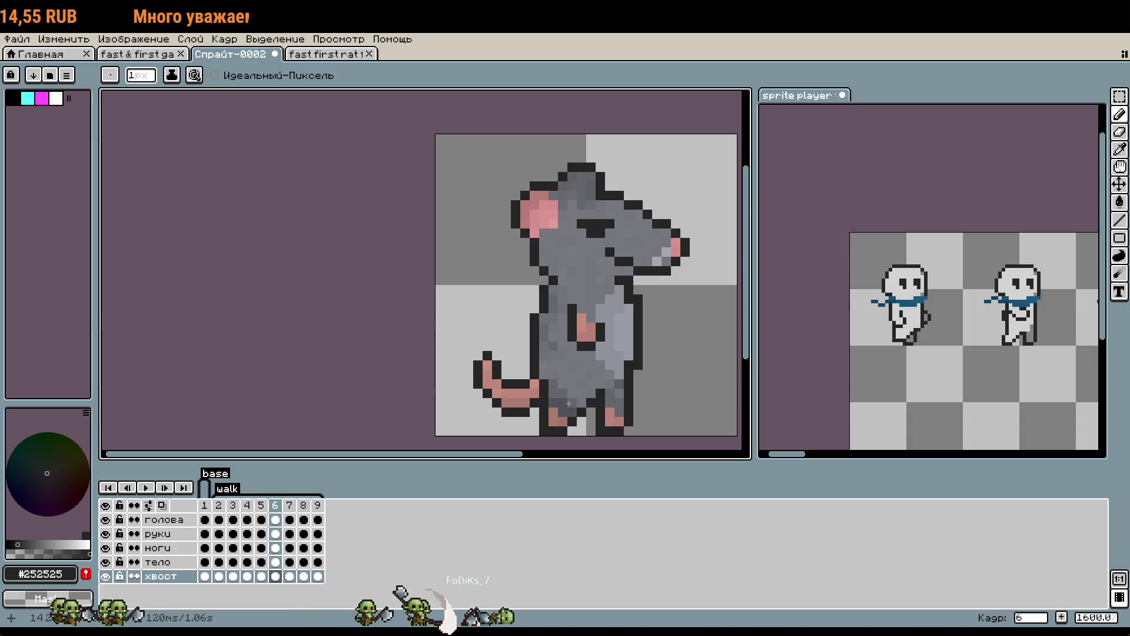
key("Left")
key("Right")
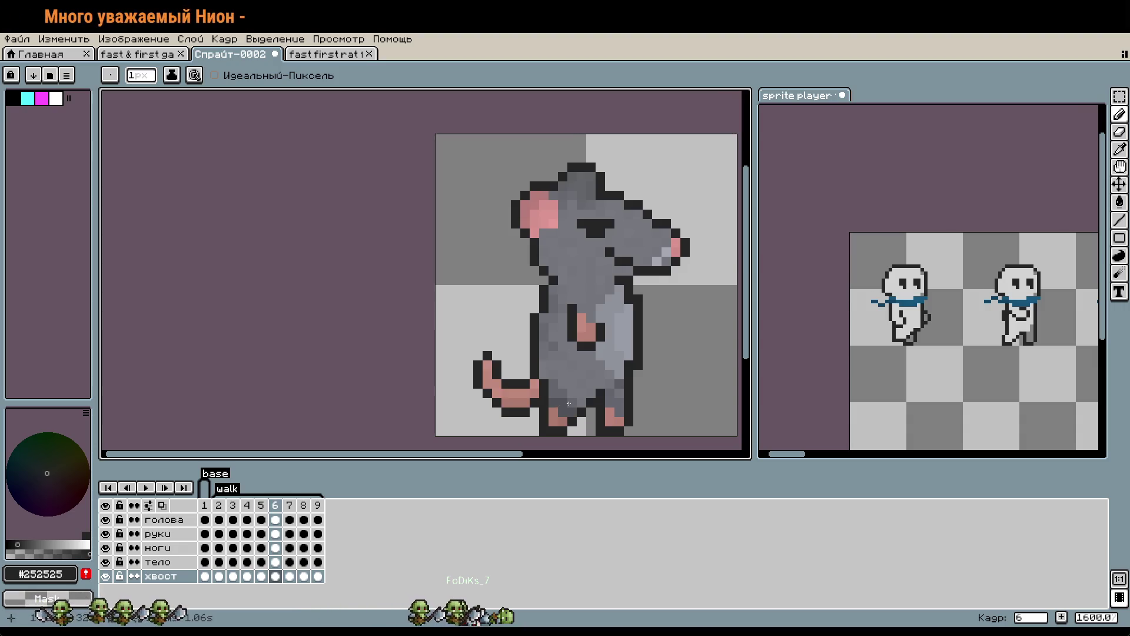
key("Left")
key("Right")
key("Left")
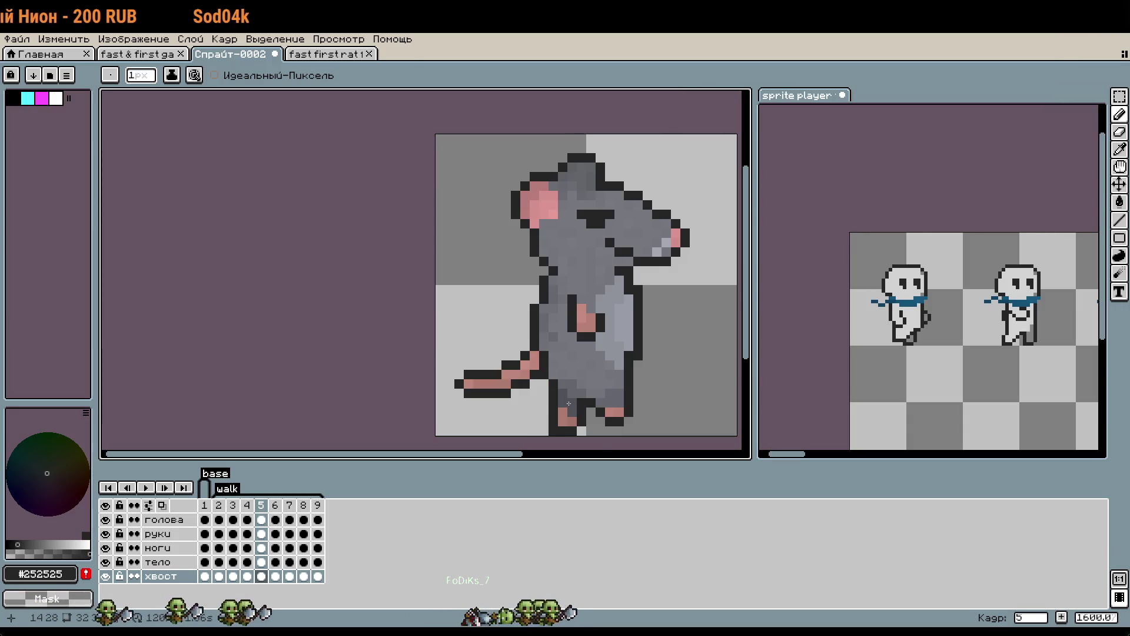
Marquee-select frame 5's straighter tail and paste it into frame 6 behind the rat.
key("m")
left_click_drag(433, 340, 540, 419)
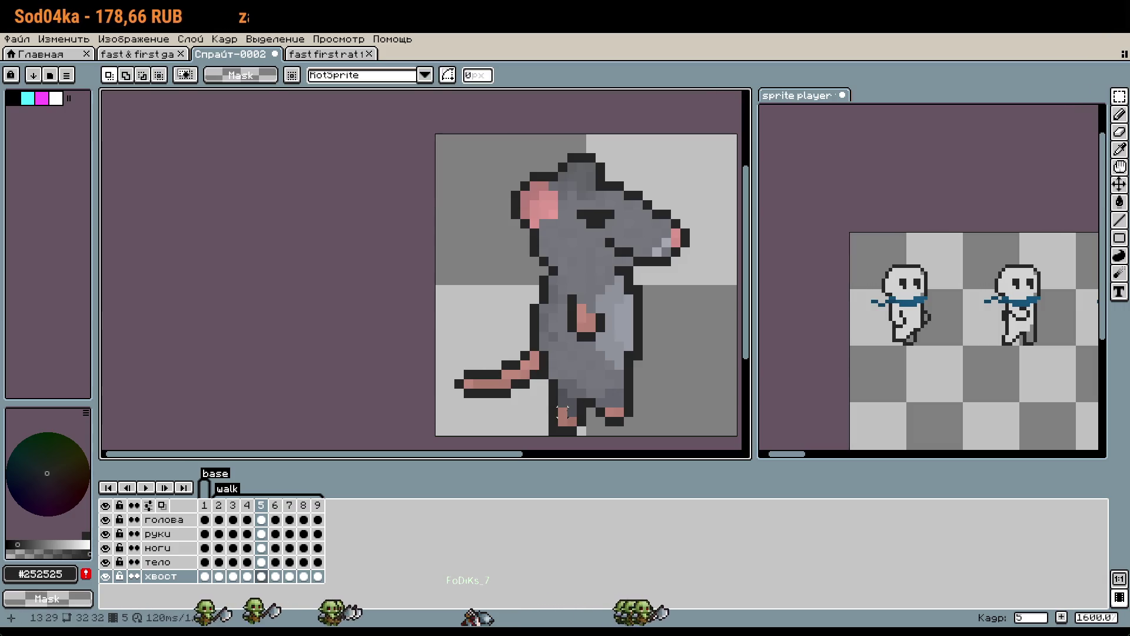
left_click(165, 519)
key("Right")
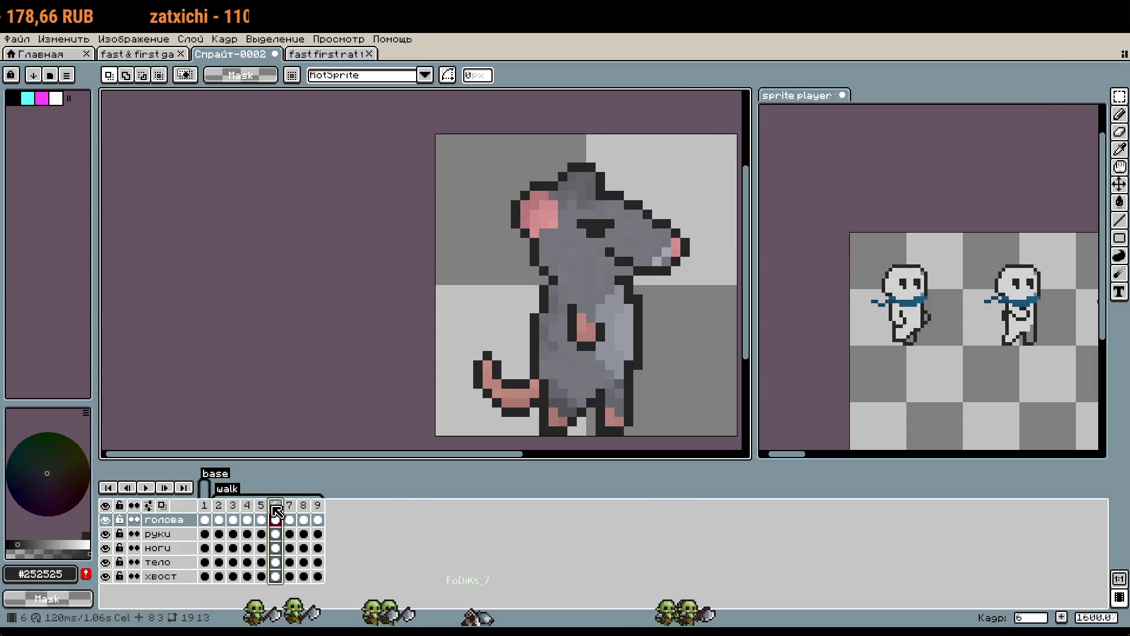
key("ctrl+shift+d")
mouse_move(487, 317)
left_mouse_down()
mouse_move(494, 389)
mouse_move(465, 300)
left_mouse_up()
scroll(479, 398, "up", 3)
key("Return")
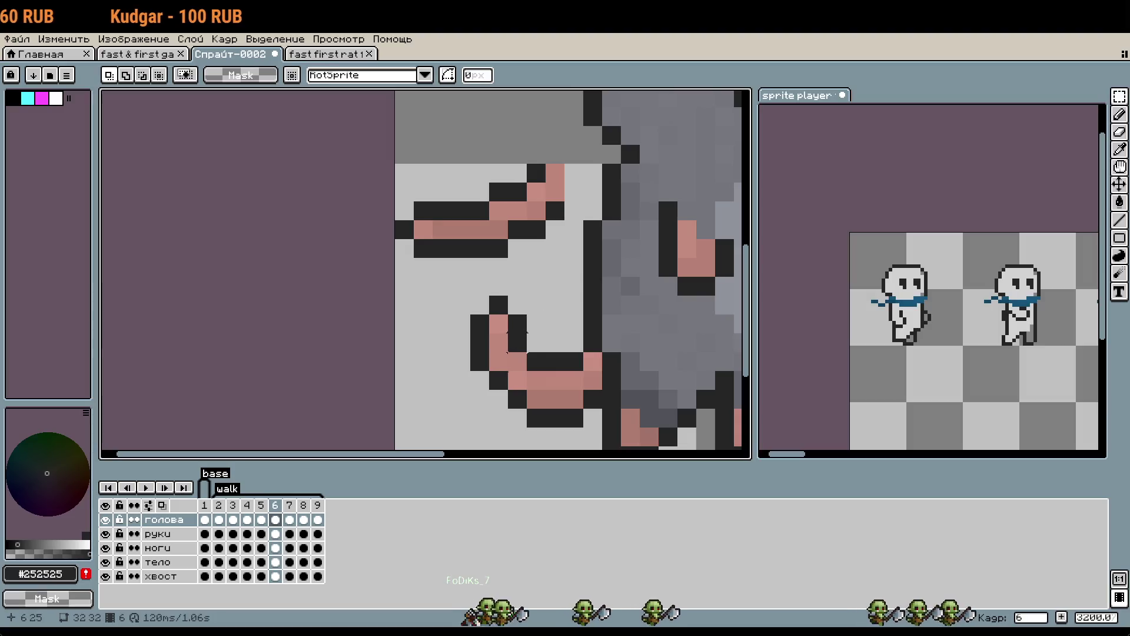
On the хвост layer, try erasing frame 6's vertical tail curl and an upper tail piece.
left_click(168, 575)
mouse_move(447, 292)
left_mouse_down()
mouse_move(506, 412)
mouse_move(535, 433)
left_mouse_up()
key("Delete")
left_click_drag(506, 384, 470, 352)
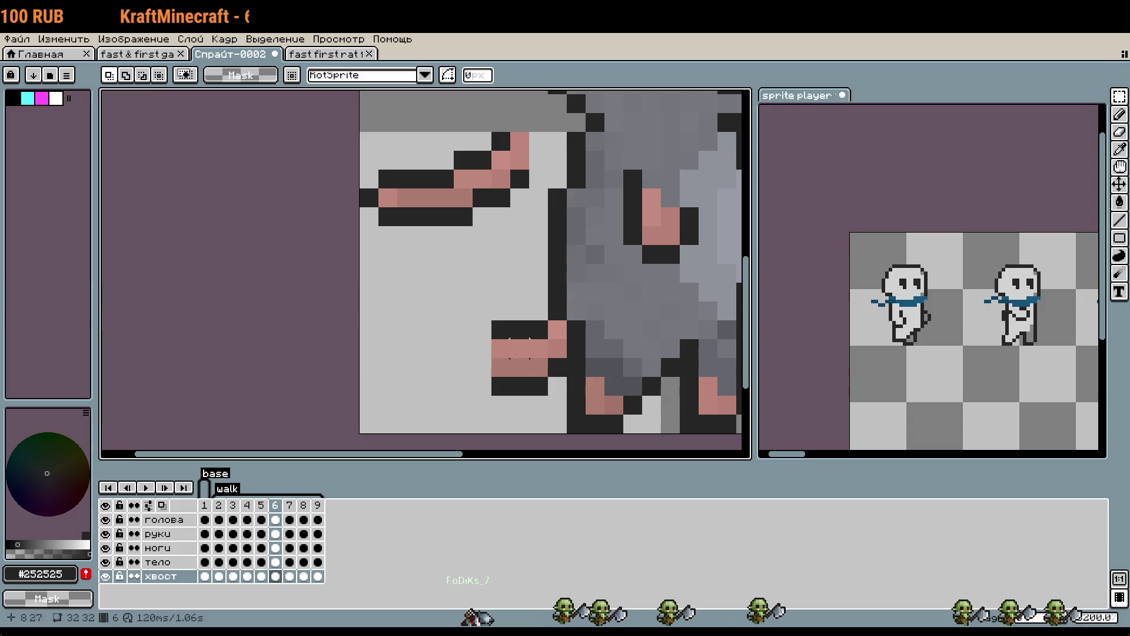
left_click_drag(519, 253, 513, 270)
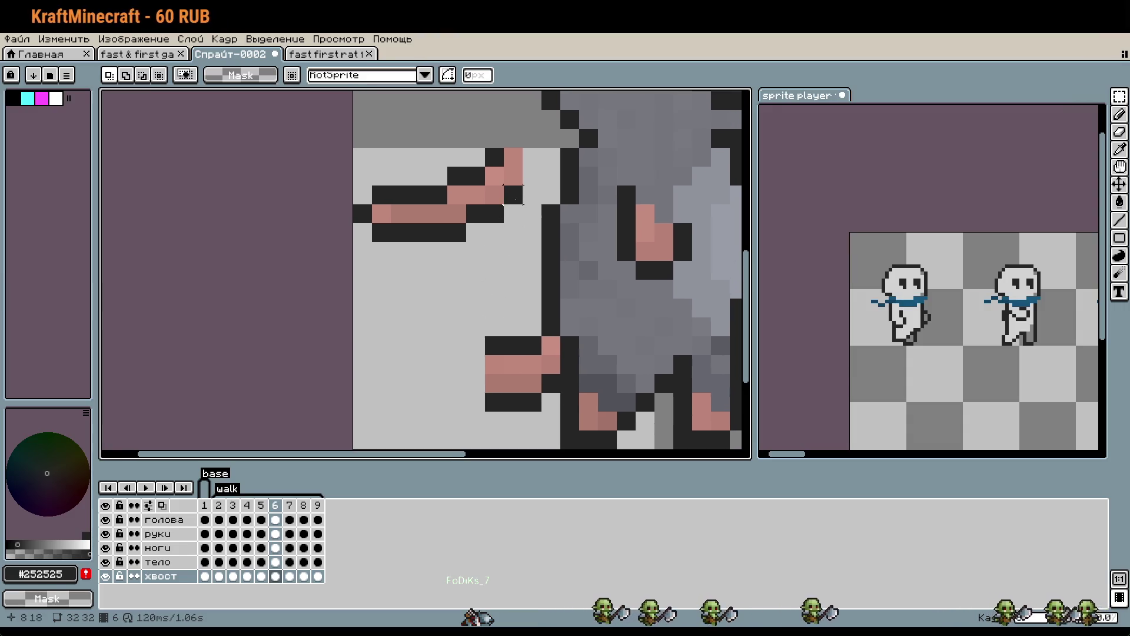
left_click_drag(513, 176, 513, 213)
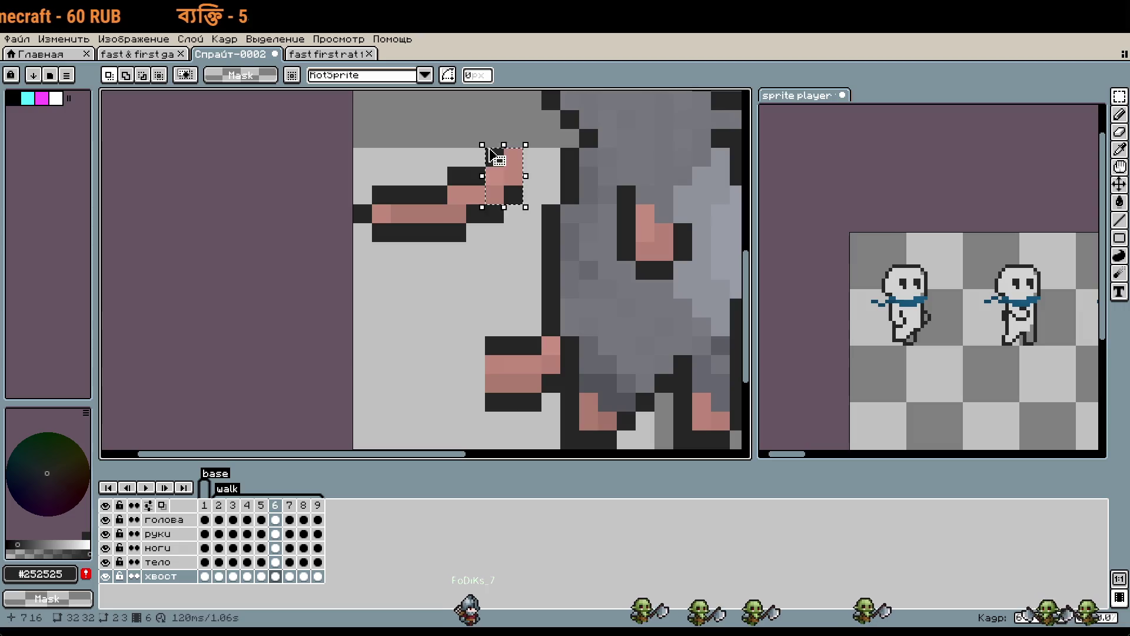
scroll(520, 220, "up", 2)
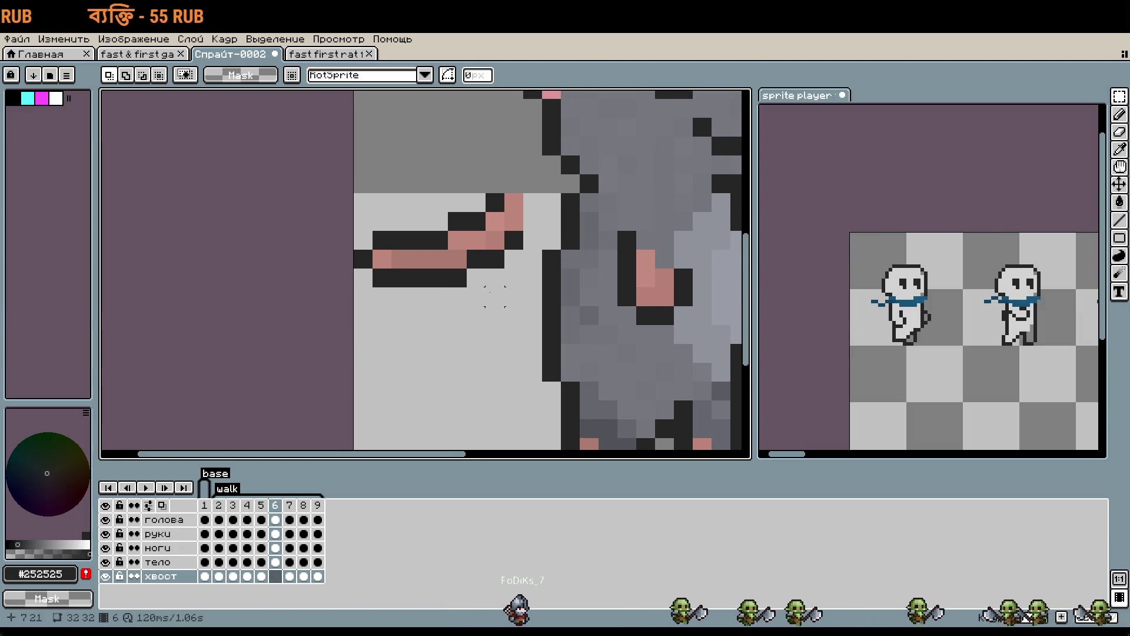
scroll(495, 296, "down", 2)
Undo the trial erasures and stray paste, keeping the old curled tail, back on хвост.
key("ctrl+z")
key("Up")
key("Up")
key("Up")
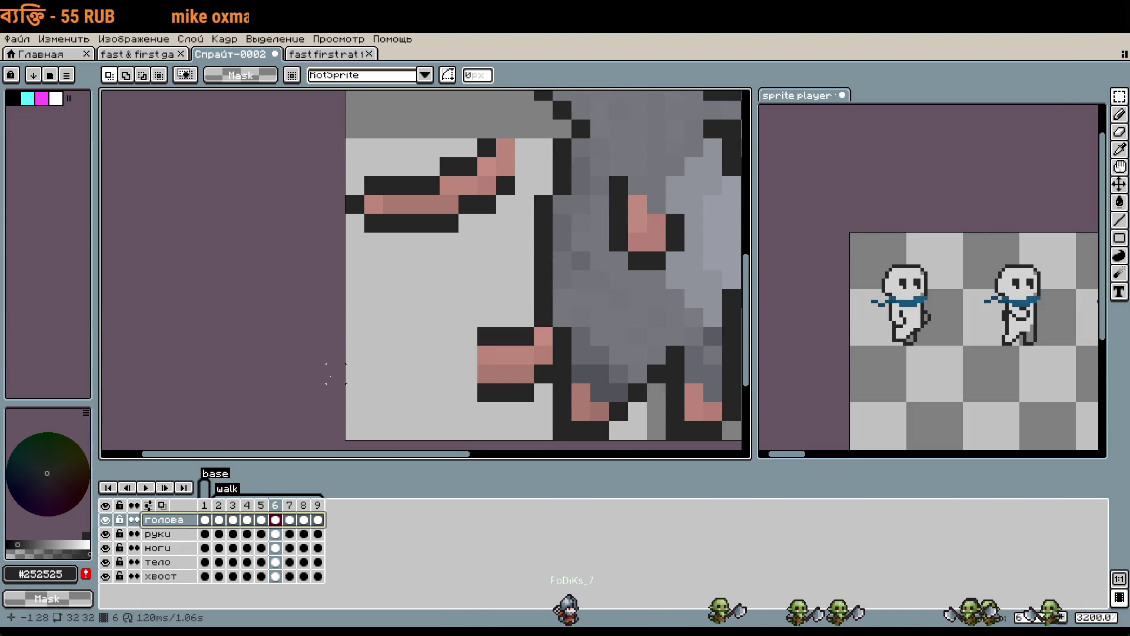
key("ctrl+z")
key("ctrl+z")
key("ctrl+z")
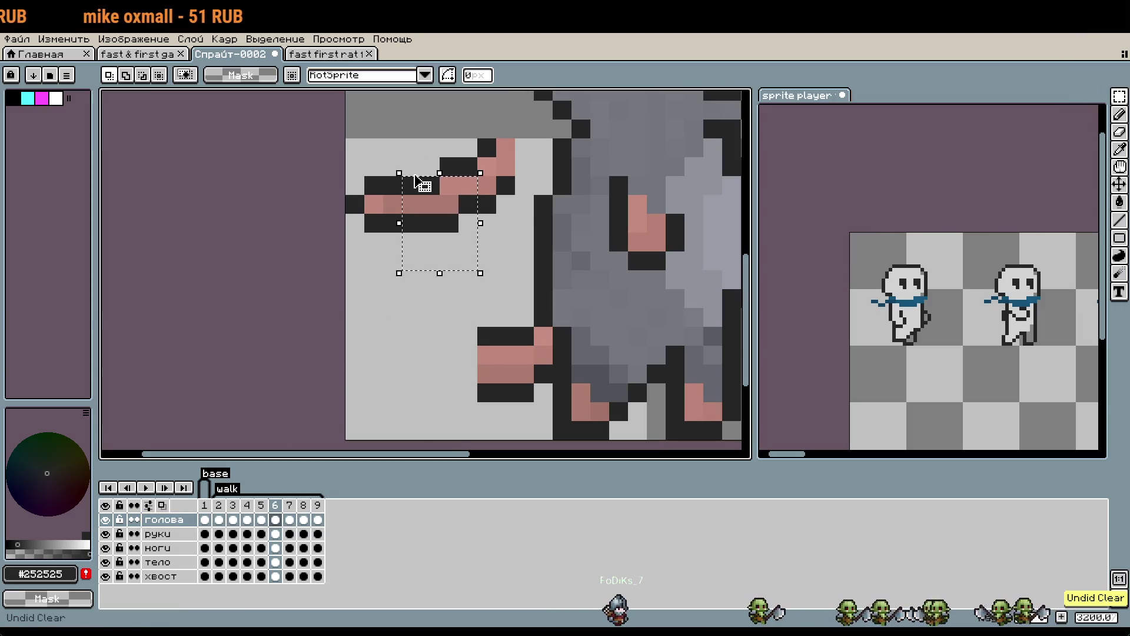
key("ctrl+z")
key("ctrl+z")
key("ctrl+z")
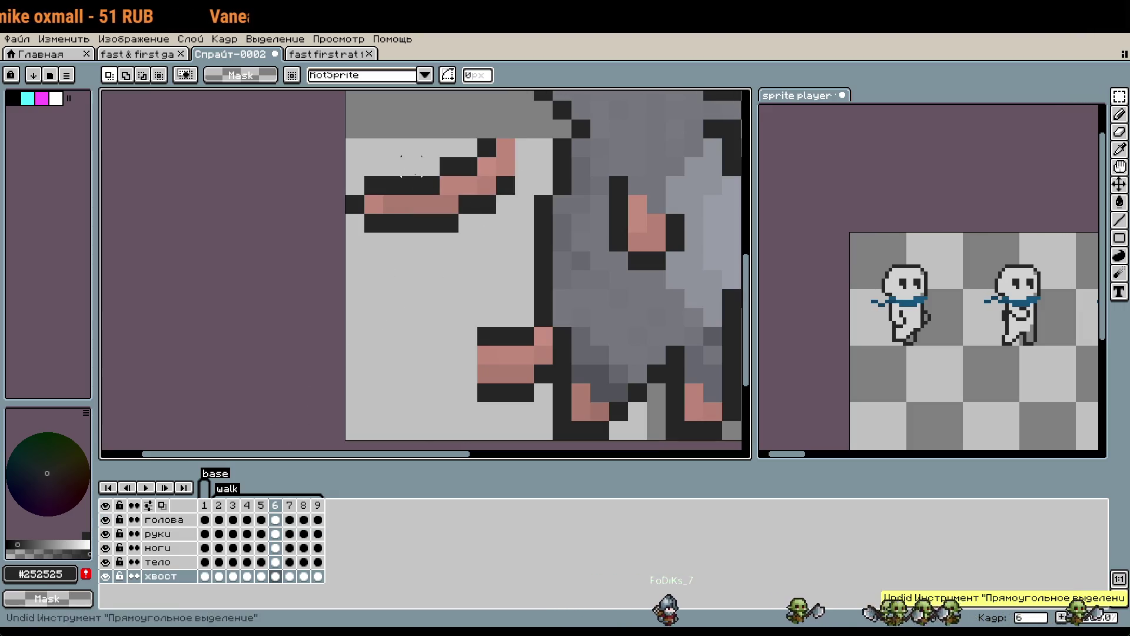
key("ctrl+z")
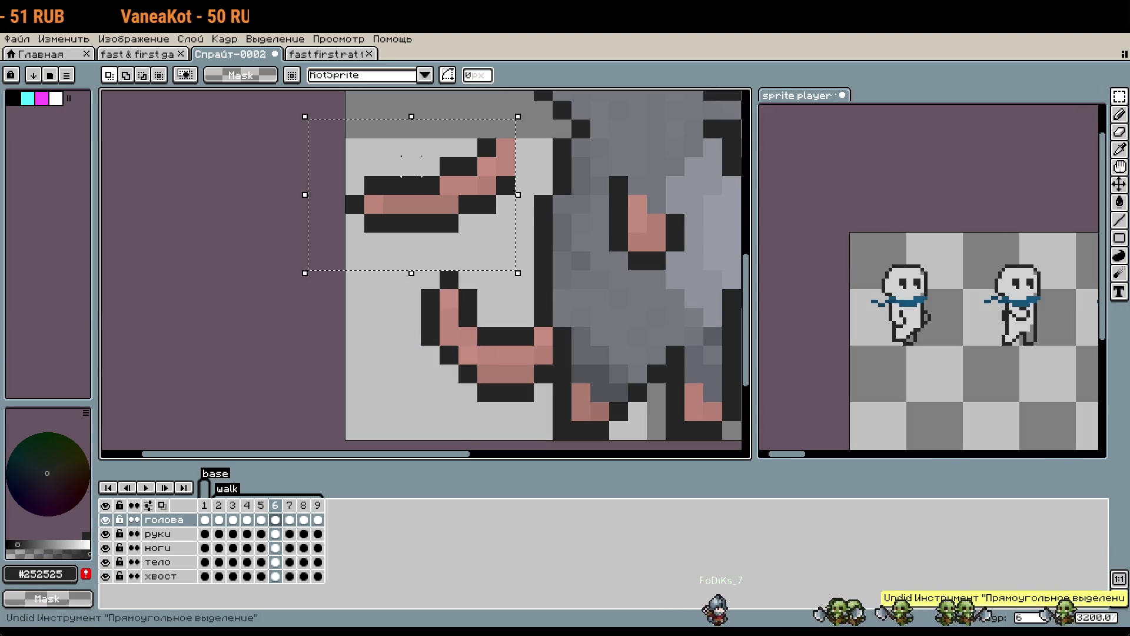
key("ctrl+z")
key("ctrl+z")
left_click(164, 579)
Paste a tail piece up and to the left, then erase the tail's left curve.
key("ctrl+v")
mouse_move(461, 300)
left_mouse_down()
mouse_move(449, 315)
mouse_move(419, 192)
left_mouse_up()
key("Return")
mouse_move(401, 265)
left_mouse_down()
mouse_move(462, 386)
mouse_move(479, 391)
left_mouse_up()
key("Delete")
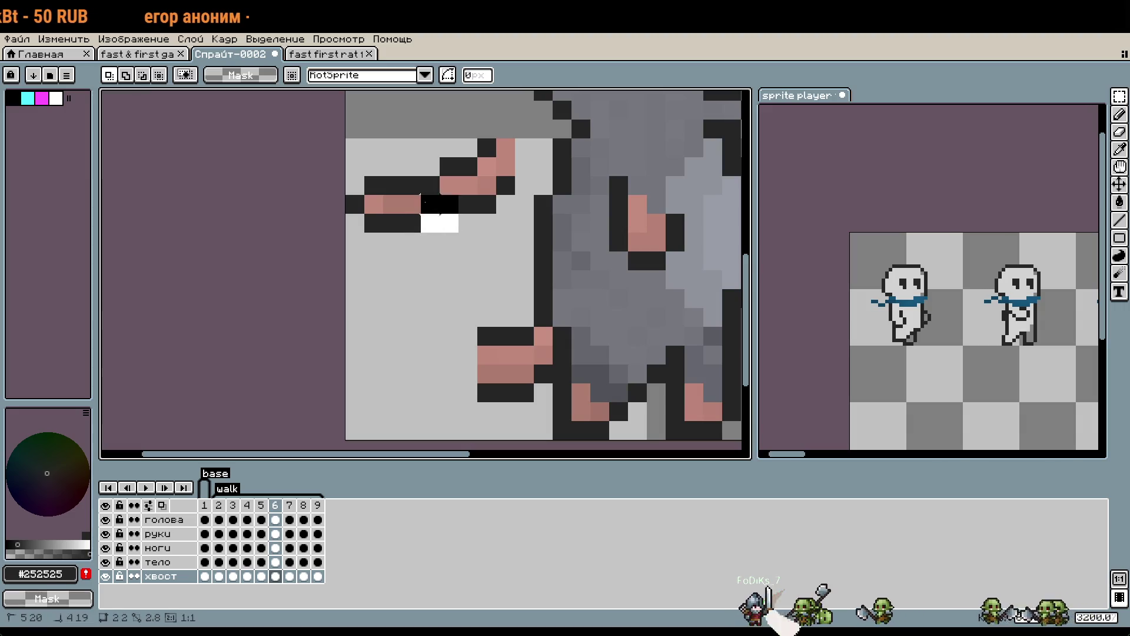
Paste two more tail pieces along the lower tail and at its end.
key("ctrl+v")
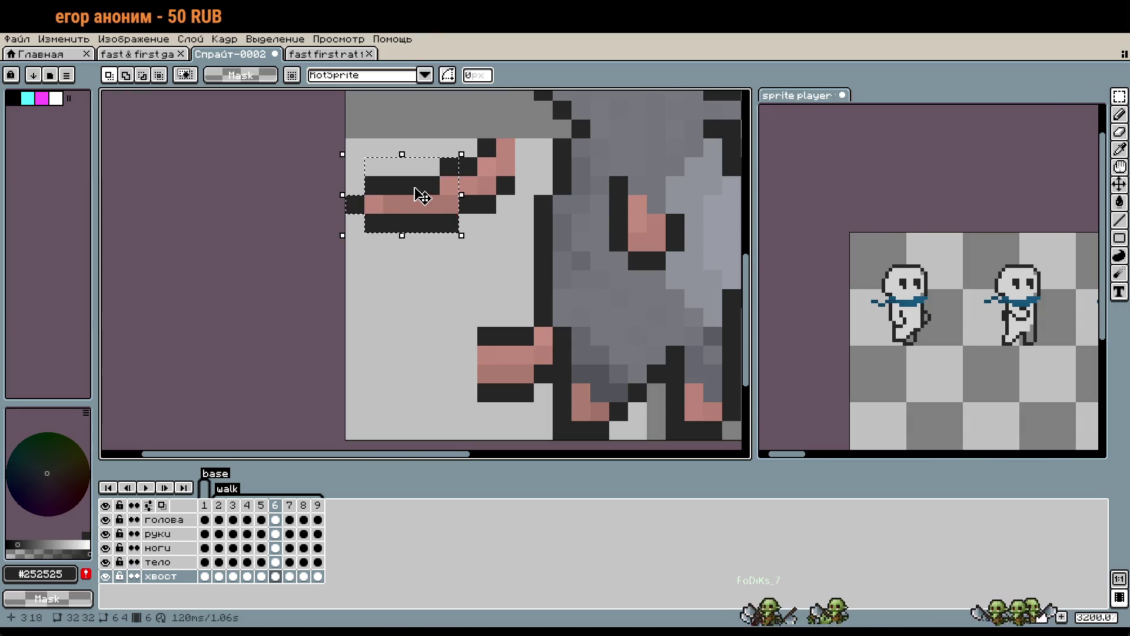
left_click_drag(421, 198, 432, 362)
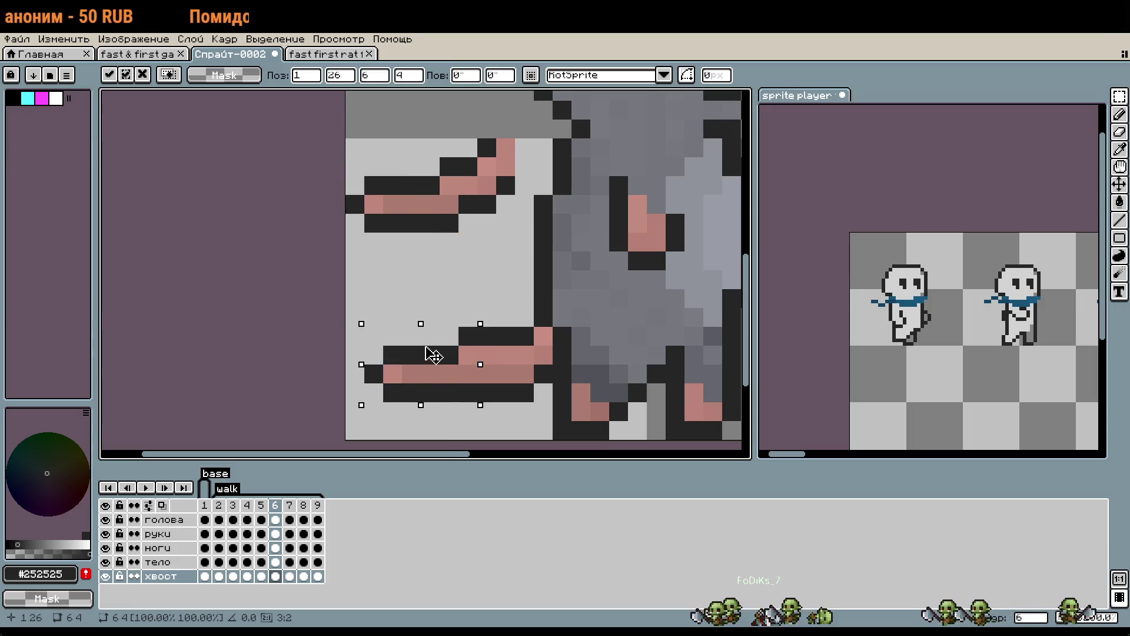
key("Return")
key("ctrl+v")
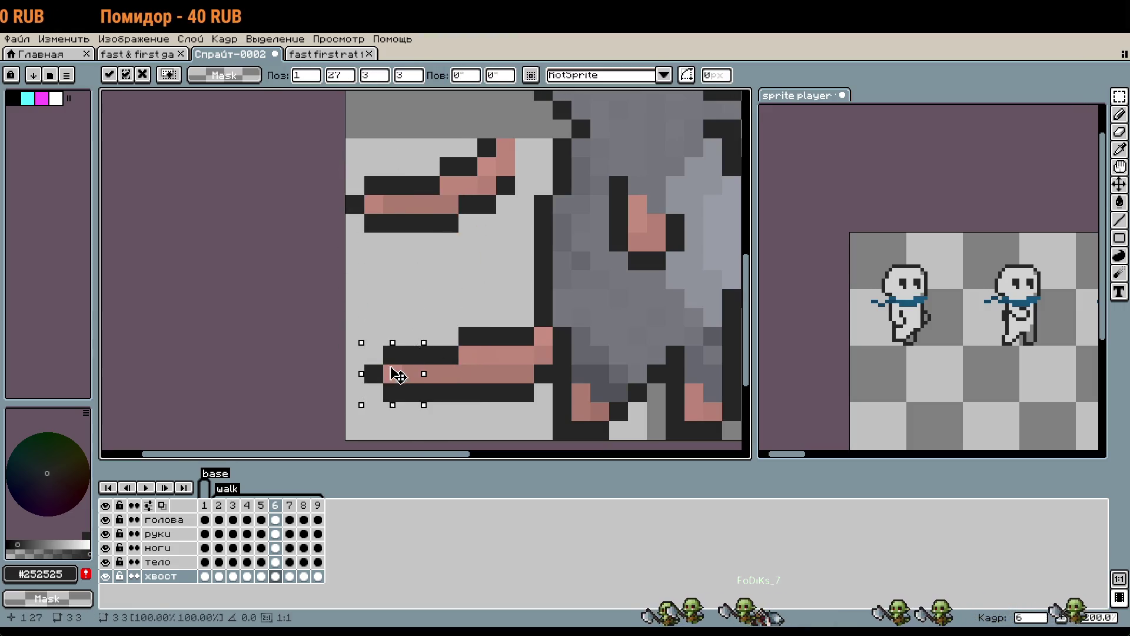
left_click_drag(391, 372, 429, 364)
Darken the tail outline with the Pencil and clear stray dark outline pixels.
key("i")
scroll(476, 332, "up", 1)
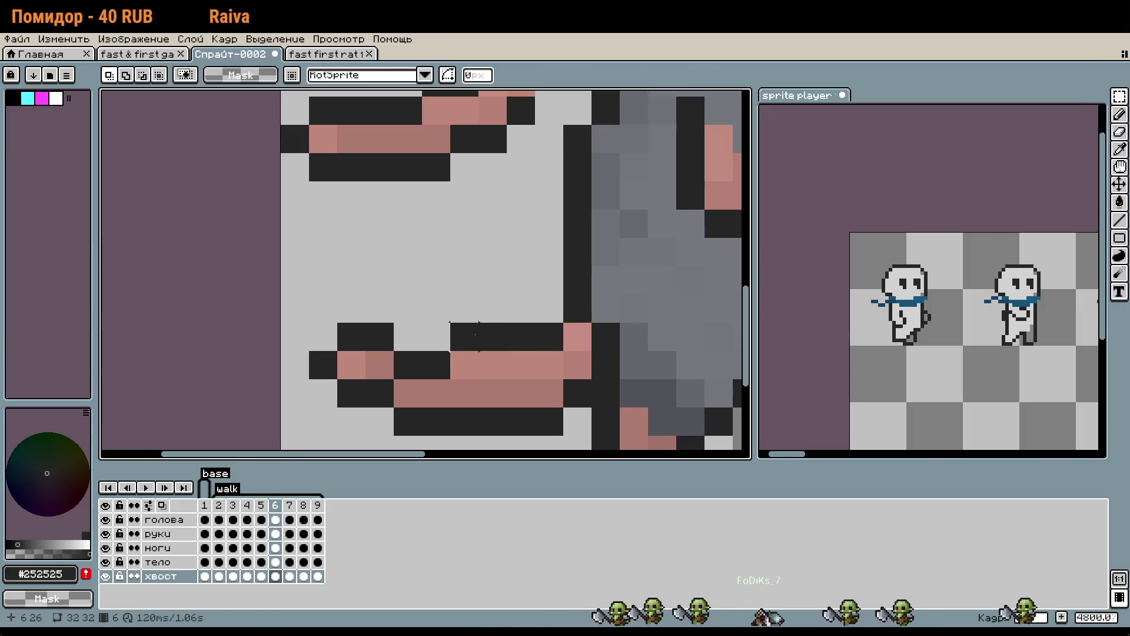
key("b")
left_click_drag(465, 364, 492, 365)
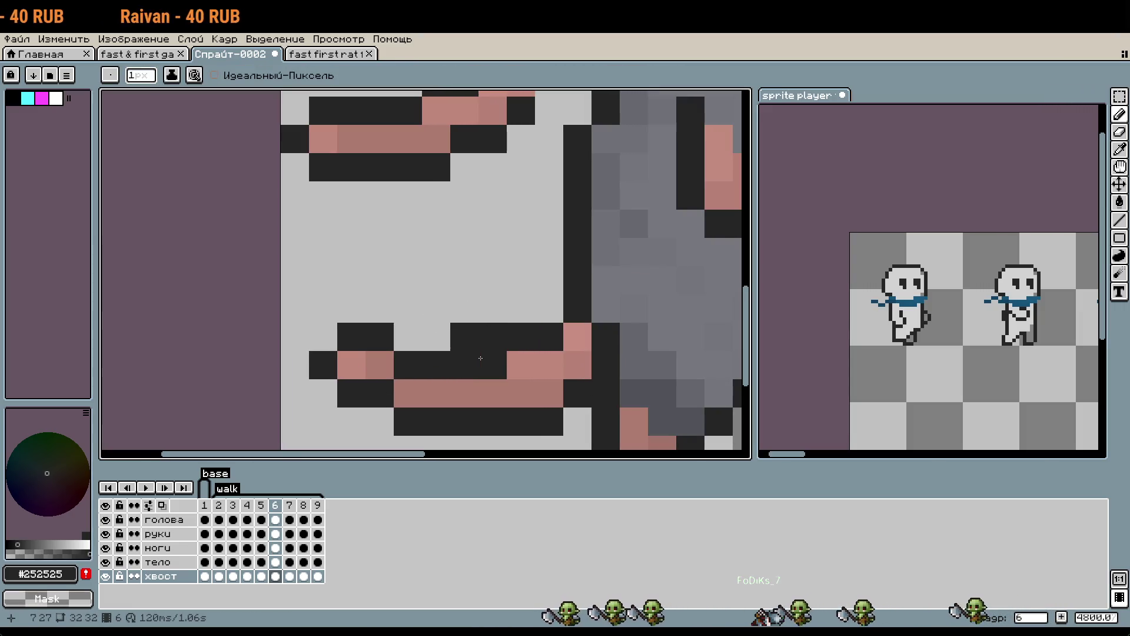
right_click(471, 332)
right_click(406, 361)
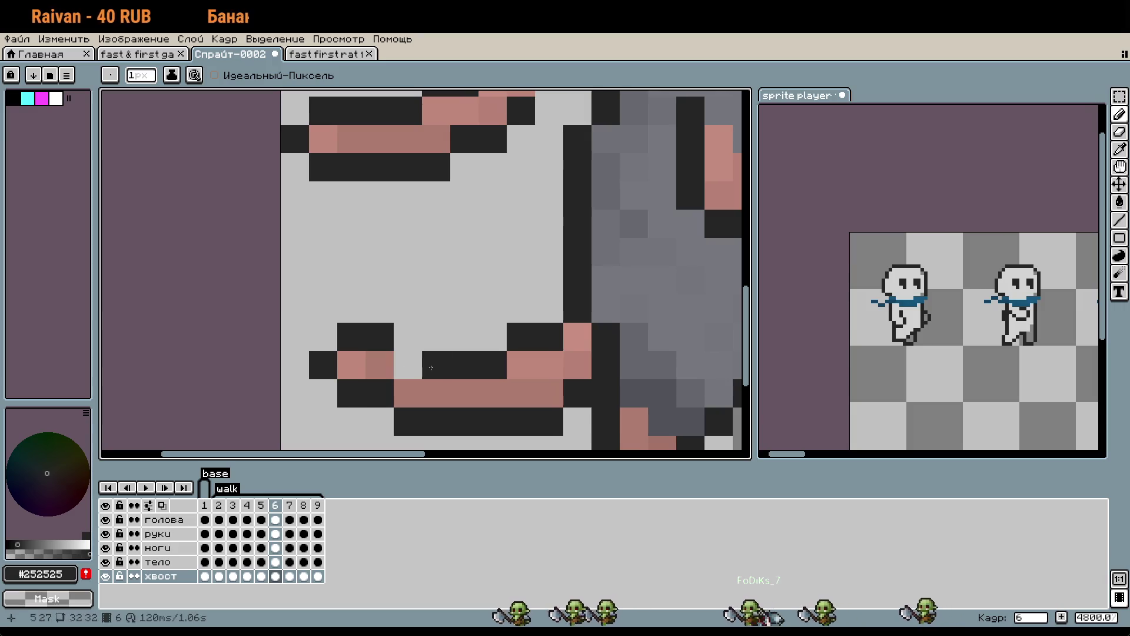
Sample the tail colour, paint pink into the tail's middle, and add dark outline pixels.
key("i")
left_click(380, 363)
key("b")
left_click_drag(408, 364, 436, 365)
left_click(380, 337, "alt")
left_click(406, 336)
left_click(437, 337)
Paint light pink pixels into the lower tail and pick the darker pink.
left_click(351, 365, "alt")
left_click(408, 393)
left_click(429, 384, "alt")
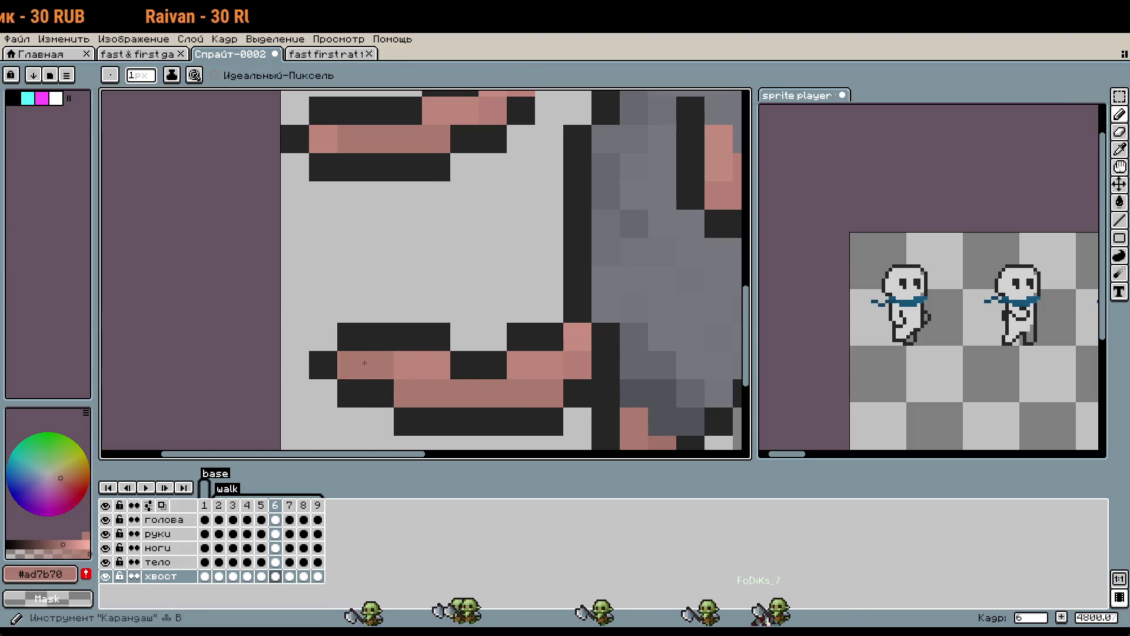
scroll(444, 398, "down", 4)
scroll(445, 398, "up", 3)
scroll(432, 408, "down", 3)
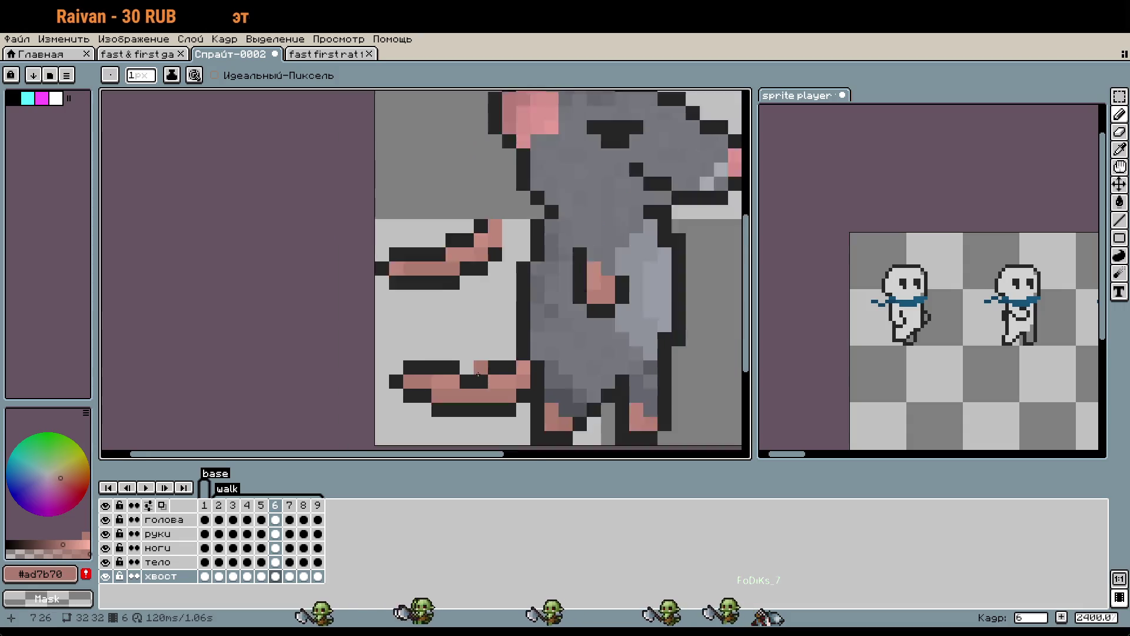
Erase the leftover upper tail copy, then return to frame 5 to compare.
key("m")
left_click_drag(497, 320, 406, 259)
key("Delete")
left_click(263, 506)
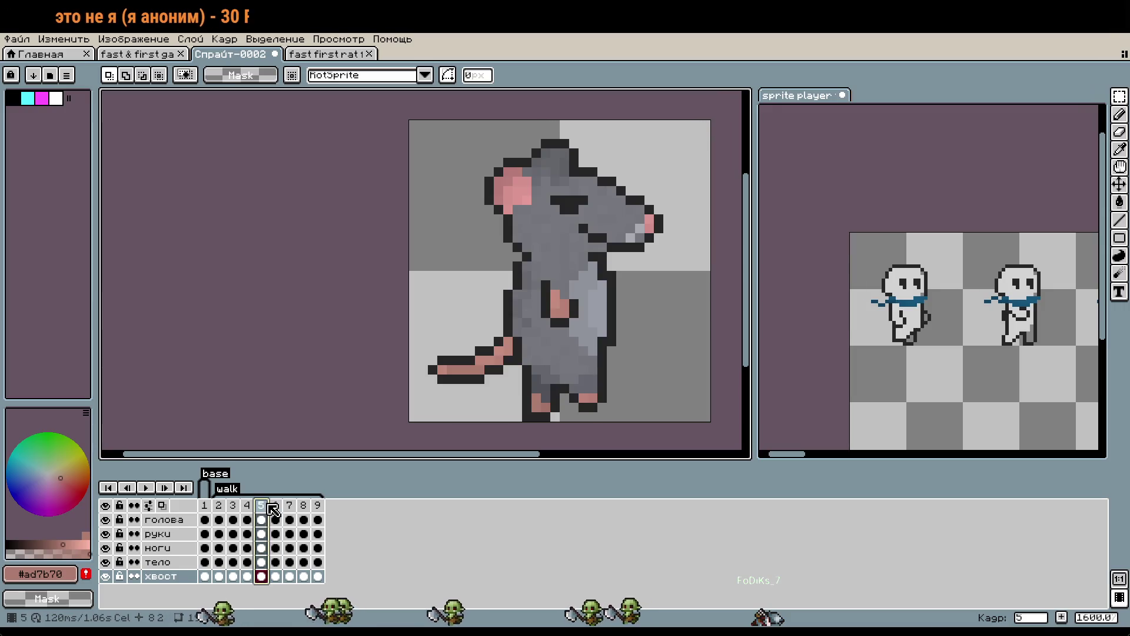
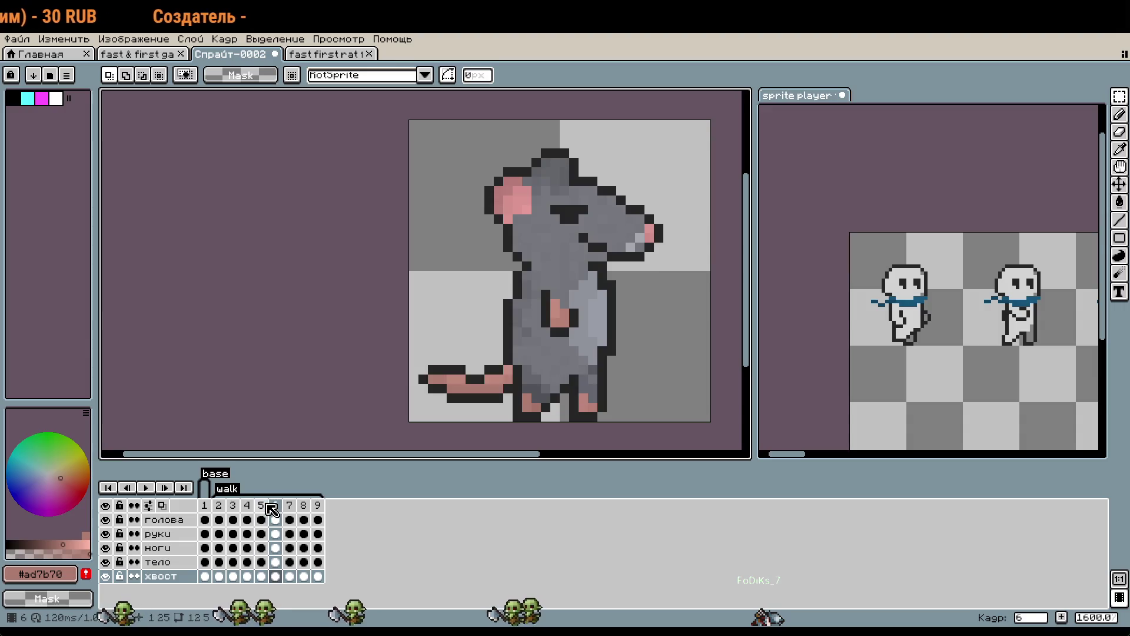
Flip between frames 5 and 6 to compare tail poses, selecting a block of tail pixels.
left_click(273, 508)
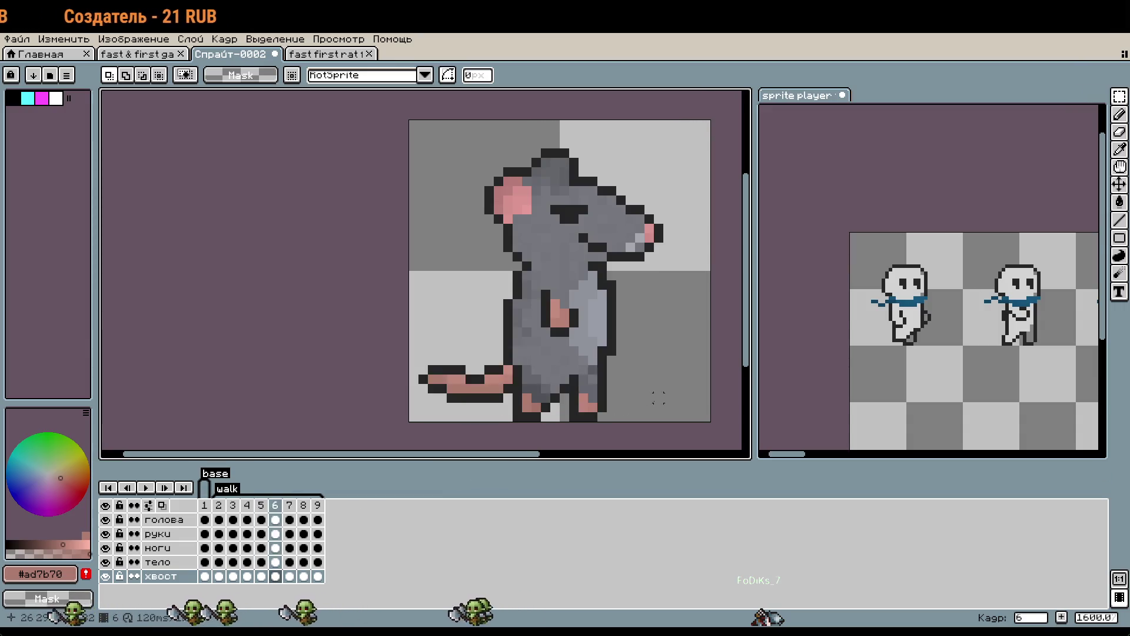
key("comma")
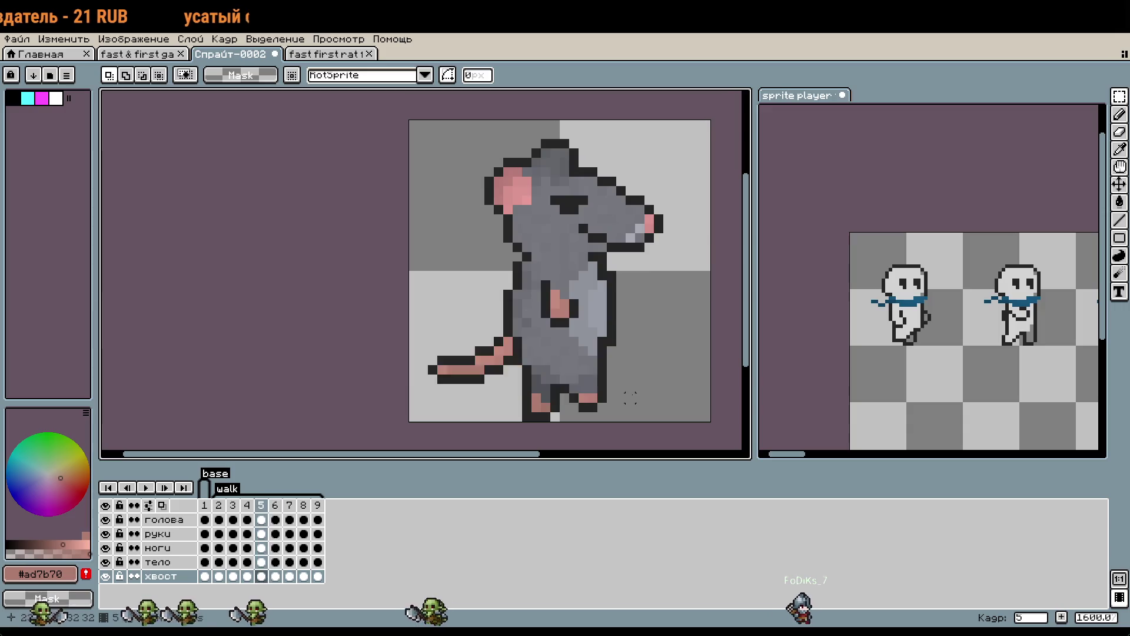
key("period")
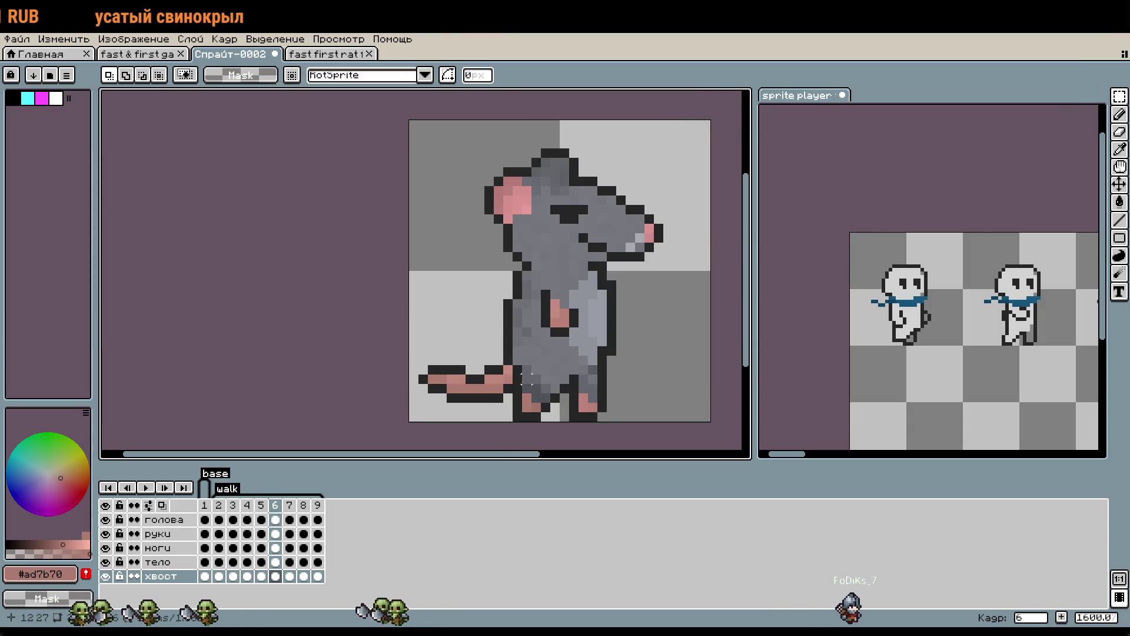
key("comma")
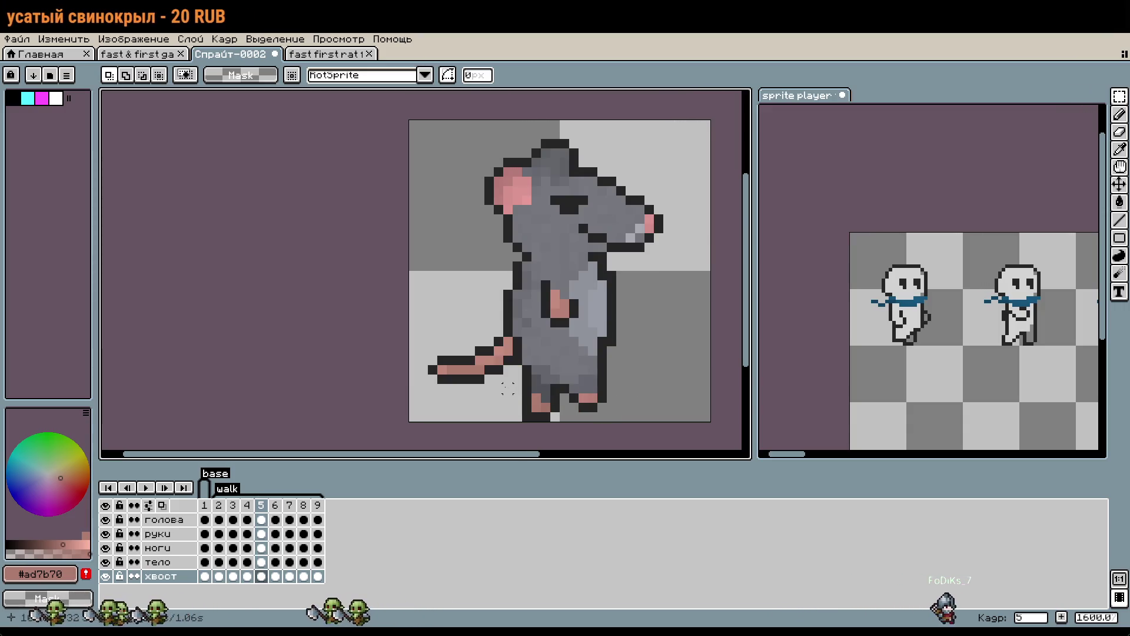
scroll(508, 388, "up", 2)
left_click_drag(428, 315, 503, 352)
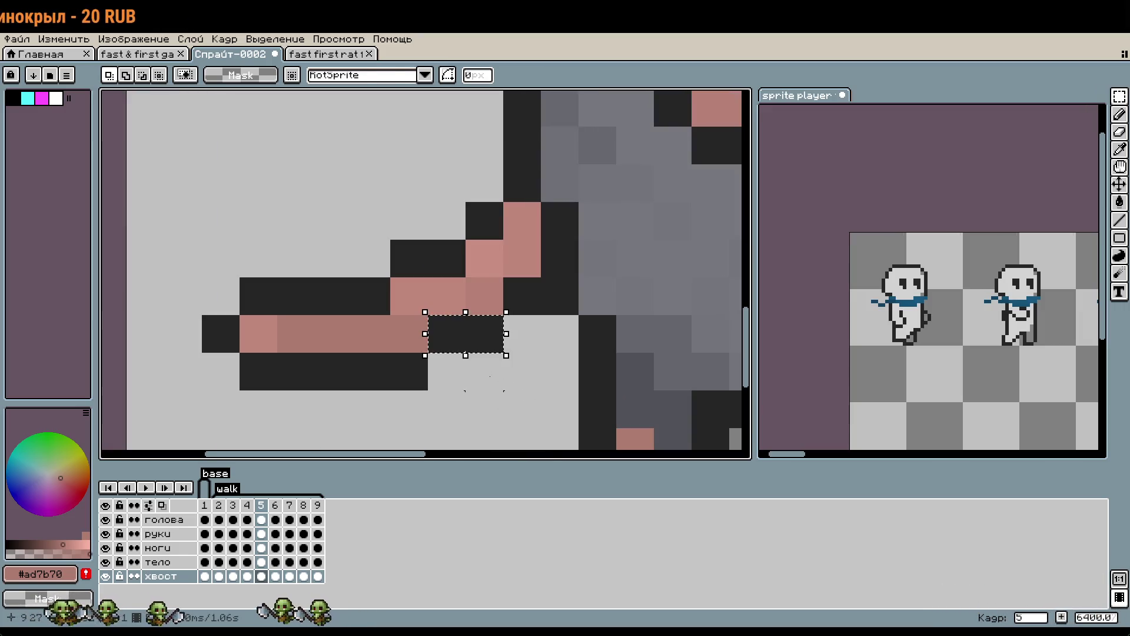
key("period")
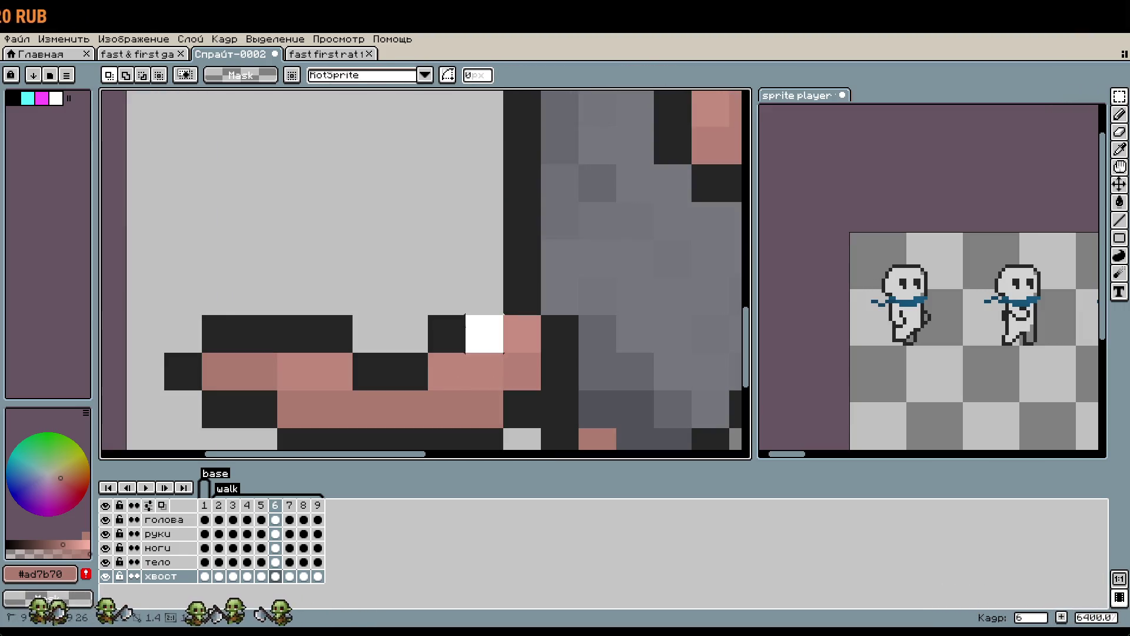
key("comma")
scroll(527, 260, "down", 1)
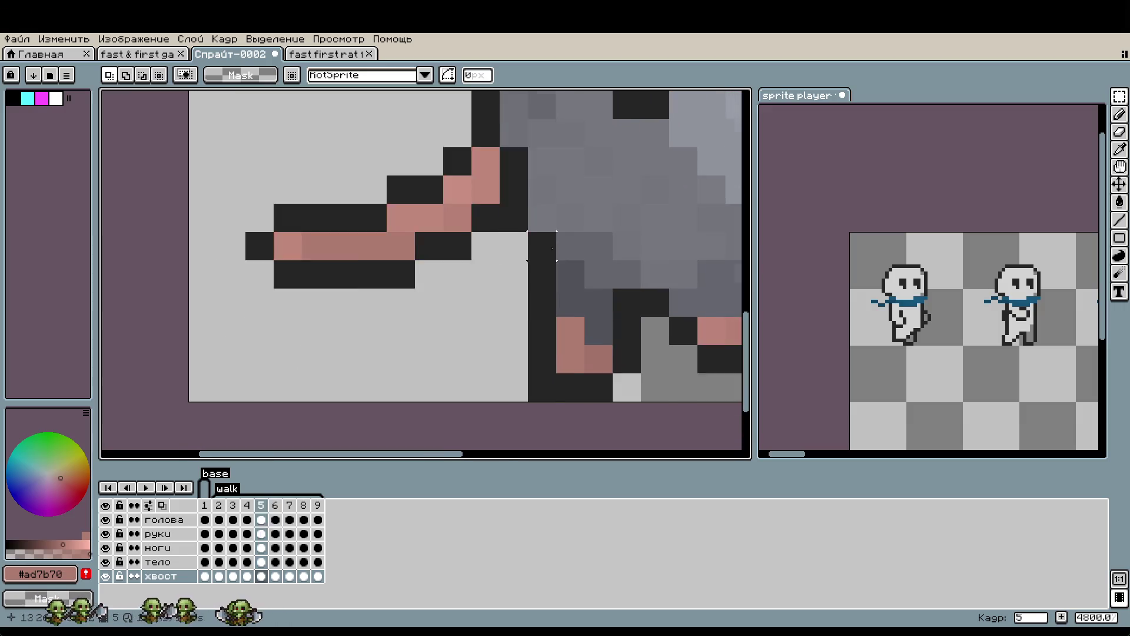
key("period")
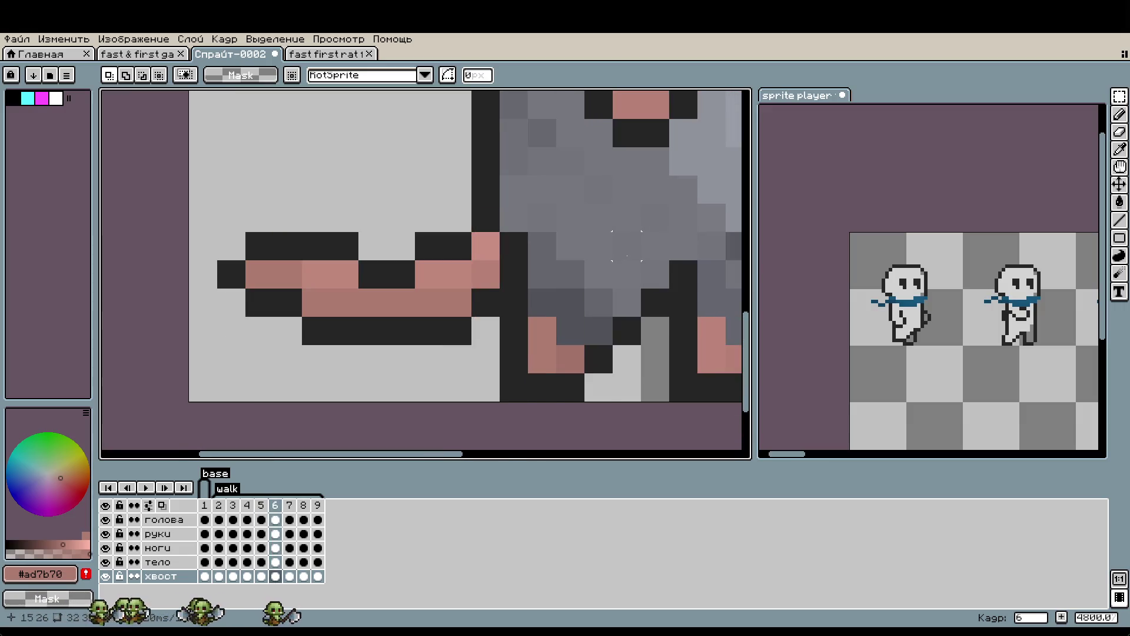
key("comma")
Select several tail pixel blocks on frame 5 while comparing against frame 6's tail.
mouse_move(447, 252)
left_mouse_down()
mouse_move(412, 247)
mouse_move(423, 212)
left_mouse_up()
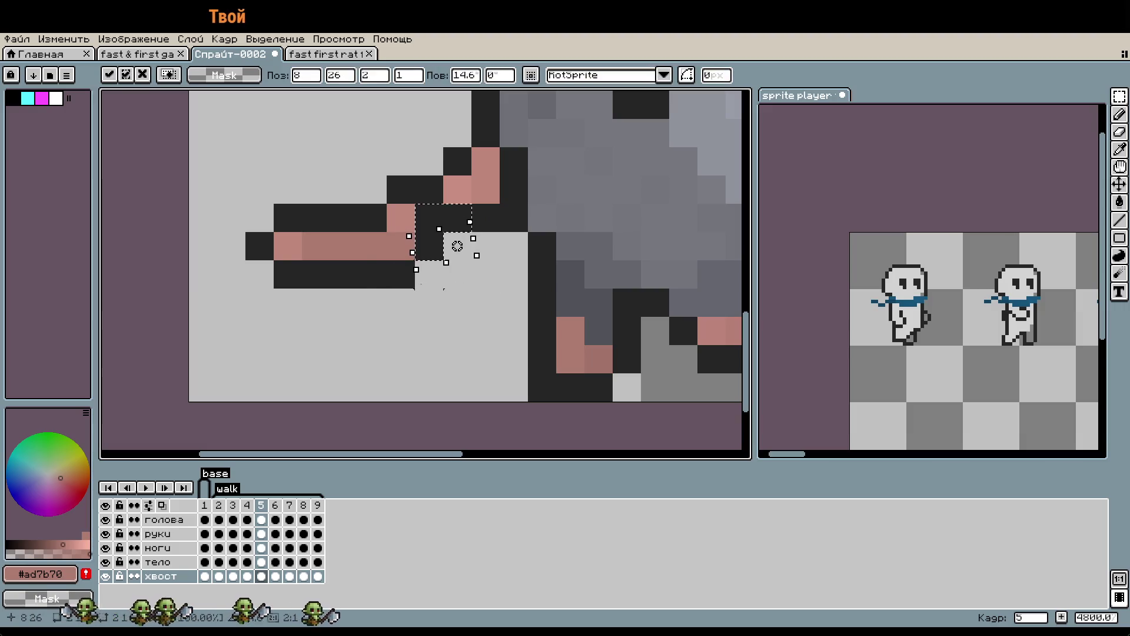
left_click(457, 303)
key("ctrl+z")
key("ctrl+z")
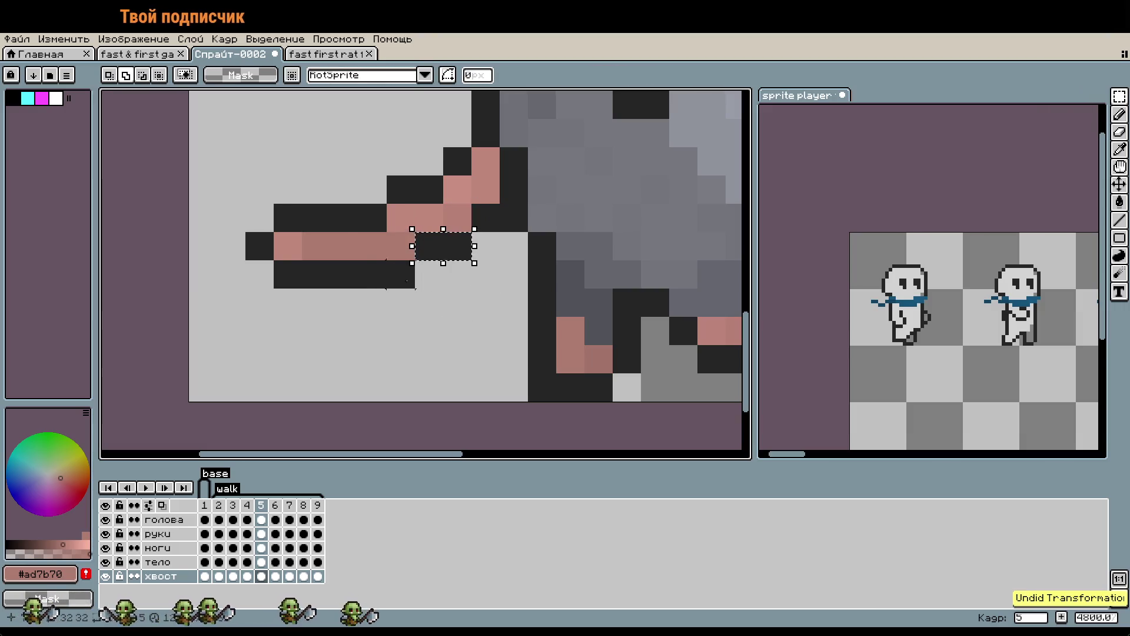
left_click_drag(406, 281, 362, 263)
key("period")
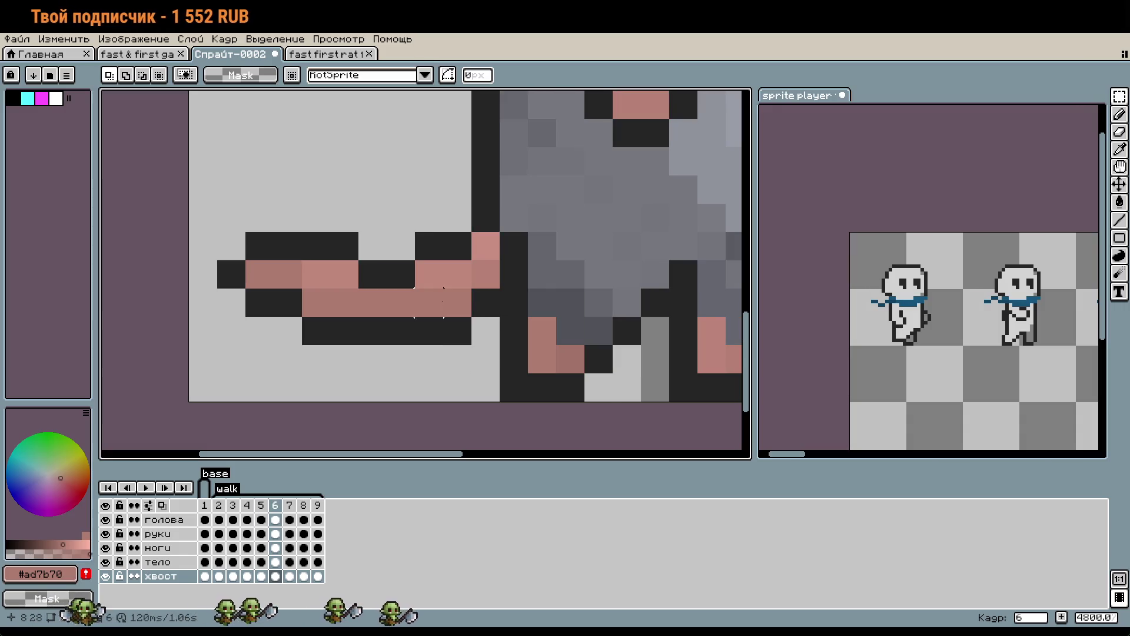
left_click_drag(442, 247, 468, 257)
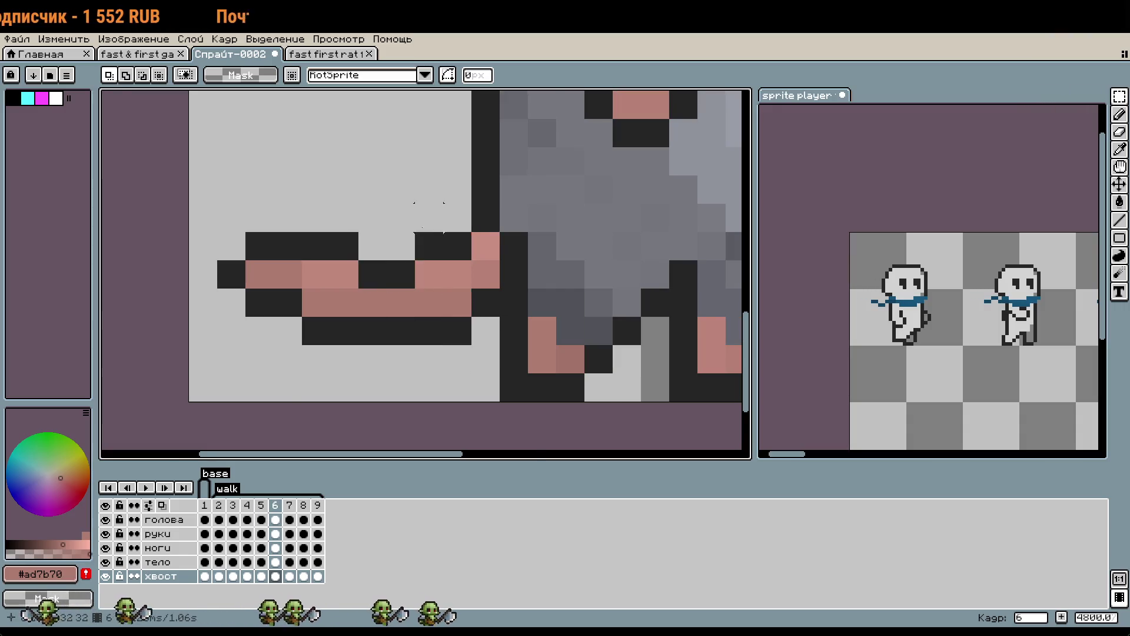
scroll(433, 323, "down", 1)
left_click_drag(433, 323, 431, 353)
key("comma")
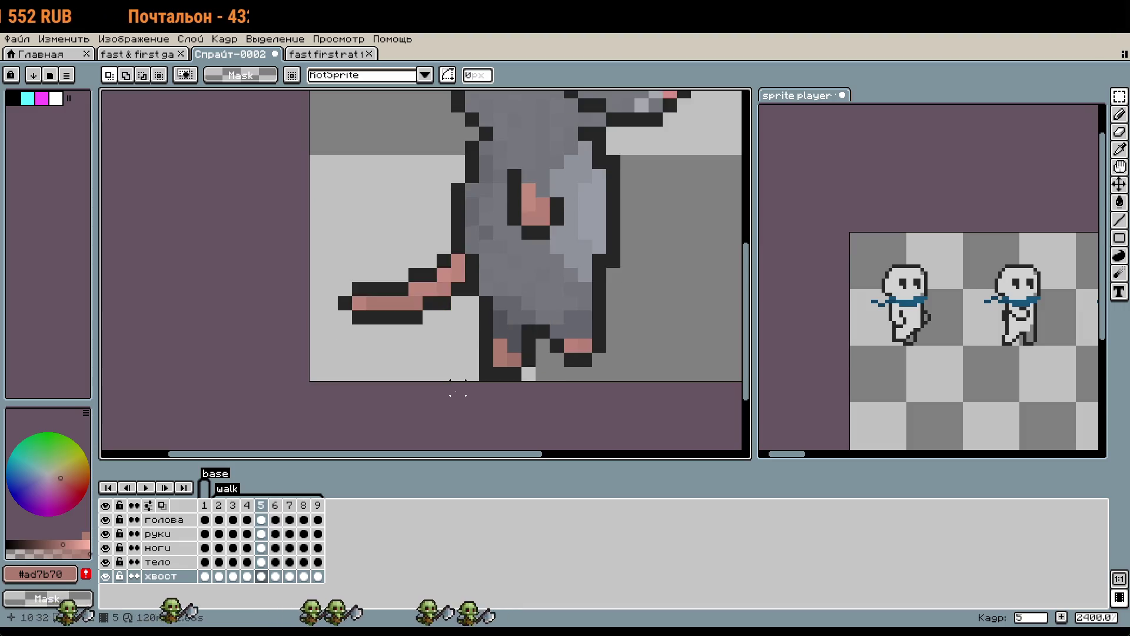
Step back and forth through the animation frames, ending on frame 6.
key("period")
key("comma")
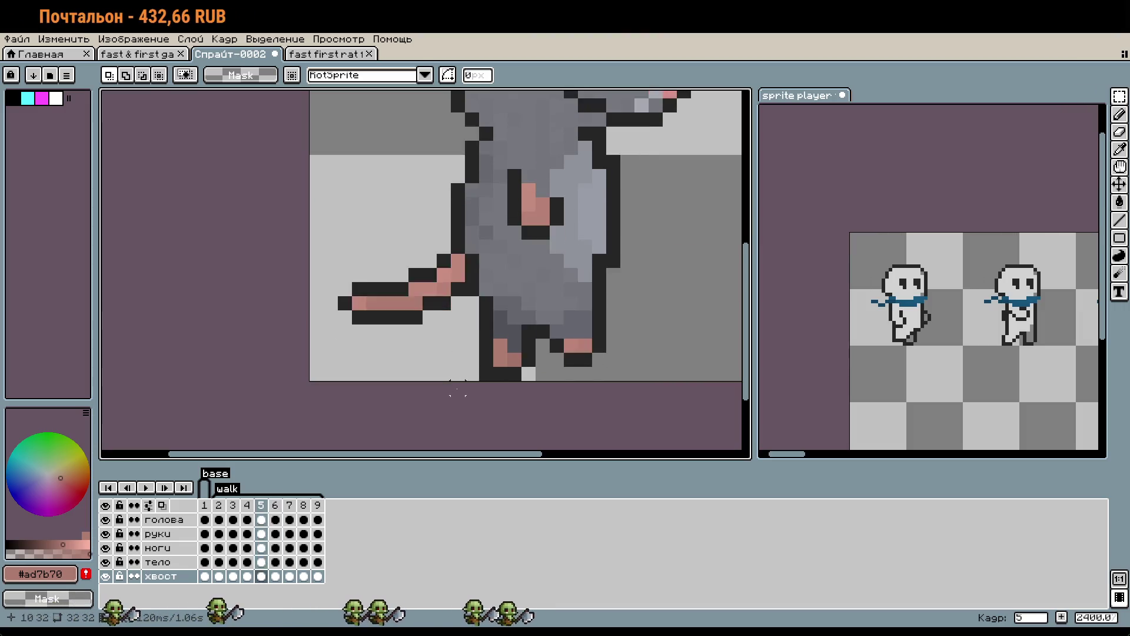
key("comma")
key("period")
key("comma")
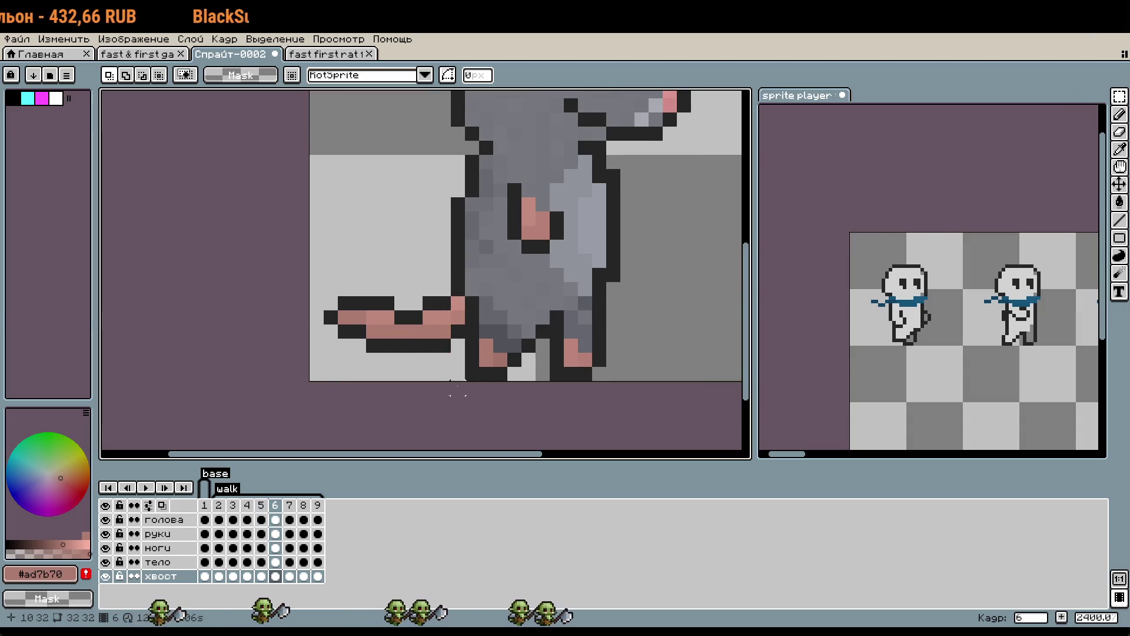
key("period")
key("comma")
key("comma")
key("comma")
key("comma")
key("period")
key("period")
key("comma")
key("period")
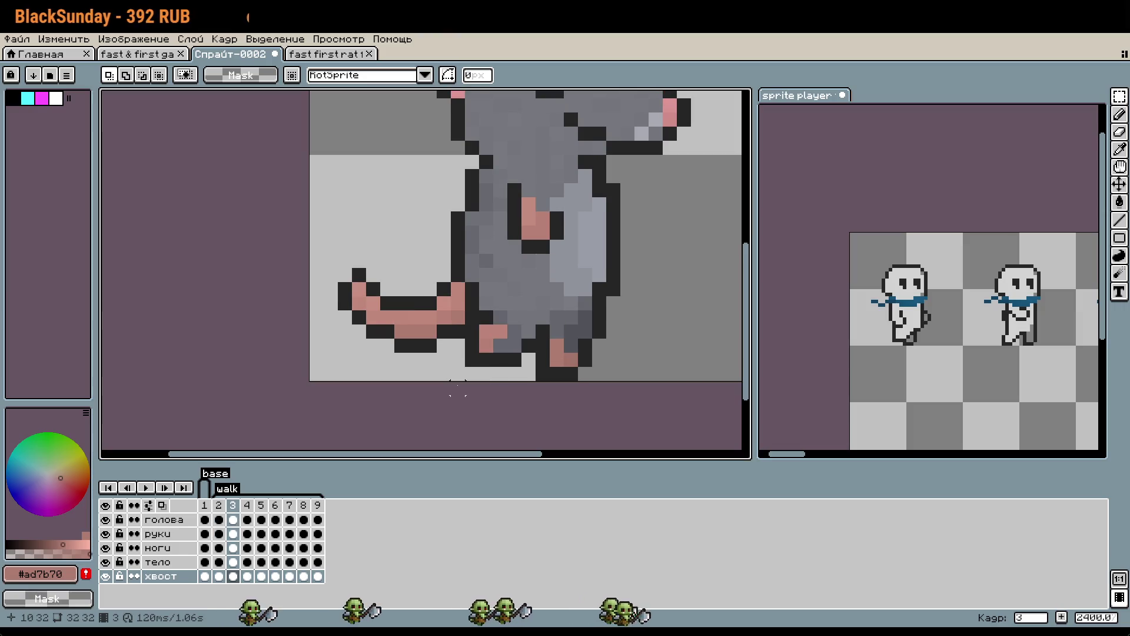
key("period")
key("period")
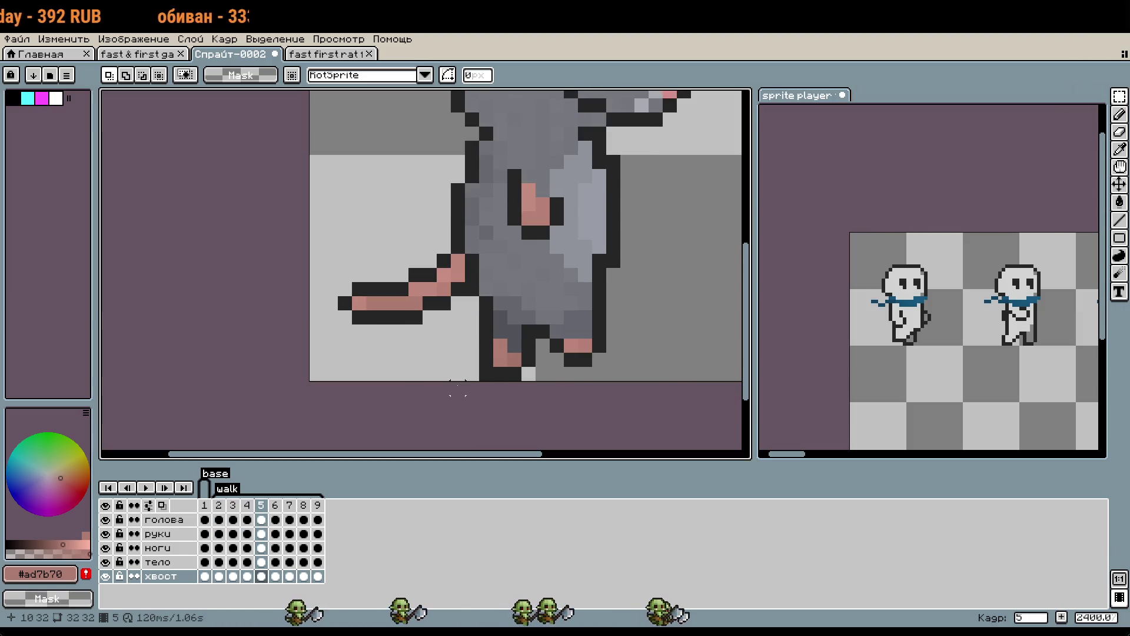
key("period")
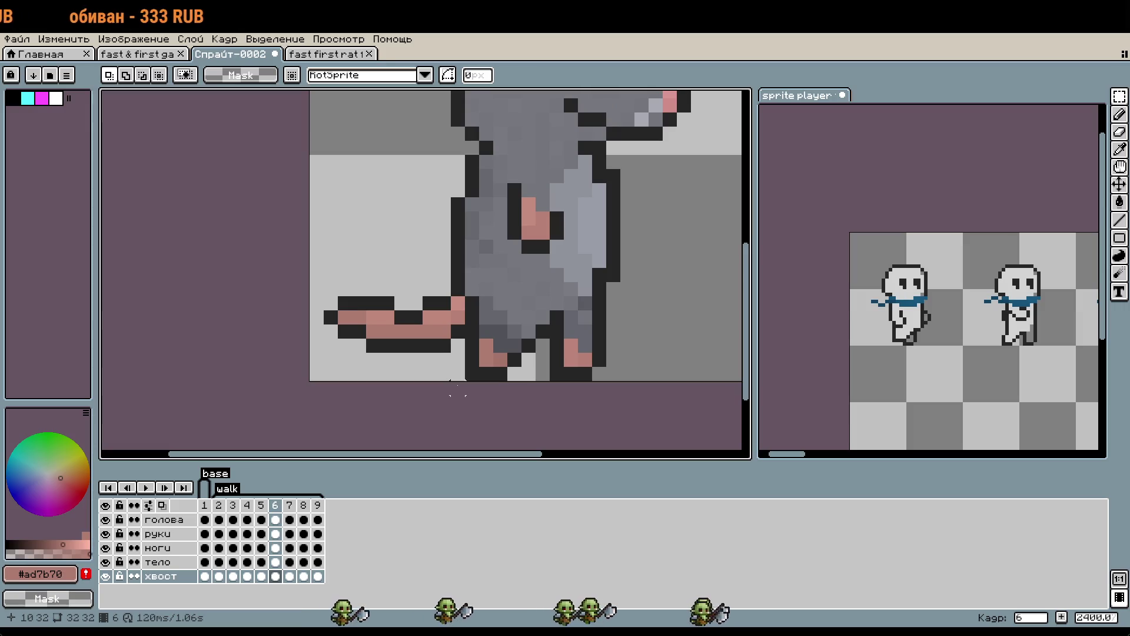
key("period")
key("comma")
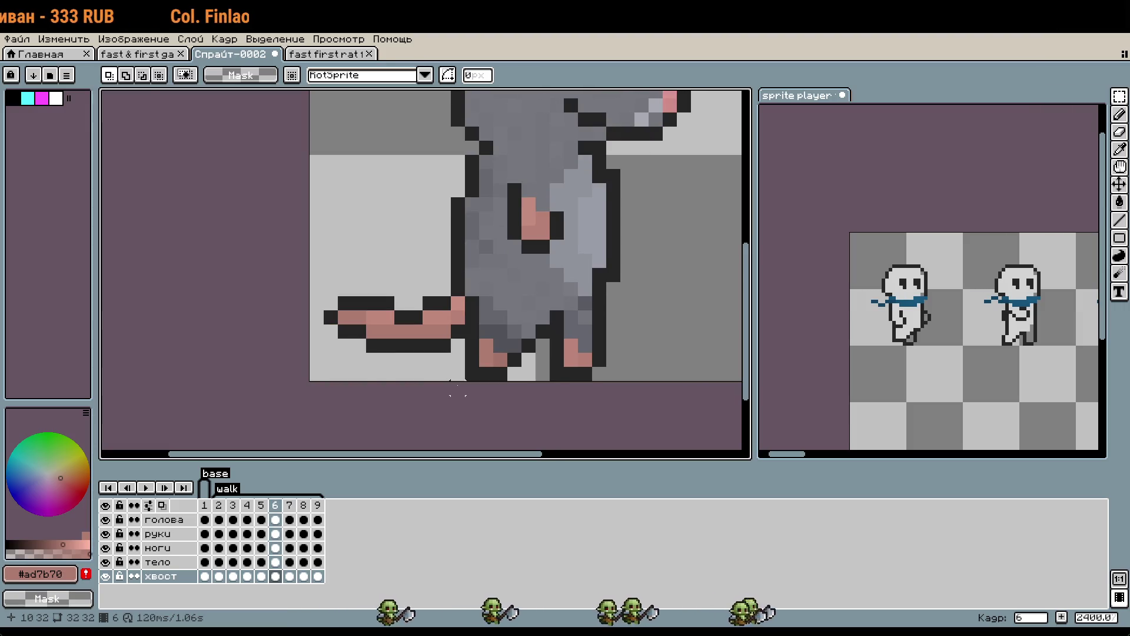
key("period")
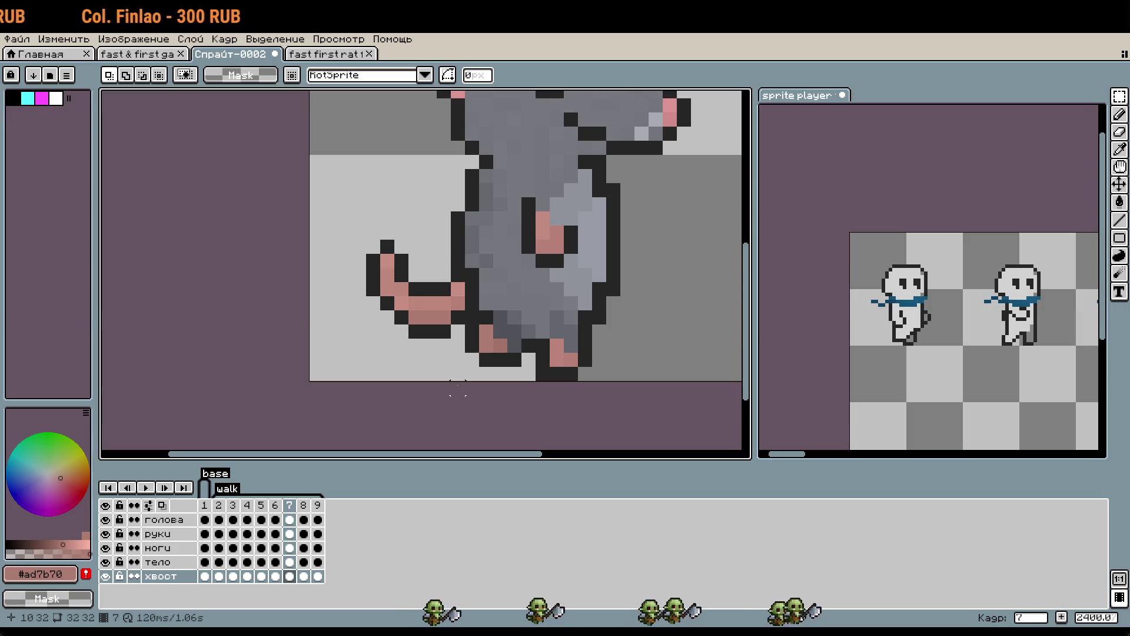
key("comma")
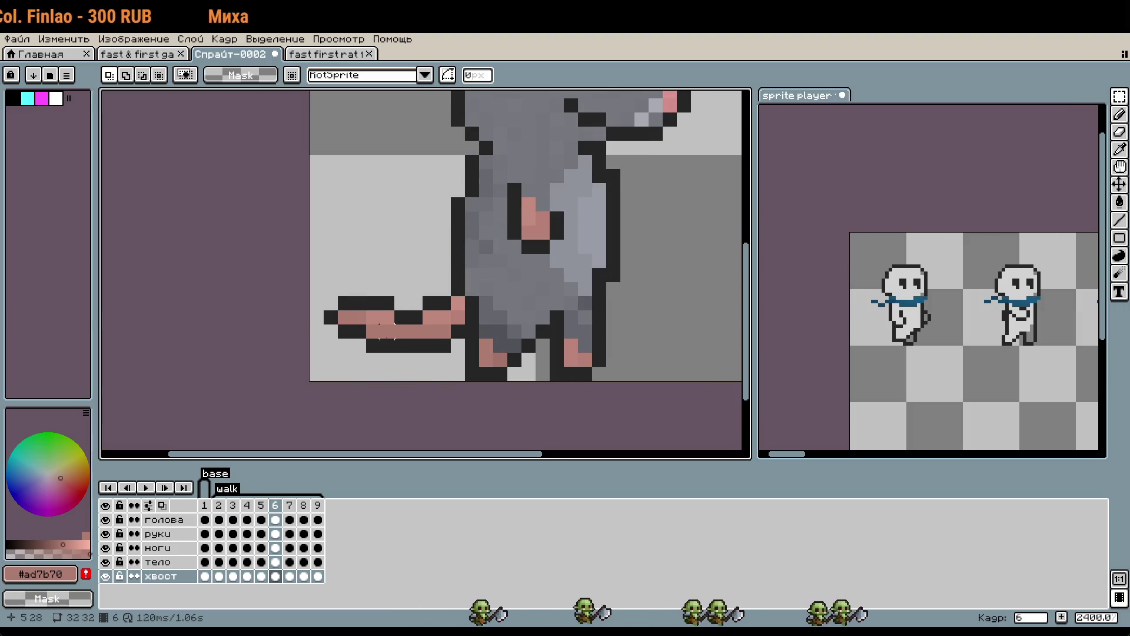
Carry frame 6's tail selection onto frame 7, move it up and left, and delete stray pixels.
left_click_drag(311, 269, 452, 354)
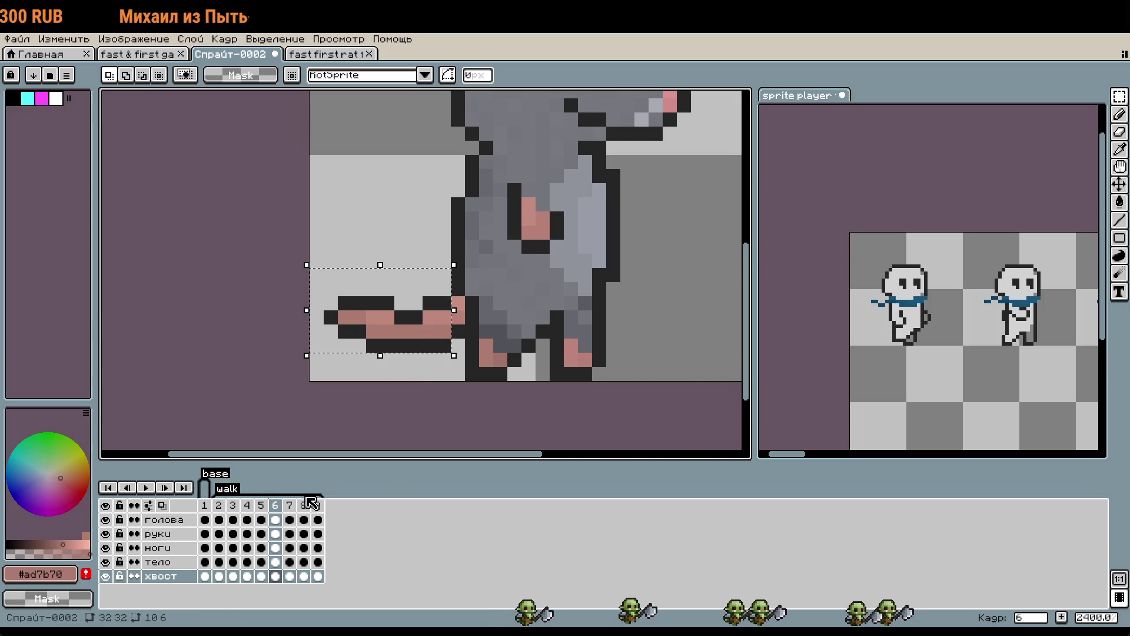
key("period")
left_click(375, 329)
mouse_move(375, 329)
left_mouse_down()
mouse_move(373, 227)
mouse_move(386, 207)
left_mouse_up()
left_click(380, 282)
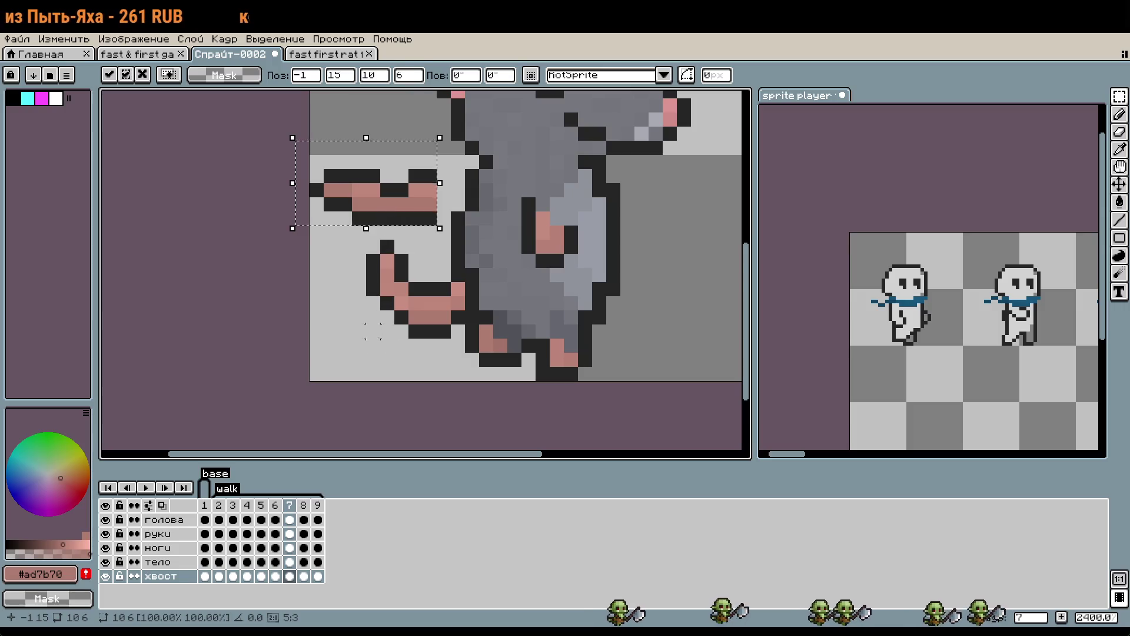
mouse_move(380, 282)
left_mouse_down()
mouse_move(365, 277)
mouse_move(377, 259)
mouse_move(412, 277)
mouse_move(394, 255)
left_mouse_up()
key("Delete")
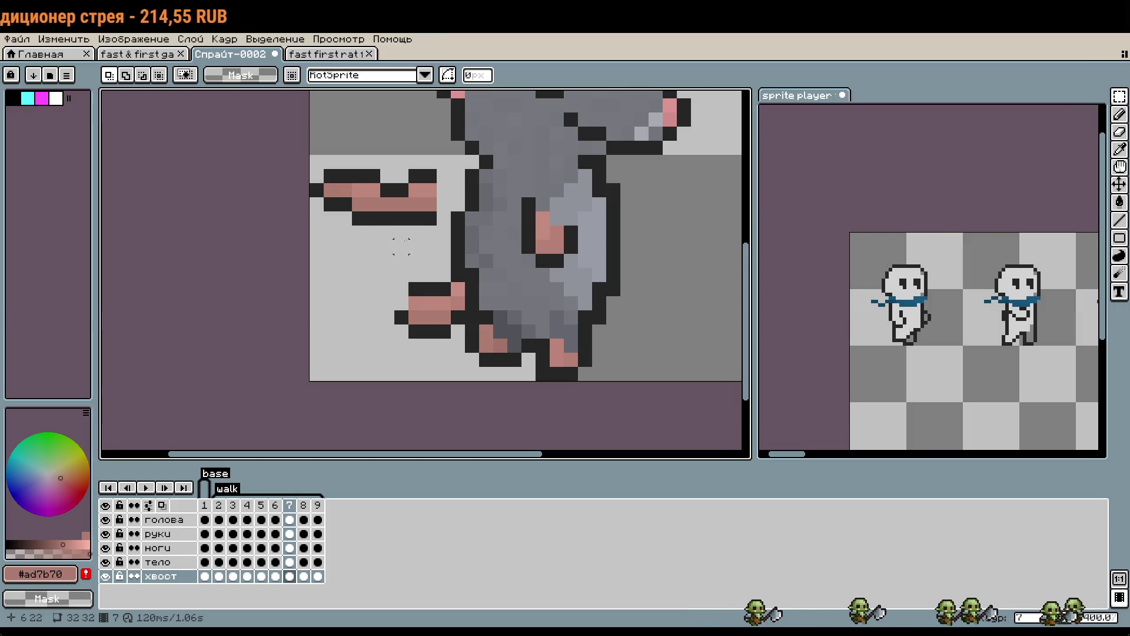
With the pencil and dark outline colour, add an outline pixel at frame 7's tail tip.
scroll(393, 317, "up", 1)
key("b")
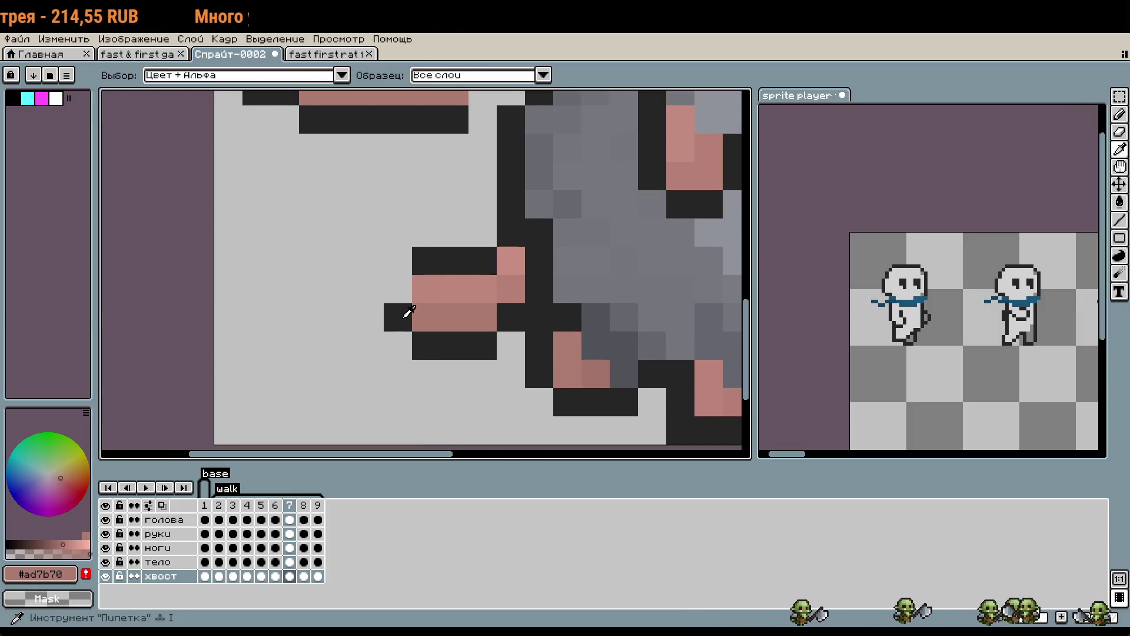
left_click(394, 312, "alt")
scroll(398, 303, "up", 1)
scroll(410, 354, "down", 1)
left_click(303, 511)
left_click(289, 511)
left_click(304, 513)
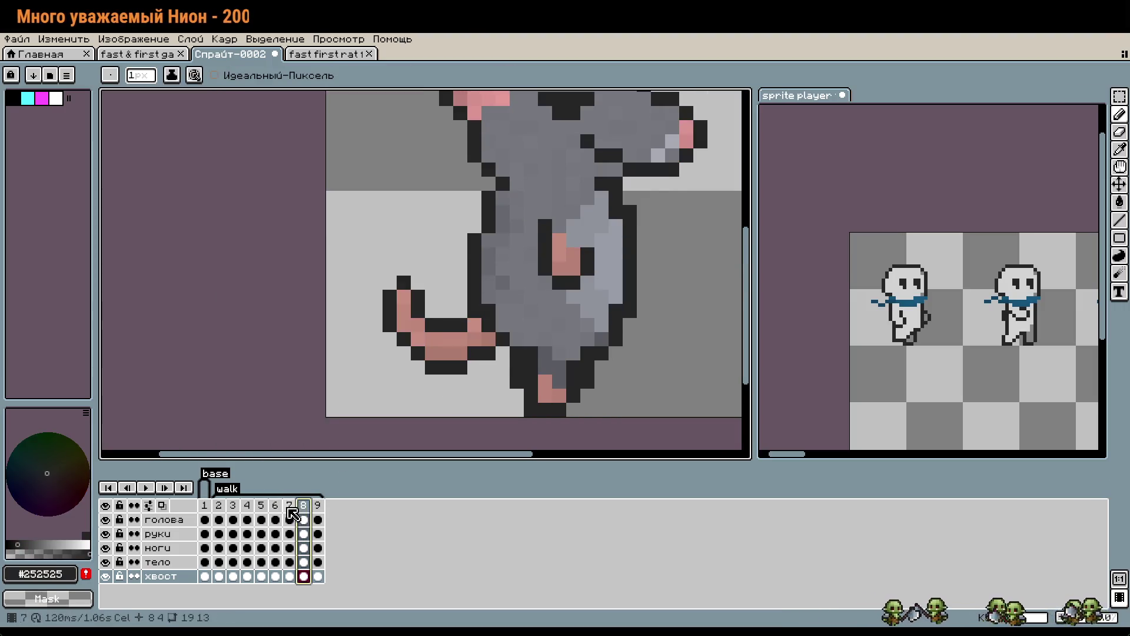
left_click(289, 511)
left_click(390, 340)
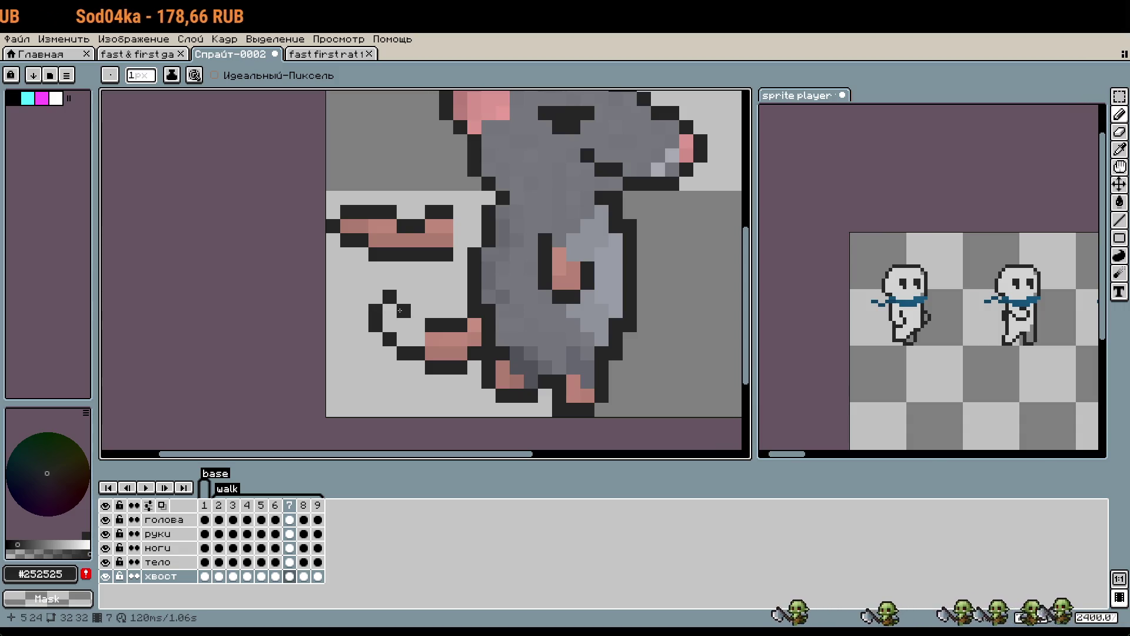
Repaint tail pixels in the lighter pink, then pick the black outline colour again.
left_click(438, 338, "alt")
left_click(416, 327)
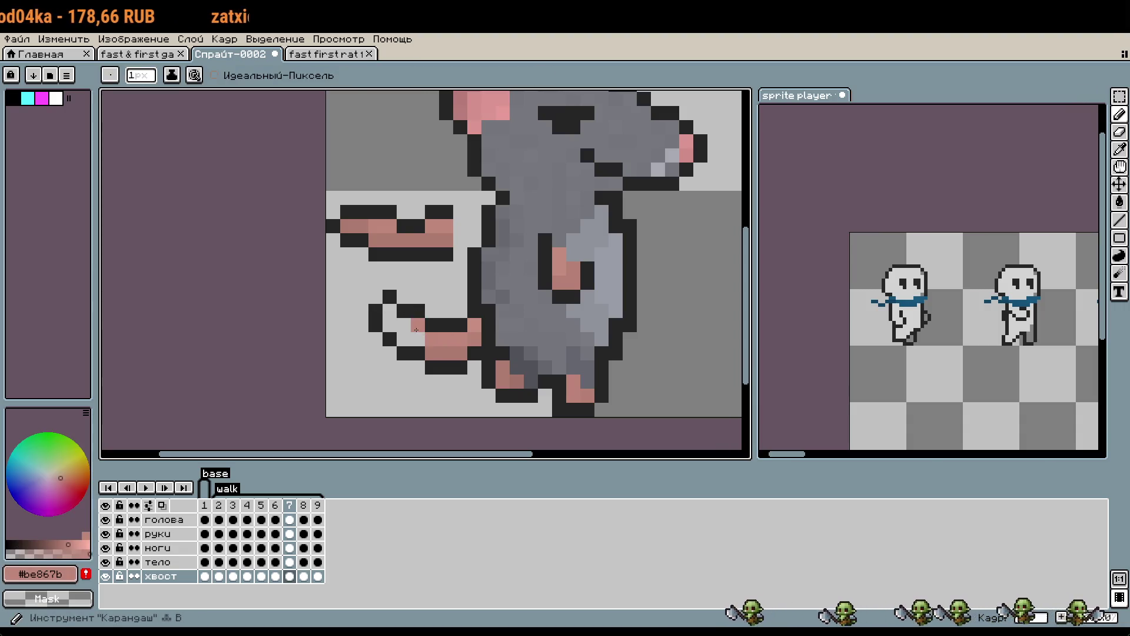
left_click(446, 352)
left_click(414, 337, "alt")
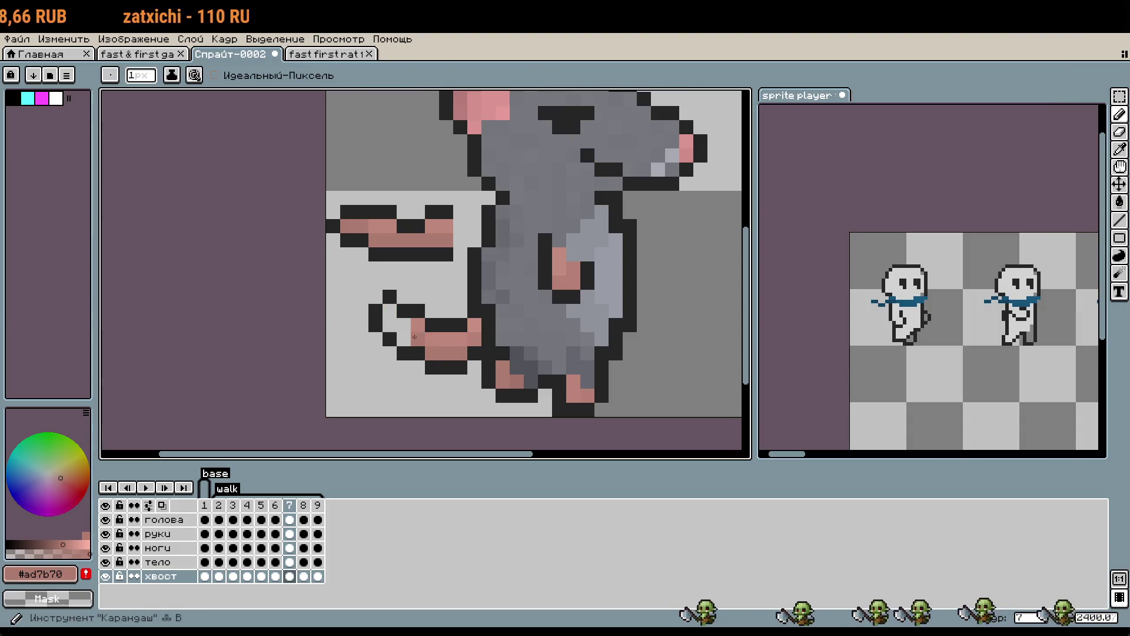
left_click(410, 324, "alt")
scroll(437, 332, "down", 1)
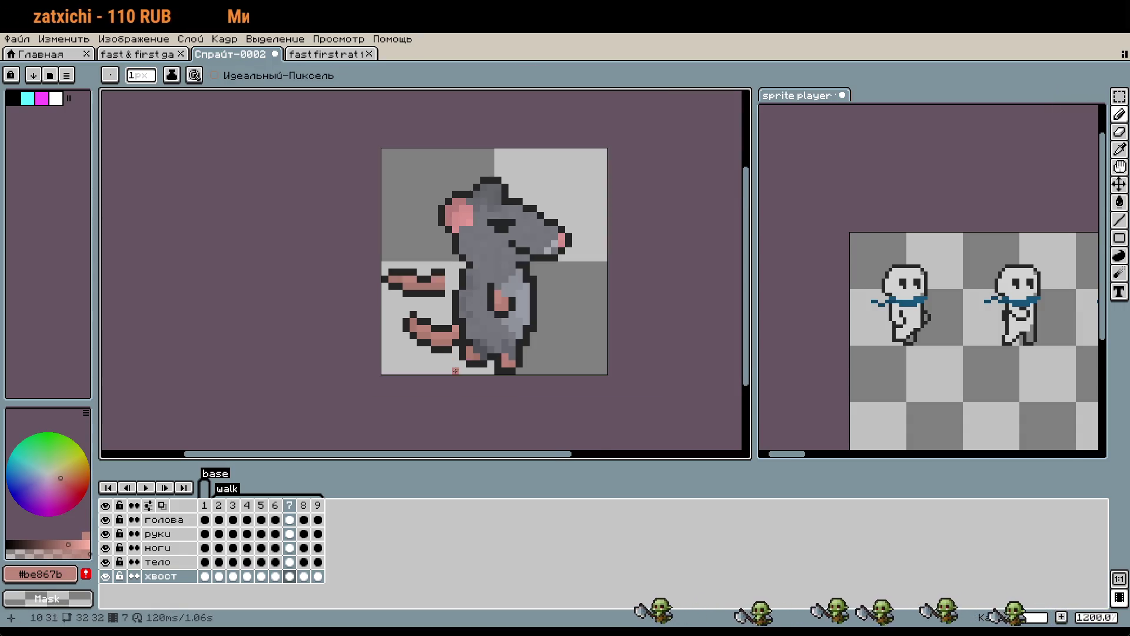
scroll(458, 340, "up", 1)
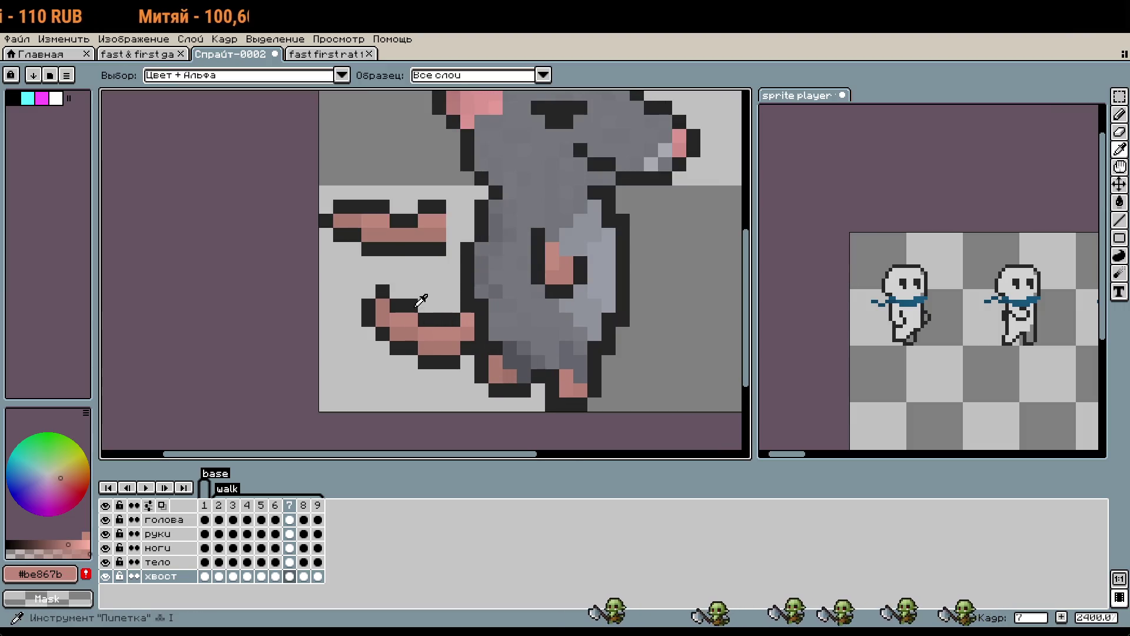
left_click(416, 313, "alt")
Add dark pixels beside the tail, erase a short row of stray pixels, and show frame 6.
scroll(523, 410, "down", 1)
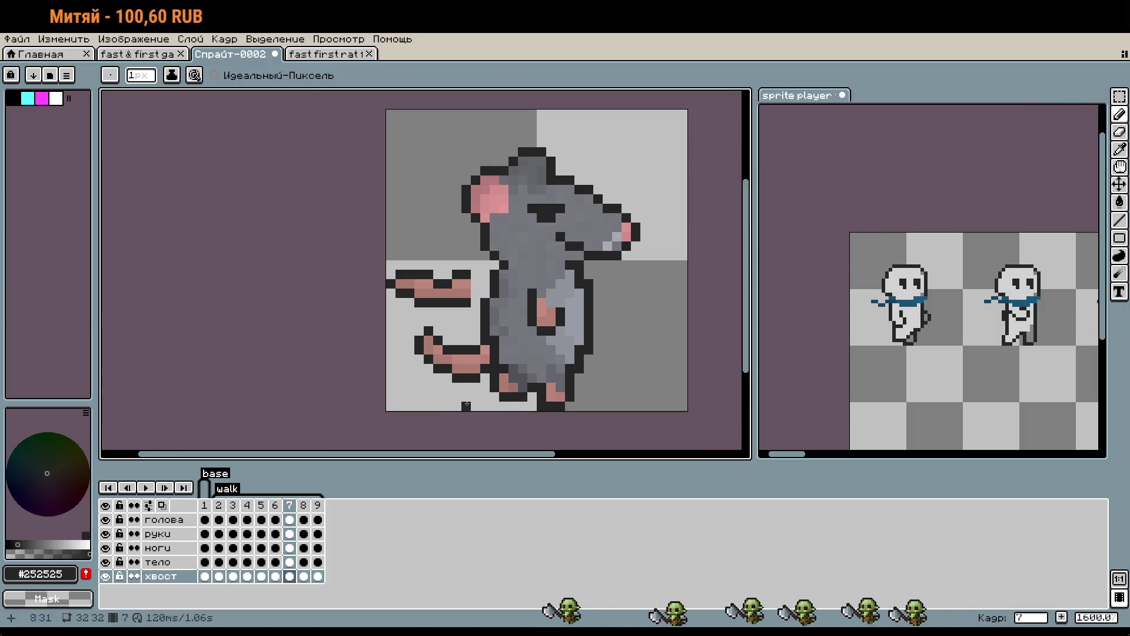
scroll(465, 405, "up", 1)
left_click(275, 505)
left_click(289, 505)
left_click(421, 275)
mouse_move(462, 200)
left_mouse_down()
mouse_move(424, 159)
mouse_move(331, 186)
left_mouse_up()
scroll(446, 258, "down", 1)
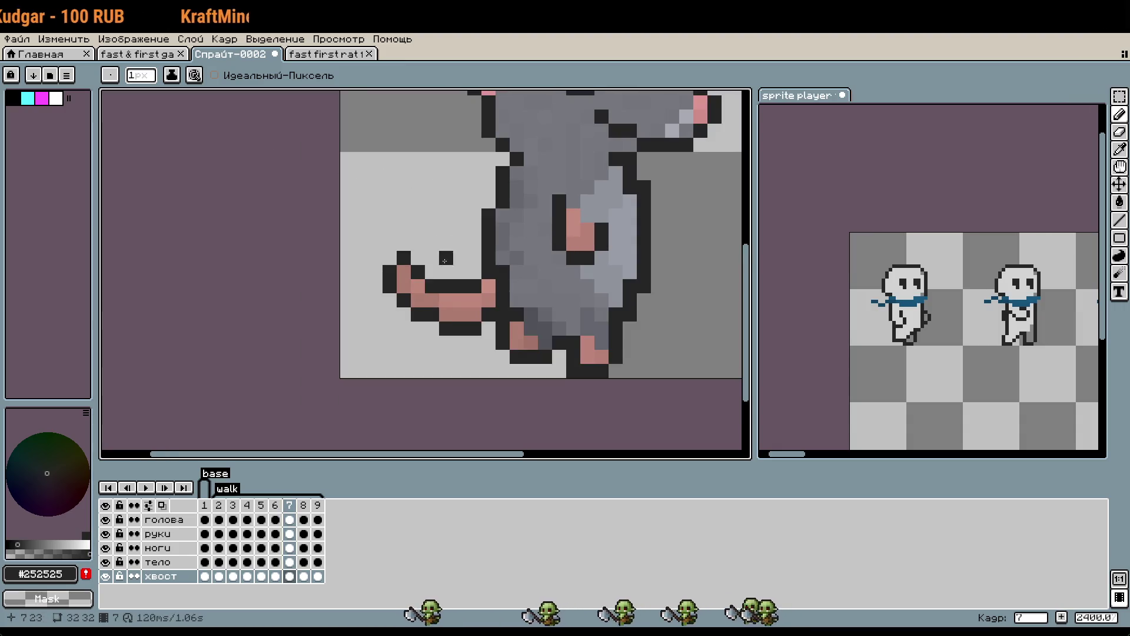
scroll(436, 371, "down", 1)
left_click(275, 505)
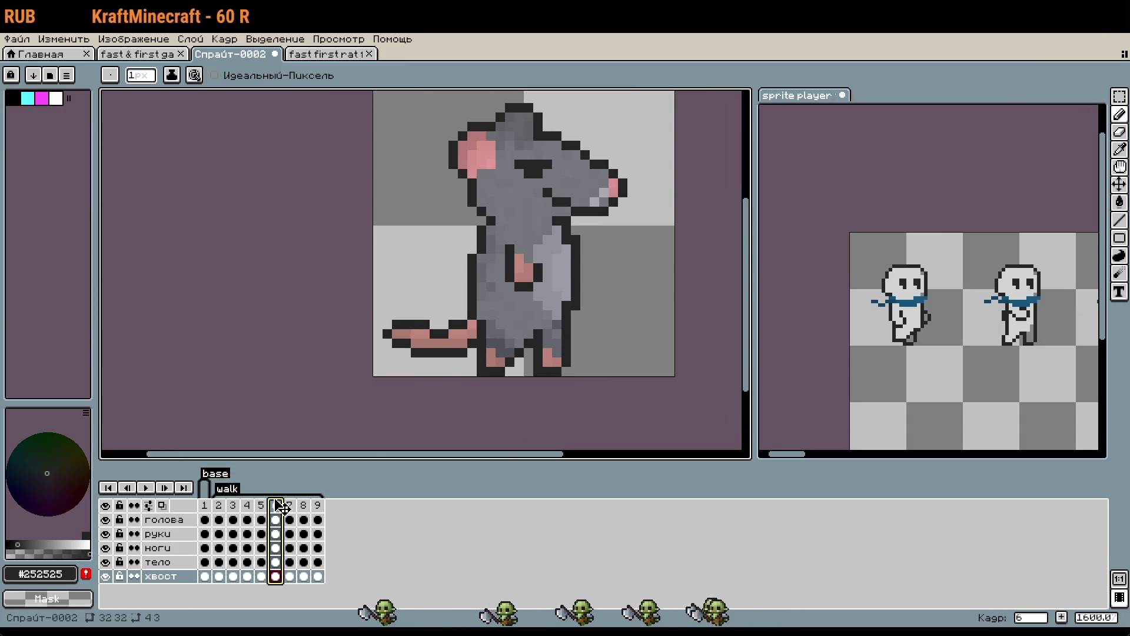
key("Right")
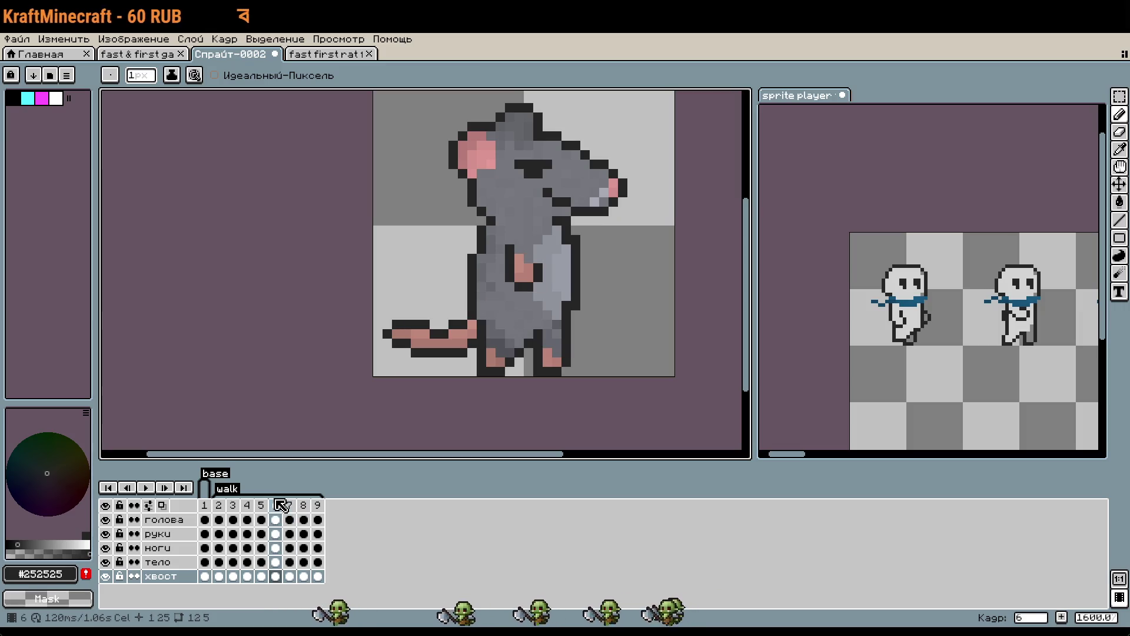
key("Right")
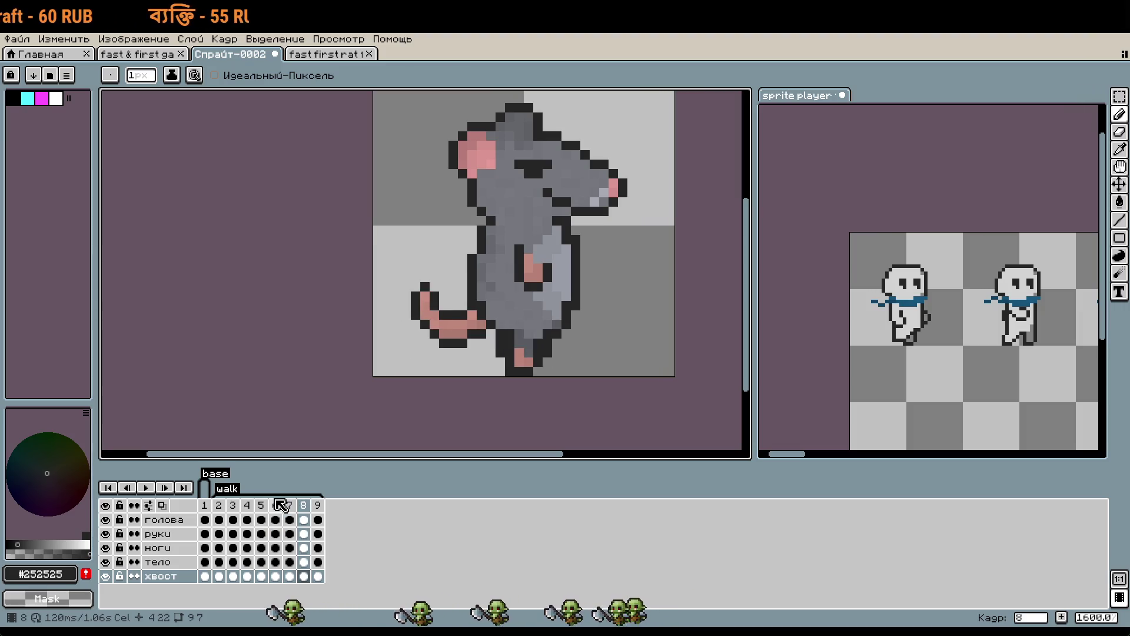
key("Left")
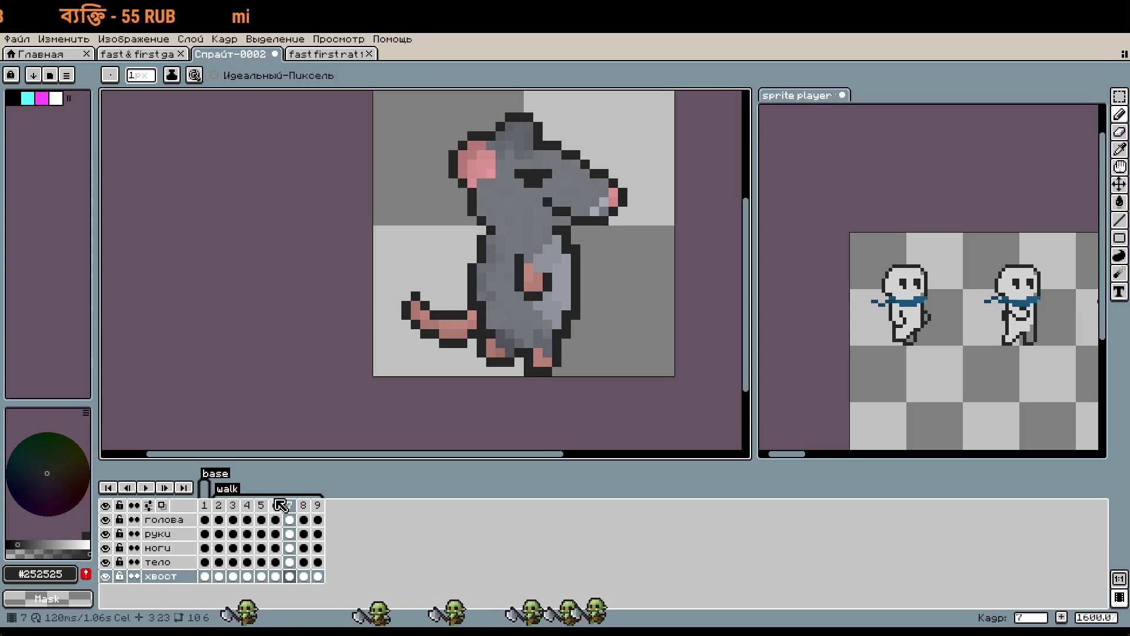
key("Left")
key("Right")
key("Right")
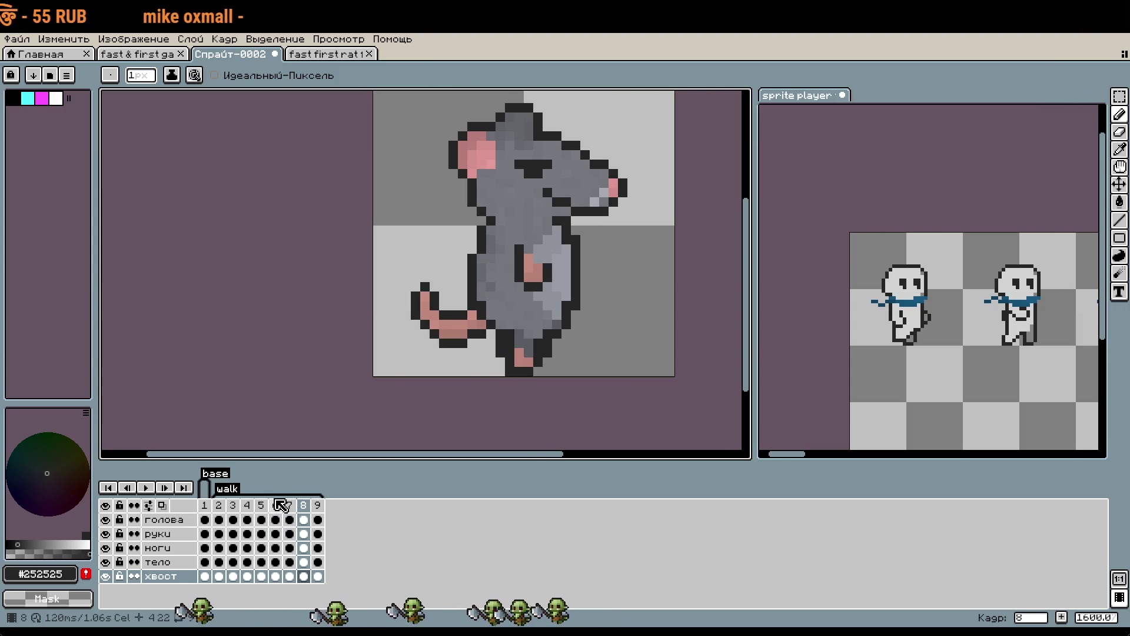
key("Left")
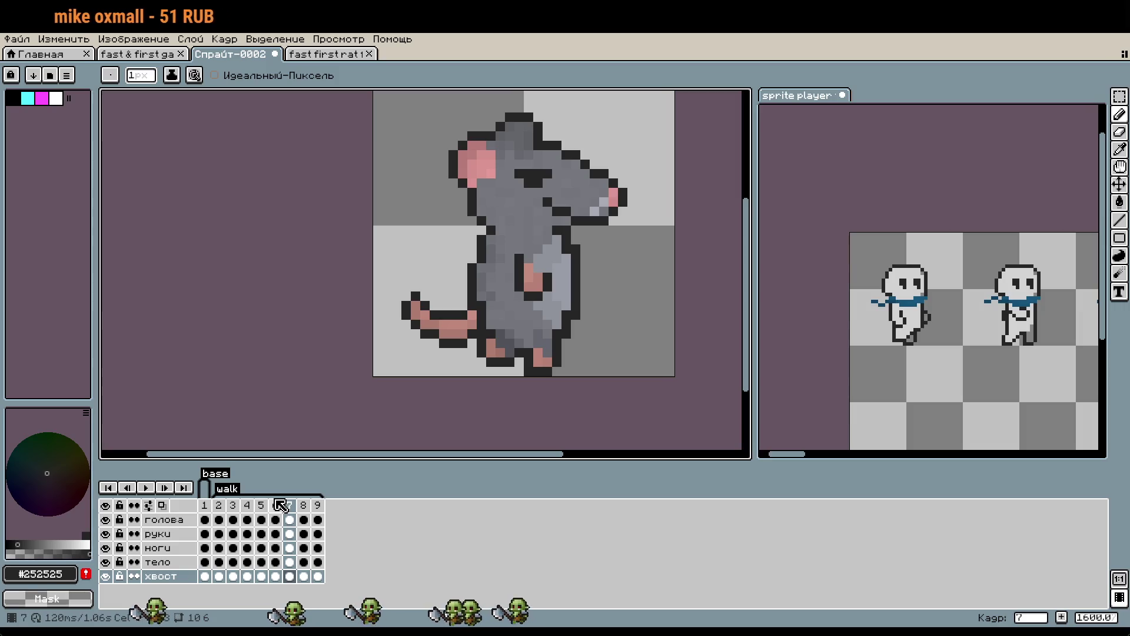
key("Right")
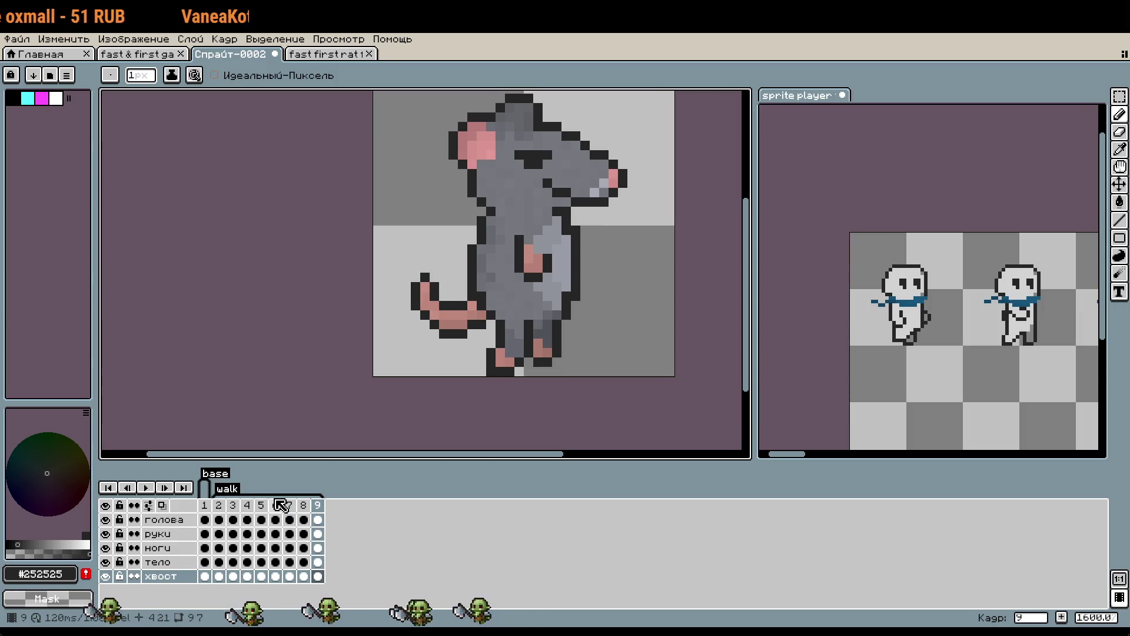
key("Right")
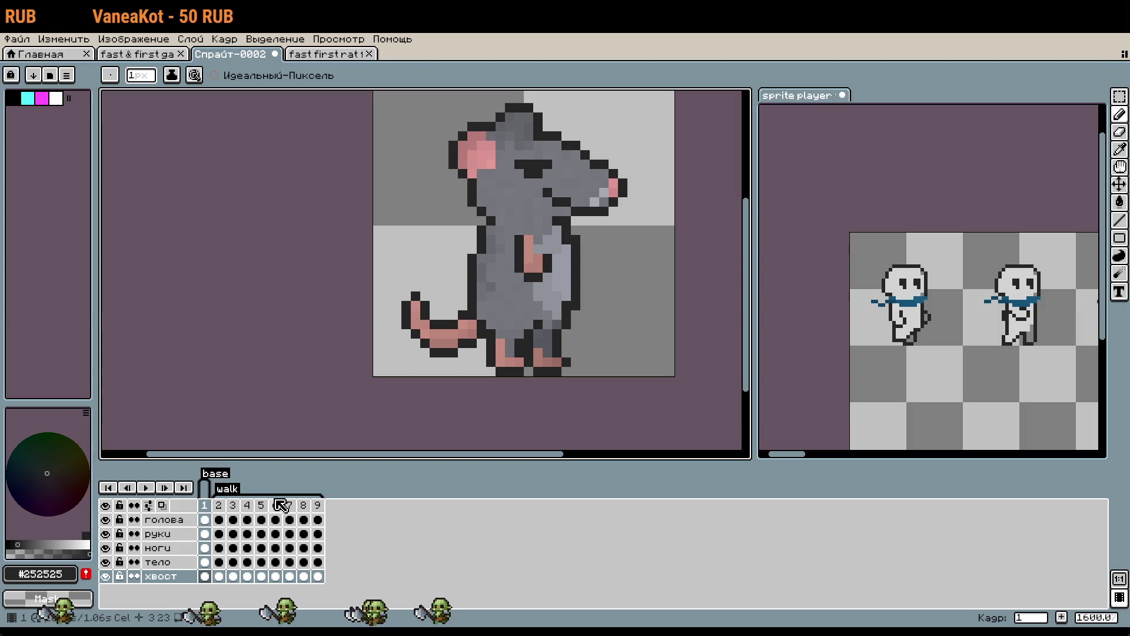
key("Left")
key("Left")
key("Left")
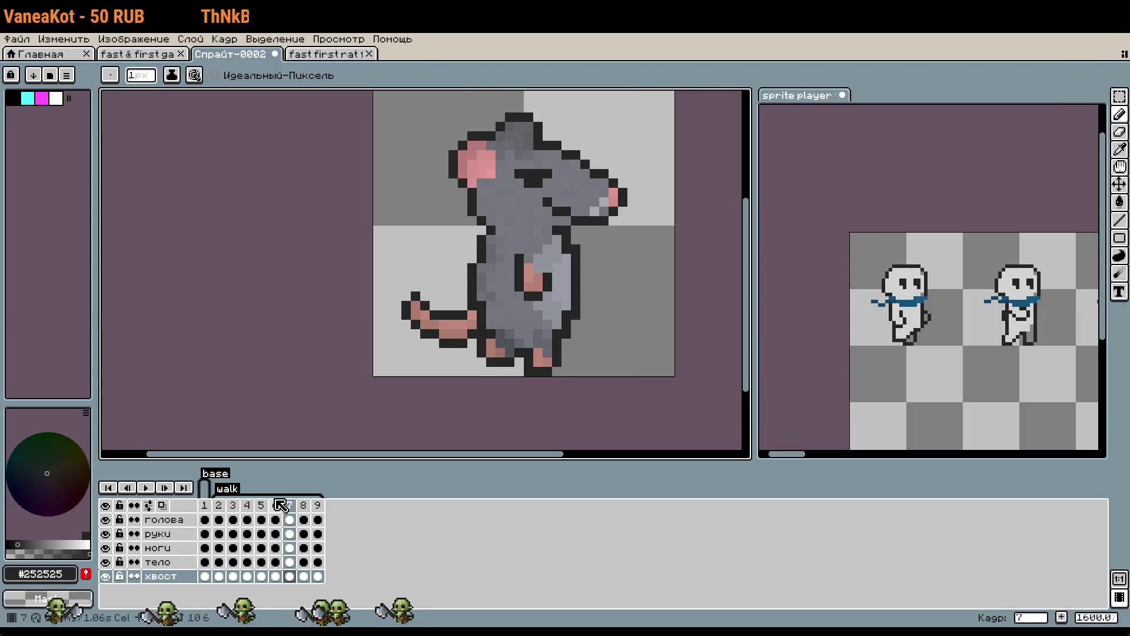
key("Left")
key("Right")
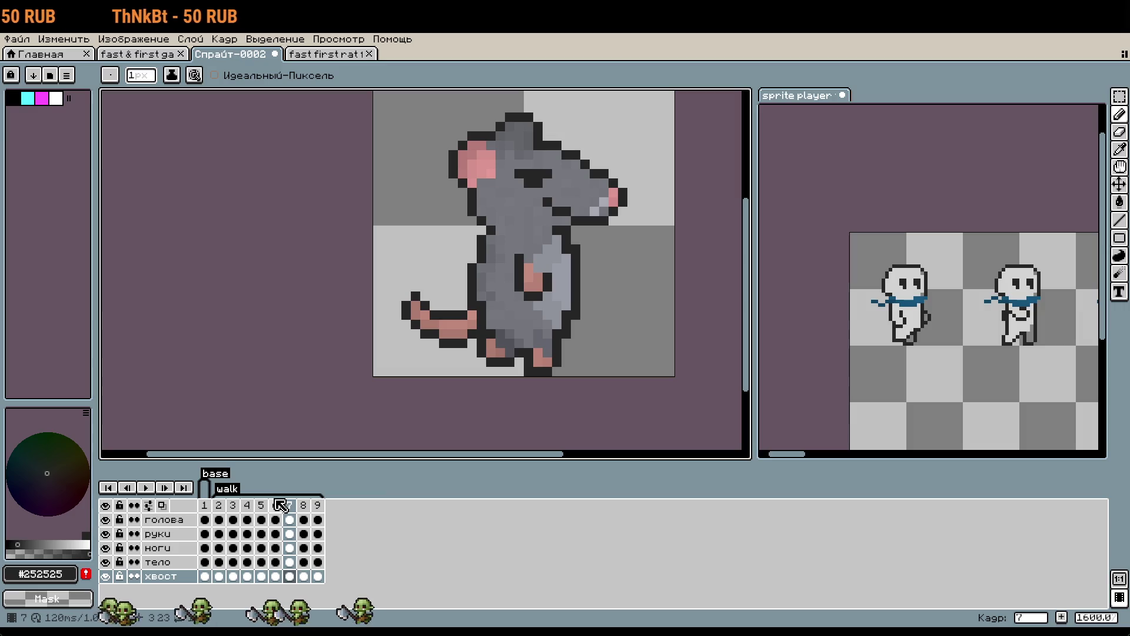
key("Left")
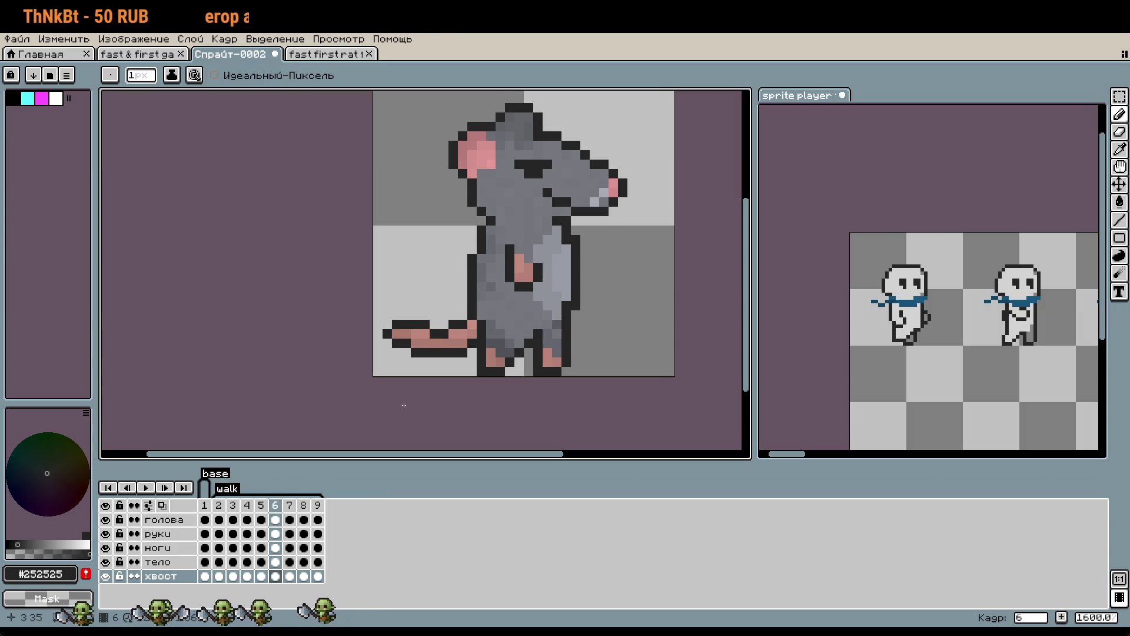
key("Right")
Copy frame 7's whole tail into frame 8, placed up and left of the original.
scroll(412, 308, "up", 3)
left_click(495, 301)
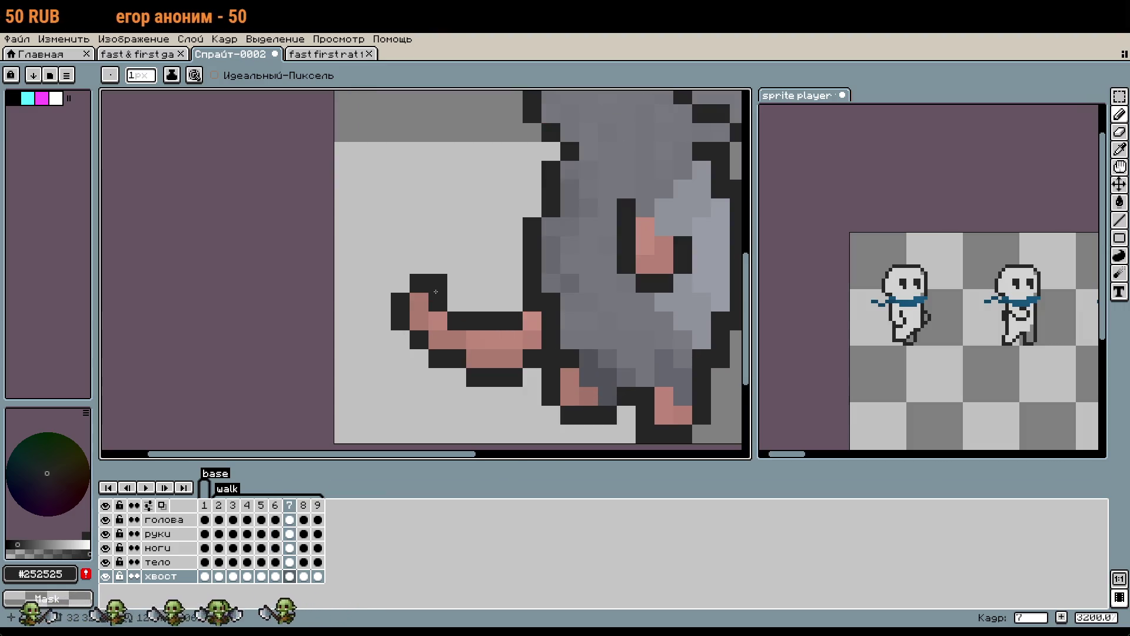
key("m")
left_click_drag(331, 234, 526, 387)
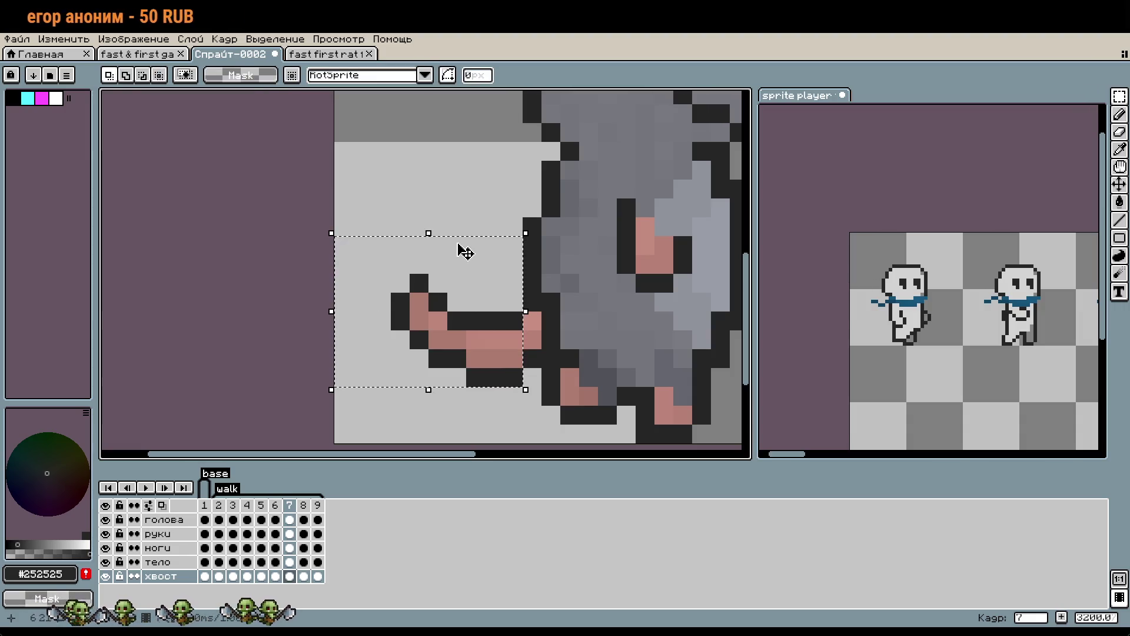
key("Right")
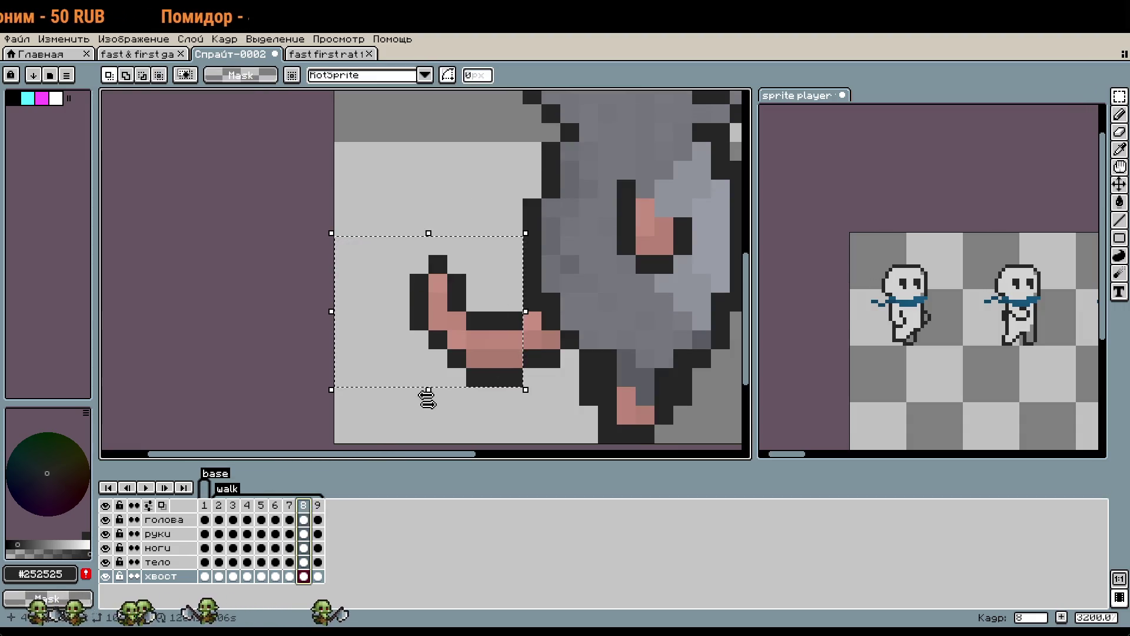
key("ctrl+c")
key("ctrl+v")
mouse_move(454, 353)
left_mouse_down()
mouse_move(429, 202)
mouse_move(415, 239)
left_mouse_up()
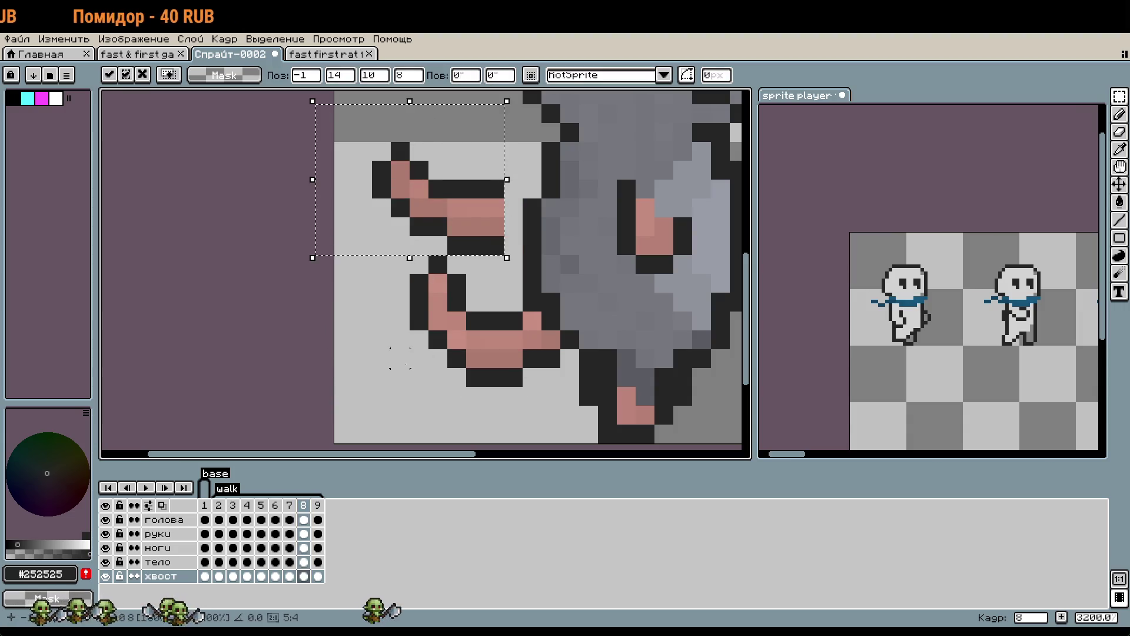
key("ctrl+d")
scroll(419, 377, "down", 1)
On frame 2, shift the selected tail tip one pixel left and one pixel down.
key("Left")
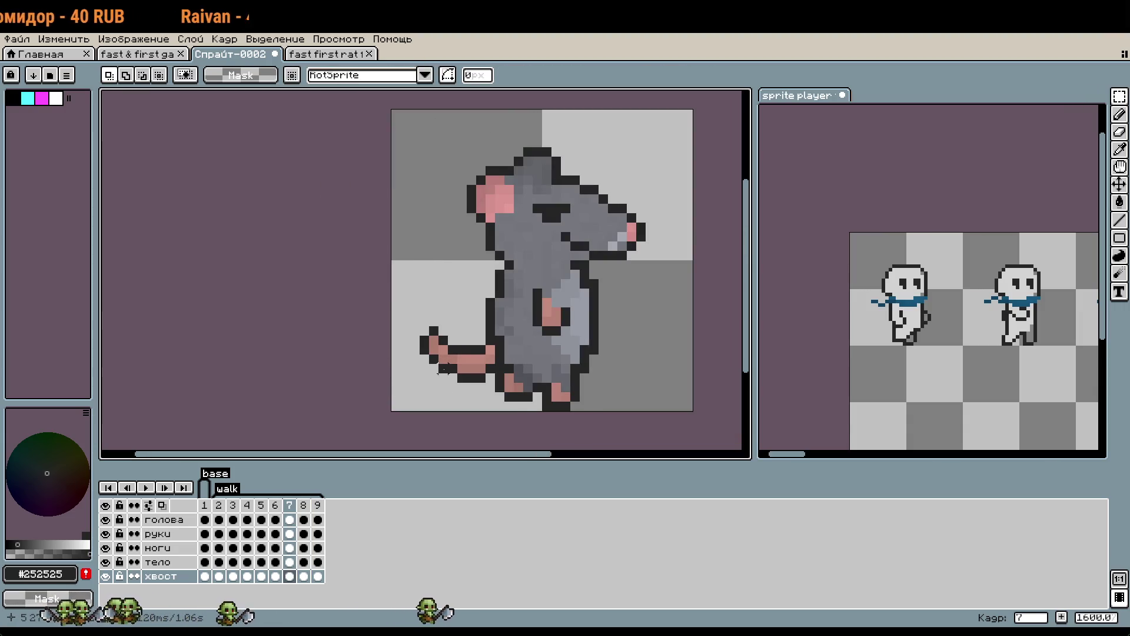
key("Right")
key("Right")
key("Right")
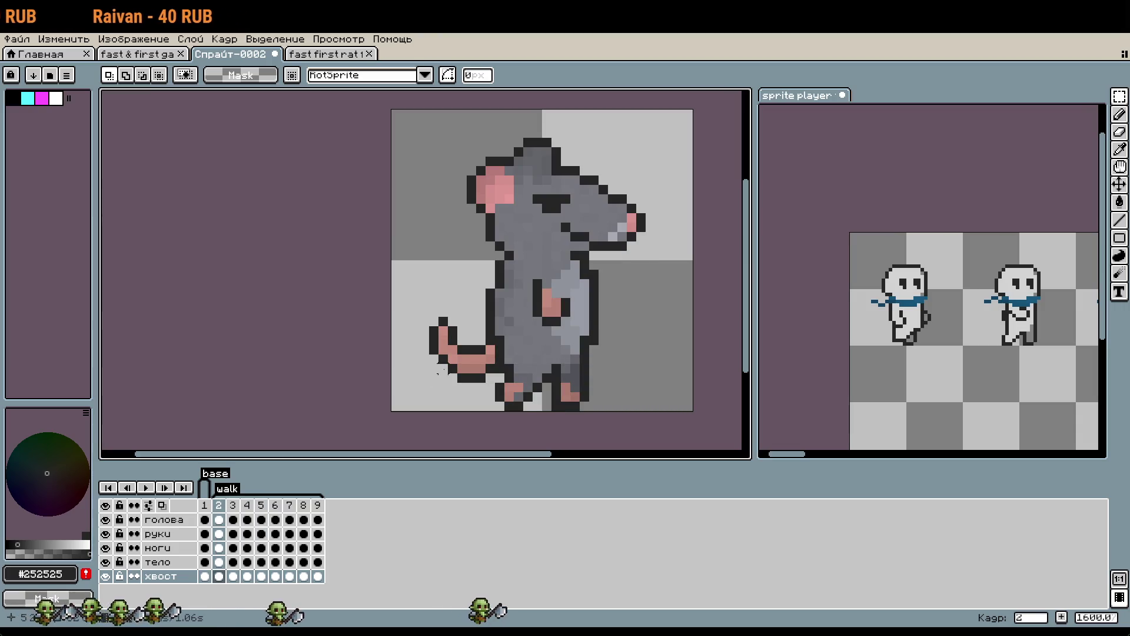
key("Right")
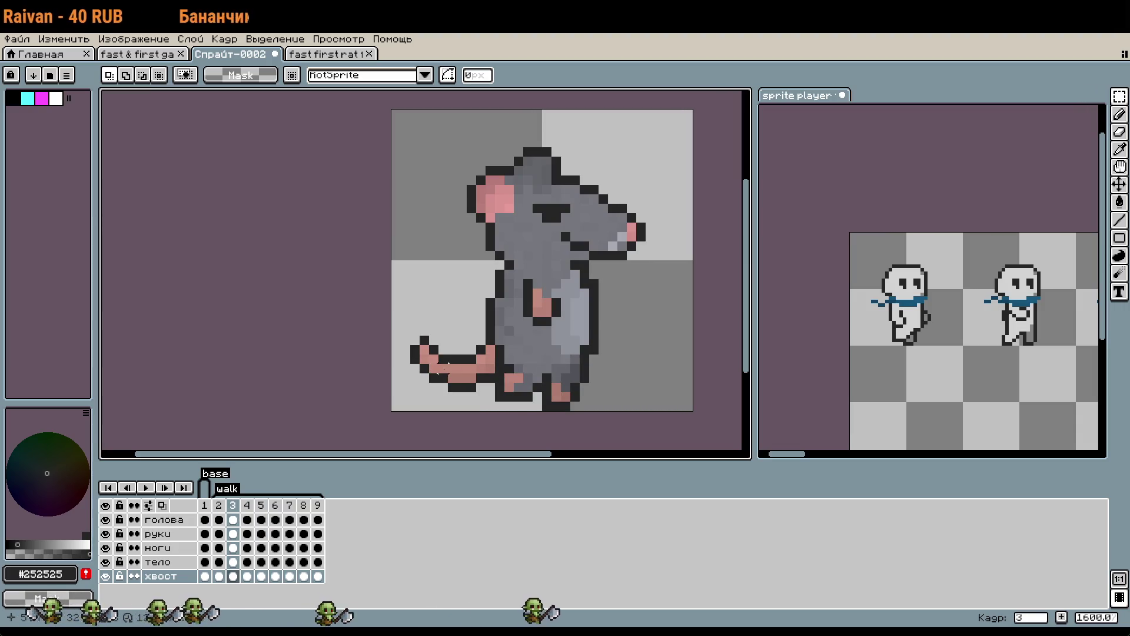
key("Left")
scroll(488, 318, "up", 6)
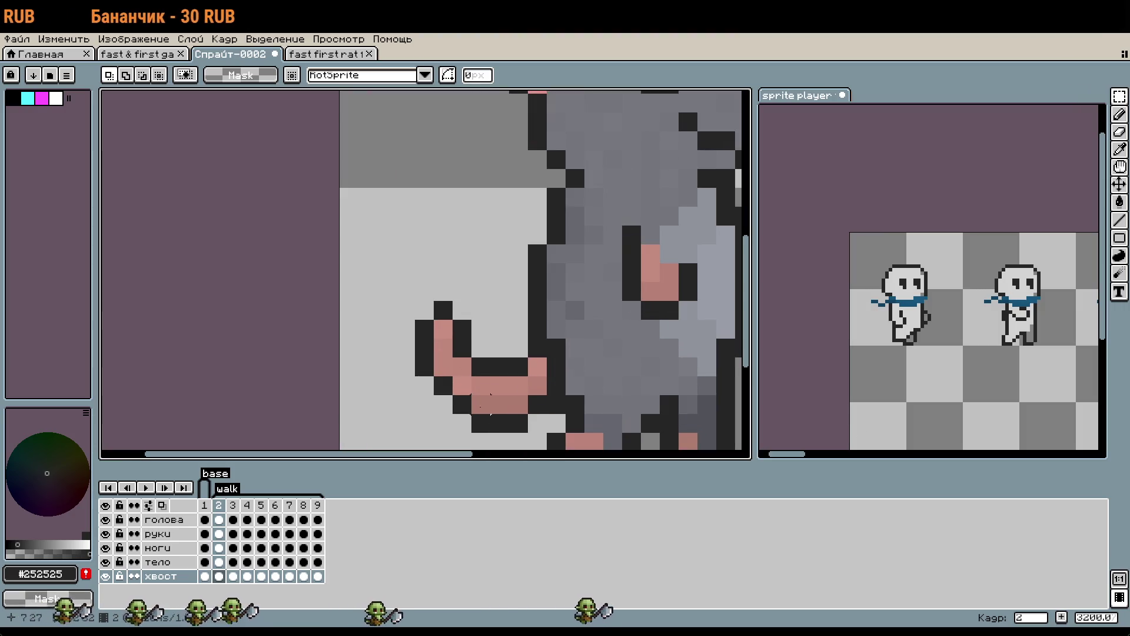
mouse_move(353, 405)
left_mouse_down()
mouse_move(442, 322)
mouse_move(463, 266)
left_mouse_up()
left_click_drag(444, 331, 413, 328)
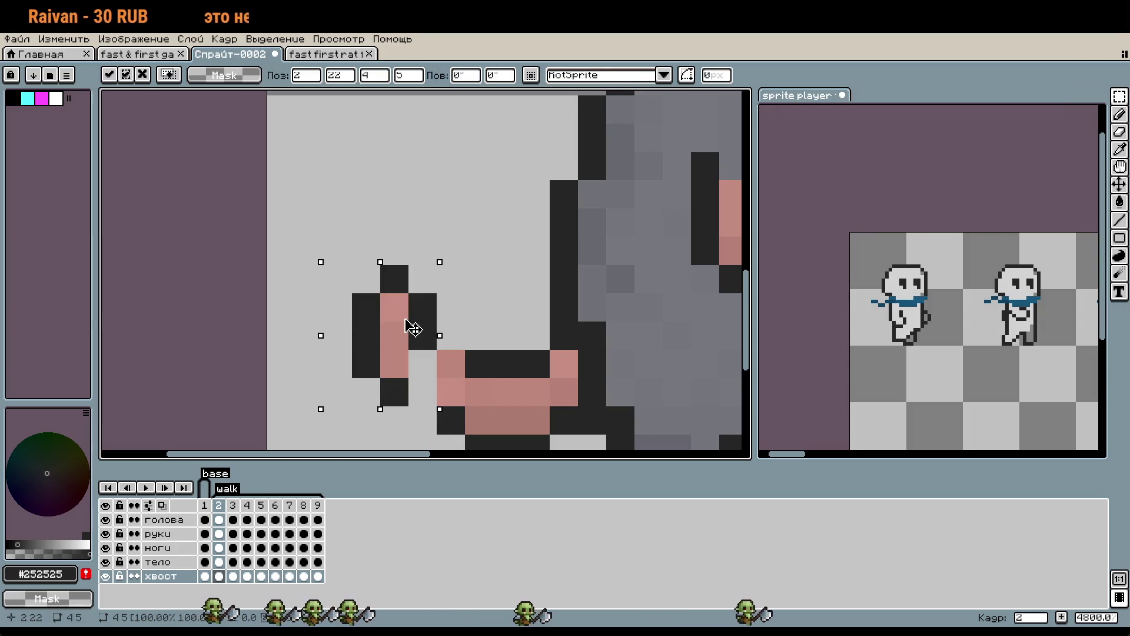
key("Down")
key("ctrl+d")
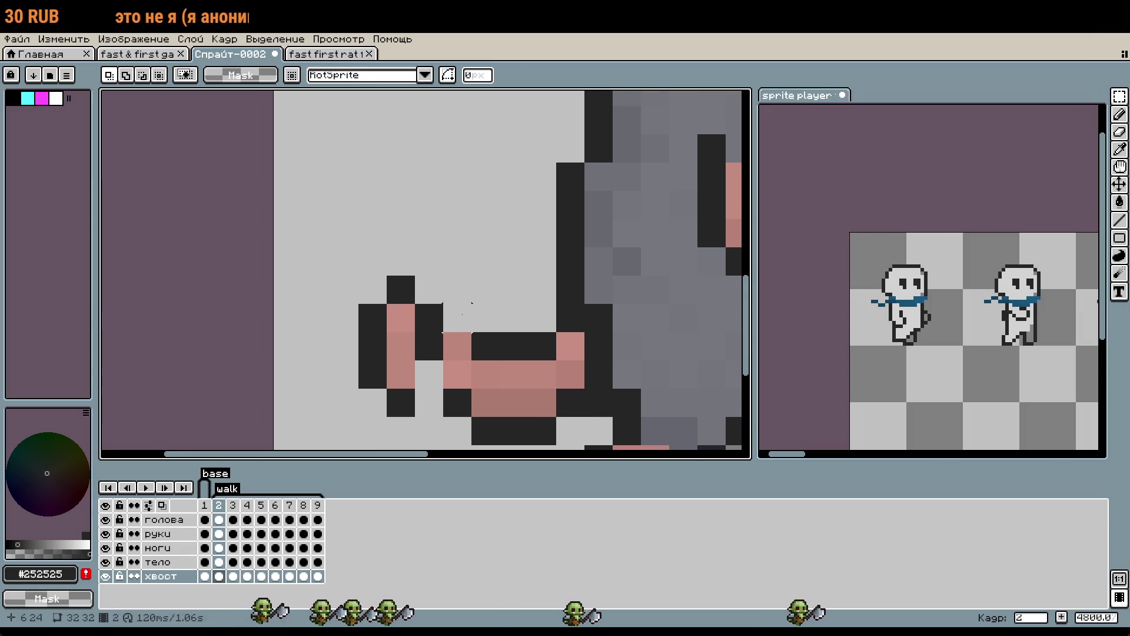
Paint two tail pixels dark and repaint two others with the tail's pink.
scroll(465, 324, "up", 1)
key("i")
key("b")
left_click(455, 356)
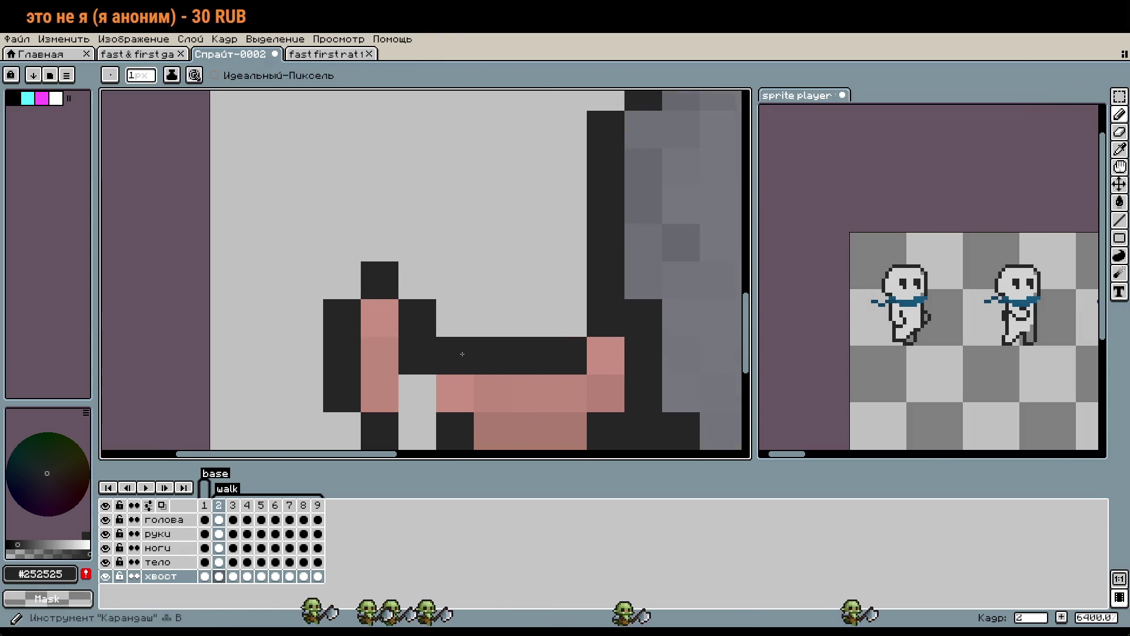
left_click(417, 431)
key("i")
left_click(397, 358)
key("b")
left_click(417, 355)
left_click(455, 355)
Add a #252525 outline pixel below the tail, then move to frame 3.
scroll(471, 342, "down", 3)
scroll(497, 320, "up", 1)
key("i")
left_click(465, 360)
key("b")
left_click(506, 418)
scroll(508, 413, "down", 2)
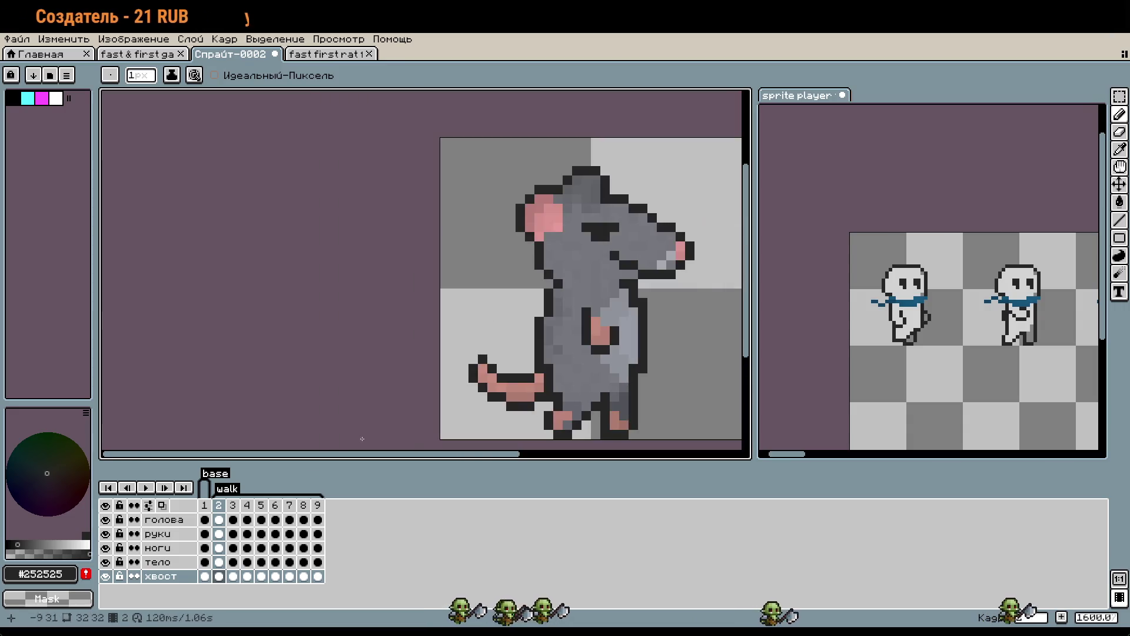
key("Right")
Step through frames 2 to 8 to review the tail poses.
key("Left")
key("Right")
key("Left")
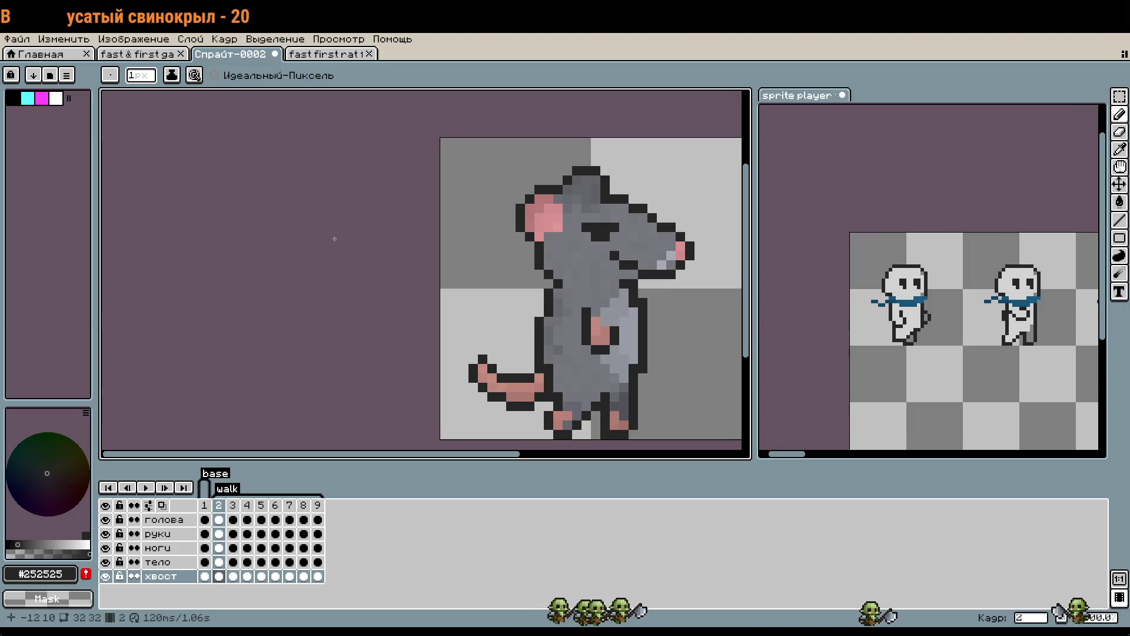
key("Right")
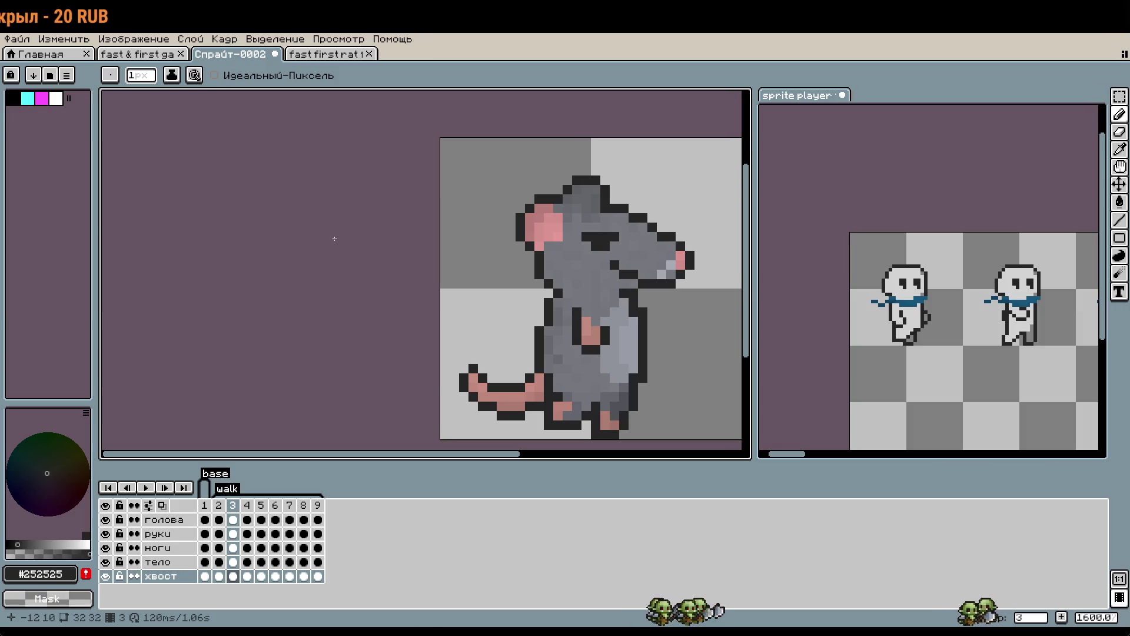
key("Right")
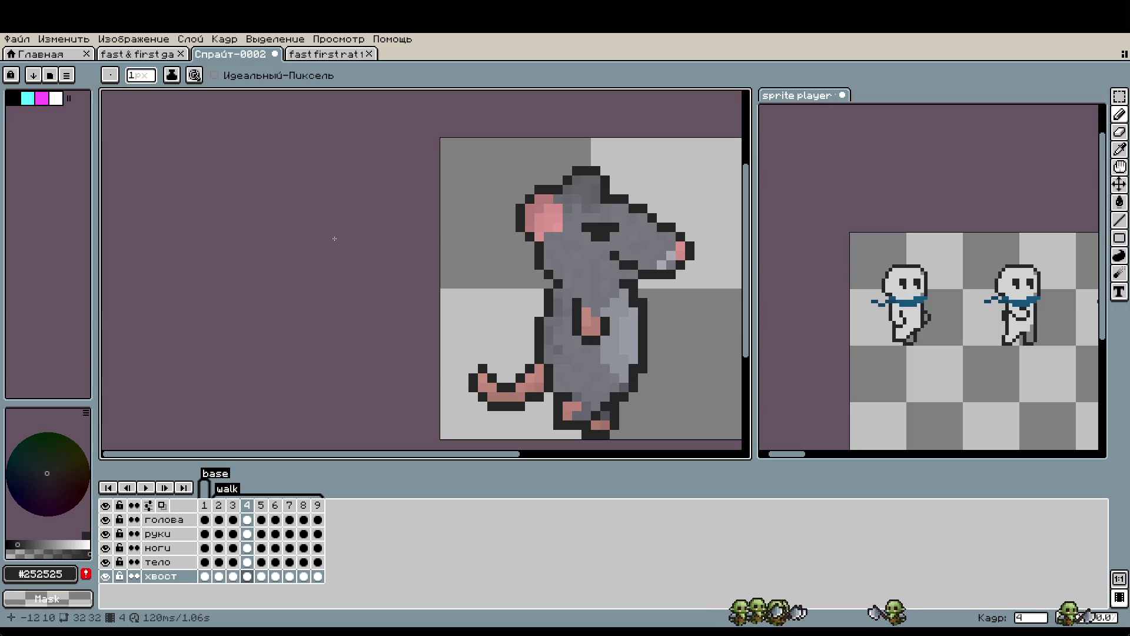
key("Right")
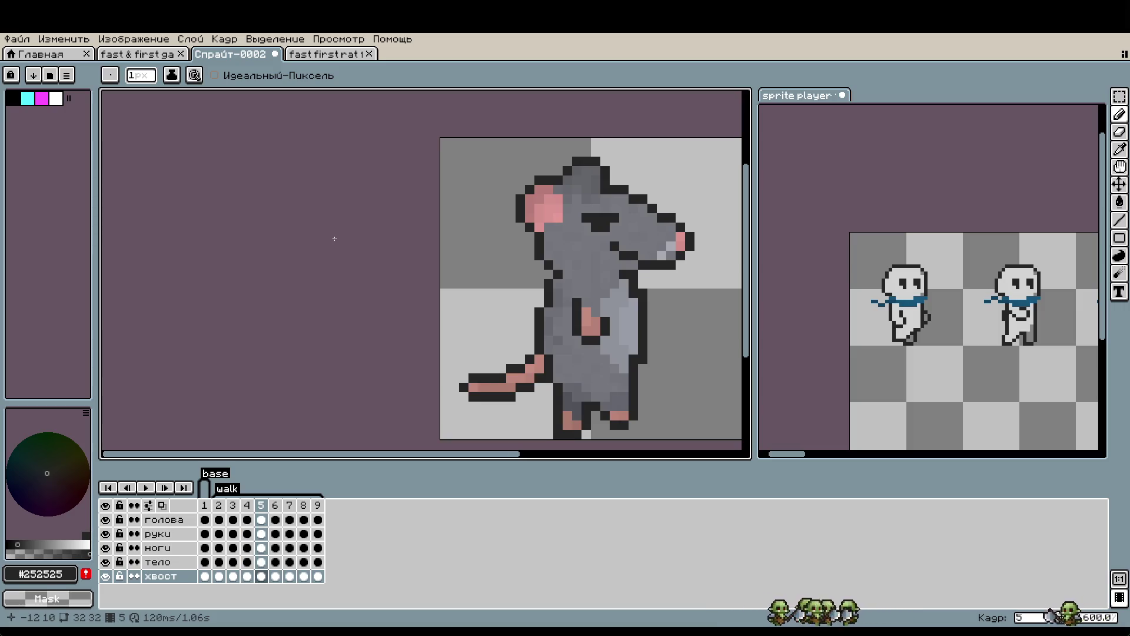
key("Right")
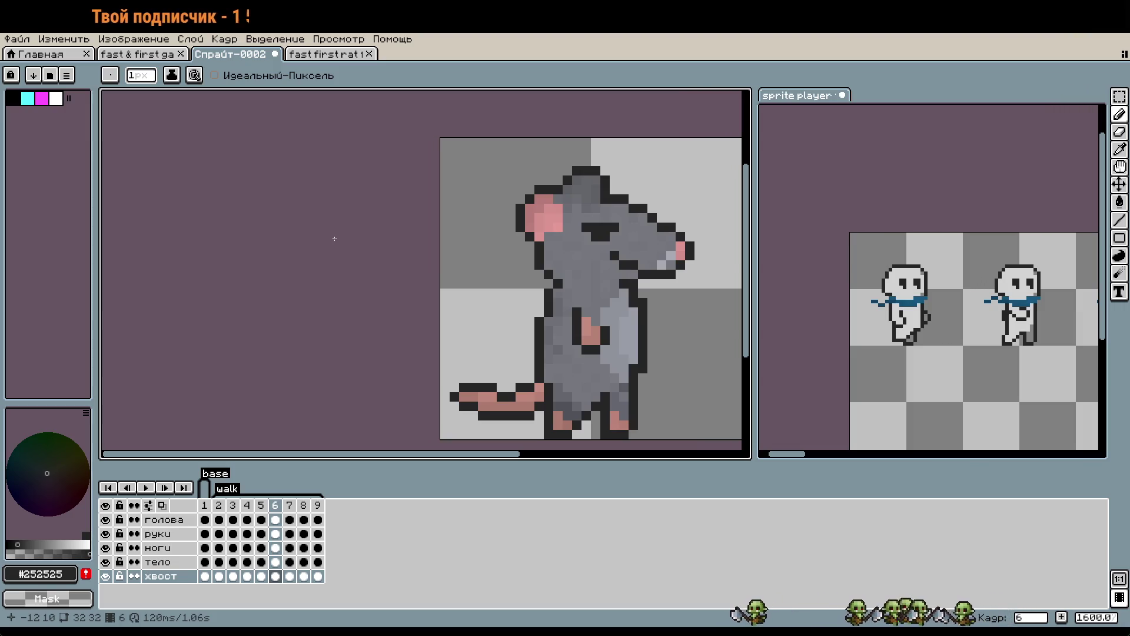
key("Right")
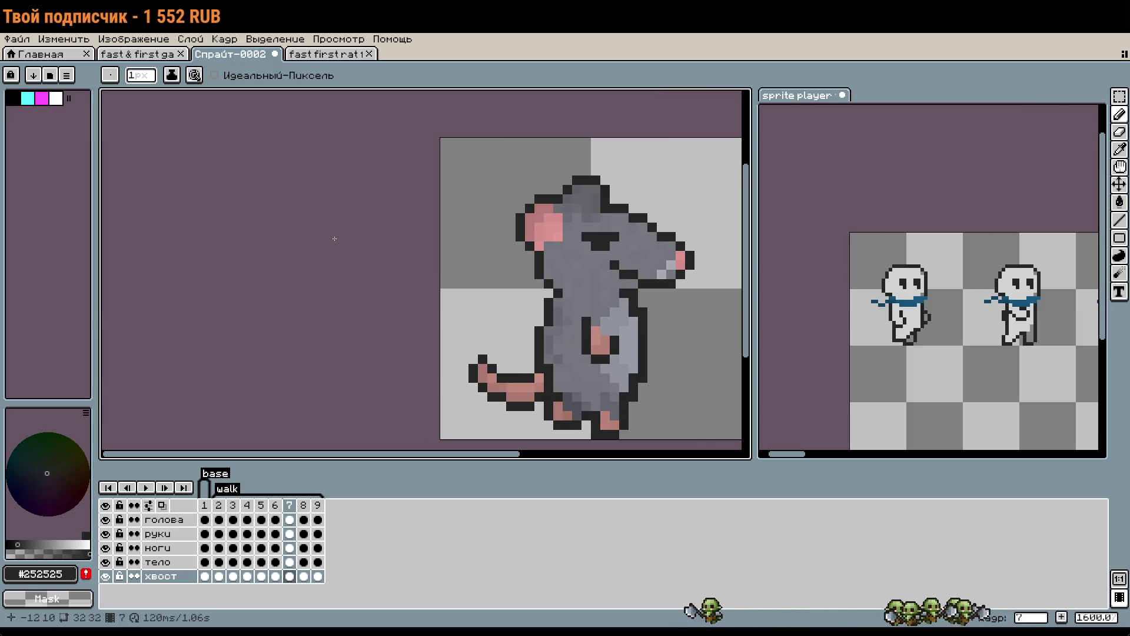
key("Right")
Flip between frames 6, 7 and 8 to compare their tails.
key("Left")
key("Right")
key("Left")
key("Left")
key("Right")
key("Right")
key("Left")
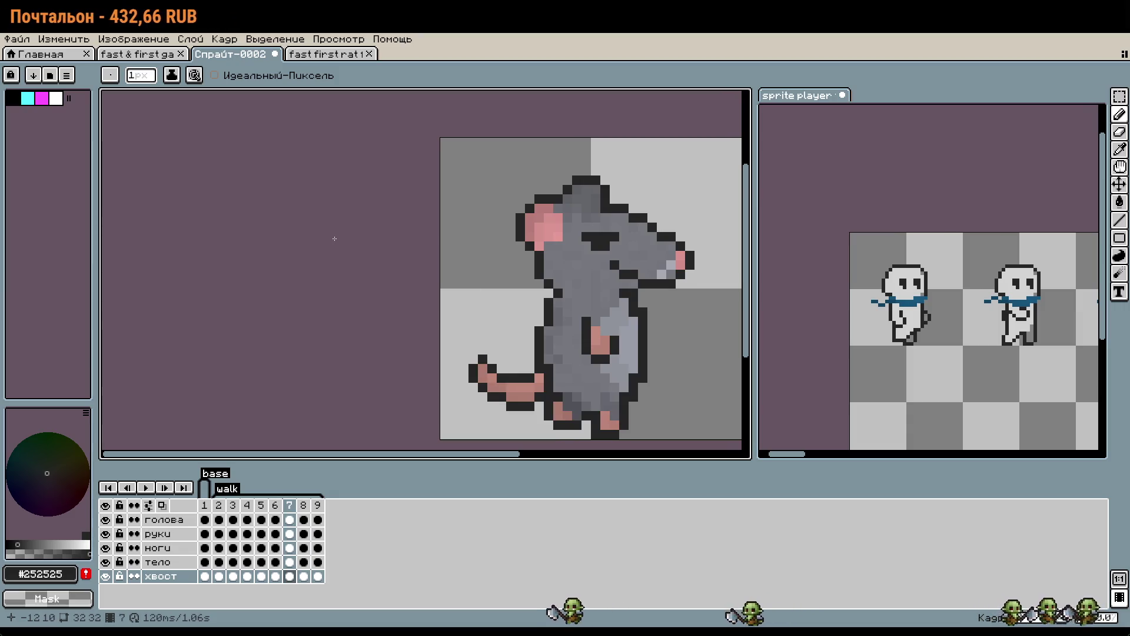
key("Right")
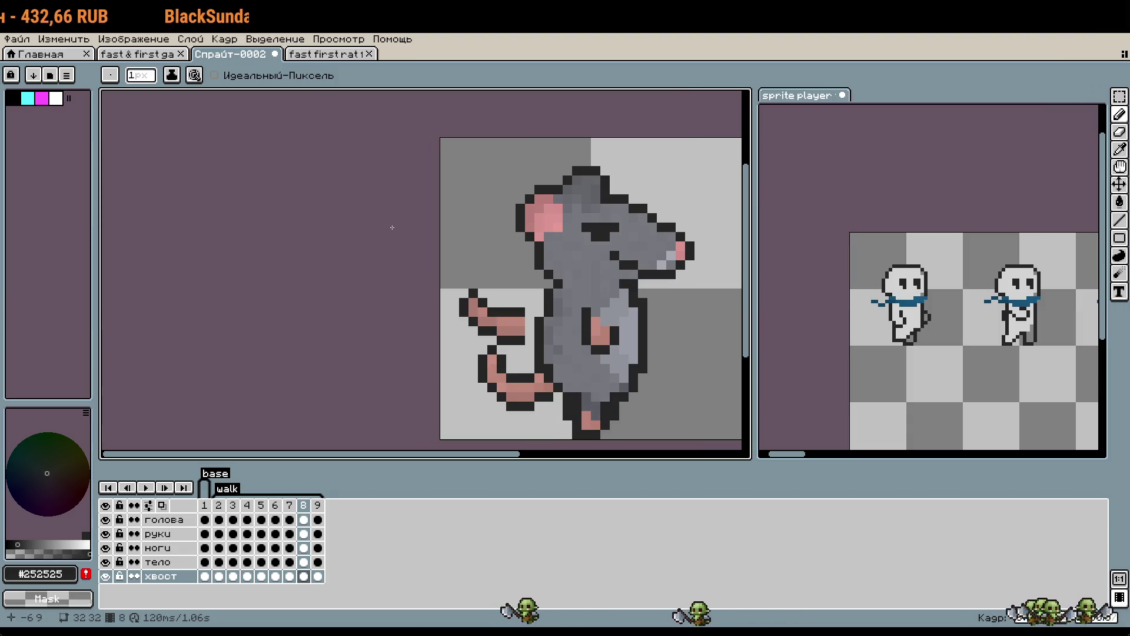
scroll(507, 396, "up", 3)
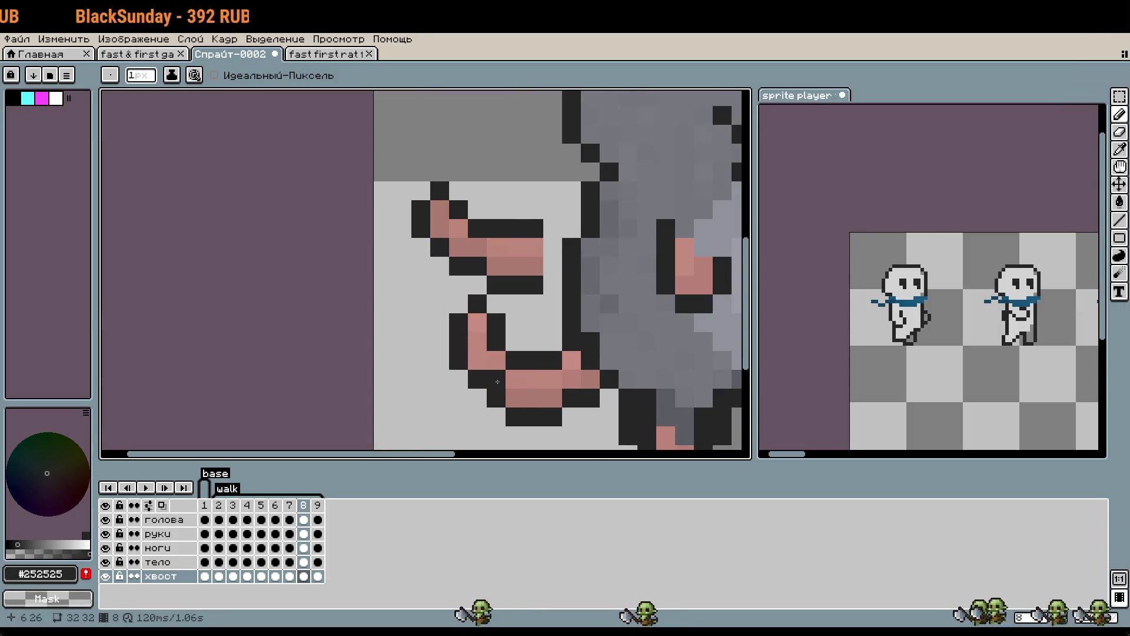
Delete frame 8's lower tail pixels and shift the tail tip one pixel left and down.
key("m")
left_click_drag(508, 411, 446, 291)
key("Delete")
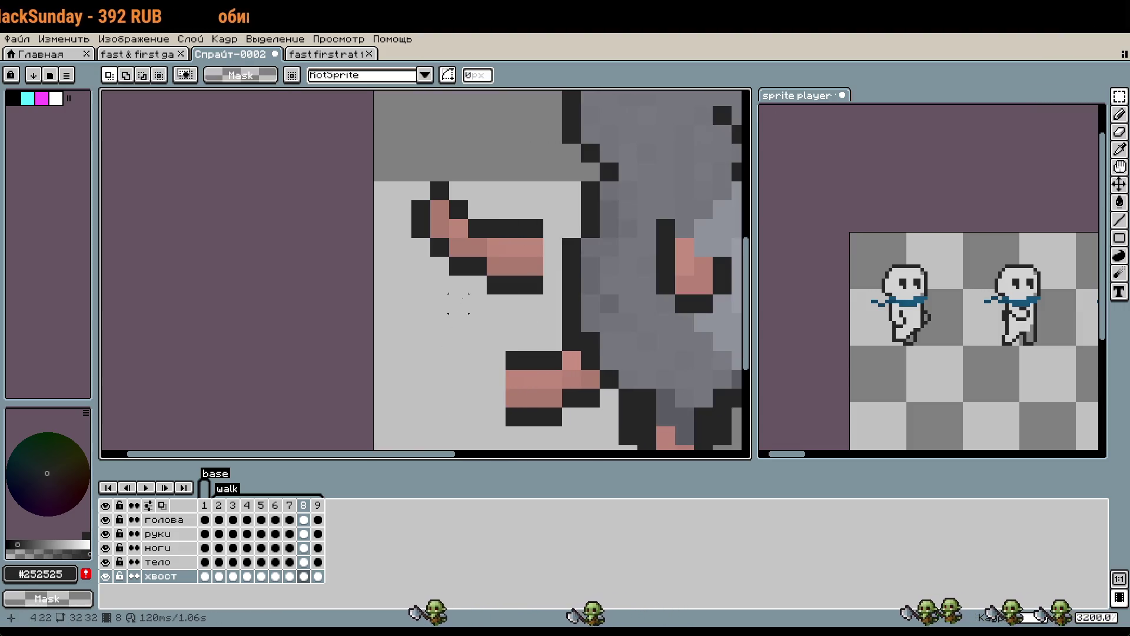
left_click_drag(452, 259, 408, 160)
left_click_drag(441, 227, 431, 275)
key("Return")
Repaint the tail's gaps and outline pixels with the tail's pink colour.
key("b")
left_click(469, 254)
left_click(483, 268, "alt")
left_click(451, 273)
left_click(508, 311)
Move a chunk of tail pixels down and to the right.
key("m")
left_click_drag(499, 302, 406, 228)
scroll(413, 234, "down", 2)
mouse_move(477, 222)
left_mouse_down()
mouse_move(494, 351)
mouse_move(489, 336)
left_mouse_up()
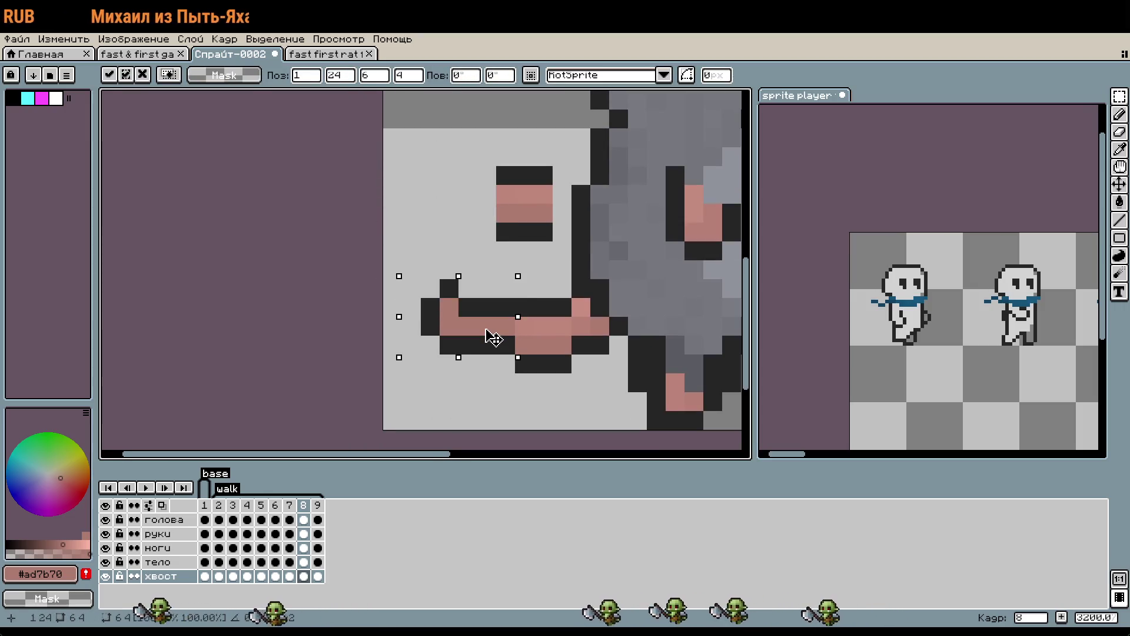
left_click(486, 383)
Delete the leftover upper tail piece and nudge the tail tip one pixel right.
left_click_drag(491, 144, 557, 244)
key("Delete")
scroll(517, 221, "down", 1)
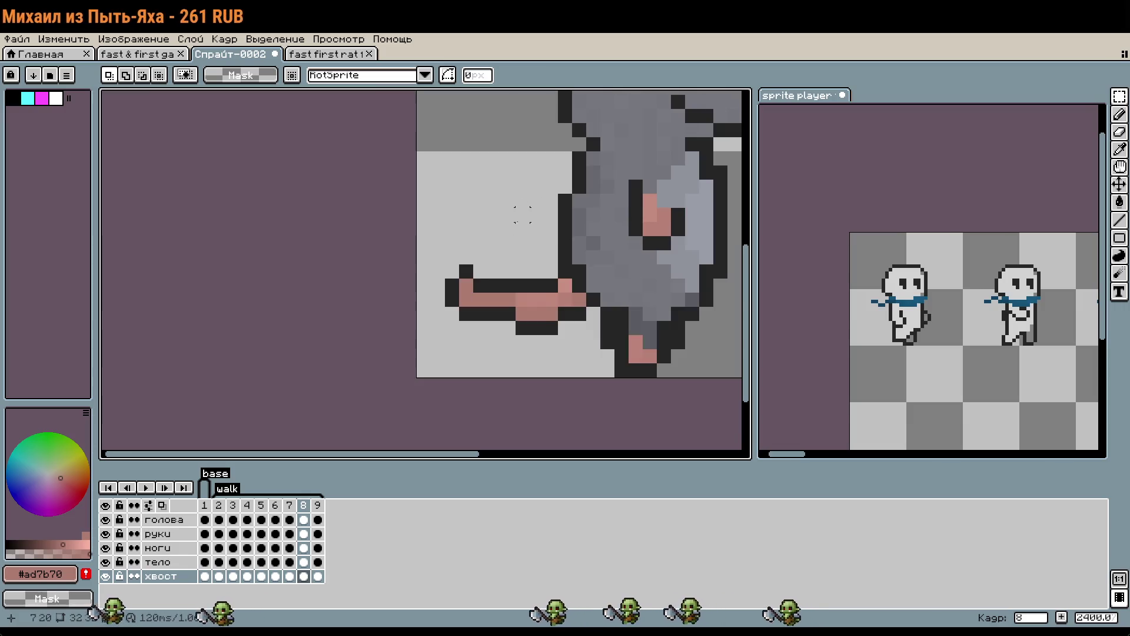
left_click_drag(442, 245, 494, 324)
key("Right")
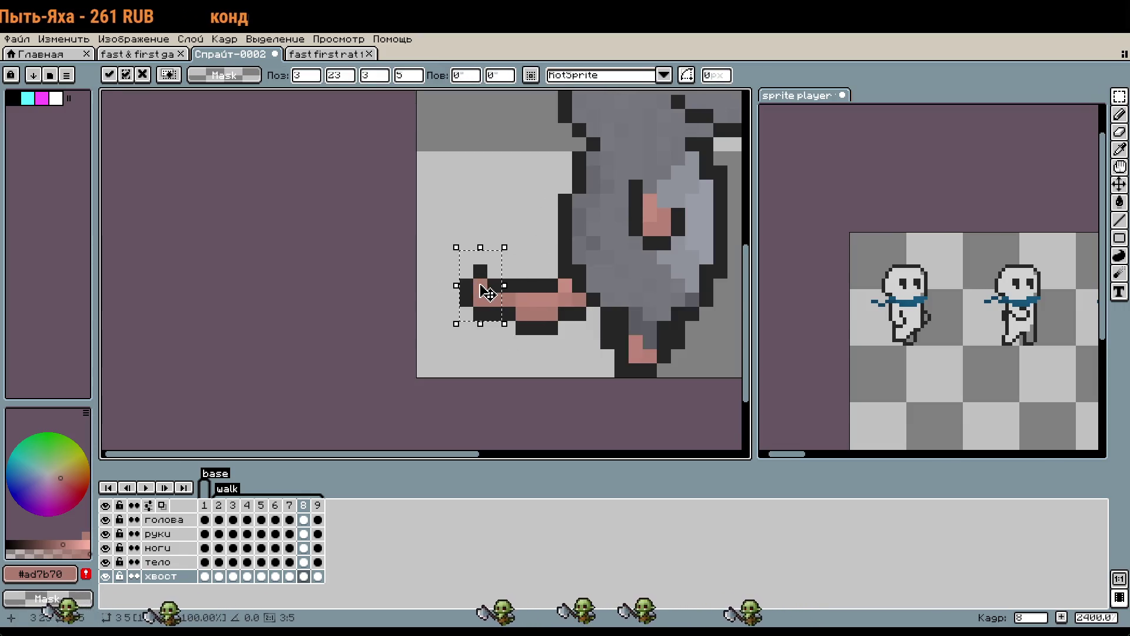
left_click(501, 342)
Compare frame 8's tail against frame 7 by flipping between them.
scroll(501, 341, "down", 1)
scroll(497, 344, "up", 2)
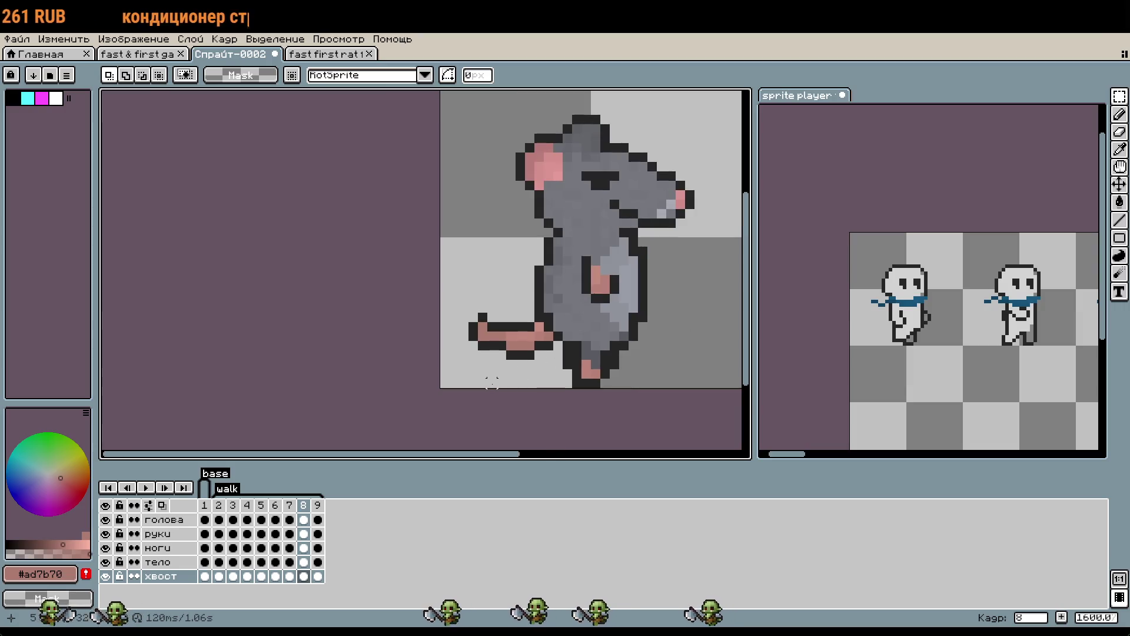
scroll(492, 345, "up", 2)
scroll(491, 344, "down", 1)
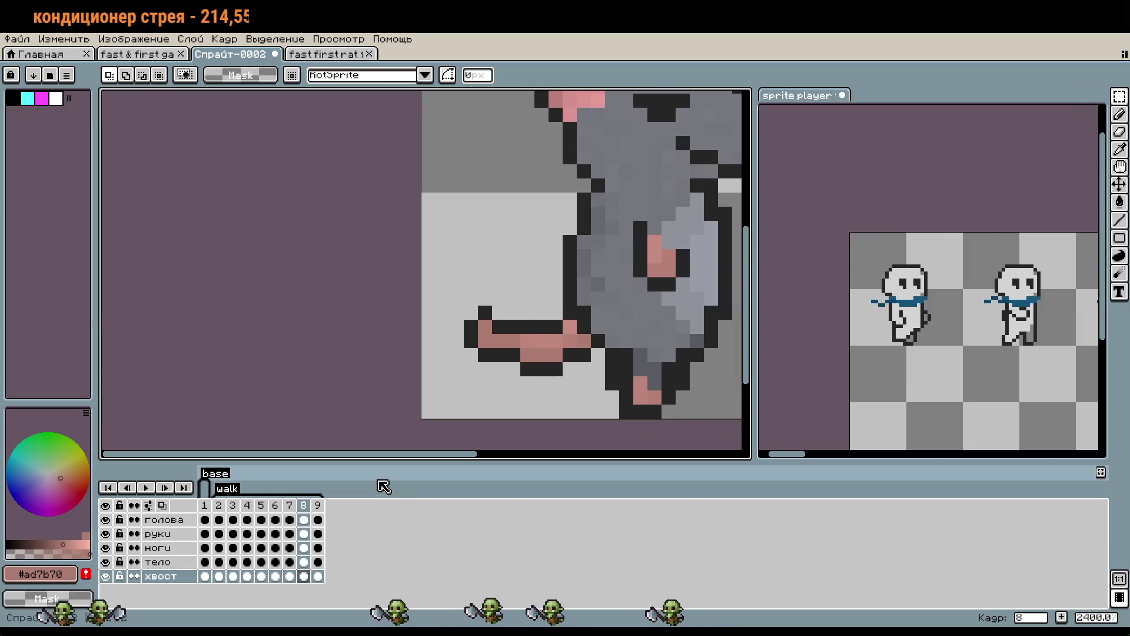
key("Left")
key("Right")
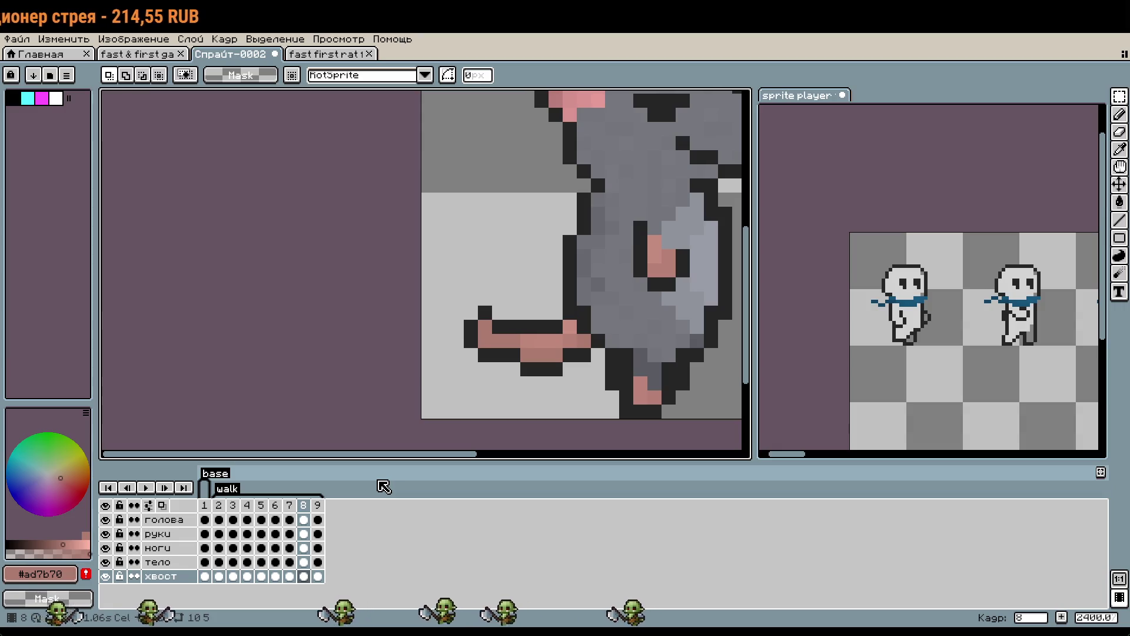
key("Left")
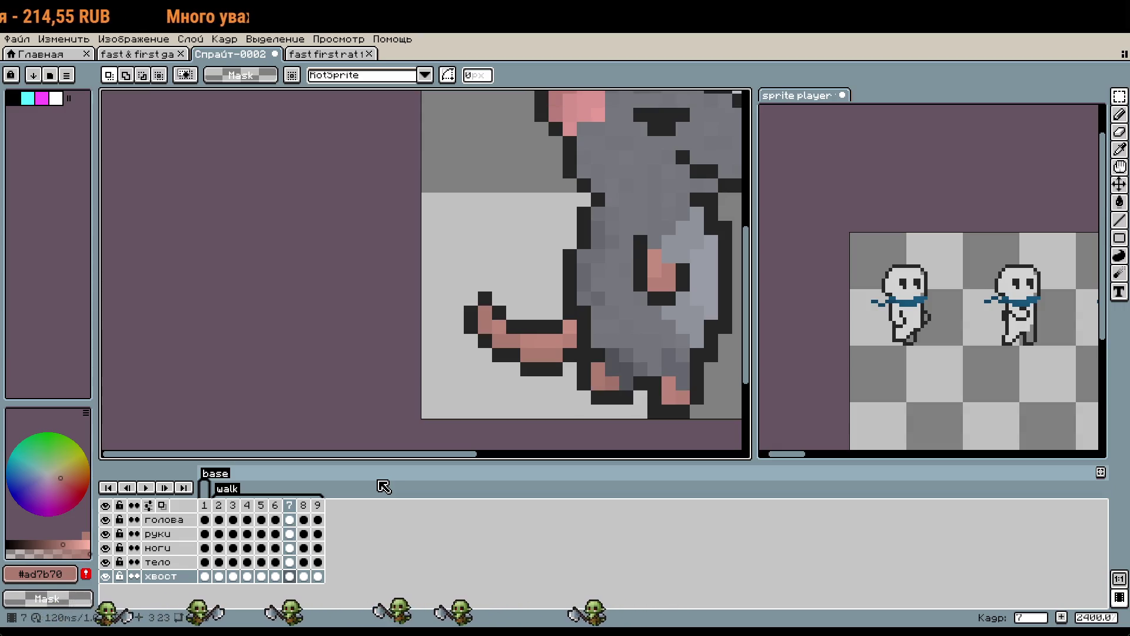
key("Right")
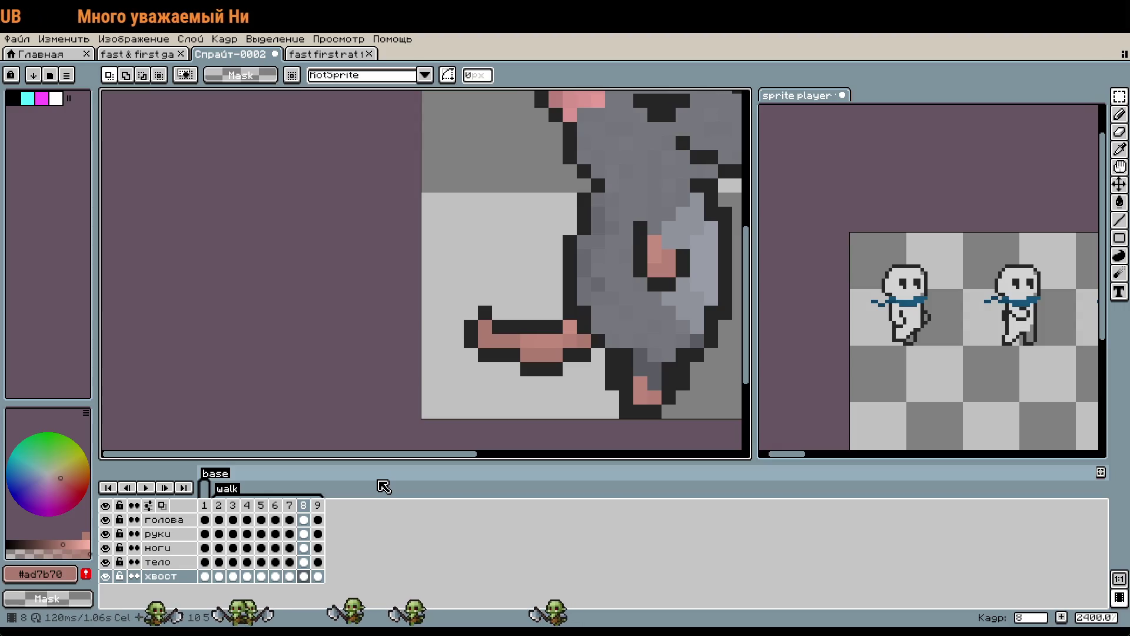
Raise the whole tail one pixel, testing and undoing a further nudge of one part.
left_click_drag(597, 382, 465, 306)
left_click_drag(533, 366, 529, 354)
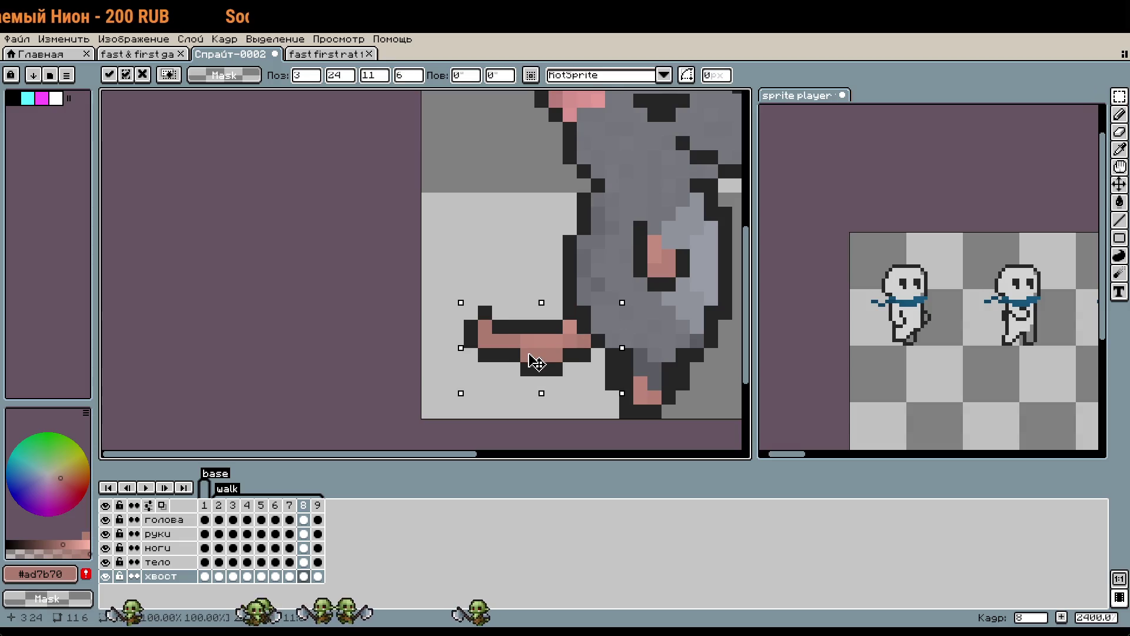
left_click_drag(448, 304, 551, 377)
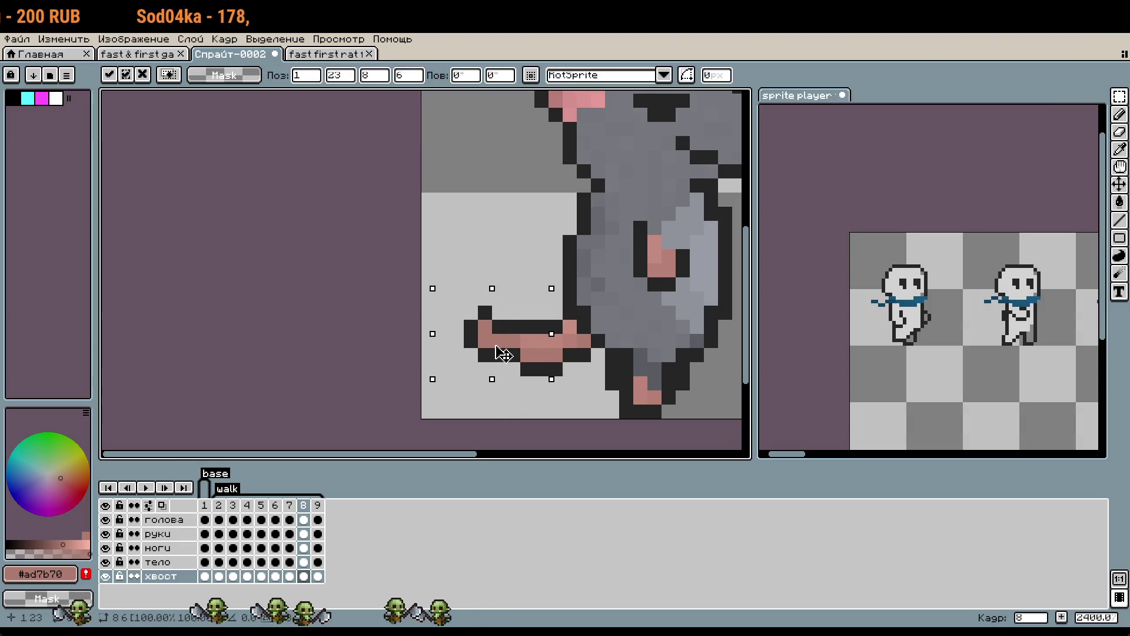
key("Up")
key("ctrl+z")
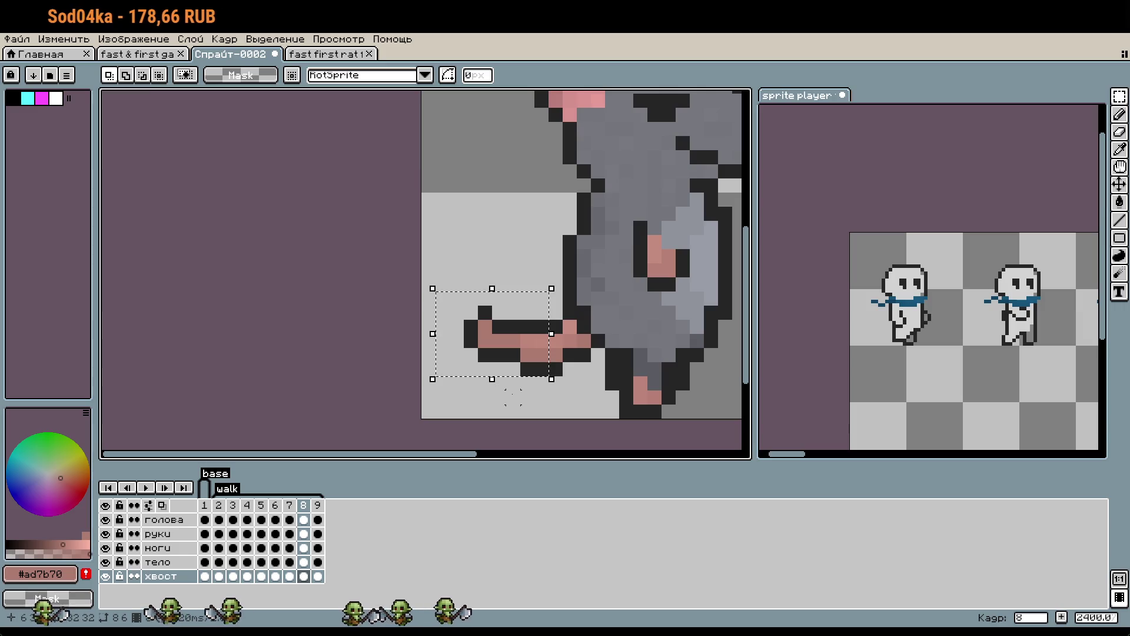
Shift the dark tail pixel down one pixel and commit the tail edits.
mouse_move(506, 356)
left_mouse_down()
mouse_move(521, 364)
mouse_move(522, 385)
mouse_move(462, 303)
mouse_move(518, 354)
left_mouse_up()
left_click(507, 377)
left_click(513, 372)
left_click(527, 383)
left_click(484, 409)
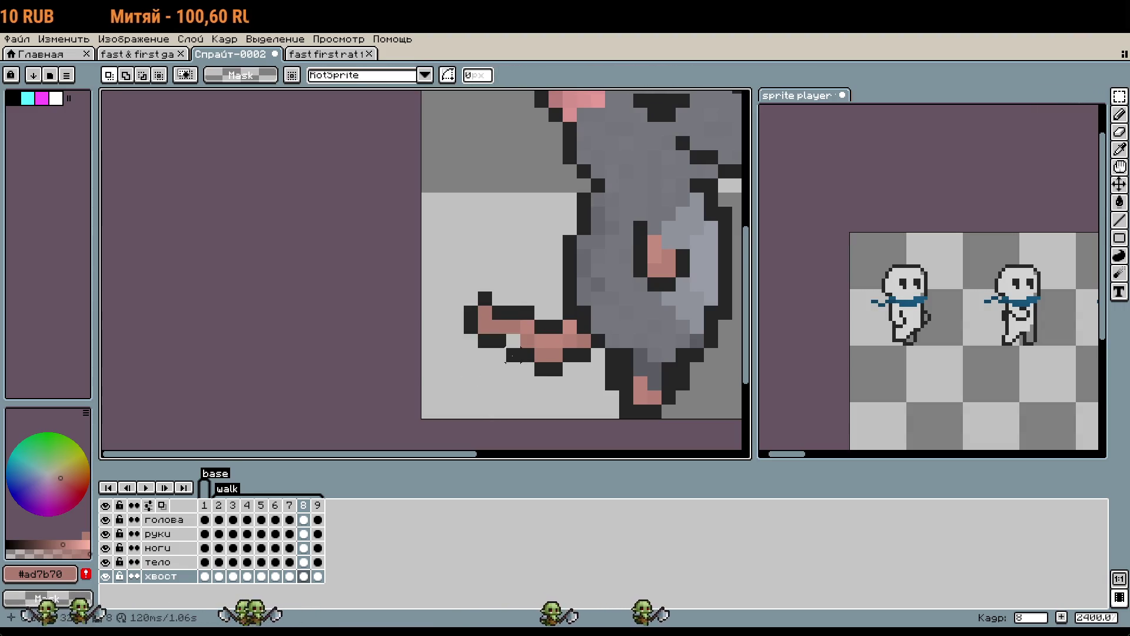
Pick a lighter pink from the tail and paint two tail pixels with it.
scroll(516, 352, "up", 1)
key("b")
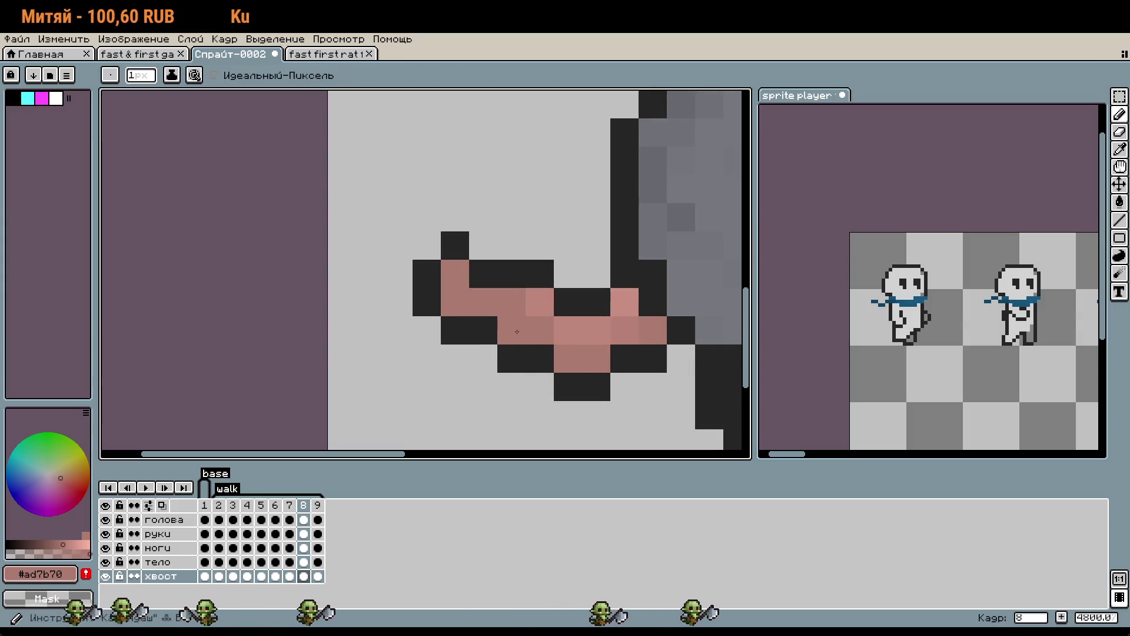
left_click(540, 303, "alt")
left_click_drag(511, 301, 520, 321)
Flip repeatedly between frames 7 and 8 to compare the tails, ending on frame 8.
scroll(520, 322, "down", 2)
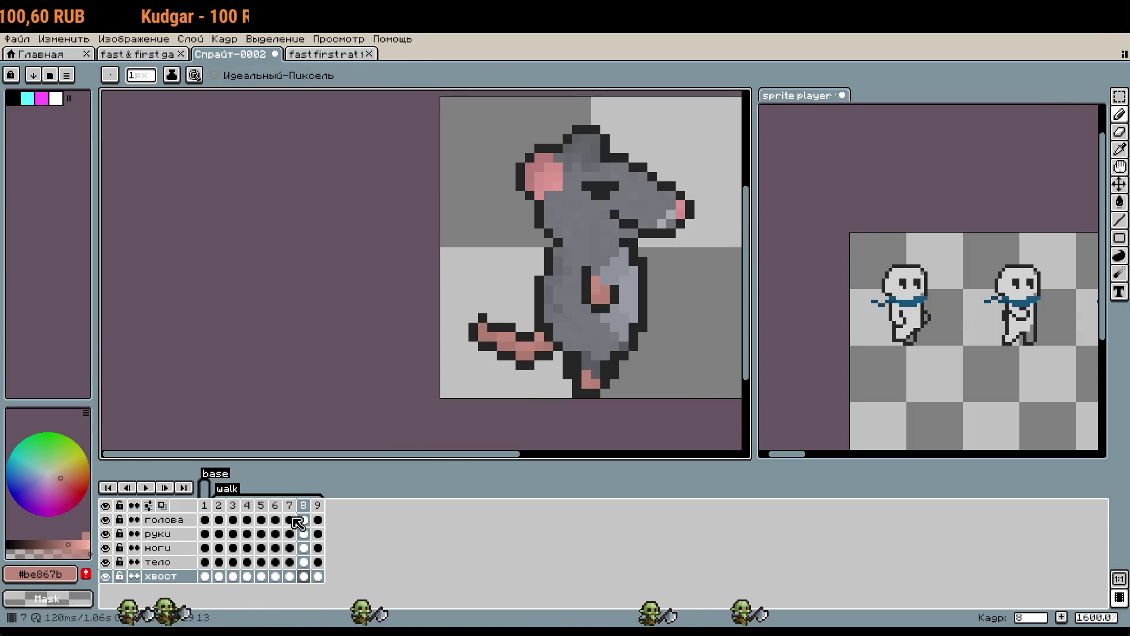
key("Left")
left_click(304, 506)
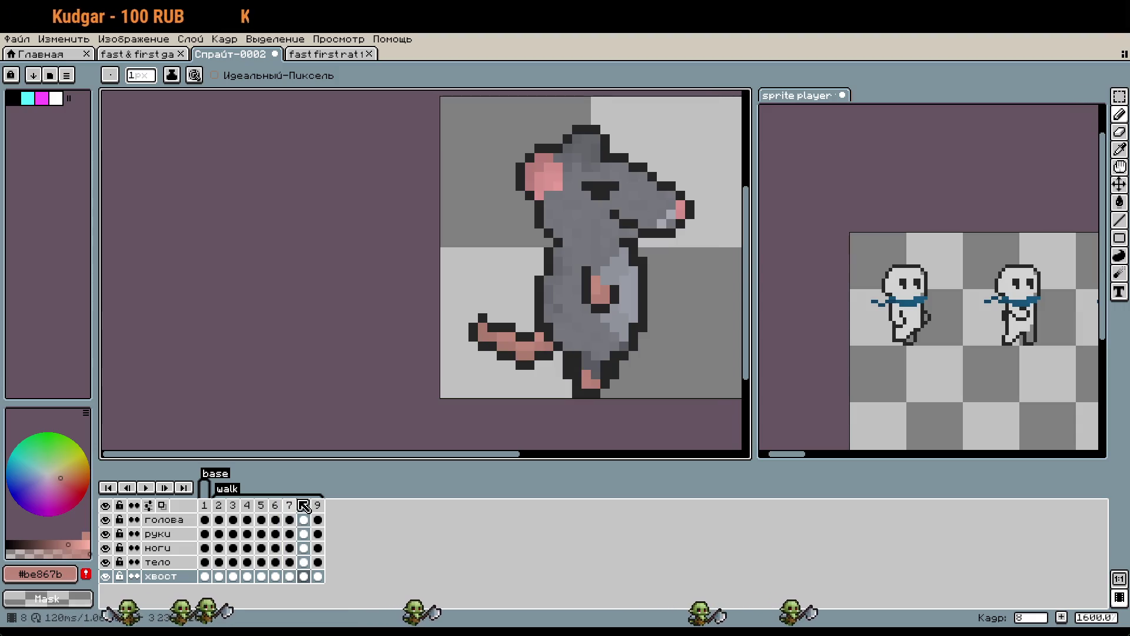
key("Left")
left_click(304, 506)
key("Left")
left_click(304, 505)
scroll(469, 339, "up", 5)
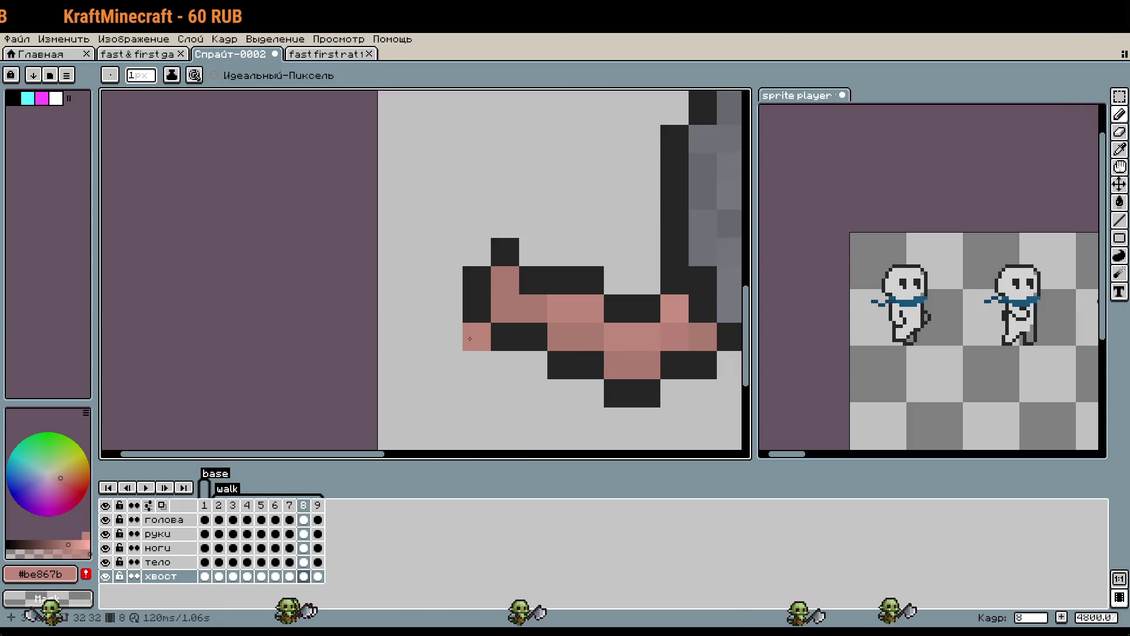
key("Left")
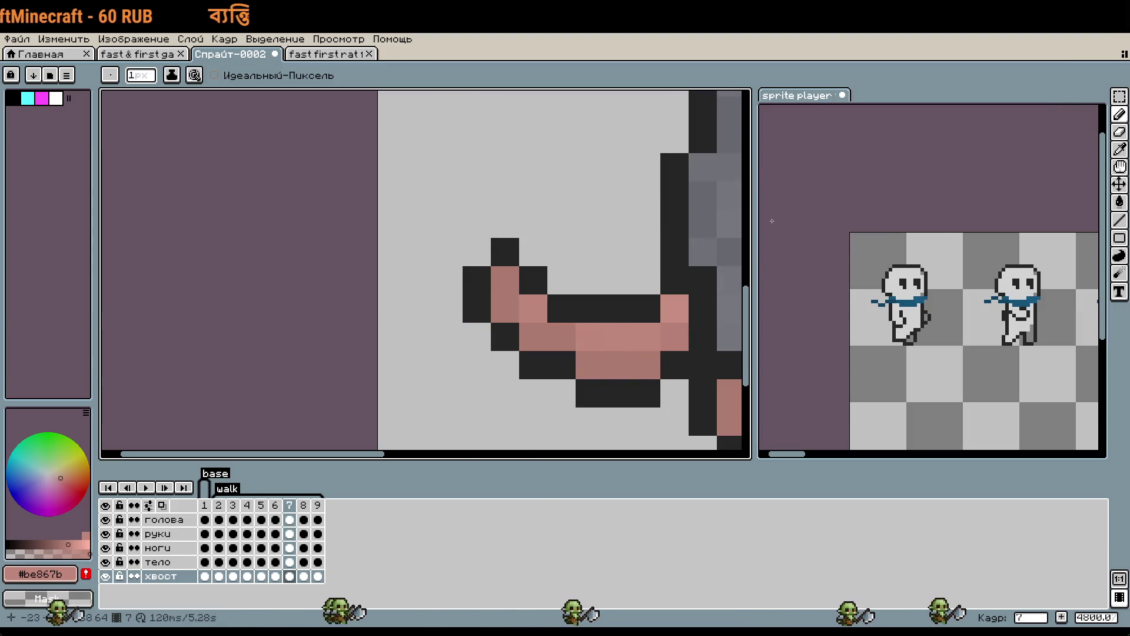
scroll(630, 367, "down", 4)
key("Right")
key("Left")
key("Right")
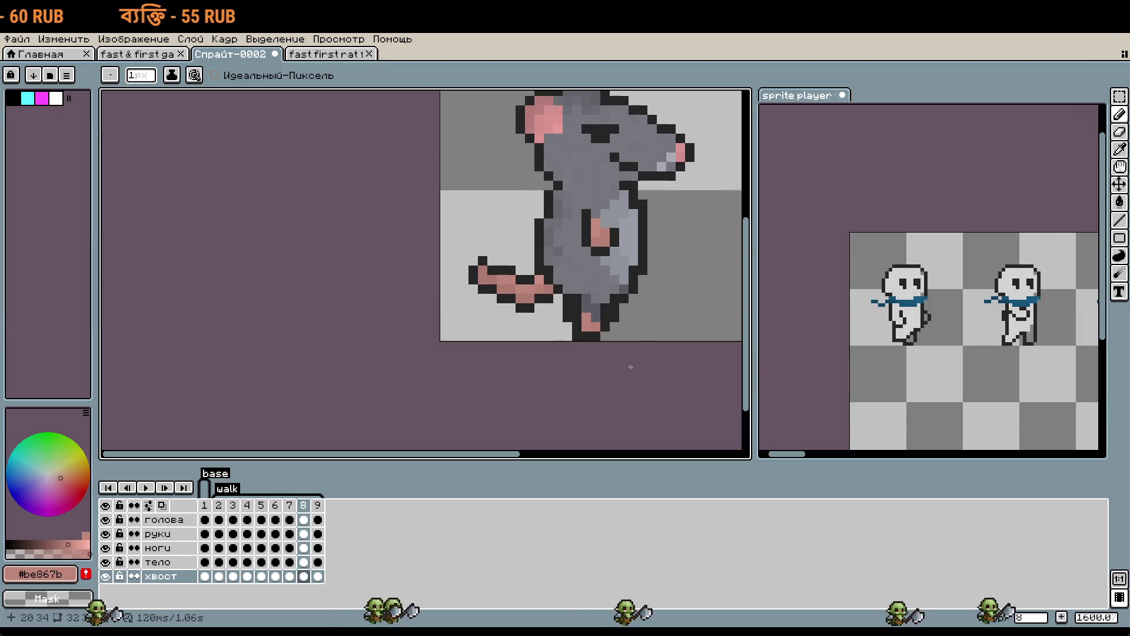
Play the rat animation zoomed out, then stop playback on frame 3.
key("Right")
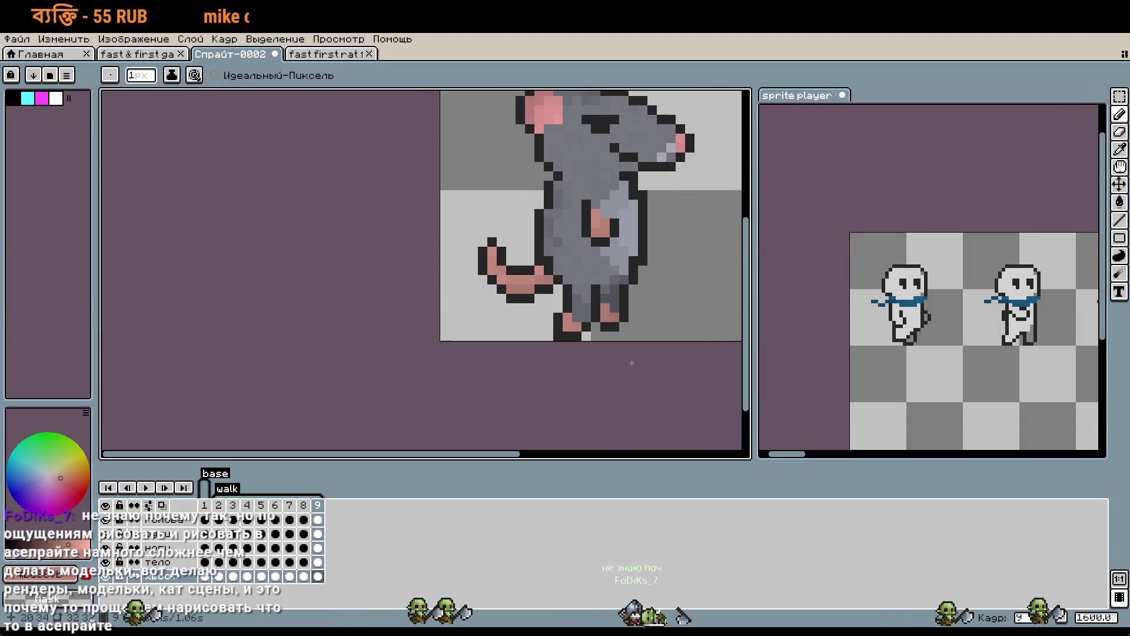
key("Return")
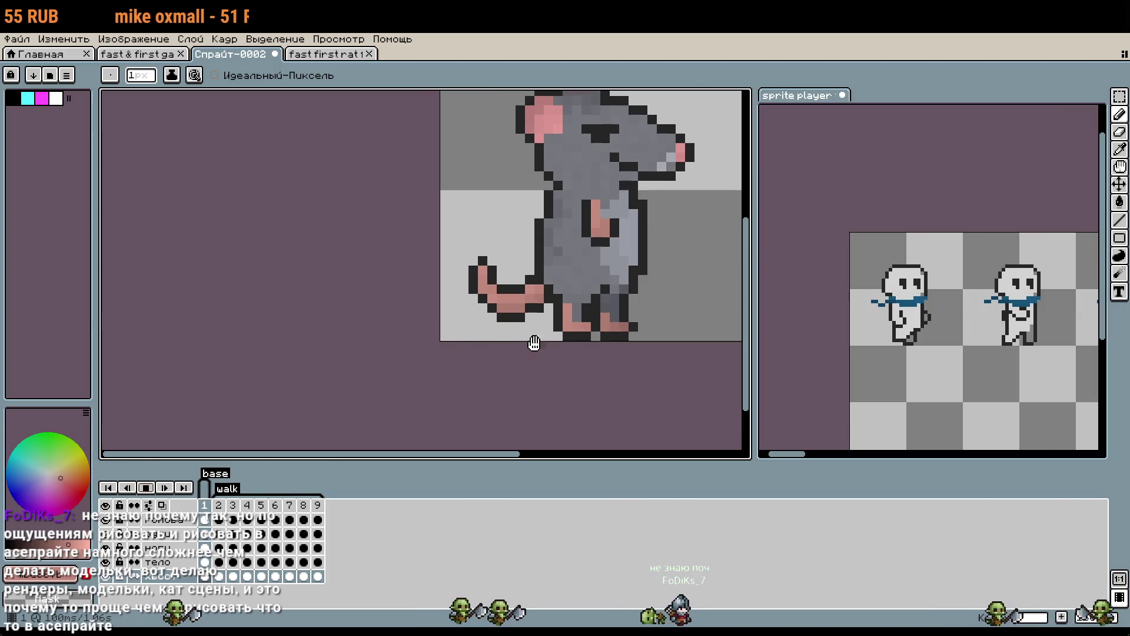
scroll(534, 343, "down", 3)
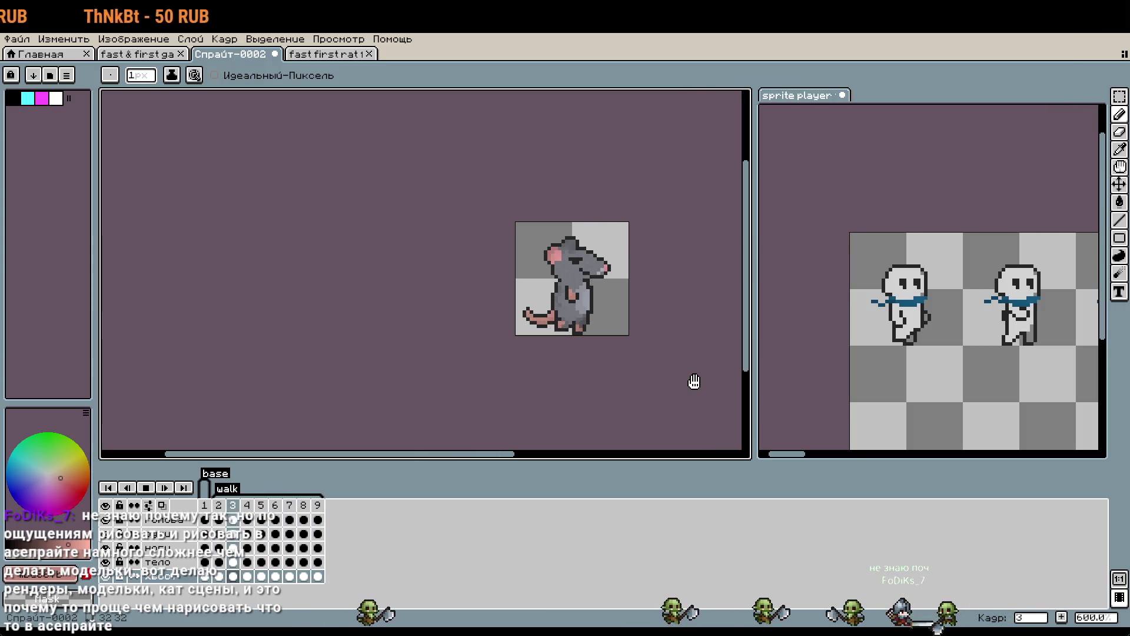
left_click(147, 488)
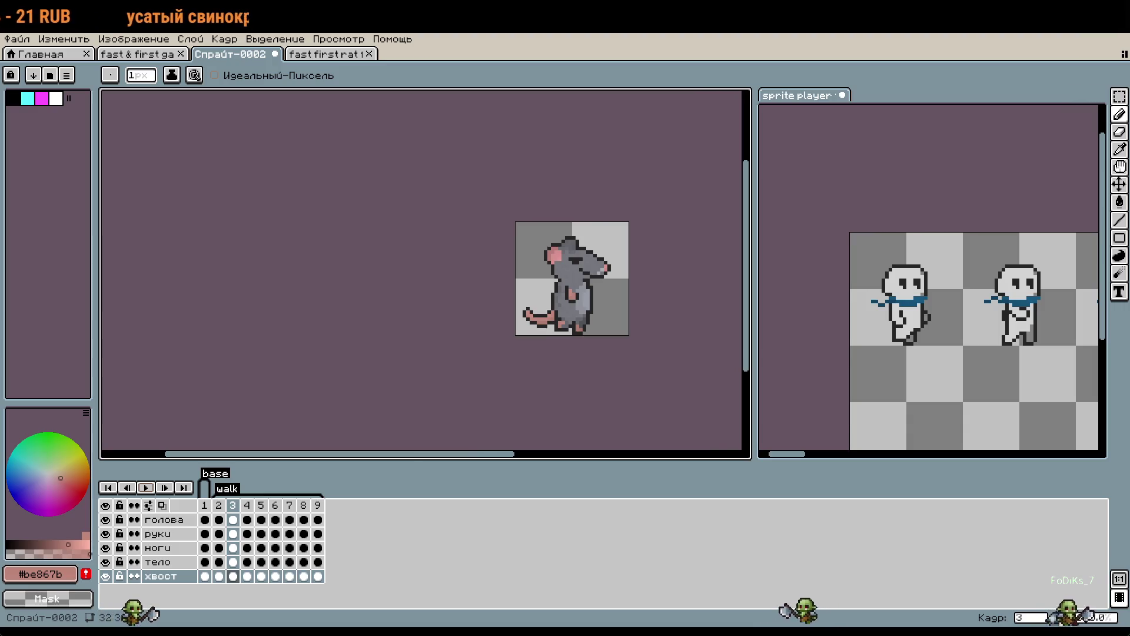
Add pink pixels by the rat's feet and below the tail in frame 3.
scroll(610, 371, "up", 4)
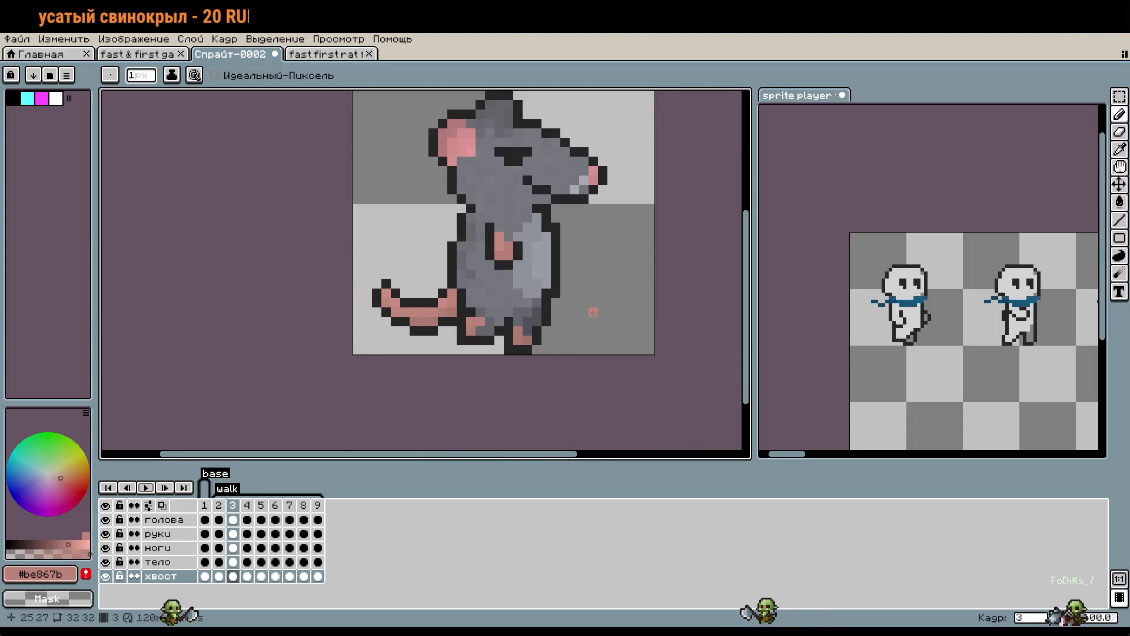
key("w")
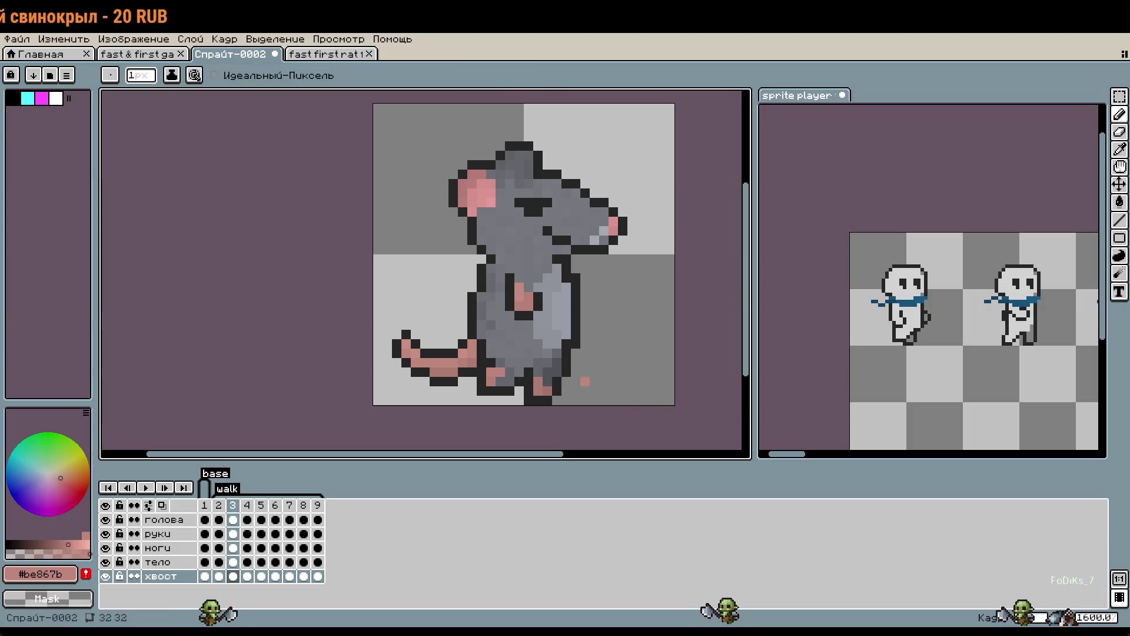
key("b")
left_click(580, 384)
scroll(497, 388, "up", 2)
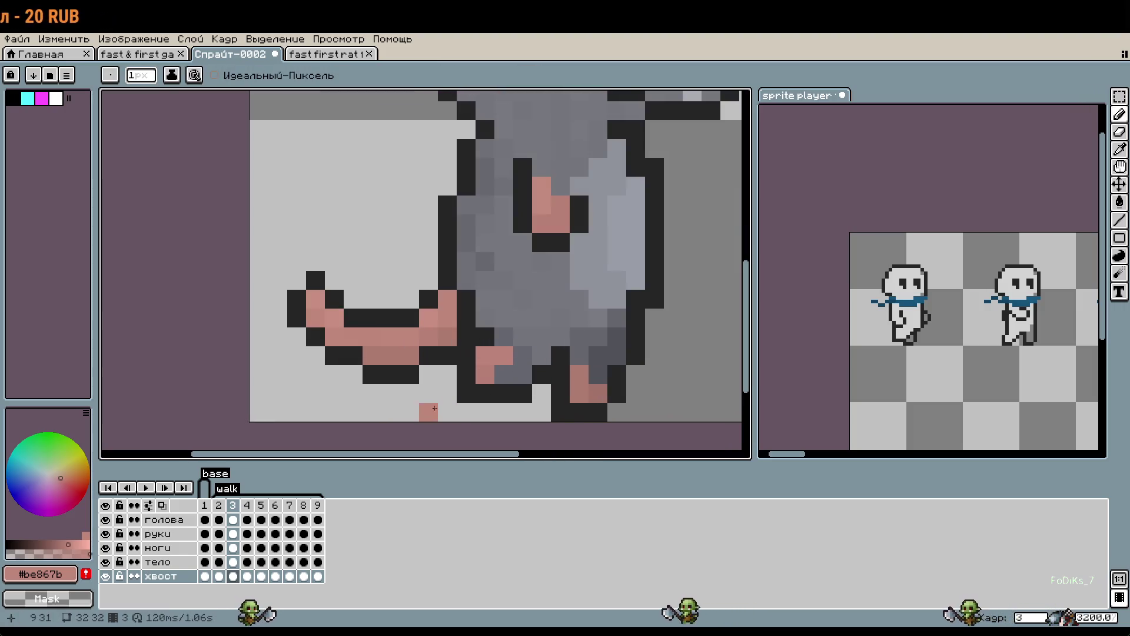
scroll(440, 397, "down", 2)
left_click(440, 397)
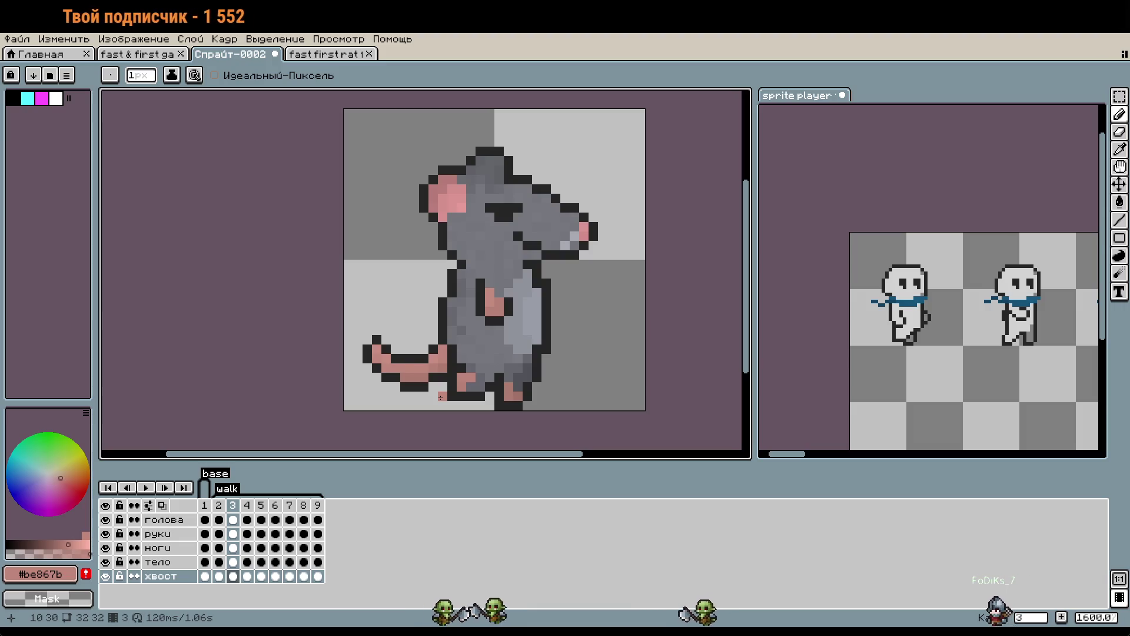
Play the animation from the timeline to review the new pixels.
left_click(146, 487)
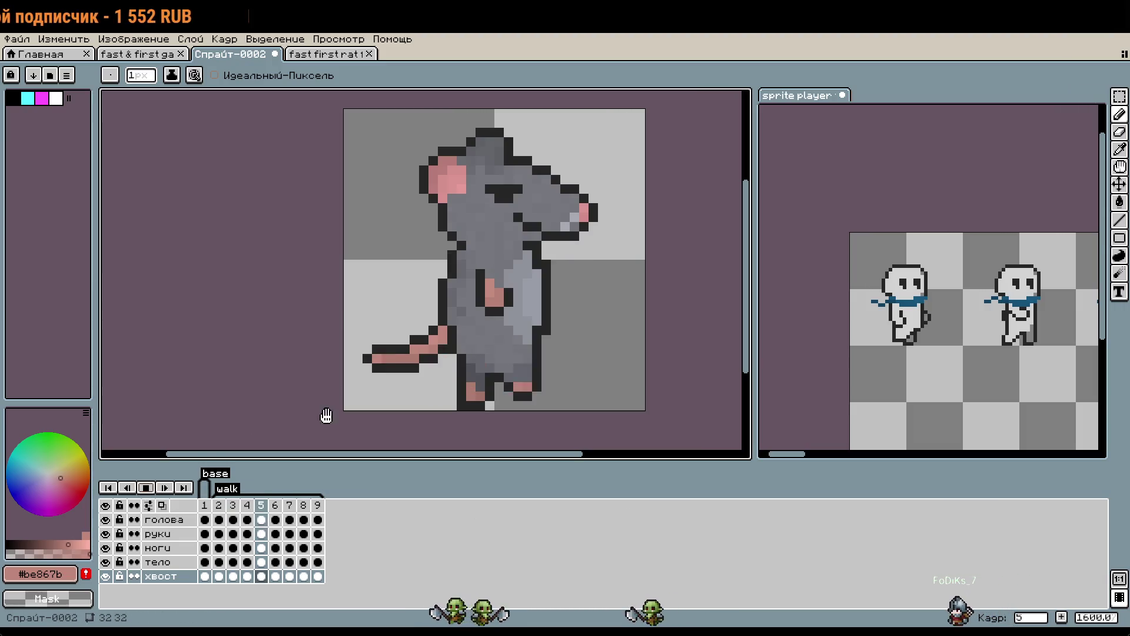
scroll(699, 341, "down", 1)
scroll(686, 346, "down", 1)
scroll(678, 346, "up", 1)
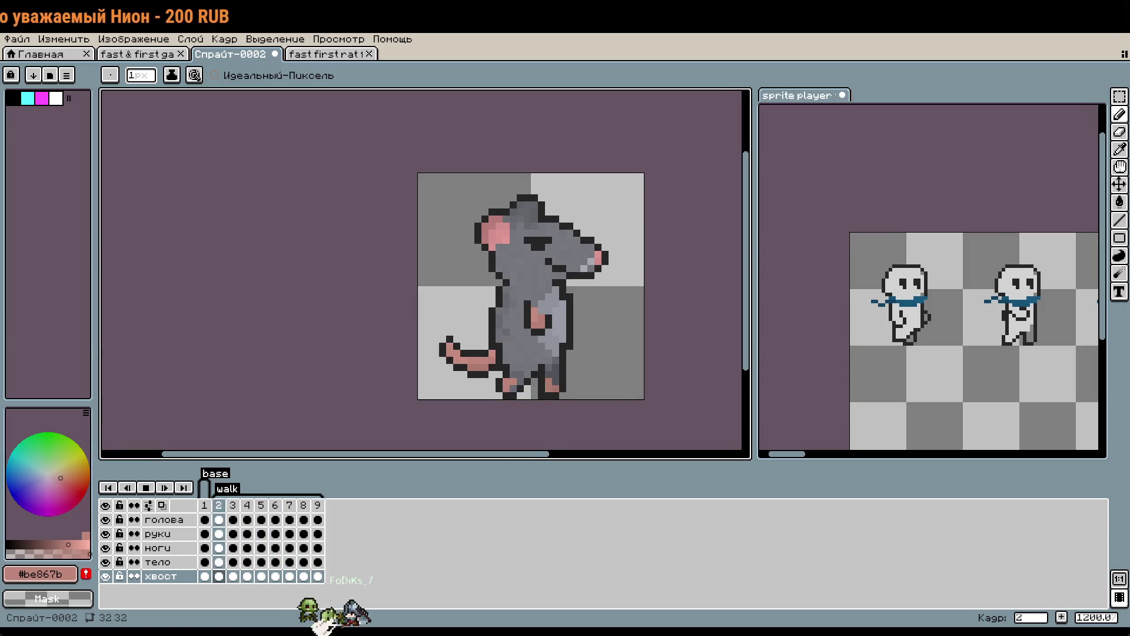
left_click_drag(648, 284, 637, 272)
scroll(625, 282, "up", 1)
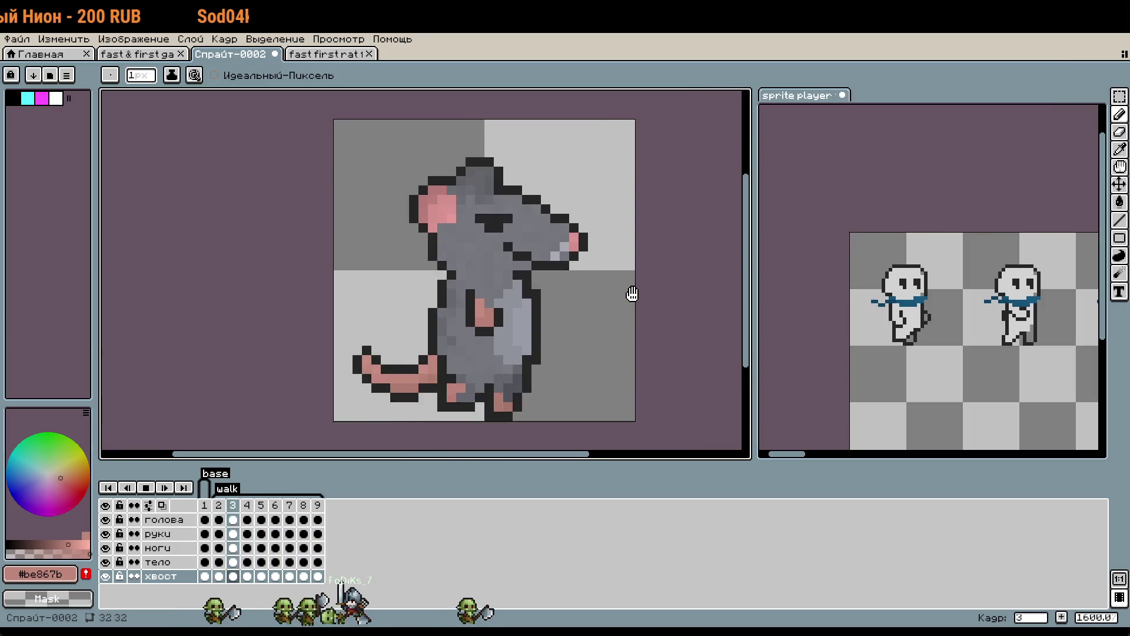
scroll(635, 291, "down", 1)
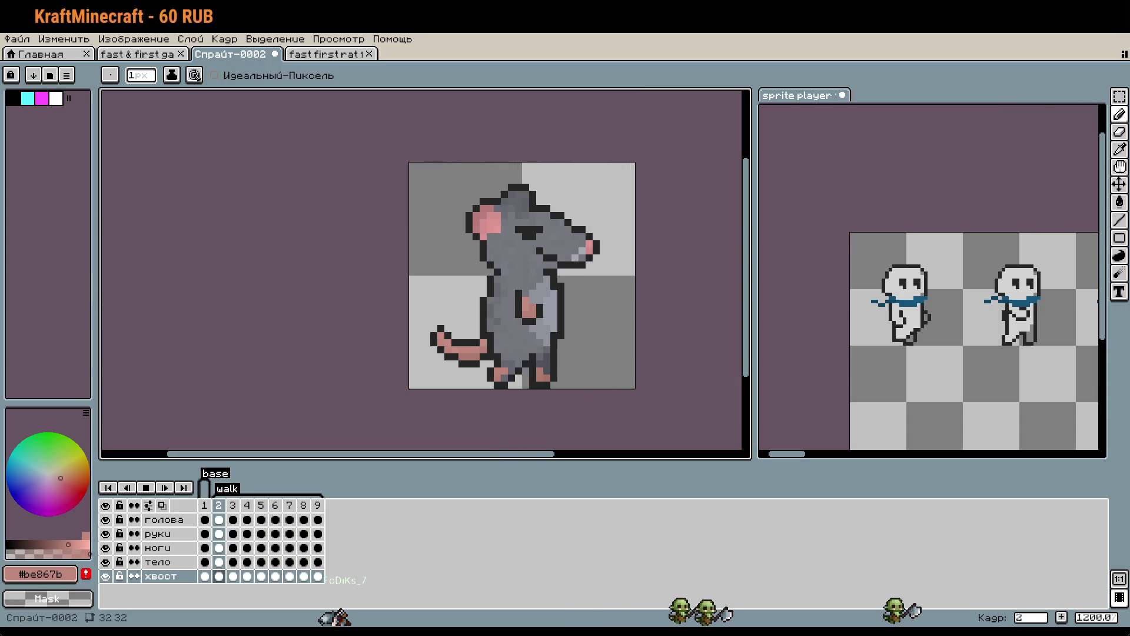
key("Right")
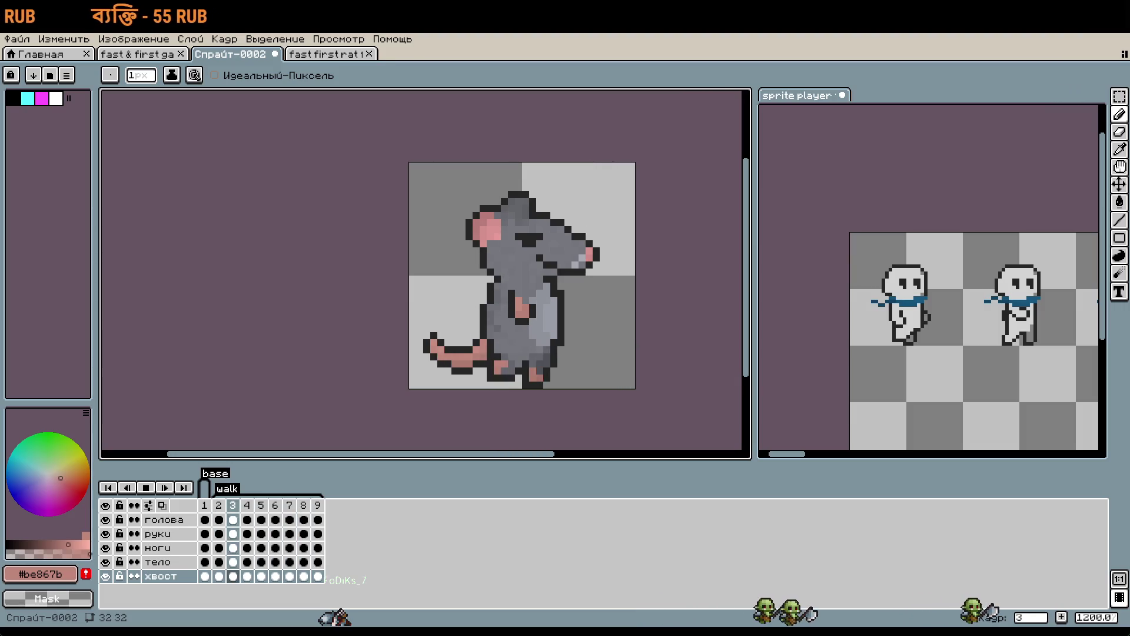
left_click(247, 505)
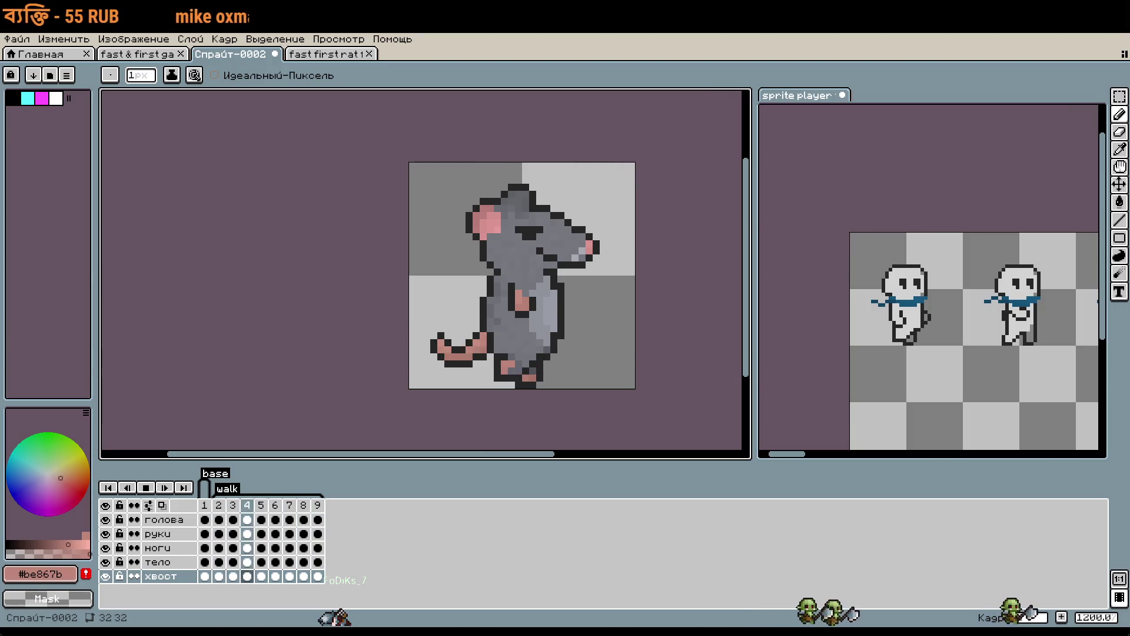
left_click_drag(566, 281, 560, 236)
key("Right")
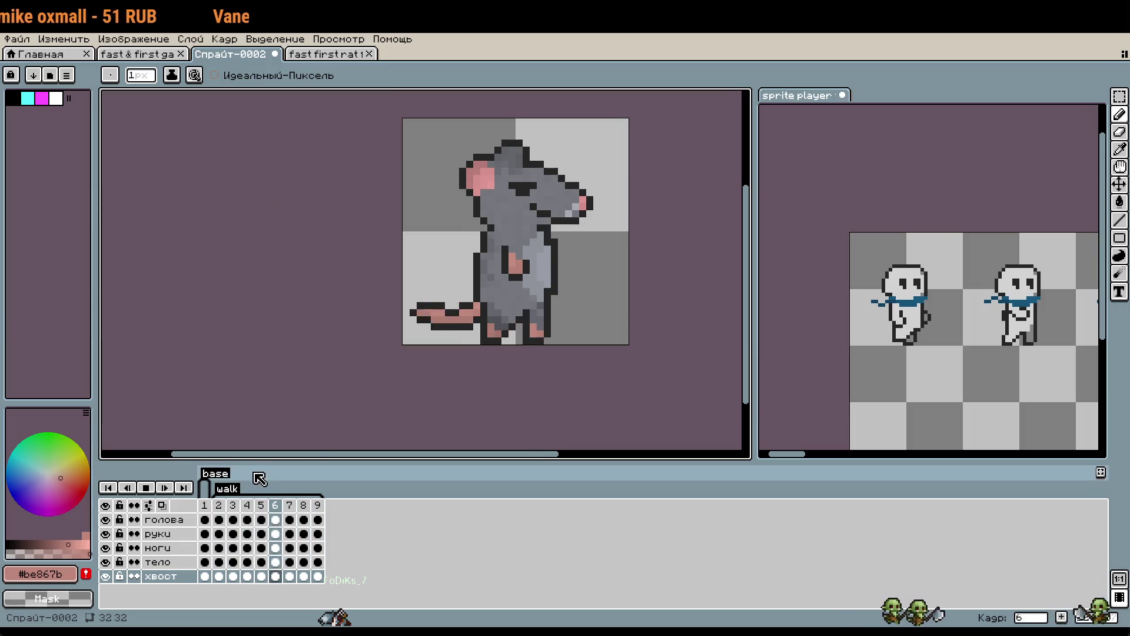
left_click(219, 519)
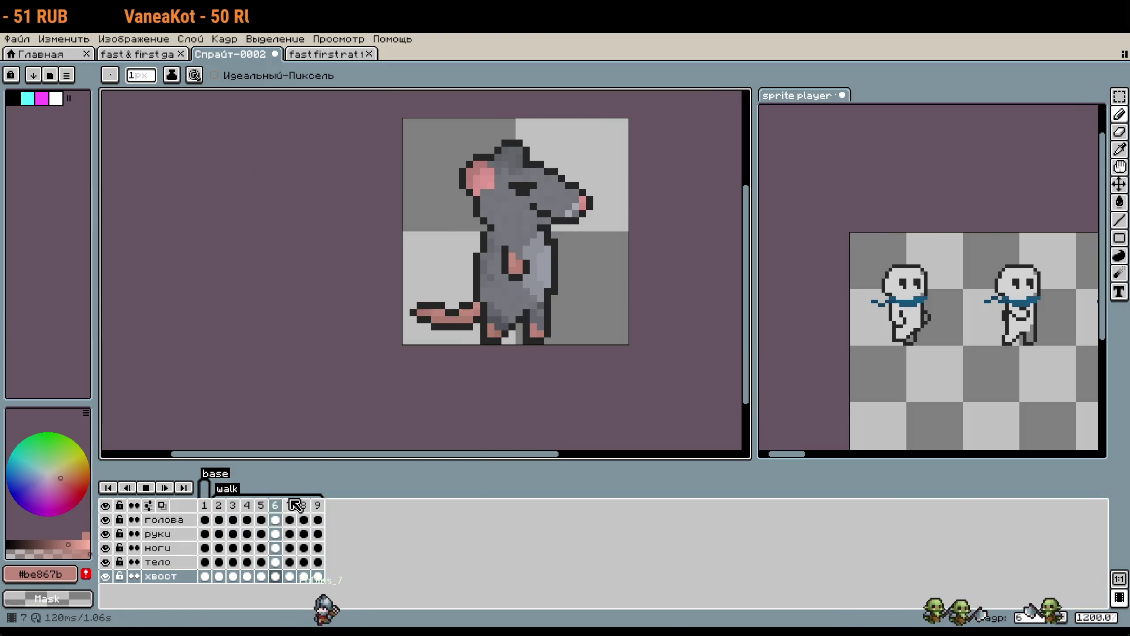
left_click(145, 487)
right_click(204, 505)
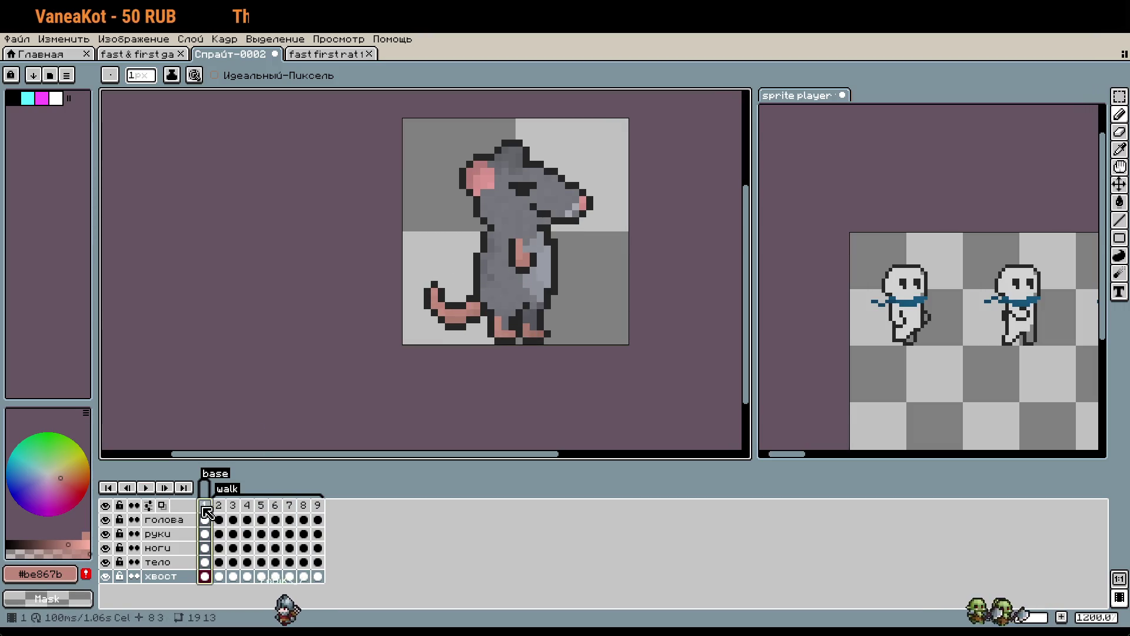
Insert a new frame 2 after the base frame and tag it 'idle'.
left_click(263, 533)
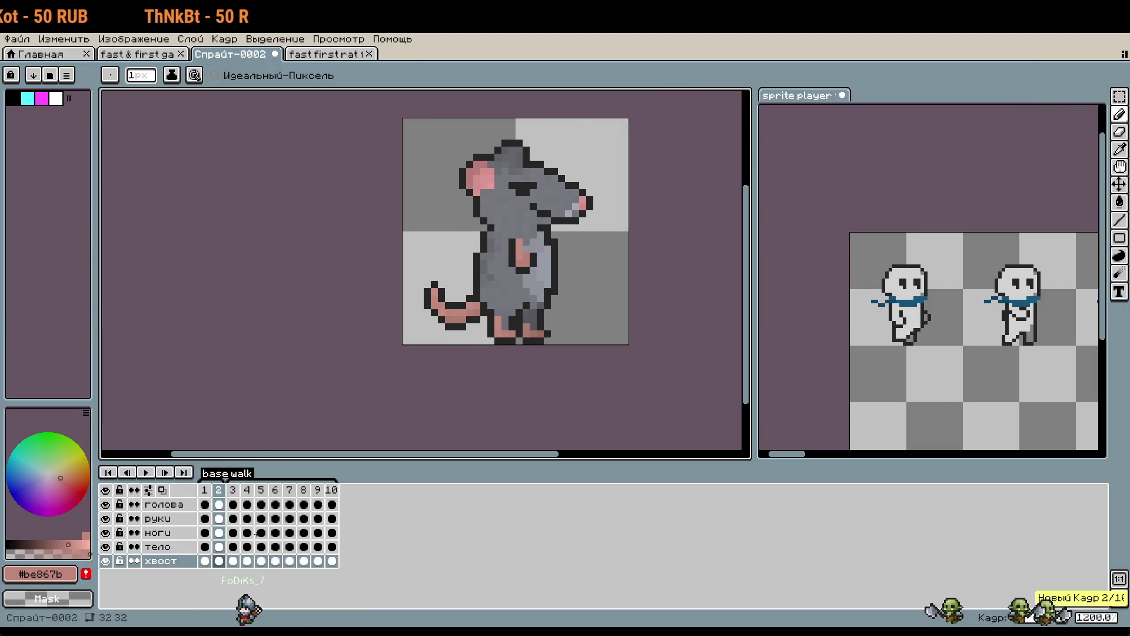
left_click(220, 492)
right_click(222, 495)
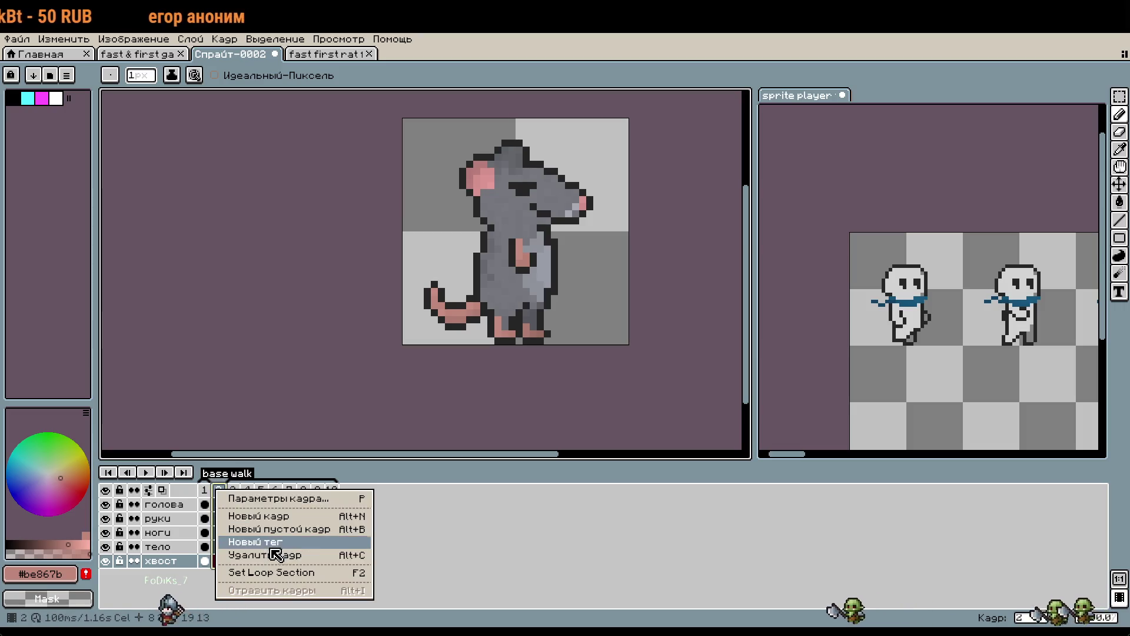
left_click(291, 545)
type("idle")
key("Return")
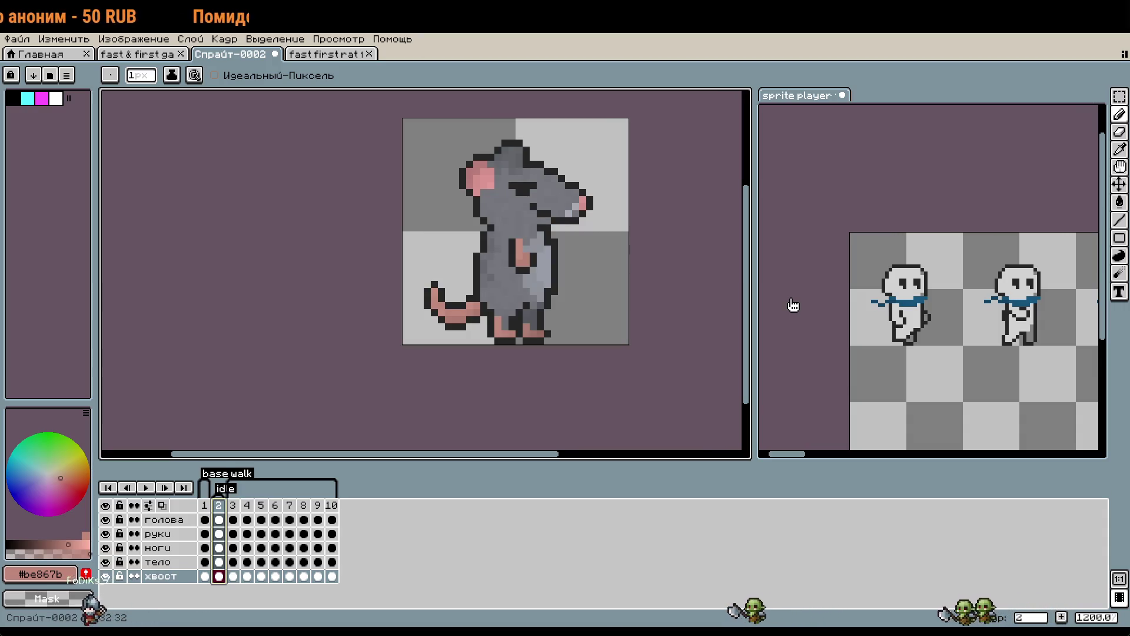
Add three more frames to the idle section, bringing the timeline to 13 frames.
right_click(219, 506)
left_click(253, 536)
right_click(223, 506)
left_click(257, 535)
right_click(235, 515)
left_click(270, 537)
left_click(219, 576)
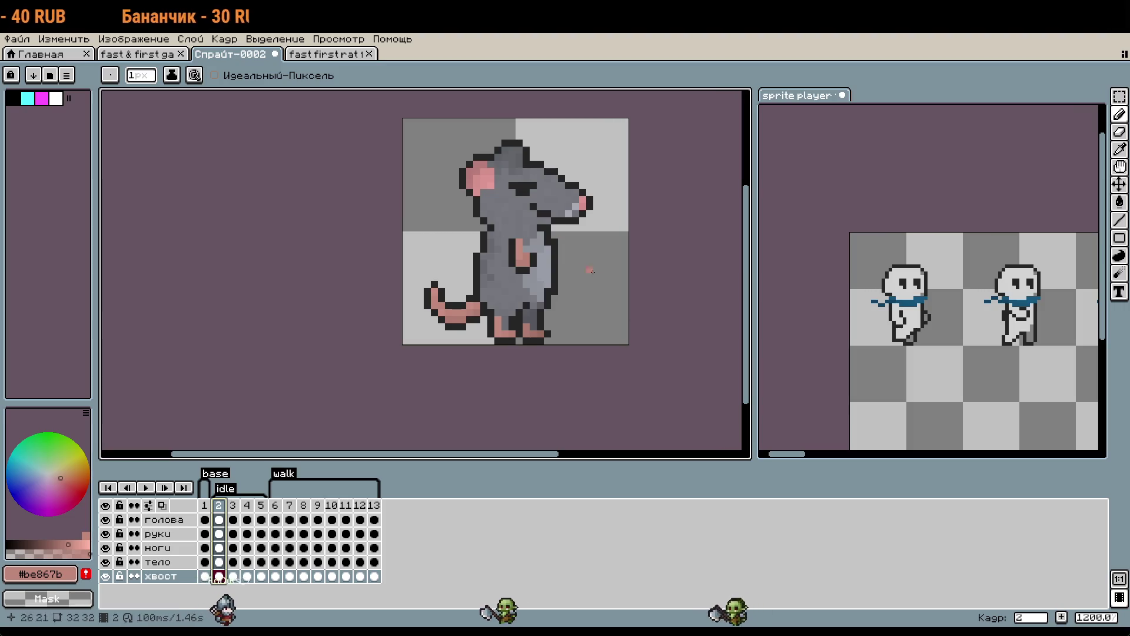
left_click(795, 320)
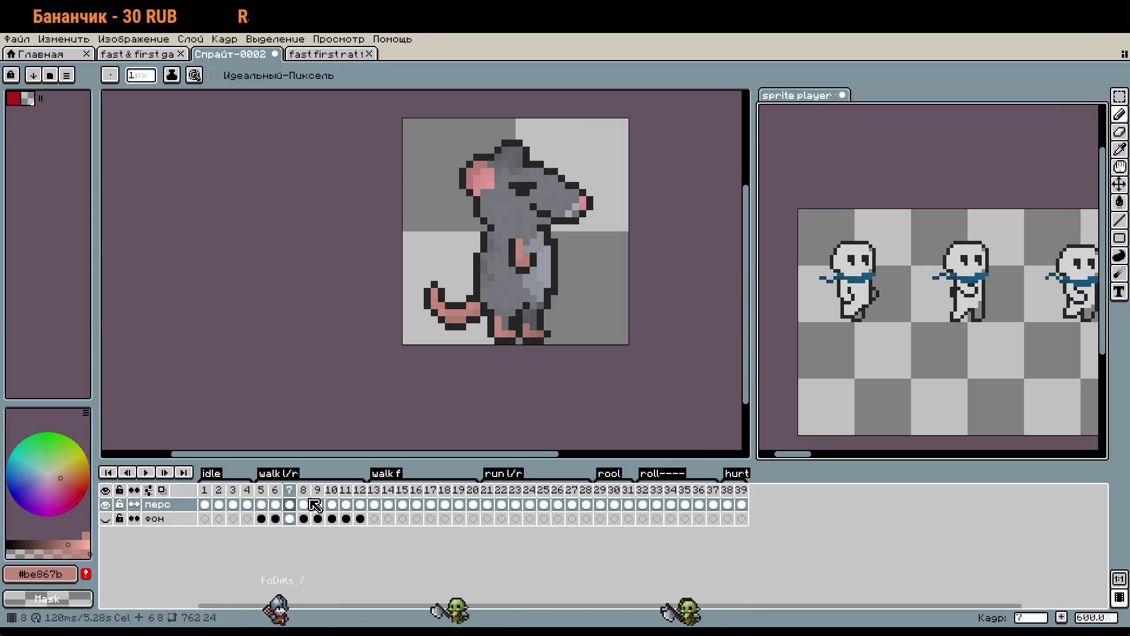
Step through the reference's idle frames 1, 2 and 4, play and stop it, then switch to the front-view rat.
left_click(206, 504)
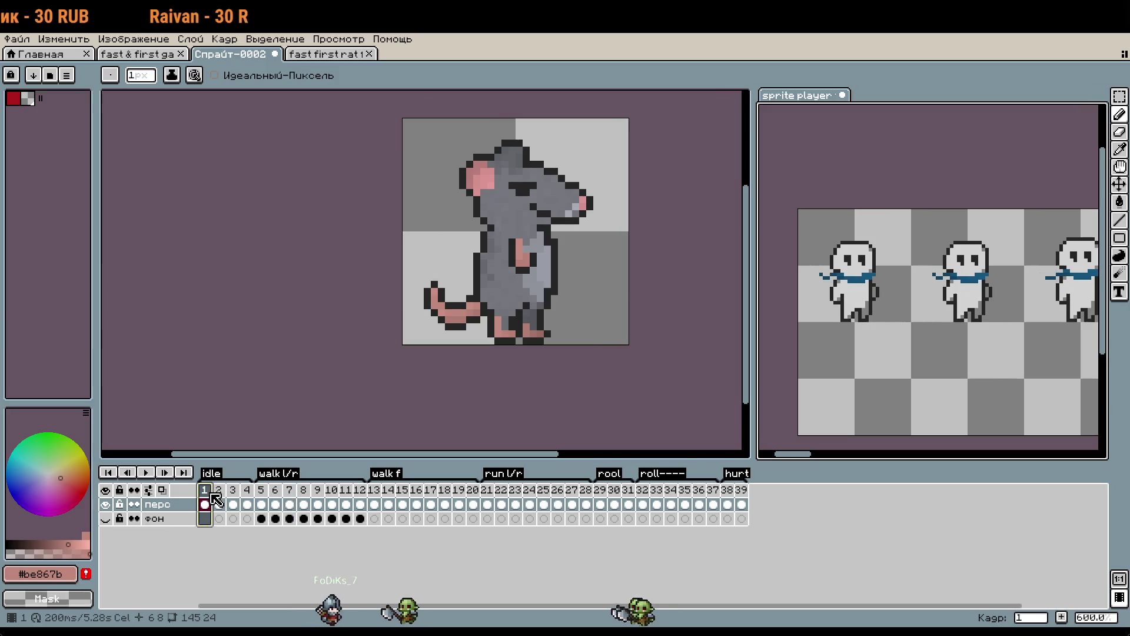
scroll(910, 292, "up", 1)
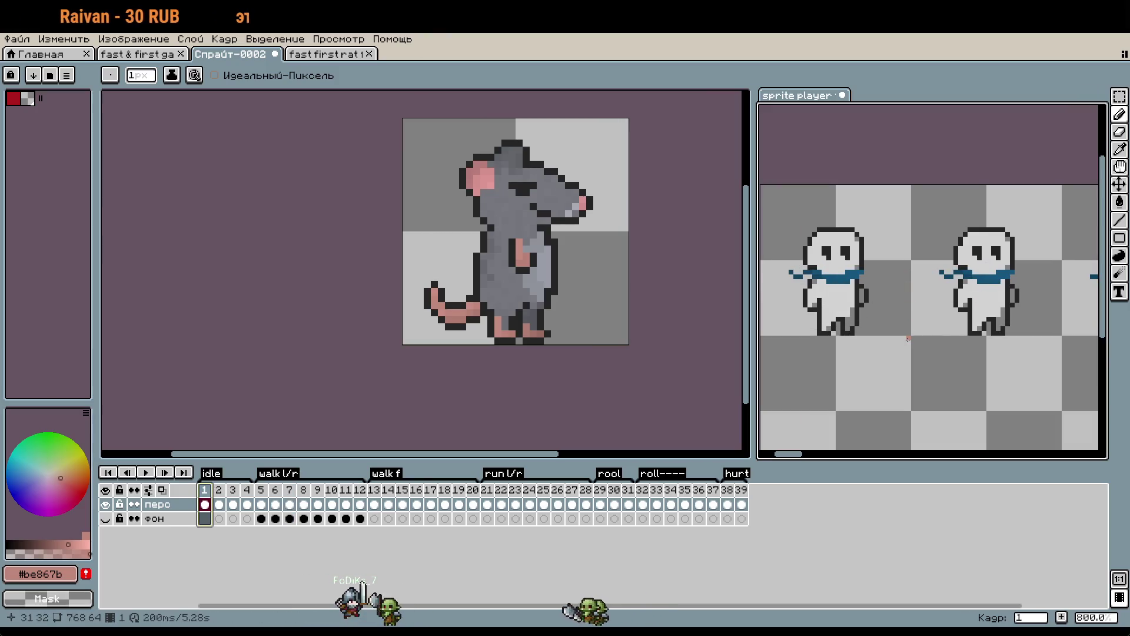
left_click(266, 492)
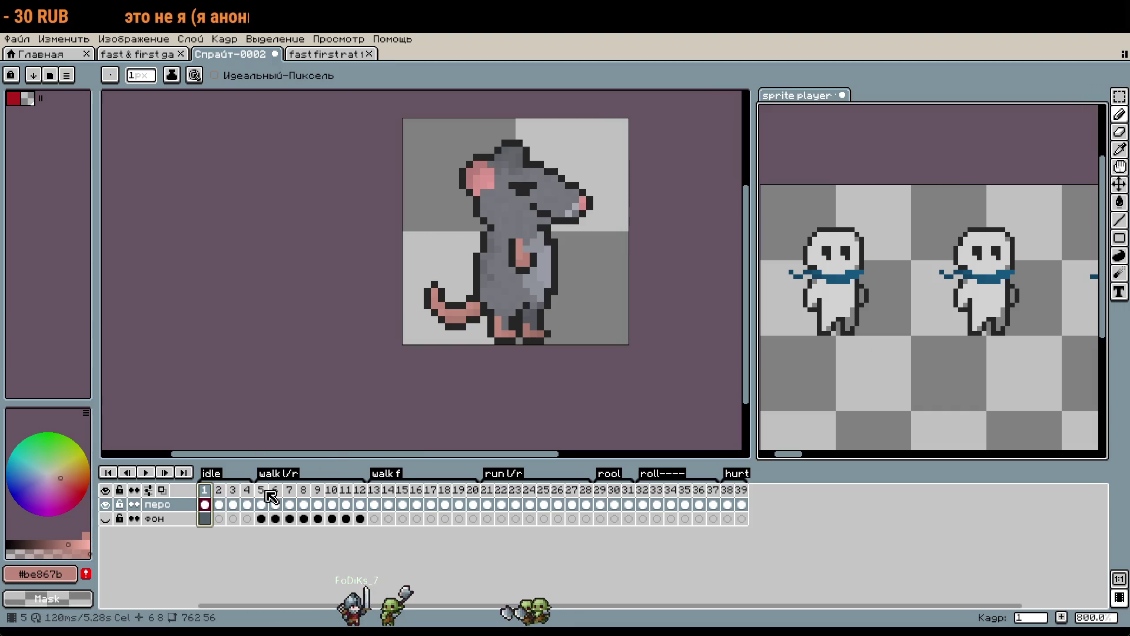
left_click(200, 491)
left_click(146, 472)
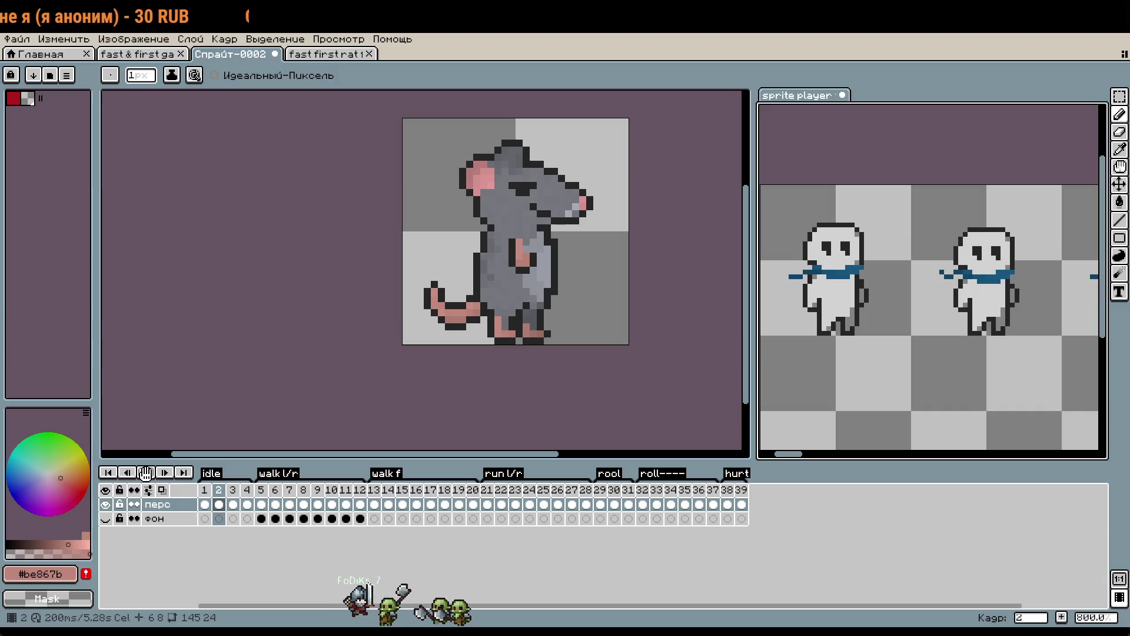
left_click(147, 475)
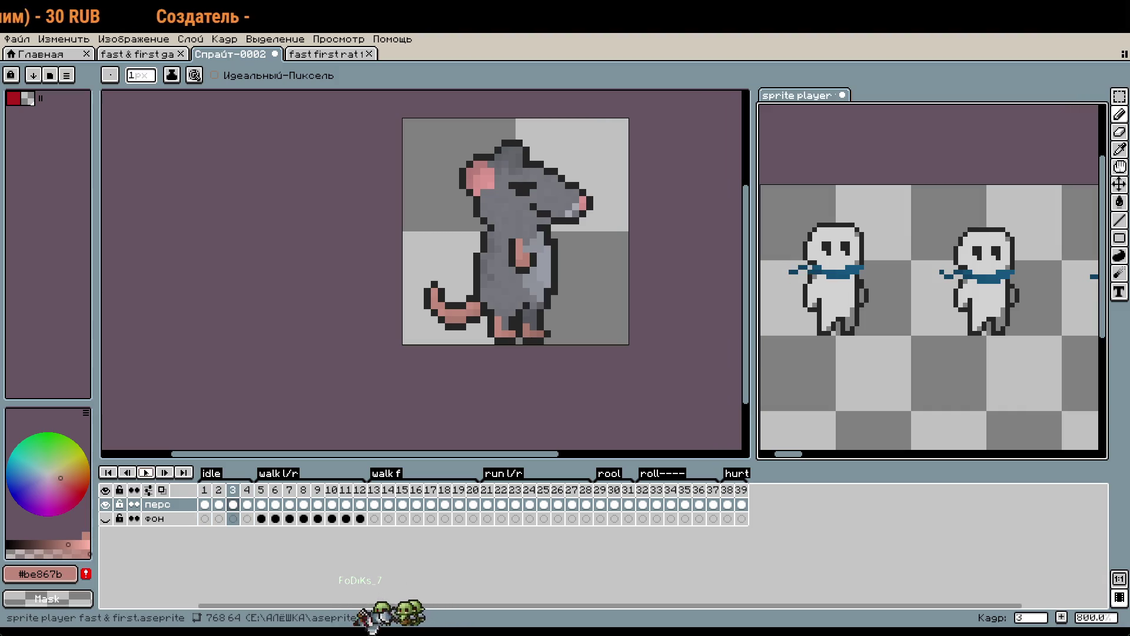
left_click(206, 499)
left_click(221, 496)
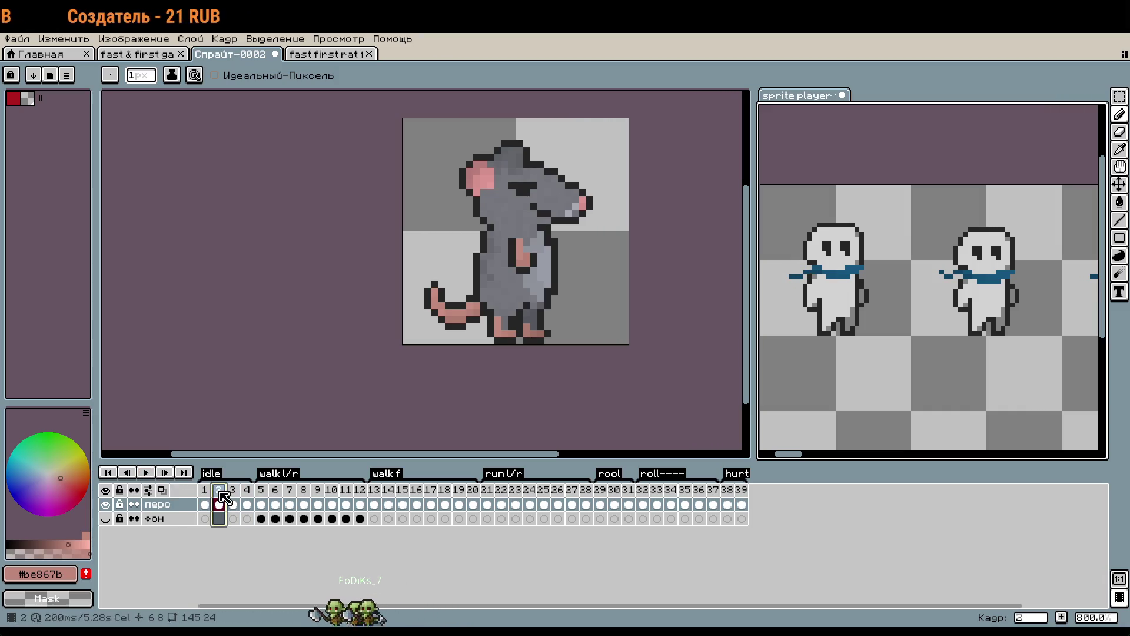
left_click(247, 500)
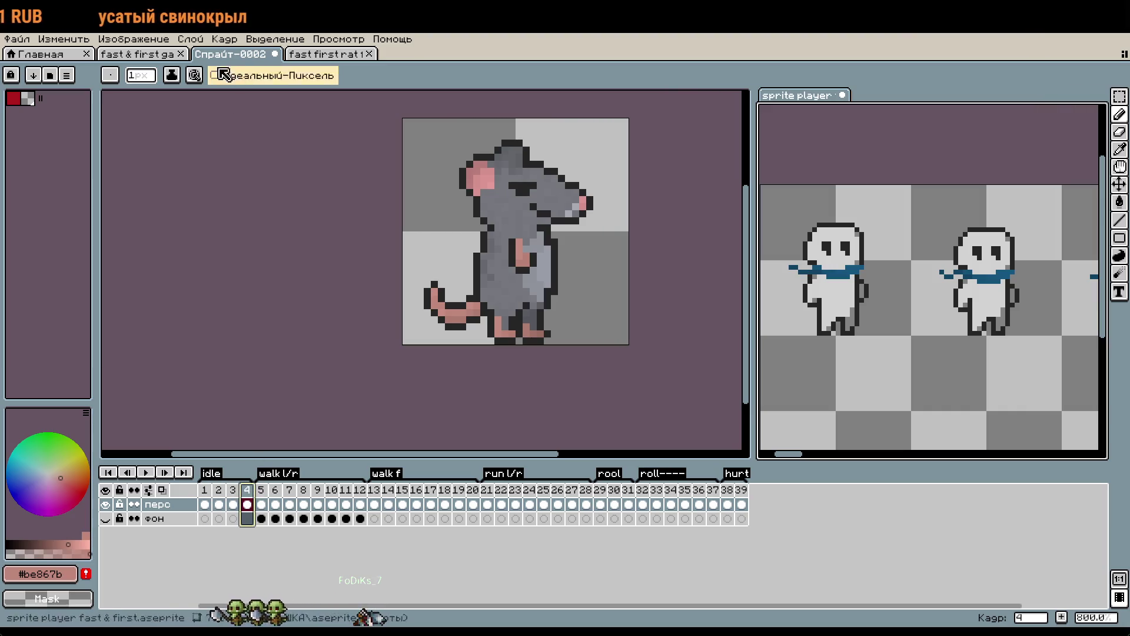
key("ctrl+Tab")
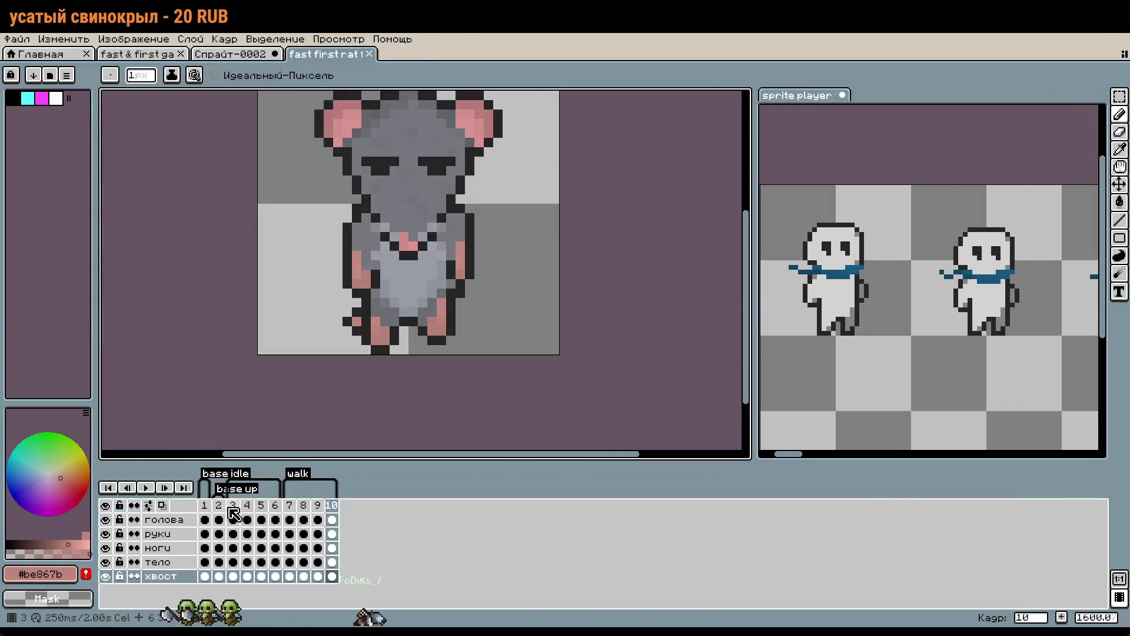
View the front-view rat's frames 3, 5 and 6, then return to the 'Спрайт-0002' sprite.
left_click(233, 507)
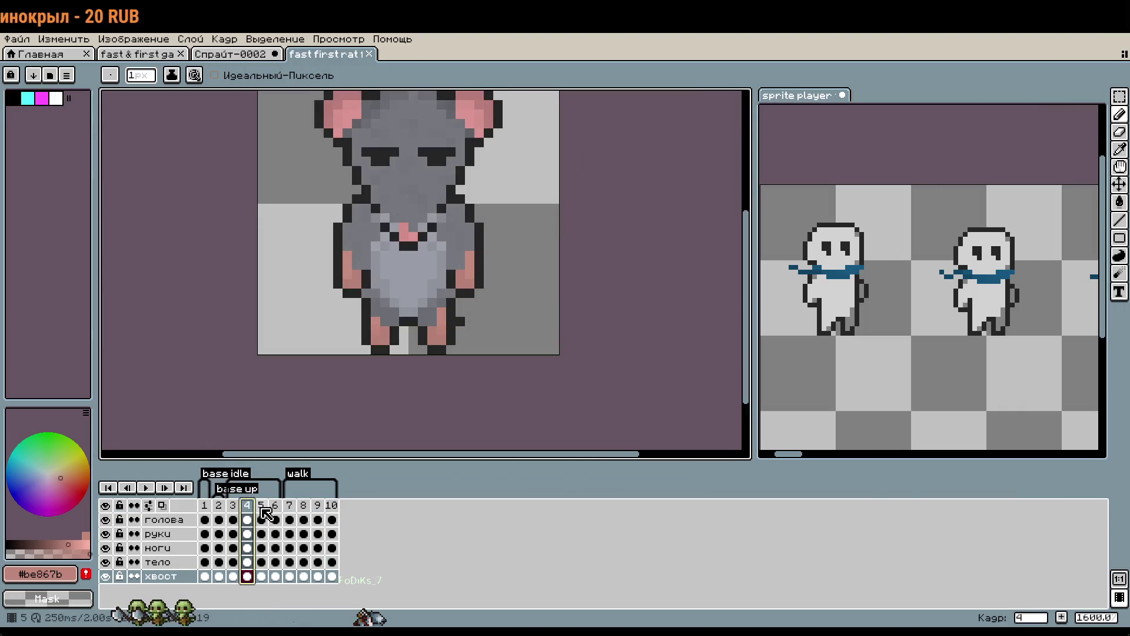
left_click(265, 510)
left_click(280, 512)
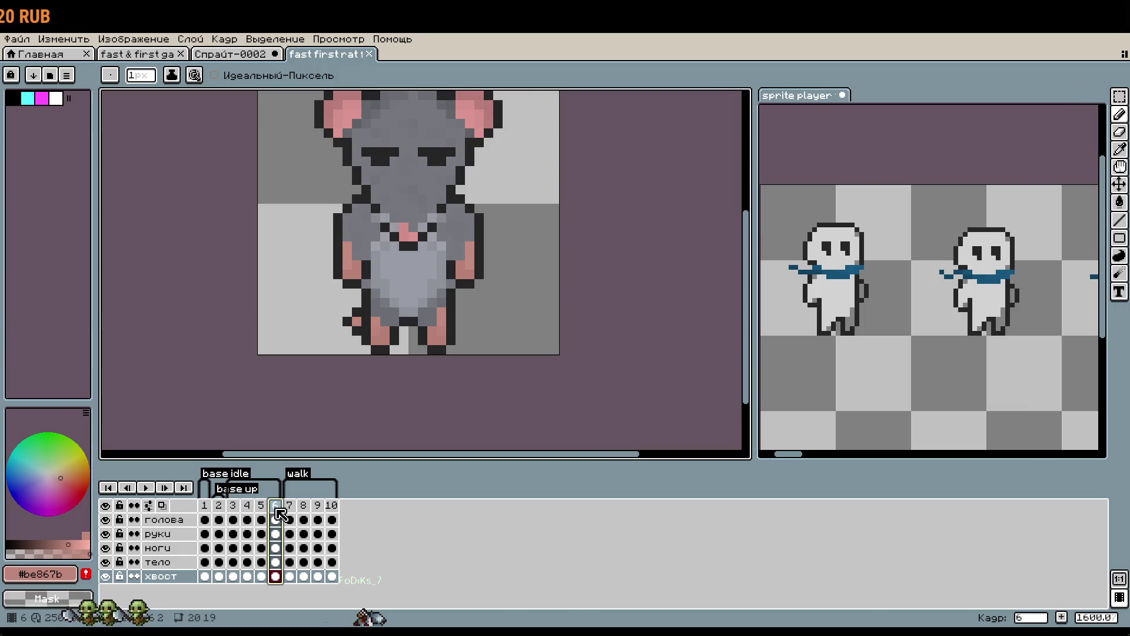
left_click(235, 510)
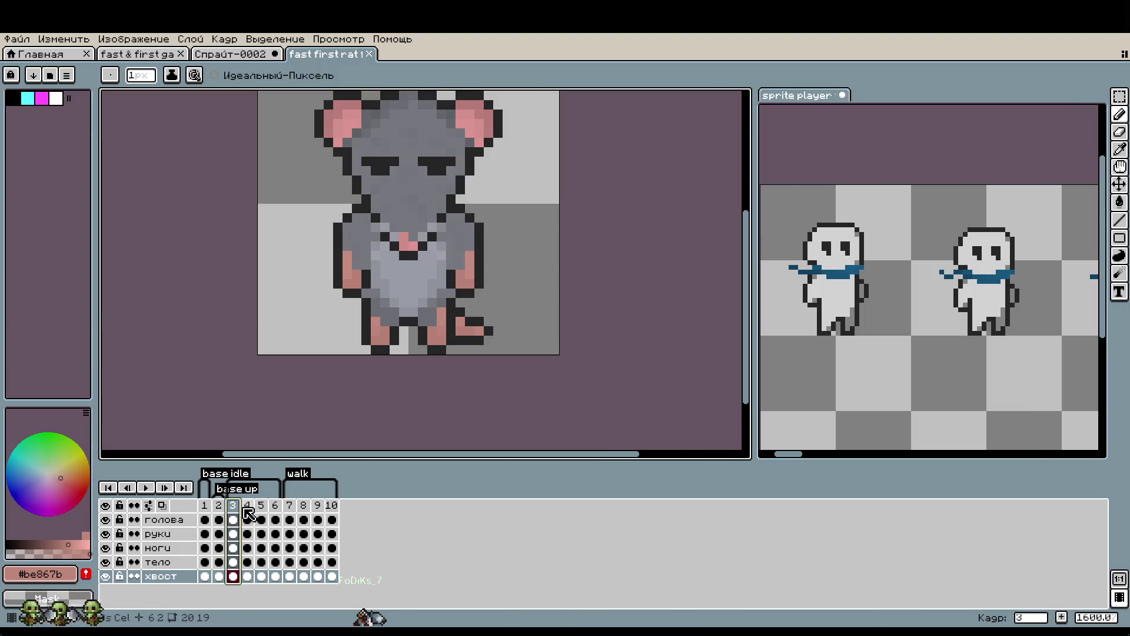
left_click(250, 54)
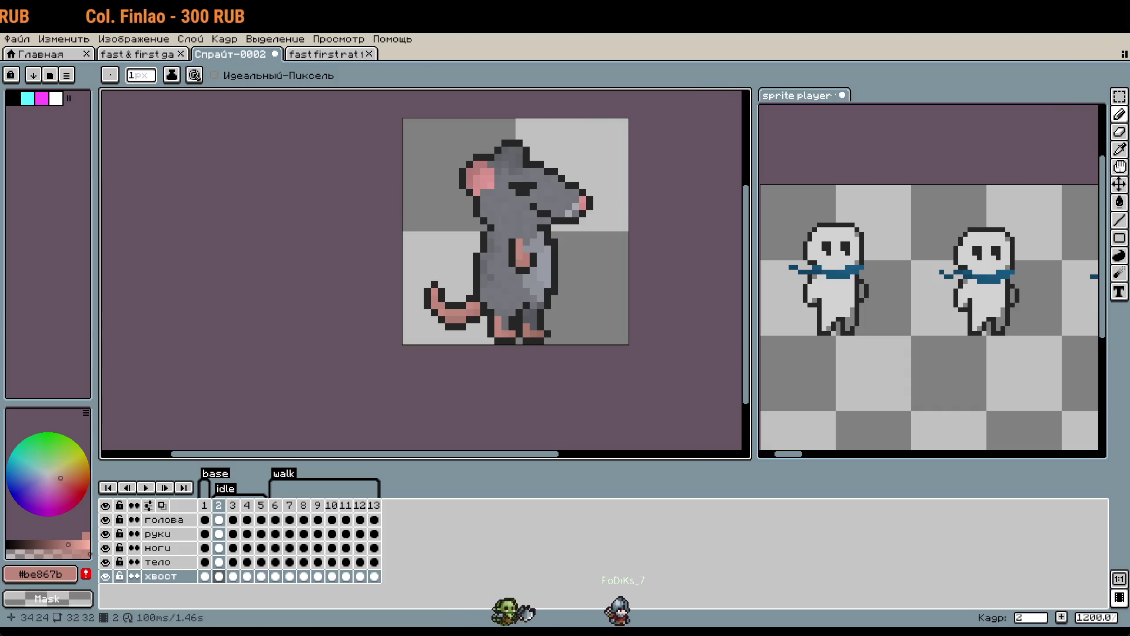
left_click(146, 487)
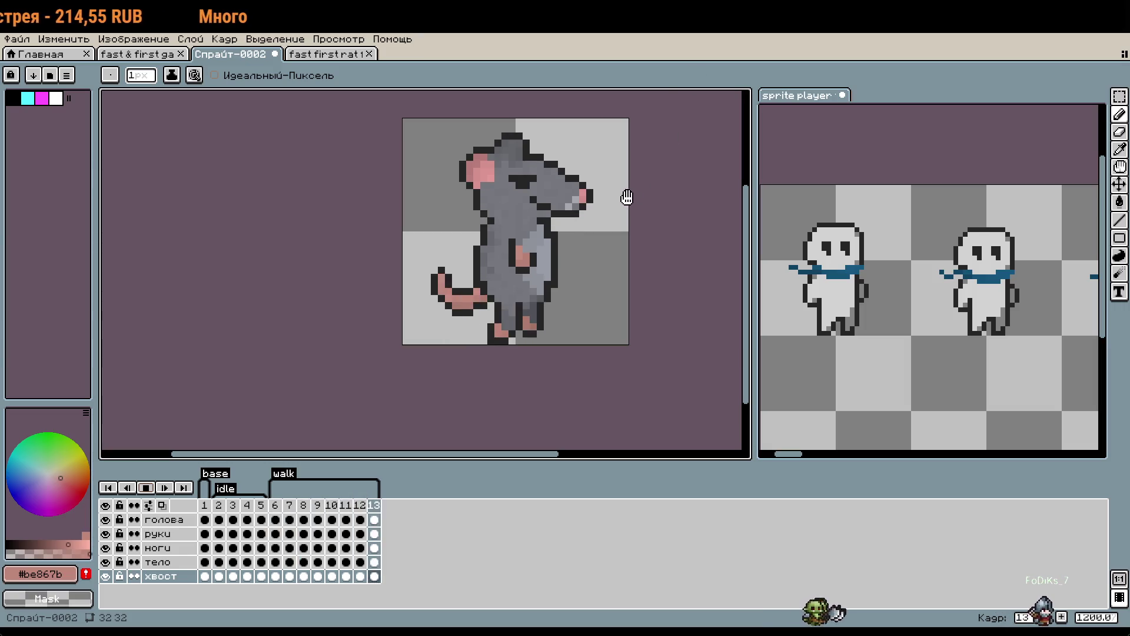
left_click(165, 519)
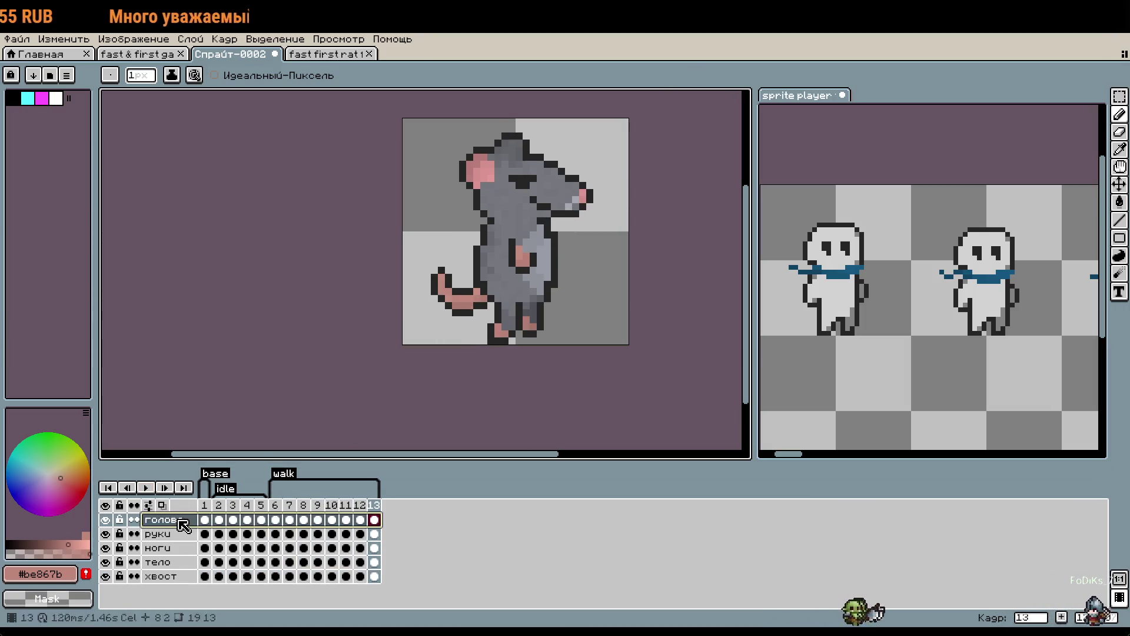
left_click(275, 519)
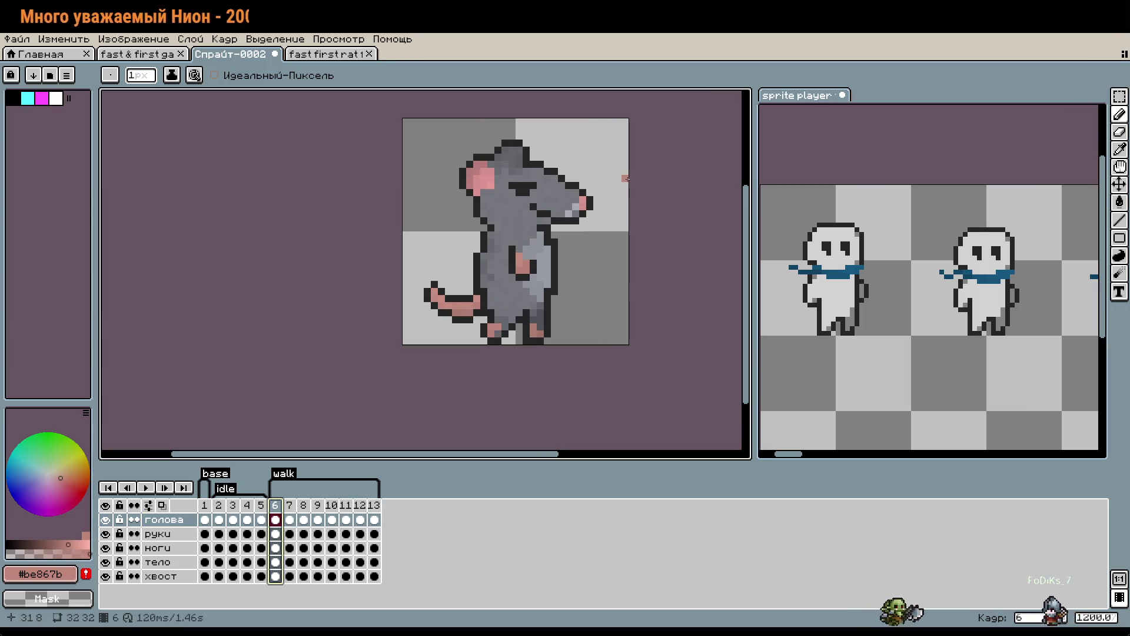
key("Right")
key("Right")
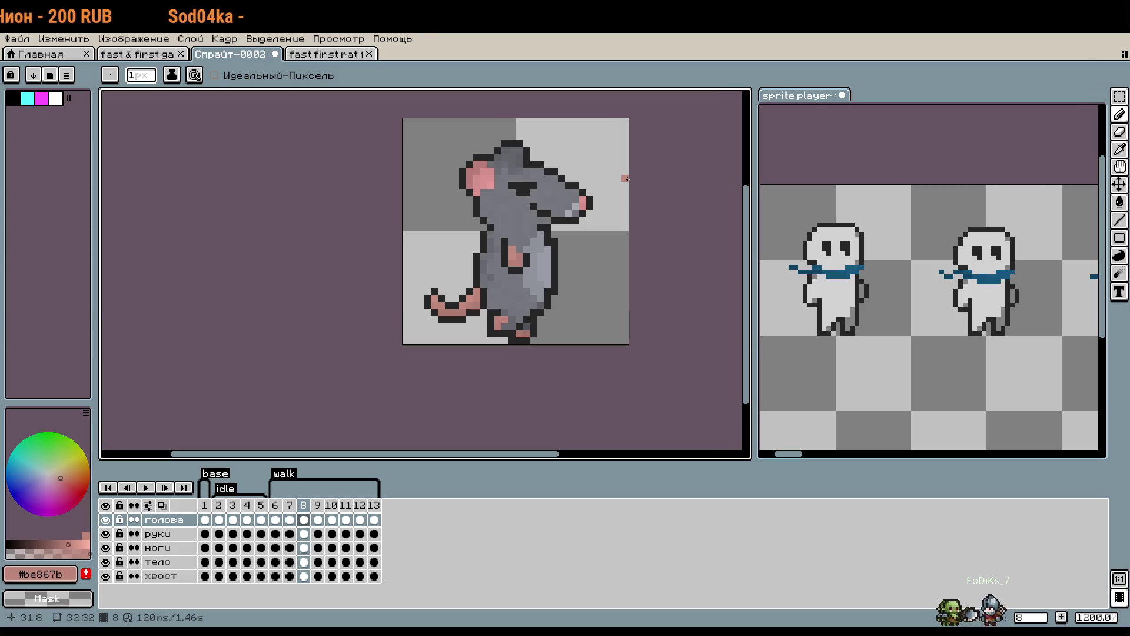
key("Right")
key("Right")
key("Right")
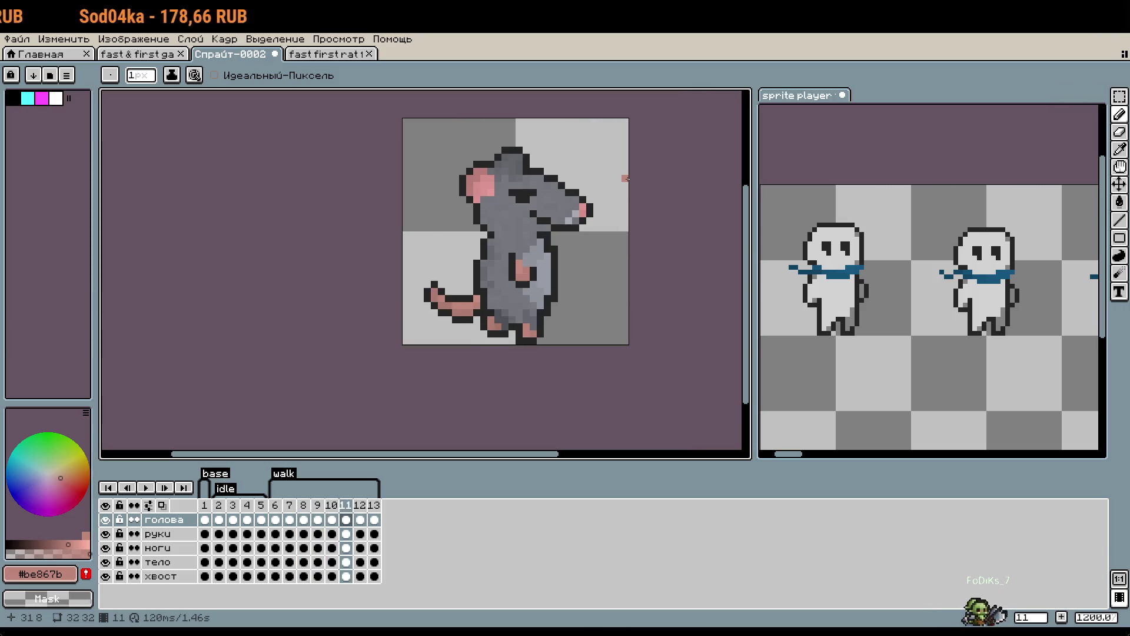
left_click(145, 488)
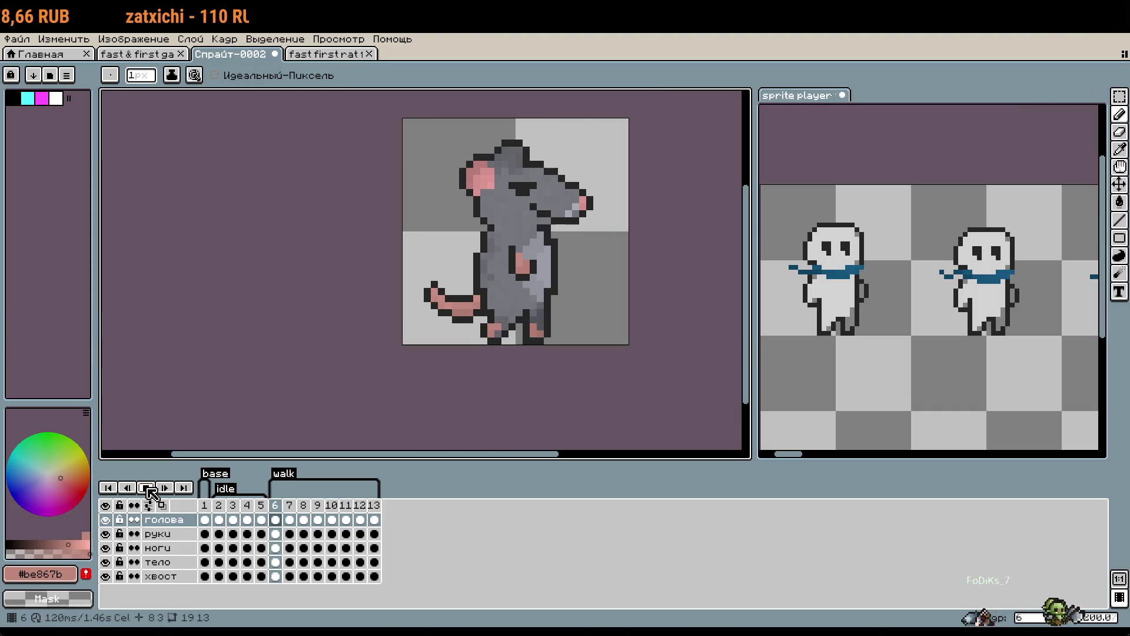
scroll(604, 330, "down", 3)
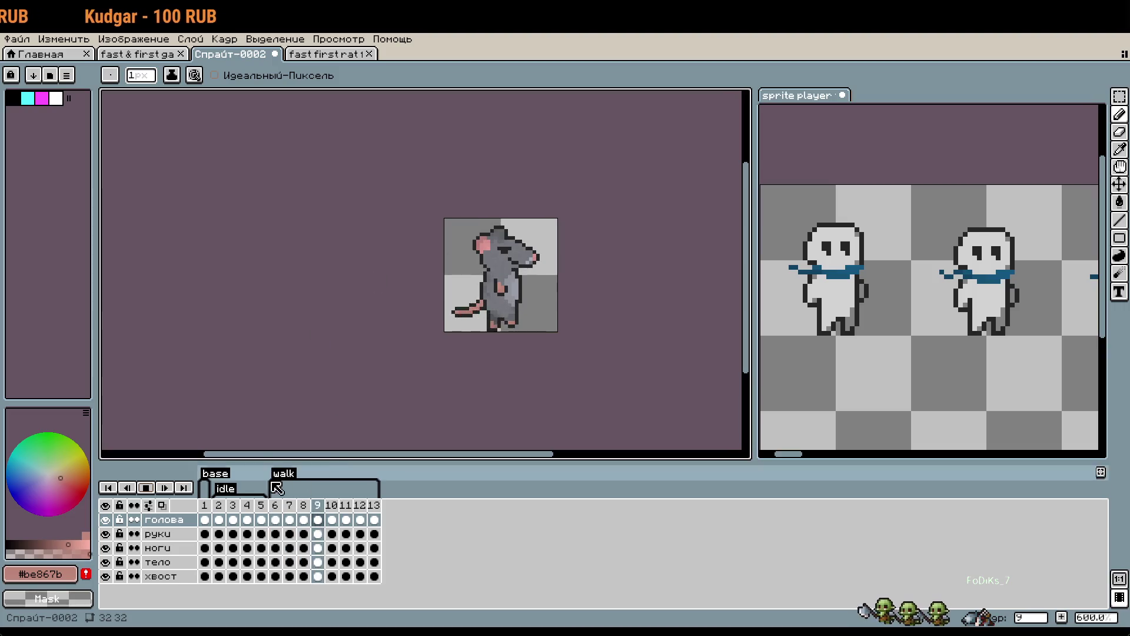
left_click(219, 518)
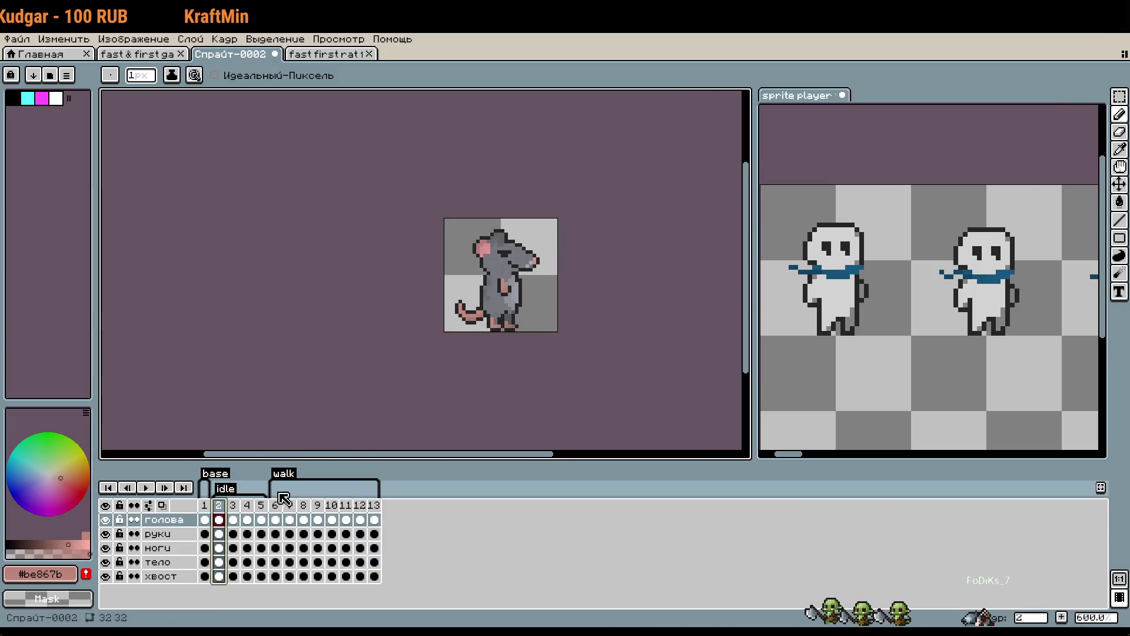
scroll(635, 325, "up", 3)
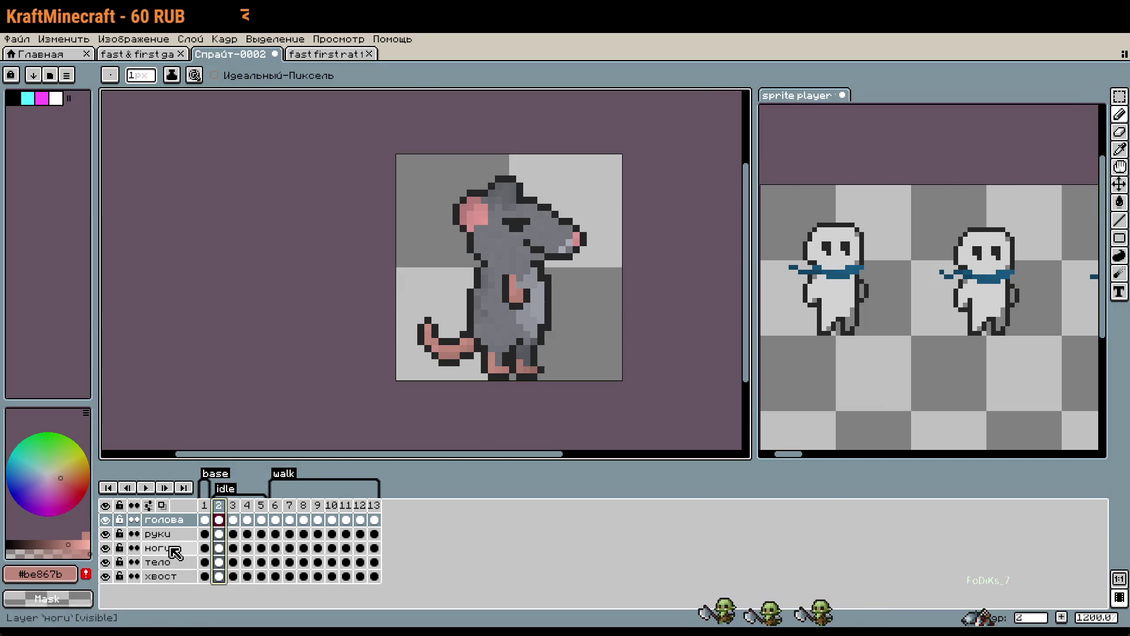
left_click(158, 534)
left_click(233, 534)
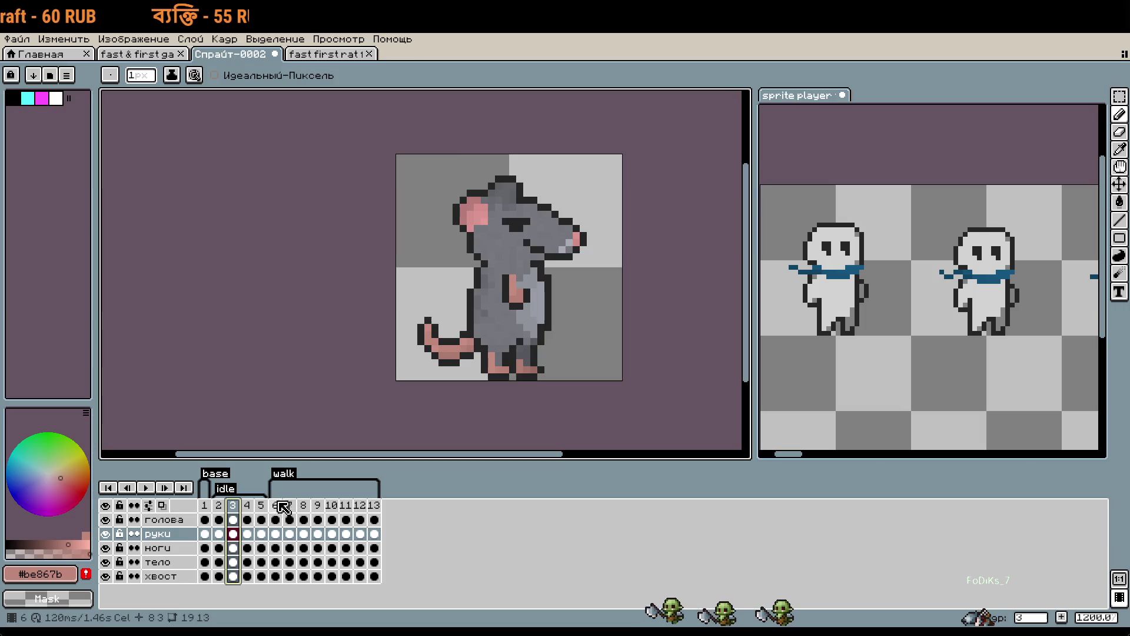
Move the arm pixels on the руки layer up one pixel in idle frame 3.
scroll(482, 310, "up", 3)
key("m")
left_click_drag(521, 235, 566, 296)
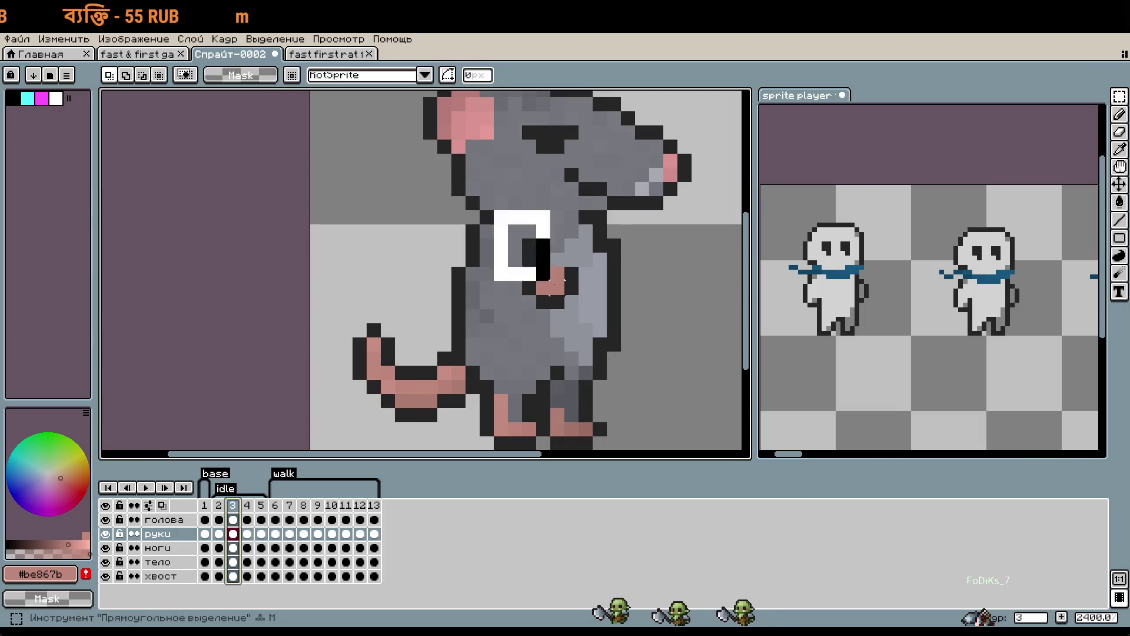
key("Up")
key("ctrl+d")
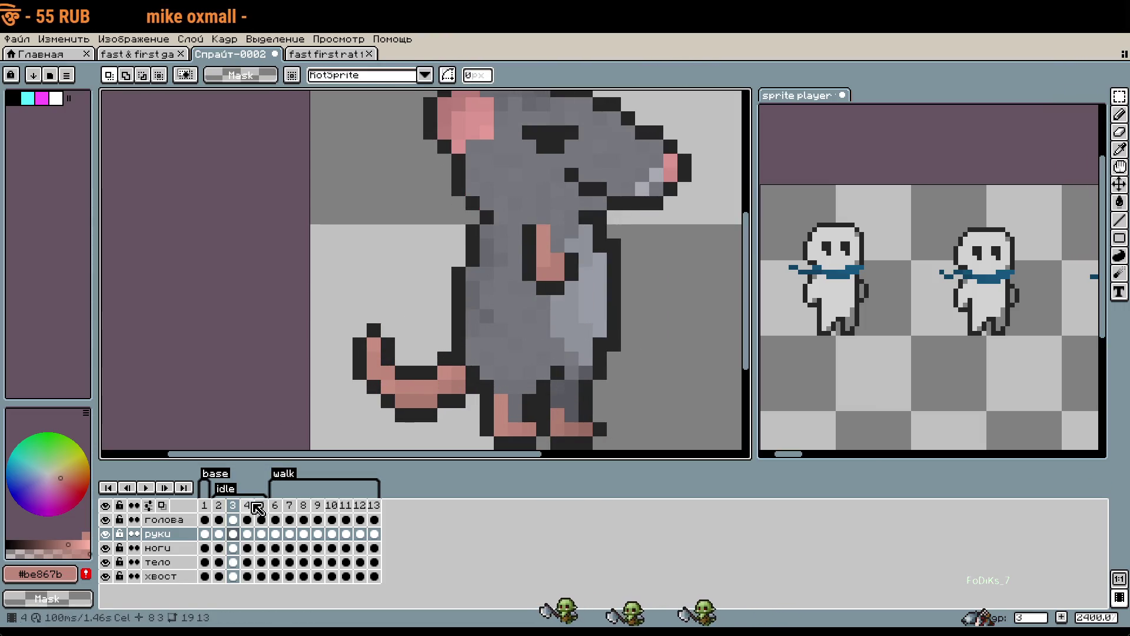
Reselect and deselect the arm area on idle frames 4, 5 and 3.
key("Right")
key("ctrl+shift+d")
key("ctrl+d")
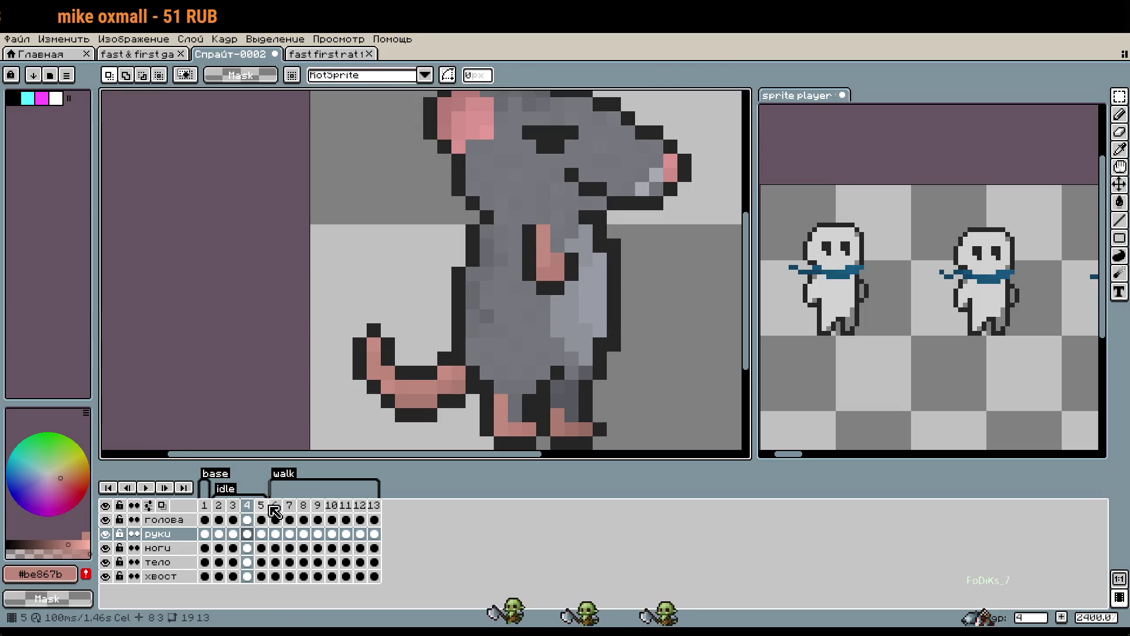
left_click(261, 505)
key("ctrl+shift+d")
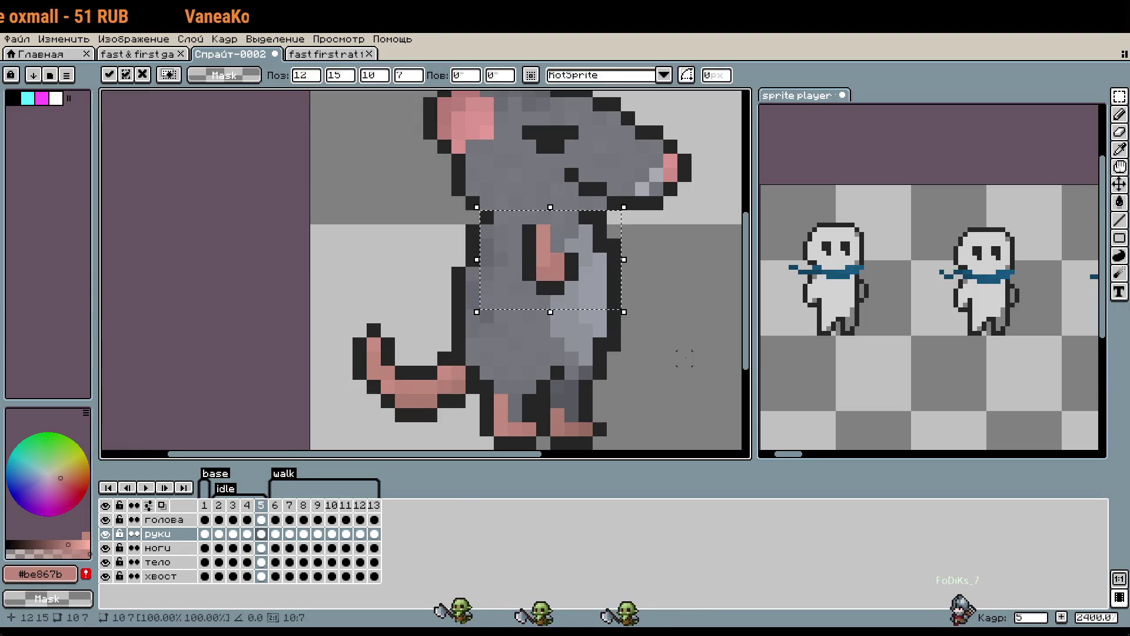
key("ctrl+d")
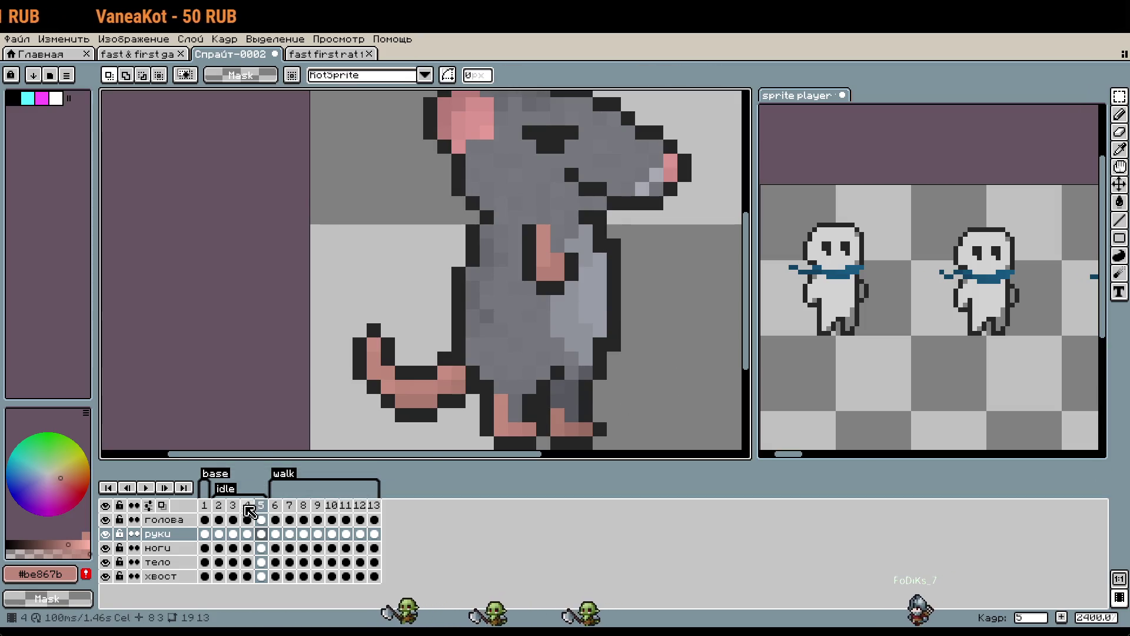
key("Left")
key("Left")
key("ctrl+shift+d")
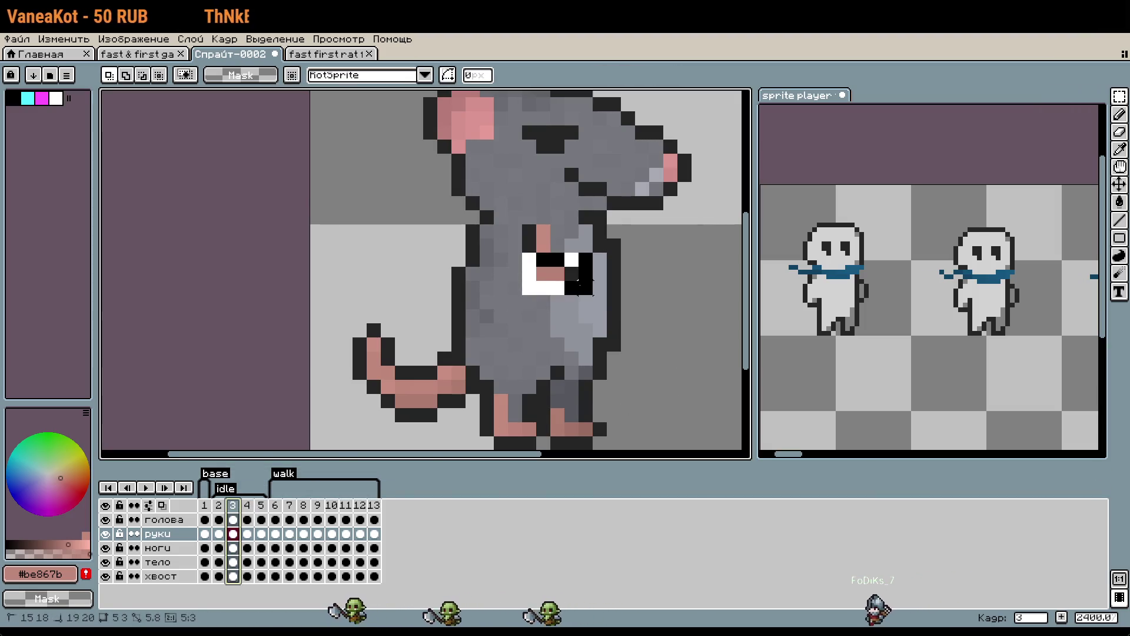
key("ctrl+d")
Move the hand down one pixel in idle frame 3 and compare it with frame 4.
scroll(536, 252, "up", 3)
key("i")
key("m")
mouse_move(515, 203)
left_mouse_down()
mouse_move(559, 250)
mouse_move(545, 293)
left_mouse_up()
key("Return")
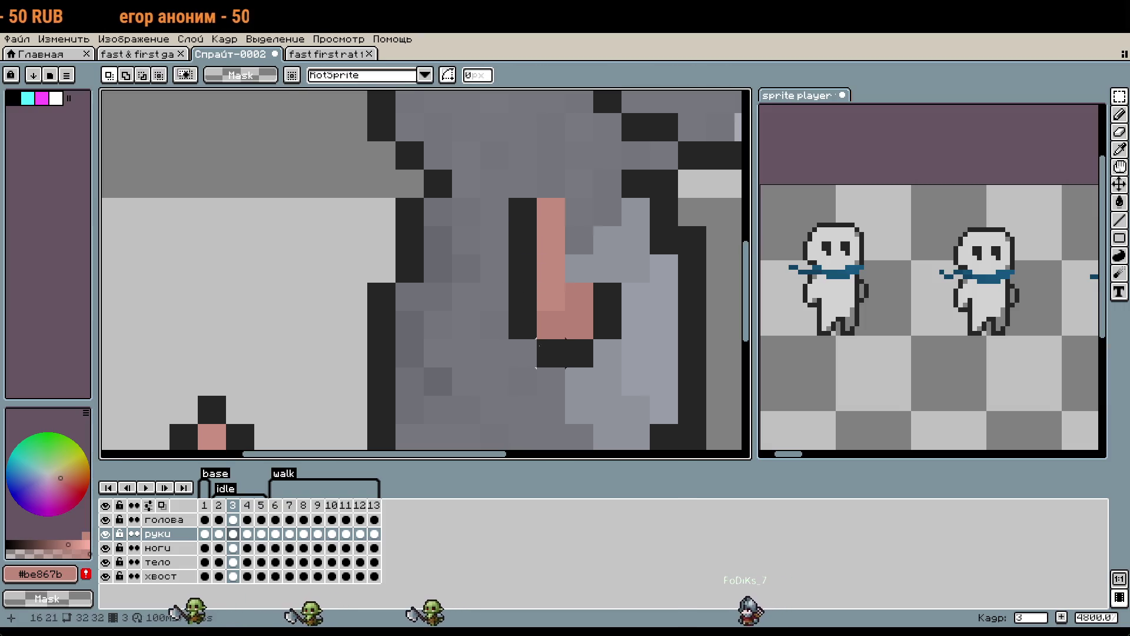
left_click(247, 533)
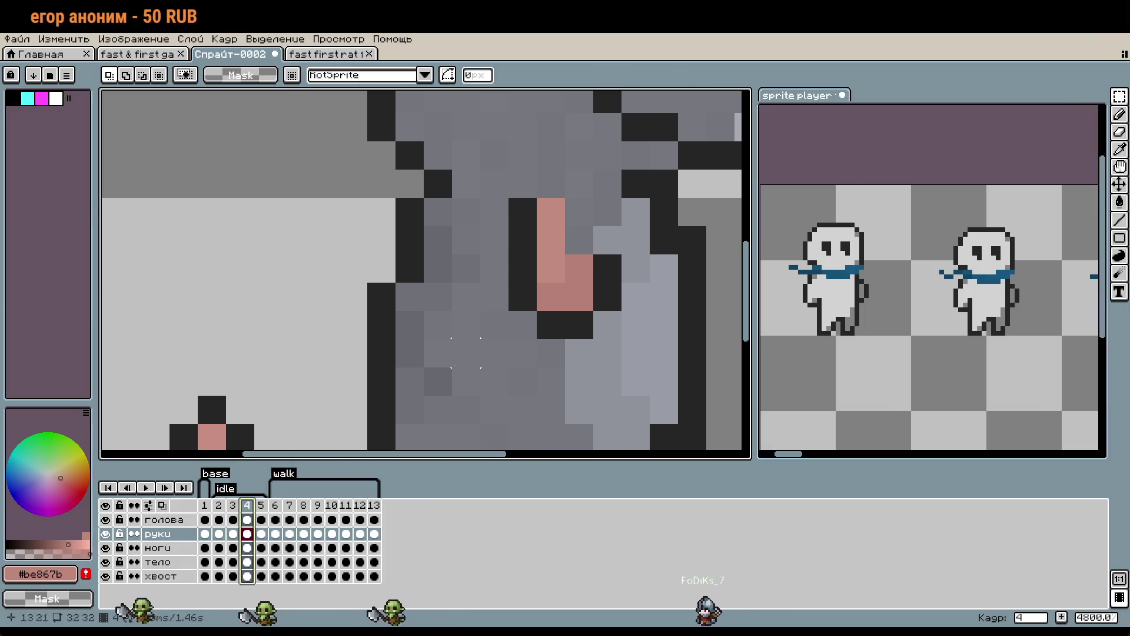
left_click(233, 506)
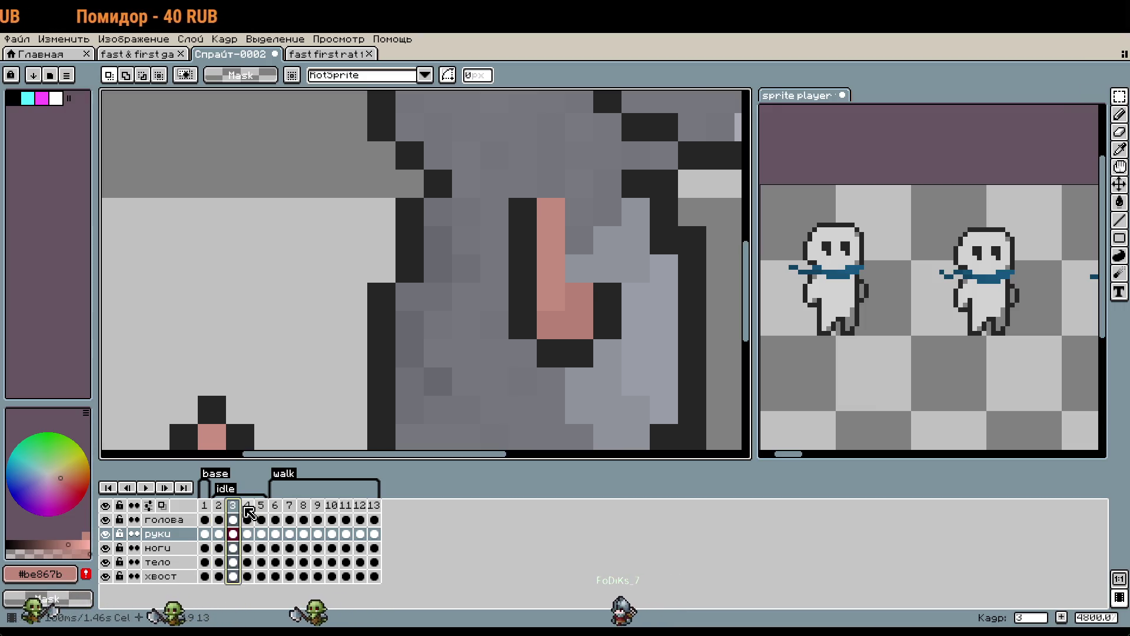
Check the reference sprite, then lower idle frame 4's pink hand one pixel.
left_click(847, 351)
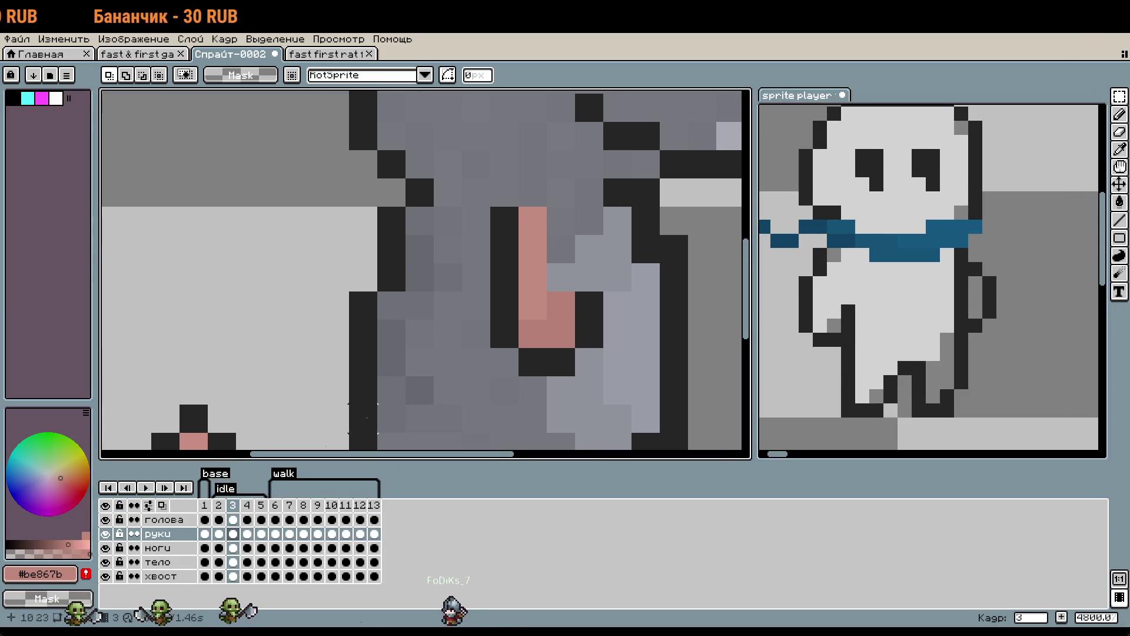
left_click(223, 506)
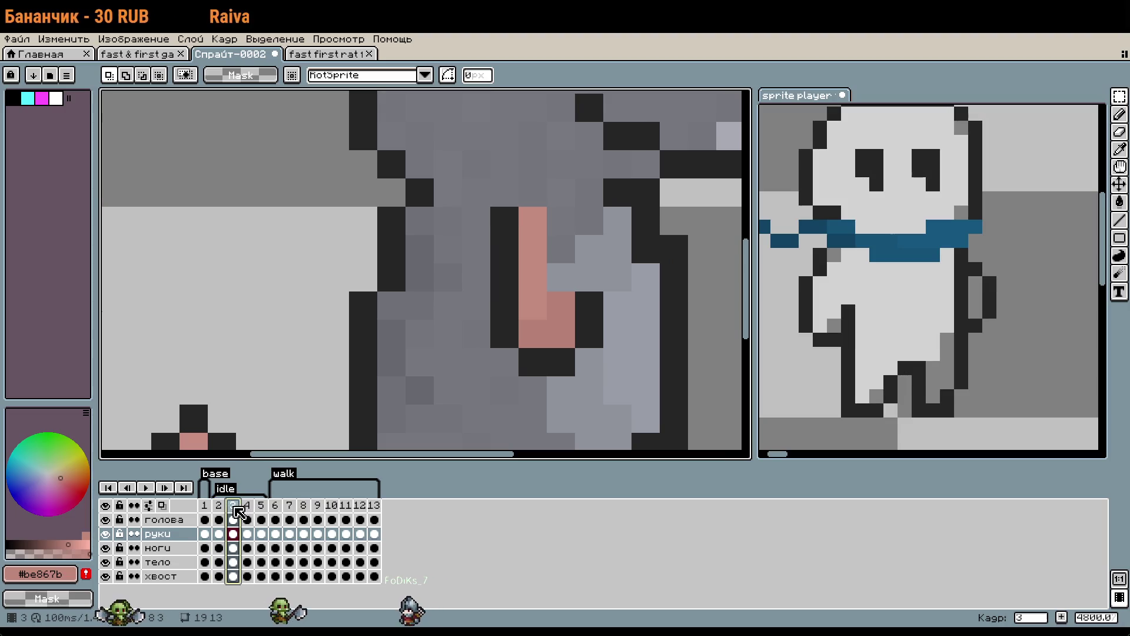
left_click(248, 508)
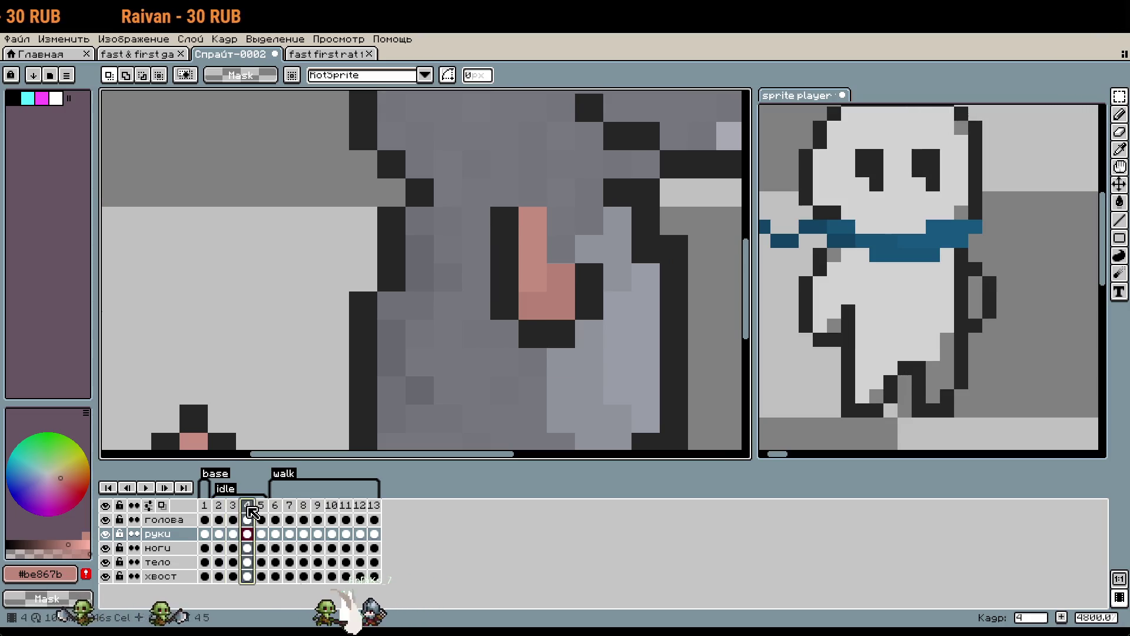
left_click_drag(500, 281, 624, 344)
left_click_drag(559, 320, 551, 331)
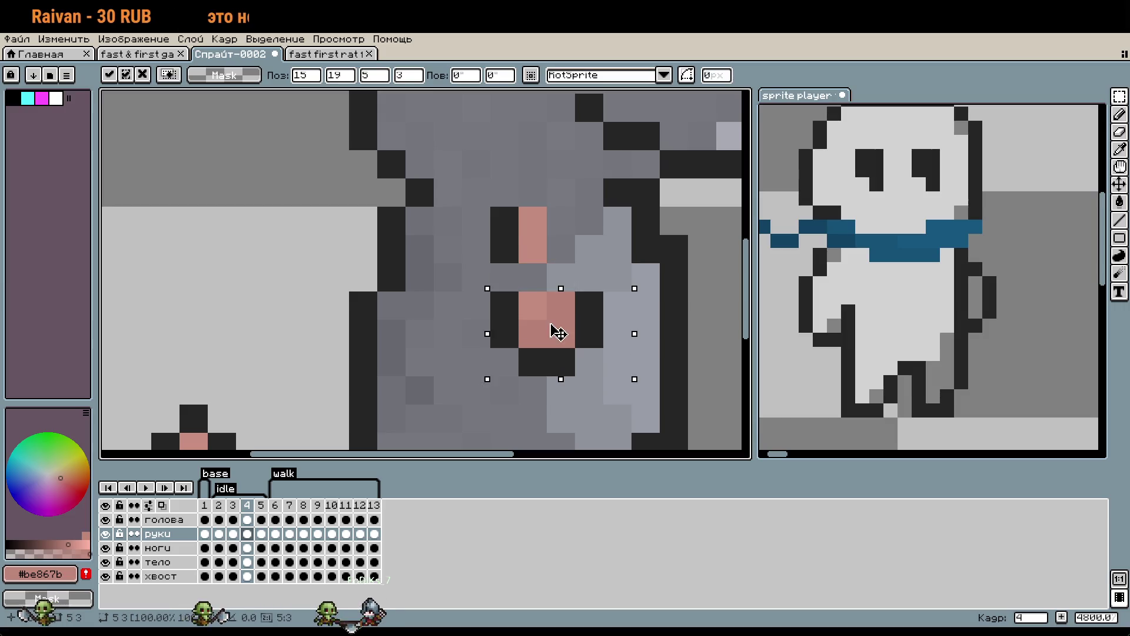
left_click(518, 266)
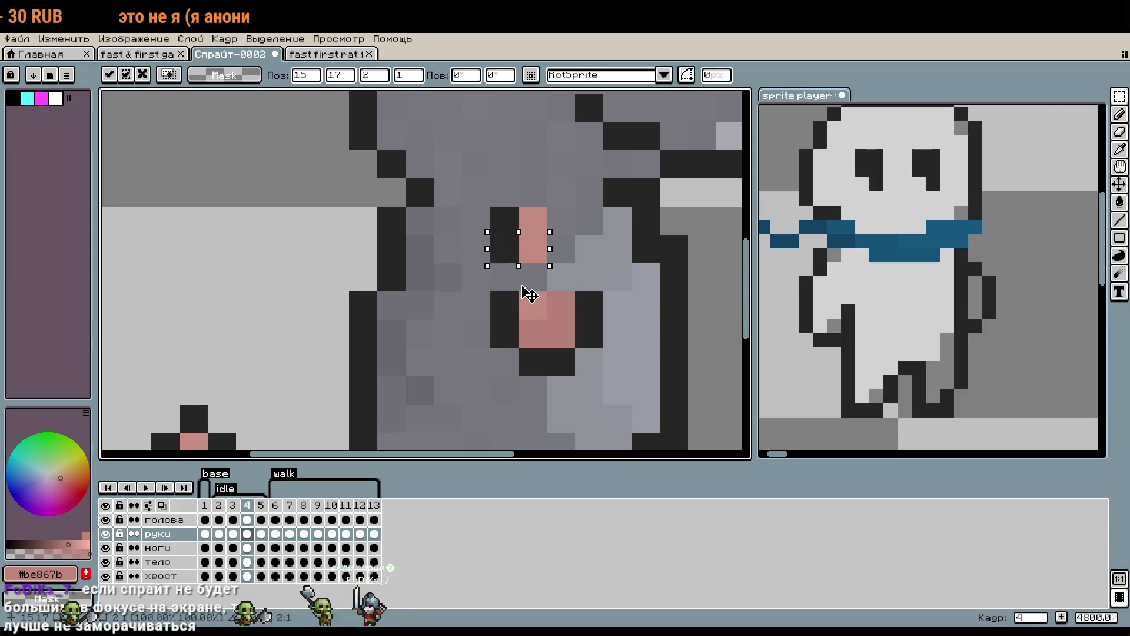
key("ctrl+d")
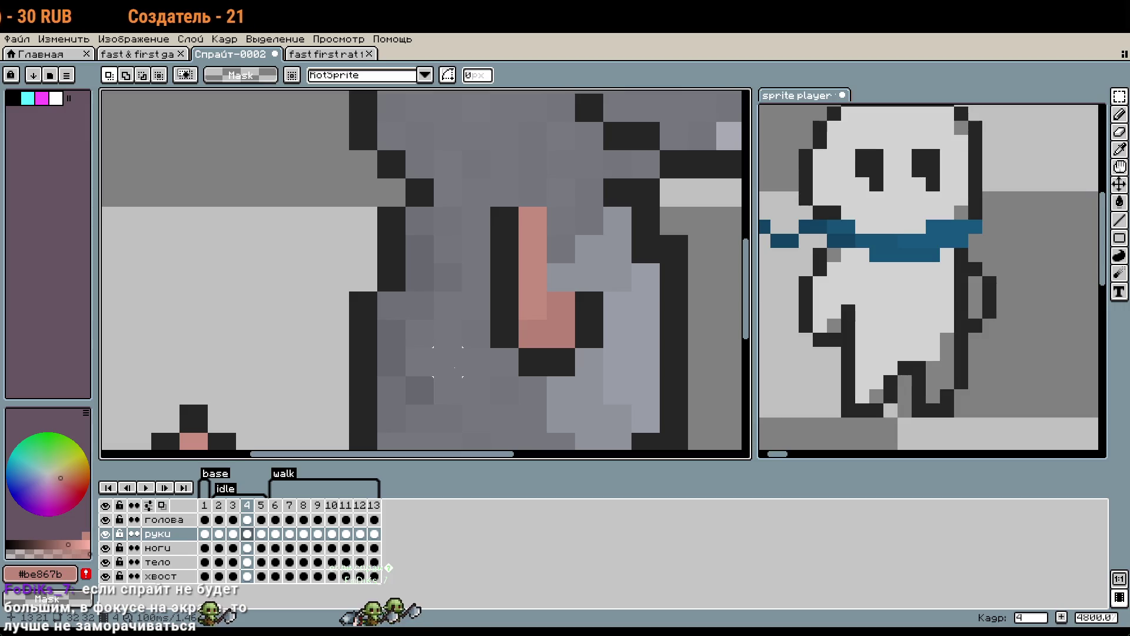
scroll(702, 390, "down", 1)
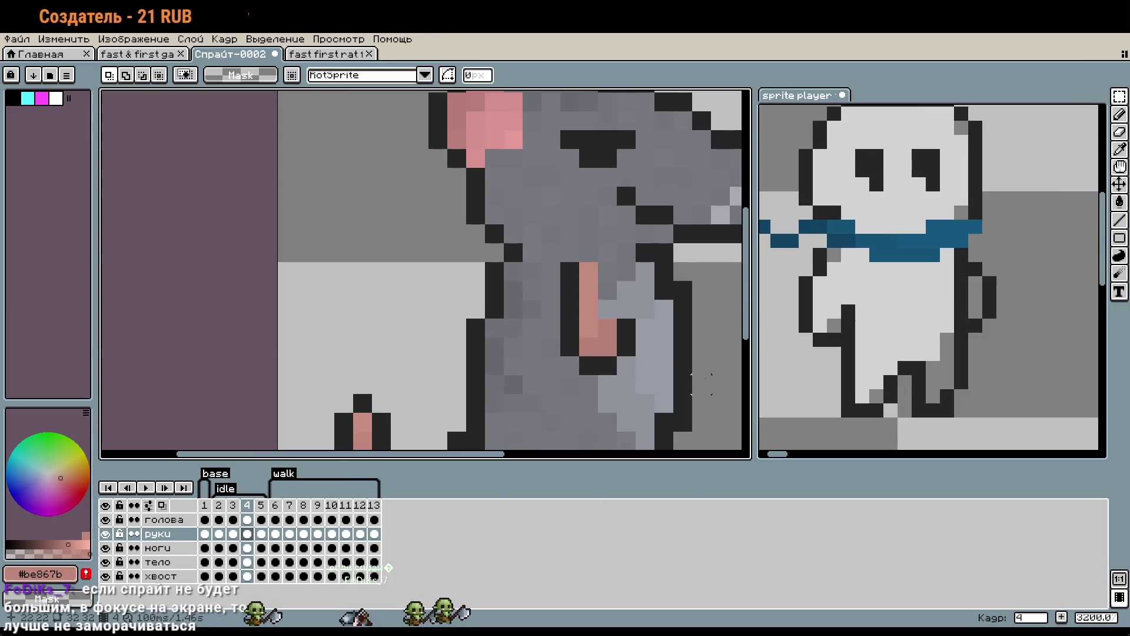
scroll(663, 347, "down", 3)
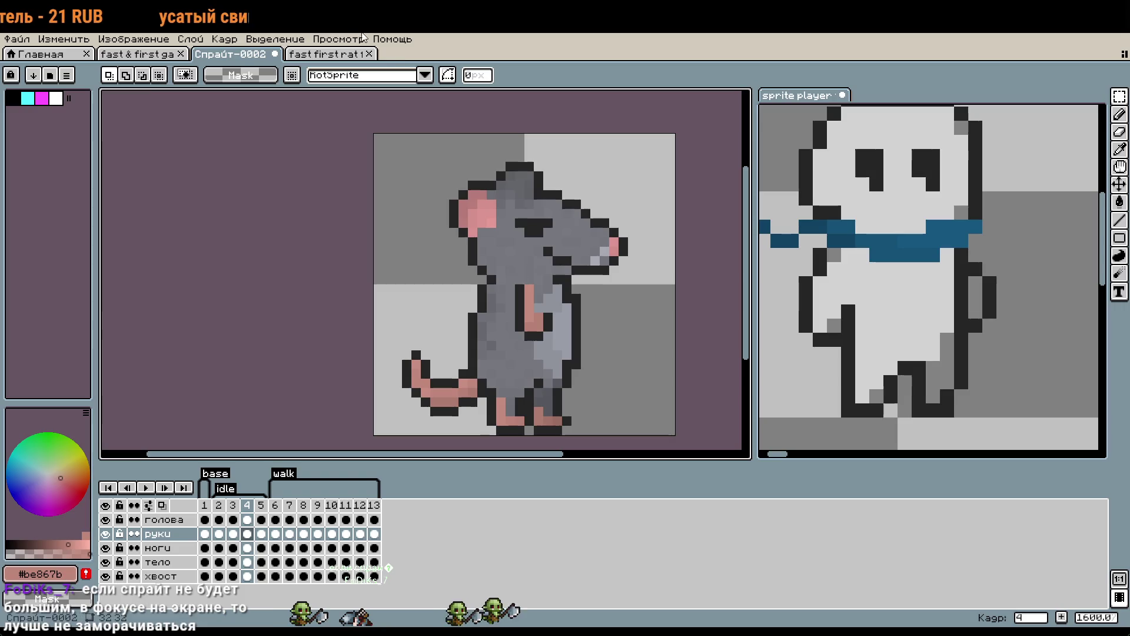
Play the animation from the start and step through idle frames 2–5 to review them.
left_click(300, 487)
left_click(143, 487)
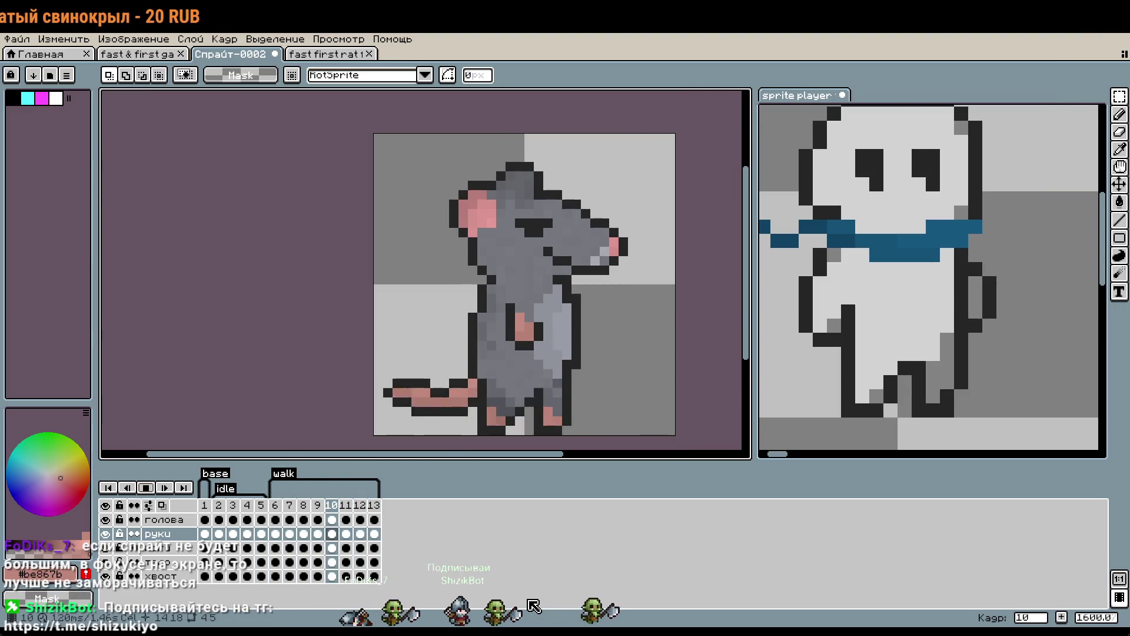
left_click(145, 487)
left_click(218, 505)
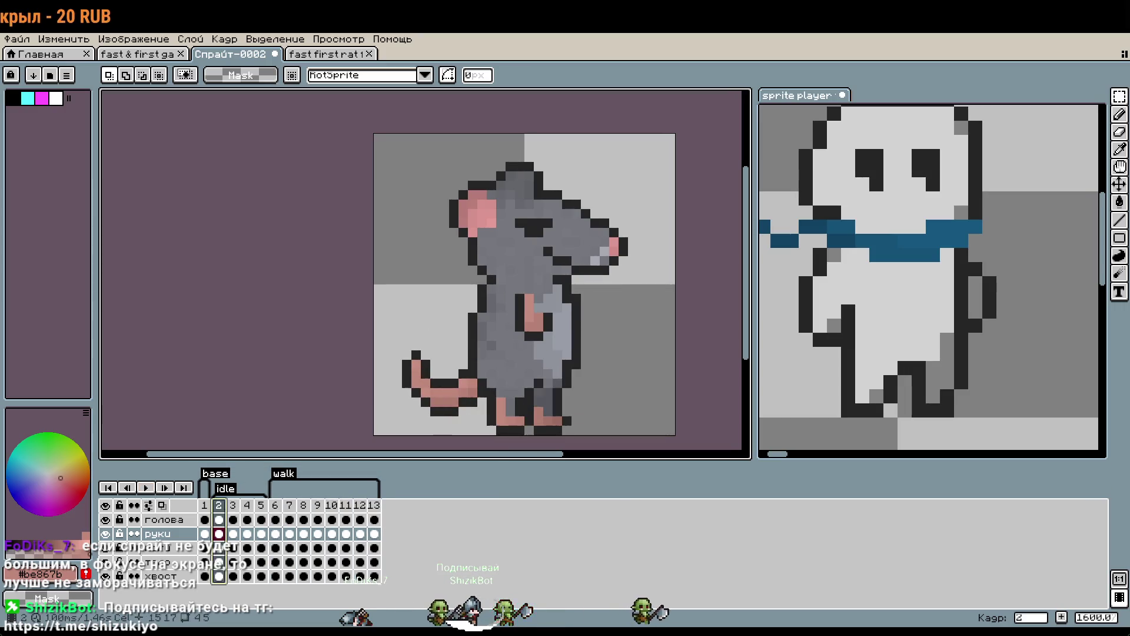
left_click(233, 505)
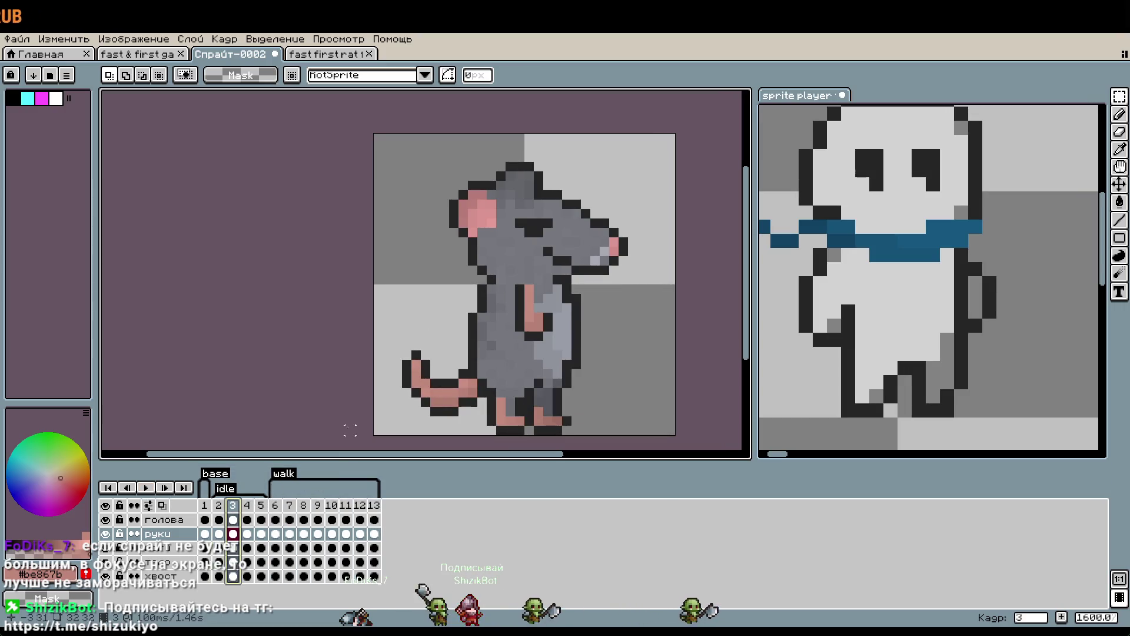
left_click(247, 505)
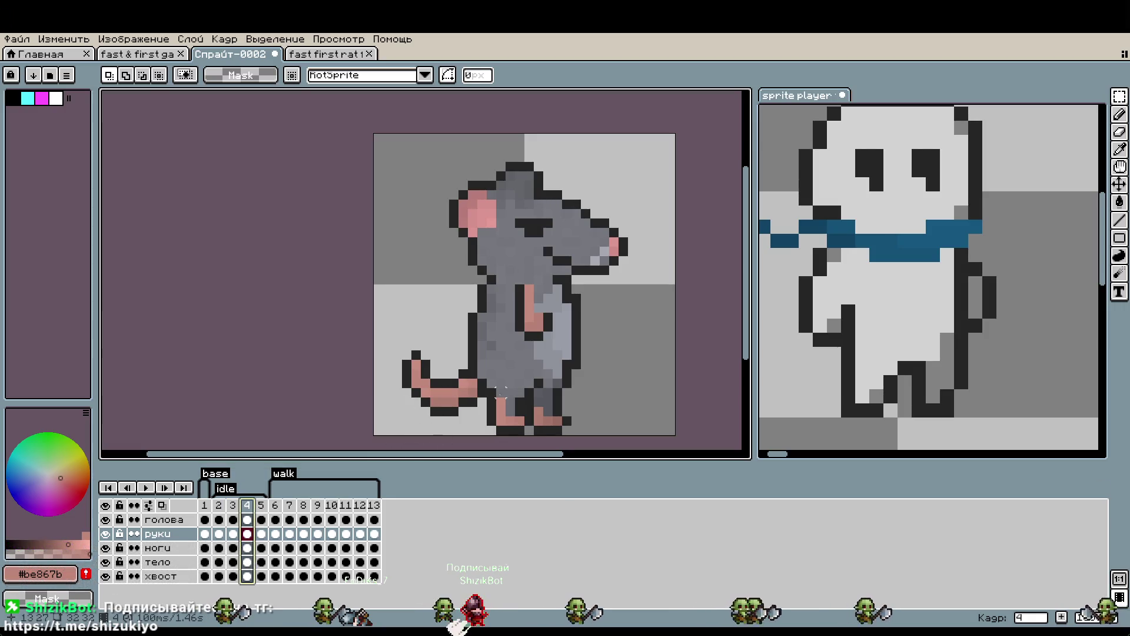
left_click(261, 505)
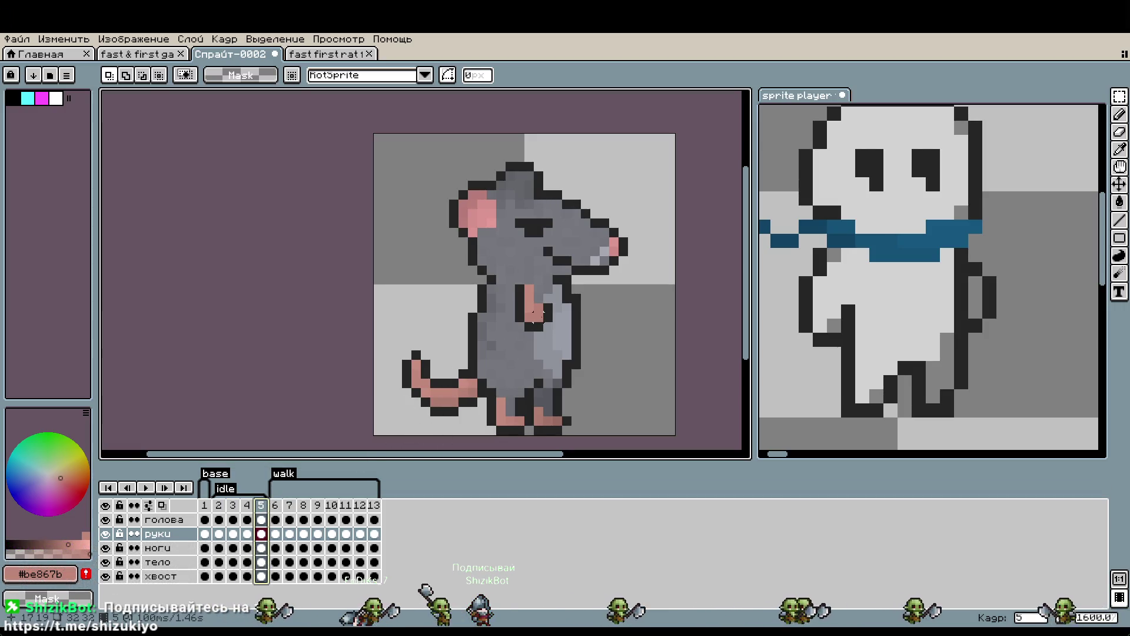
left_click(146, 487)
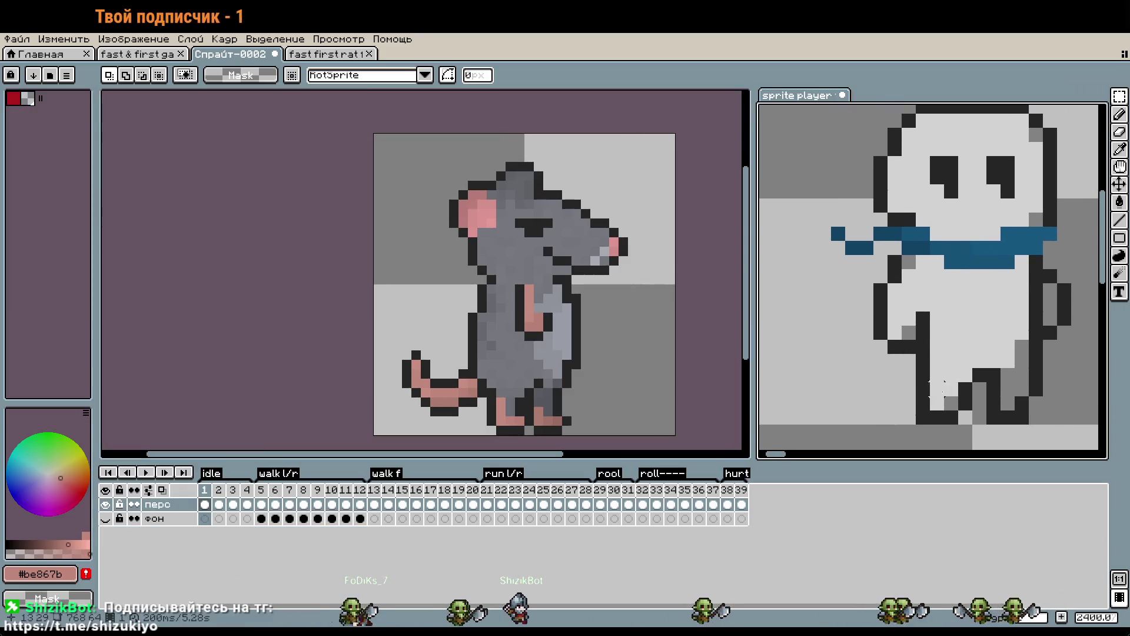
Check the frame duration of the reference sprite's idle frames 1–4.
right_click(238, 505)
left_click_drag(204, 489, 247, 489)
right_click(257, 501)
left_click(257, 500)
key("Return")
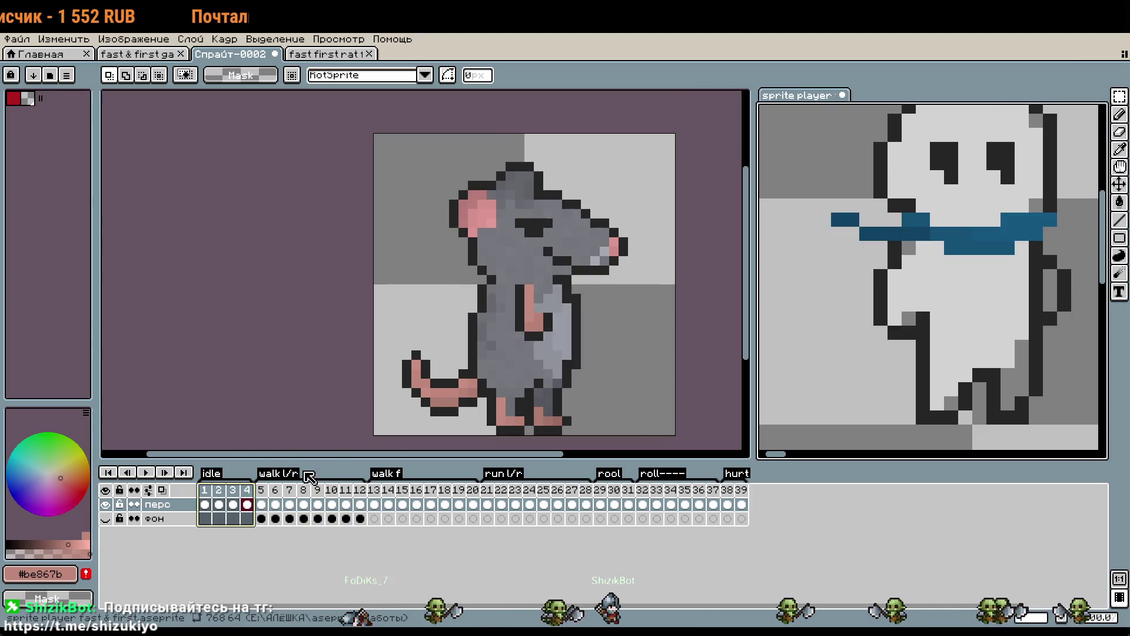
Set the rat's idle frames 2–5 to a 200 ms duration.
left_click_drag(218, 509, 262, 507)
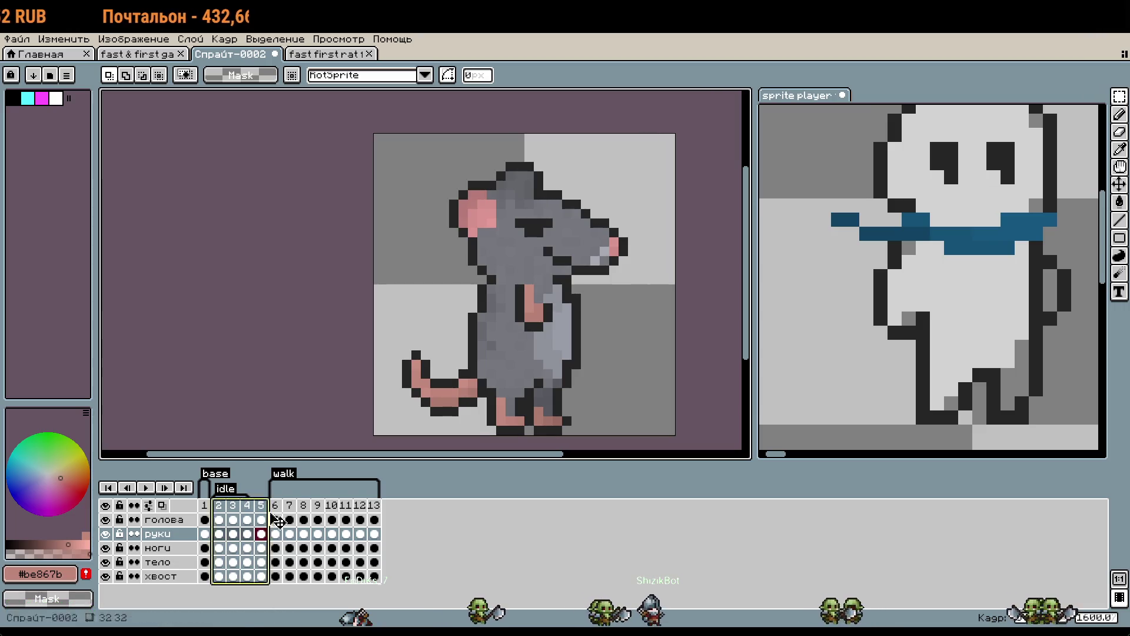
right_click(270, 510)
key("Escape")
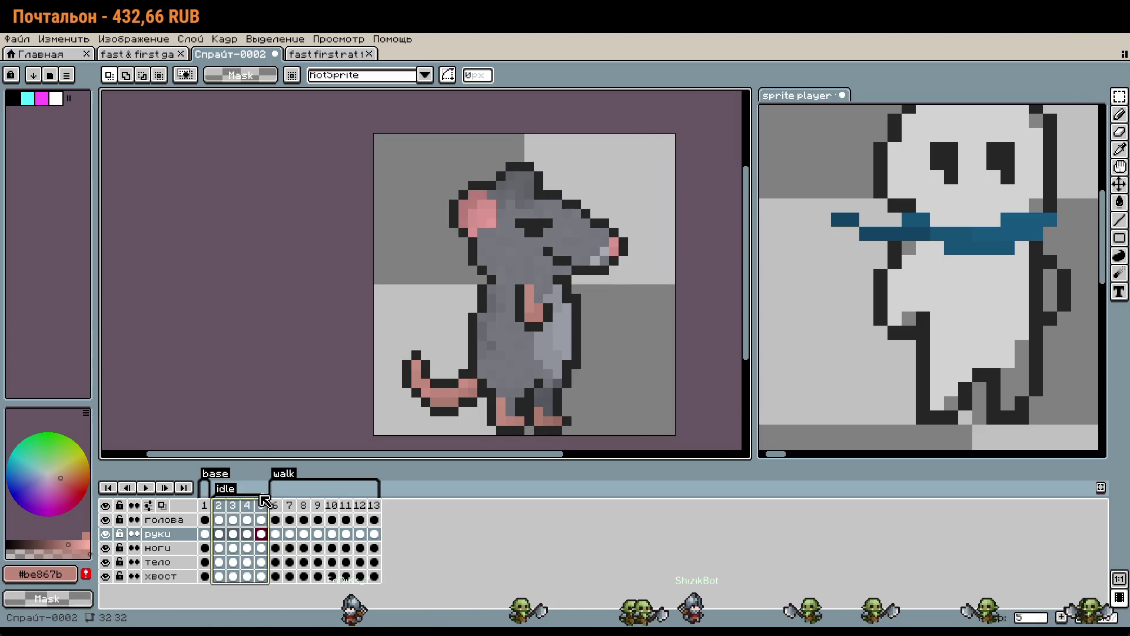
right_click(259, 512)
left_click(283, 521)
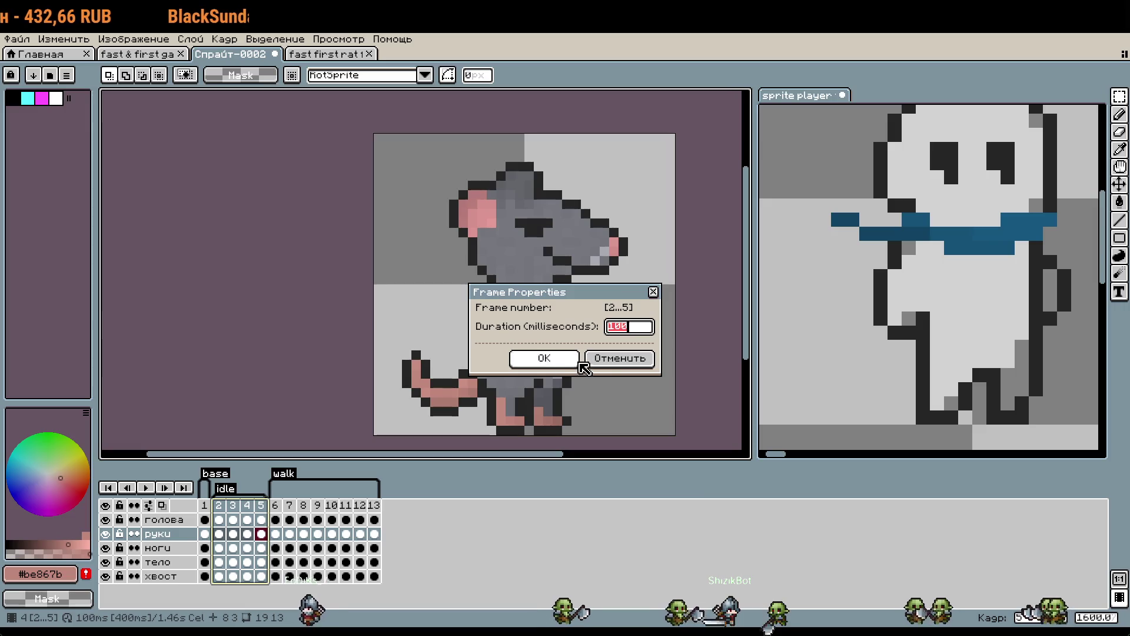
left_click(604, 353)
Play the slower idle animation and compare it with the reference sprite's frames.
left_click(145, 488)
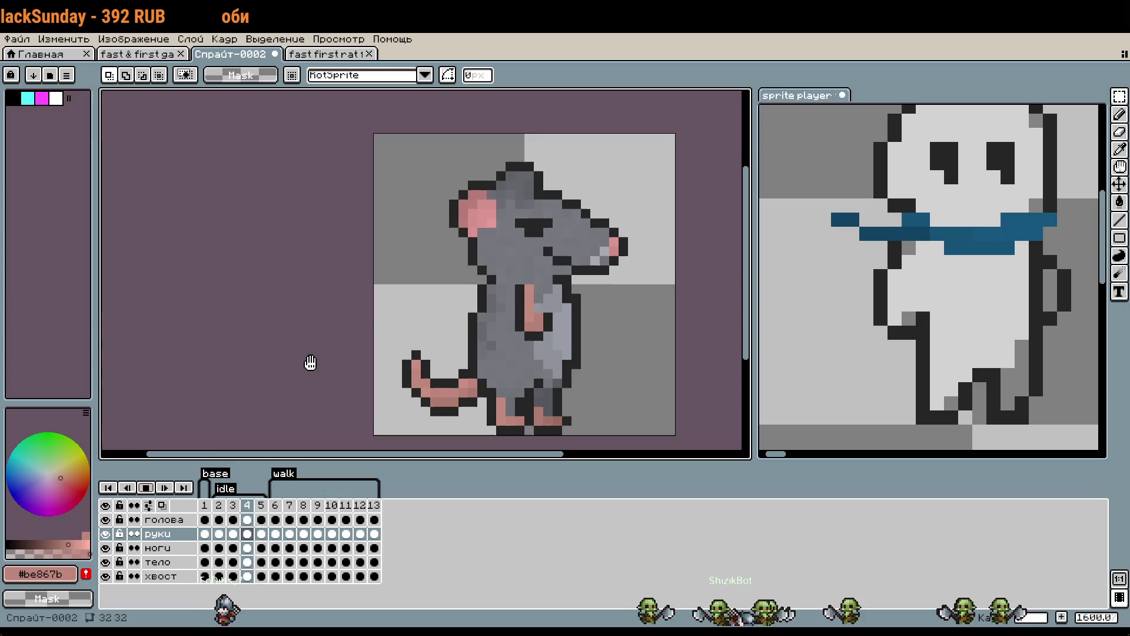
left_click(219, 507)
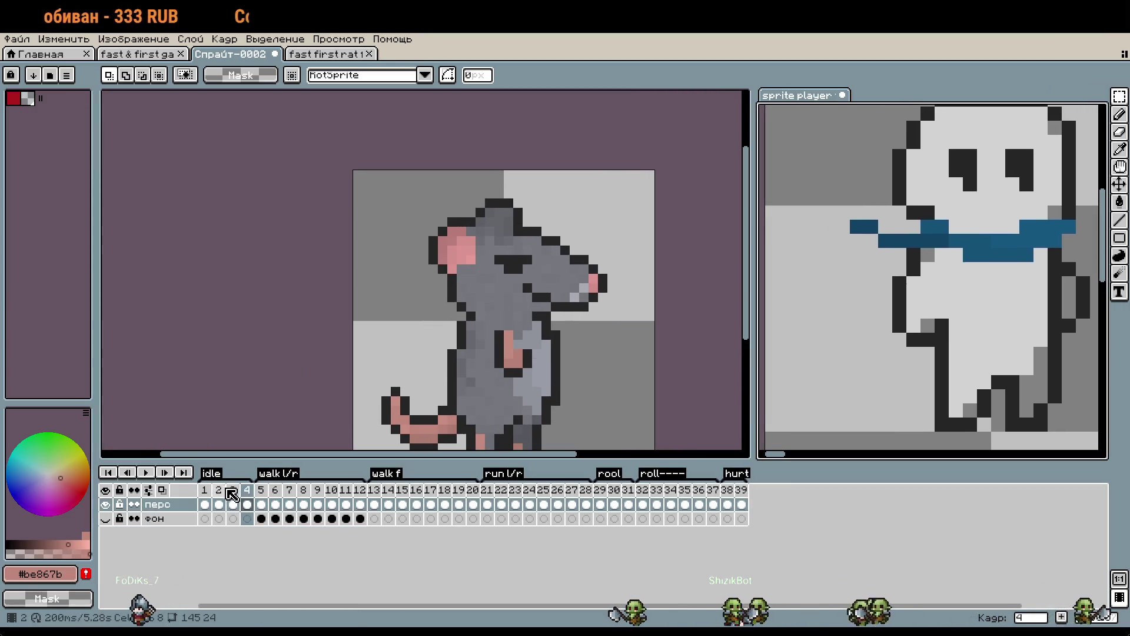
left_click(206, 500)
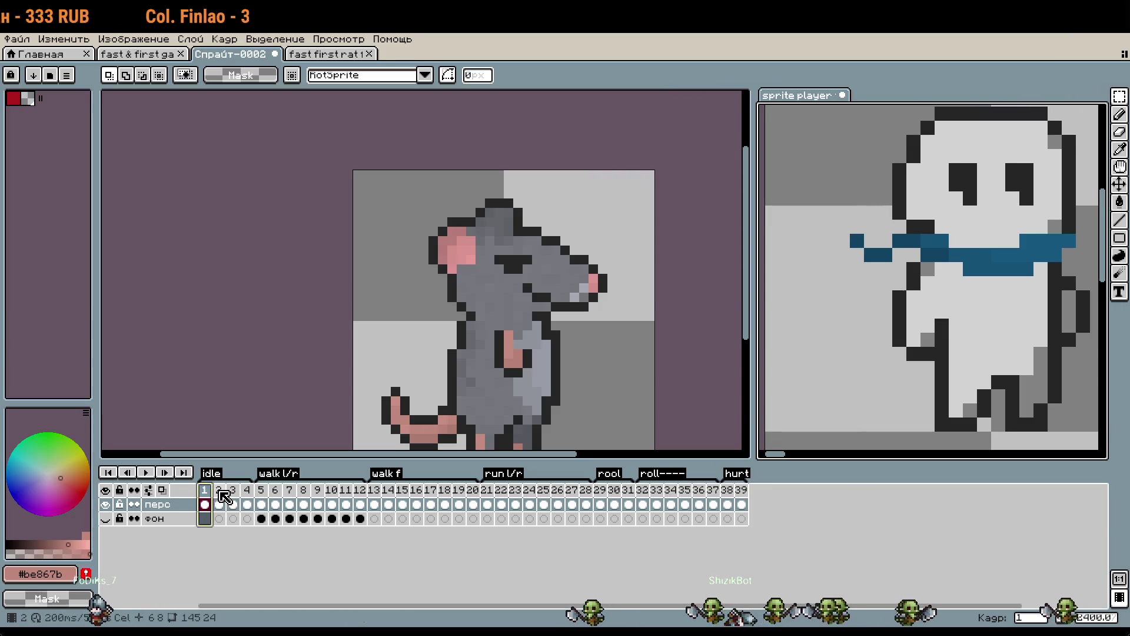
left_click(221, 493)
left_click(248, 503)
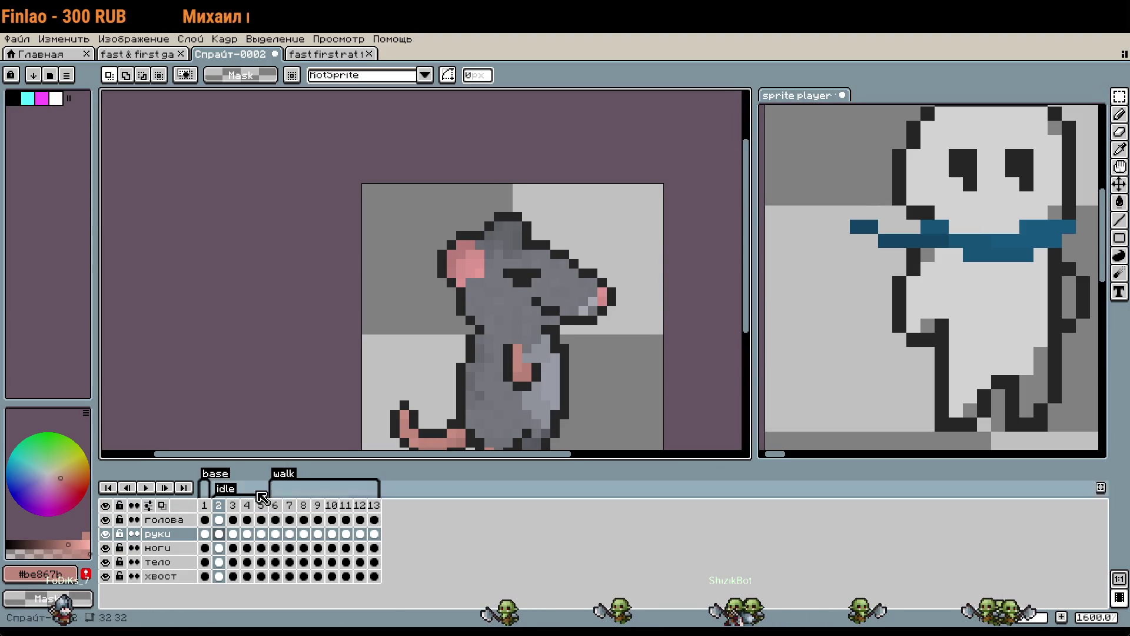
On the голова layer, raise the rat's head one pixel on idle frame 2.
left_click(182, 520)
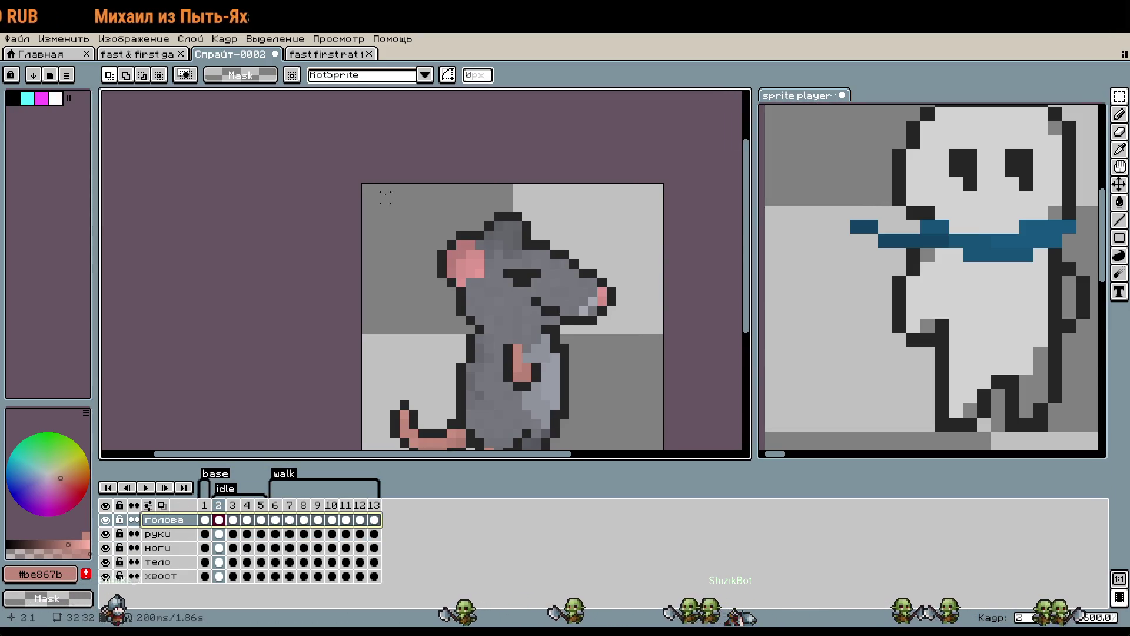
left_click_drag(385, 198, 638, 374)
key("Up")
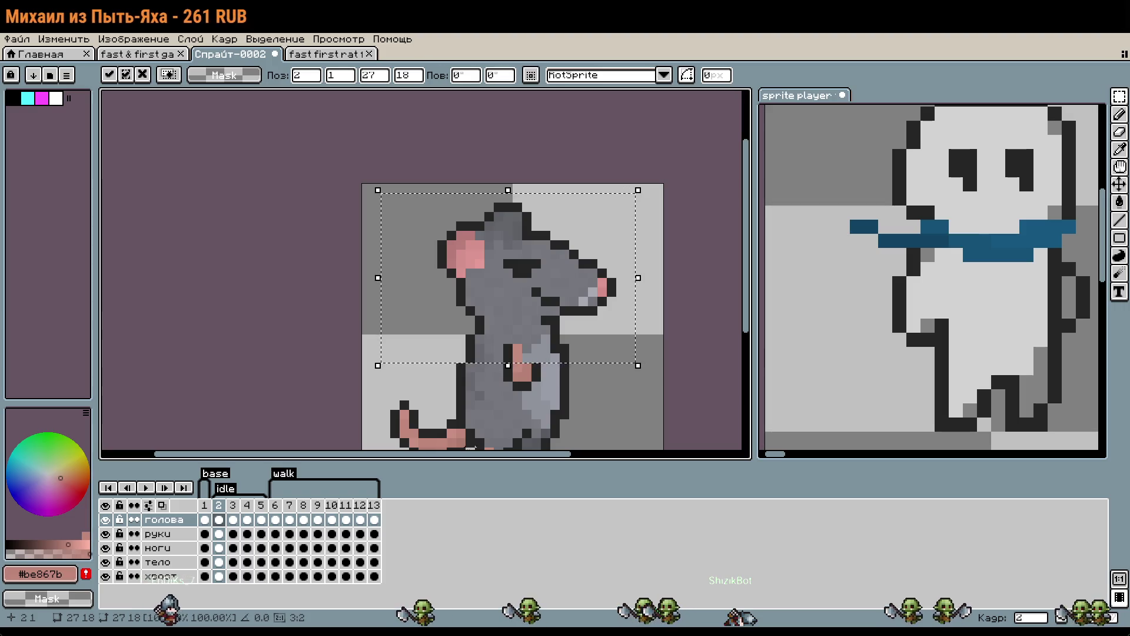
key("Return")
Apply the head offset on idle frames 3, 4 and 5, nudging frame 5's head up one pixel.
left_click(233, 506)
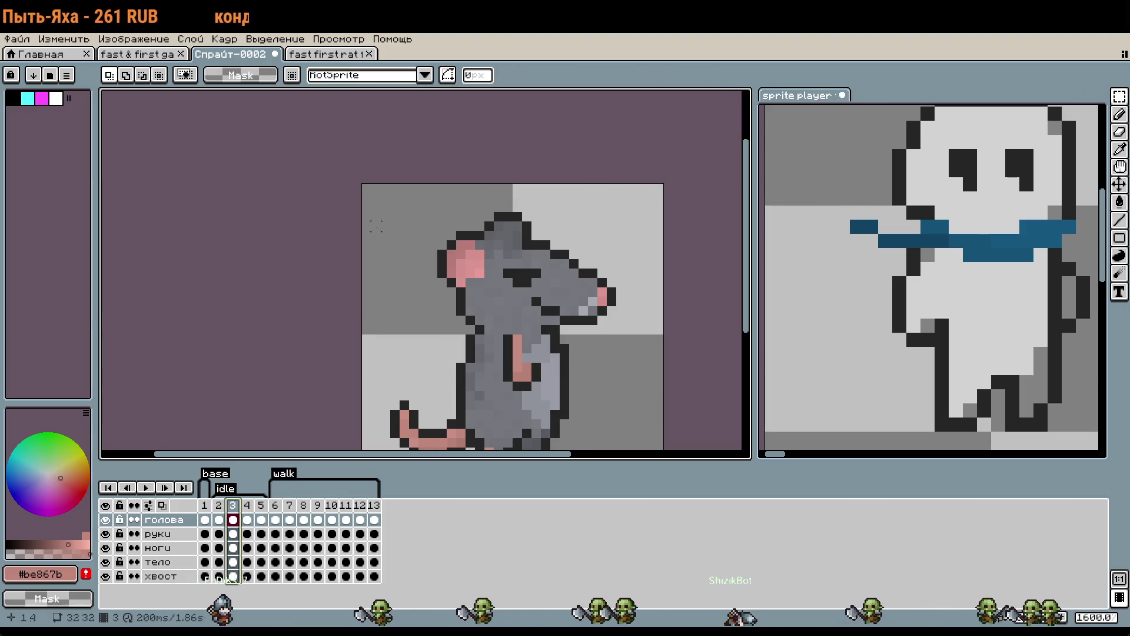
key("ctrl+t")
key("Return")
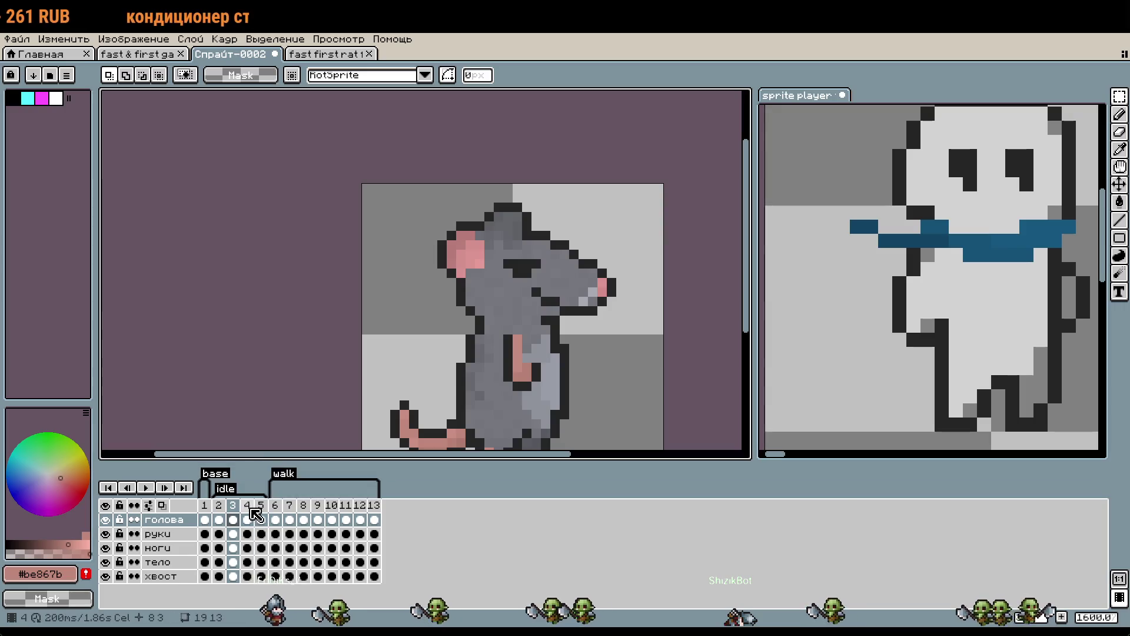
key("Right")
key("ctrl+t")
key("Return")
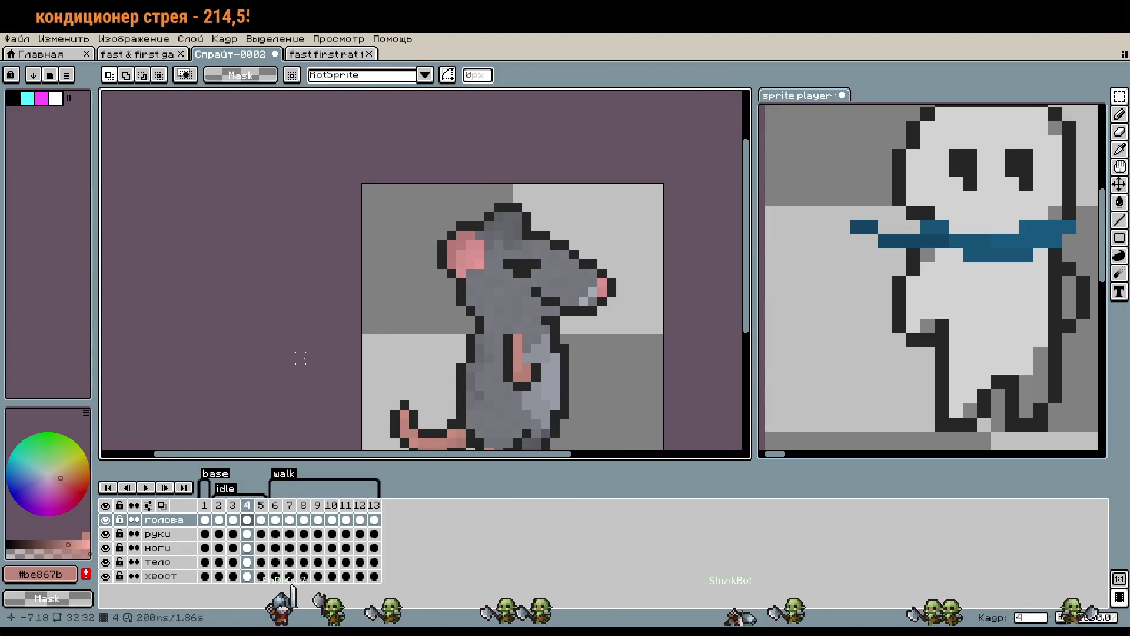
key("Right")
left_click_drag(387, 181, 687, 395)
key("ctrl+t")
key("Up")
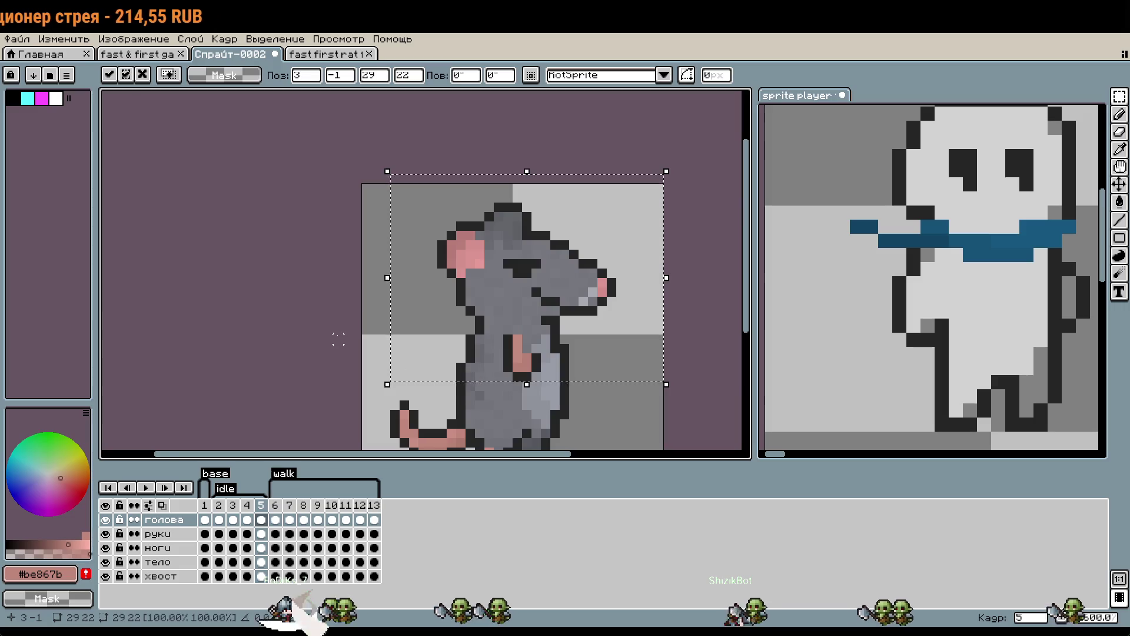
key("Return")
Glance at the other sprite file, then play the rat's idle animation to check the head.
scroll(687, 395, "down", 1)
left_click(832, 438)
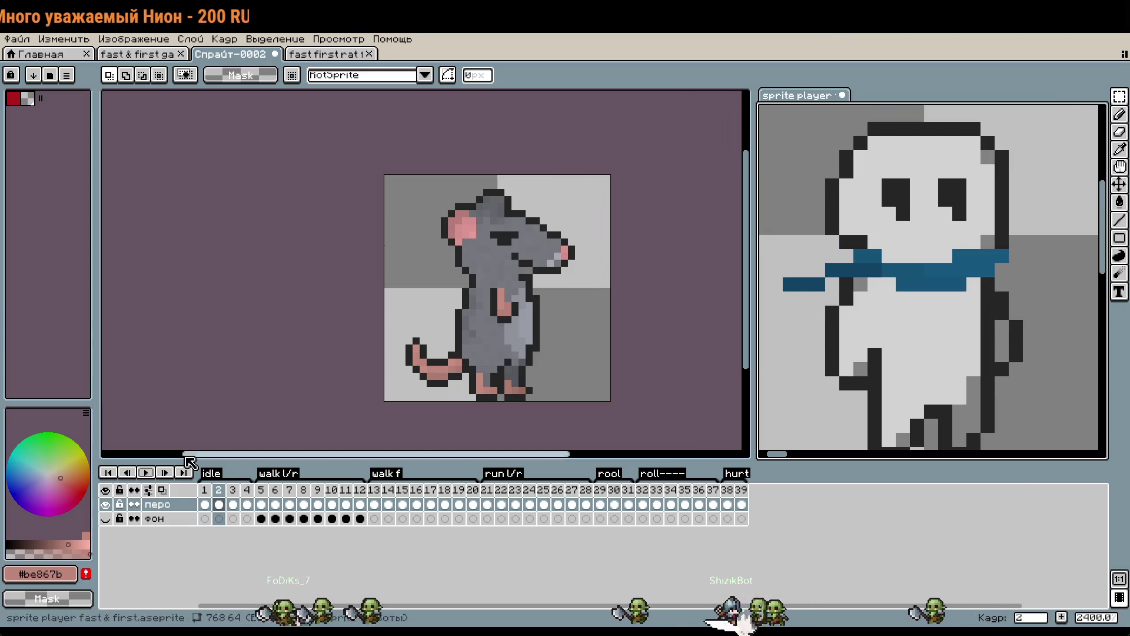
left_click(342, 343)
left_click(146, 487)
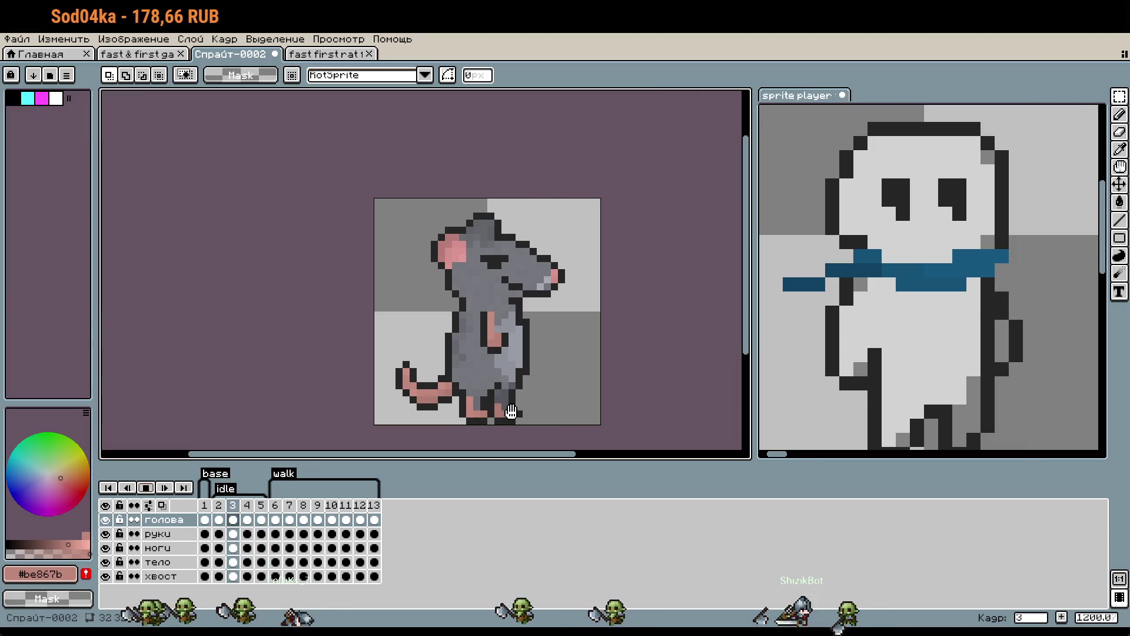
left_click(147, 488)
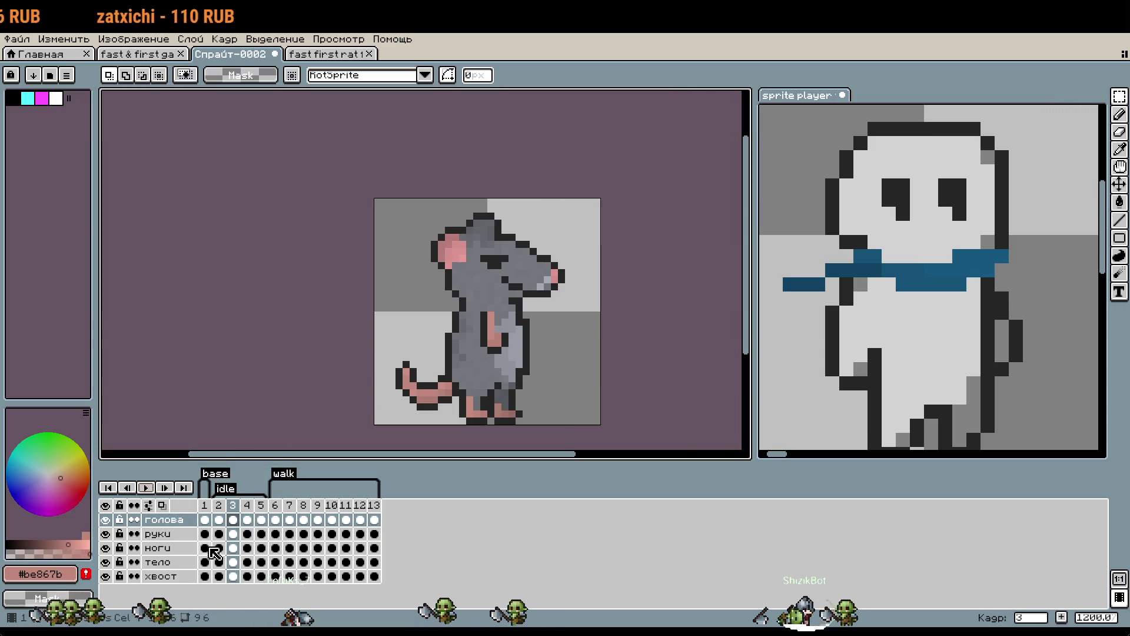
left_click(179, 576)
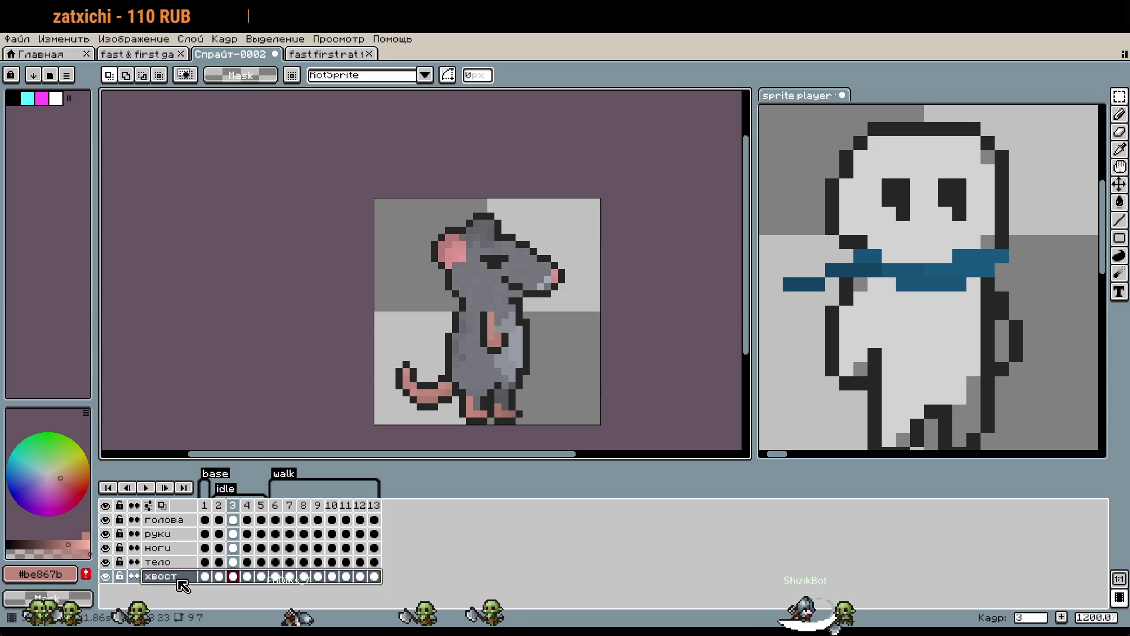
Preview the idle animation and try tail adjustments, undoing the unwanted shifts.
left_click(145, 487)
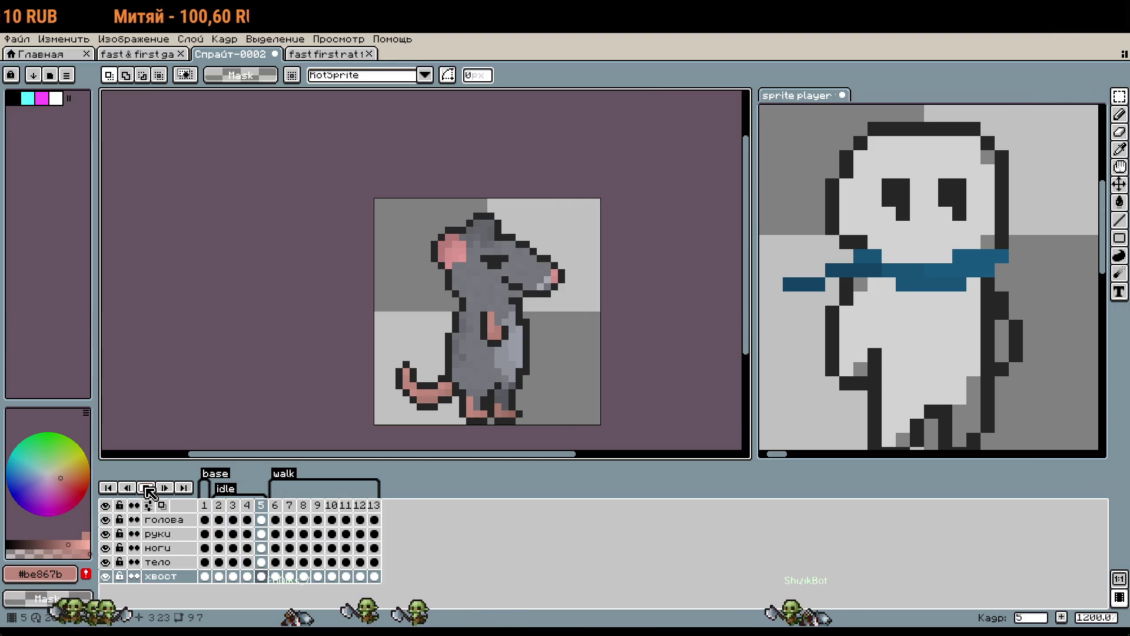
left_click(217, 506)
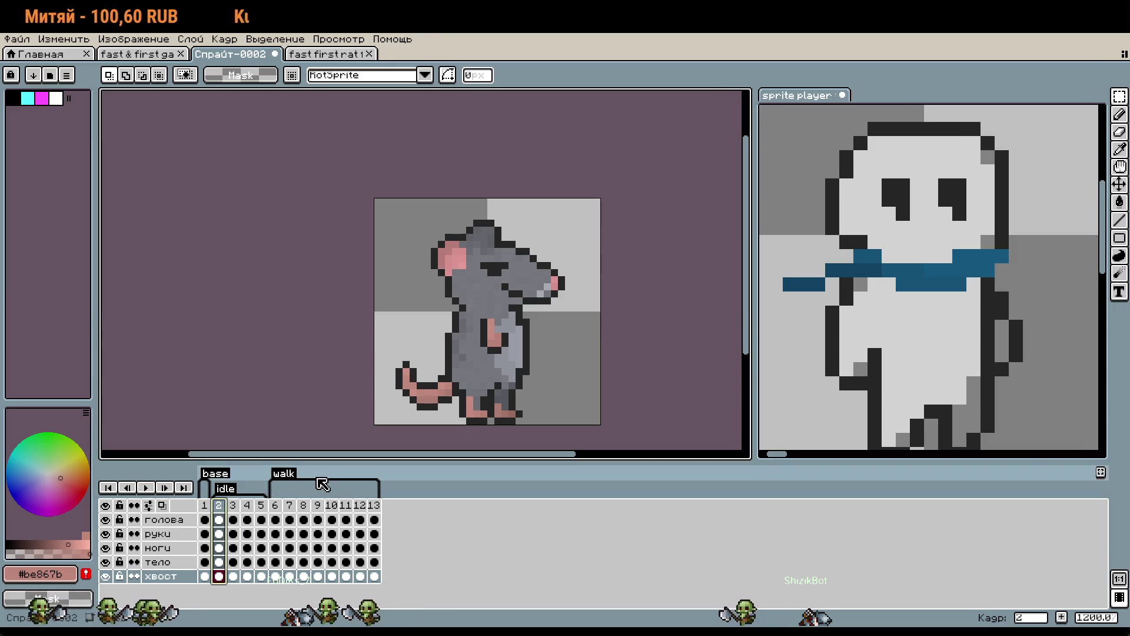
scroll(406, 421, "up", 1)
scroll(406, 421, "up", 1)
mouse_move(427, 365)
left_mouse_down()
mouse_move(345, 274)
mouse_move(419, 352)
left_mouse_up()
key("ctrl+d")
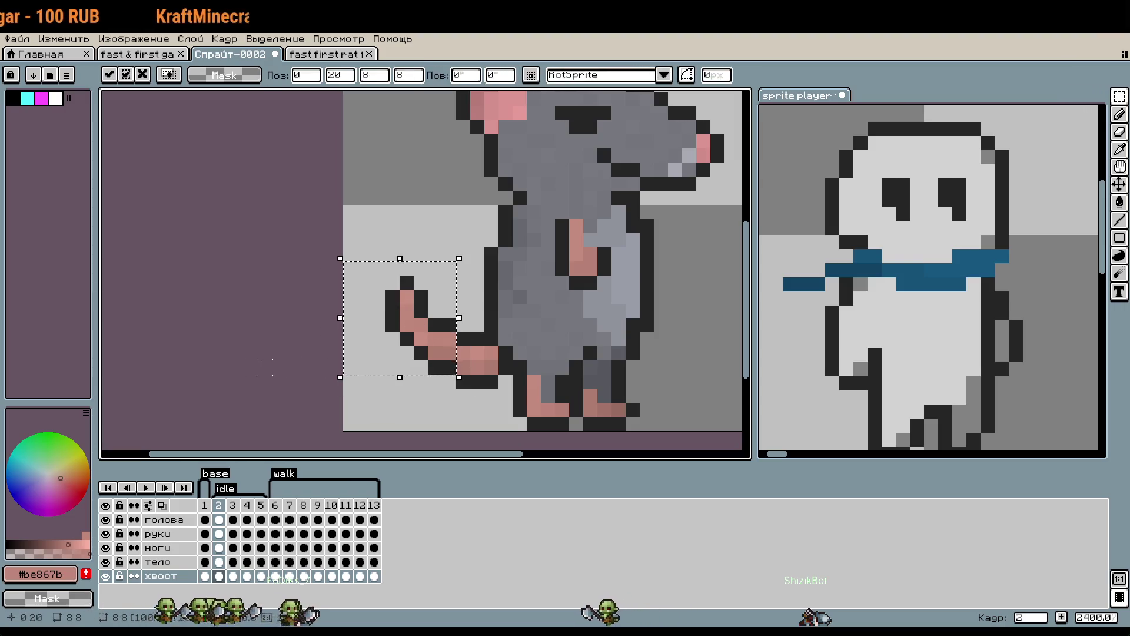
key("ctrl+d")
key("ctrl+z")
key("ctrl+z")
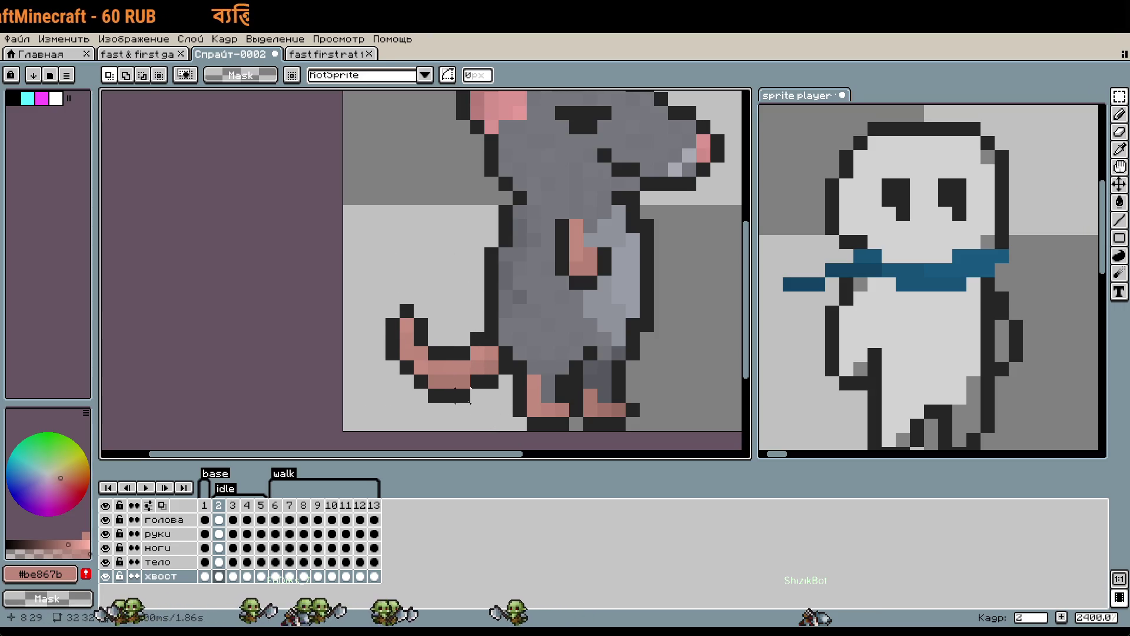
mouse_move(377, 305)
left_mouse_down()
mouse_move(434, 348)
mouse_move(434, 333)
left_mouse_up()
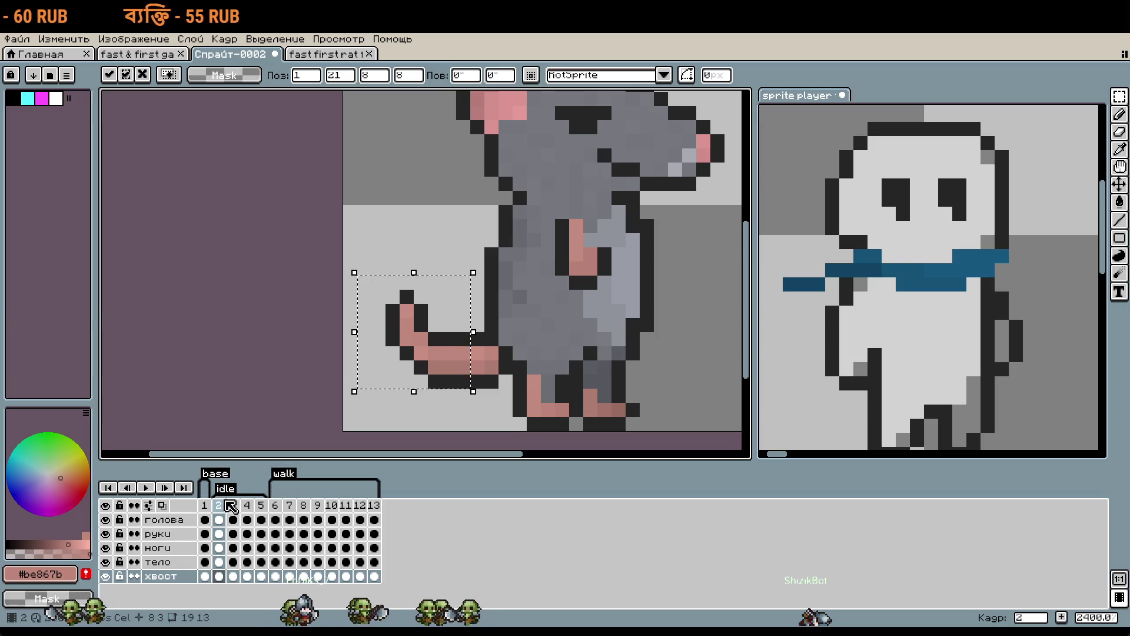
key("period")
key("ctrl+z")
On idle frame 3, move the tail left and up, then lower its tip and shift it left.
mouse_move(341, 274)
left_mouse_down()
mouse_move(471, 411)
mouse_move(449, 365)
mouse_move(357, 288)
left_mouse_up()
key("Right")
key("Return")
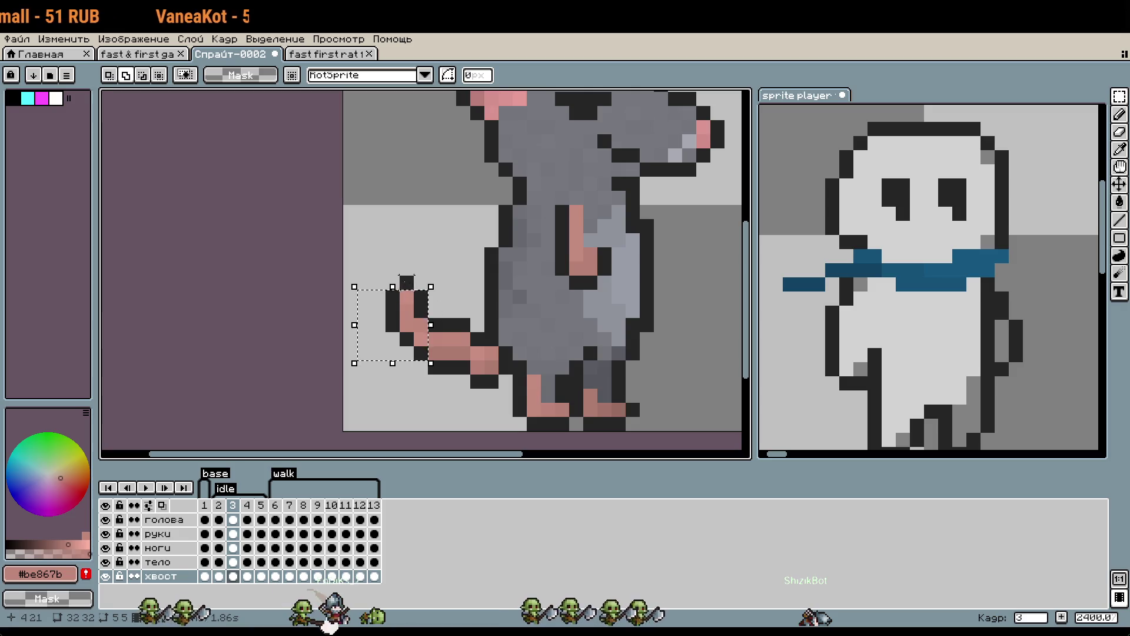
left_click_drag(410, 334, 410, 348)
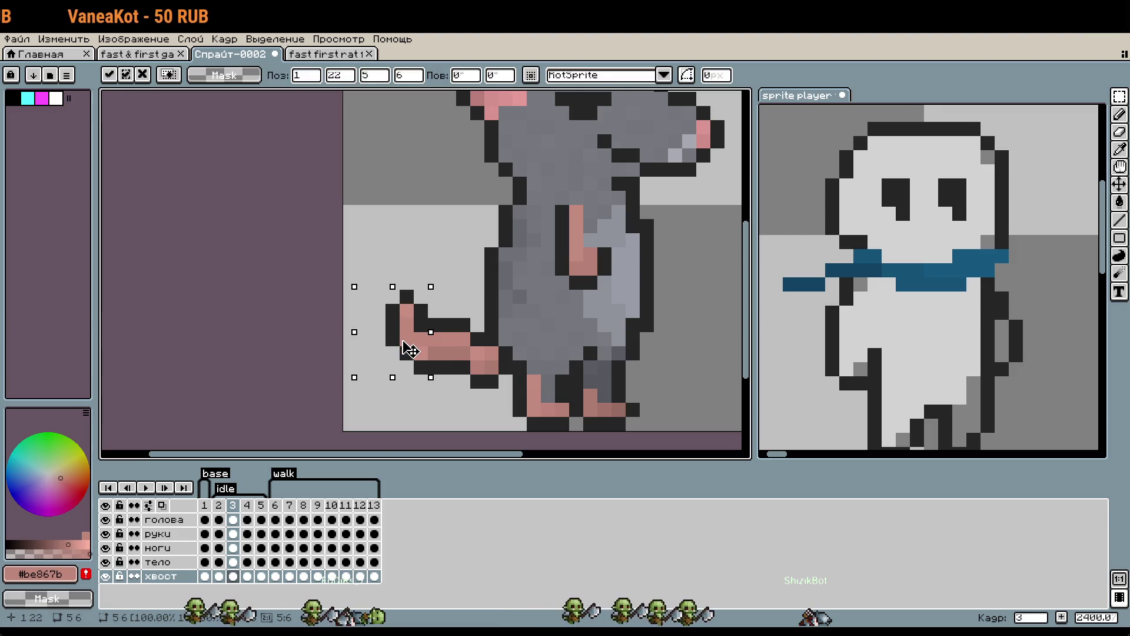
key("Return")
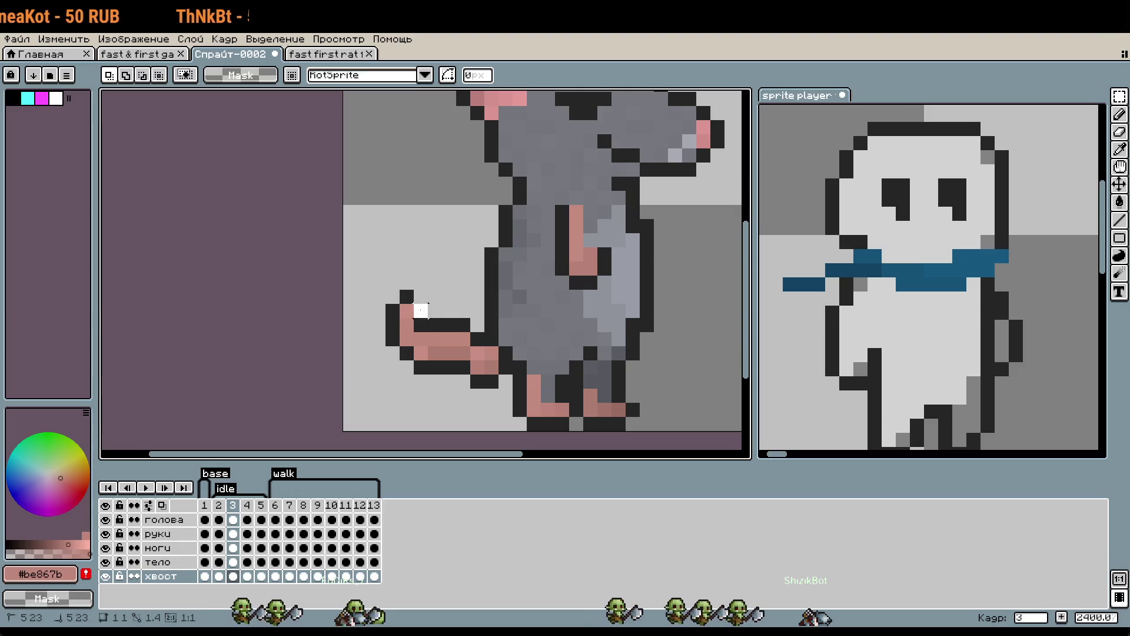
left_click_drag(415, 325, 401, 325)
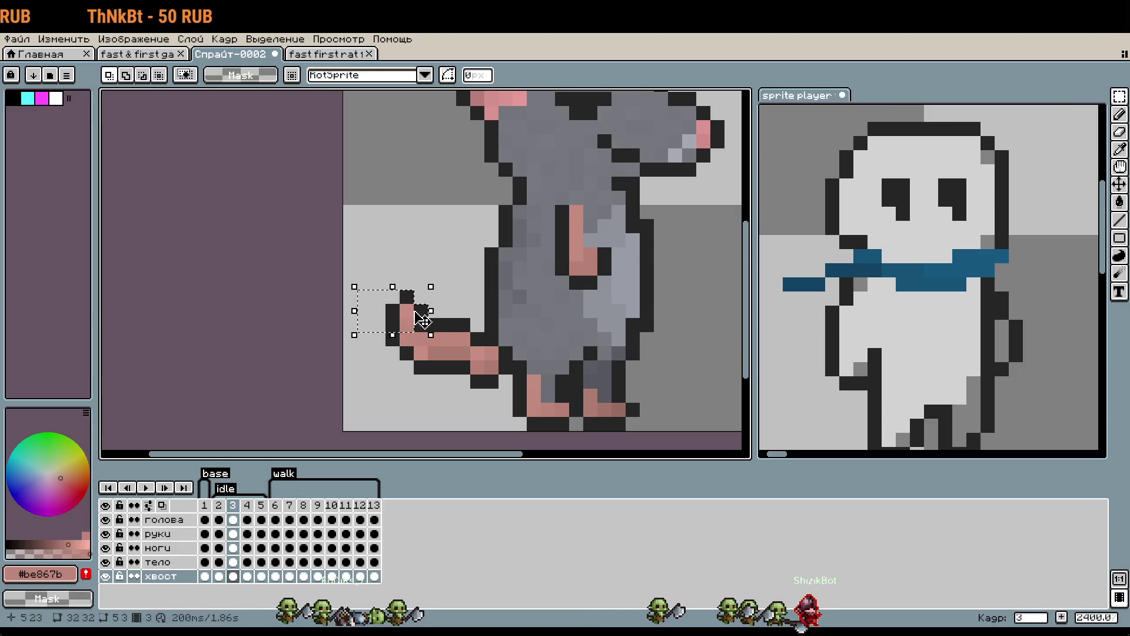
key("Return")
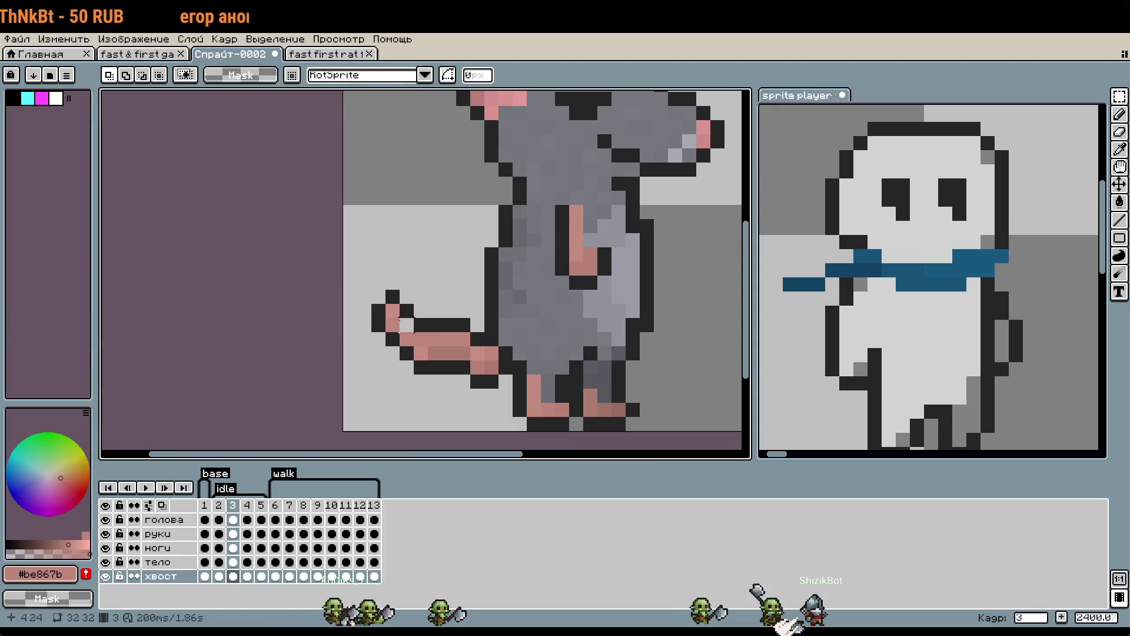
Sample the tail's pink colour from the canvas with the eyedropper.
scroll(434, 333, "up", 3)
key("i")
left_click(416, 310)
Switch to the pencil and compare idle frame 3 with its neighbouring frames.
key("b")
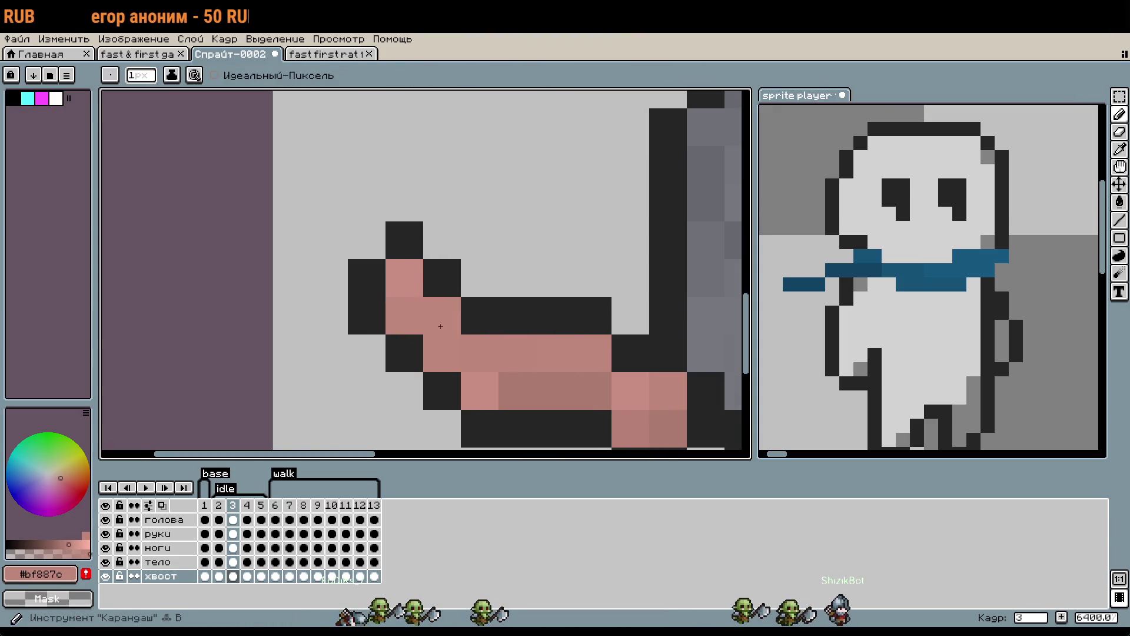
scroll(503, 323, "down", 3)
left_click(218, 512)
left_click(232, 512)
left_click(255, 519)
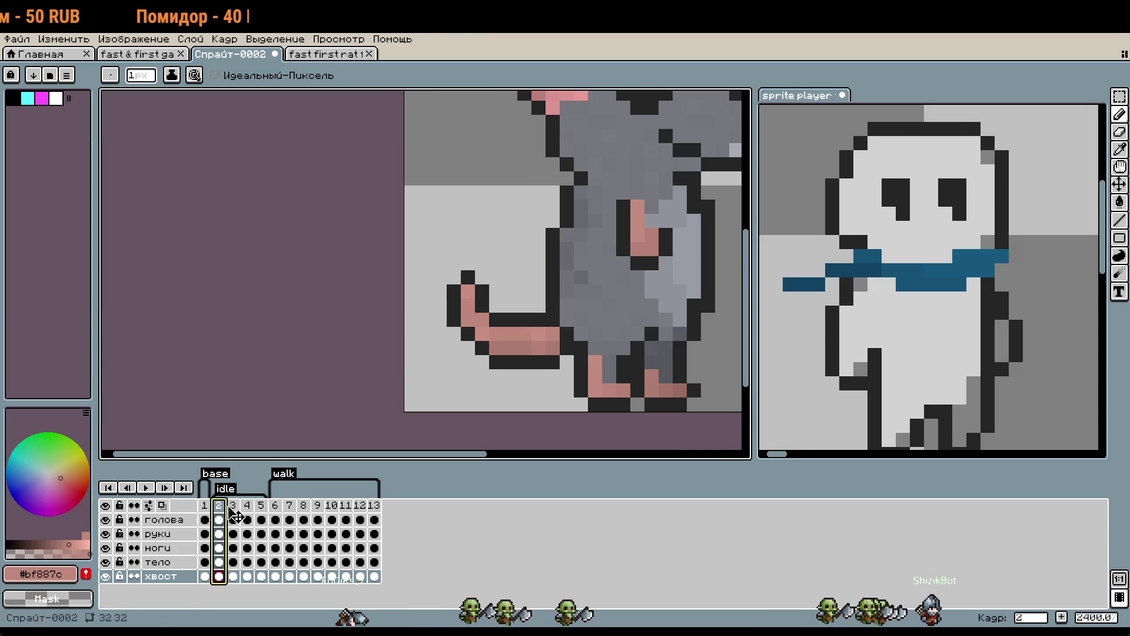
left_click(233, 504)
Lower the tail by one pixel on idle frames 3 and 2.
key("m")
mouse_move(417, 269)
left_mouse_down()
mouse_move(495, 355)
mouse_move(533, 372)
left_mouse_up()
key("Down")
left_click(312, 347)
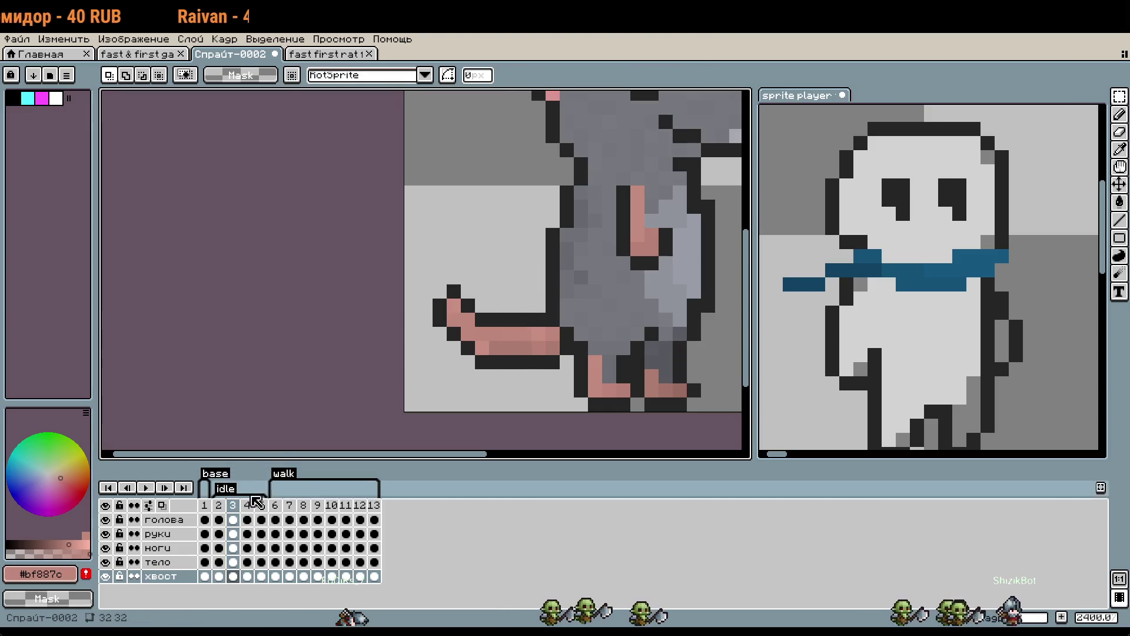
left_click(219, 505)
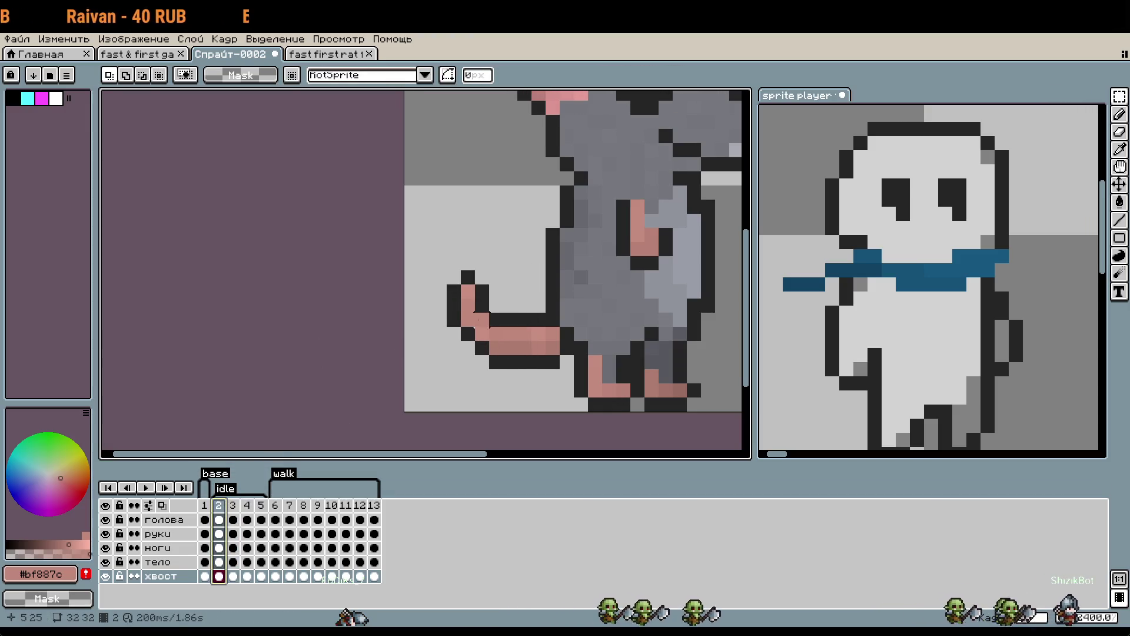
left_click_drag(429, 253, 534, 386)
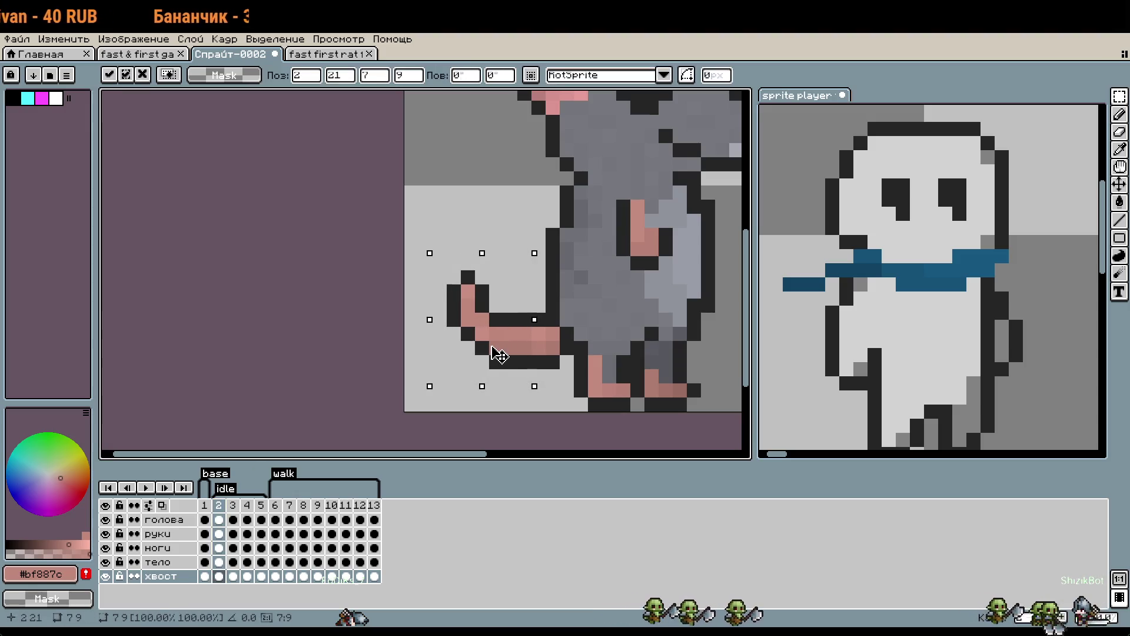
key("Down")
key("Return")
Flip between idle frames 2–5 to compare the tail, then zoom out to fit the sprite.
left_click(218, 505)
left_click(233, 512)
left_click(219, 512)
left_click(233, 510)
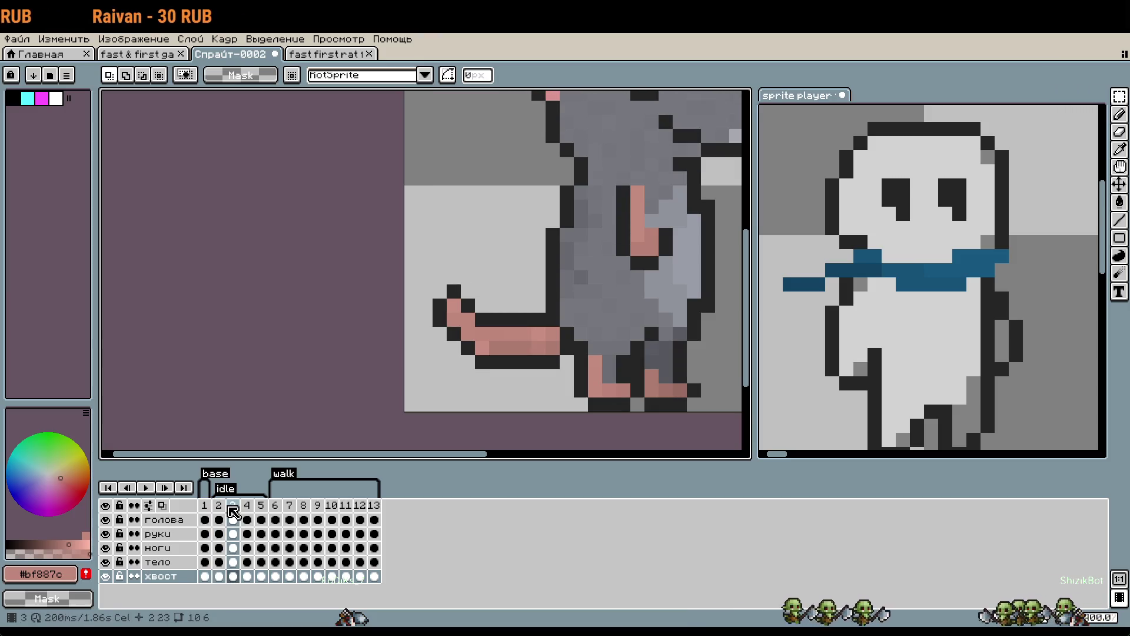
key("Left")
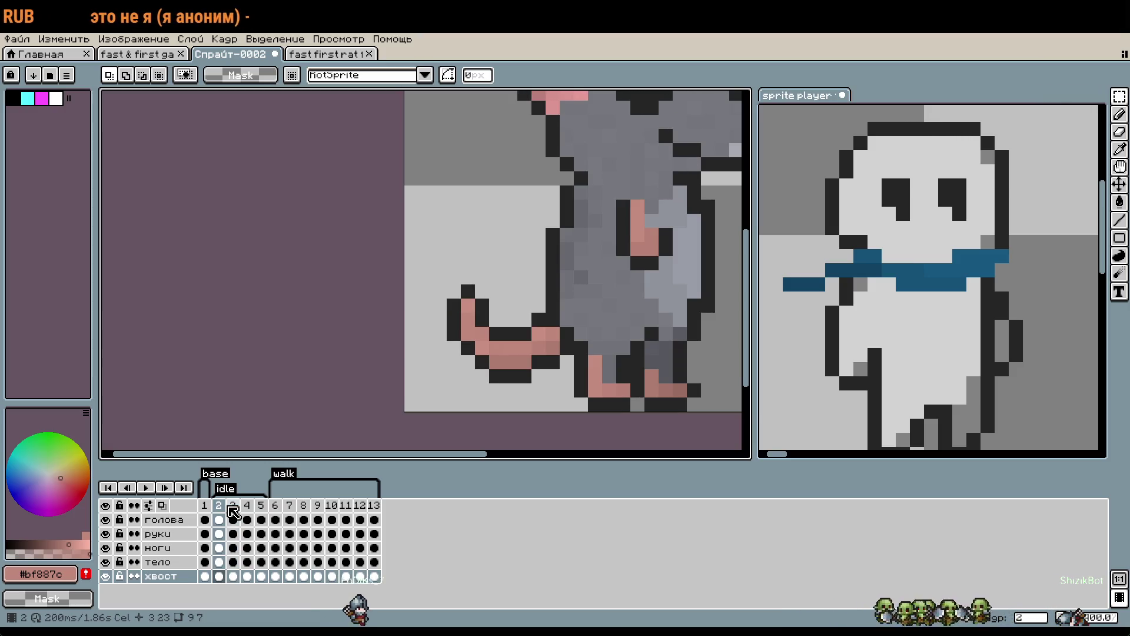
key("Right")
key("Right")
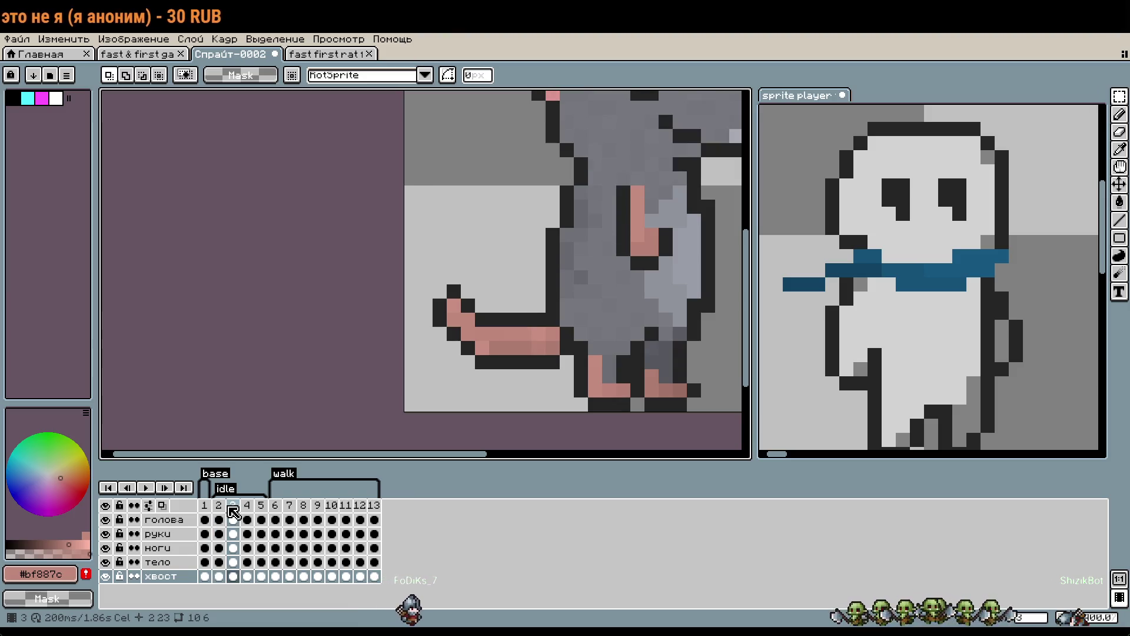
key("Right")
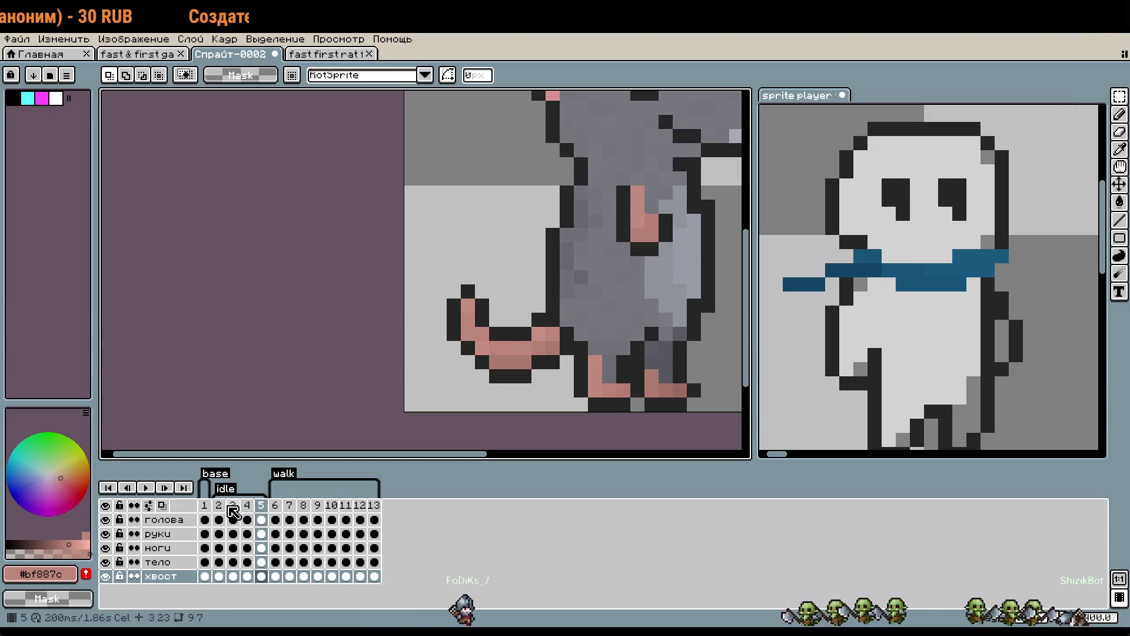
key("Left")
key("Left")
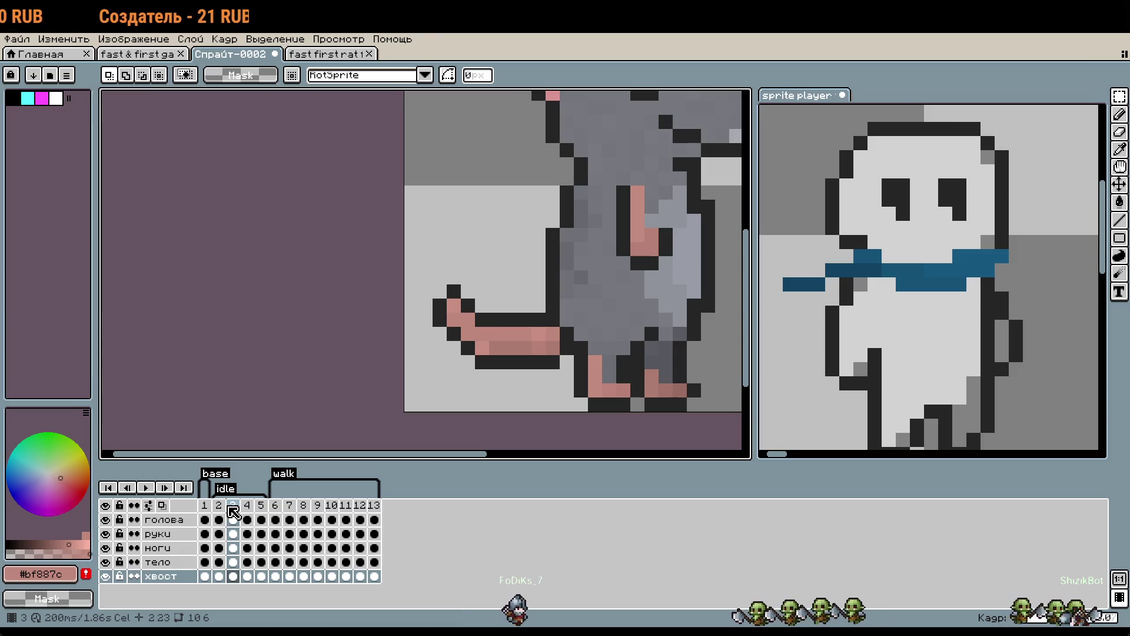
key("Left")
key("minus")
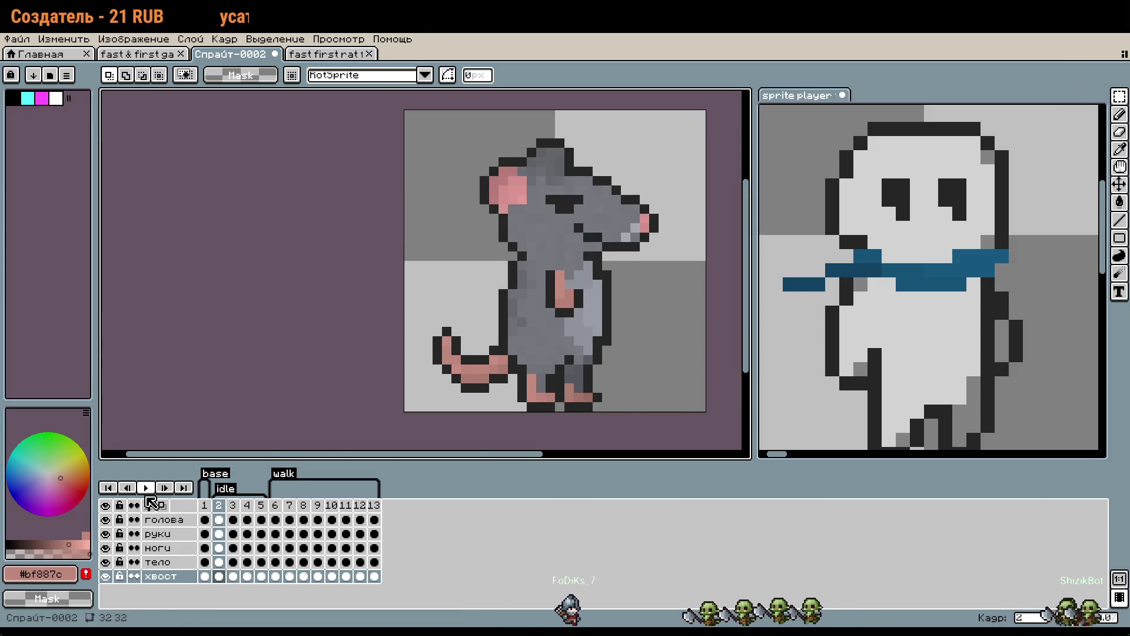
Play the idle animation and inspect the tail on idle frame 2.
left_click(146, 487)
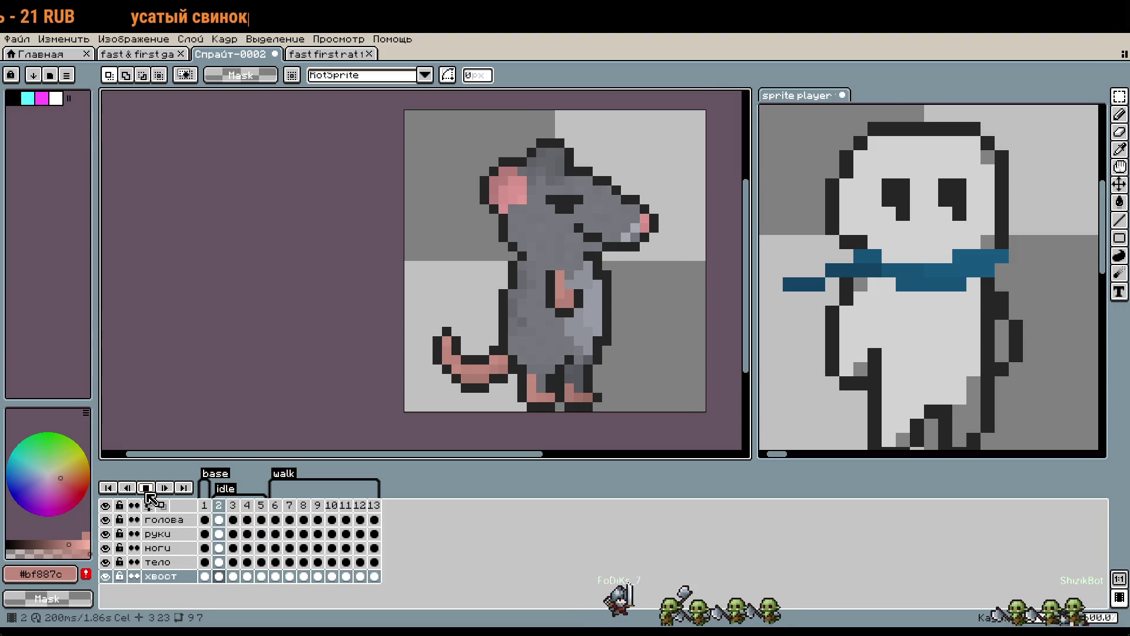
left_click(146, 488)
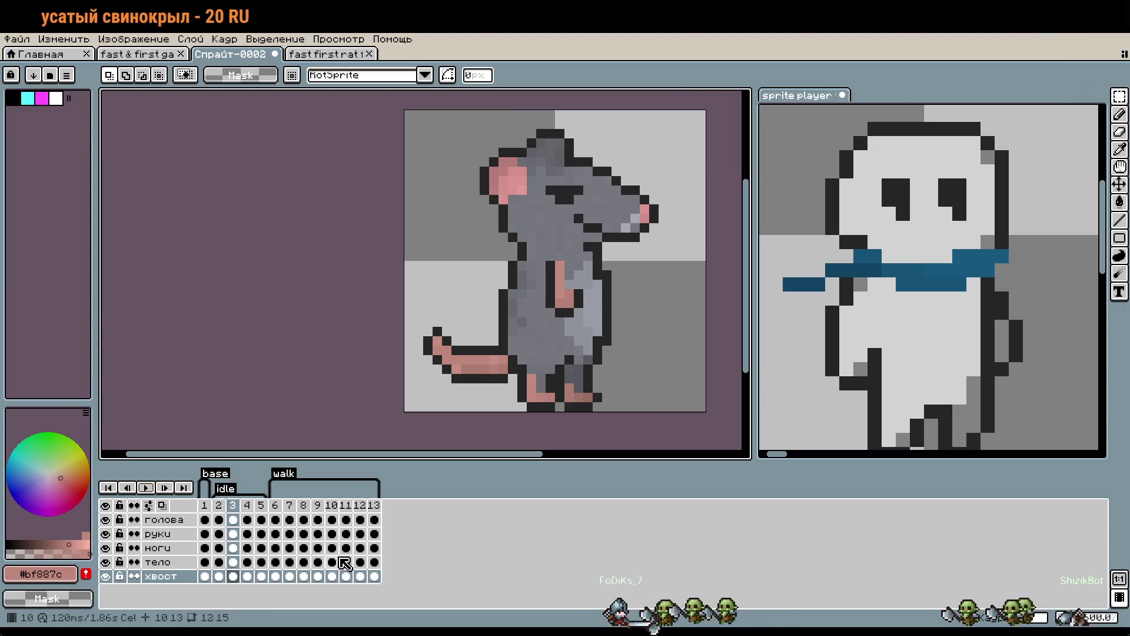
left_click(223, 506)
scroll(418, 389, "up", 2)
left_click_drag(420, 276, 511, 396)
key("ctrl+d")
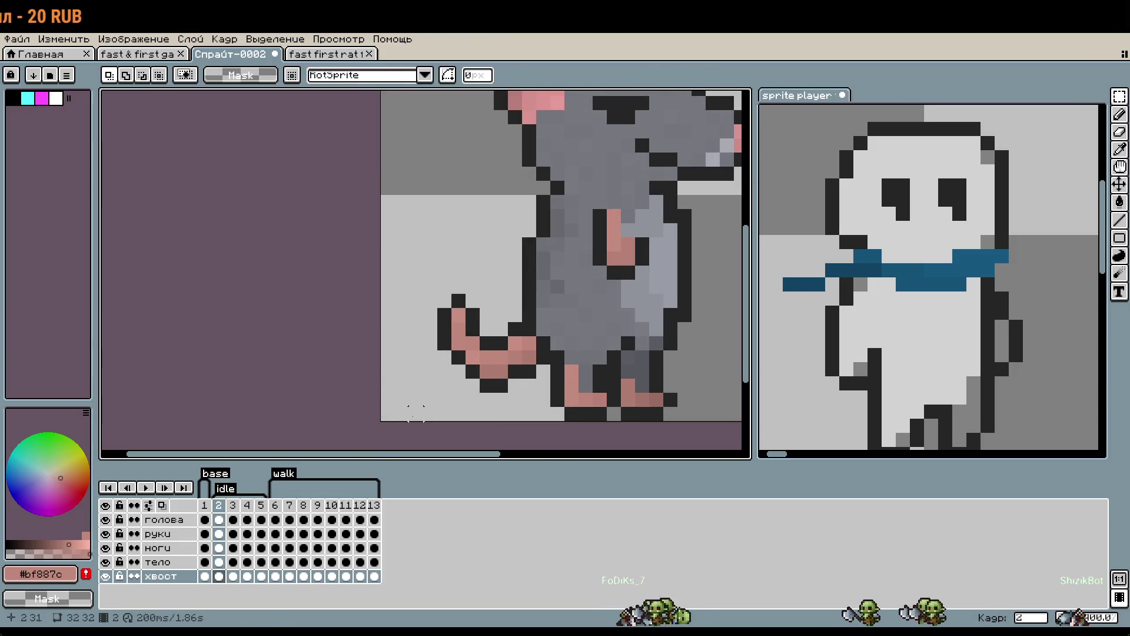
Shift the tail one pixel right on idle frames 3, 4 and 5.
key("Right")
key("ctrl+shift+d")
left_click_drag(471, 371, 477, 369)
key("ctrl+d")
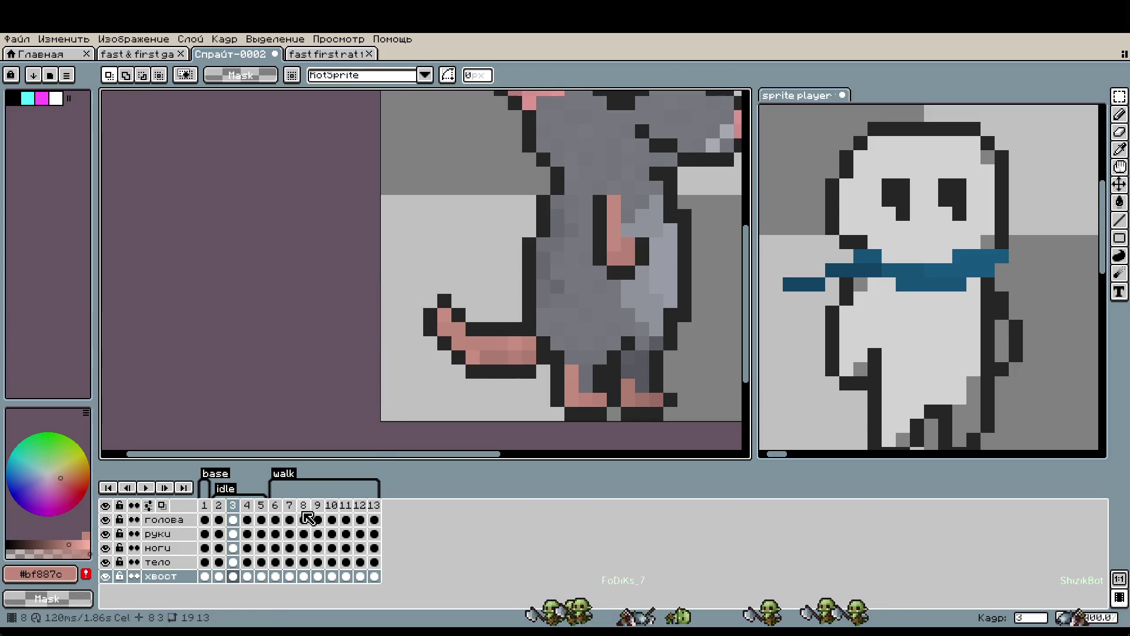
left_click(247, 506)
key("ctrl+shift+d")
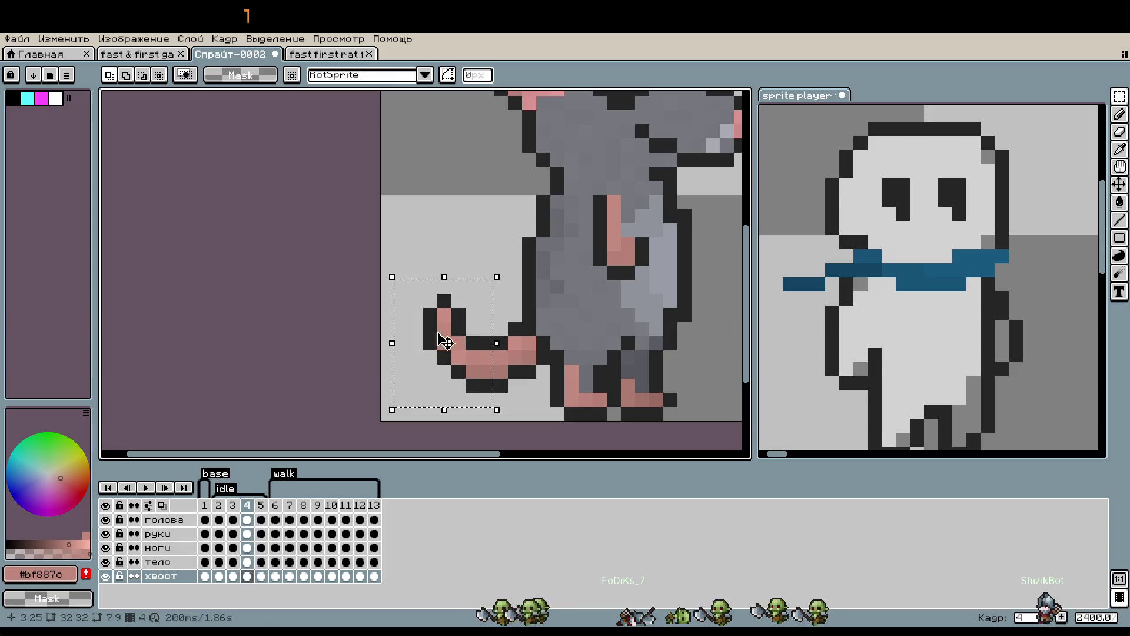
left_click_drag(443, 356, 458, 355)
key("Return")
key("Return")
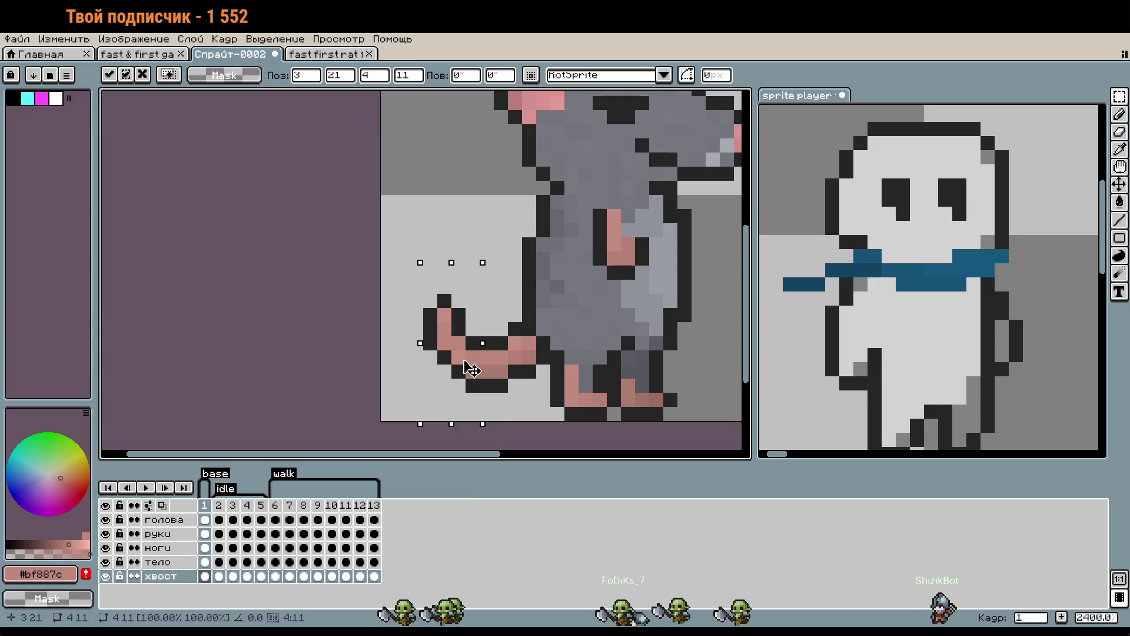
left_click(268, 509)
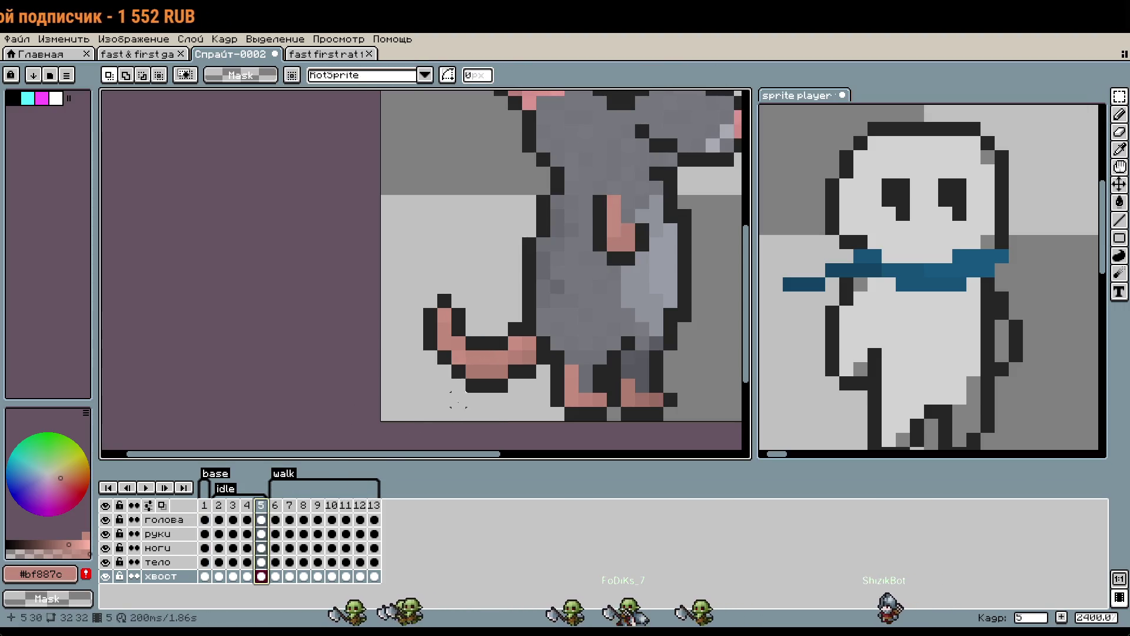
left_click_drag(406, 290, 483, 424)
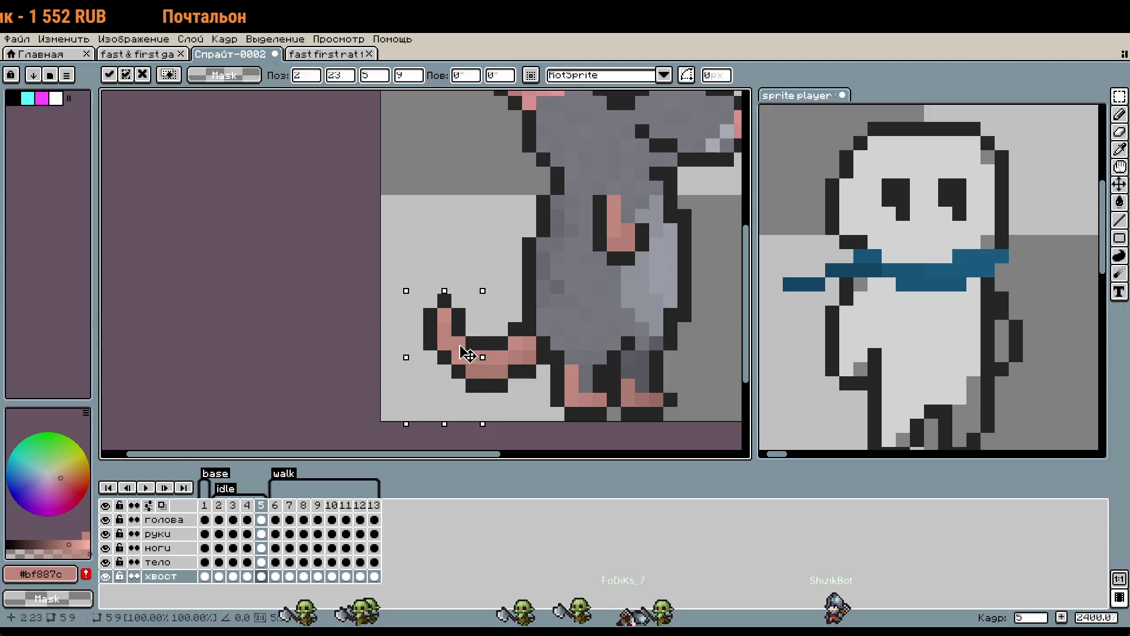
left_click_drag(468, 353, 477, 353)
left_click(372, 328)
After previewing, raise the tail two pixels on idle frame 4 and pull its tip closer to the body.
left_click(147, 487)
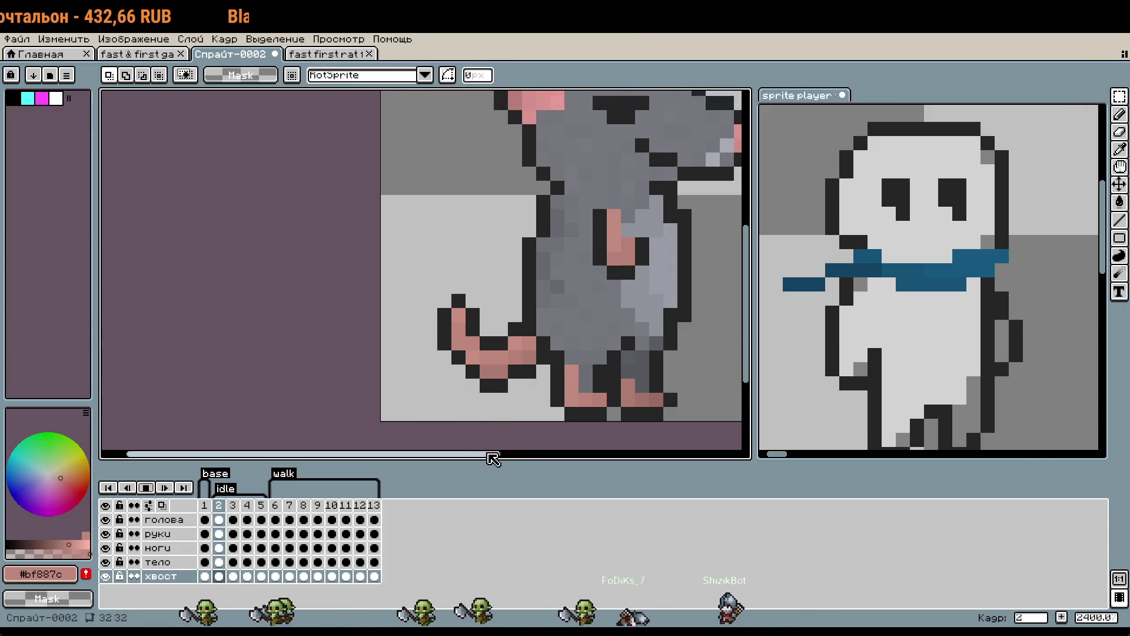
left_click(238, 514)
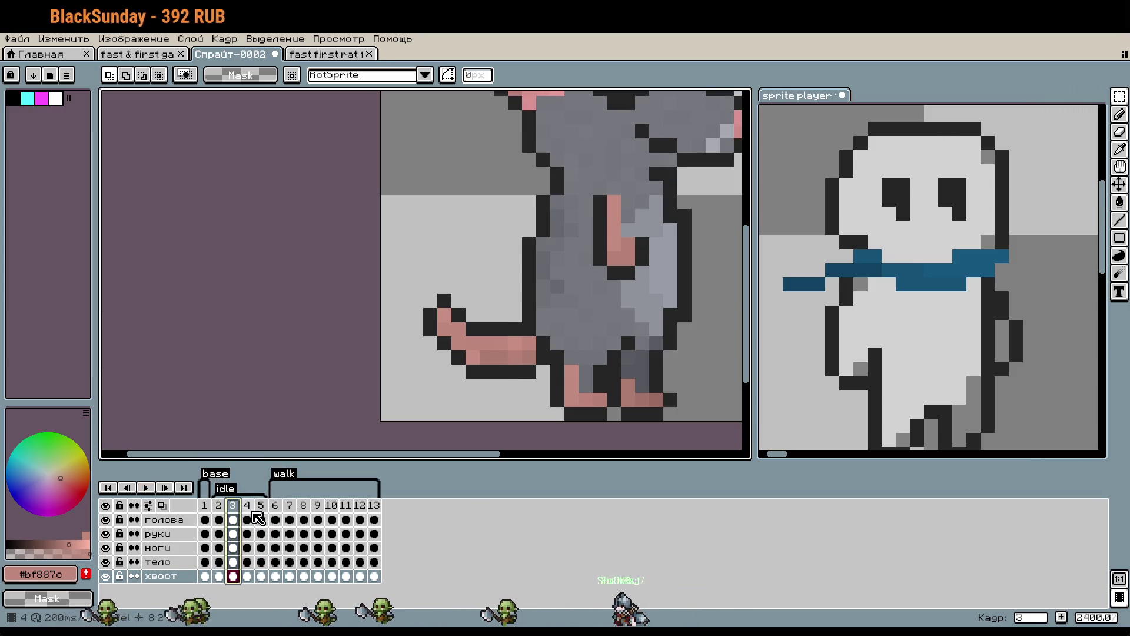
left_click(248, 507)
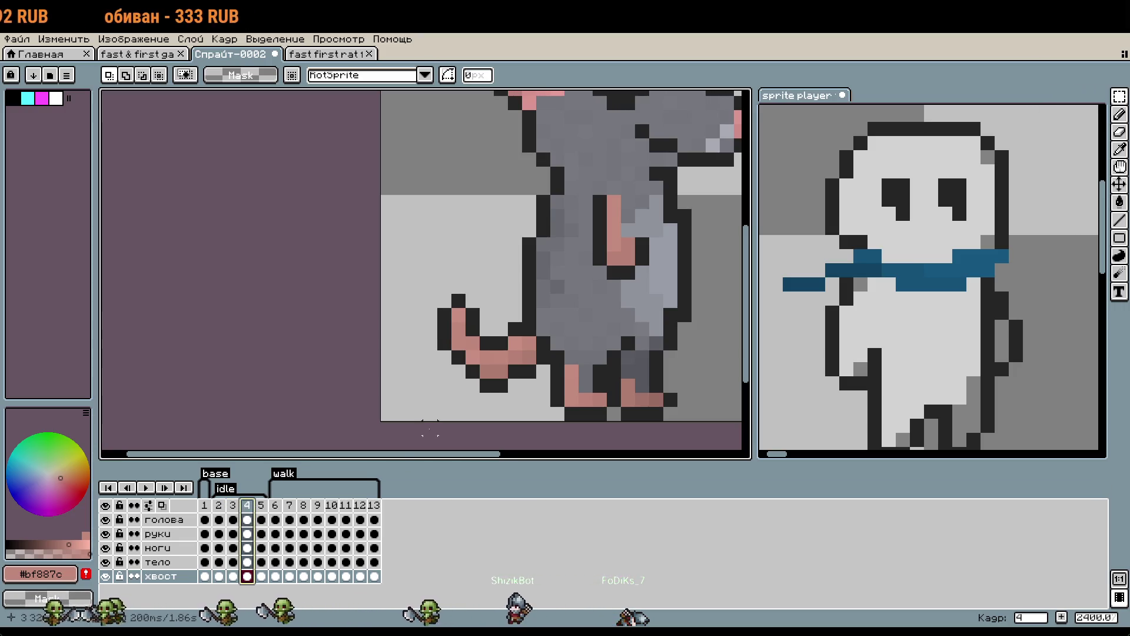
left_click_drag(510, 391, 406, 272)
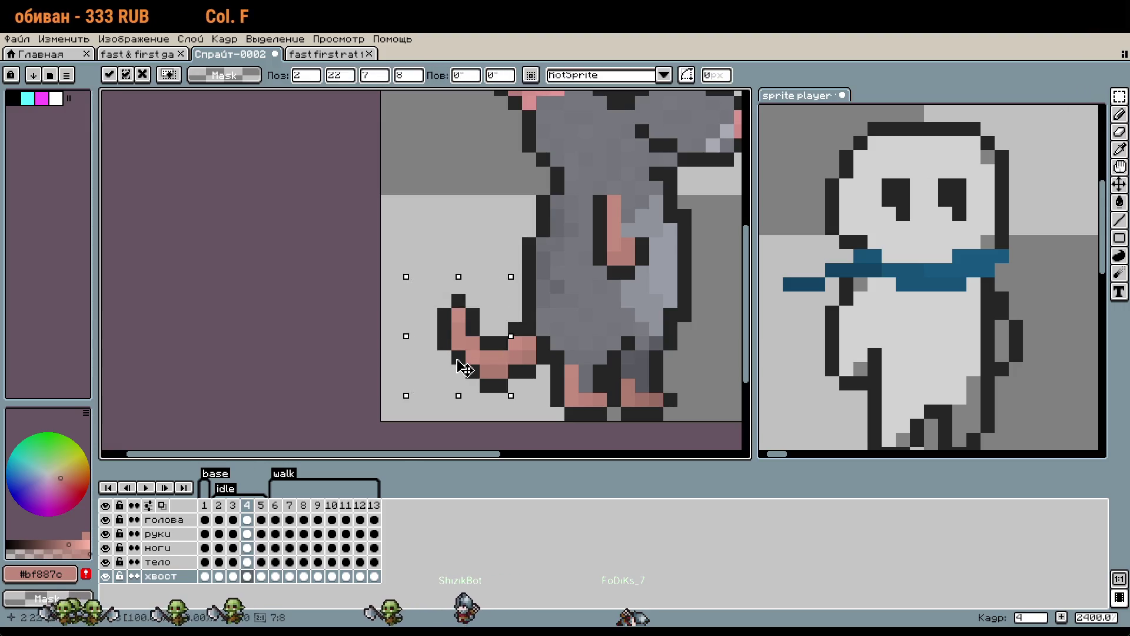
key("Up")
key("Up")
key("Return")
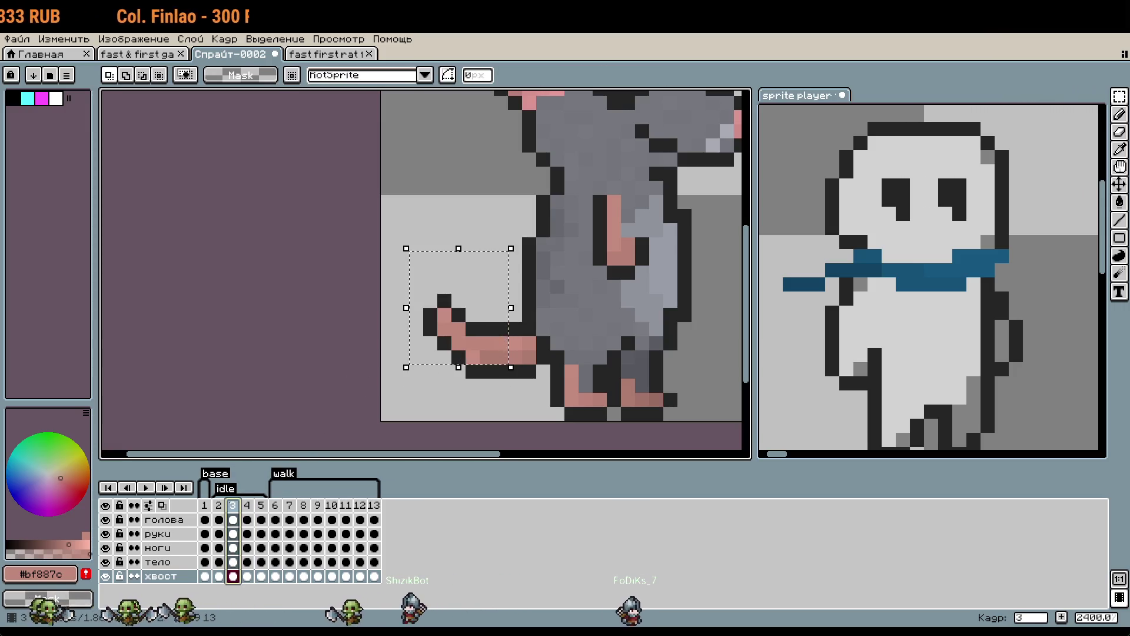
left_click(445, 399)
left_click_drag(466, 346, 406, 250)
left_click_drag(450, 323, 450, 351)
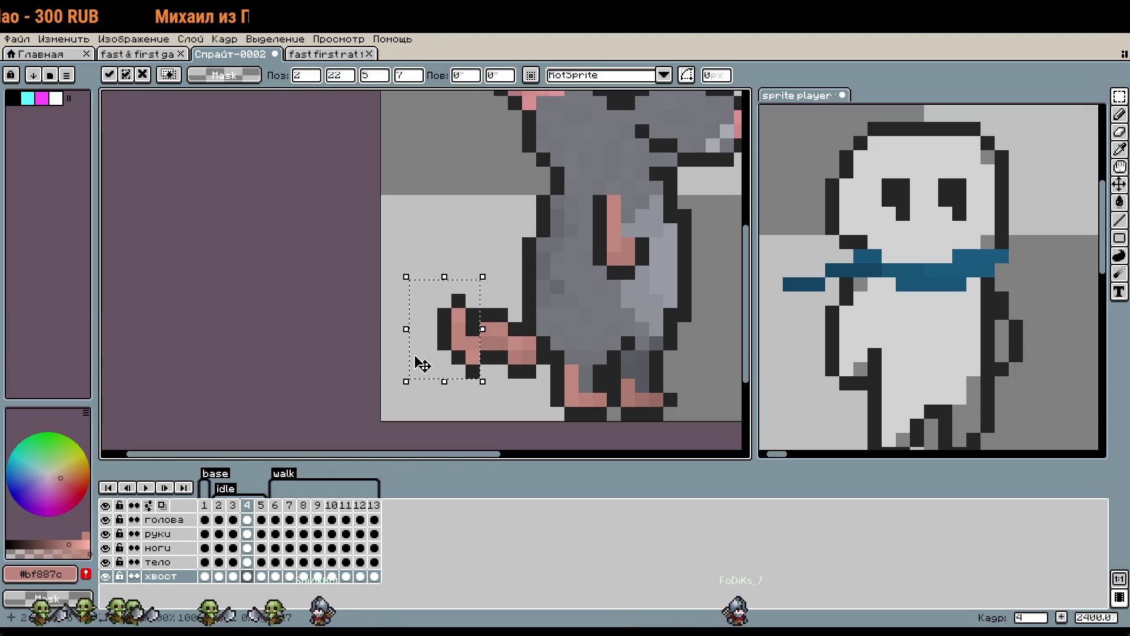
left_click(388, 357)
scroll(438, 357, "up", 1)
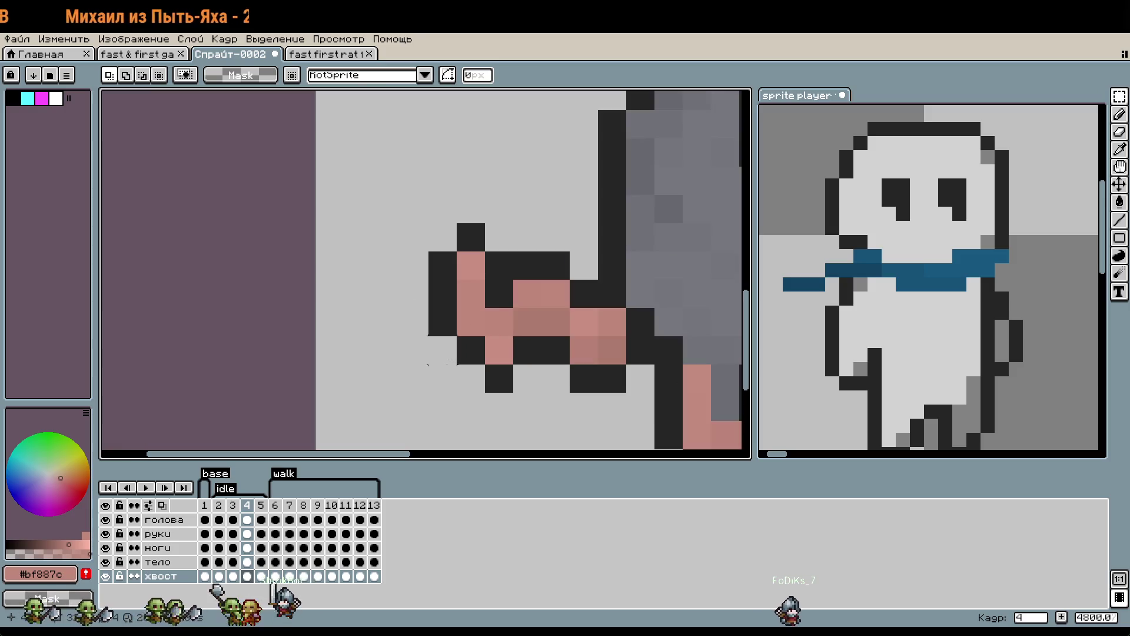
Add a dark #252525 outline pixel below the tail and fill the gap left of it with pink.
key("b")
left_click(477, 351, "alt")
left_click(475, 378)
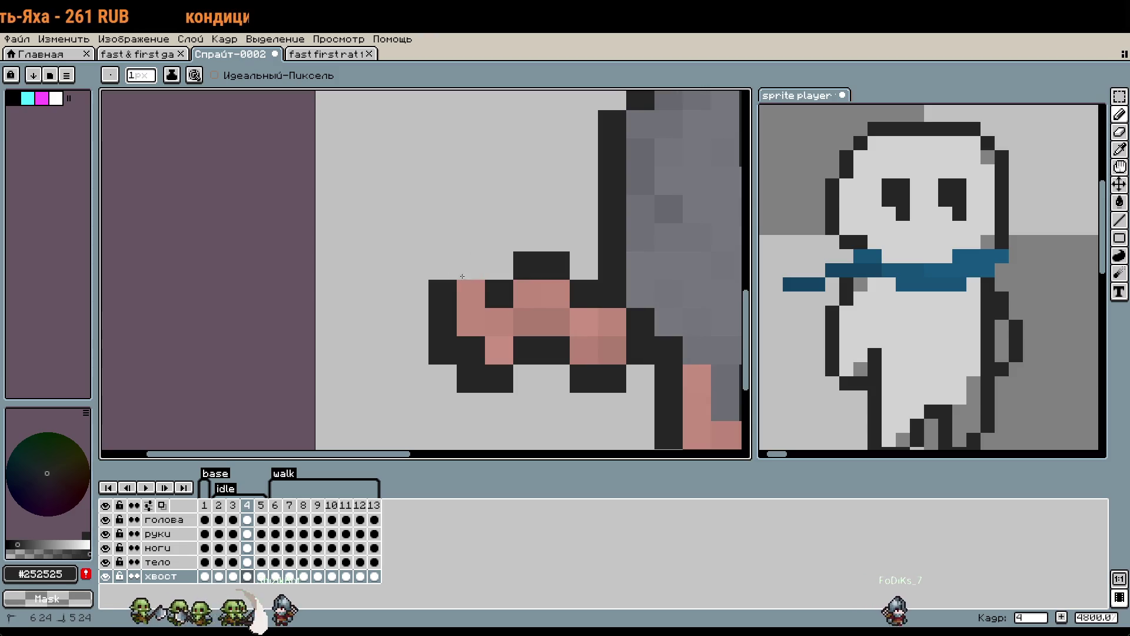
left_click(497, 335, "alt")
left_click(471, 349)
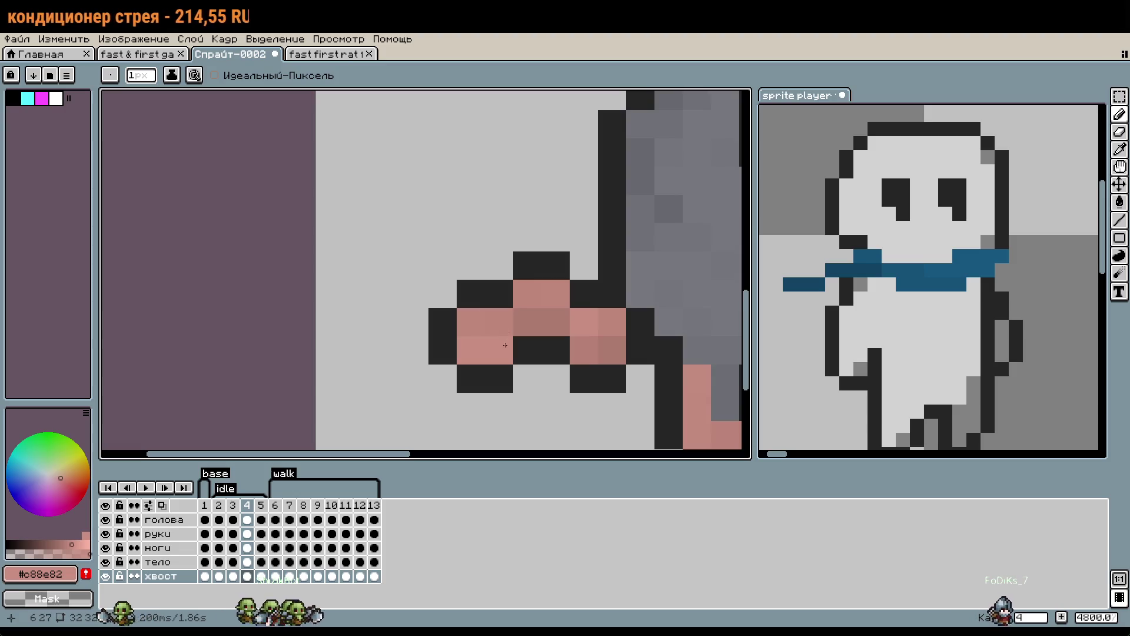
left_click(499, 353, "alt")
left_click(486, 327, "alt")
Add two dark outline pixels around the raised tail tip.
scroll(474, 326, "down", 3)
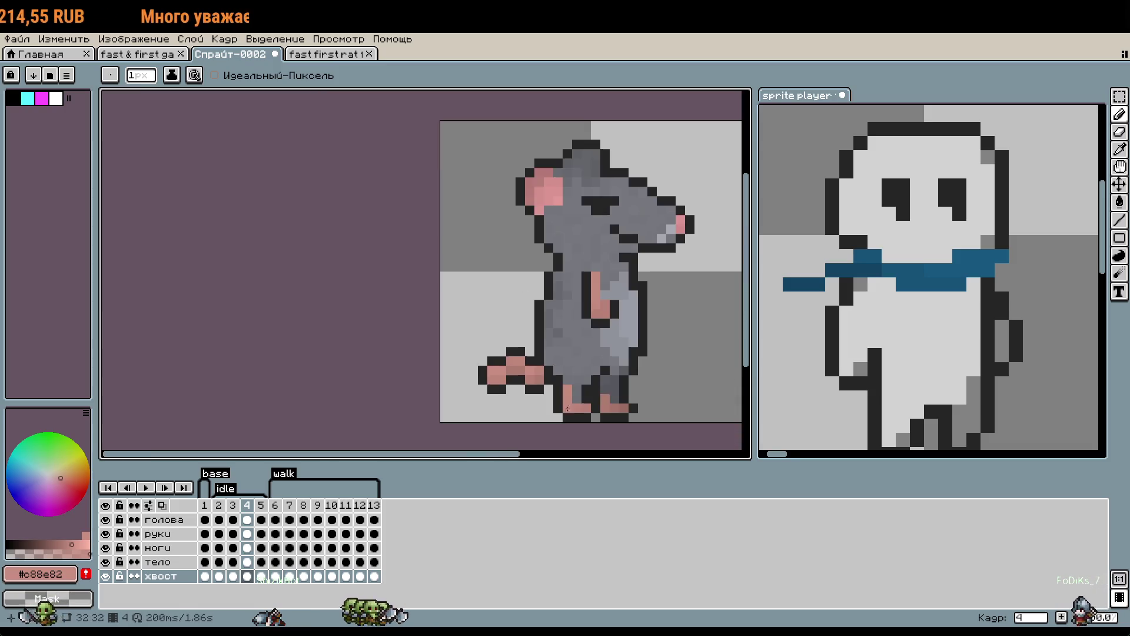
scroll(482, 411, "up", 1)
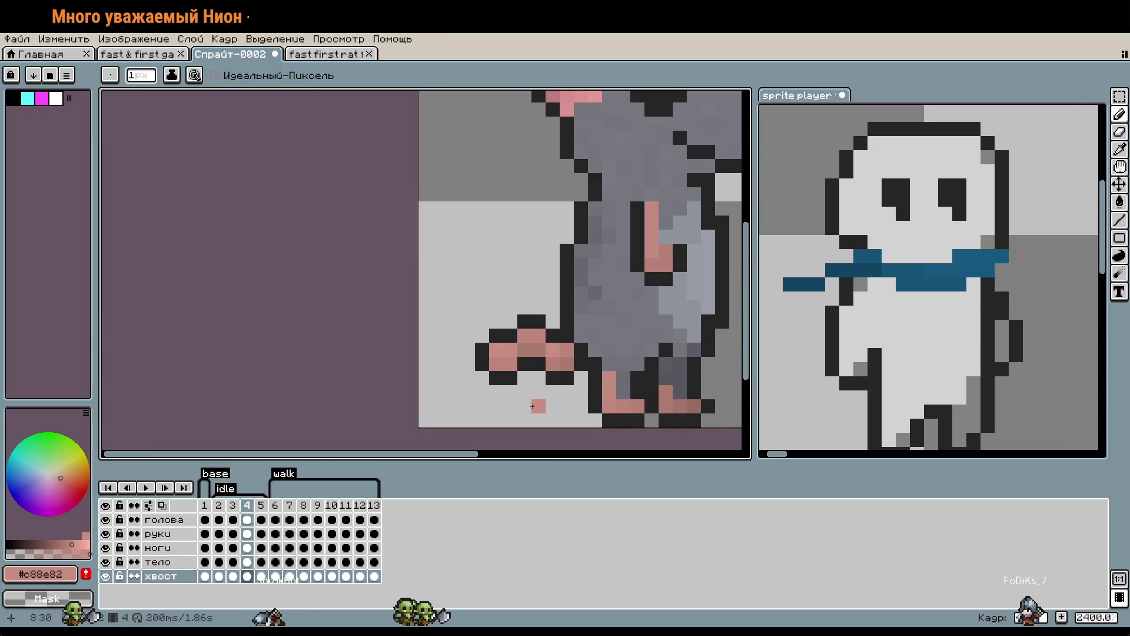
scroll(538, 397, "up", 3)
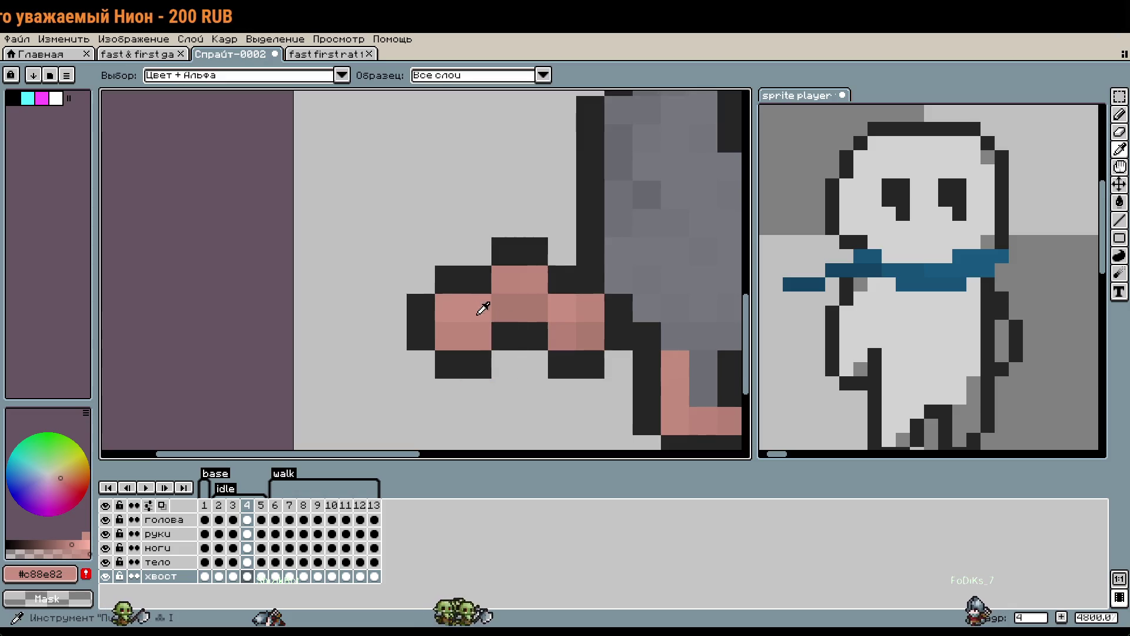
left_click(436, 291, "alt")
left_click(421, 281)
left_click(404, 318)
left_click(453, 329, "alt")
Shift the tail tip pixels down one pixel.
scroll(428, 352, "down", 3)
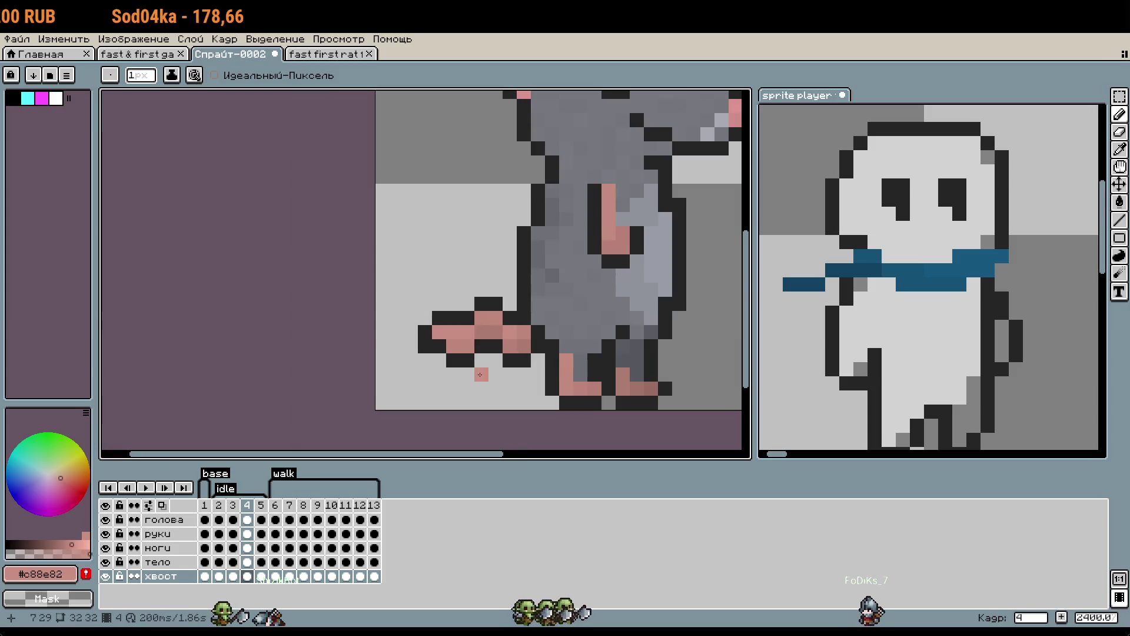
scroll(474, 396, "up", 1)
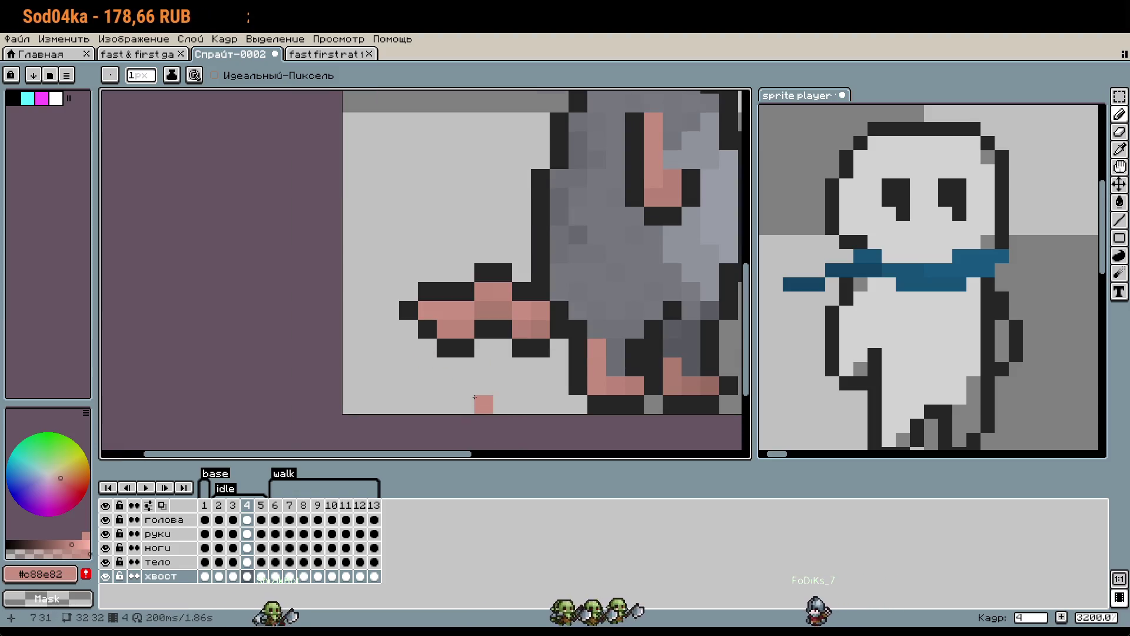
key("m")
mouse_move(440, 341)
left_mouse_down()
mouse_move(412, 318)
mouse_move(399, 281)
left_mouse_up()
key("Down")
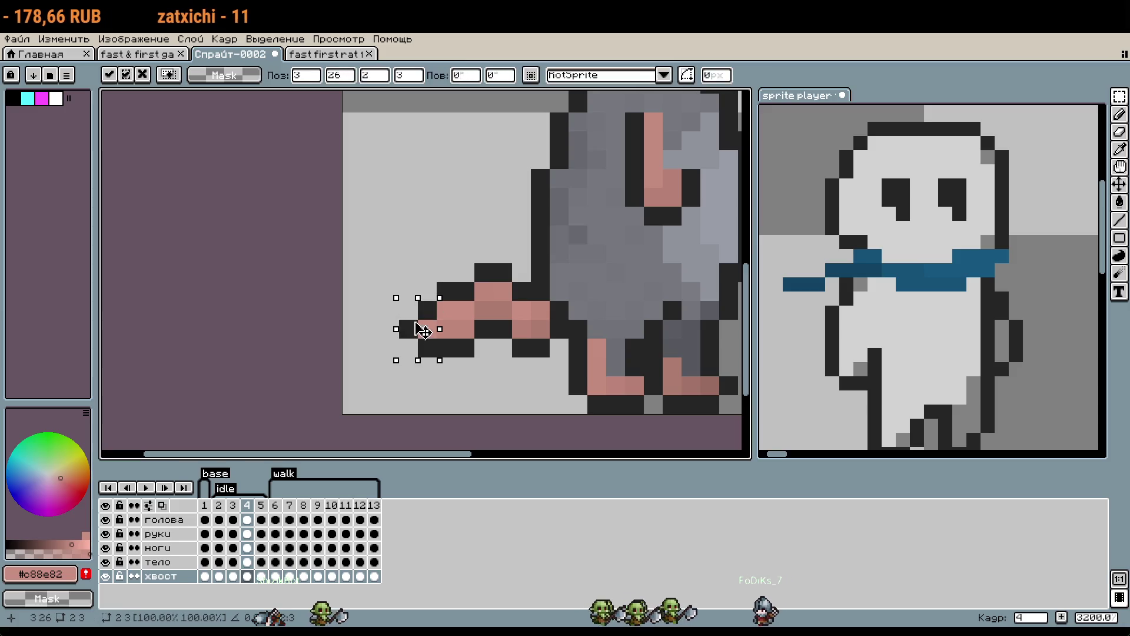
Blacken a pixel on the tail, then undo that stroke.
key("b")
scroll(465, 386, "up", 1)
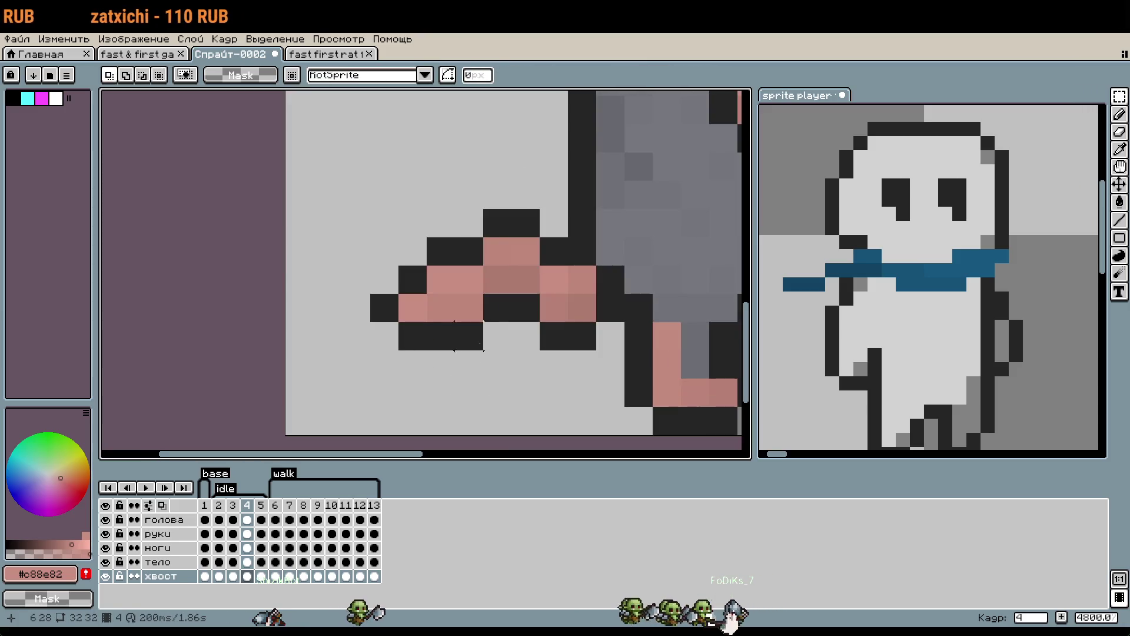
left_click(497, 306, "alt")
left_click(472, 314)
scroll(480, 294, "down", 1)
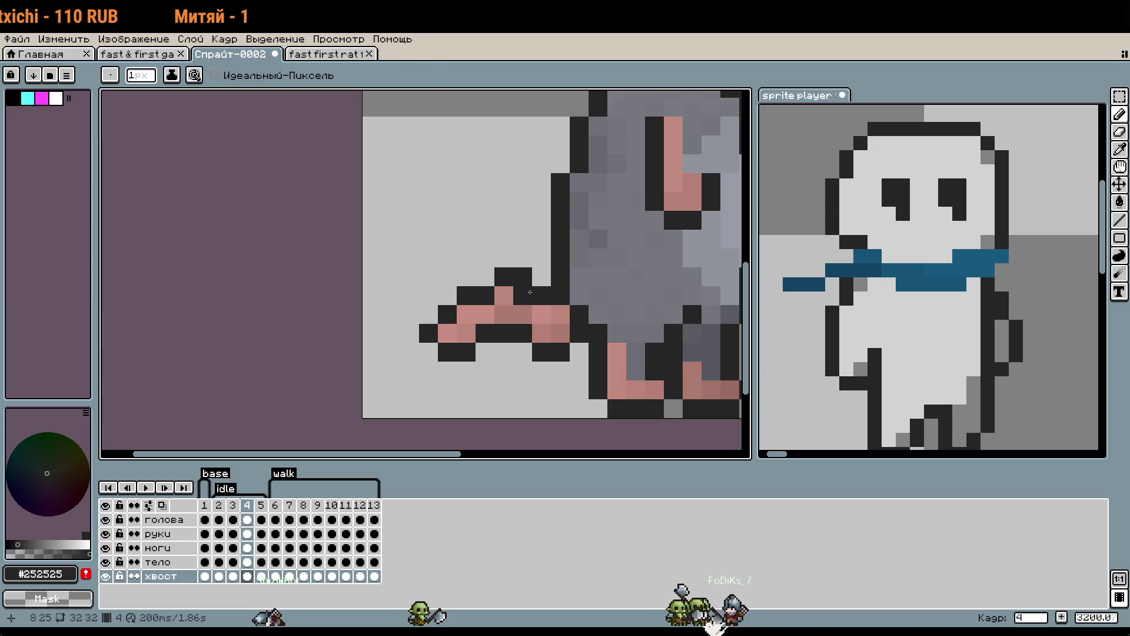
key("v")
scroll(537, 393, "down", 1)
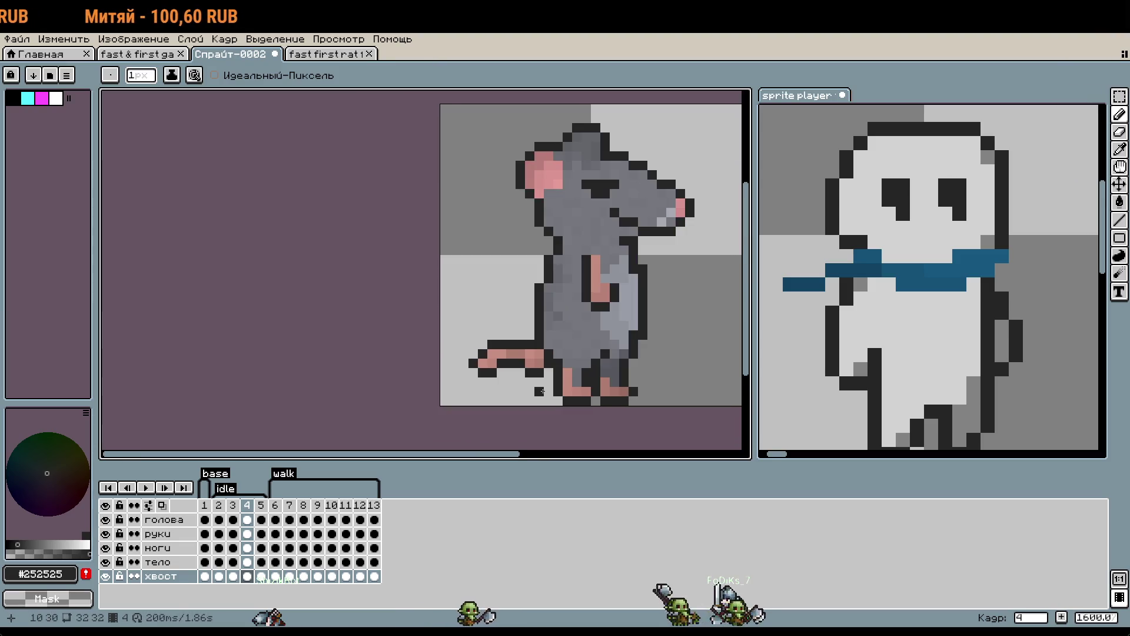
key("ctrl+z")
key("b")
scroll(512, 373, "up", 1)
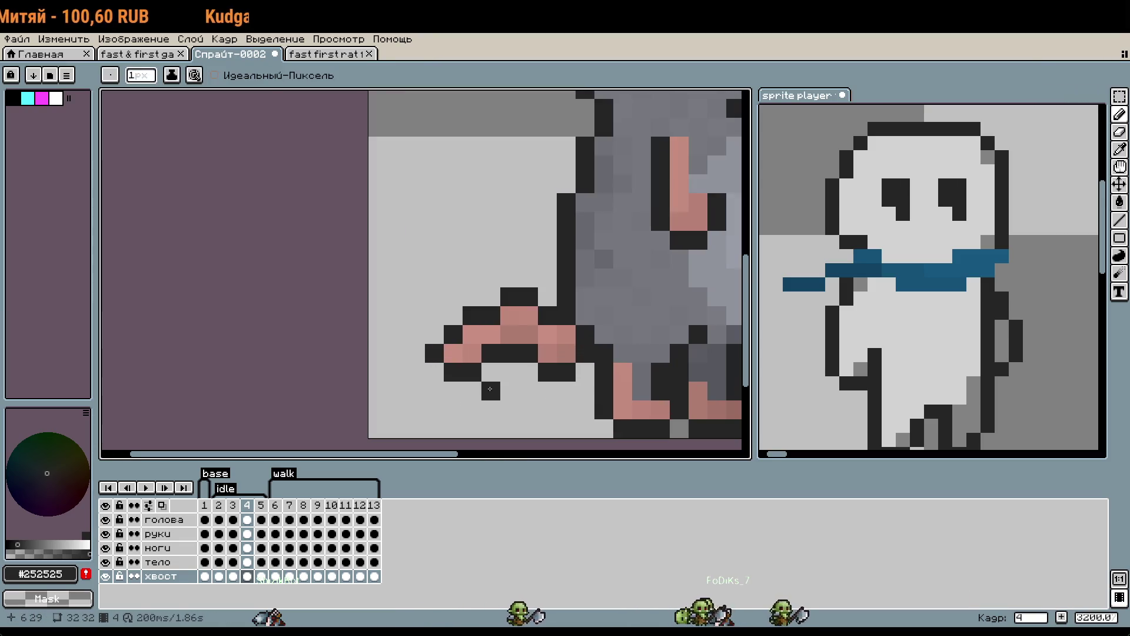
Play the animation to check the tail, then return to idle frame 4.
left_click(148, 488)
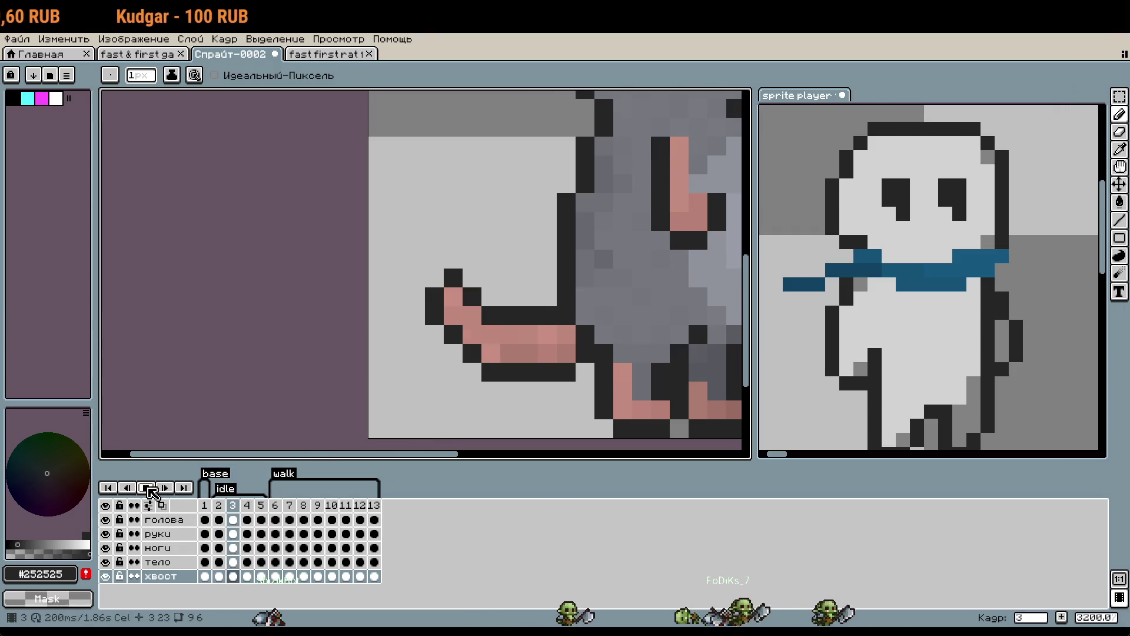
left_click(149, 488)
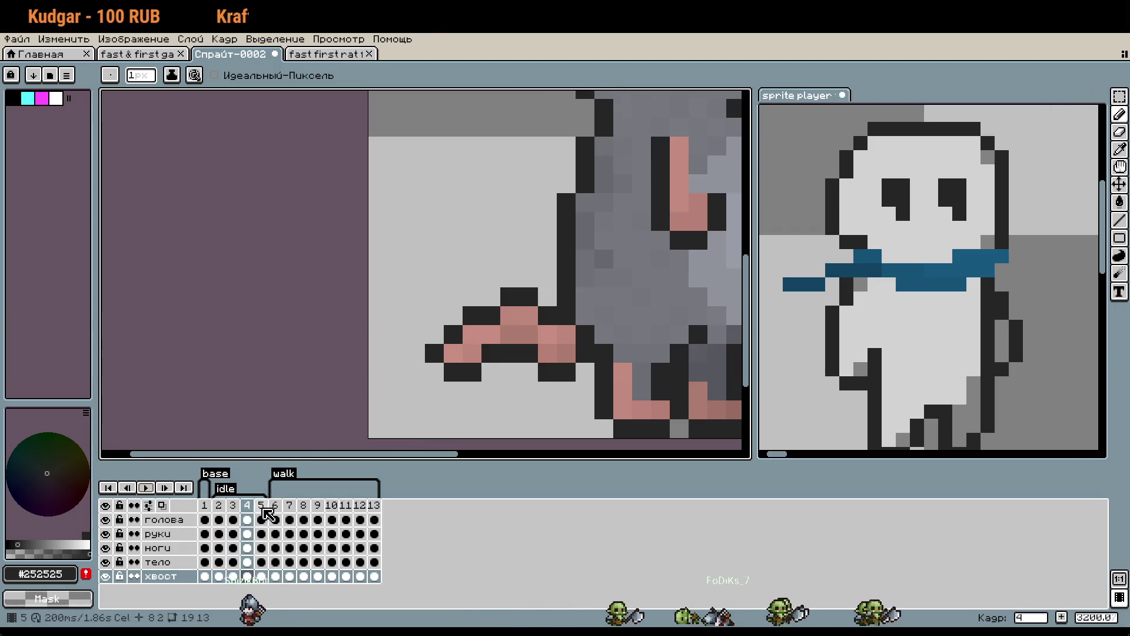
left_click(262, 507)
Marquee-select the tail area and move to idle frame 5.
key("m")
left_click_drag(481, 344, 537, 400)
left_click_drag(422, 284, 540, 403)
left_click(247, 505)
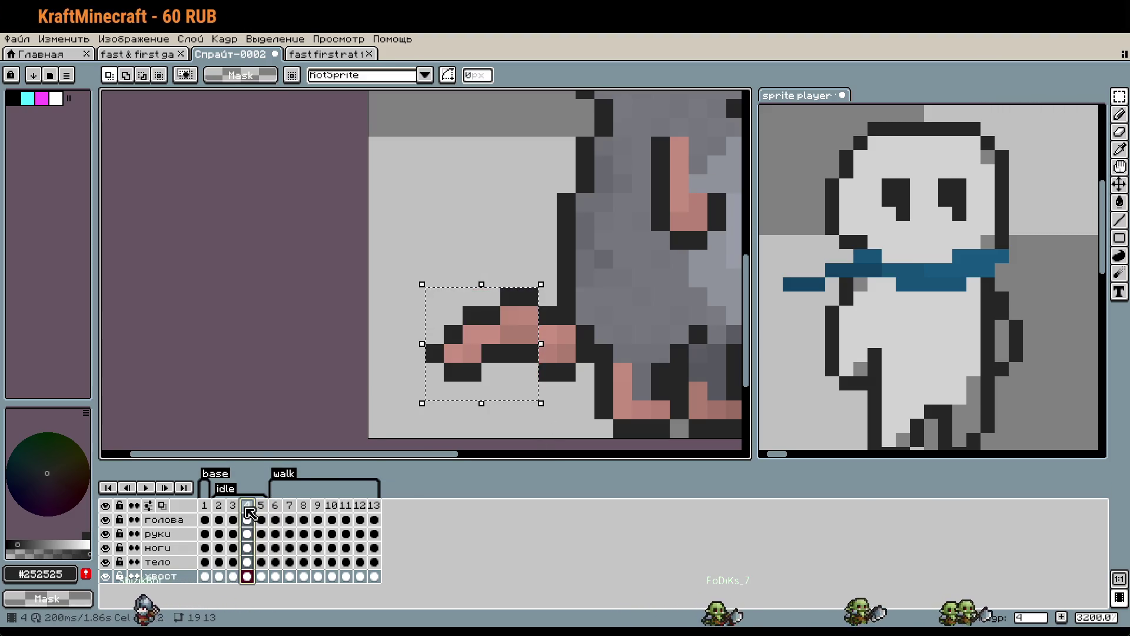
left_click(261, 506)
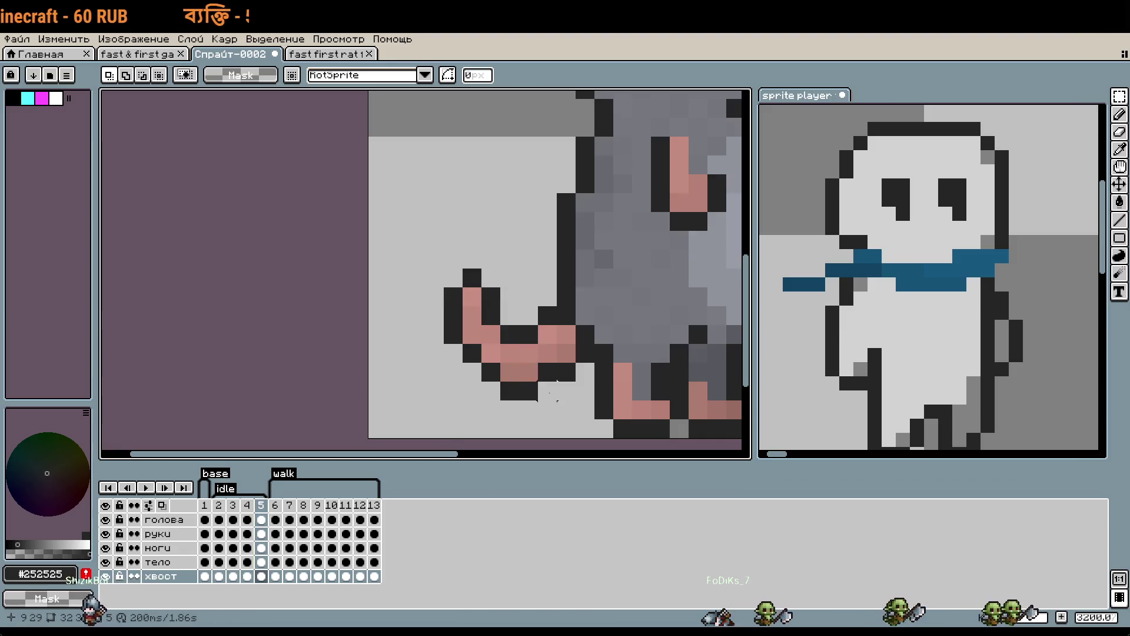
Reposition frame 5's tail with selection moves, settling it one pixel lower.
left_click_drag(422, 247, 542, 398)
left_click_drag(494, 361, 495, 342)
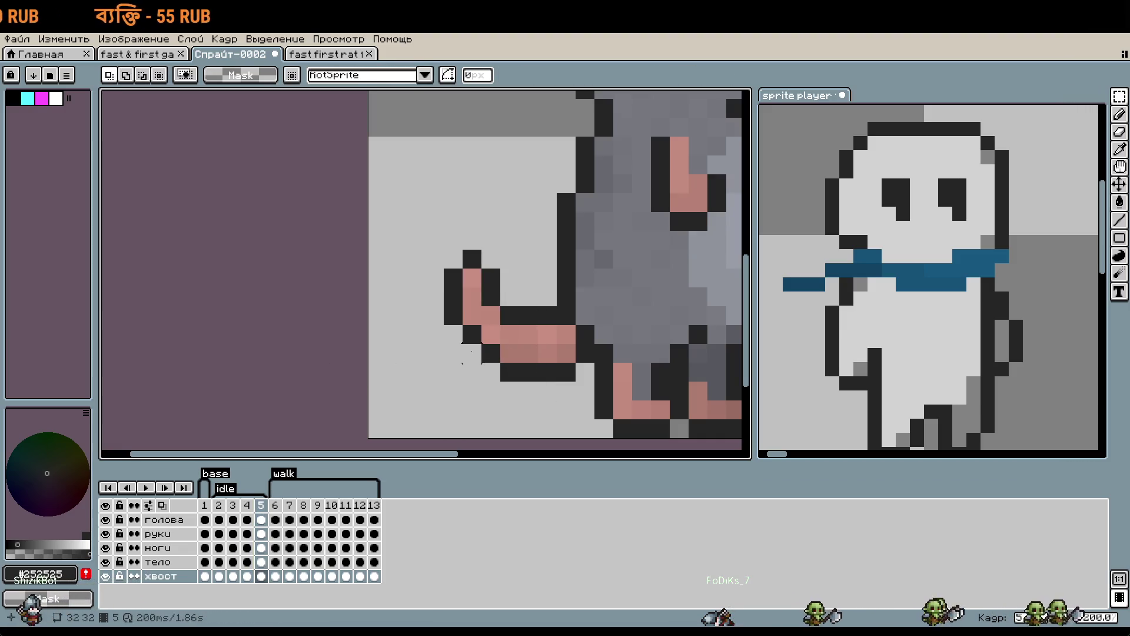
left_click_drag(422, 247, 503, 365)
left_click_drag(472, 310, 469, 359)
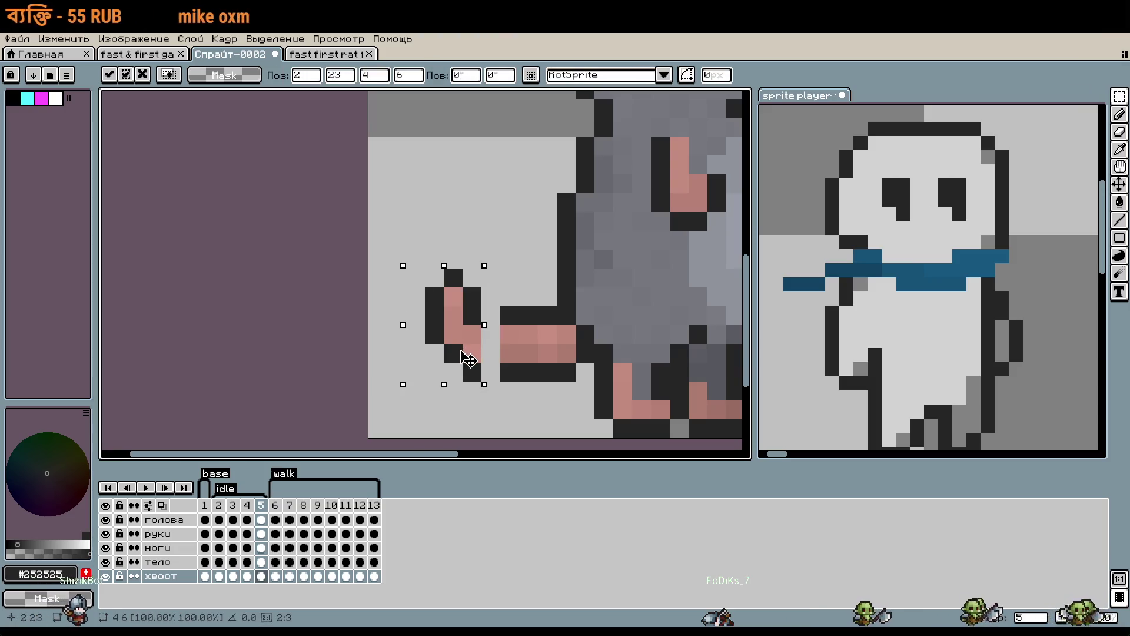
mouse_move(405, 267)
left_mouse_down()
mouse_move(484, 327)
mouse_move(454, 346)
left_mouse_up()
key("ctrl+z")
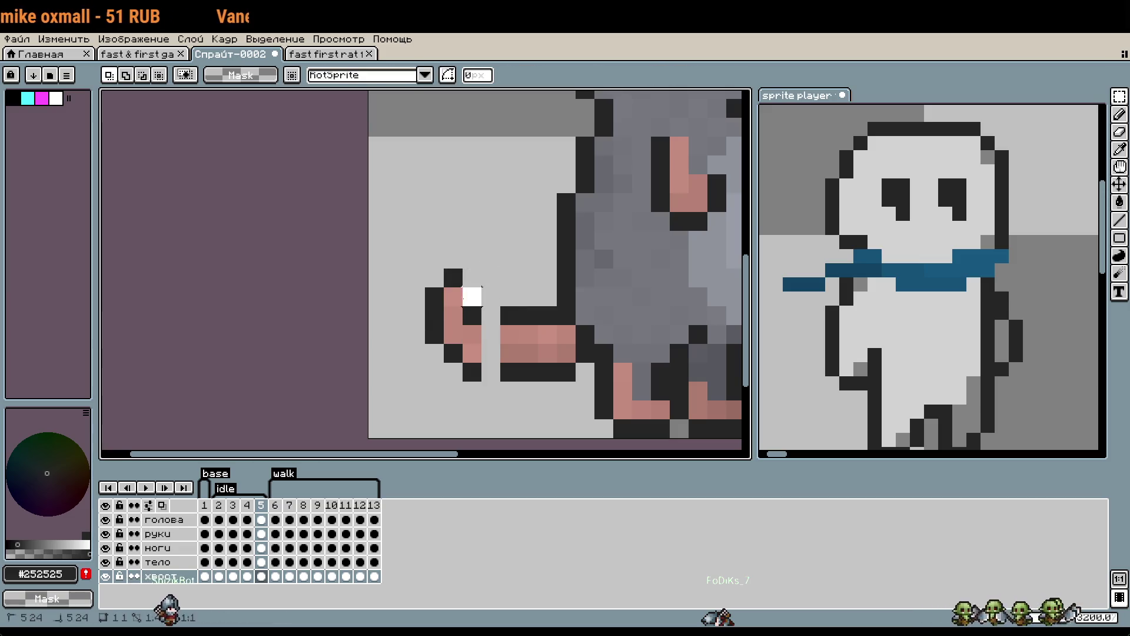
left_click_drag(461, 305, 454, 323)
left_click(509, 277)
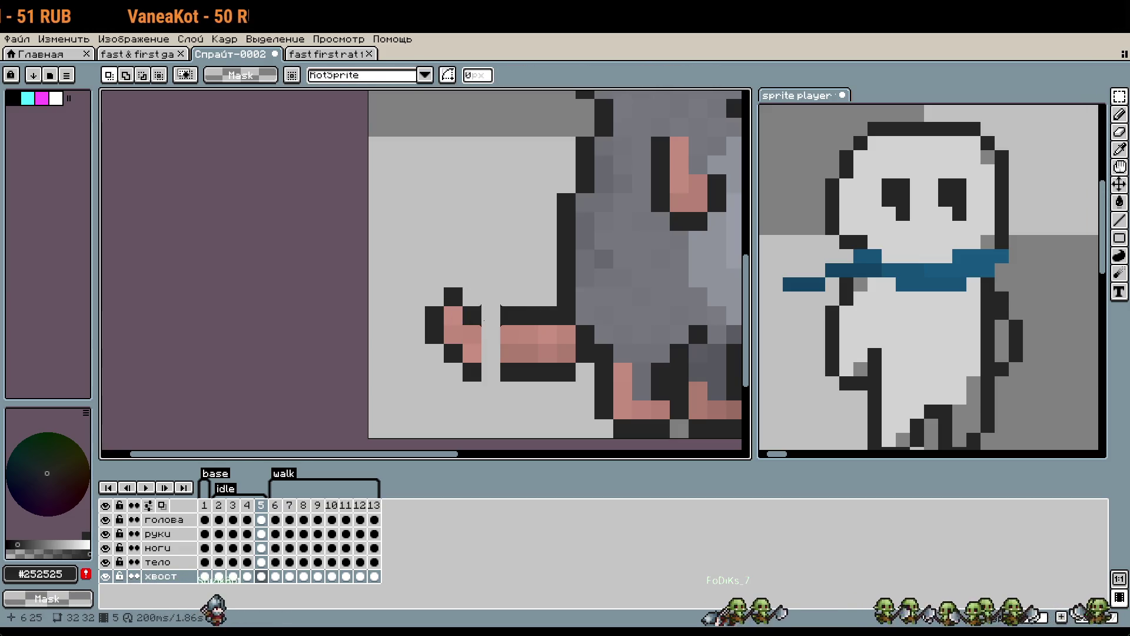
Patch the tail gap with a dark outline pixel and pink fill.
key("i")
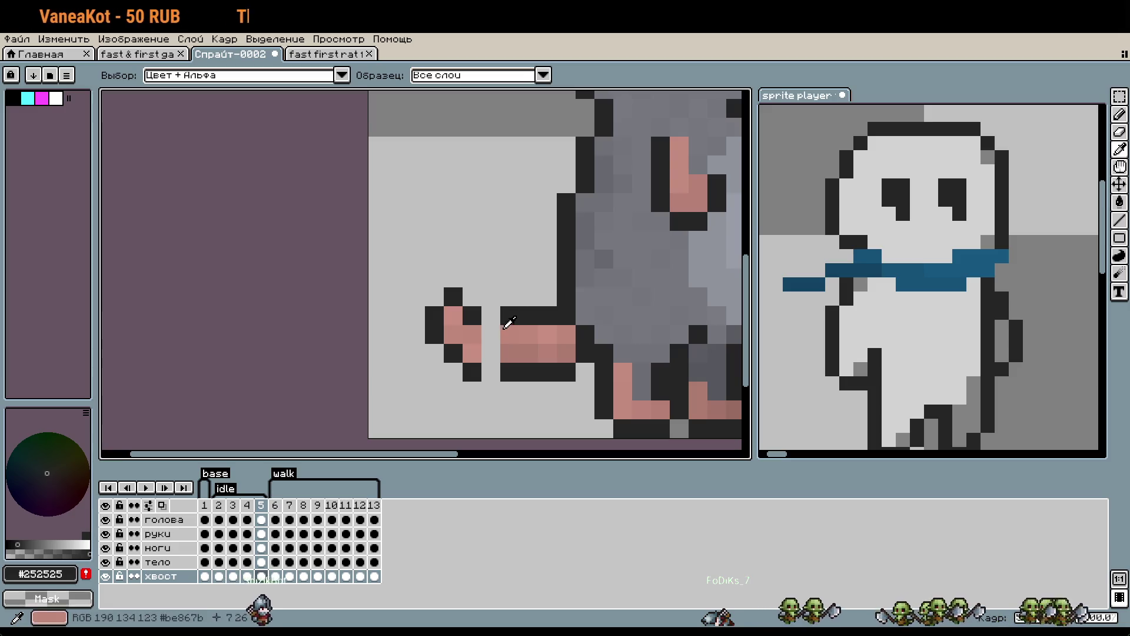
key("b")
left_click(498, 333)
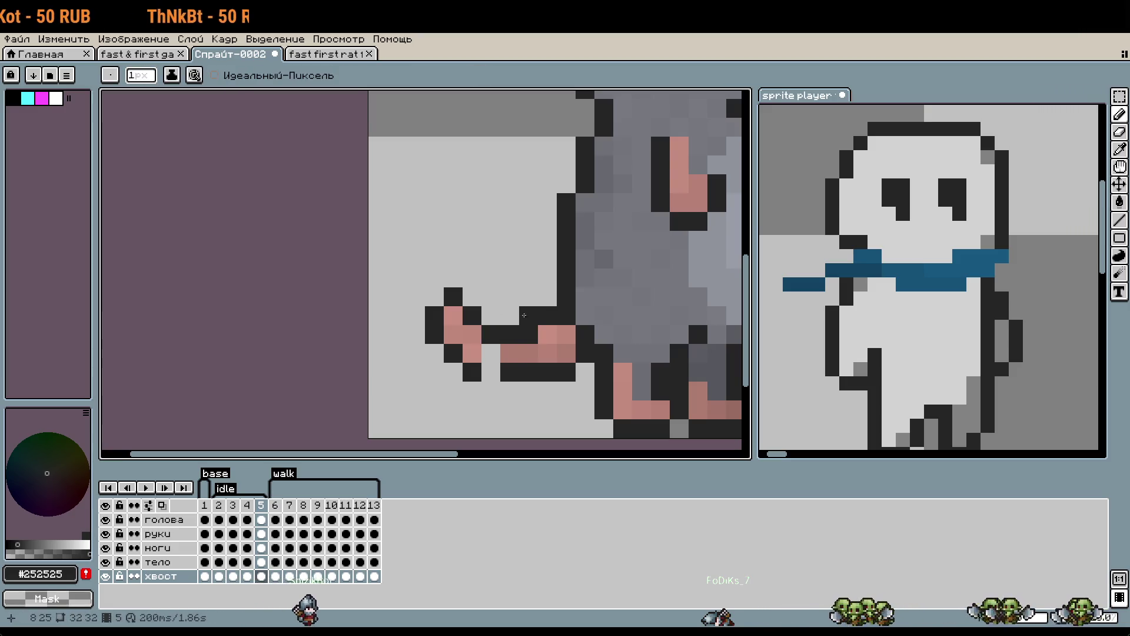
left_click(512, 353, "alt")
left_click(491, 353)
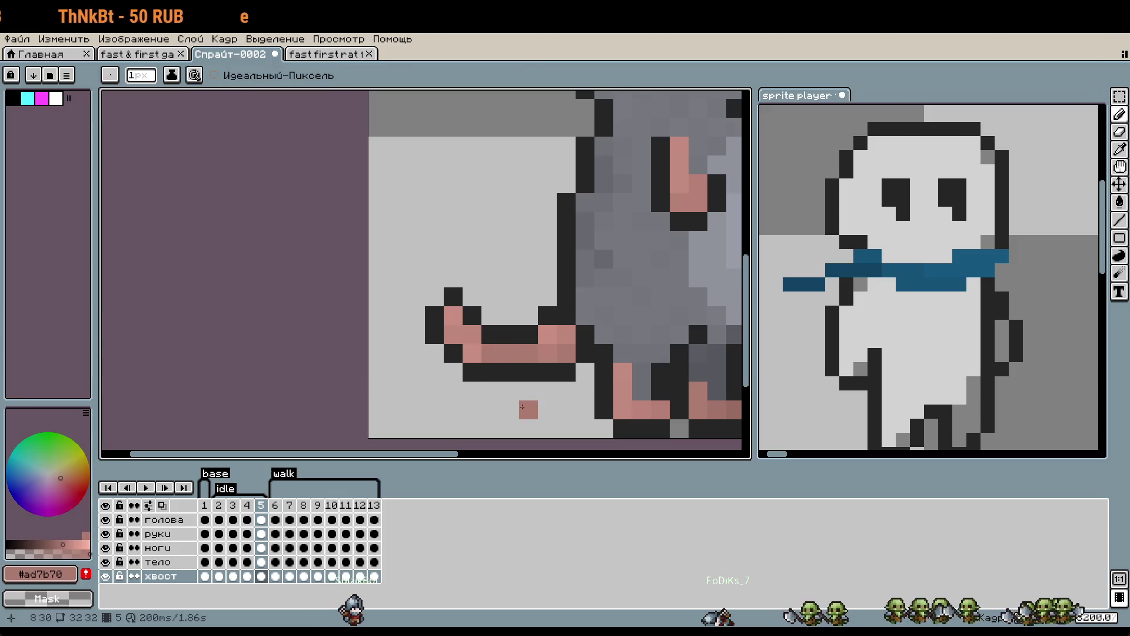
Play the animation to preview the lowered tail.
scroll(520, 378, "up", 1)
key("b")
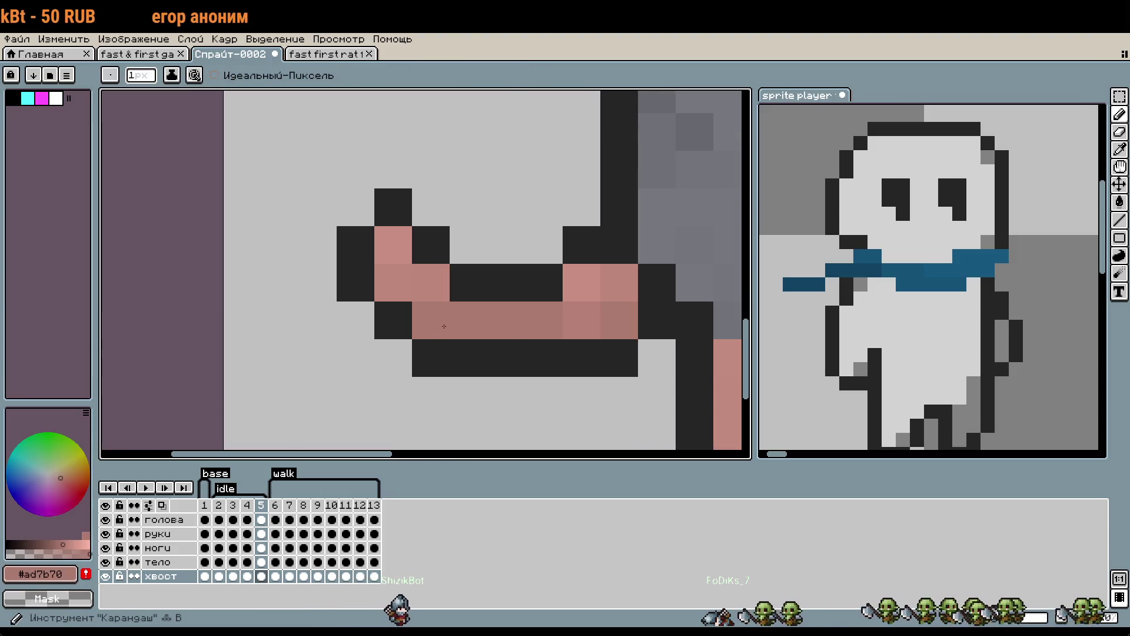
scroll(497, 329, "down", 1)
left_click(146, 488)
scroll(312, 373, "down", 2)
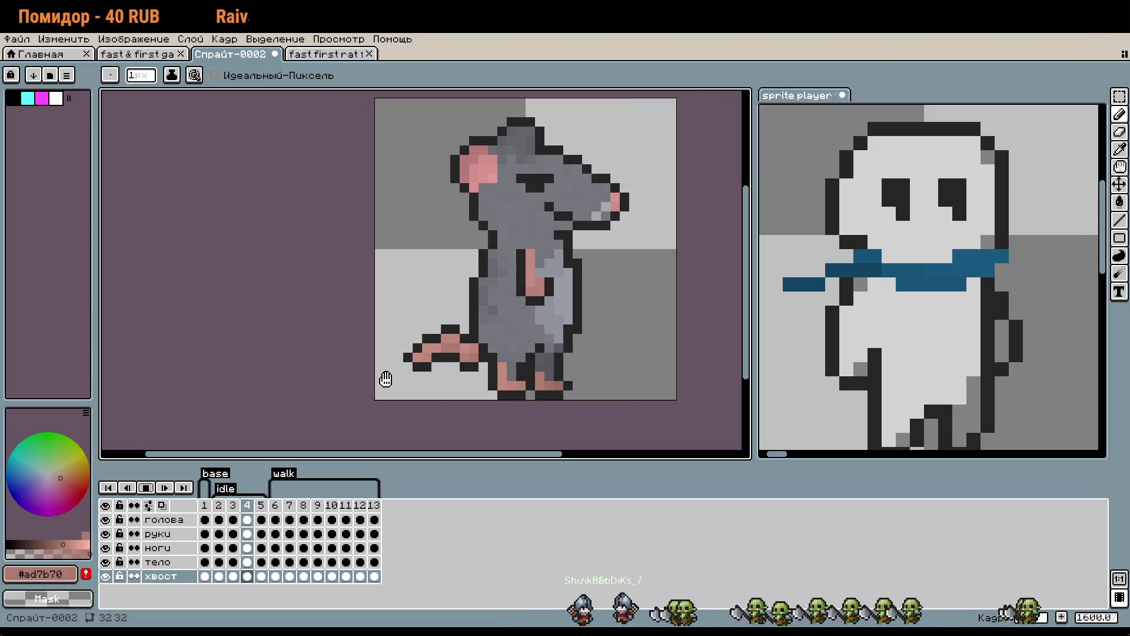
Stop playback, compare tail poses on frames 2–5, and undo frame 5's broken tail edit.
left_click(146, 491)
key("v")
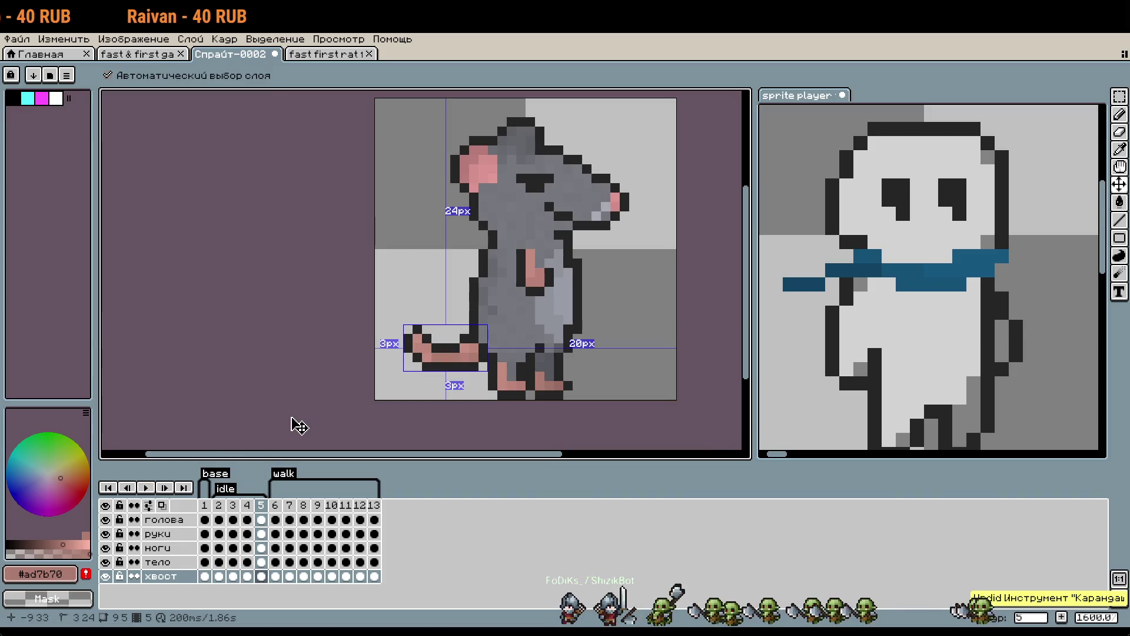
key("Left")
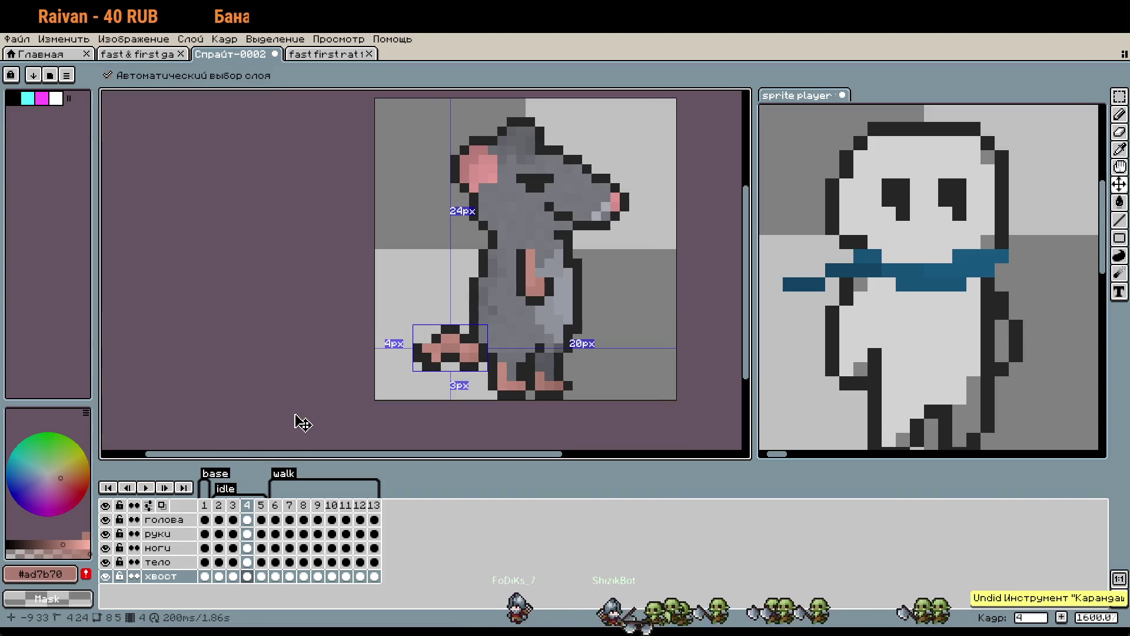
key("ctrl+z")
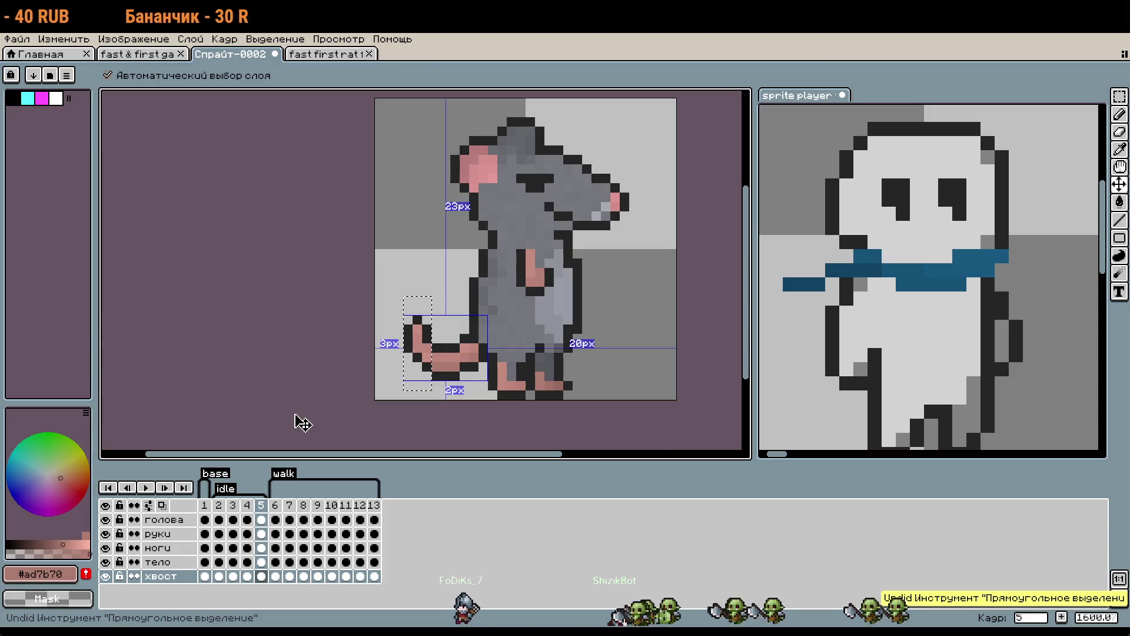
key("b")
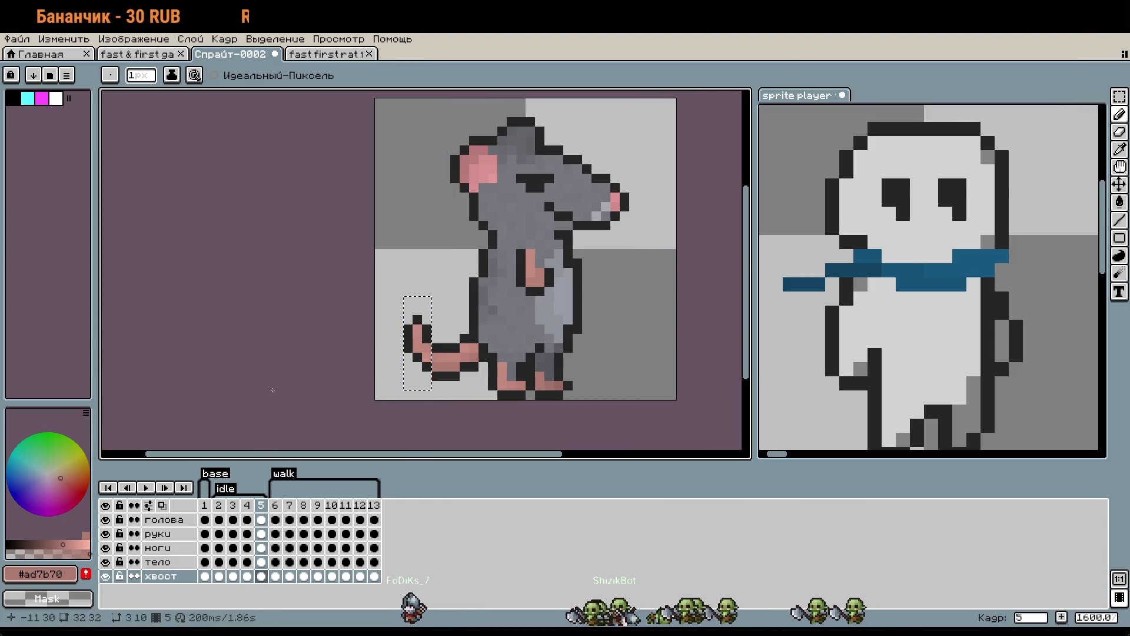
key("m")
left_click(219, 505)
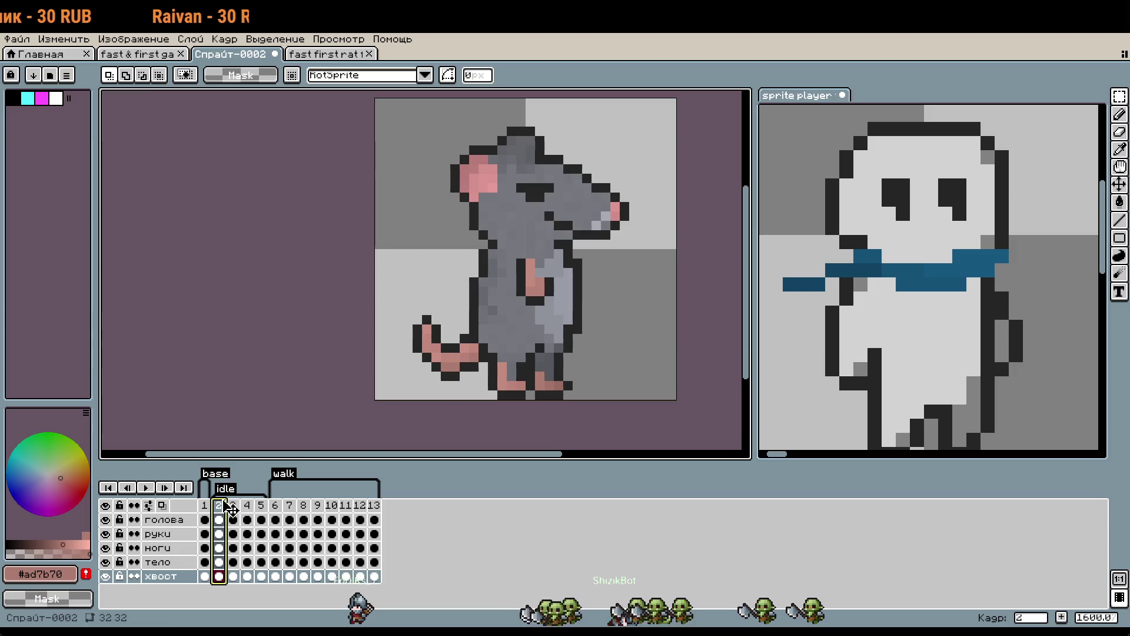
left_click(234, 506)
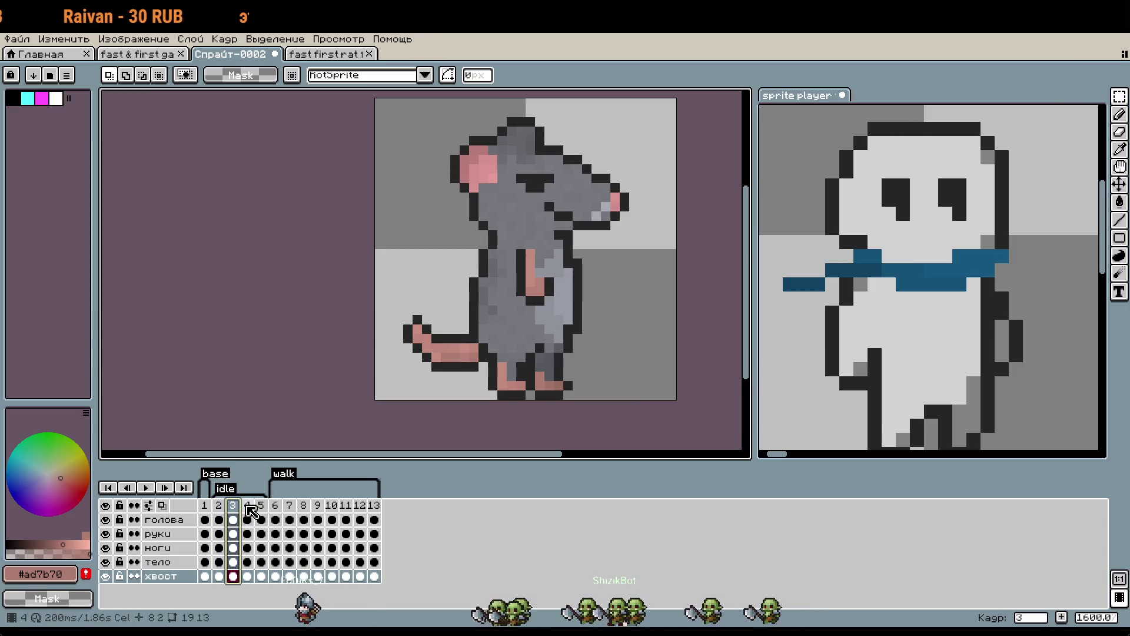
left_click(247, 506)
left_click(263, 507)
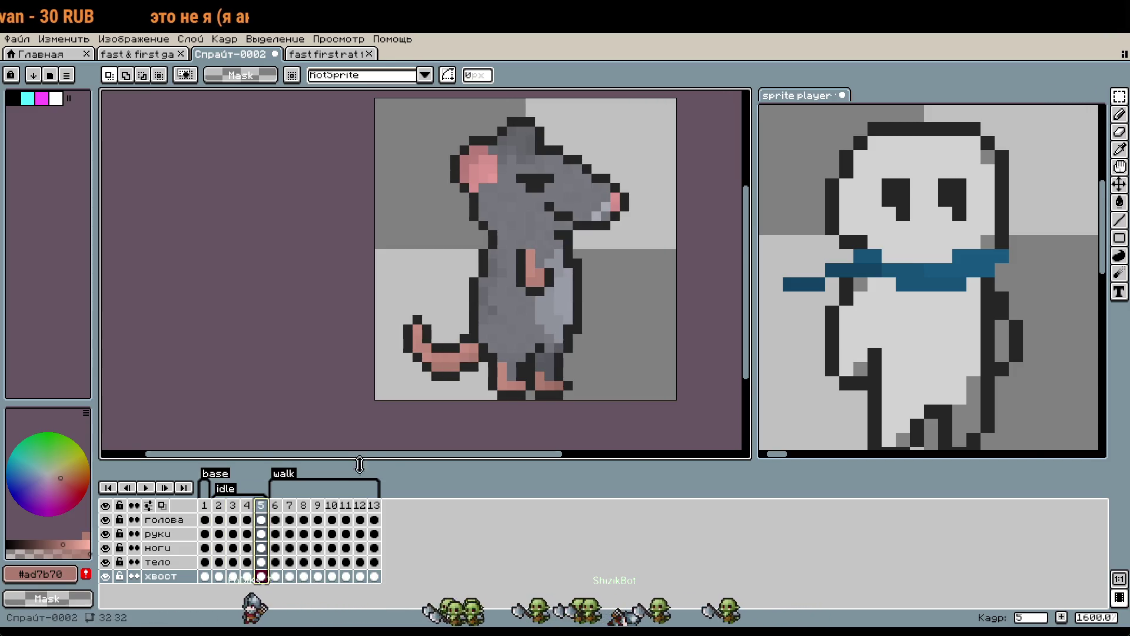
key("ctrl+z")
key("ctrl+d")
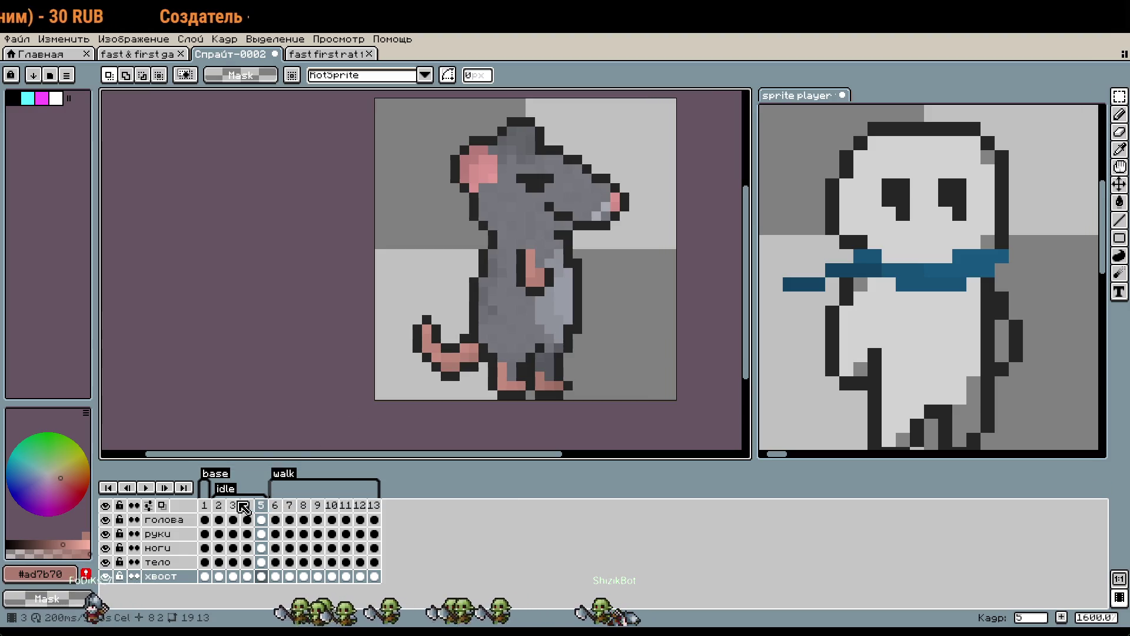
Copy frame 2's curled tail and paste it into idle frame 3.
left_click(219, 518)
left_click(233, 506)
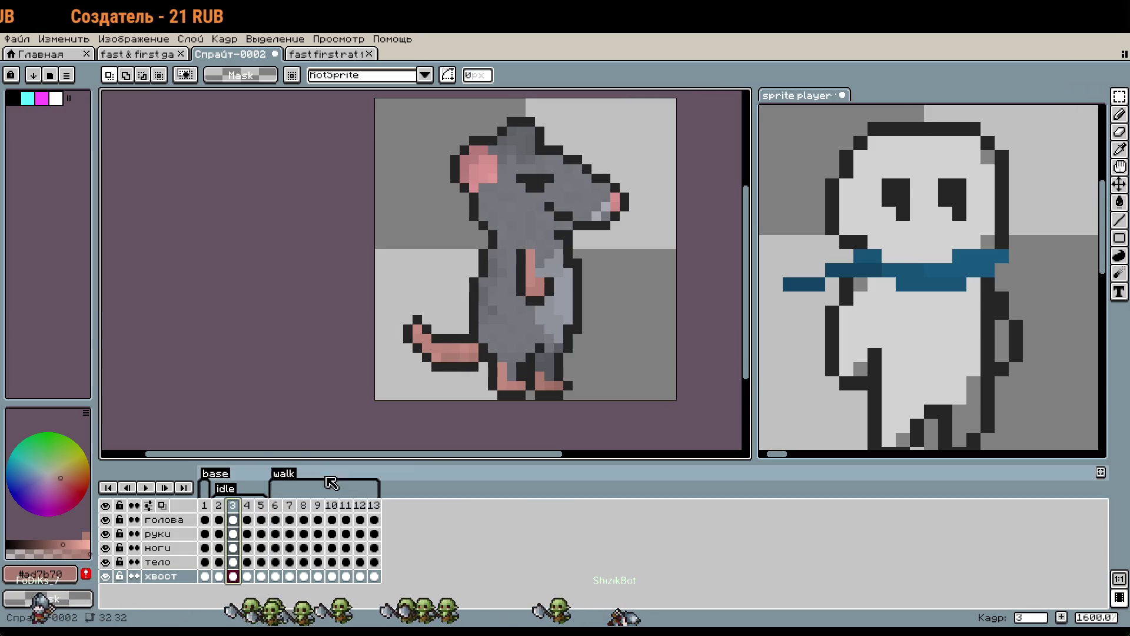
mouse_move(389, 291)
left_mouse_down()
mouse_move(463, 357)
mouse_move(463, 384)
left_mouse_up()
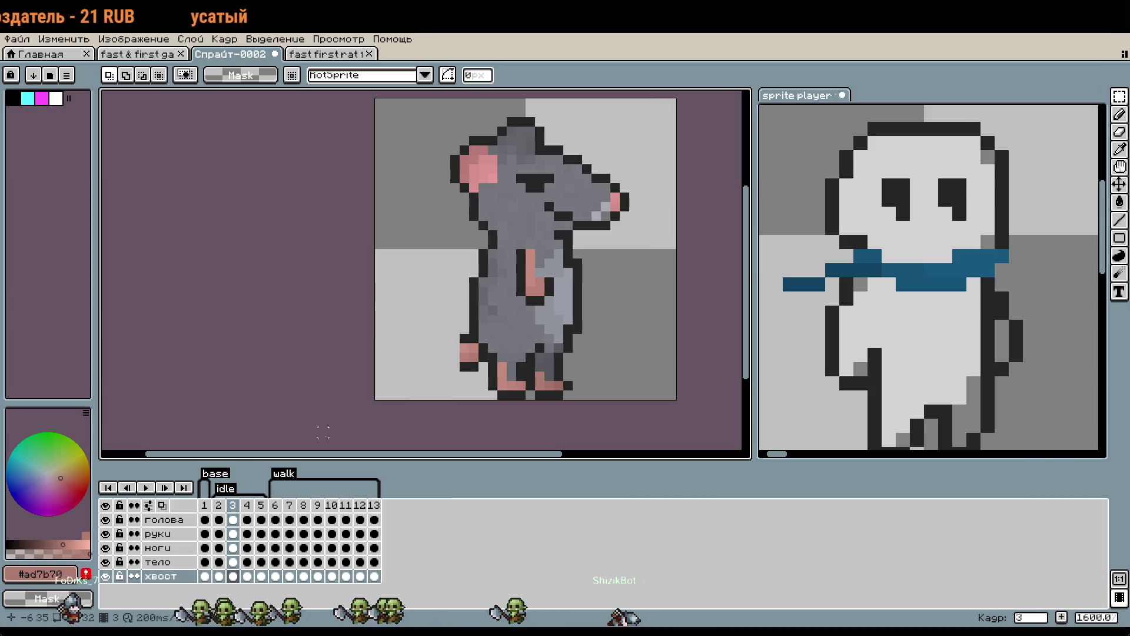
key("comma")
left_click_drag(391, 292, 471, 390)
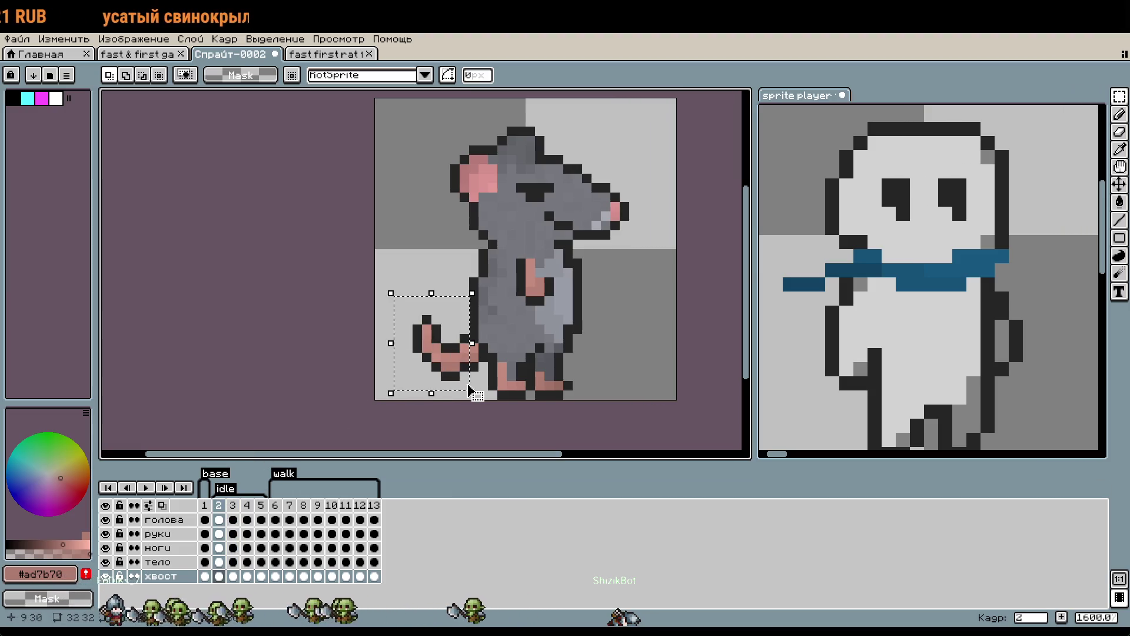
key("period")
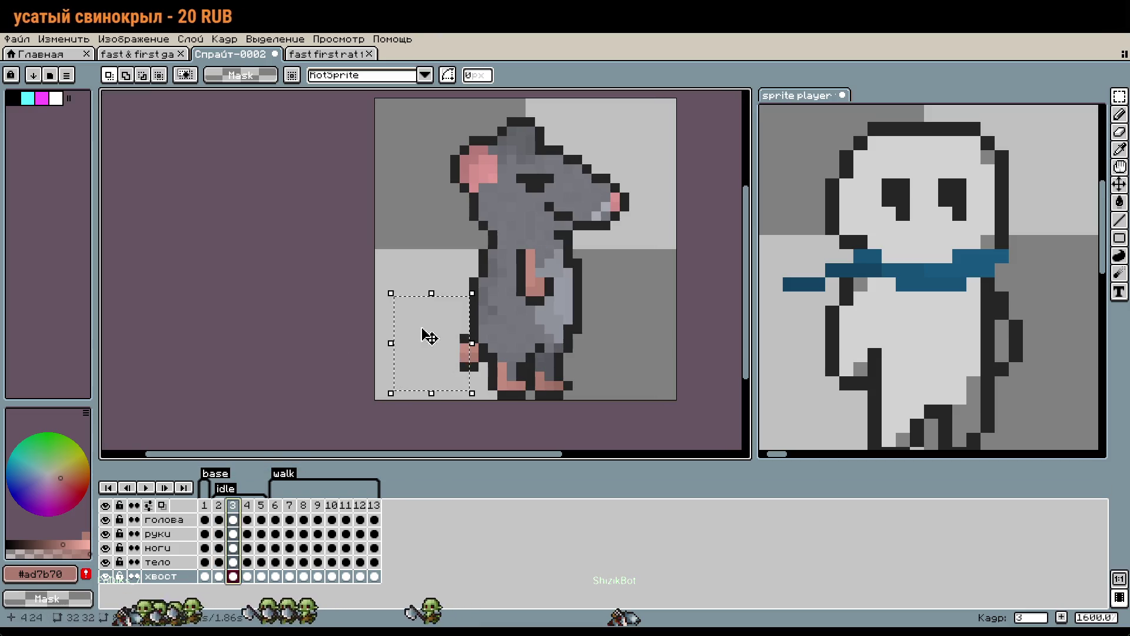
key("ctrl+v")
left_click(360, 356)
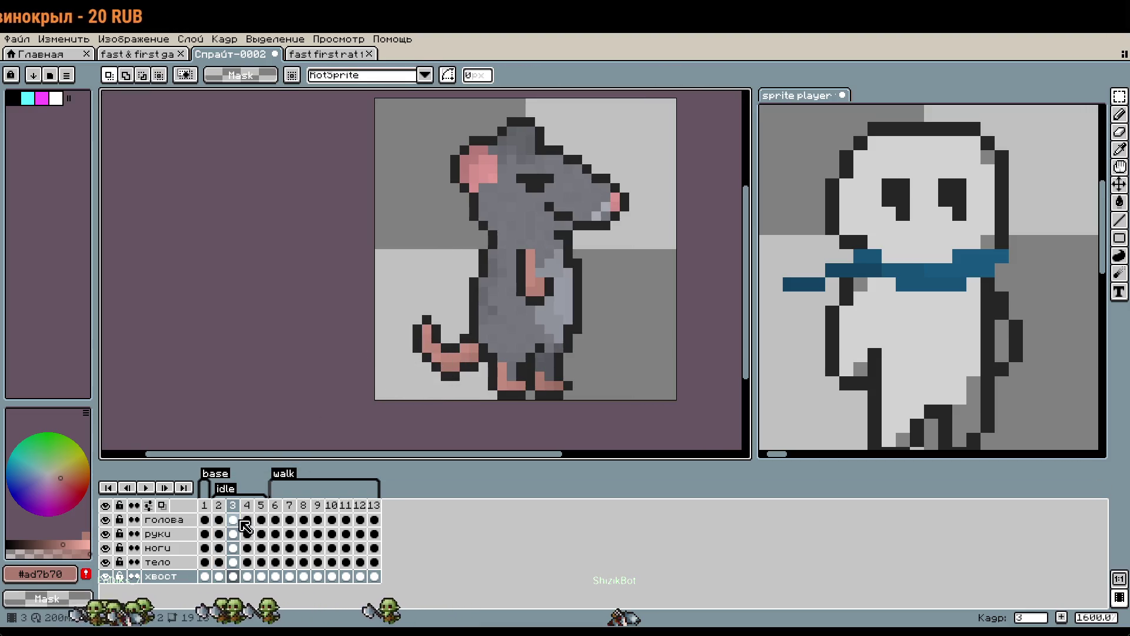
Nudge frame 3's tail up one pixel.
left_click(257, 507)
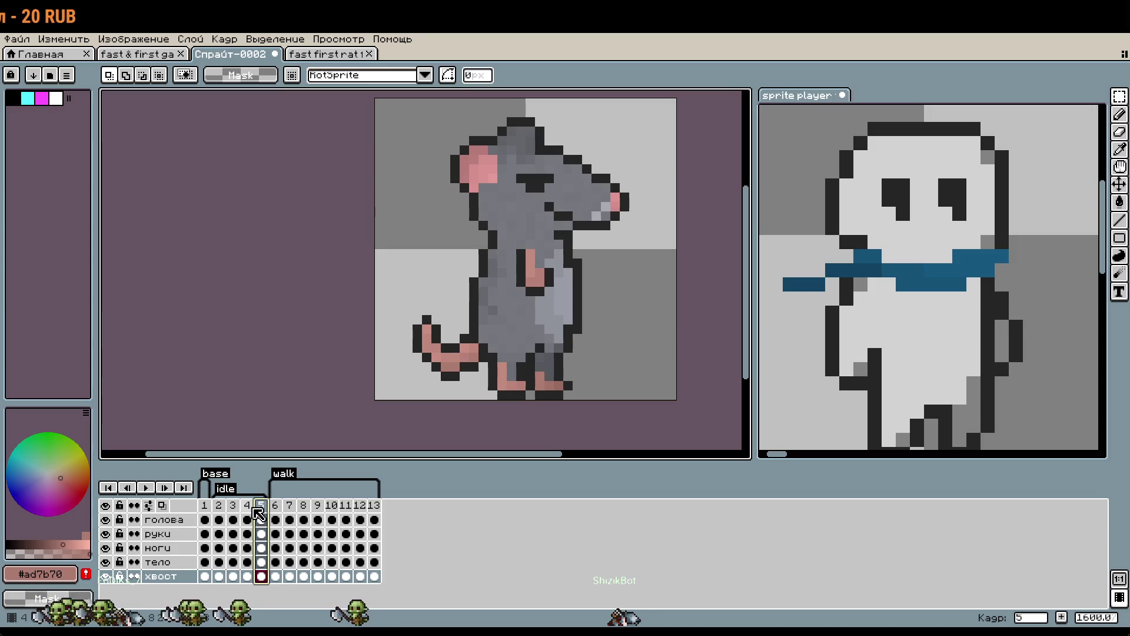
left_click(222, 510)
left_click(234, 509)
left_click_drag(481, 383, 375, 288)
key("Up")
key("ctrl+d")
Nudge frame 4's tail one pixel left and frame 5's tail one pixel up.
left_click(246, 505)
left_click_drag(381, 283, 510, 383)
key("Left")
key("ctrl+d")
key("period")
mouse_move(400, 393)
left_mouse_down()
mouse_move(491, 259)
mouse_move(524, 253)
mouse_move(529, 283)
left_mouse_up()
key("Up")
key("ctrl+d")
Play the animation to check the tails, then return to frame 3.
left_click(147, 487)
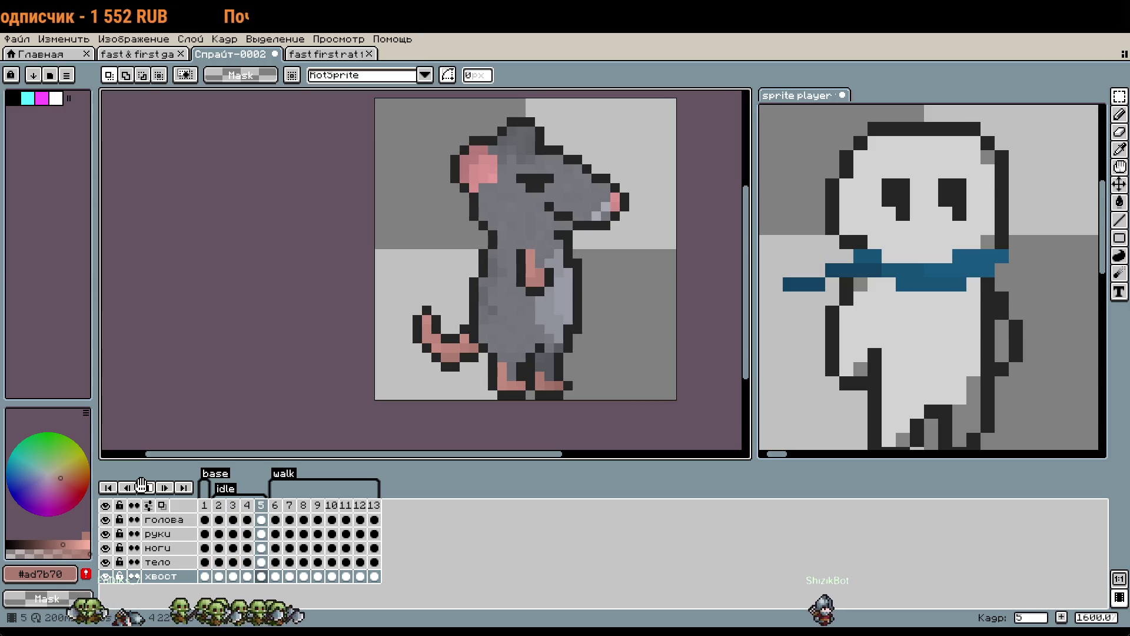
left_click(249, 505)
left_click(236, 511)
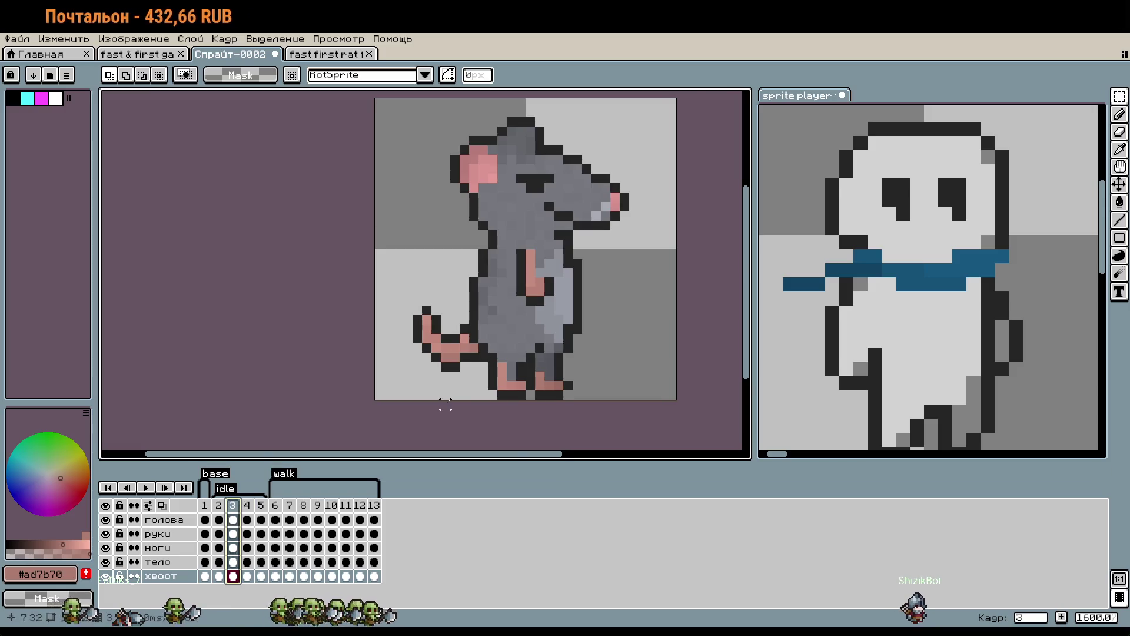
scroll(474, 392, "up", 2)
left_click_drag(487, 273, 499, 362)
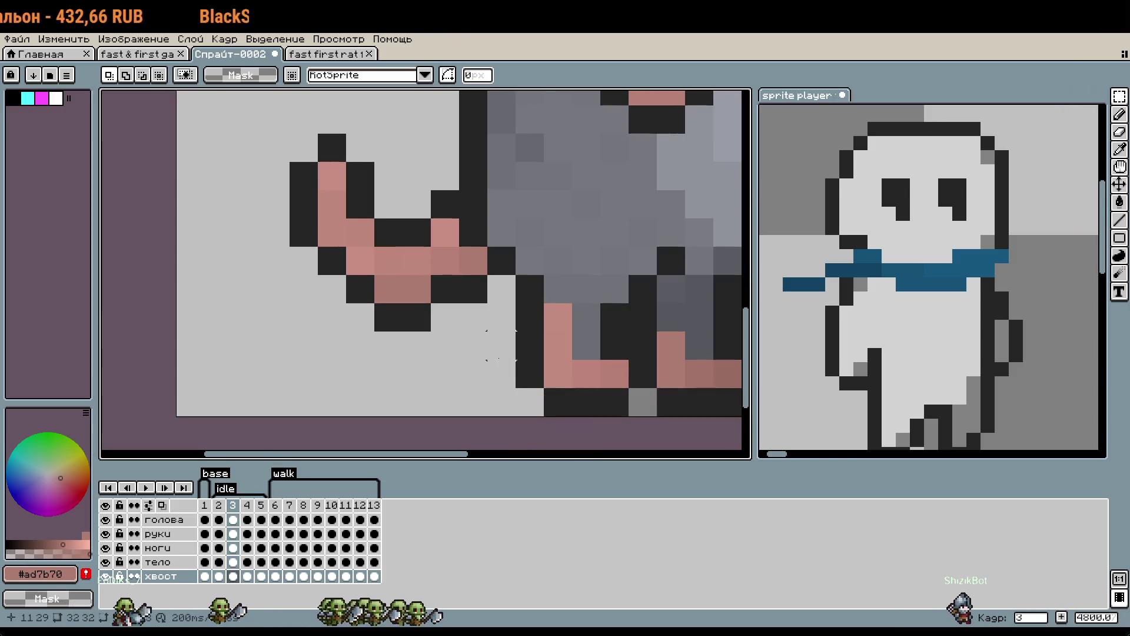
scroll(483, 359, "down", 5)
left_click(146, 488)
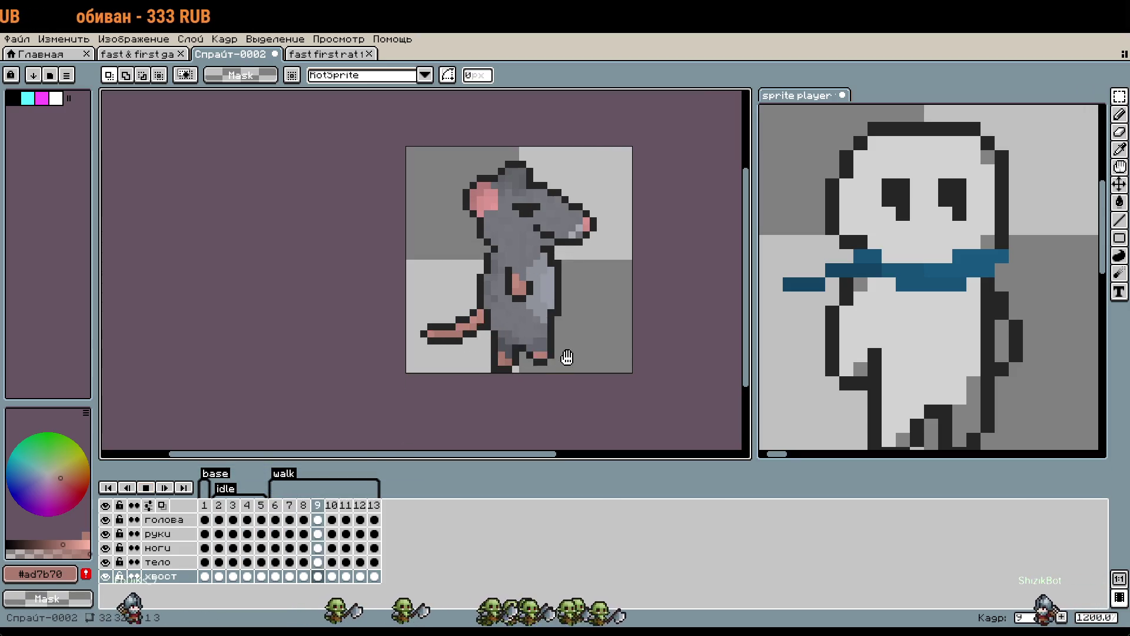
left_click_drag(638, 372, 619, 392)
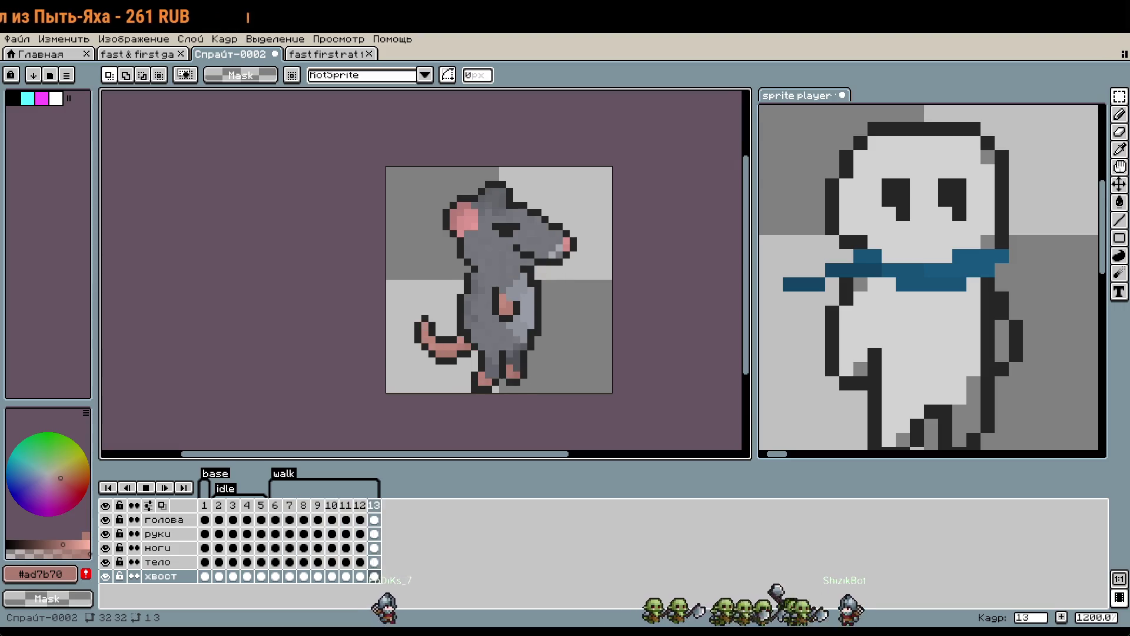
scroll(612, 325, "down", 1)
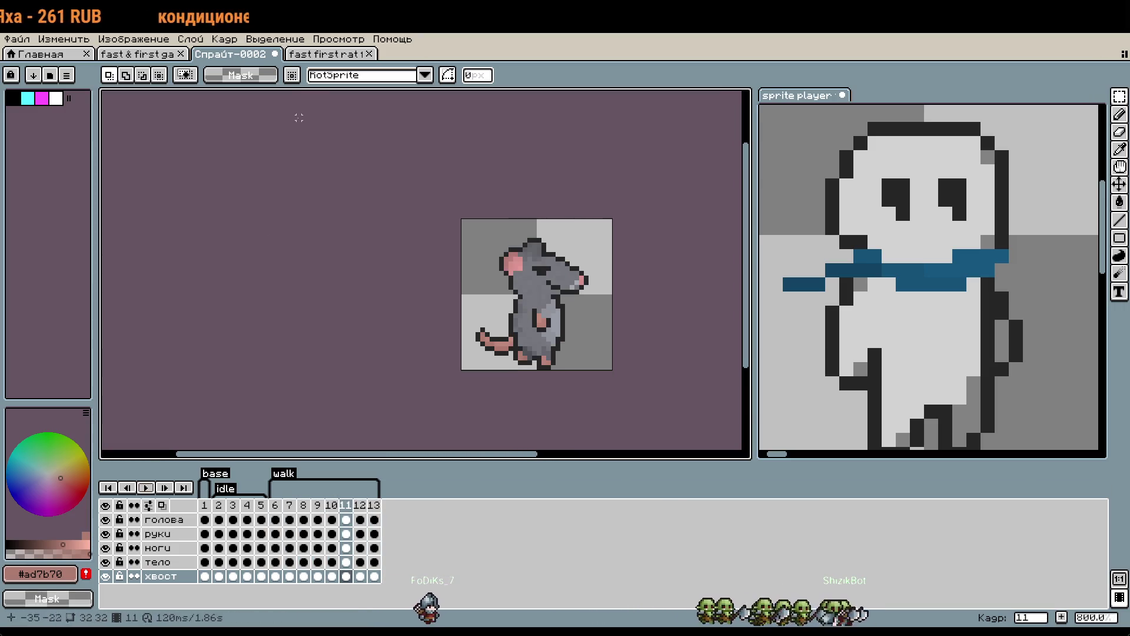
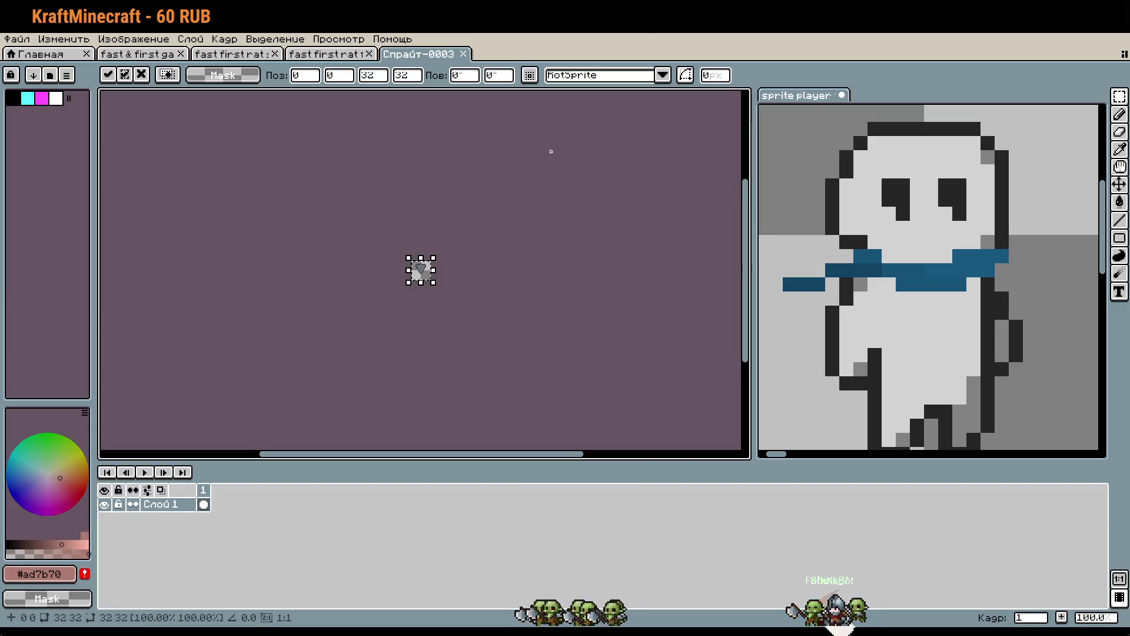
Commit the placed piece, then pan across the idle rat sprite sheet to the middle rat.
scroll(430, 261, "up", 4)
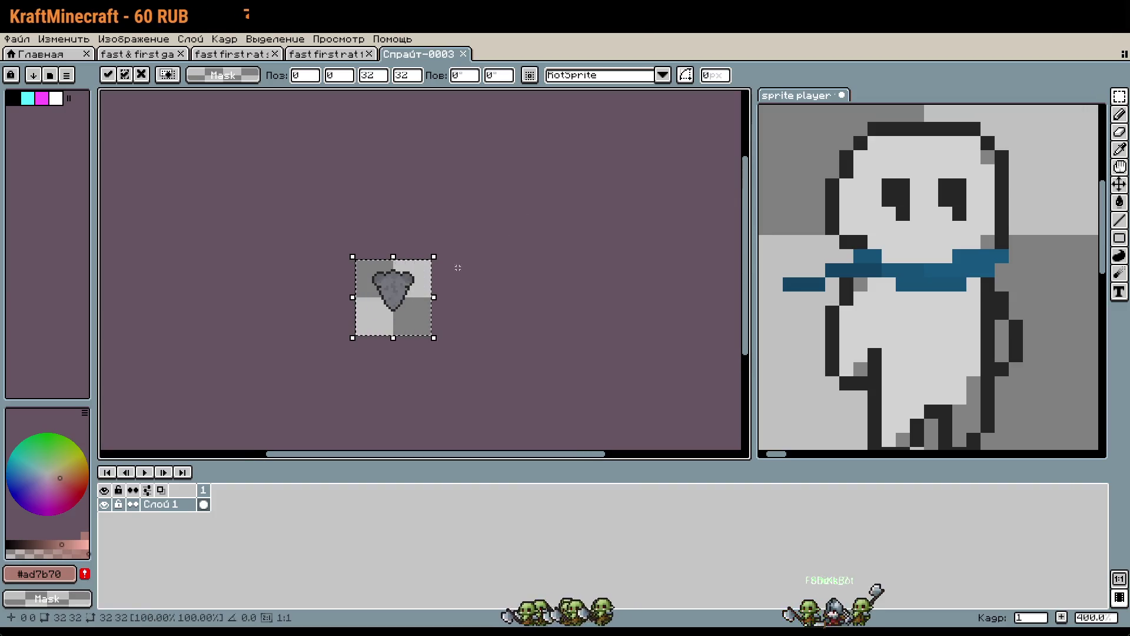
left_click(492, 333)
left_click(125, 56)
mouse_move(462, 118)
left_mouse_down()
mouse_move(492, 327)
mouse_move(507, 349)
mouse_move(567, 325)
mouse_move(622, 377)
left_mouse_up()
scroll(420, 244, "up", 8)
left_click_drag(420, 244, 482, 233)
left_click_drag(295, 147, 527, 357)
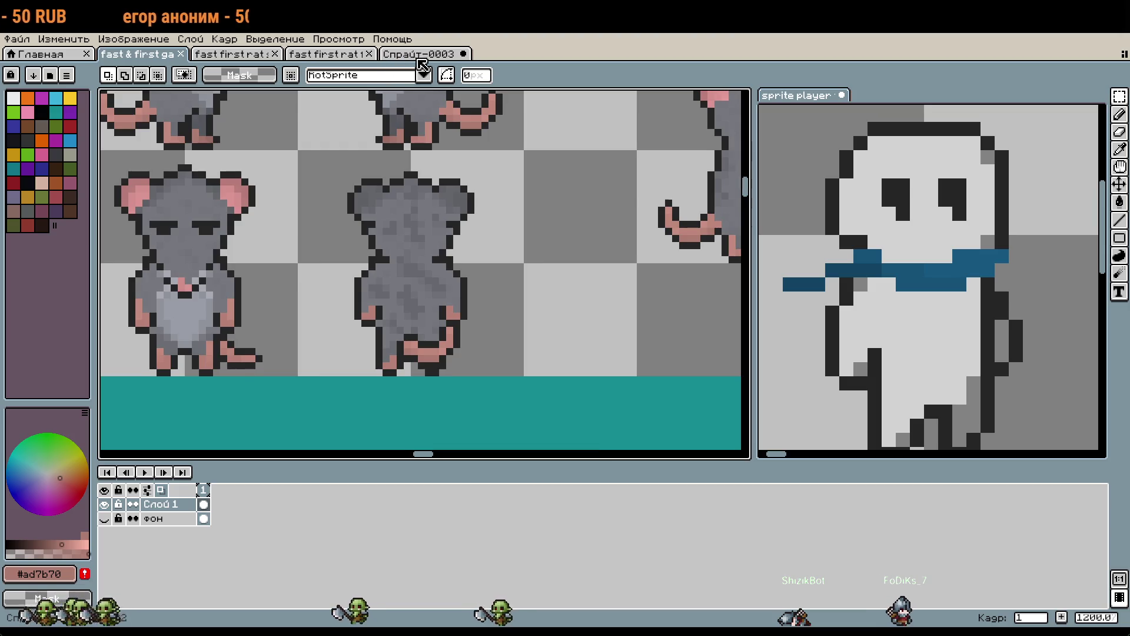
Glance at the side-view rat, then bring up the back-view rat document at frame 2.
left_click(420, 55)
scroll(399, 311, "up", 2)
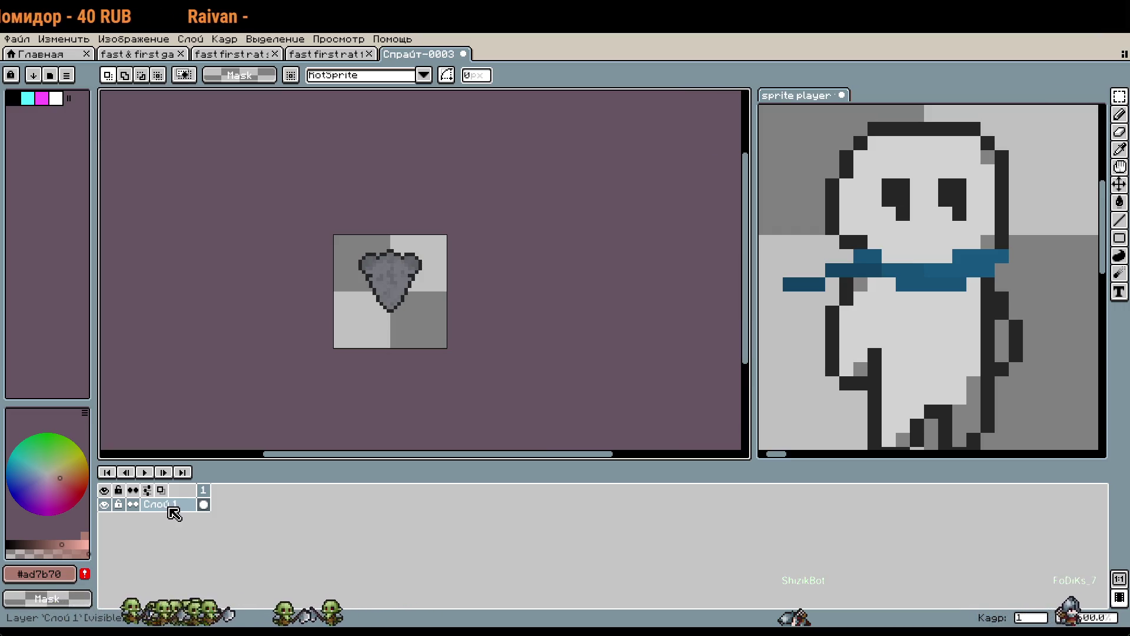
left_click(218, 56)
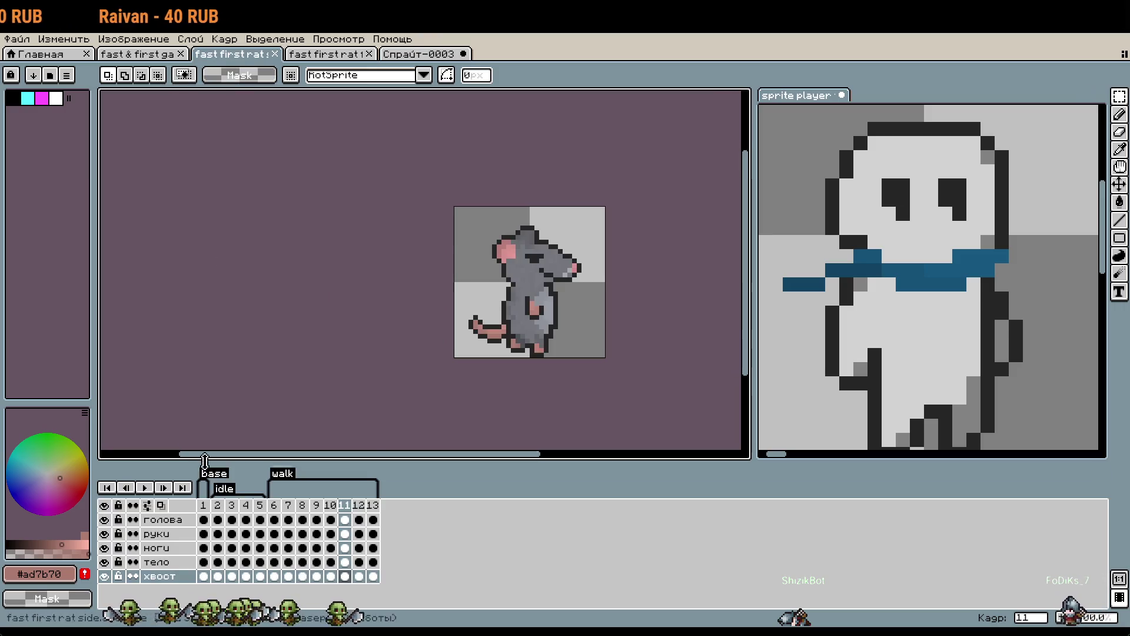
left_click(321, 56)
left_click(219, 505)
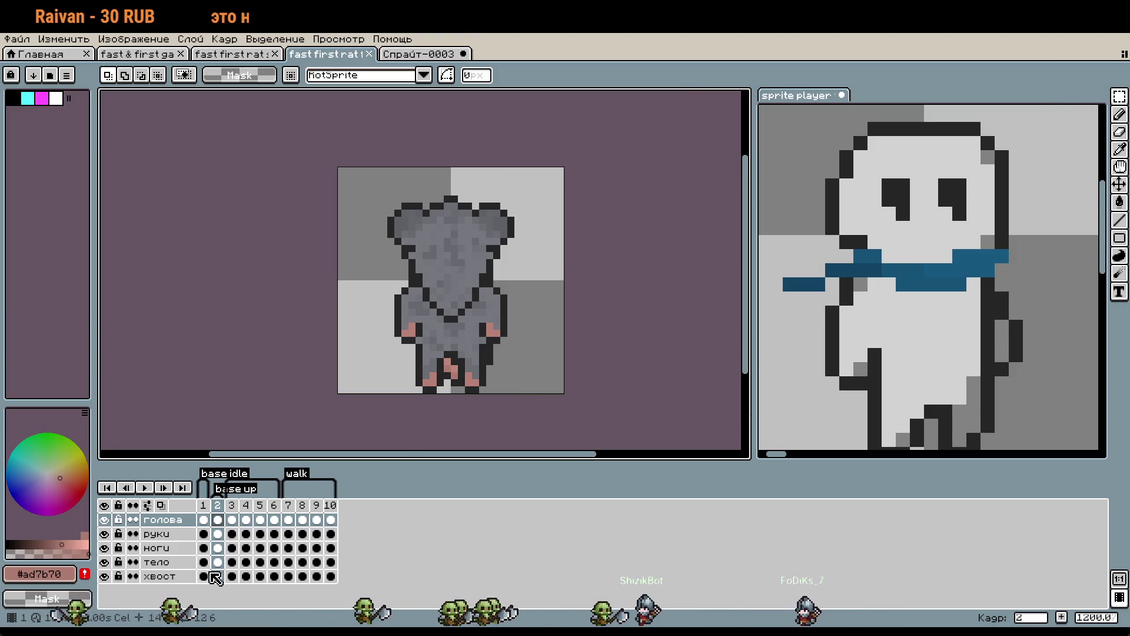
Rename Слой 1 in the new sprite to ноги and paste the rat's legs into it.
left_click(425, 55)
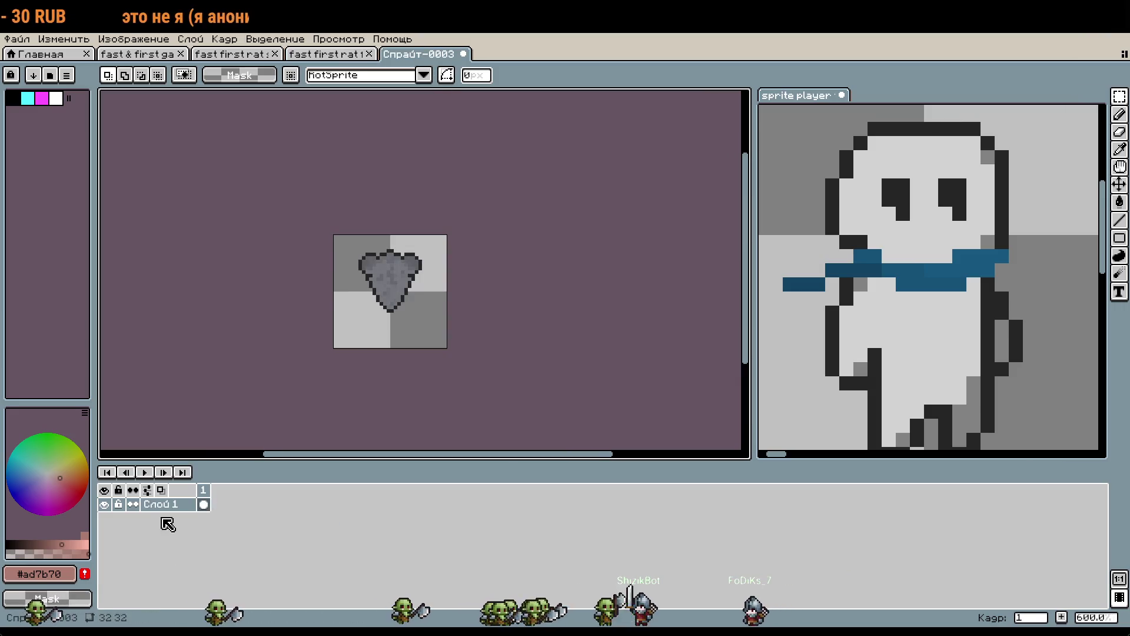
double_click(167, 505)
type("yju")
key("BackSpace")
key("BackSpace")
key("BackSpace")
type("ноги")
key("Return")
key("ctrl+v")
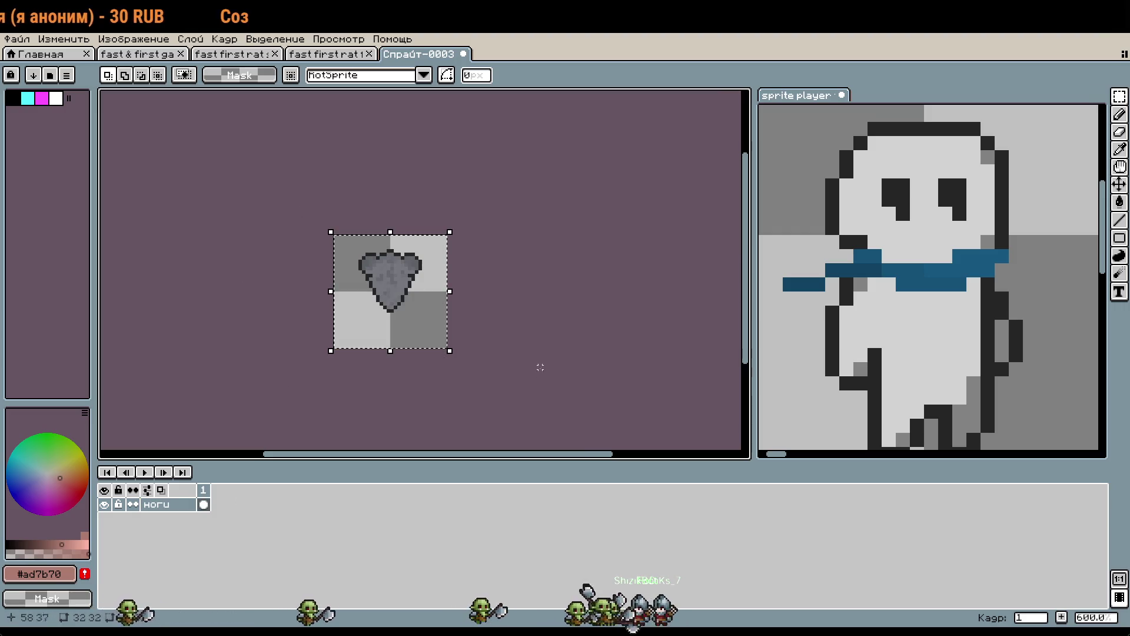
Add a new layer above ноги named голова, undoing the extra duplicate layer.
right_click(162, 506)
mouse_move(217, 533)
left_click(373, 529)
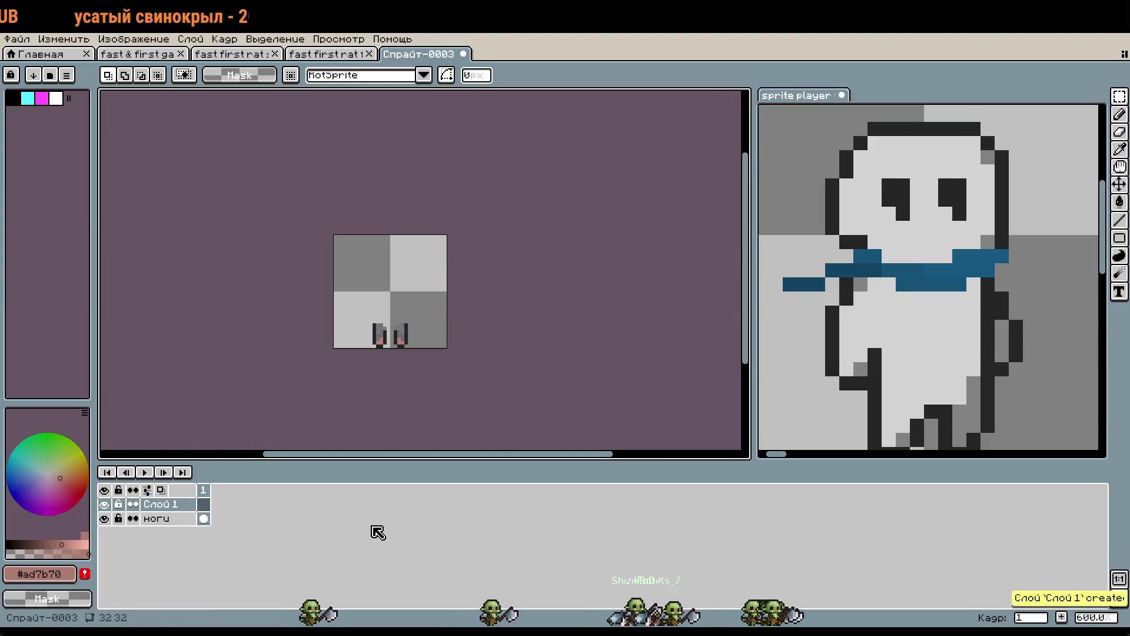
left_click(300, 54)
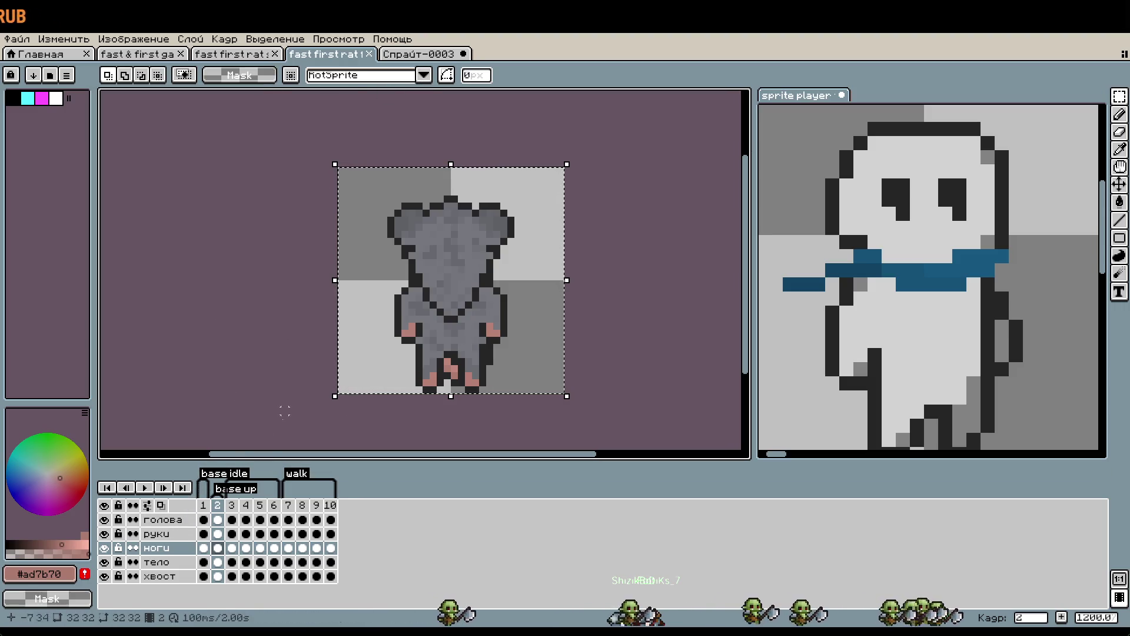
left_click(160, 519)
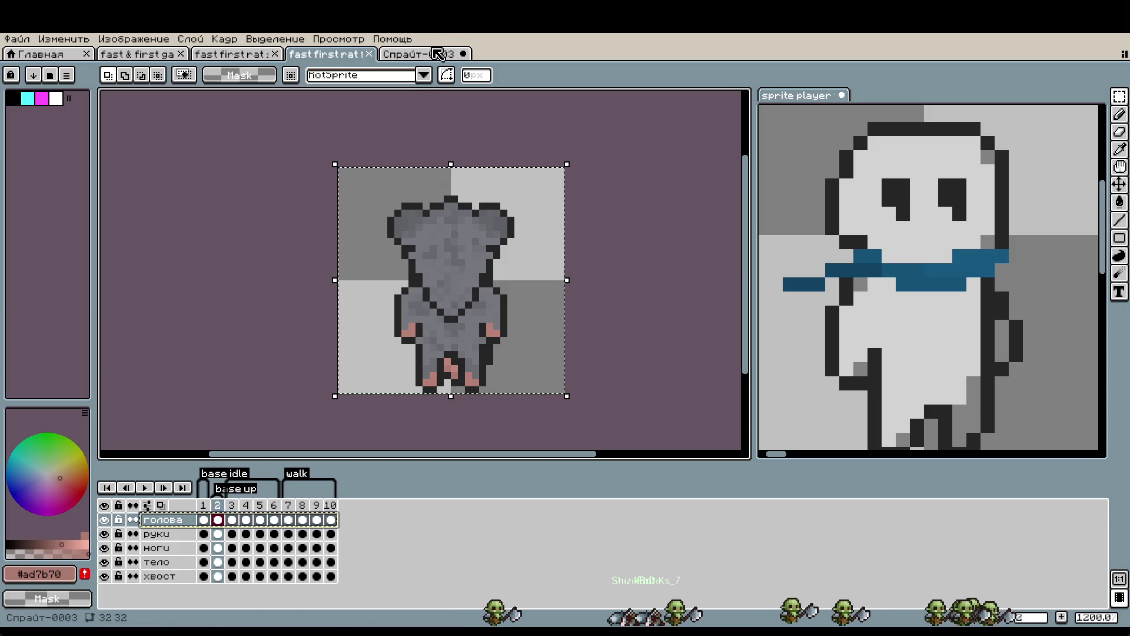
key("ctrl+Tab")
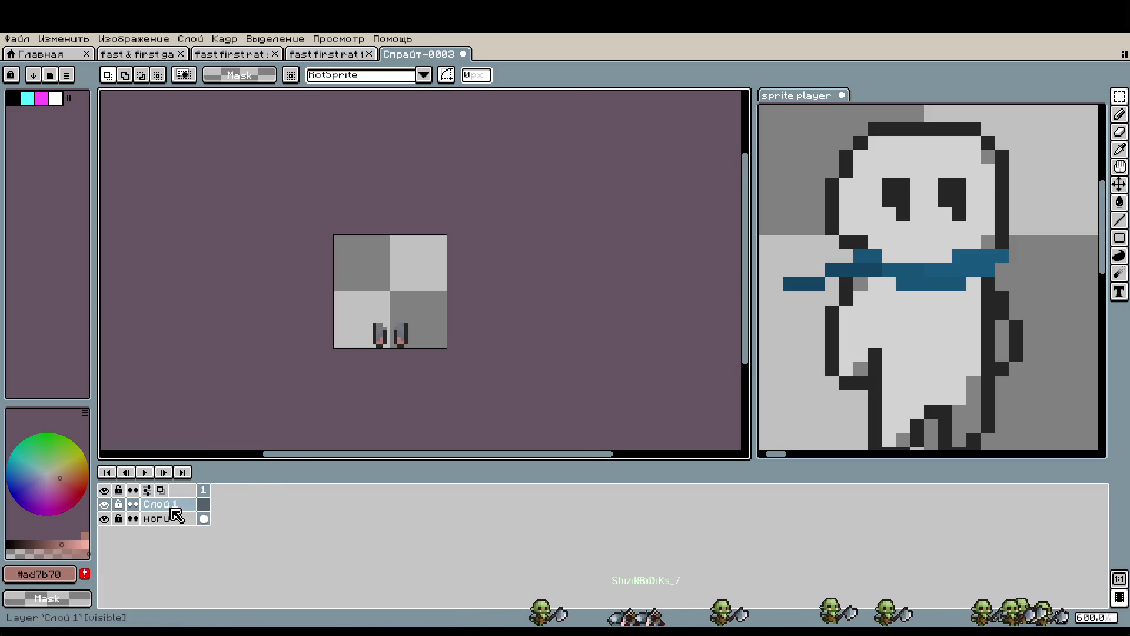
double_click(172, 509)
type("ва")
key("Return")
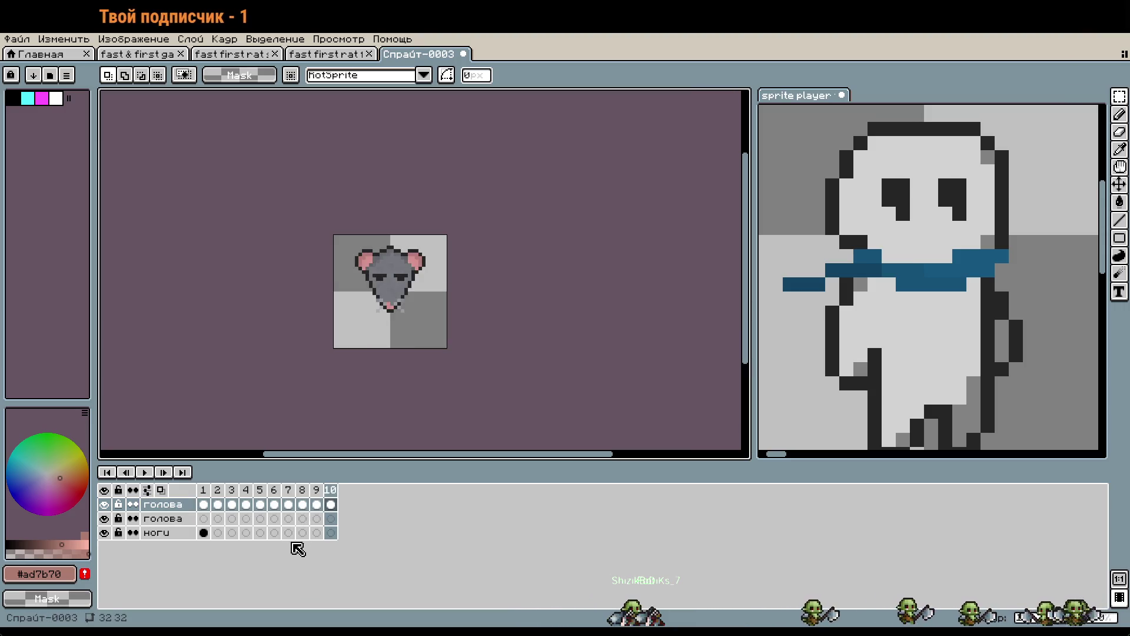
left_click(173, 505)
left_click(169, 518)
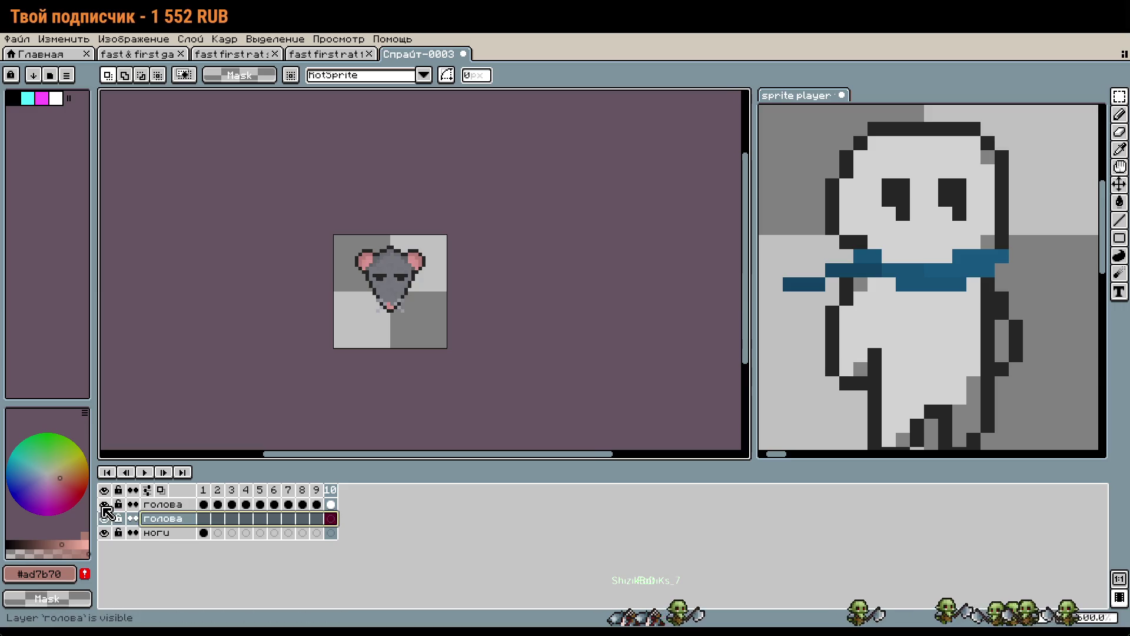
left_click(104, 504)
key("ctrl+z")
key("ctrl+z")
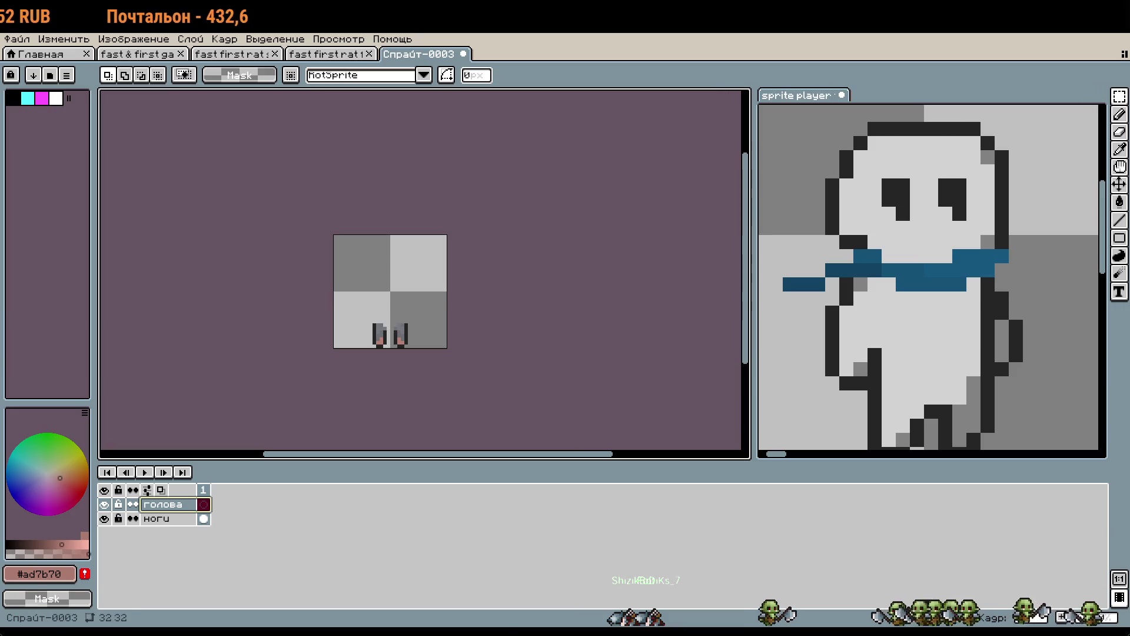
Copy the head from frame 2 of the back-view rat and paste it into the new sprite.
left_click(306, 54)
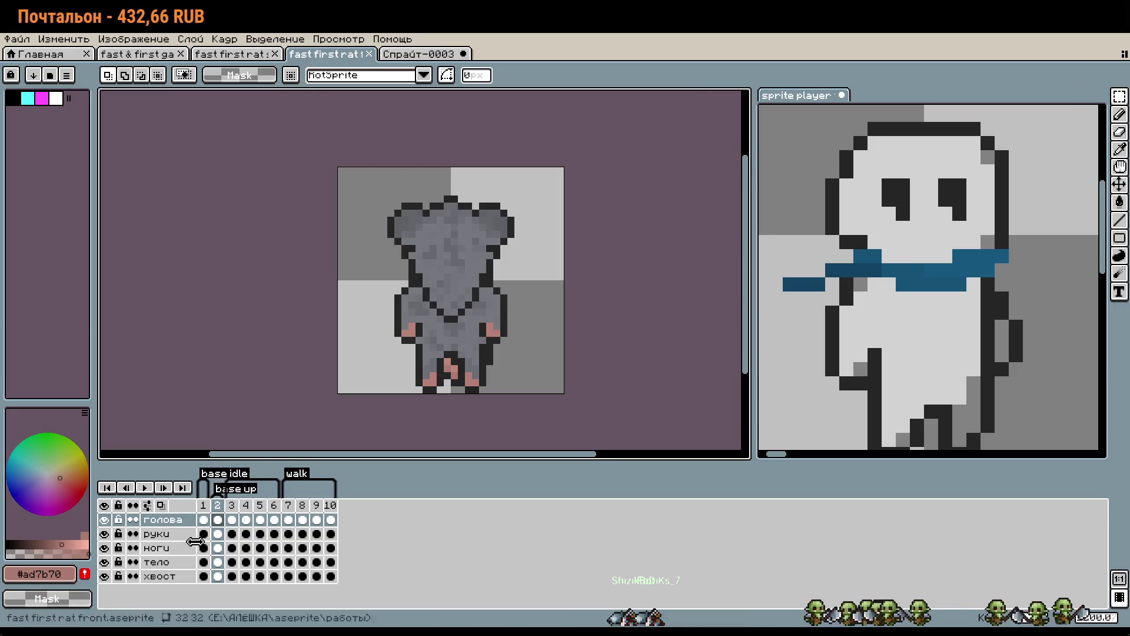
left_click(217, 519)
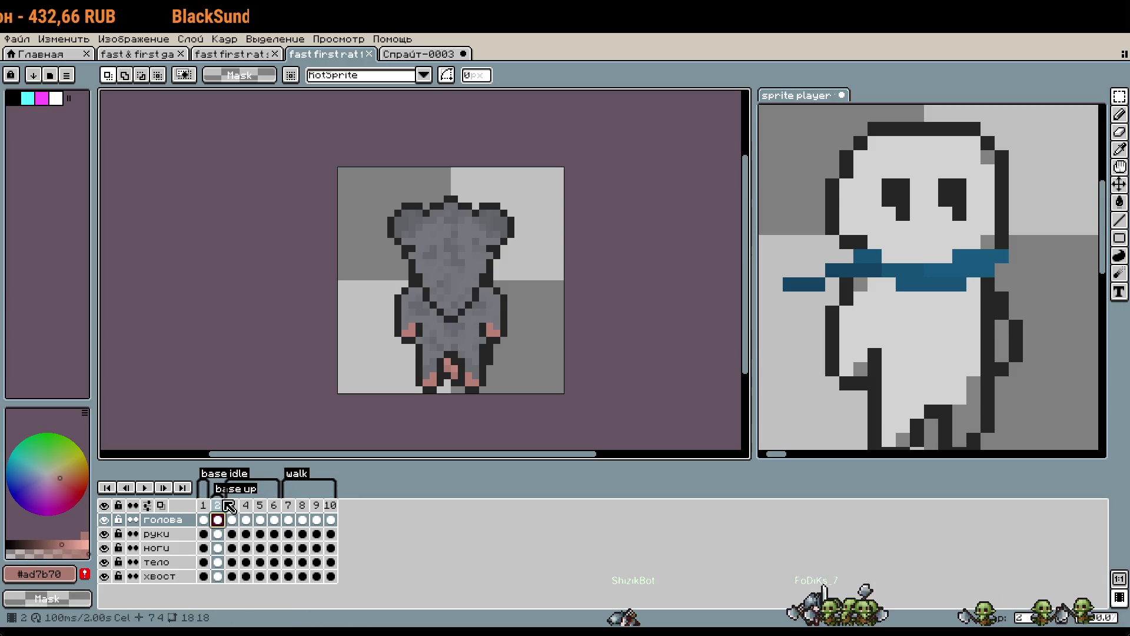
left_click(223, 505)
key("ctrl+a")
key("ctrl+c")
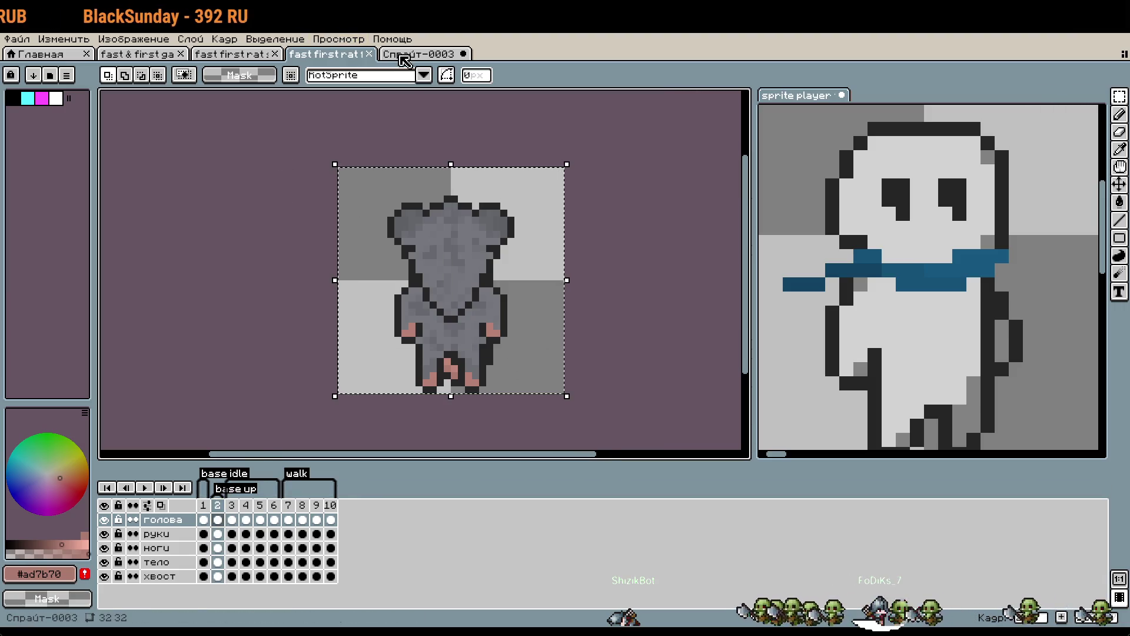
key("ctrl+Tab")
key("ctrl+v")
left_click(370, 385)
scroll(397, 286, "up", 2)
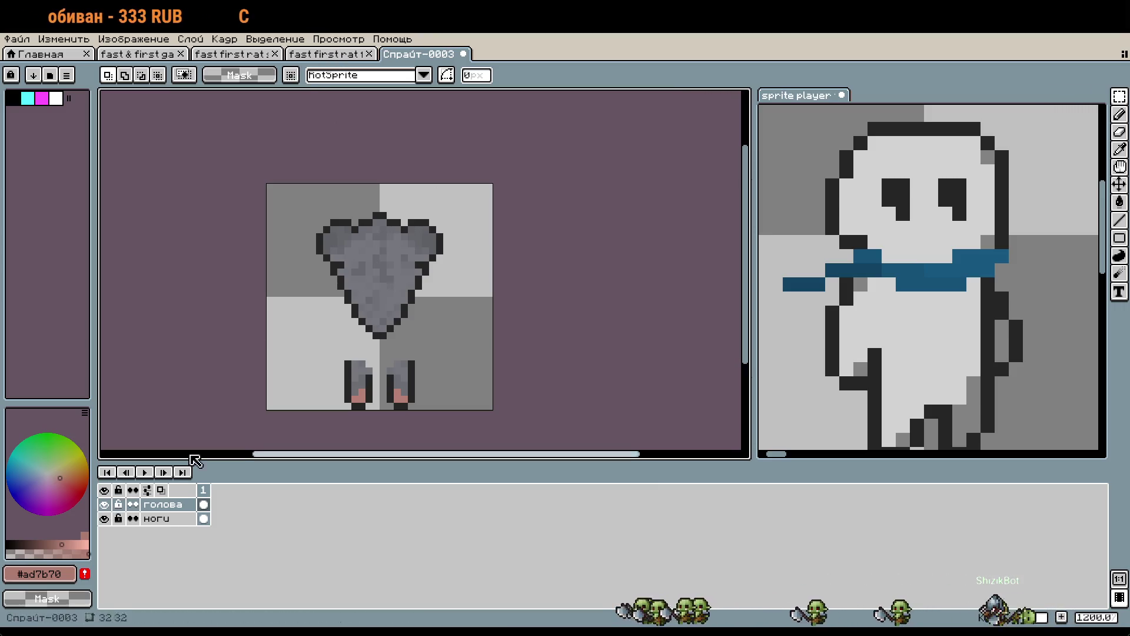
left_click(326, 53)
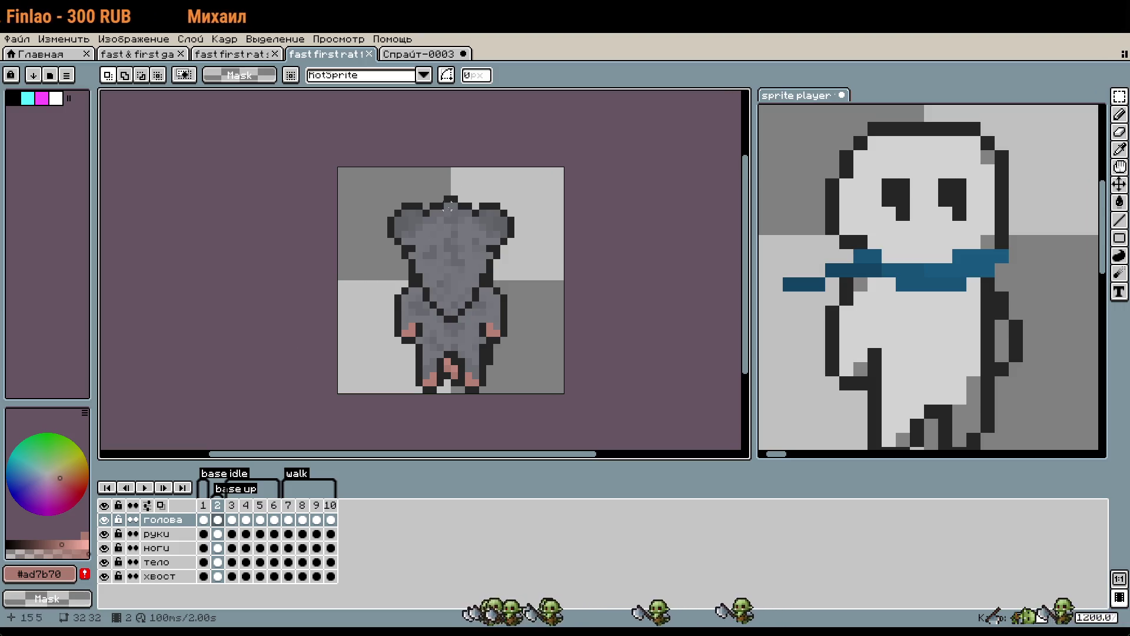
left_click(417, 58)
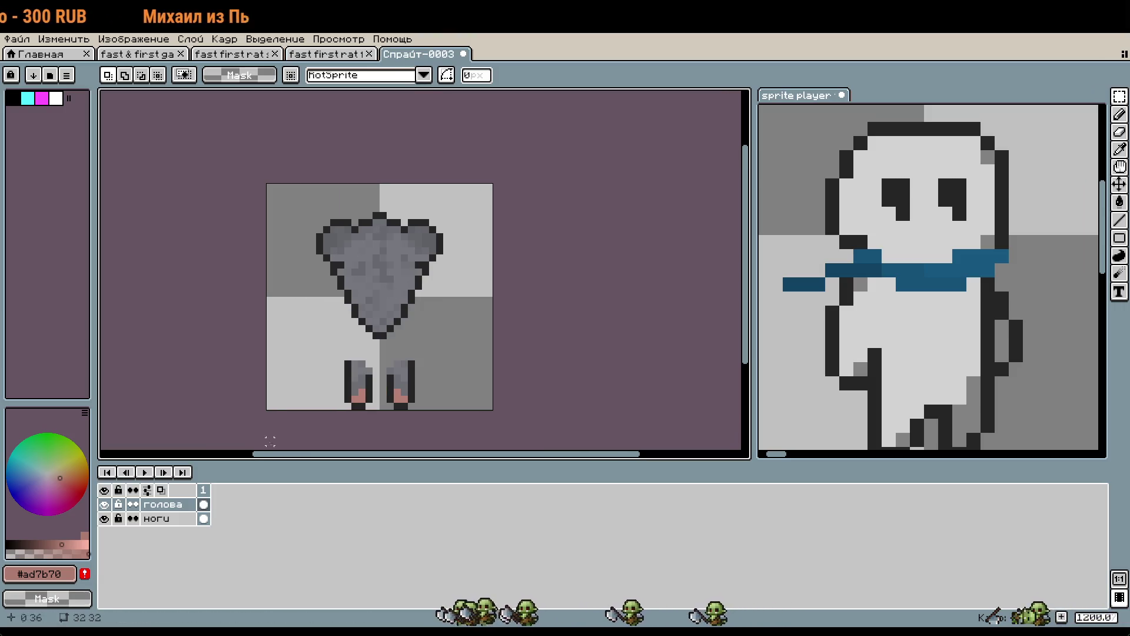
Add a new empty layer above голова named руки.
right_click(159, 504)
mouse_move(283, 527)
left_click(412, 532)
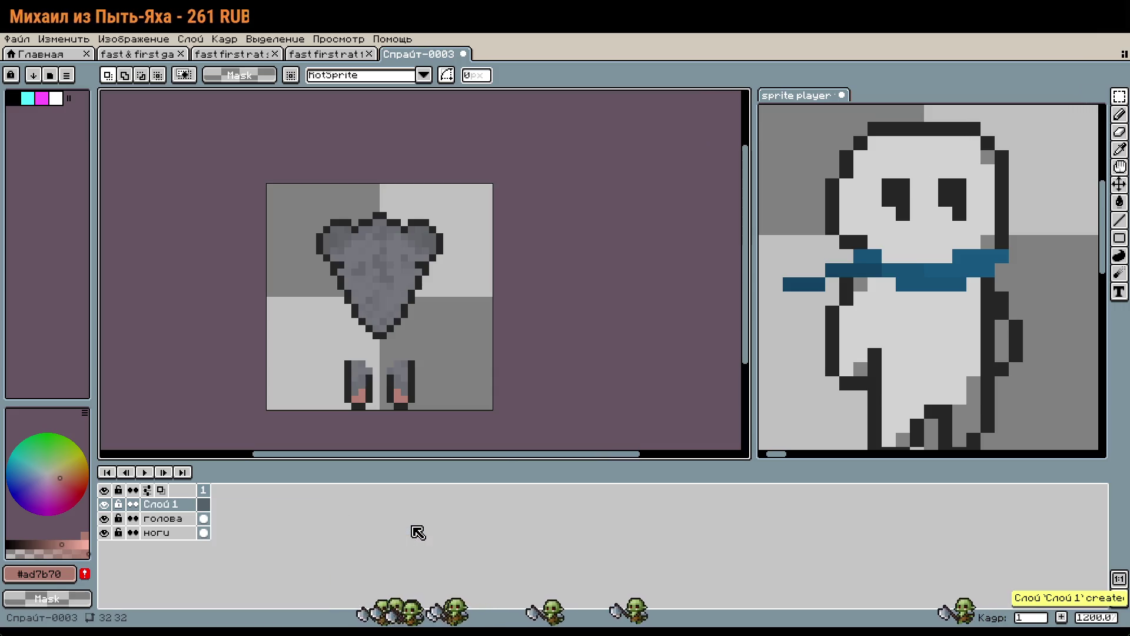
double_click(173, 504)
type("руки")
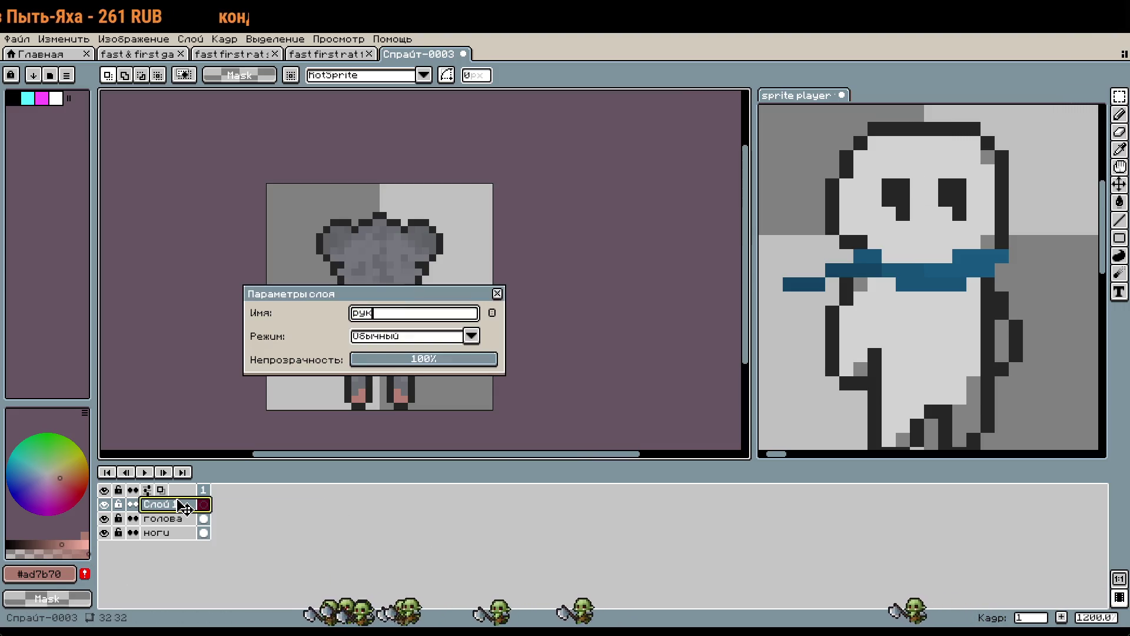
key("Return")
Add another empty layer above руки named тело.
right_click(185, 507)
mouse_move(236, 526)
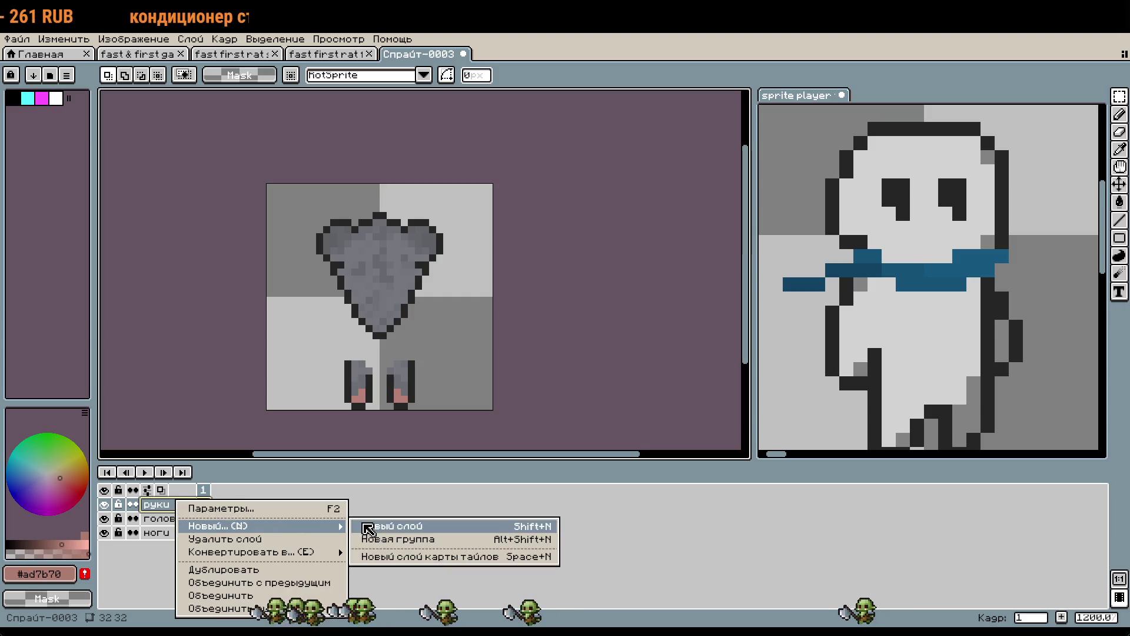
left_click(388, 526)
double_click(173, 504)
type("тело")
key("Return")
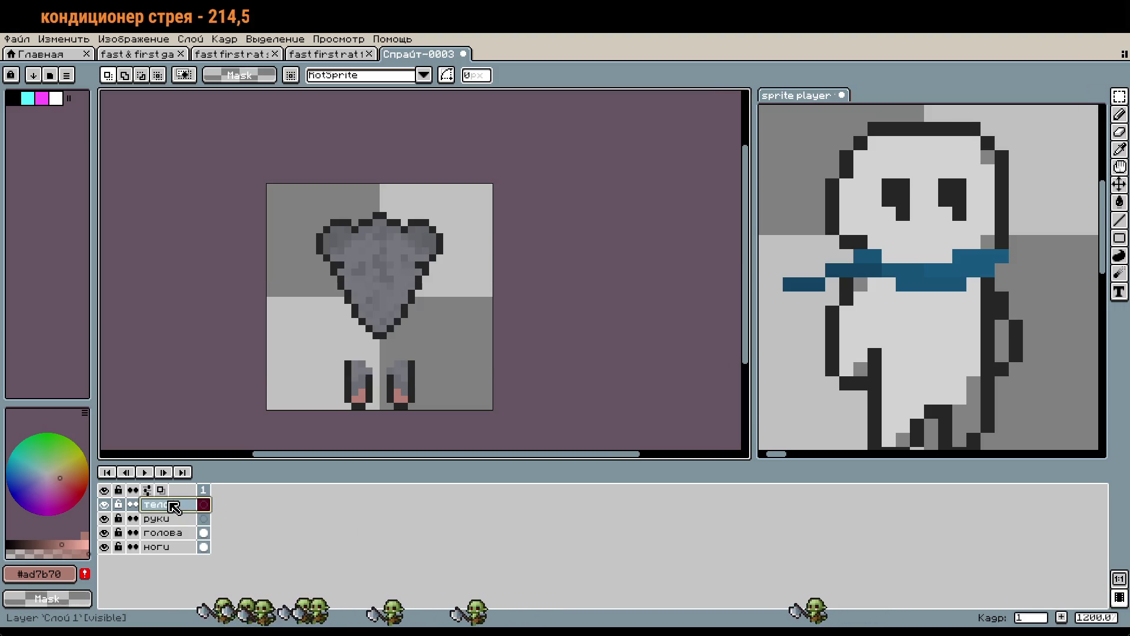
Add a хвост layer above тело, then return to the back-view rat document.
right_click(174, 506)
mouse_move(239, 528)
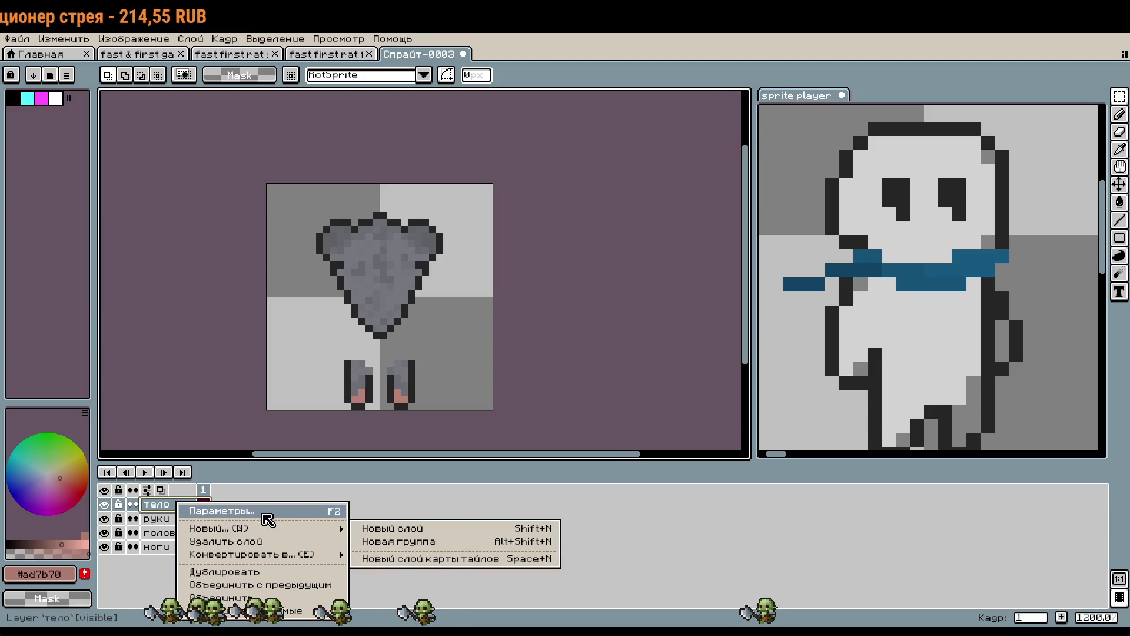
left_click(362, 530)
double_click(180, 506)
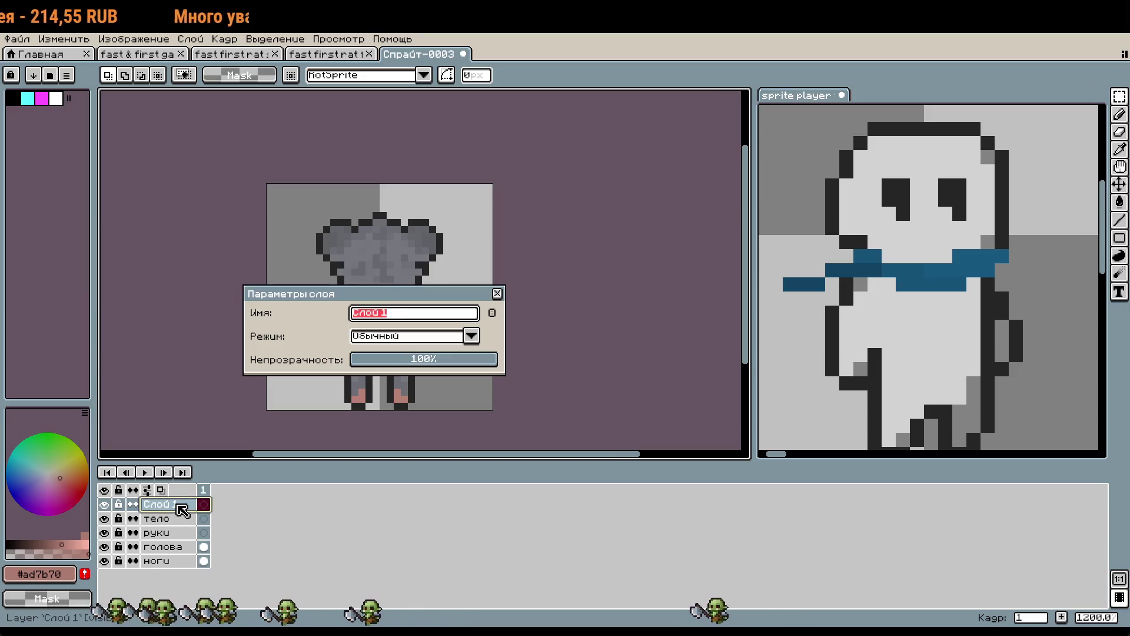
type("ст")
key("Return")
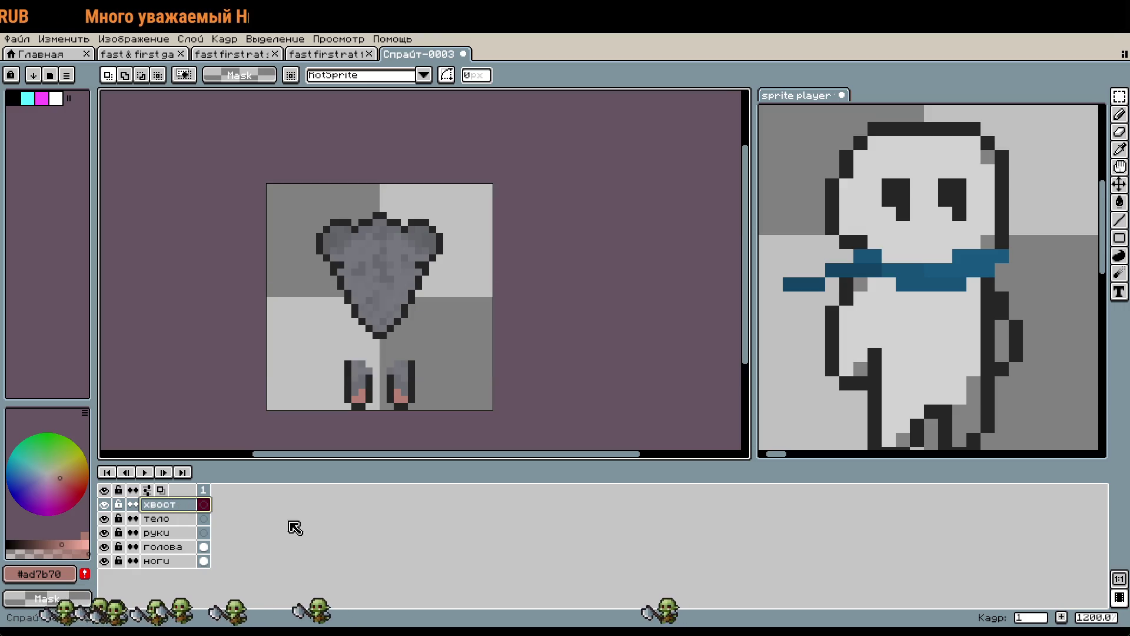
left_click(176, 532)
key("ctrl+shift+Tab")
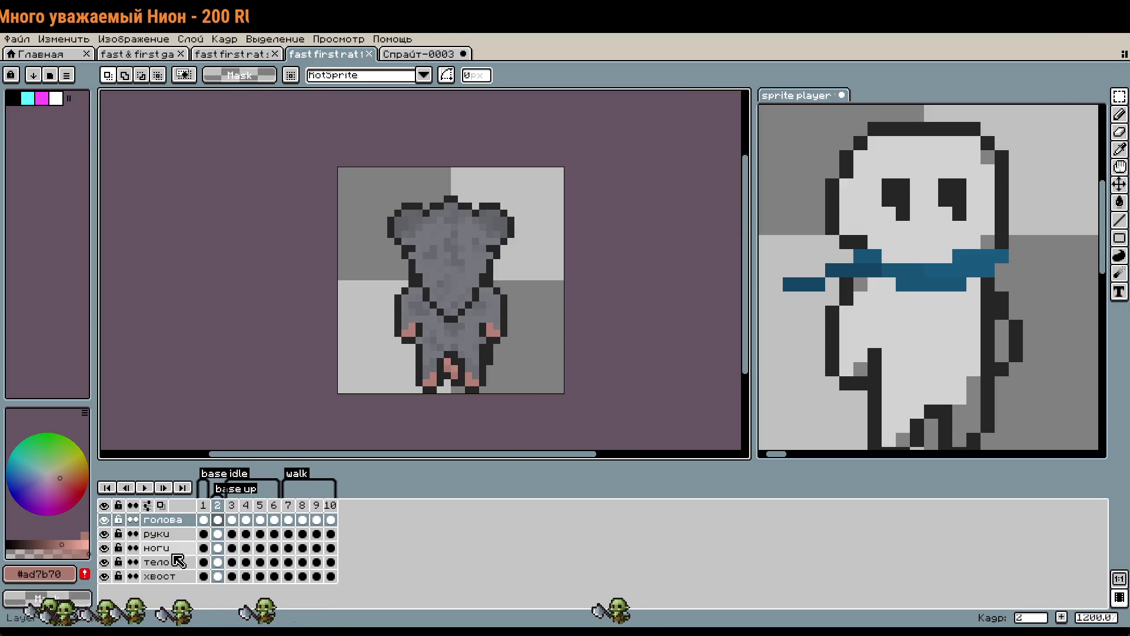
Copy a body part from the rat file and paste it onto the new sprite's тело layer.
left_click(172, 537)
key("ctrl+a")
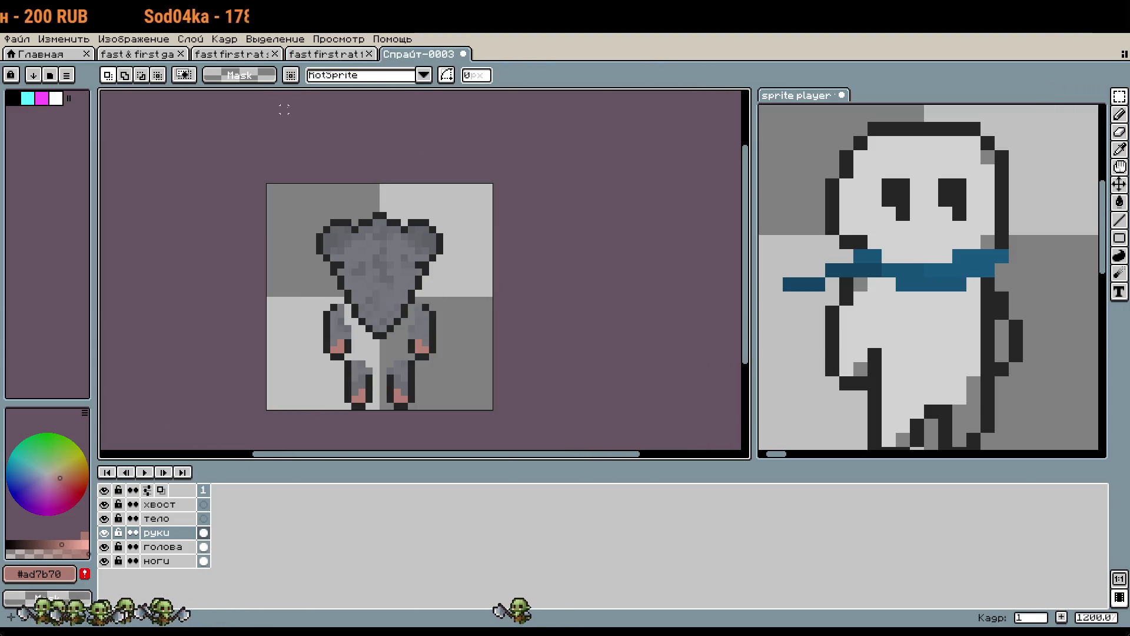
left_click(164, 562)
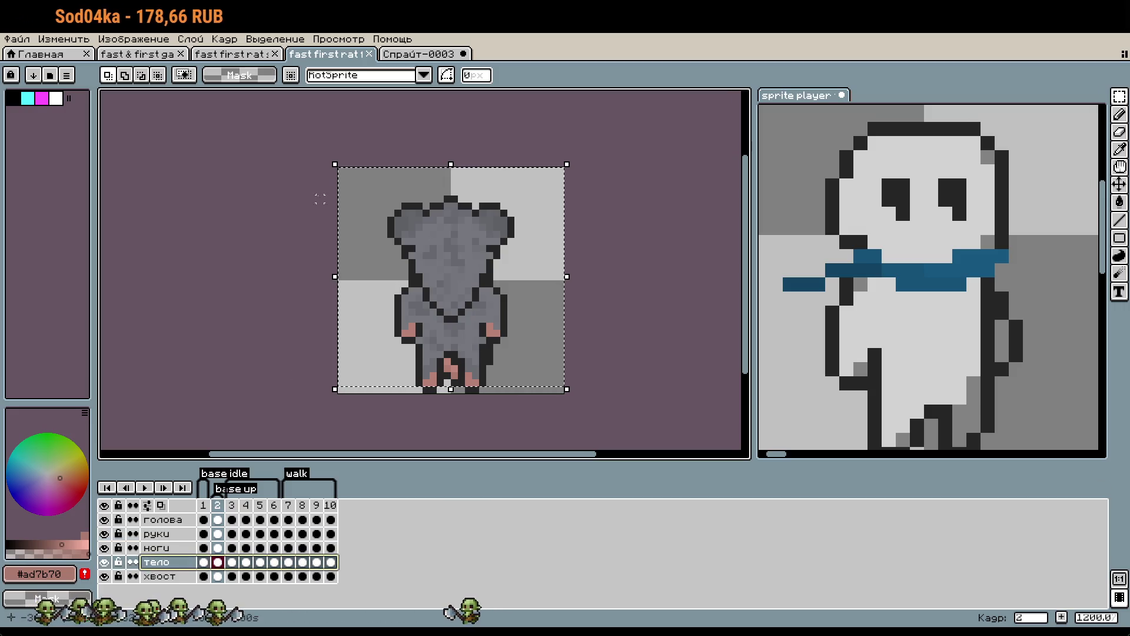
key("Escape")
left_click(433, 54)
left_click(176, 517)
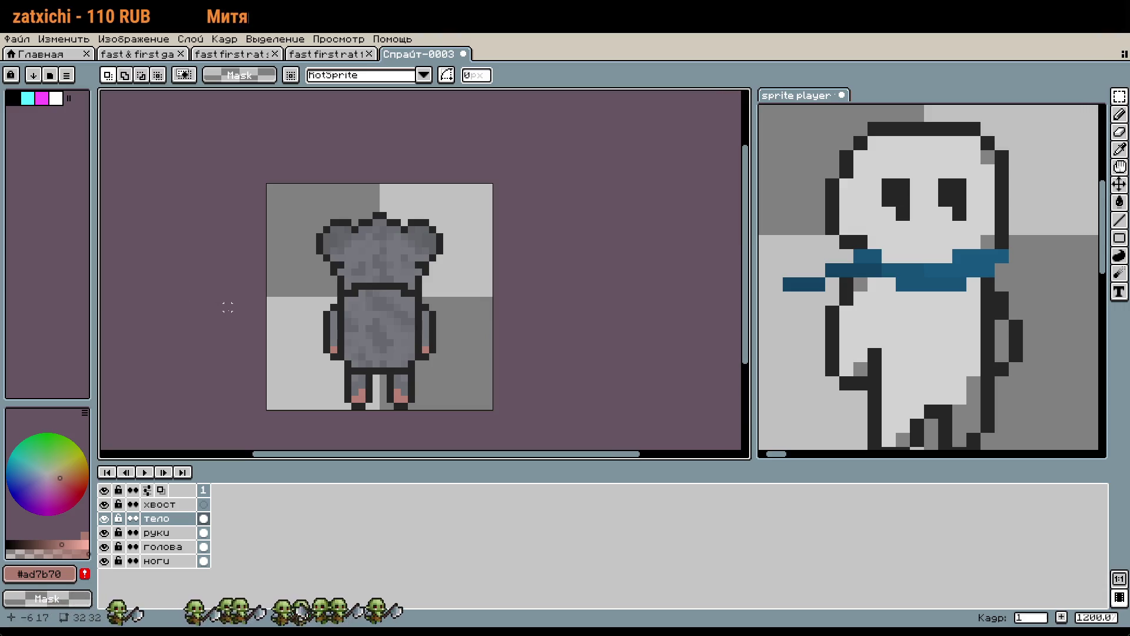
left_click(168, 536)
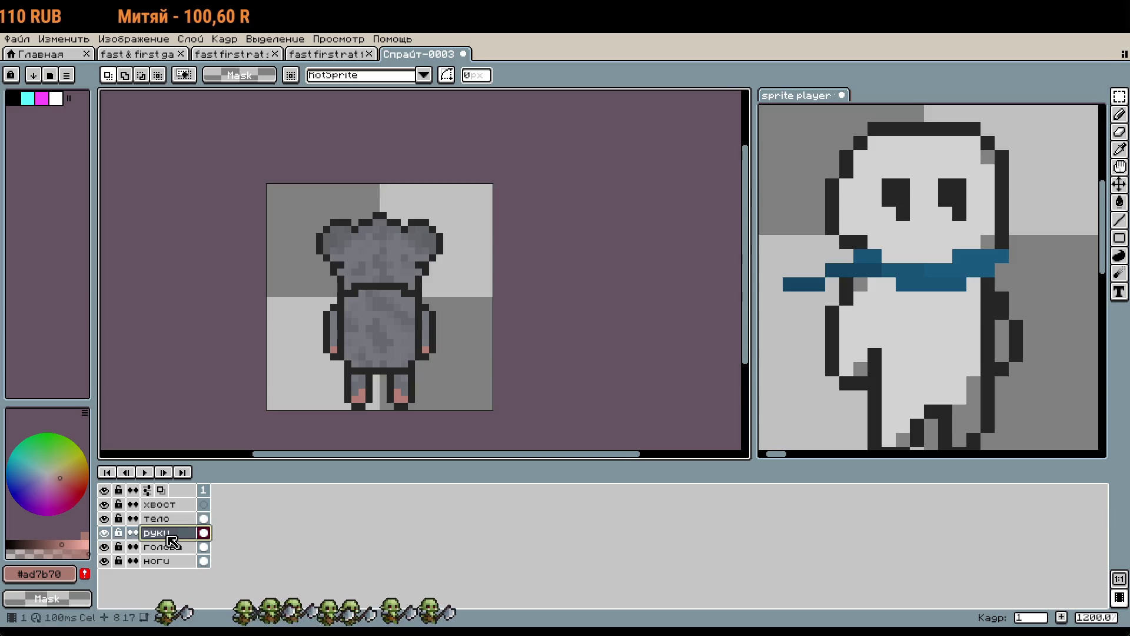
key("ctrl+z")
key("ctrl+z")
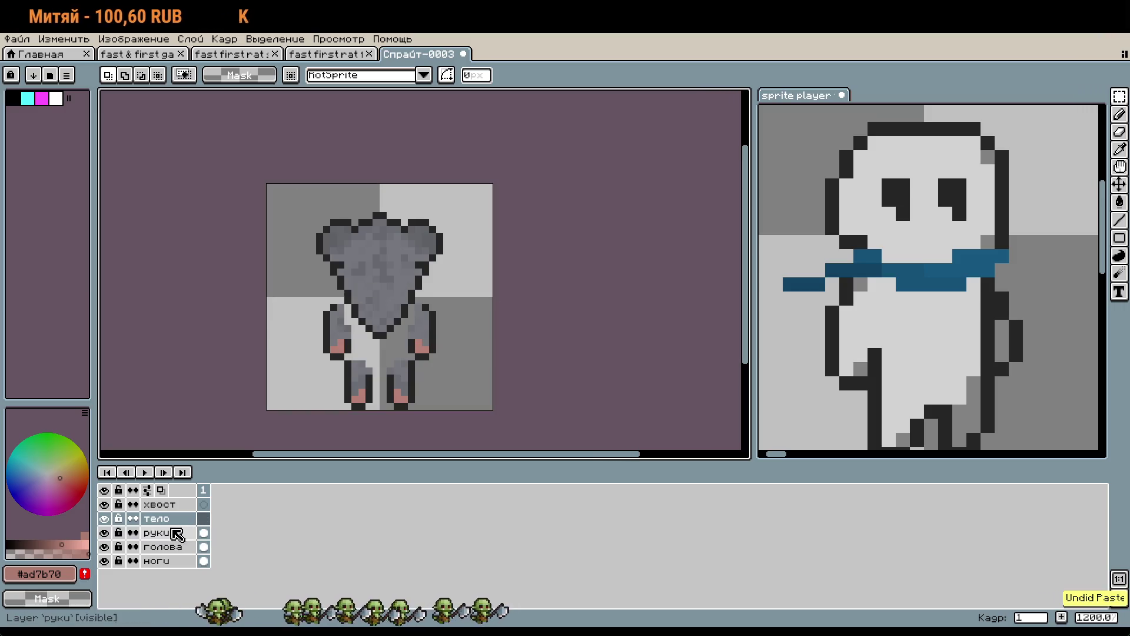
left_click(176, 535)
key("ctrl+v")
key("ctrl+z")
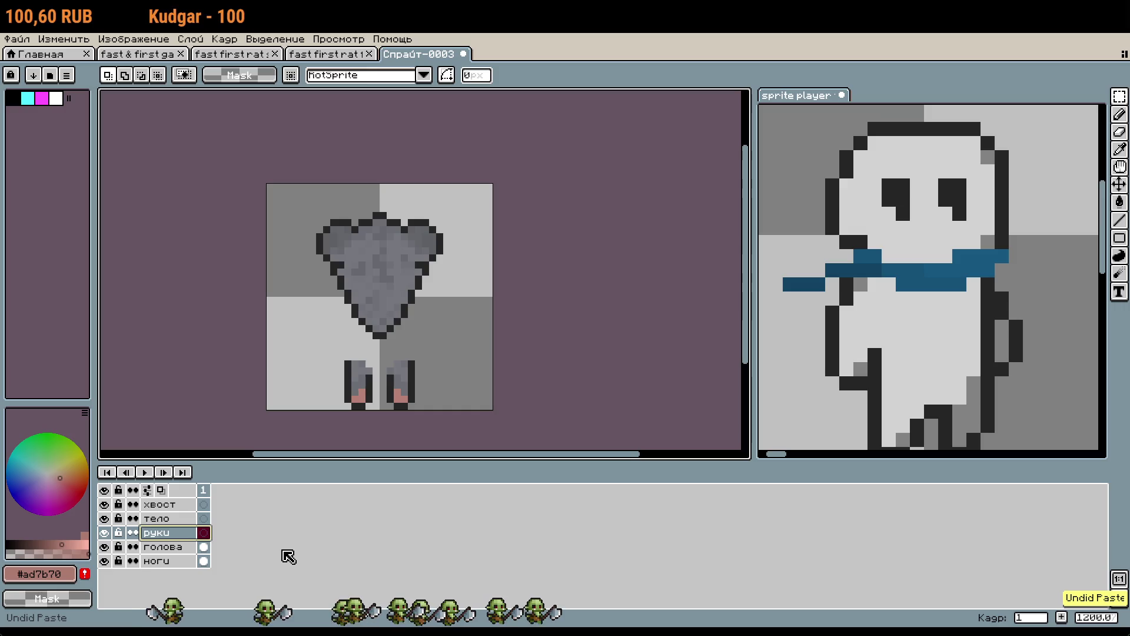
key("ctrl+v")
left_click(171, 519)
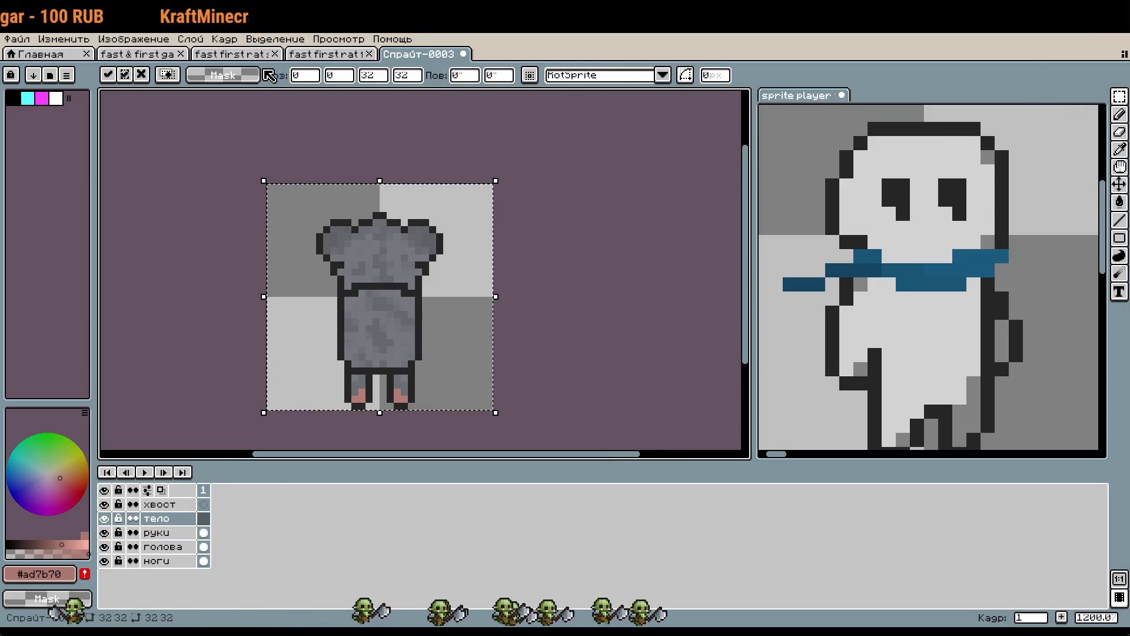
key("Return")
Copy the arms from the original rat's руки layer into the new sprite.
left_click(327, 54)
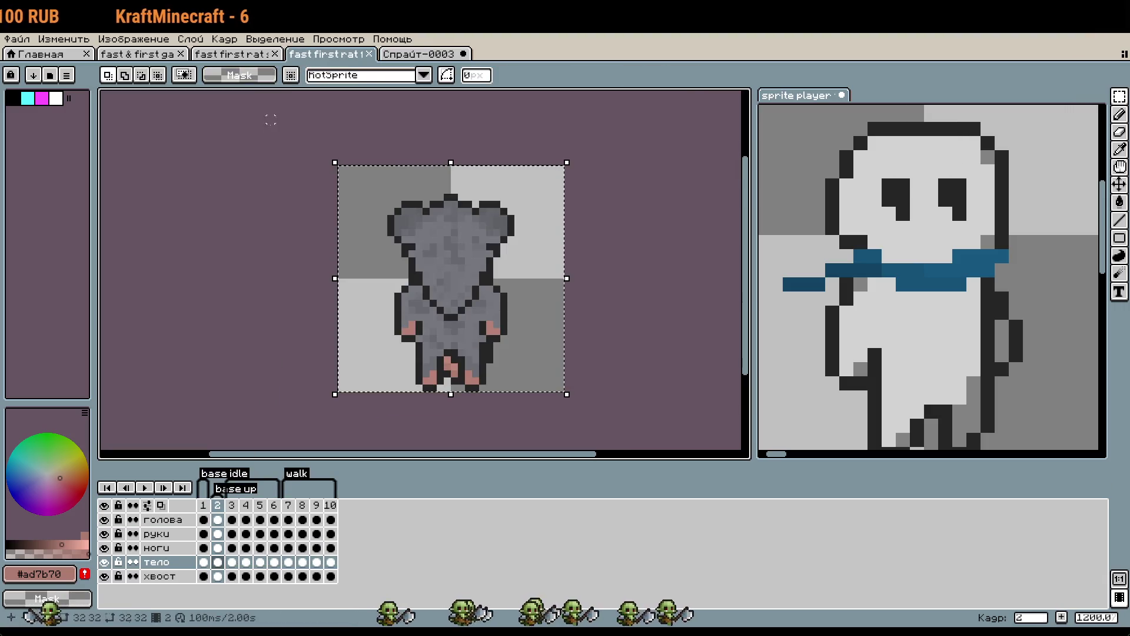
left_click(170, 534)
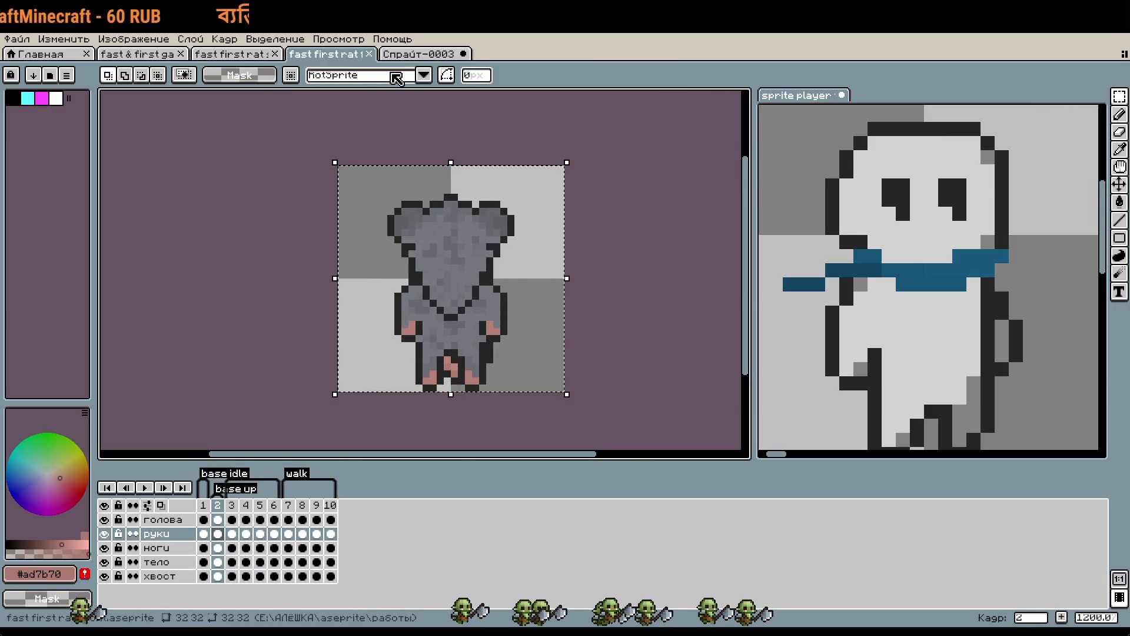
key("ctrl+Tab")
key("ctrl+v")
key("Return")
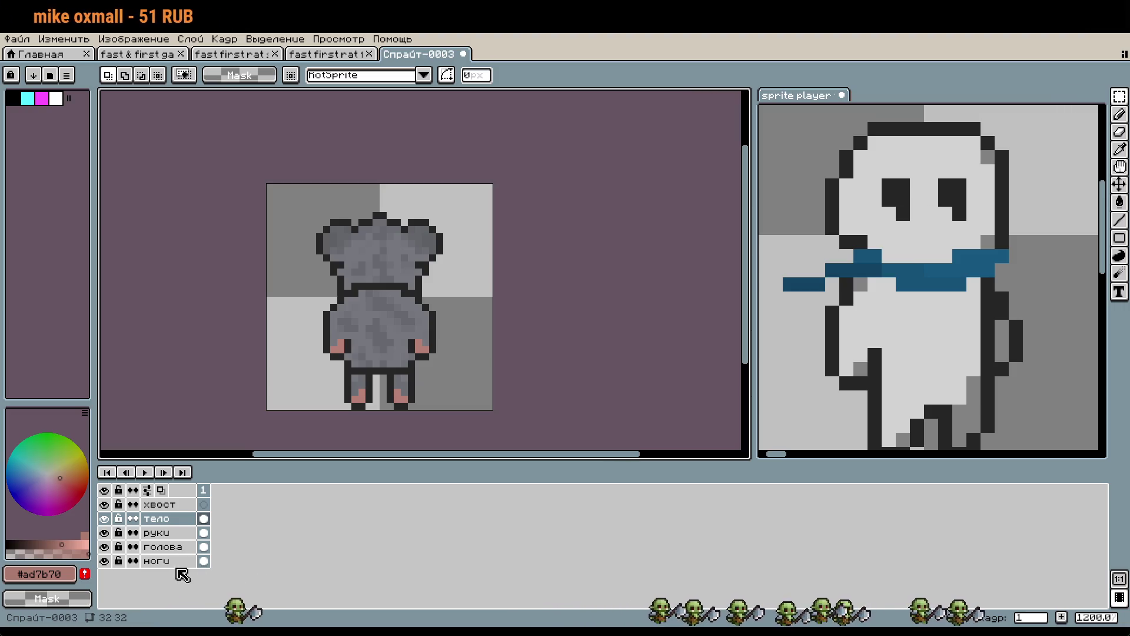
Rename the layers to руки, ноги and тело.
double_click(159, 518)
type("и")
key("Return")
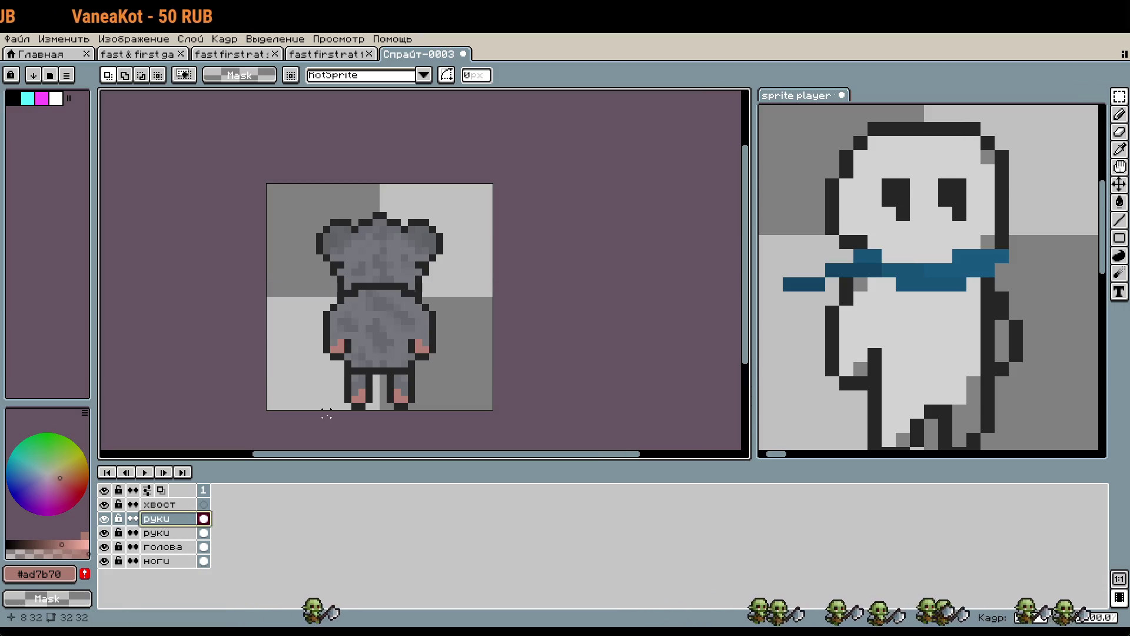
double_click(169, 534)
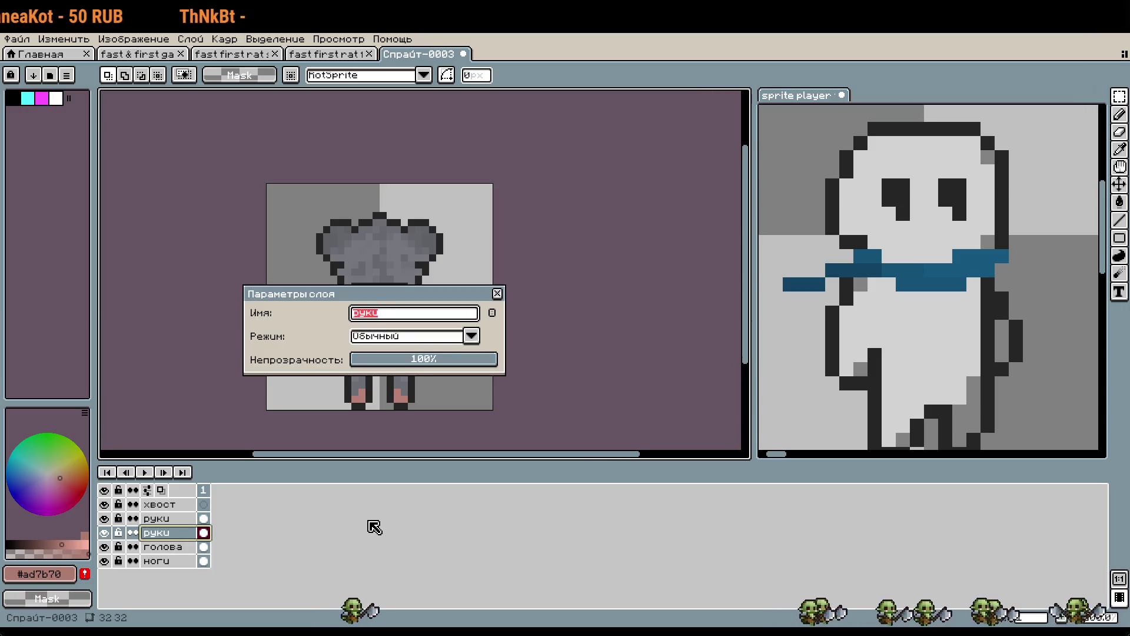
type("и")
key("Return")
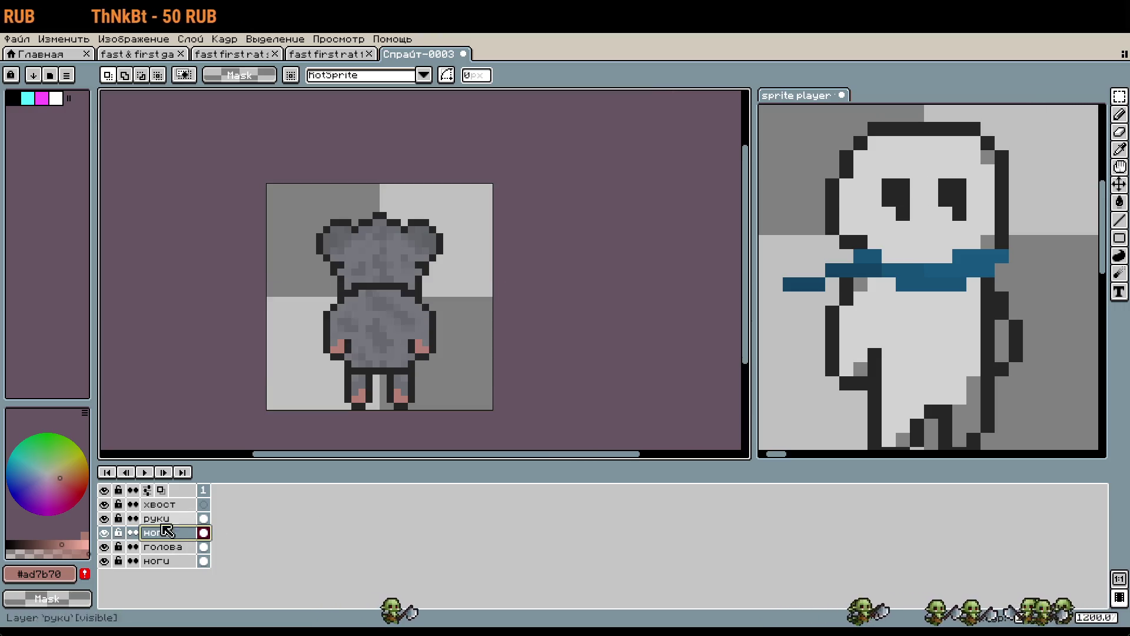
double_click(168, 562)
type("тело")
key("Return")
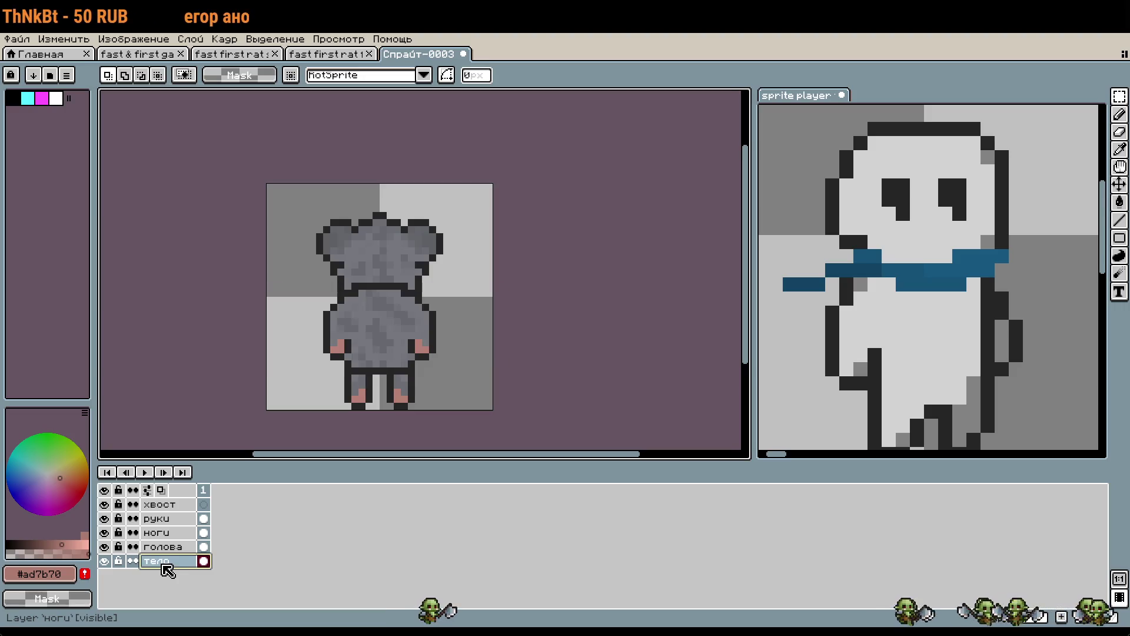
Erase the unwanted contents of the ноги and тело layers.
left_click(162, 533)
left_click(186, 562)
key("ctrl+a")
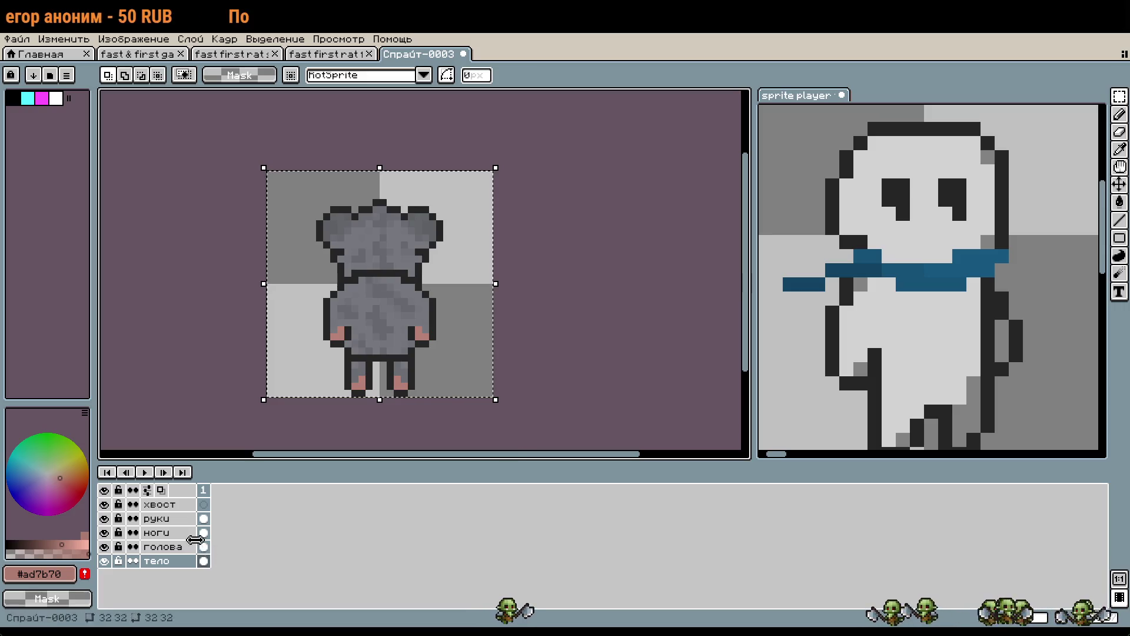
left_click(198, 533)
key("ctrl+d")
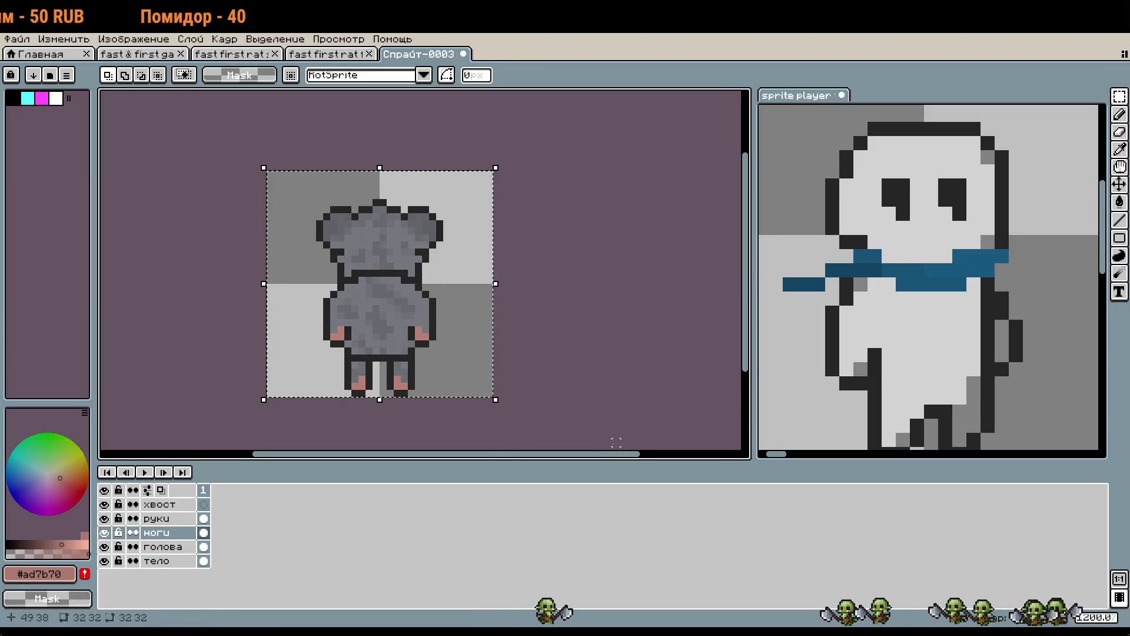
key("Delete")
key("ctrl+d")
left_click(172, 562)
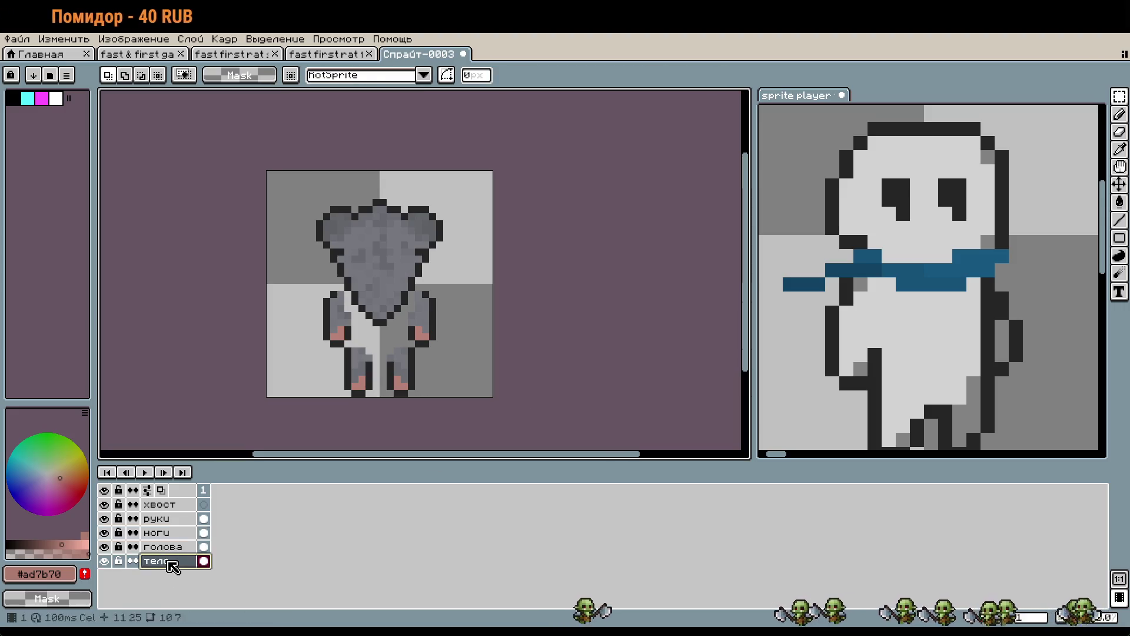
key("ctrl+a")
key("Delete")
key("ctrl+d")
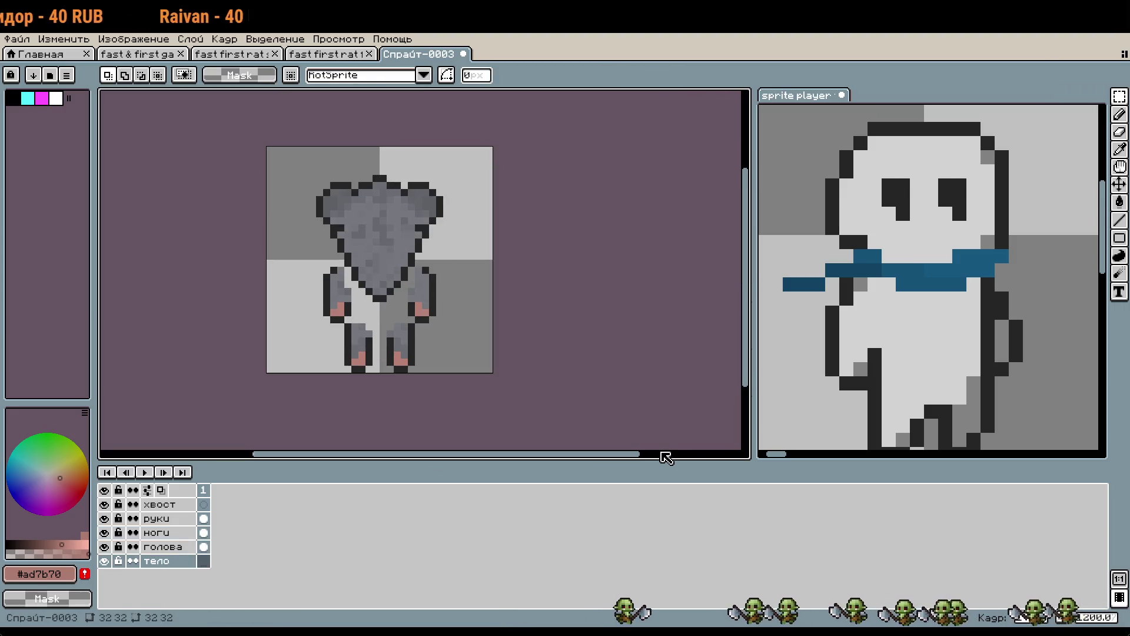
Bring the body from the original rat's тело layer into the new sprite.
left_click(243, 56)
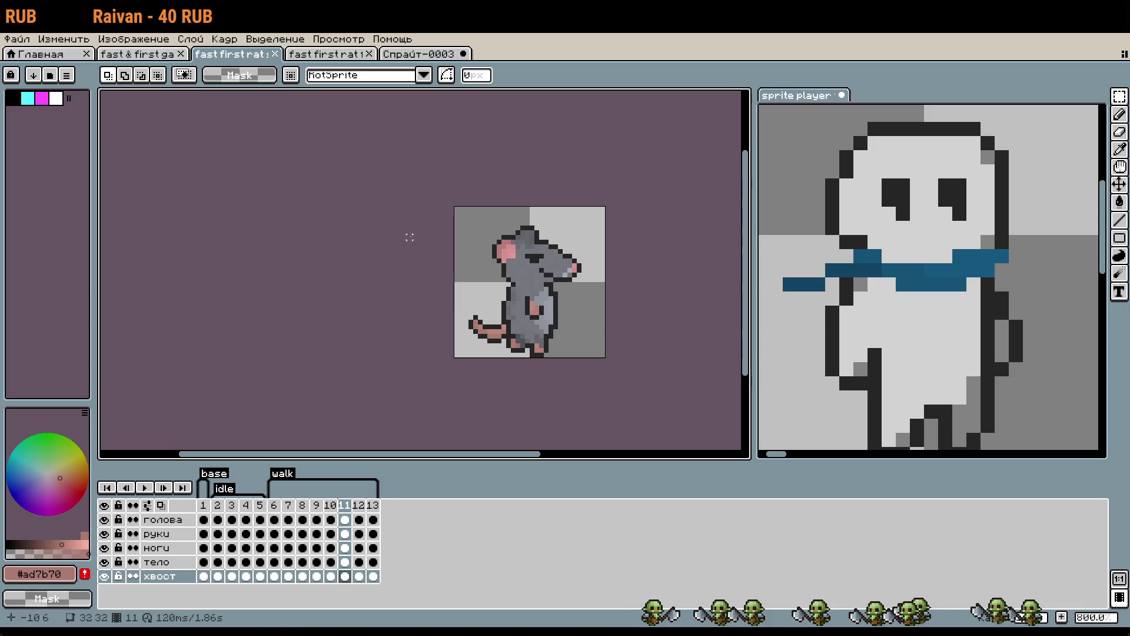
left_click(330, 54)
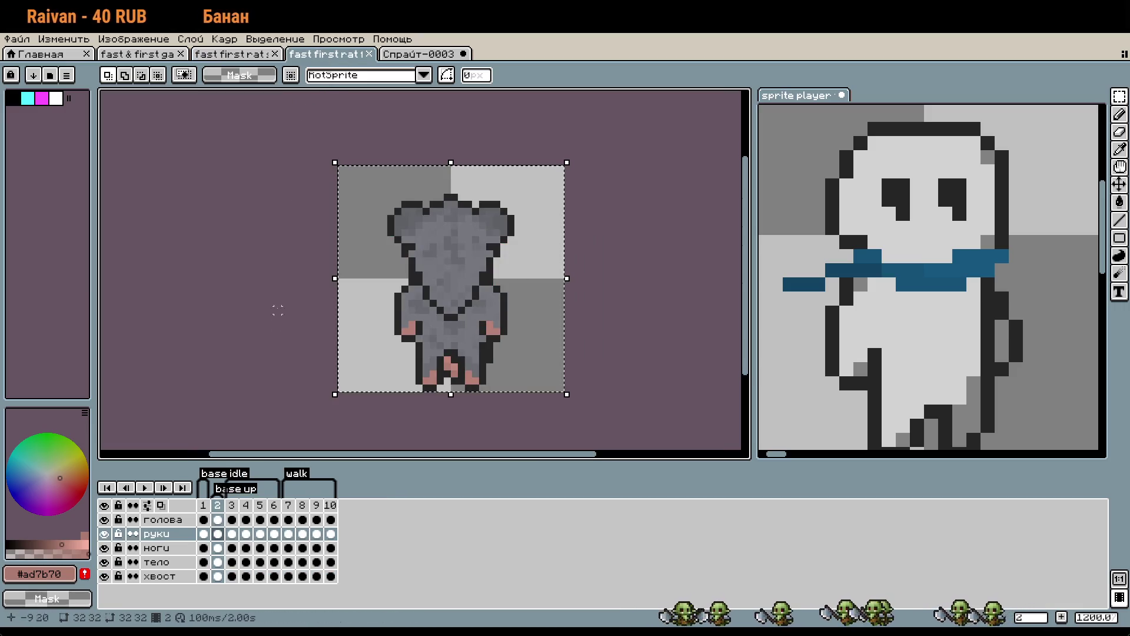
left_click(156, 562)
left_click(347, 161)
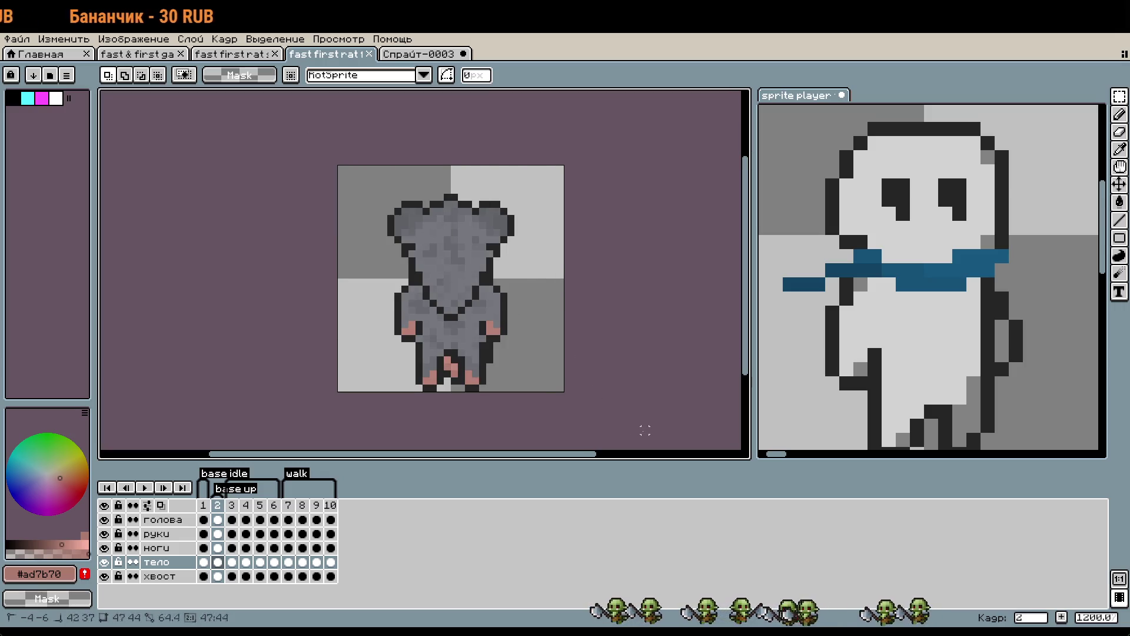
left_click(427, 56)
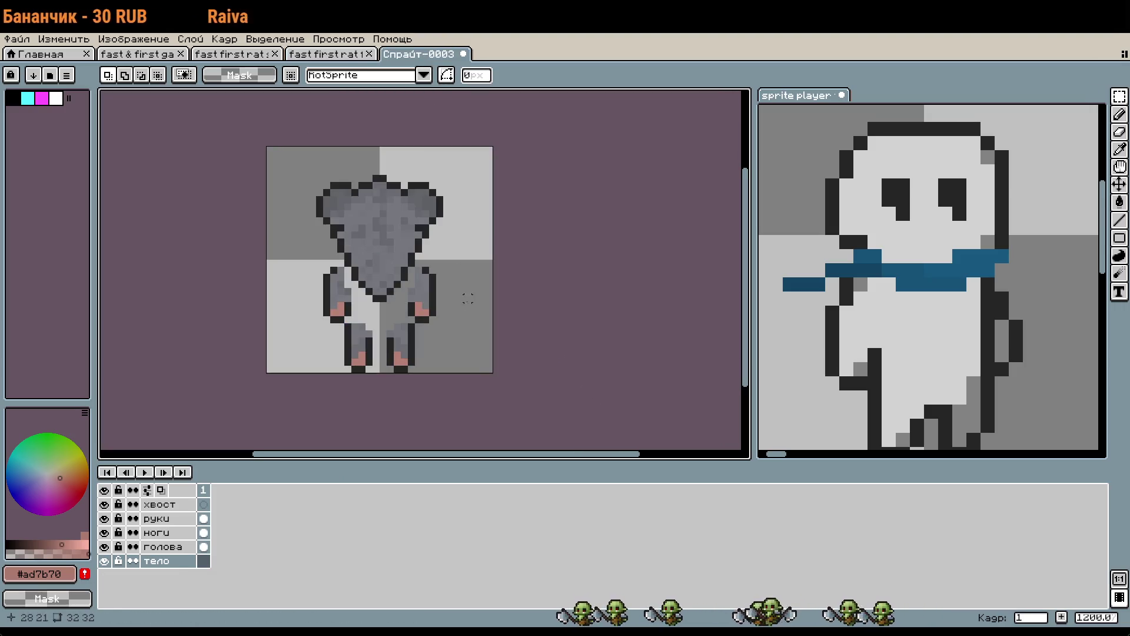
left_click(538, 355)
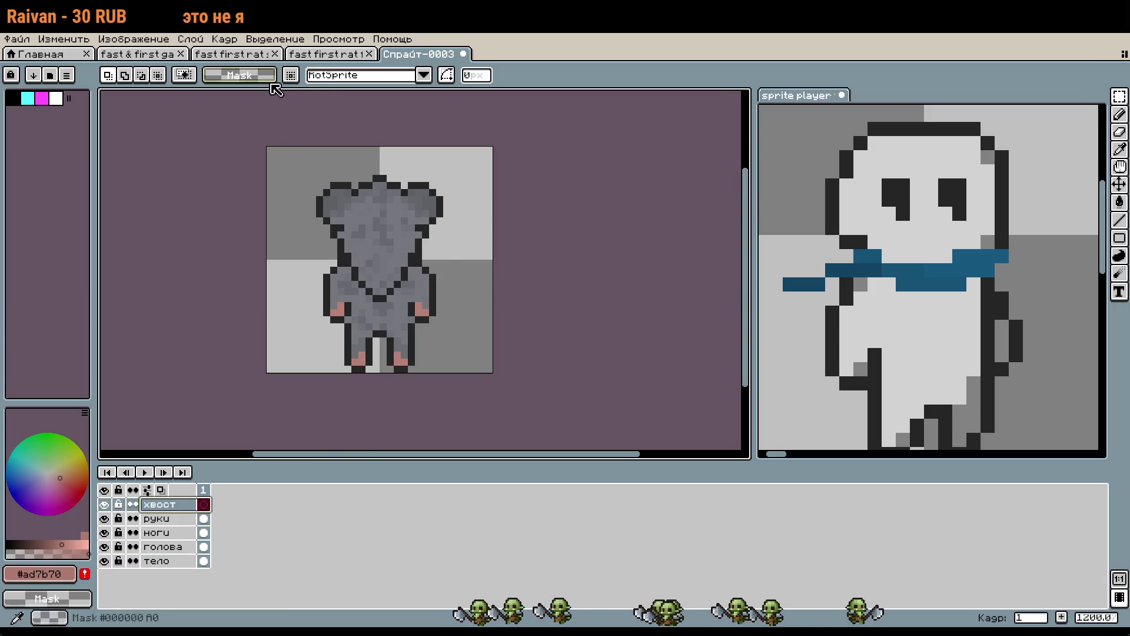
Paste the pink tail from the original хвост layer between the rat's legs.
left_click(327, 54)
left_click(165, 575)
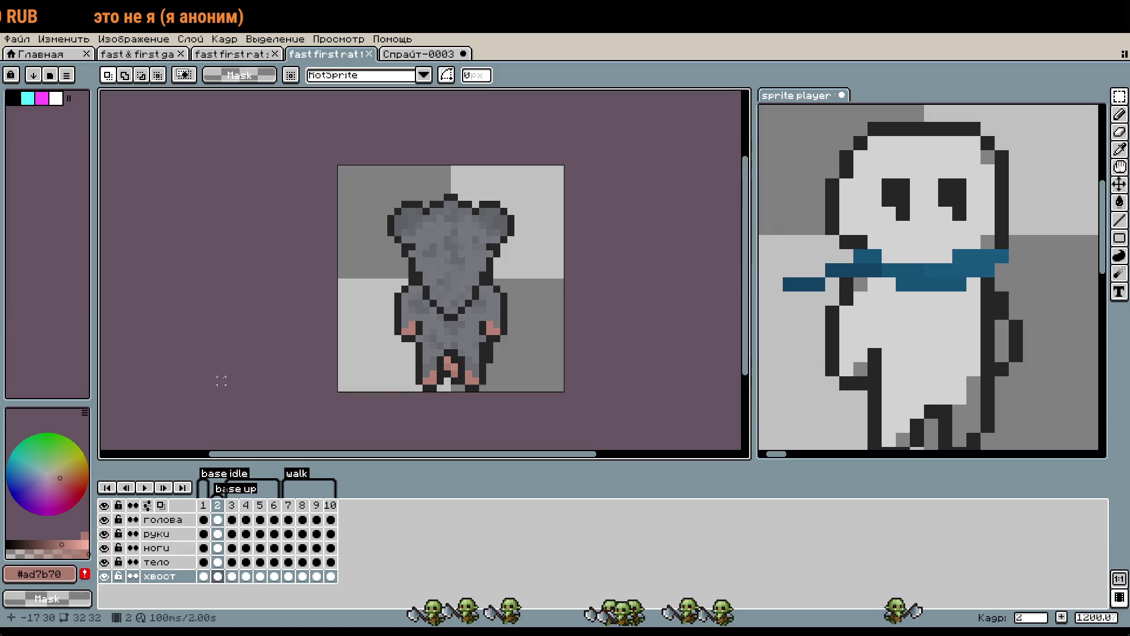
scroll(537, 288, "down", 1)
left_click(418, 54)
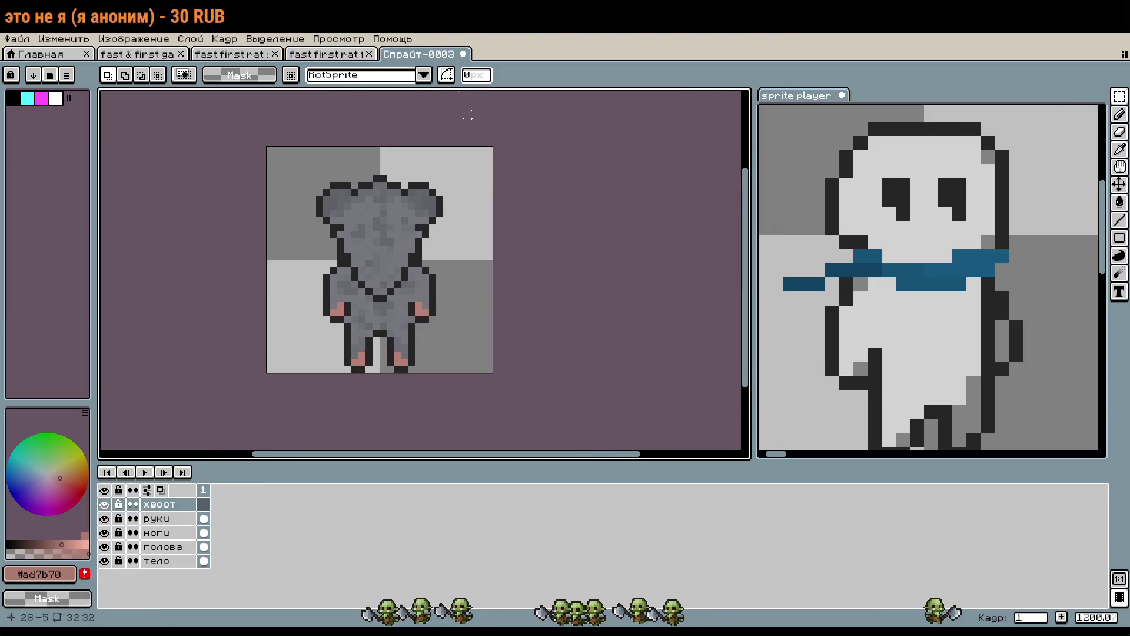
left_click(549, 325)
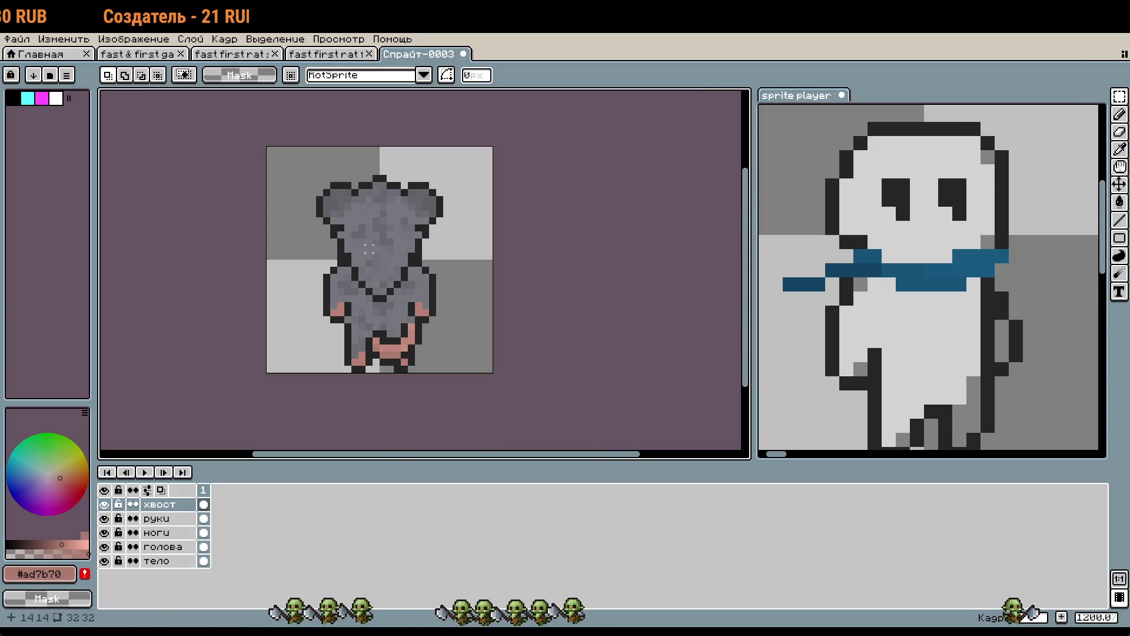
left_click(182, 562)
left_click(176, 547)
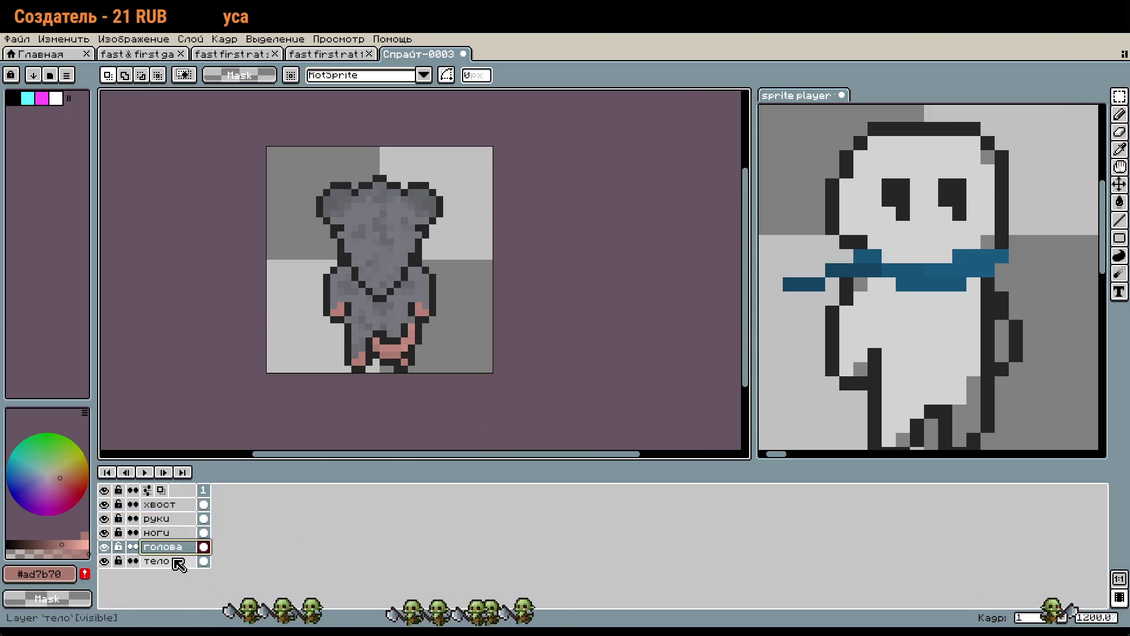
key("ctrl+a")
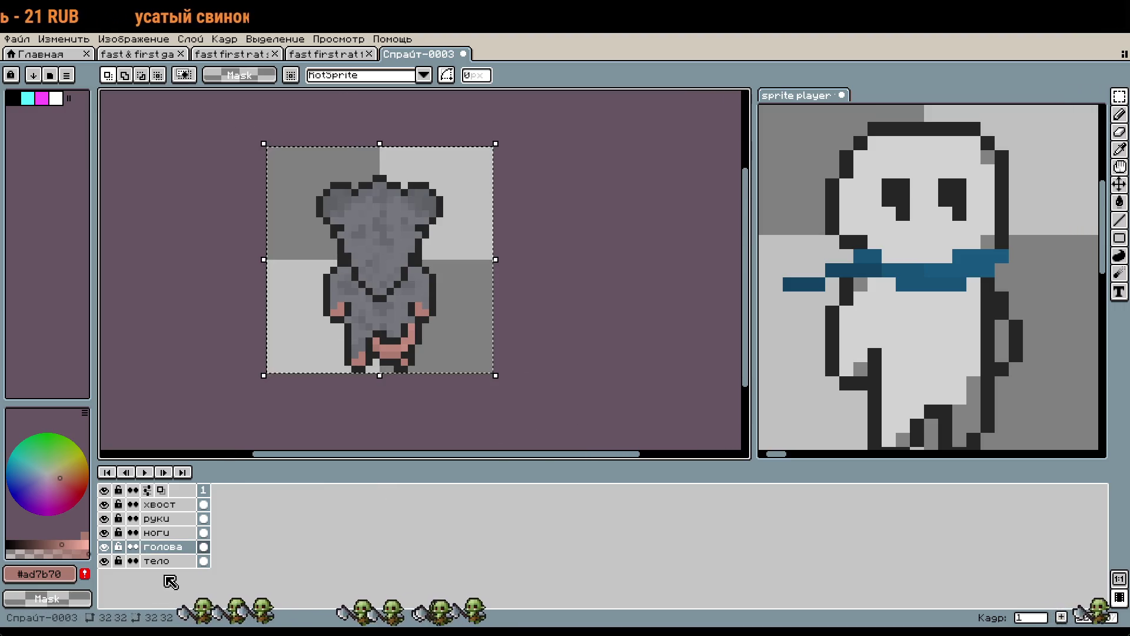
left_click(171, 562)
Check the тело layer's position in the fast first rat 1 sprite for comparison.
right_click(173, 566)
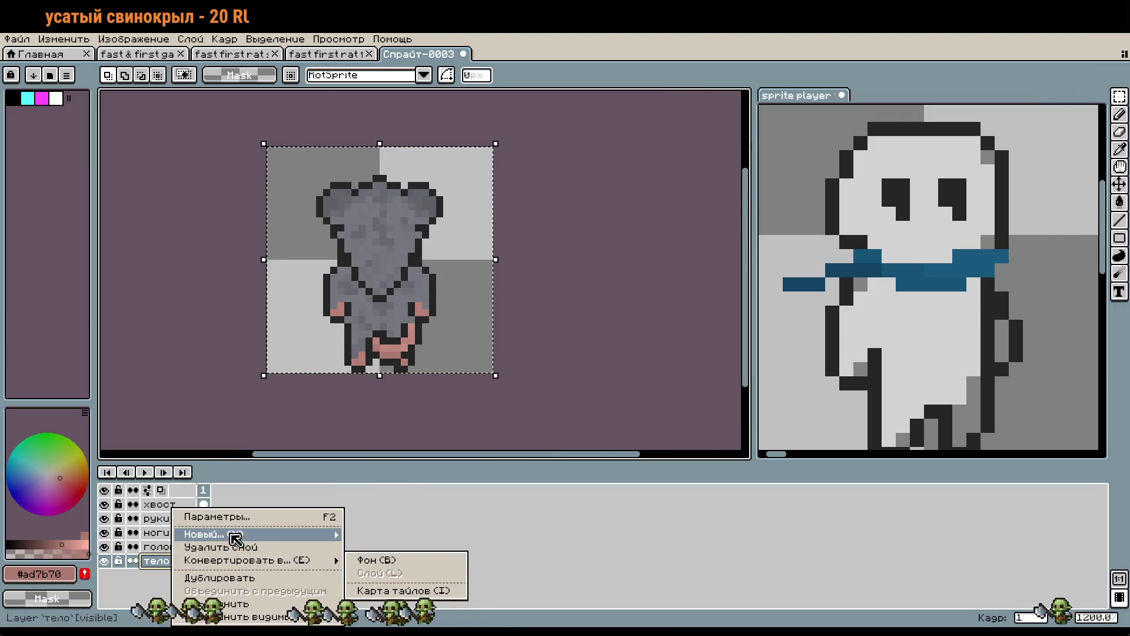
mouse_move(275, 537)
left_click(221, 397)
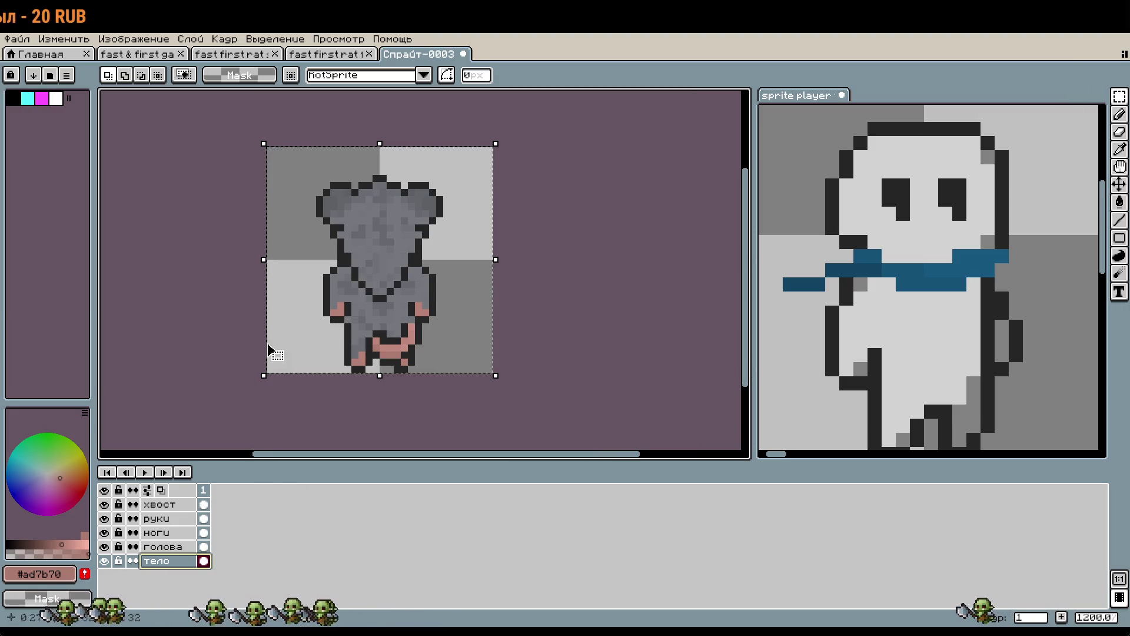
key("ctrl+a")
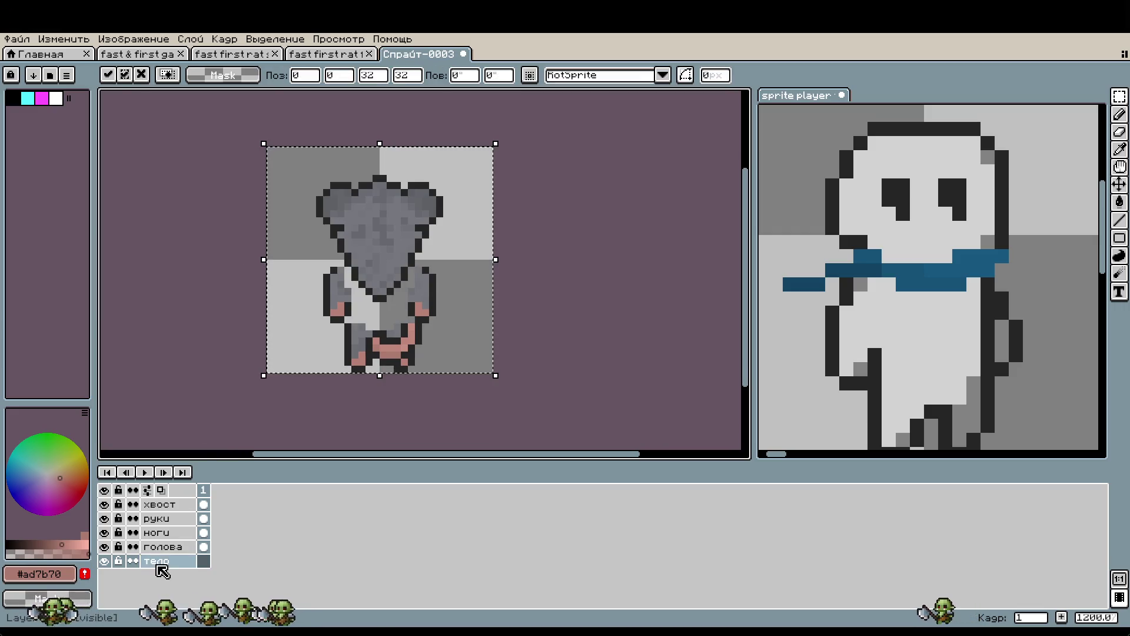
left_click(176, 547)
left_click(310, 55)
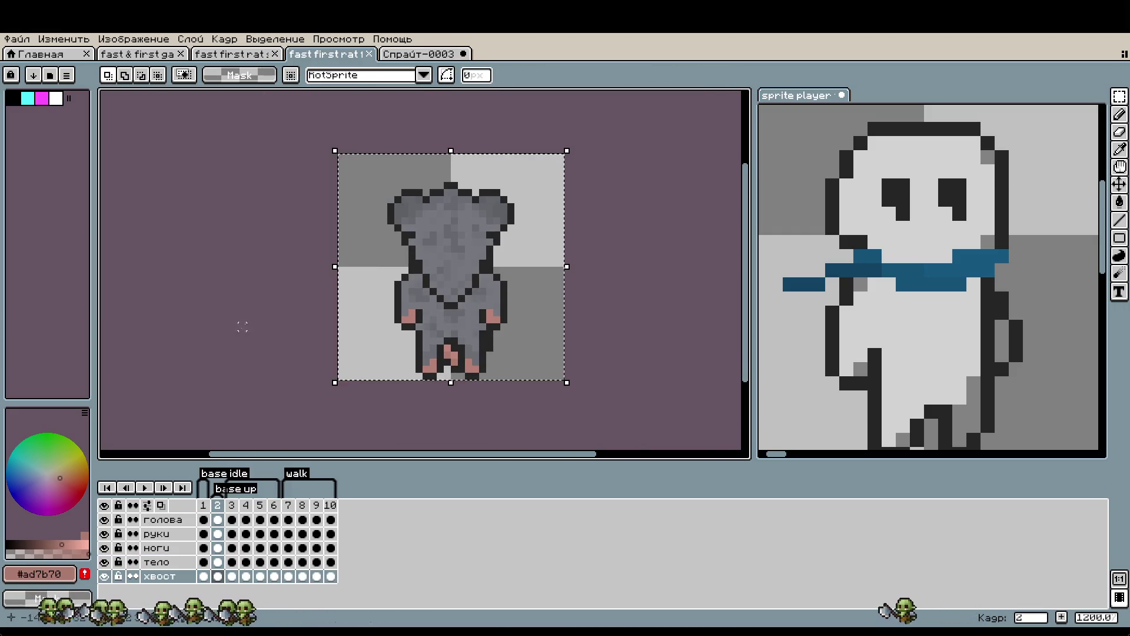
left_click(170, 561)
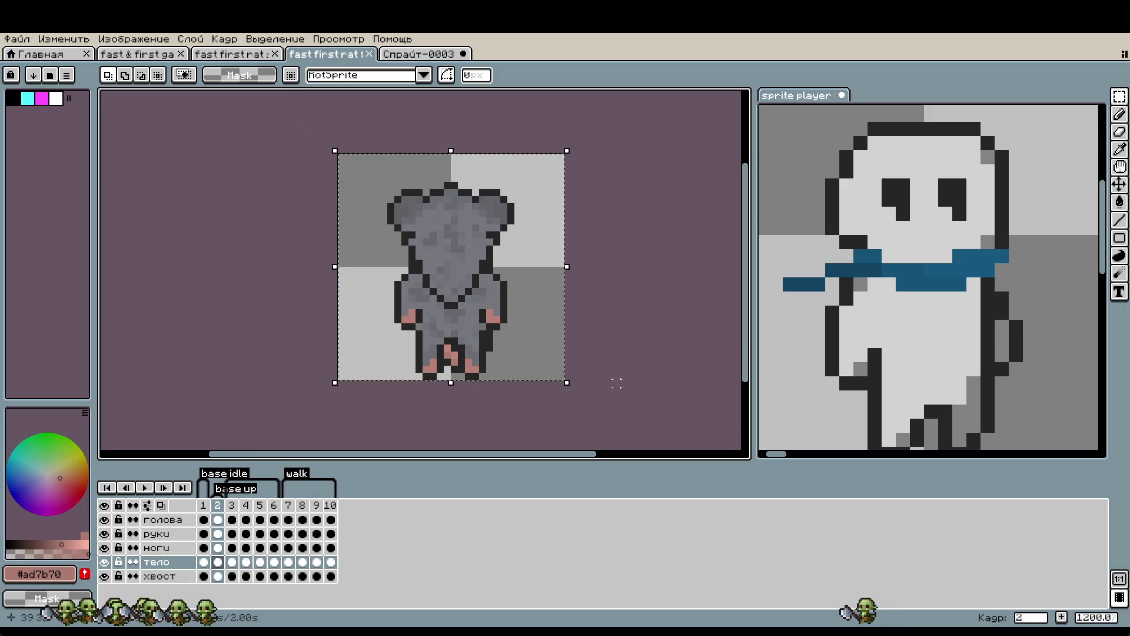
left_click(419, 55)
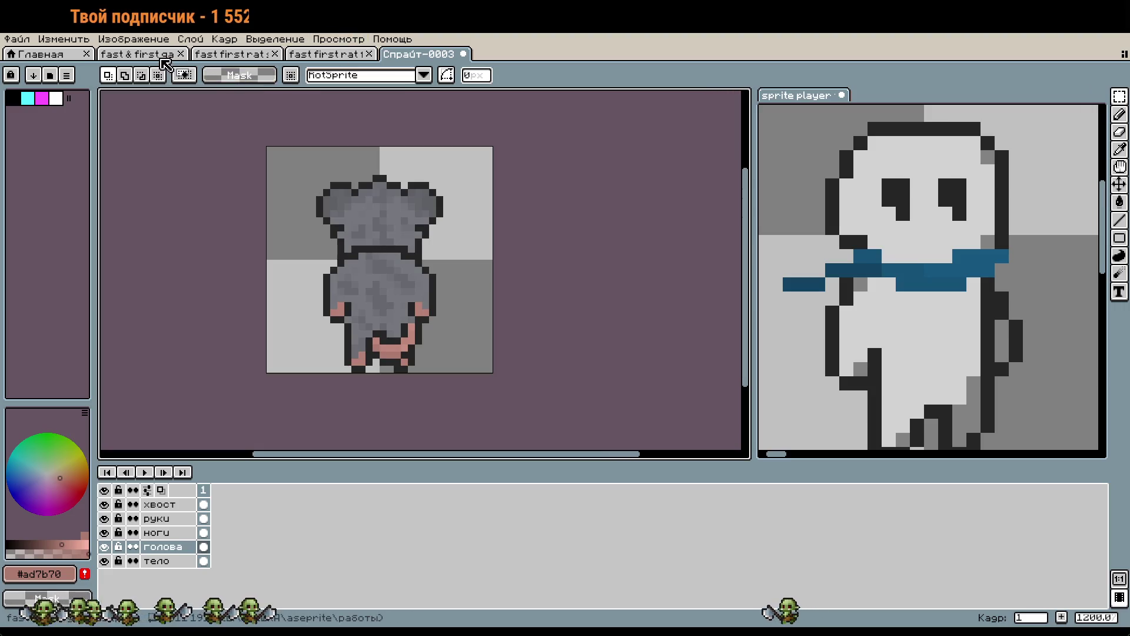
Rename the upper of the two lowest layers тело and the bottom one голова.
double_click(167, 550)
type("ло")
key("Return")
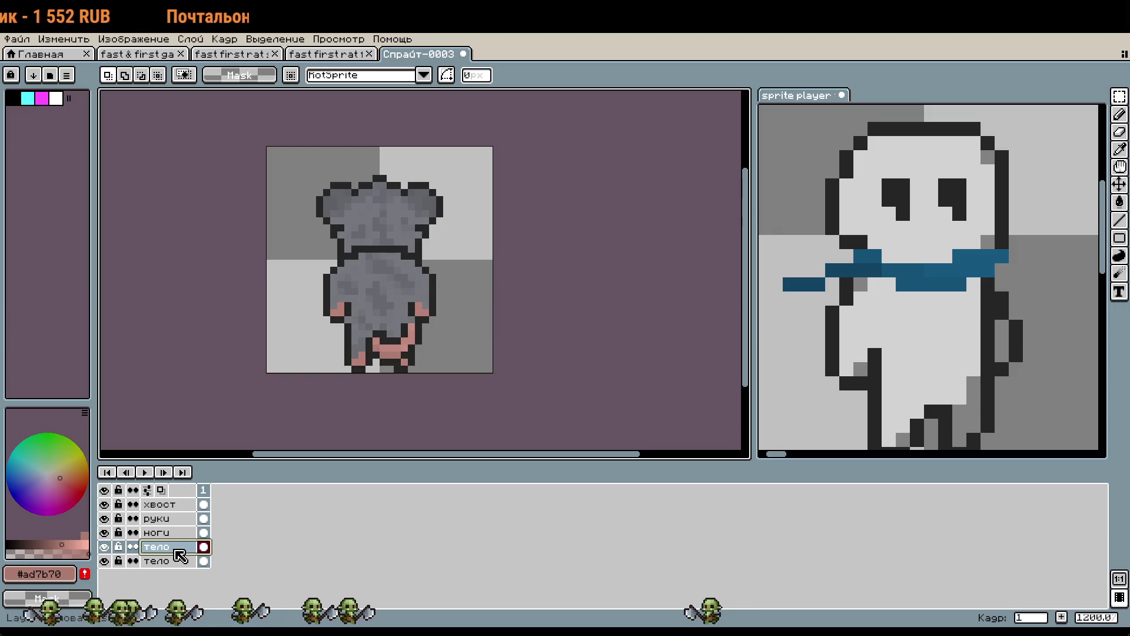
double_click(177, 561)
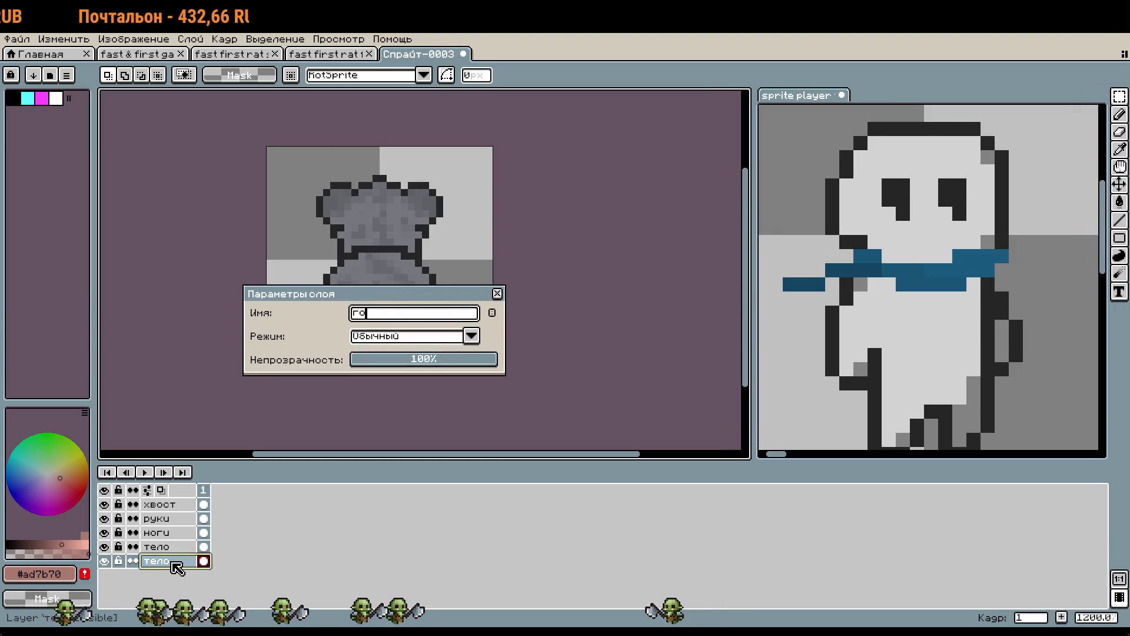
type("лова")
key("Return")
scroll(389, 266, "up", 4)
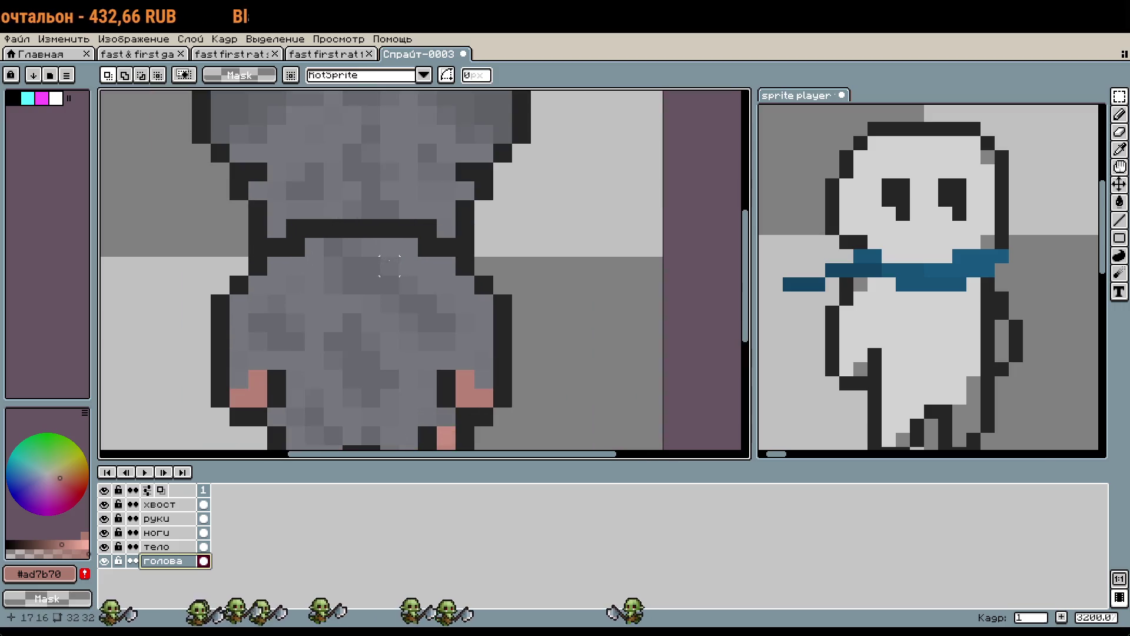
On the тело layer, test a pink pencil pixel and toggle the руки, голова and тело layers.
left_click(168, 547)
key("b")
left_click(298, 227)
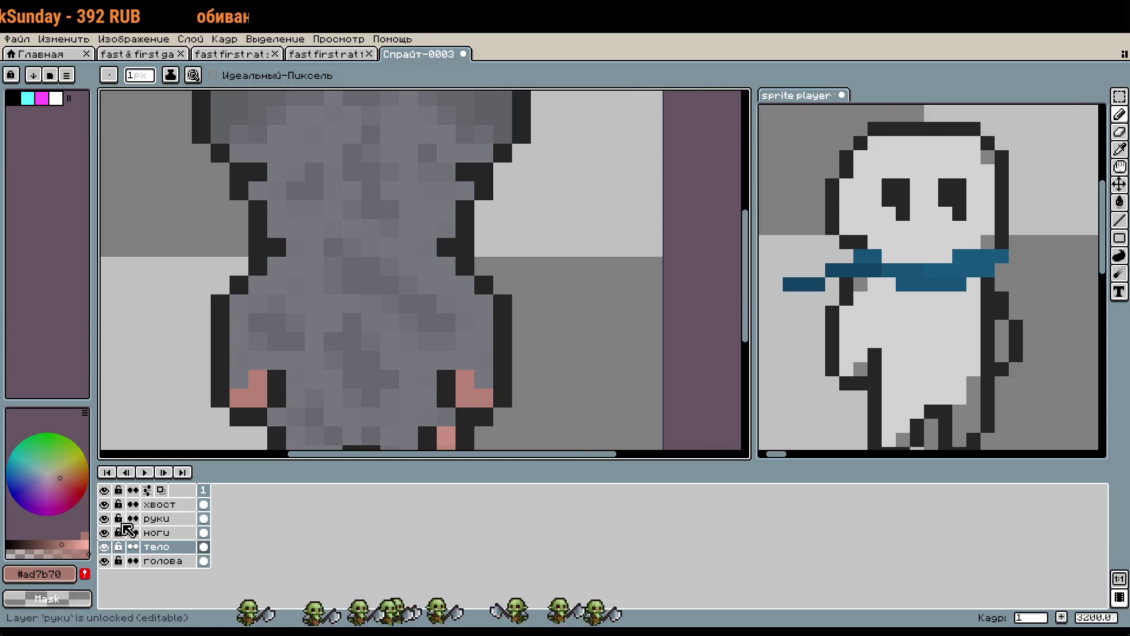
left_click(104, 519)
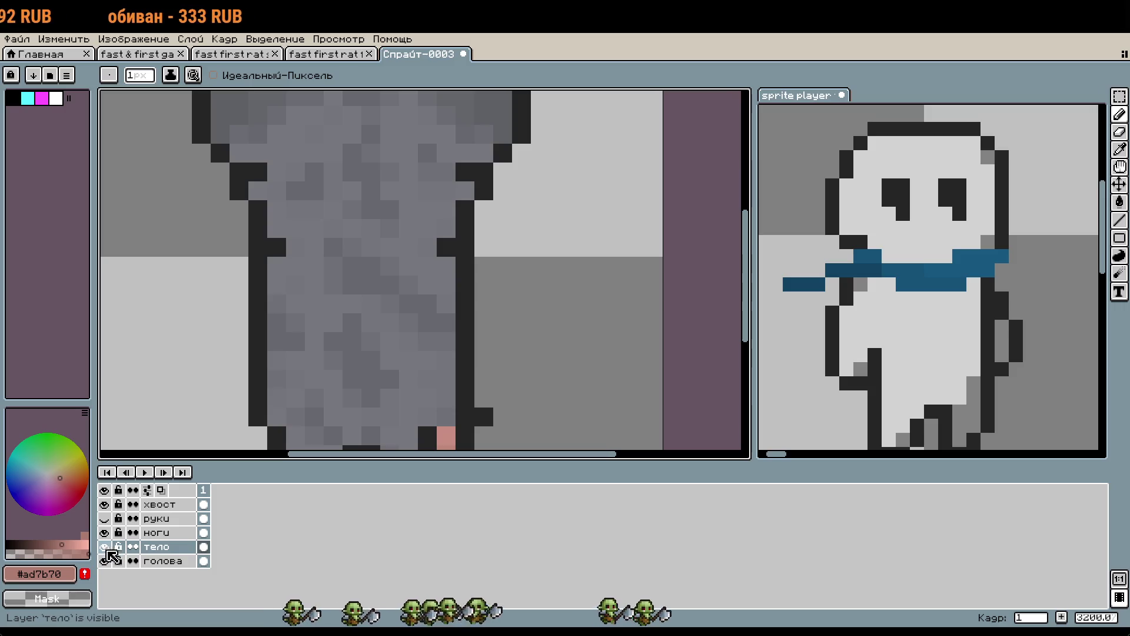
left_click(105, 561)
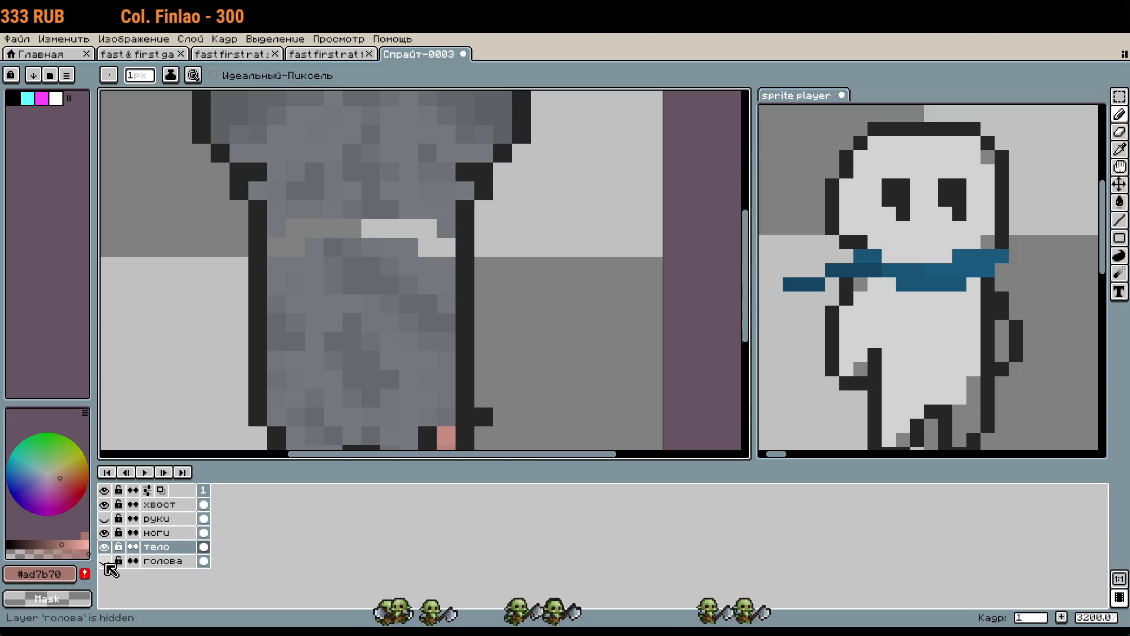
left_click(105, 561)
left_click(104, 547)
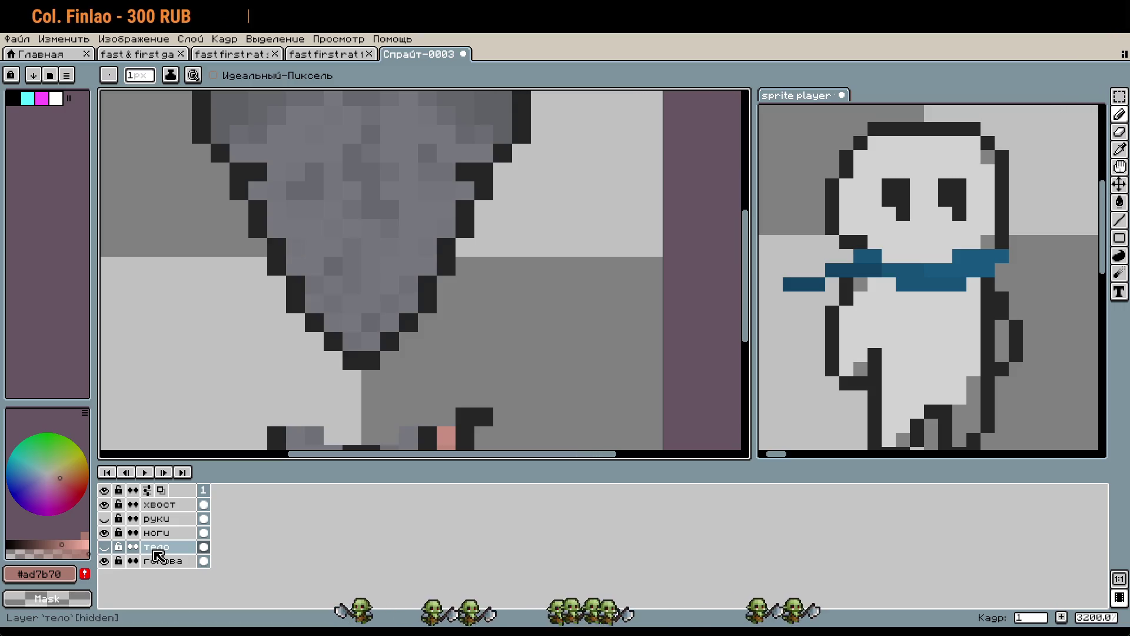
left_click(105, 547)
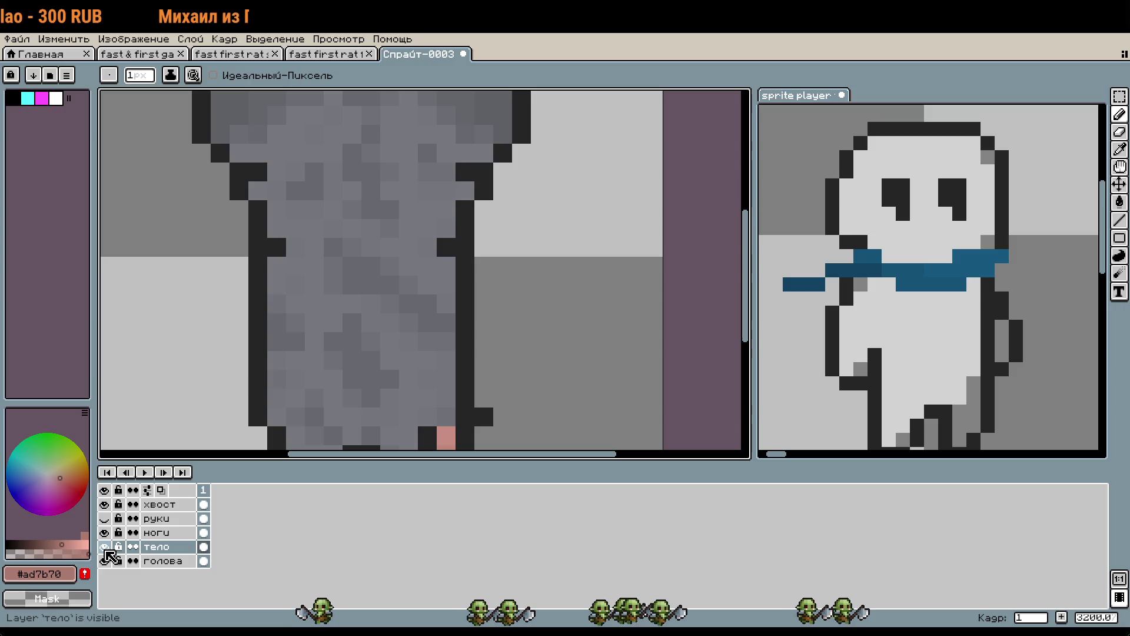
Add a pink pixel on the body's left side, check it, then undo it.
left_click(280, 249)
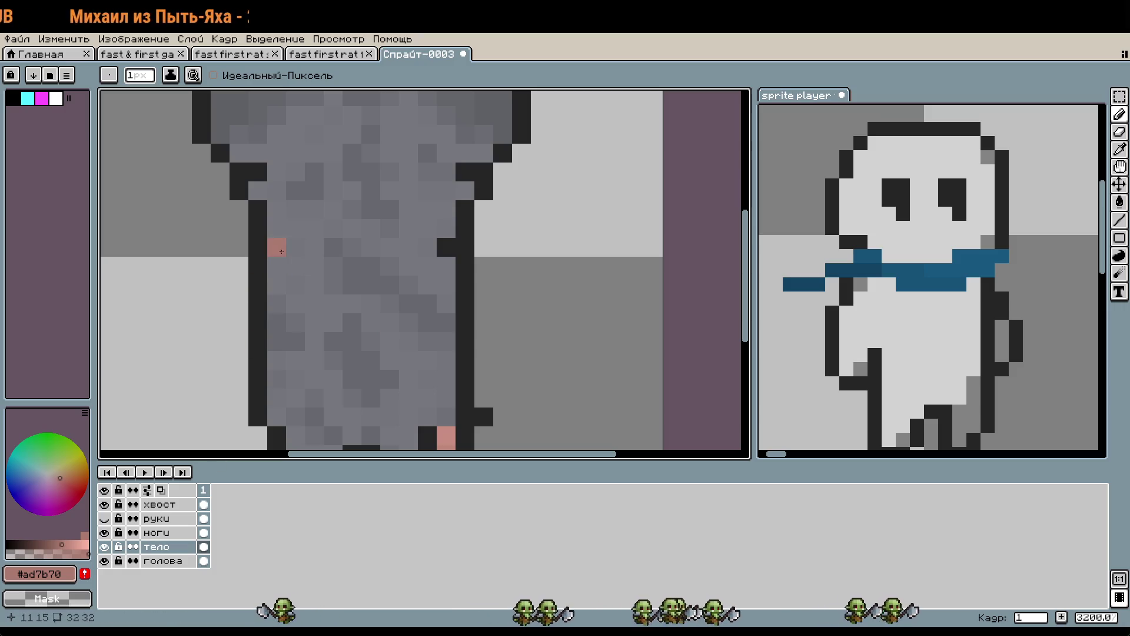
left_click(104, 561)
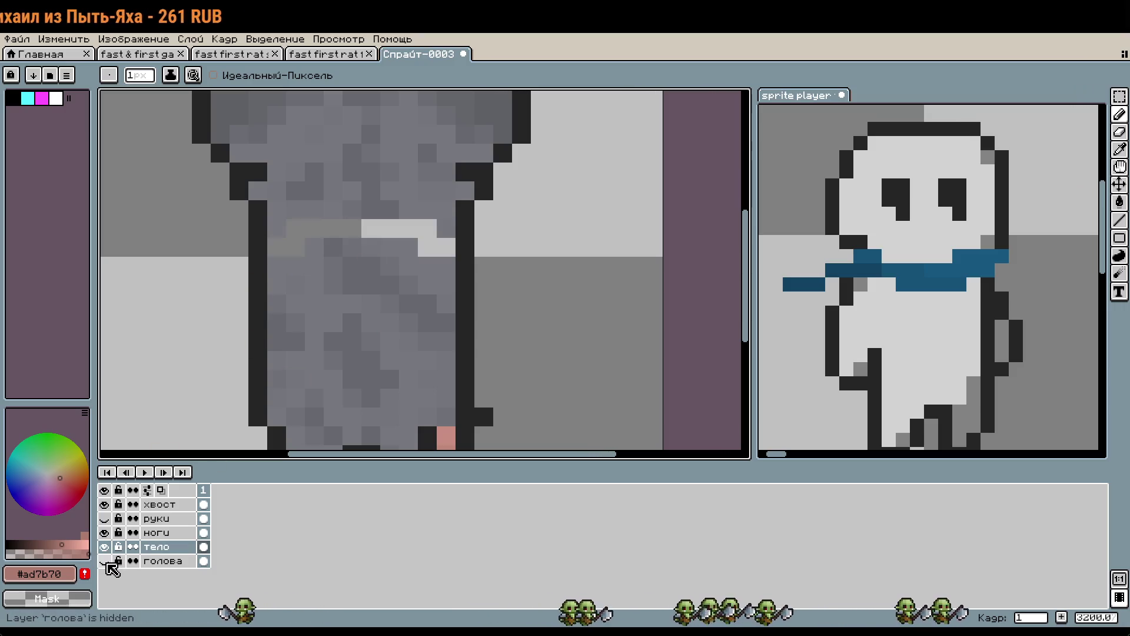
left_click(105, 561)
key("ctrl+z")
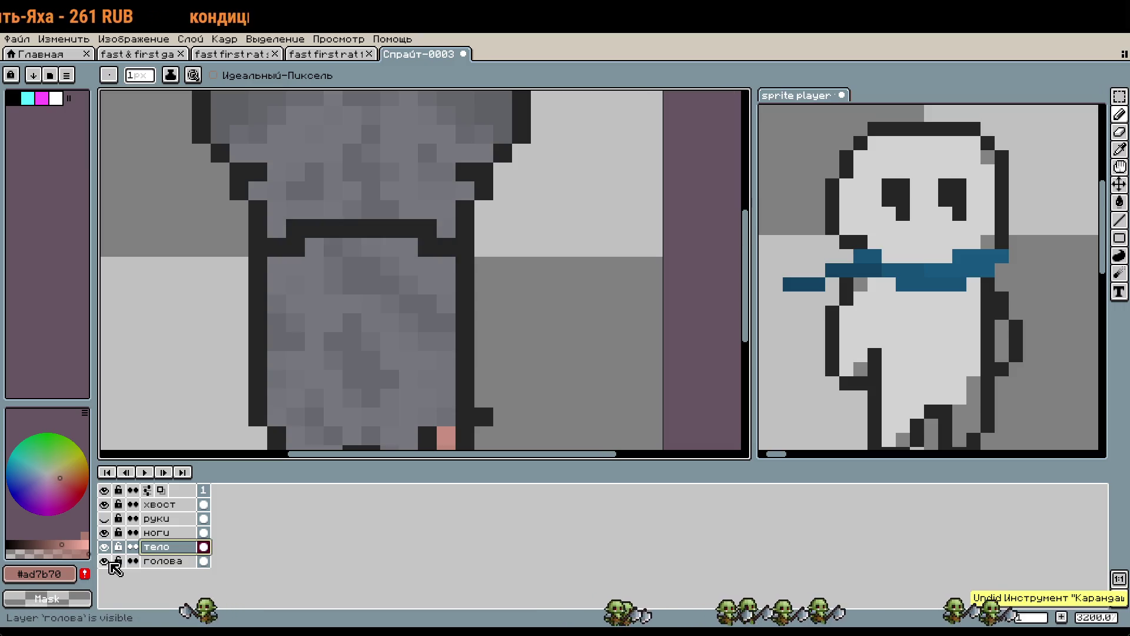
left_click(109, 547)
left_click(110, 547)
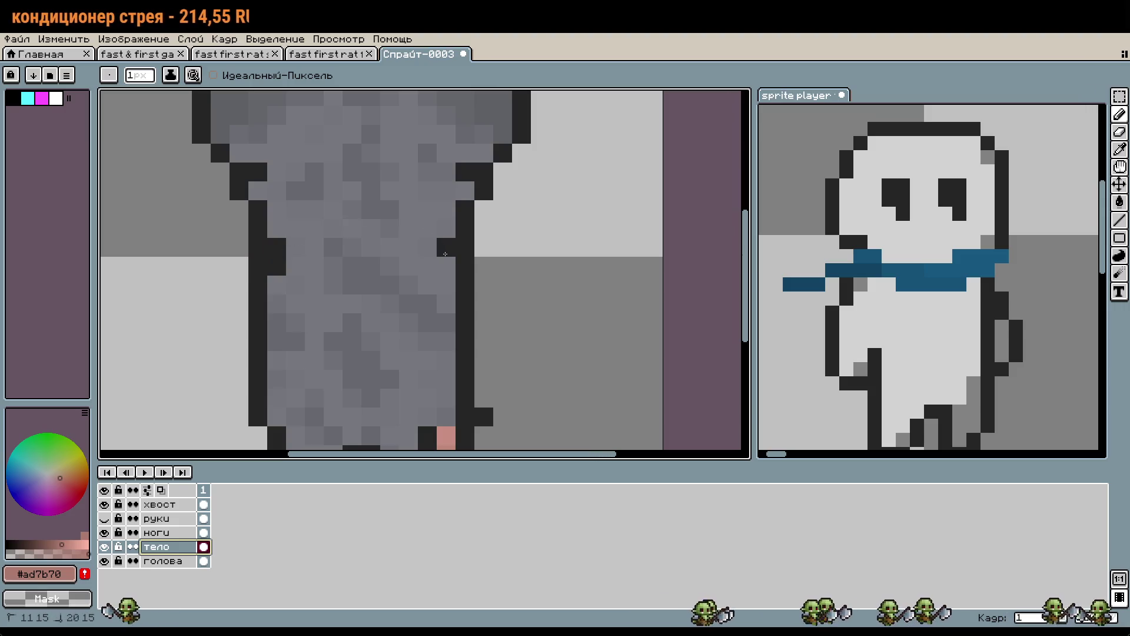
Pick the body grey #76787e from the canvas and restore the голова and руки layers.
left_click(105, 561)
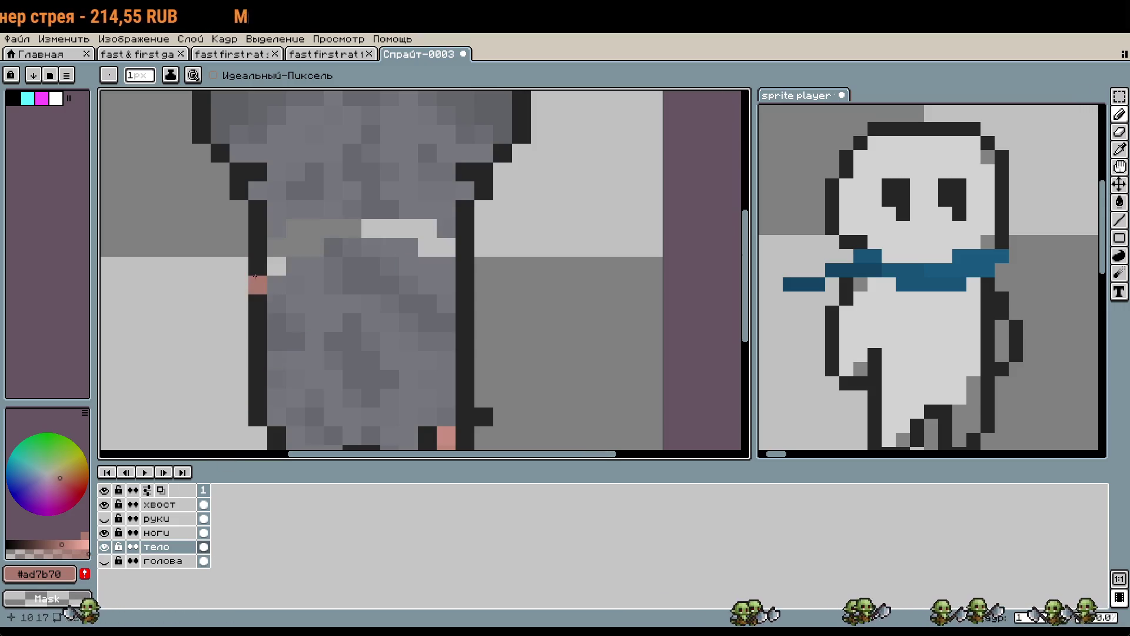
left_click(306, 261, "alt")
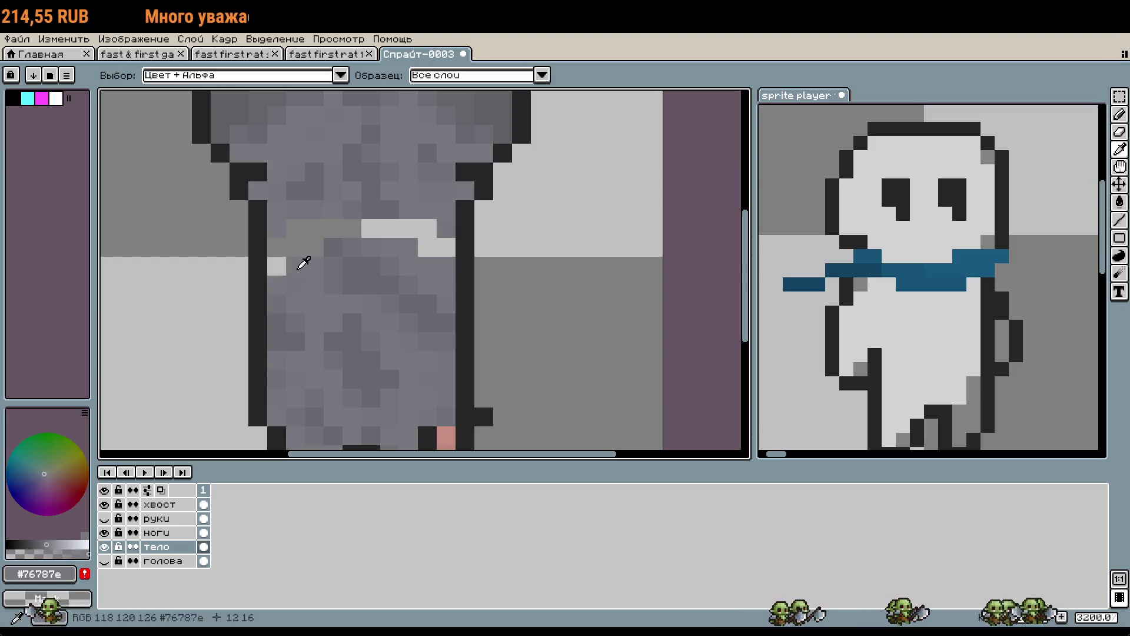
left_click(104, 561)
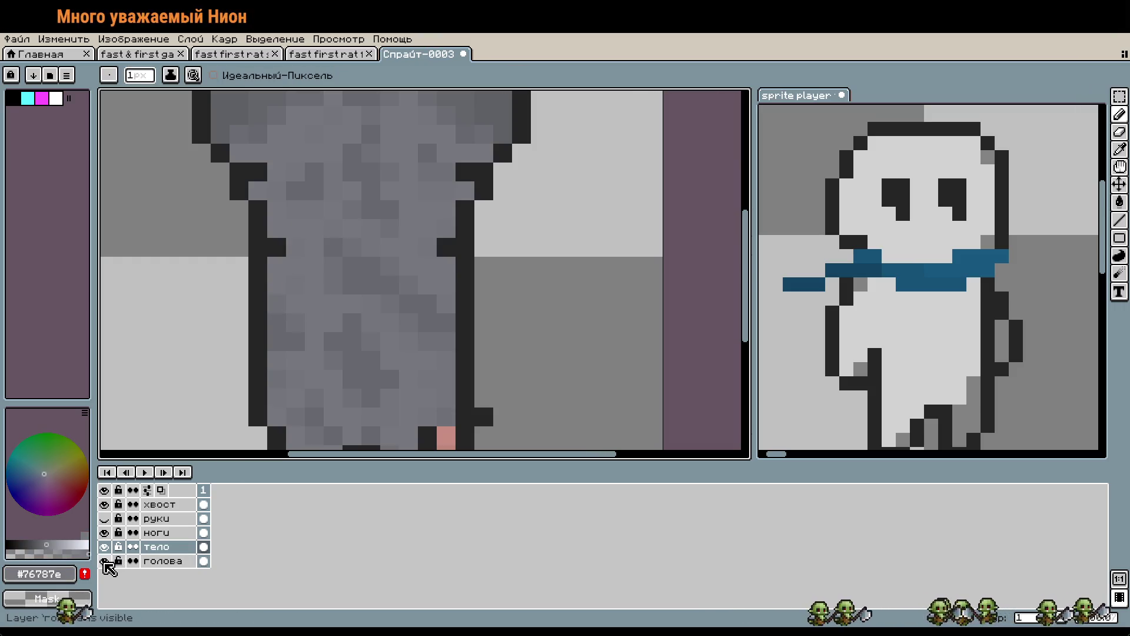
left_click(104, 562)
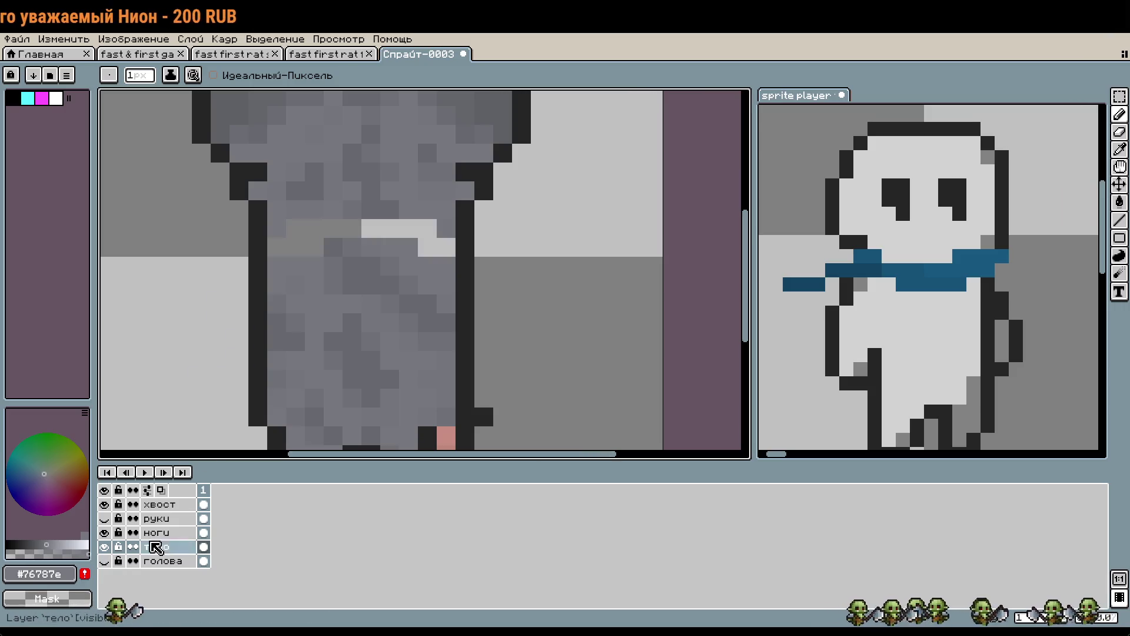
left_click(104, 561)
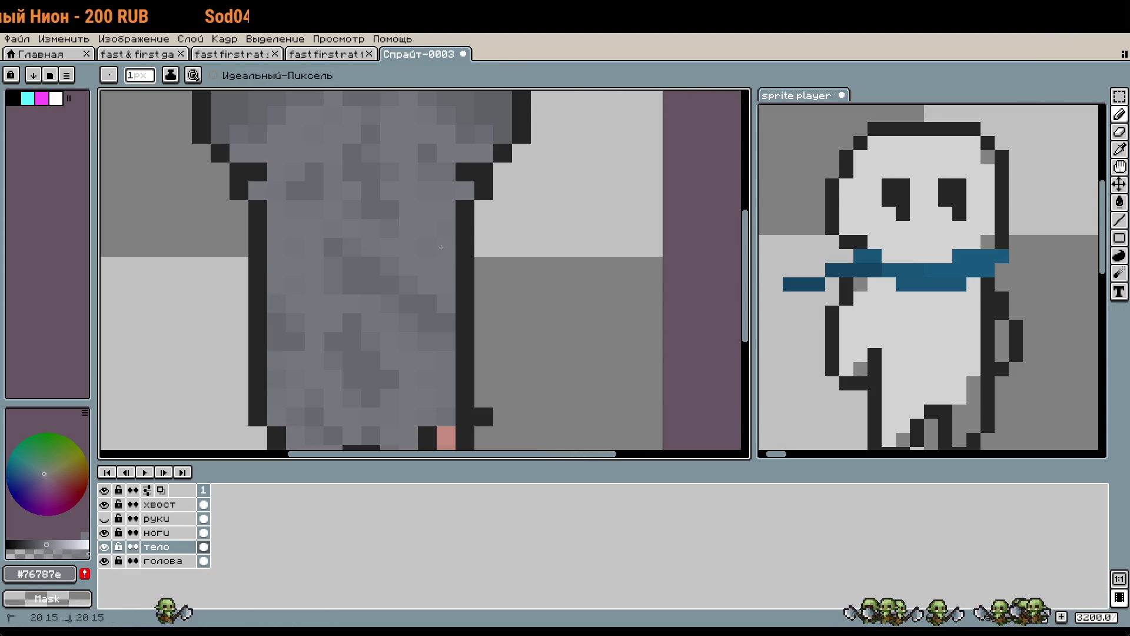
scroll(449, 319, "down", 1)
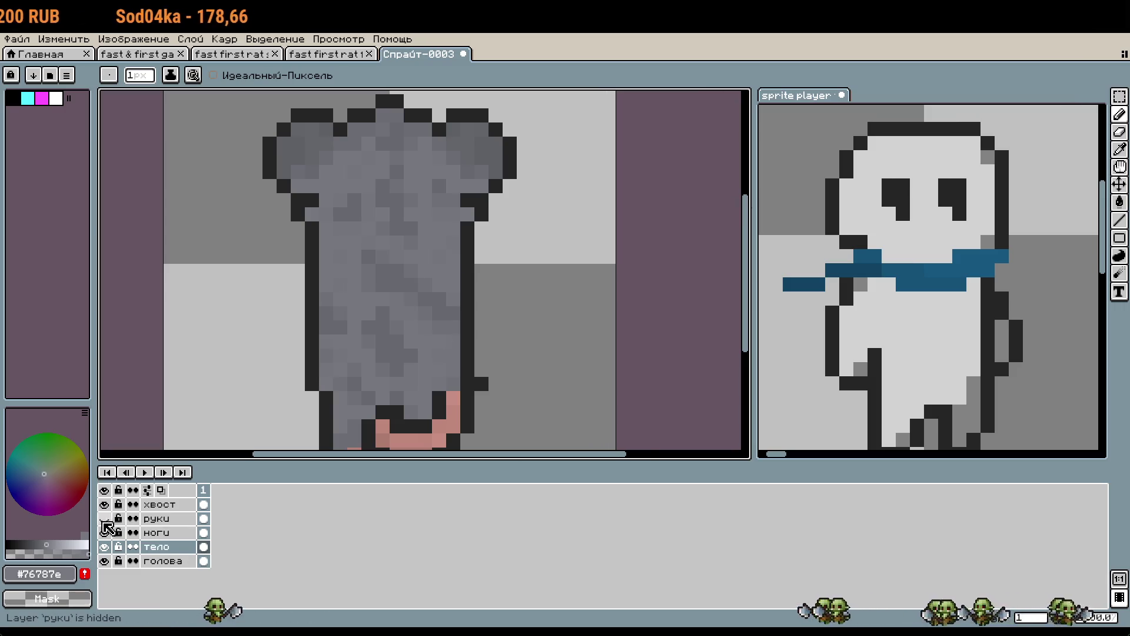
left_click(104, 518)
scroll(424, 279, "down", 3)
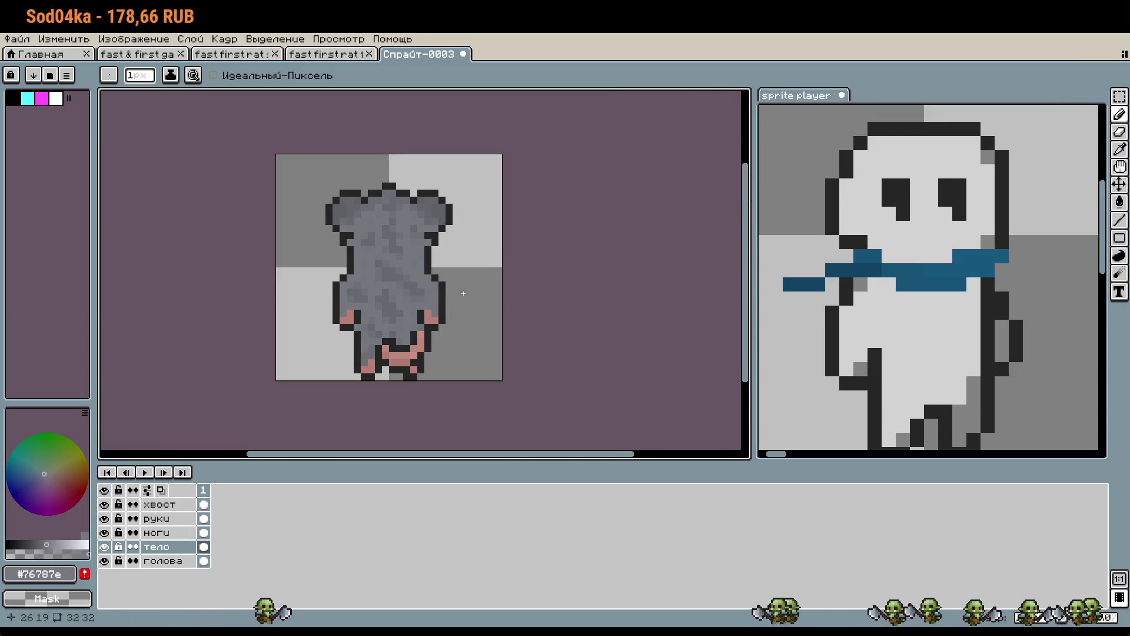
scroll(424, 292, "up", 3)
Look through the fast & first game, front-view and side-view rat documents for reference.
left_click(235, 54)
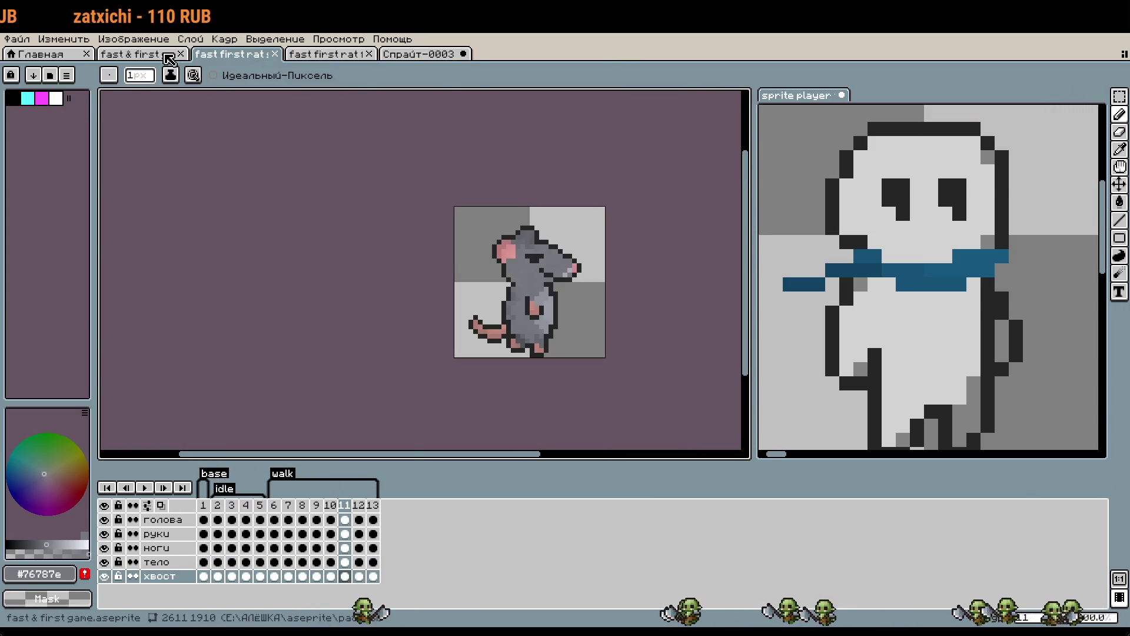
left_click(138, 53)
scroll(593, 346, "up", 4)
scroll(593, 346, "down", 2)
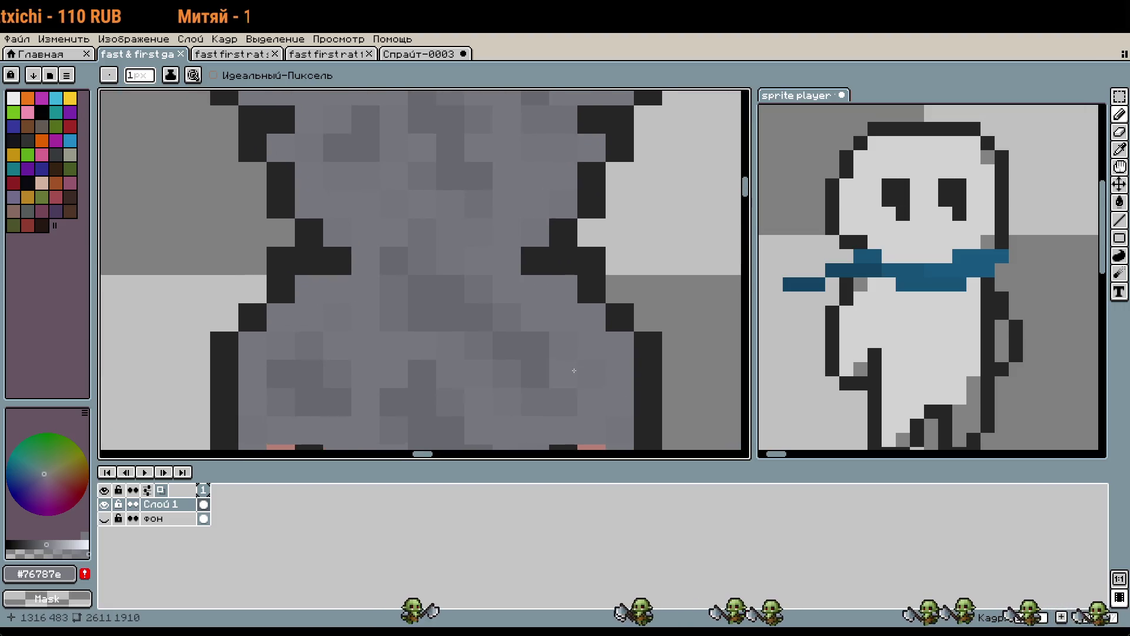
left_click(332, 54)
left_click(247, 54)
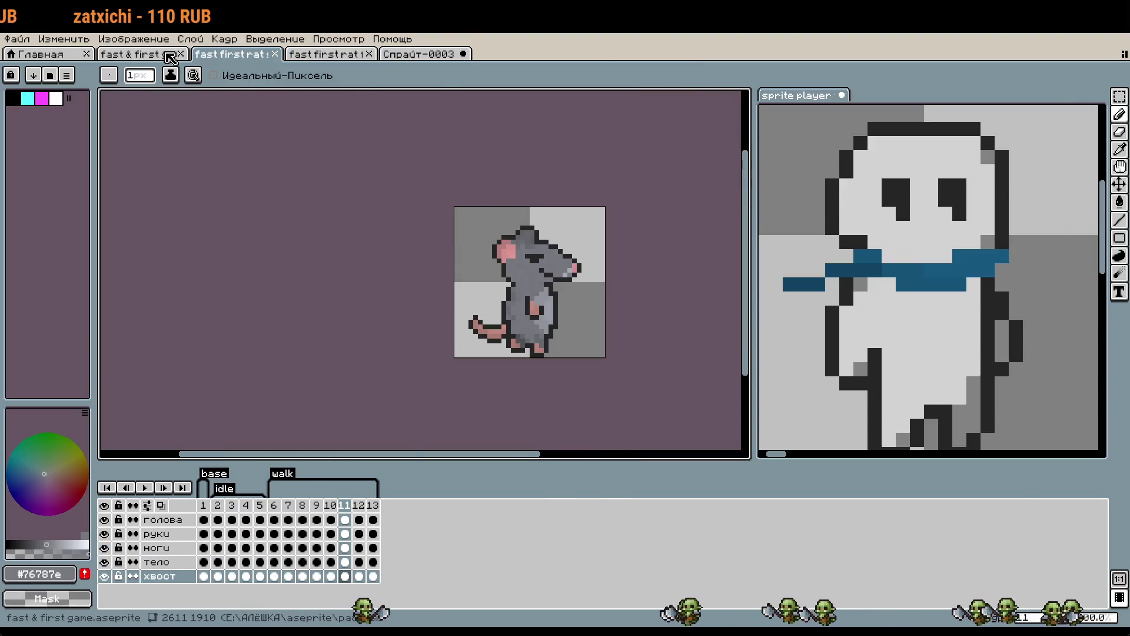
Look at the fast & first game rat sprite for comparison.
left_click(137, 53)
scroll(575, 326, "up", 3)
scroll(575, 326, "down", 2)
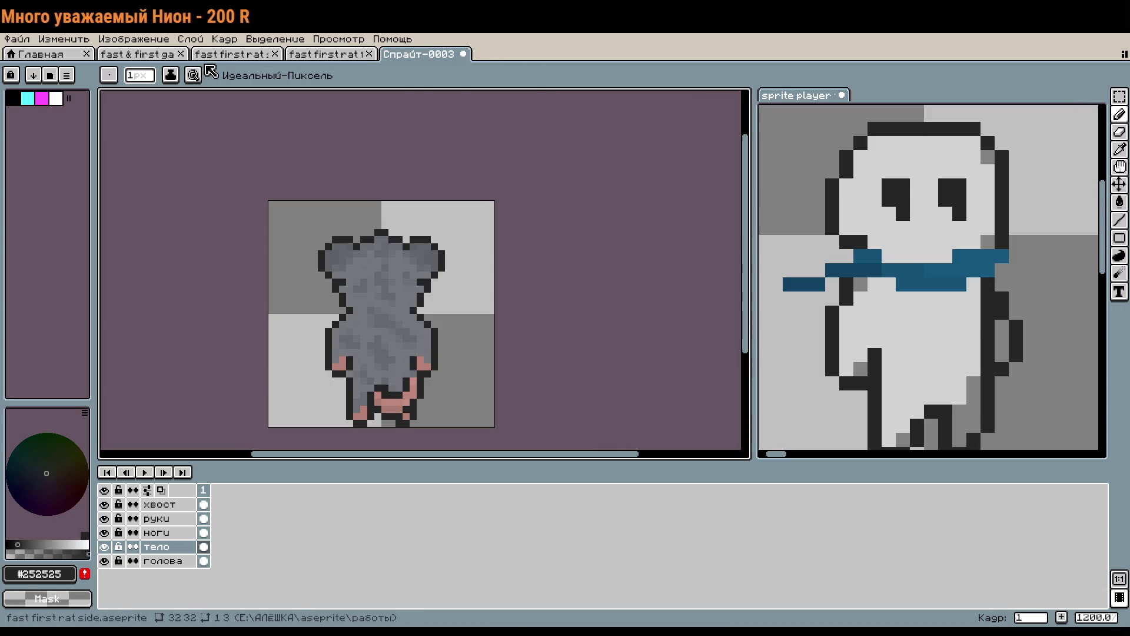
Compare Спрайт-0003 with the fast & first game rat, then make голова the active layer.
key("ctrl+Tab")
scroll(448, 239, "down", 1)
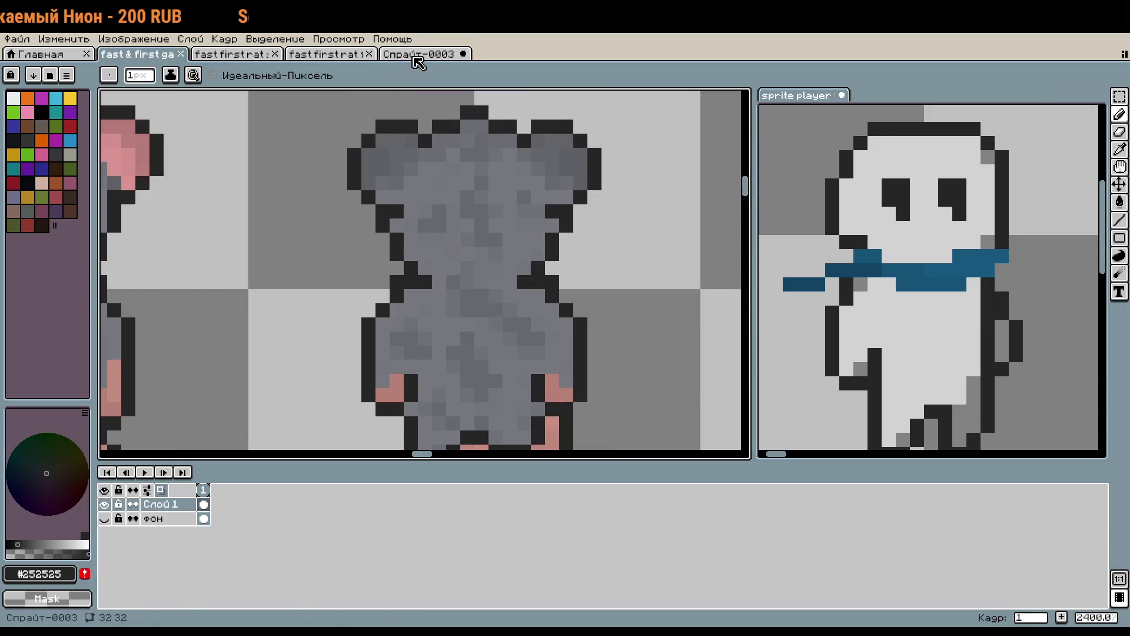
left_click(414, 57)
scroll(348, 302, "up", 4)
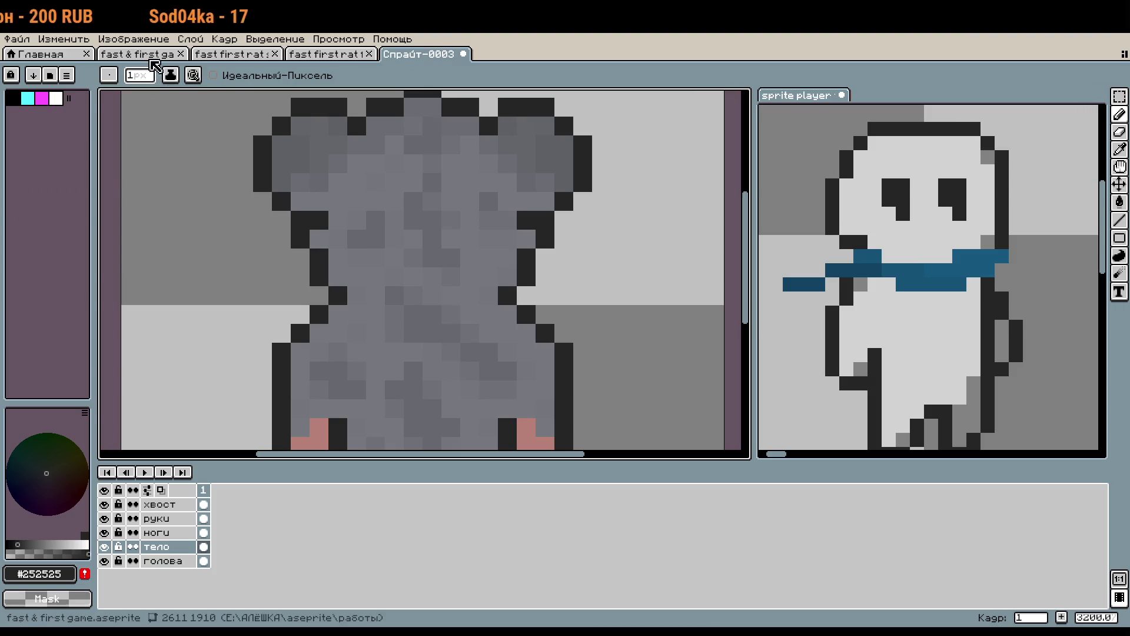
left_click(152, 58)
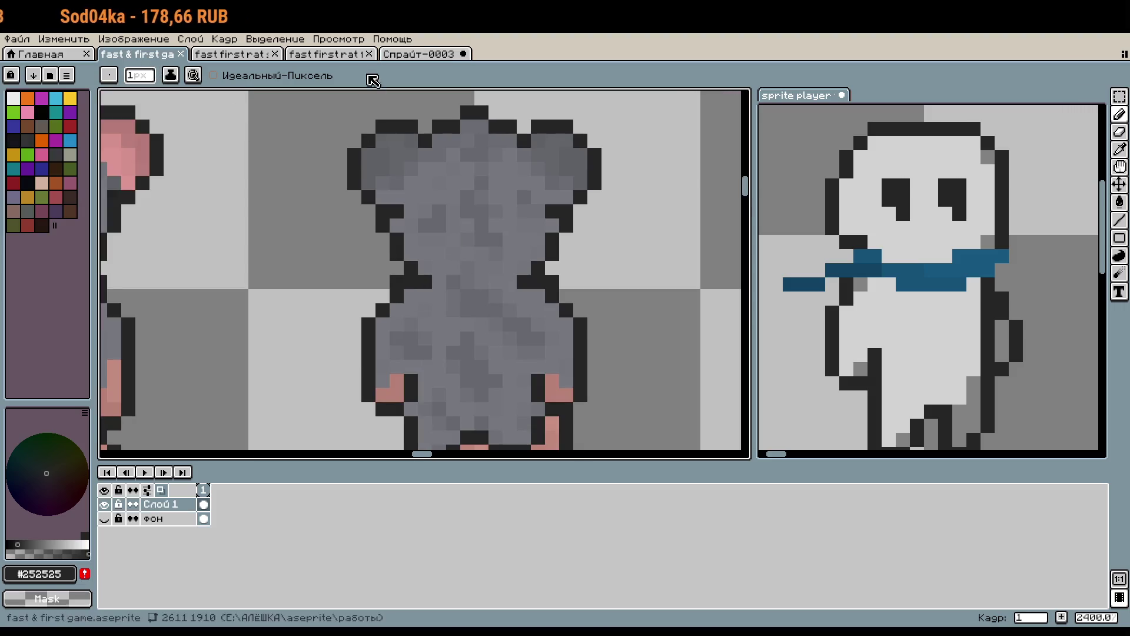
left_click(391, 54)
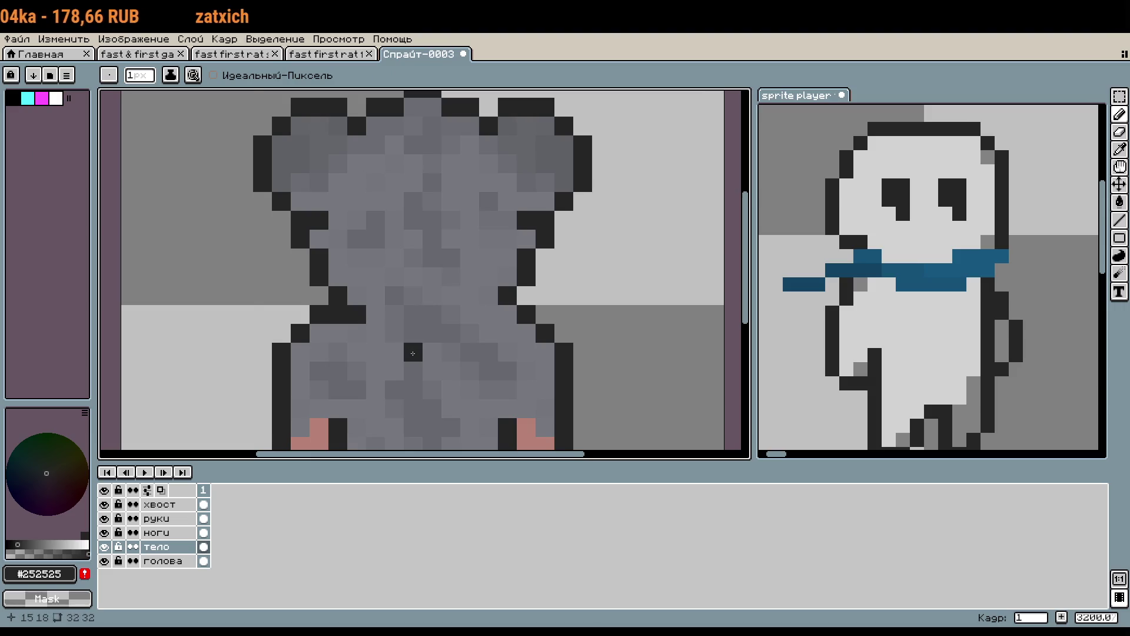
left_click(141, 57)
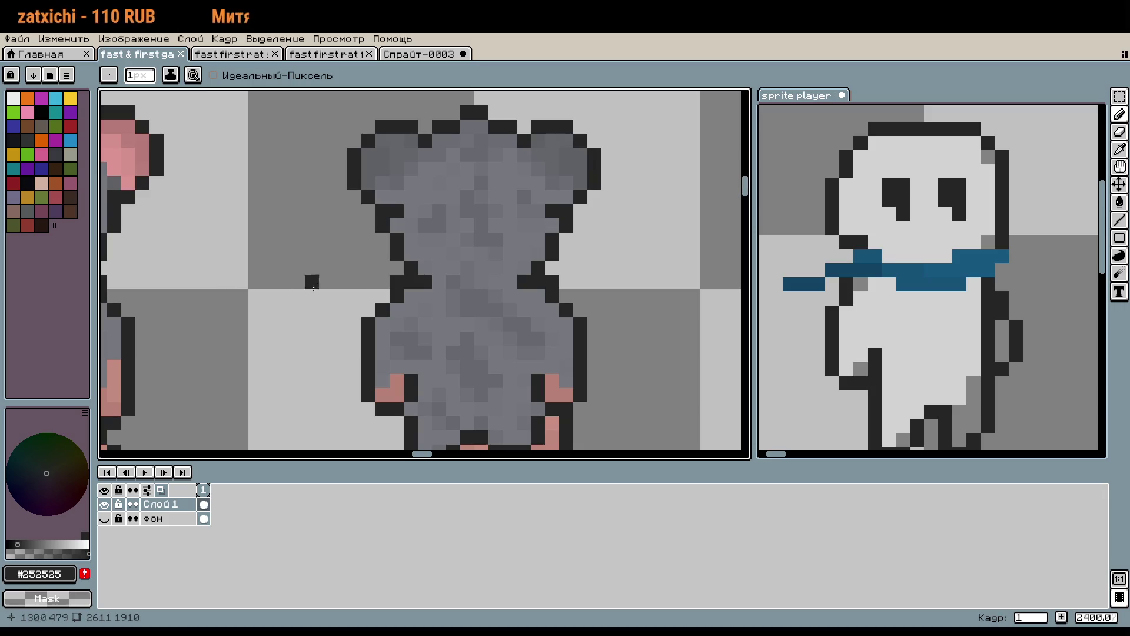
left_click(437, 54)
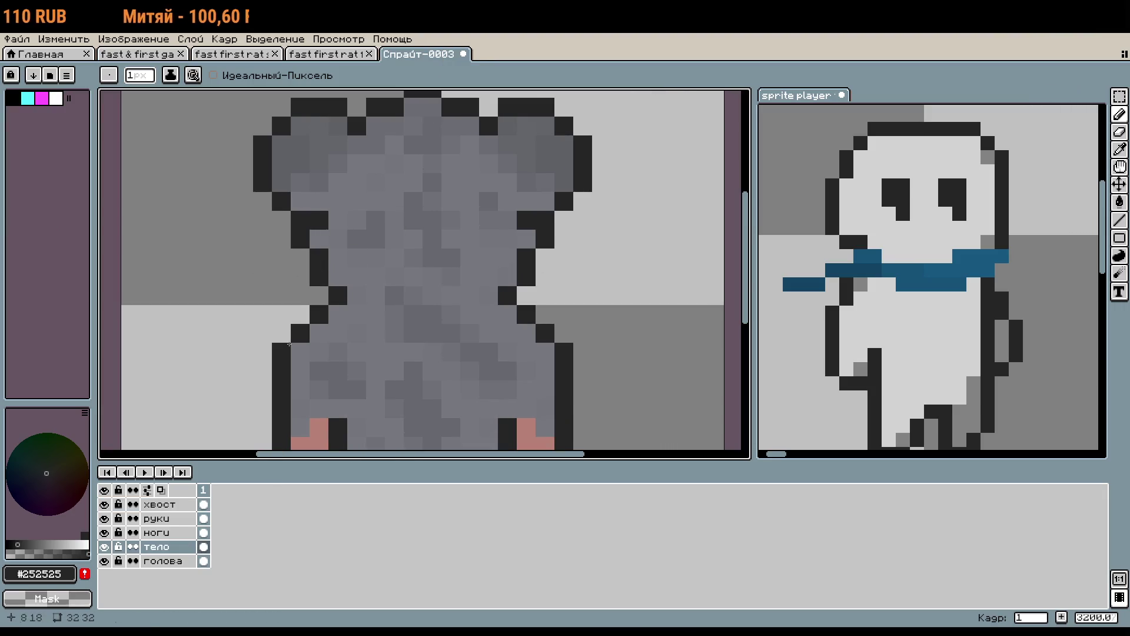
scroll(516, 352, "down", 4)
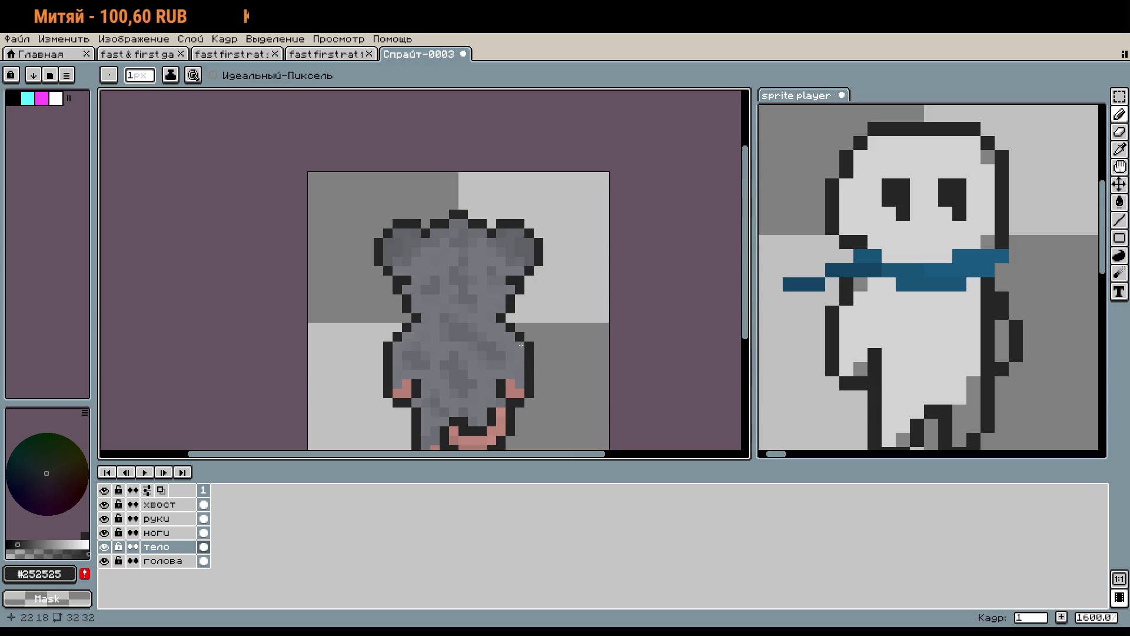
left_click(154, 55)
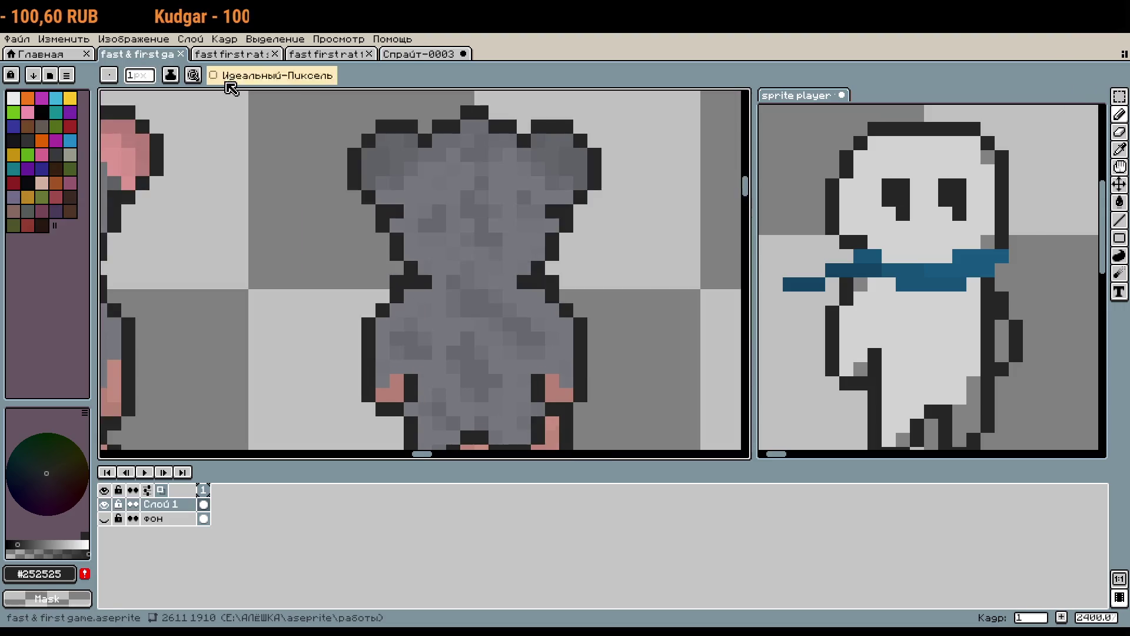
scroll(512, 224, "up", 3)
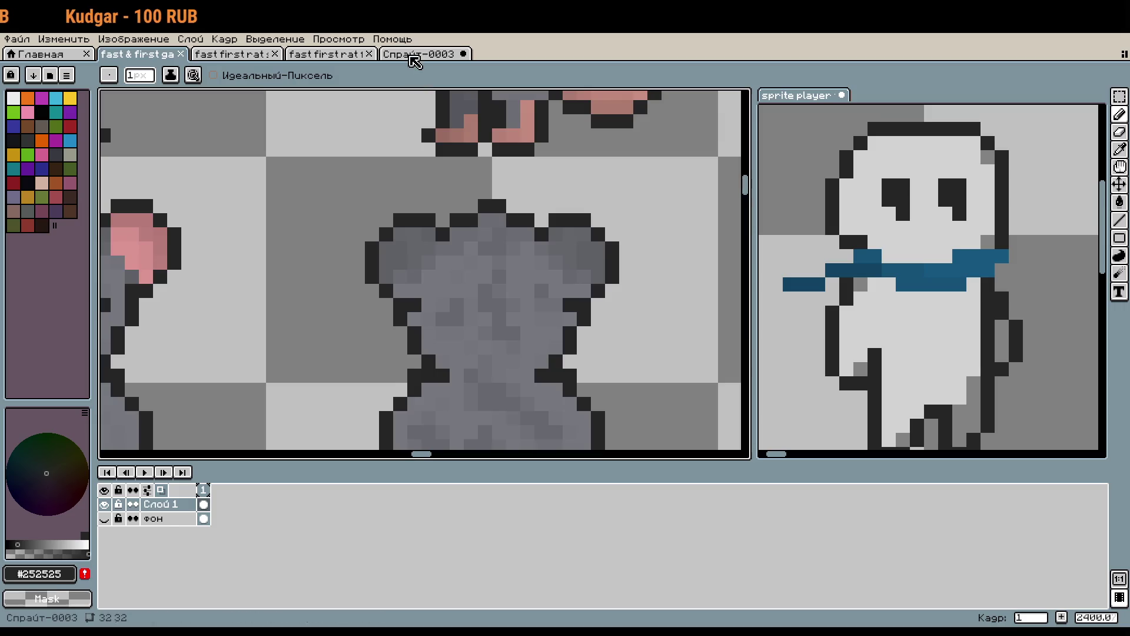
left_click(410, 54)
left_click(177, 559)
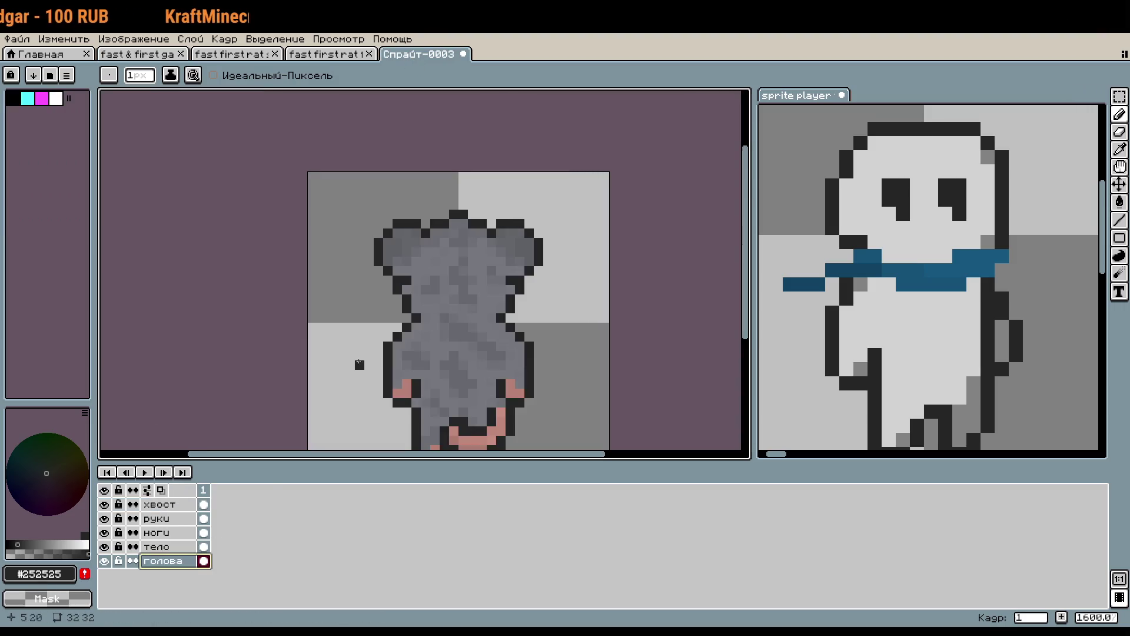
key("m")
left_click_drag(294, 147, 609, 434)
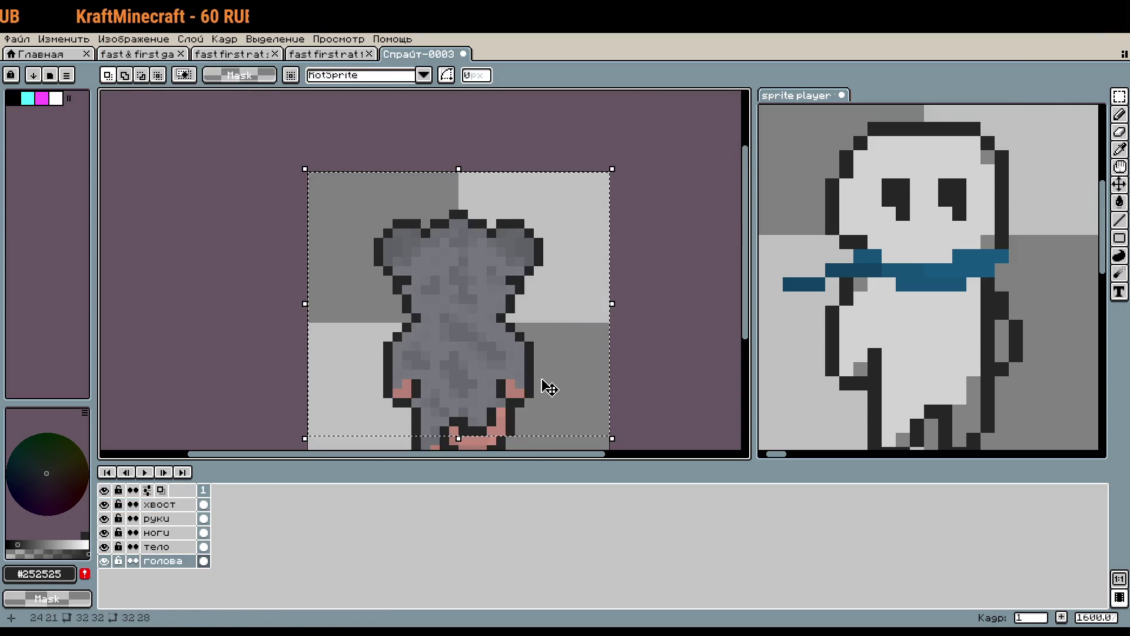
key("Up")
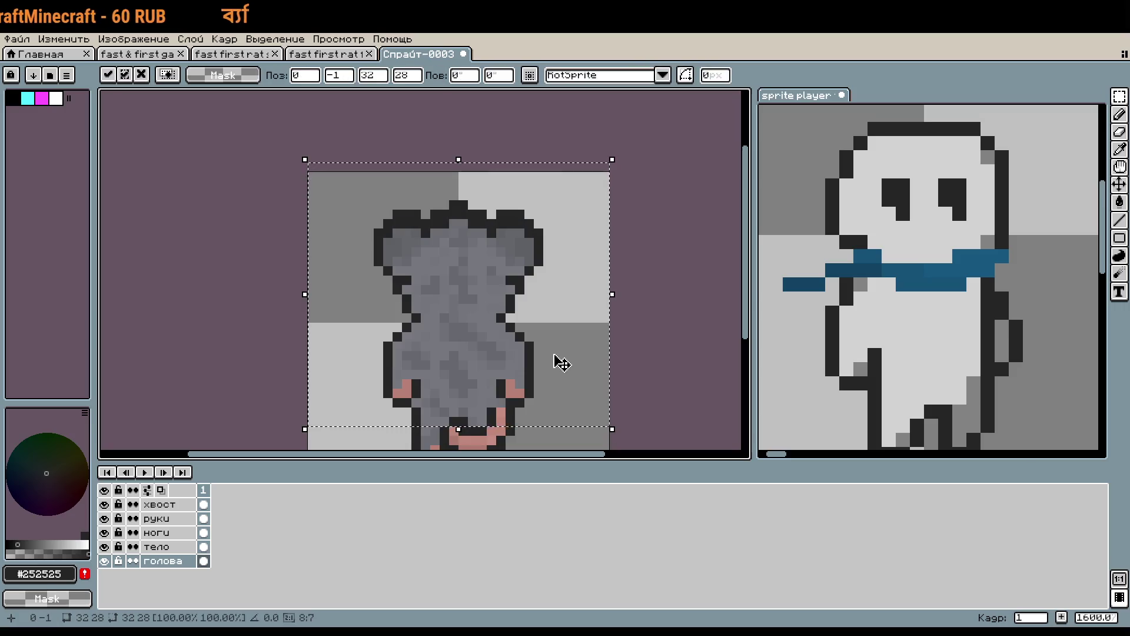
key("Left")
key("Left")
key("Left")
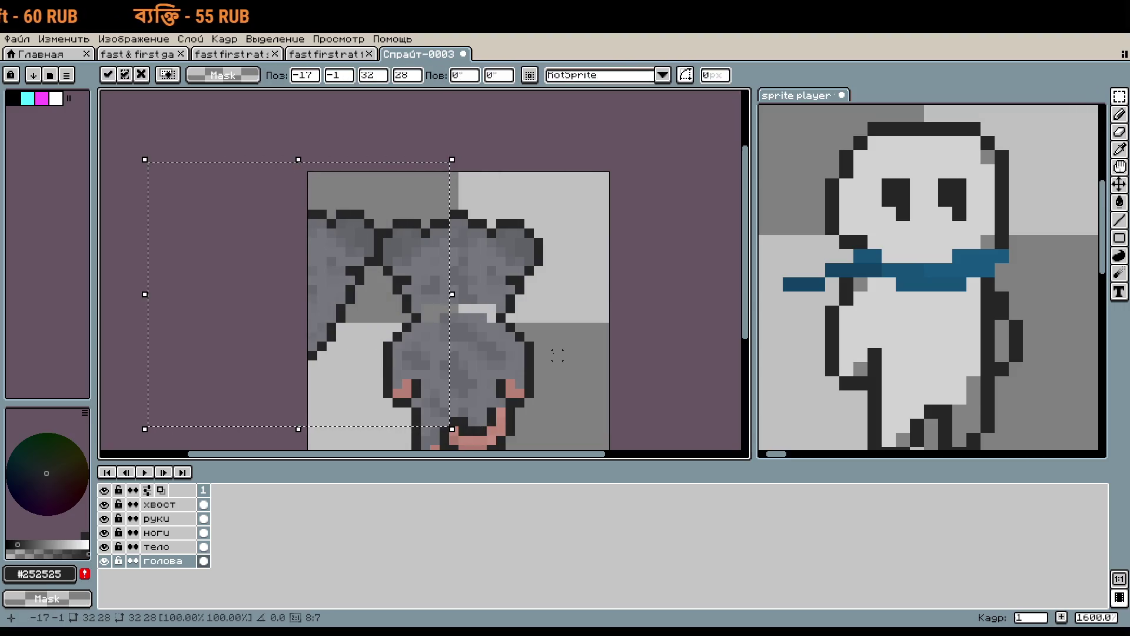
left_click(105, 547)
left_click(105, 546)
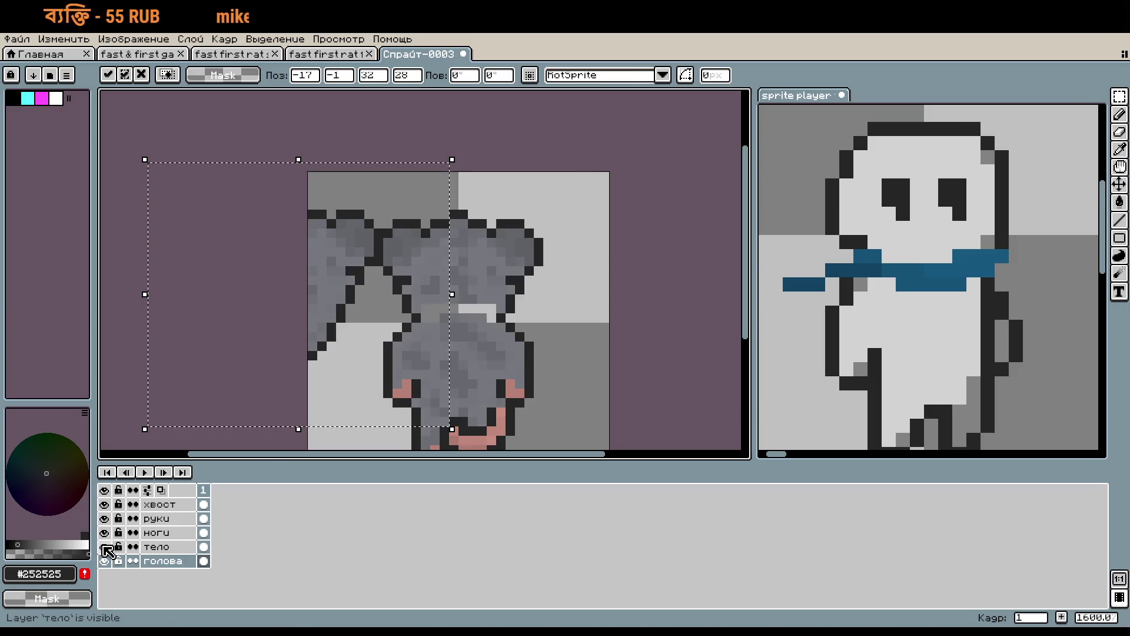
key("Escape")
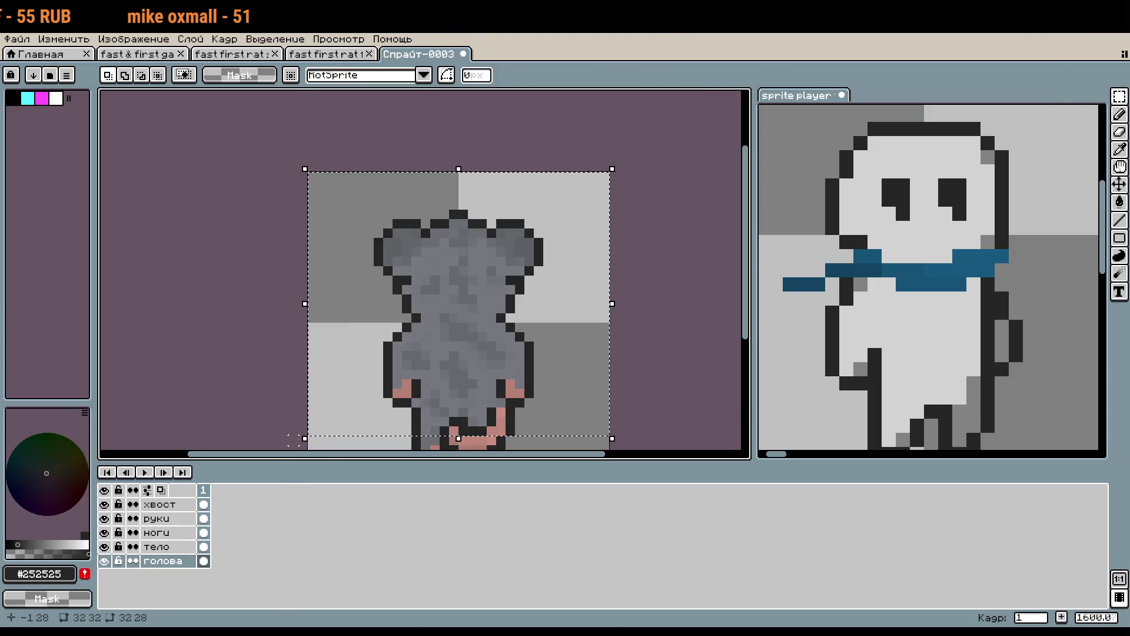
left_click(158, 547)
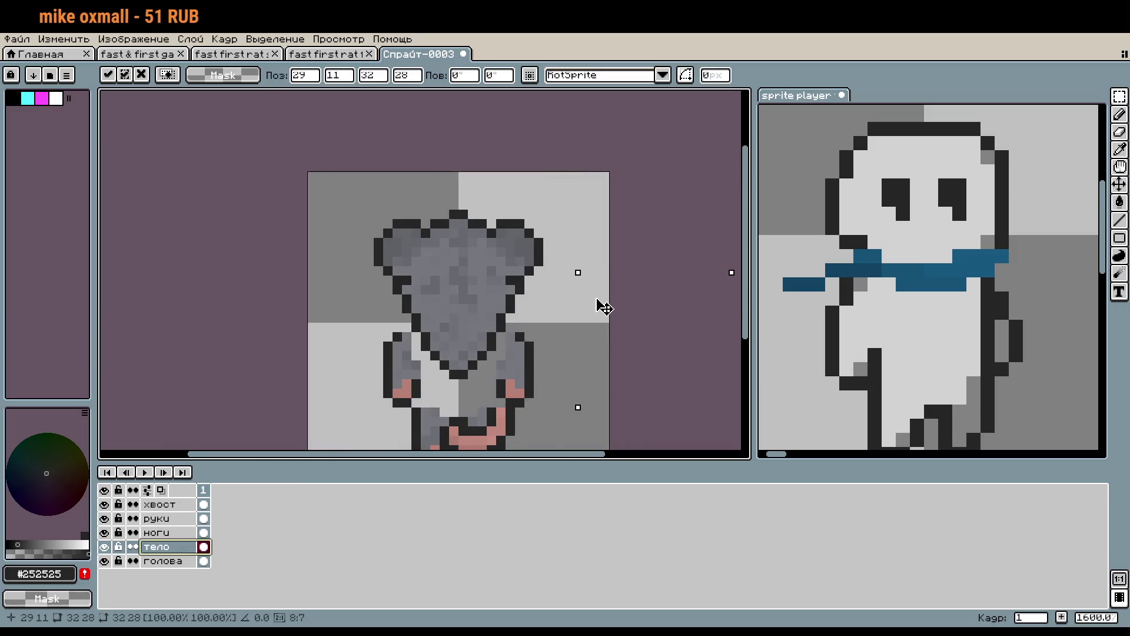
left_click_drag(347, 191, 568, 315)
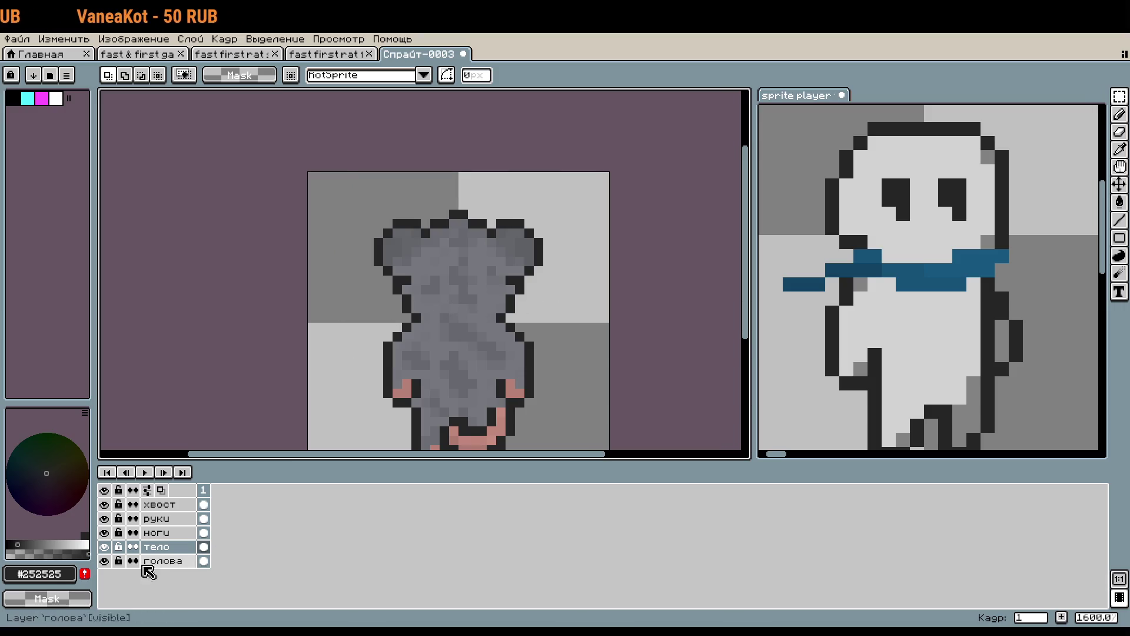
left_click(106, 561)
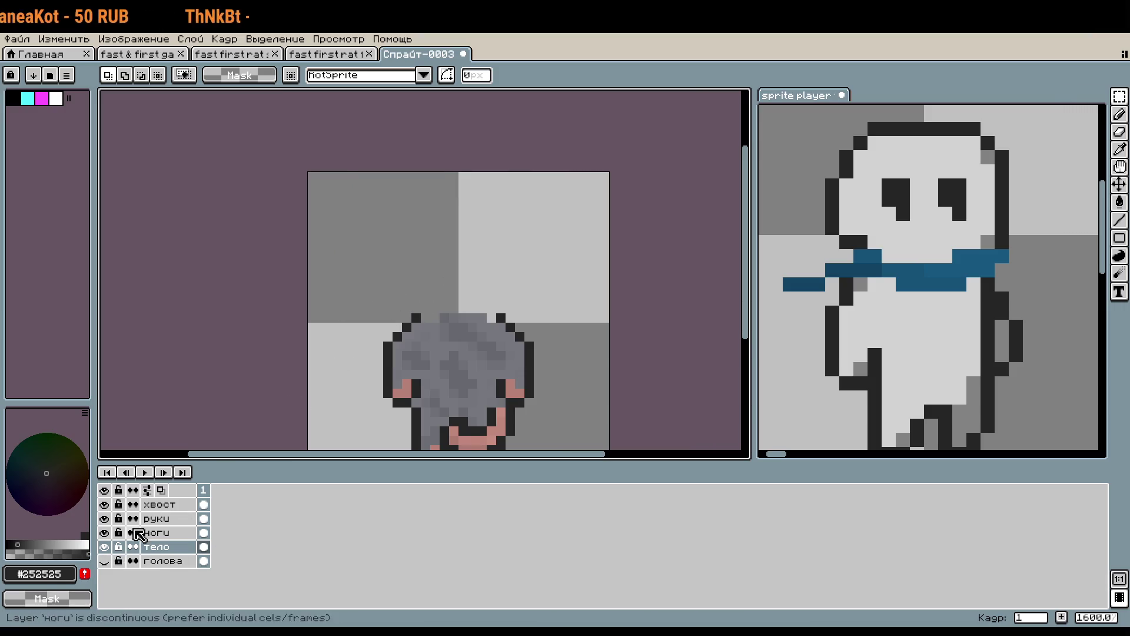
left_click(105, 561)
left_click(158, 561)
left_click_drag(306, 161, 633, 391)
key("Return")
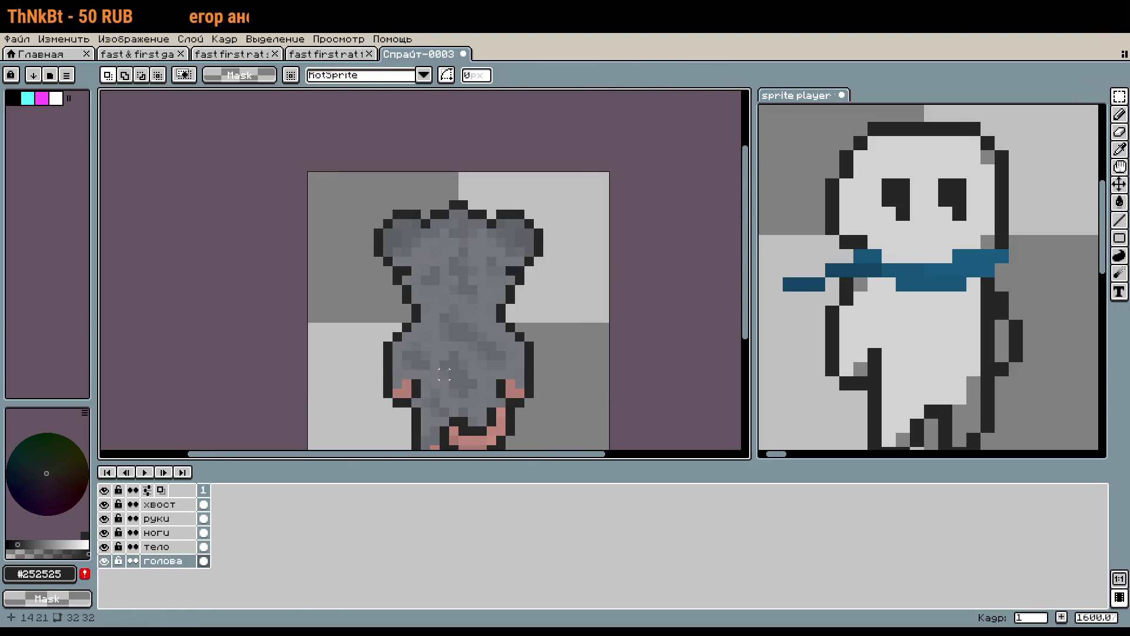
Try a dark pencil pixel beside the body outline and undo it.
scroll(439, 326, "up", 5)
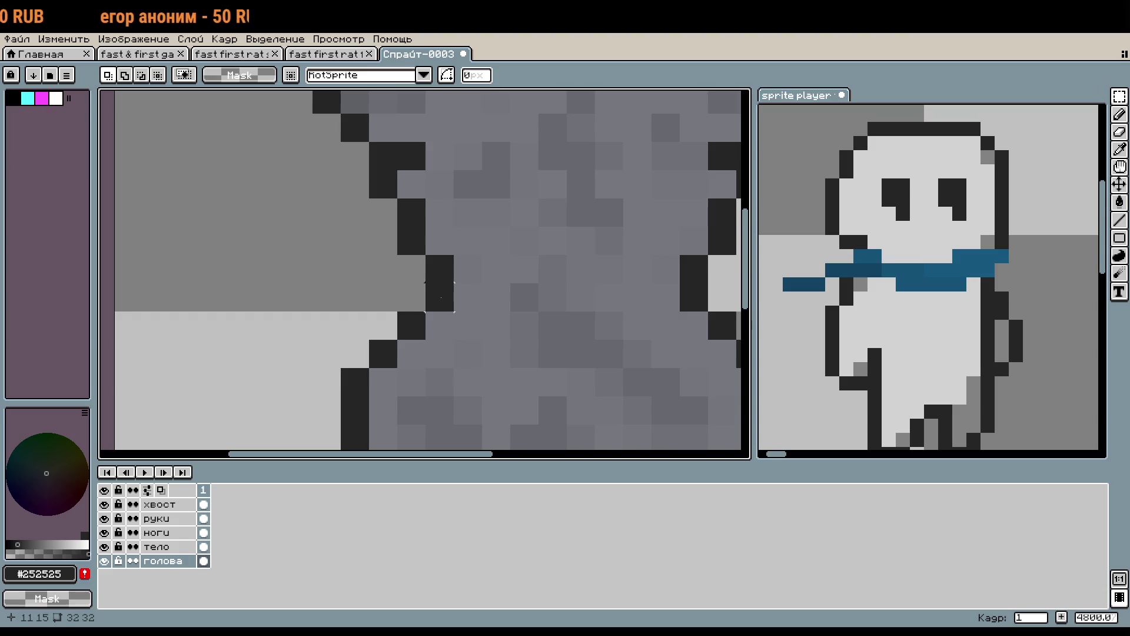
key("b")
left_click(417, 300)
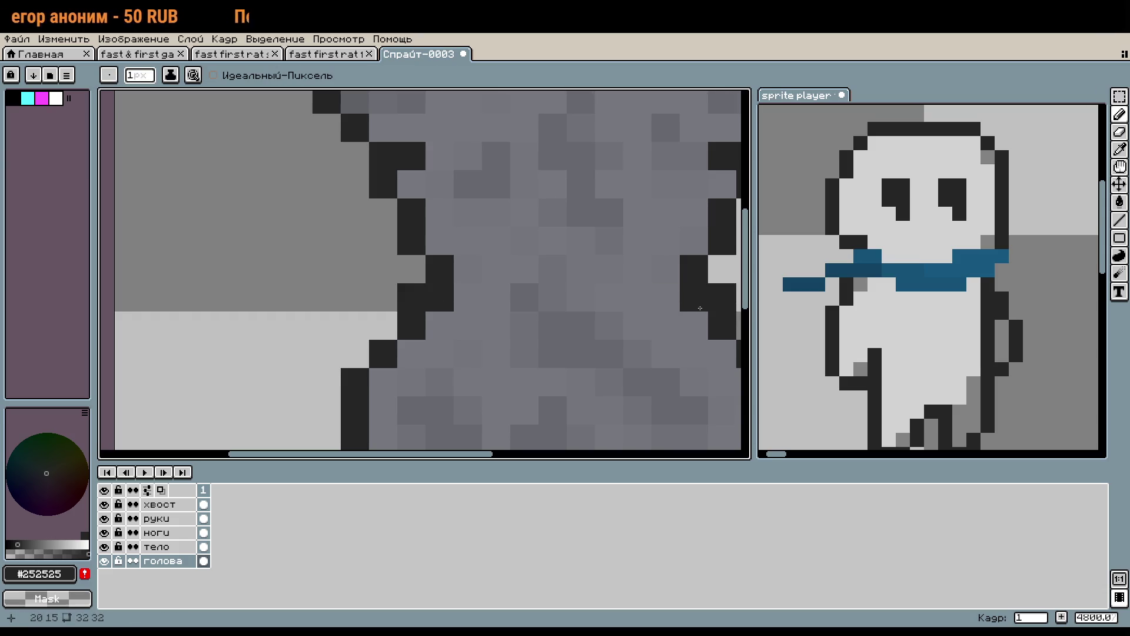
key("ctrl+z")
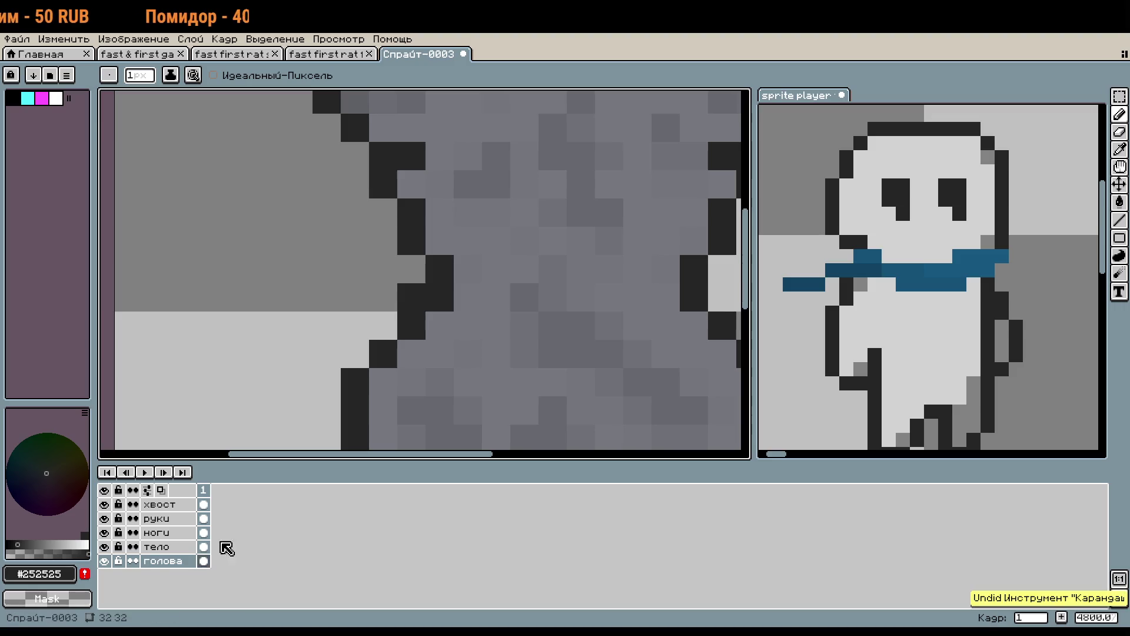
Make тело the active layer, check its pixels, and pick the body grey #76787e.
left_click(167, 552)
scroll(555, 316, "right", 3)
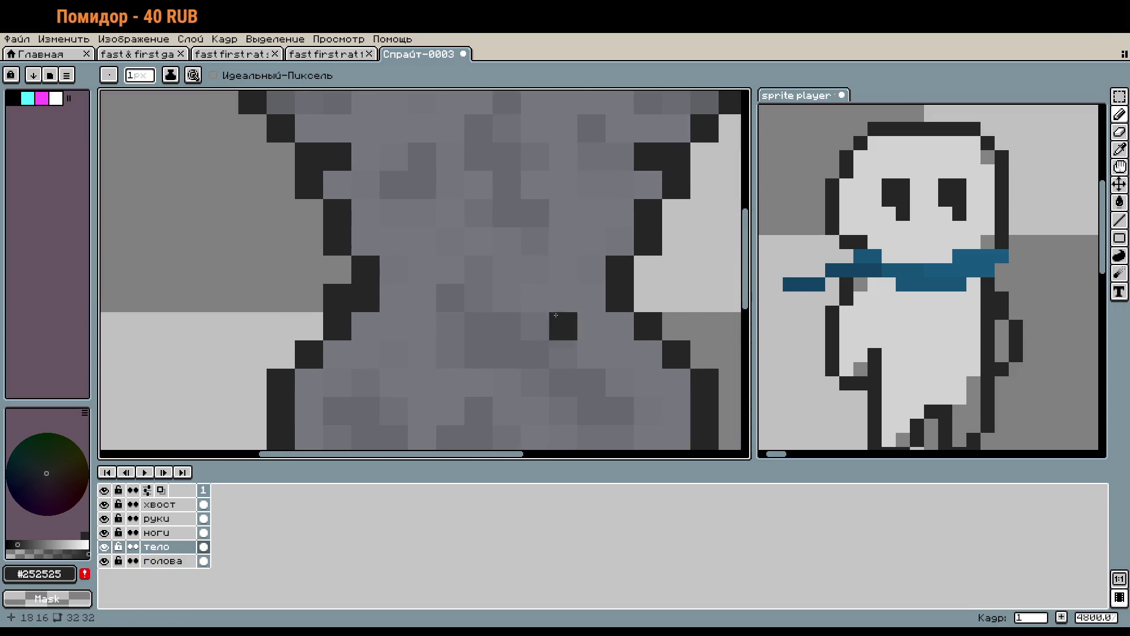
left_click(107, 546)
left_click(107, 546)
left_click(109, 546)
left_click(111, 547)
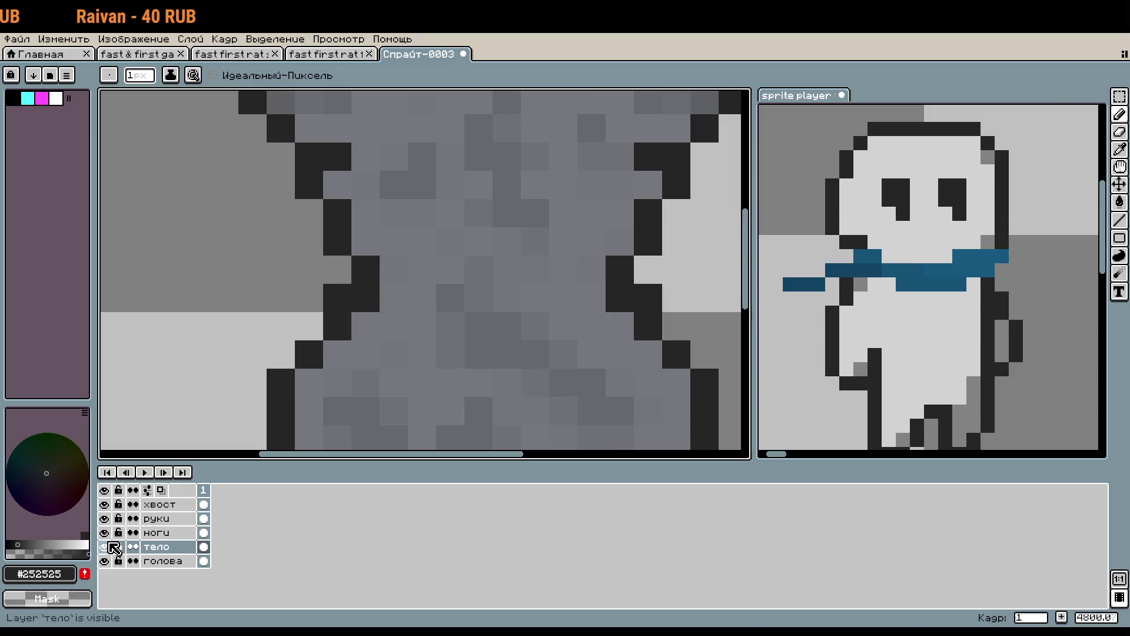
left_click(168, 562)
left_click(206, 546)
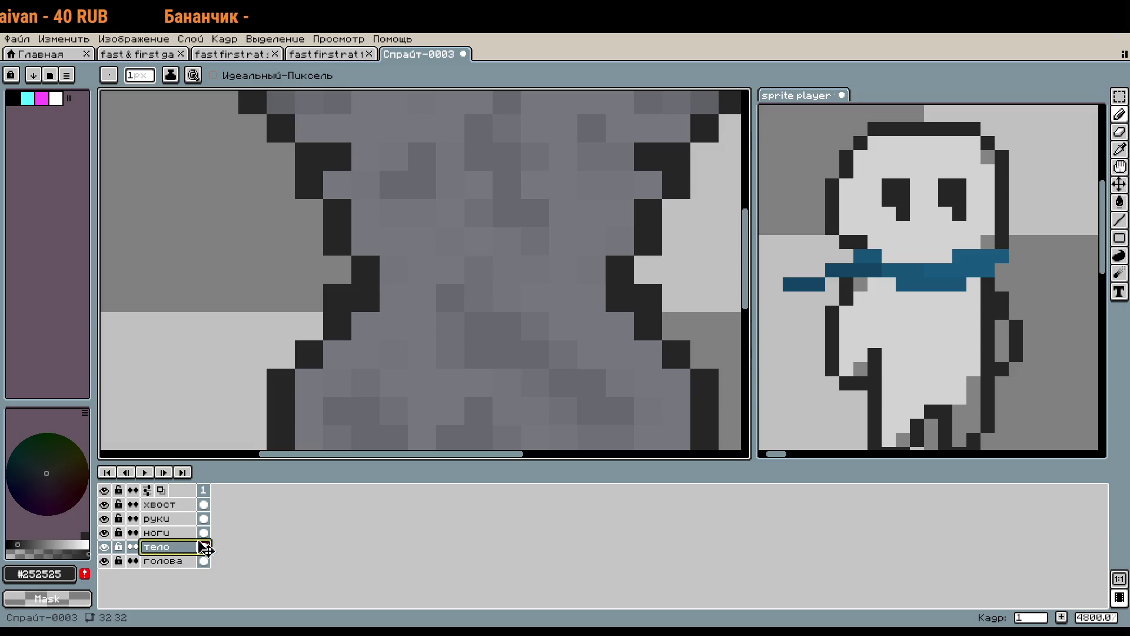
left_click(377, 312, "alt")
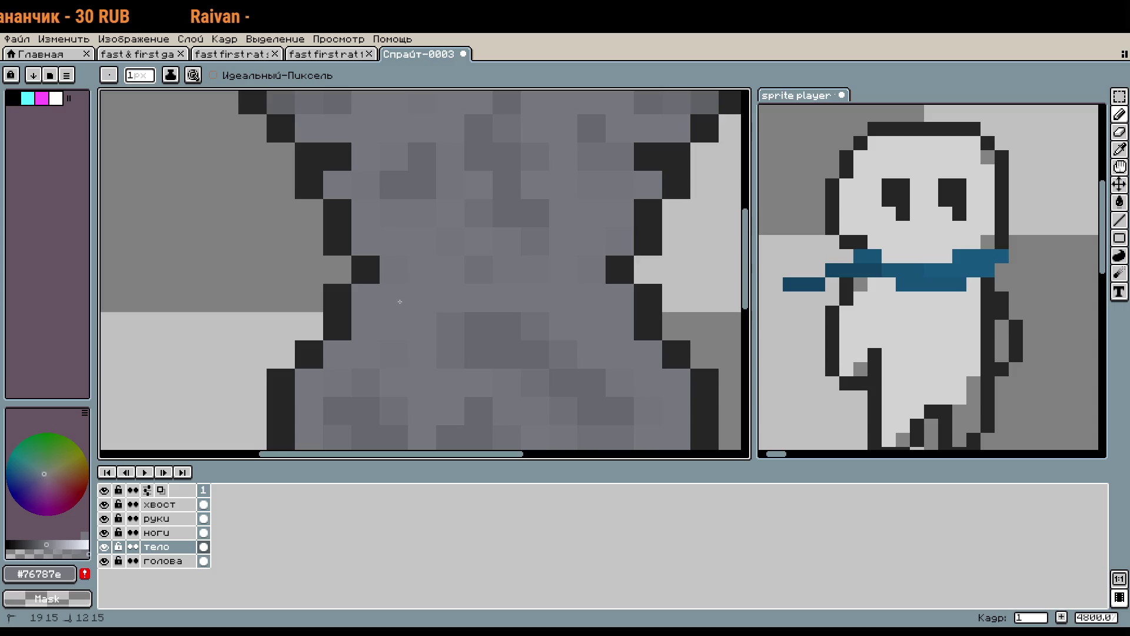
Pick the dark outline colour #252525 and add two dark pixels to the body outline.
scroll(424, 327, "down", 3)
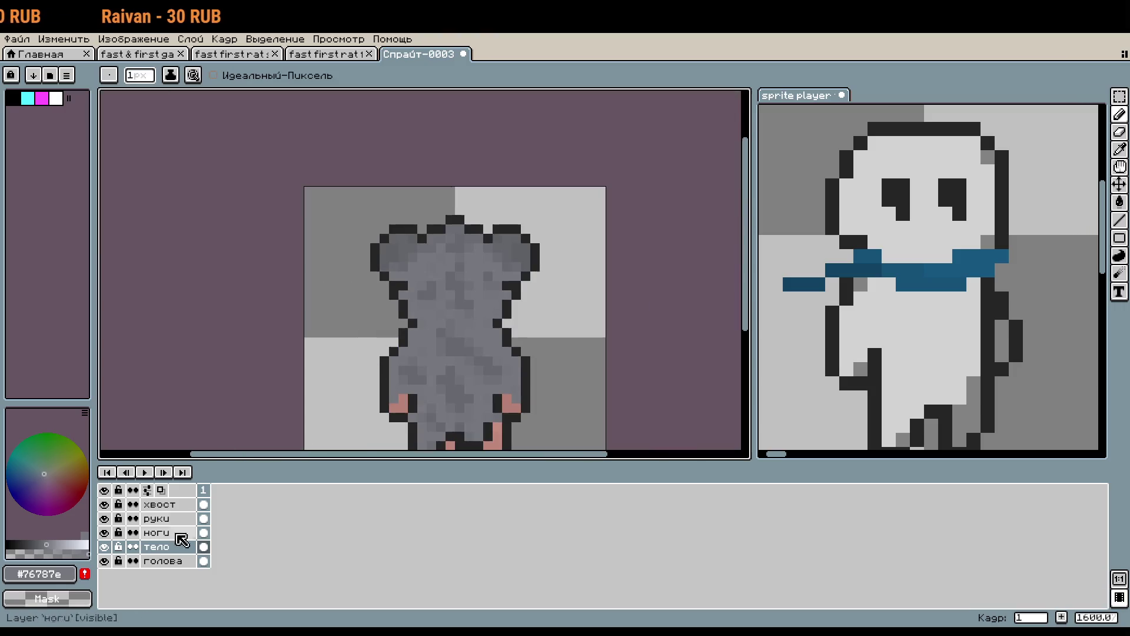
left_click(104, 561)
scroll(487, 318, "up", 4)
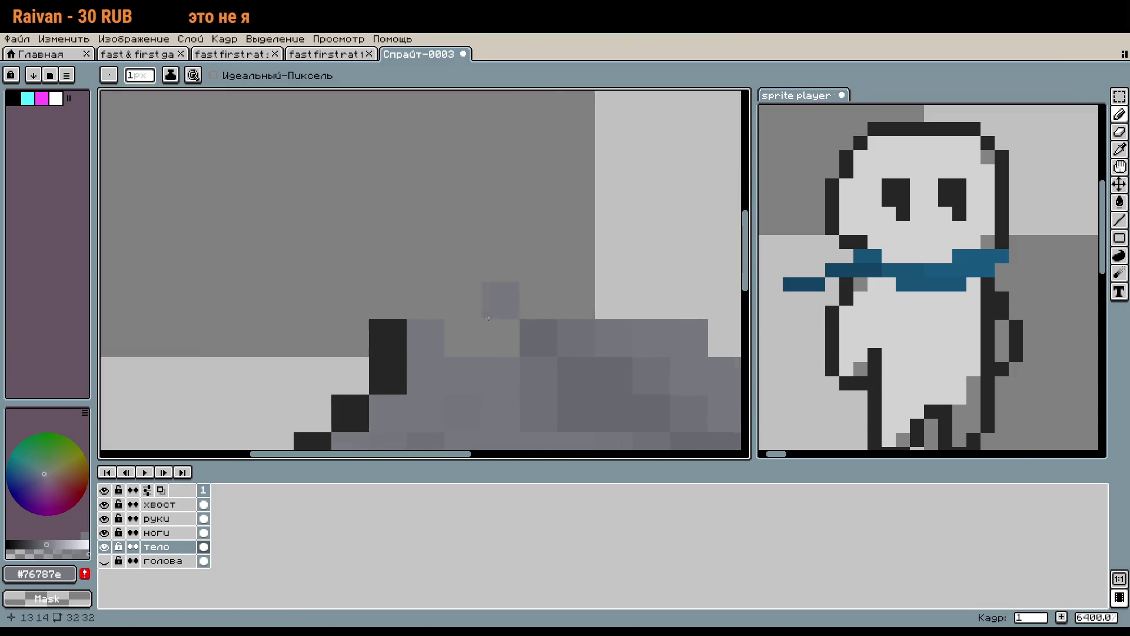
scroll(530, 356, "right", 3)
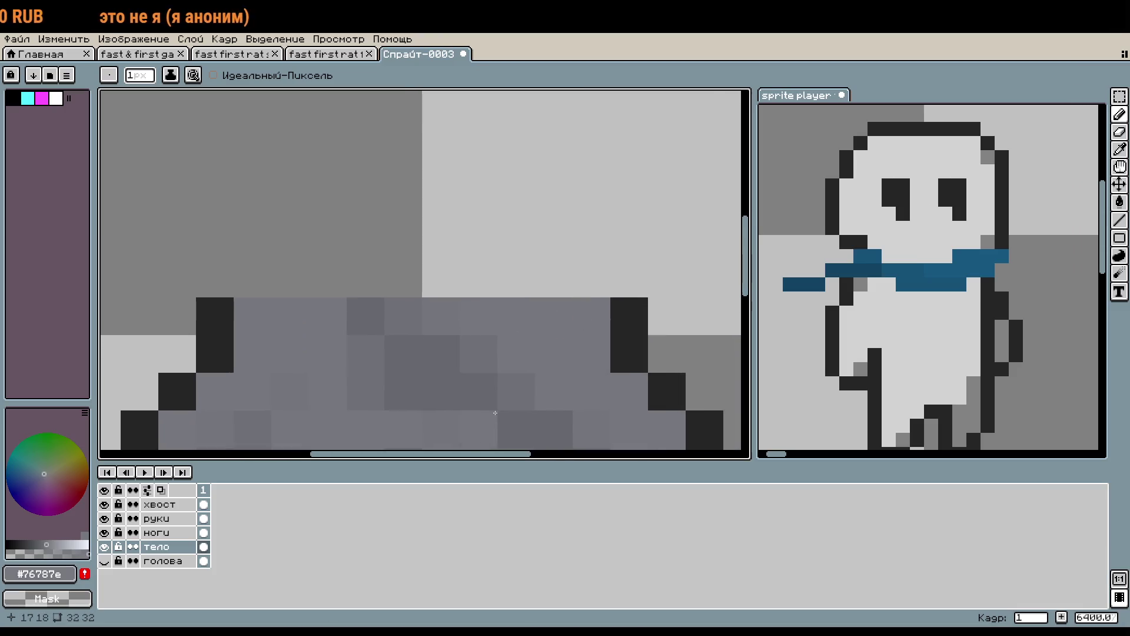
scroll(495, 412, "down", 3)
left_click(104, 560)
scroll(482, 355, "down", 2)
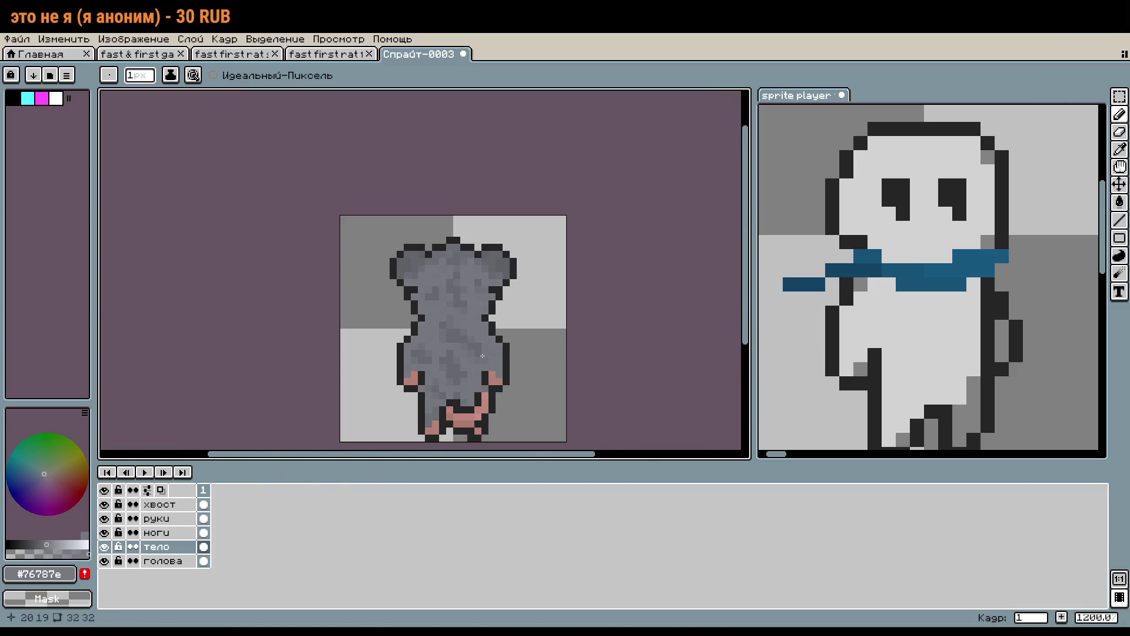
scroll(435, 308, "up", 5)
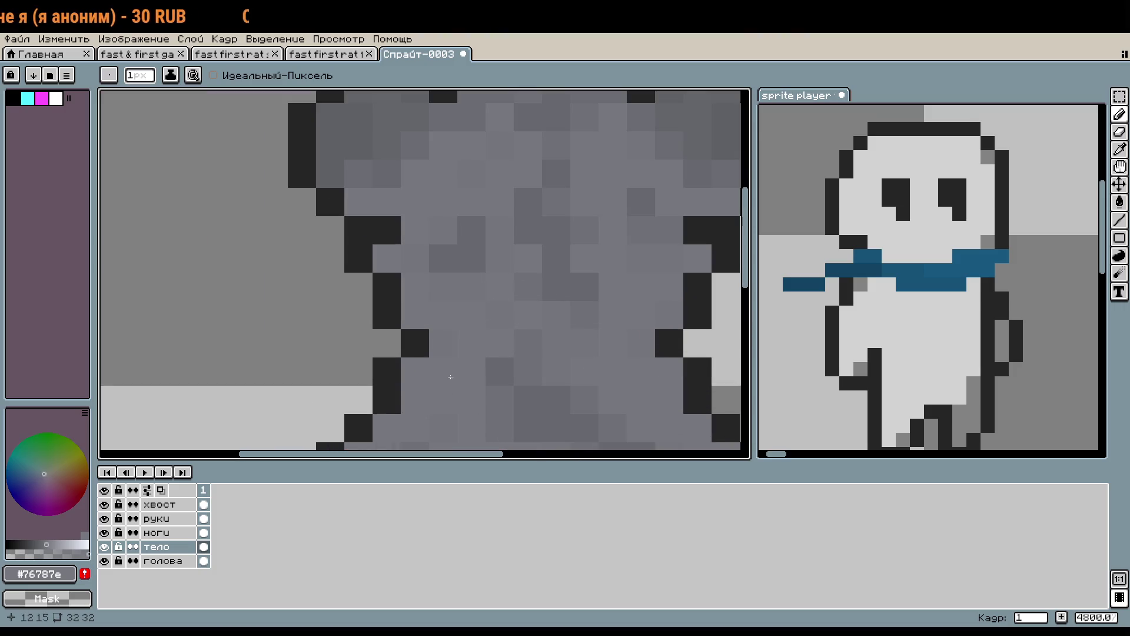
left_click(413, 341, "alt")
left_click(417, 382)
left_click(439, 372)
Check the fast & first game rat for reference and return to Спрайт-0003.
scroll(485, 373, "down", 5)
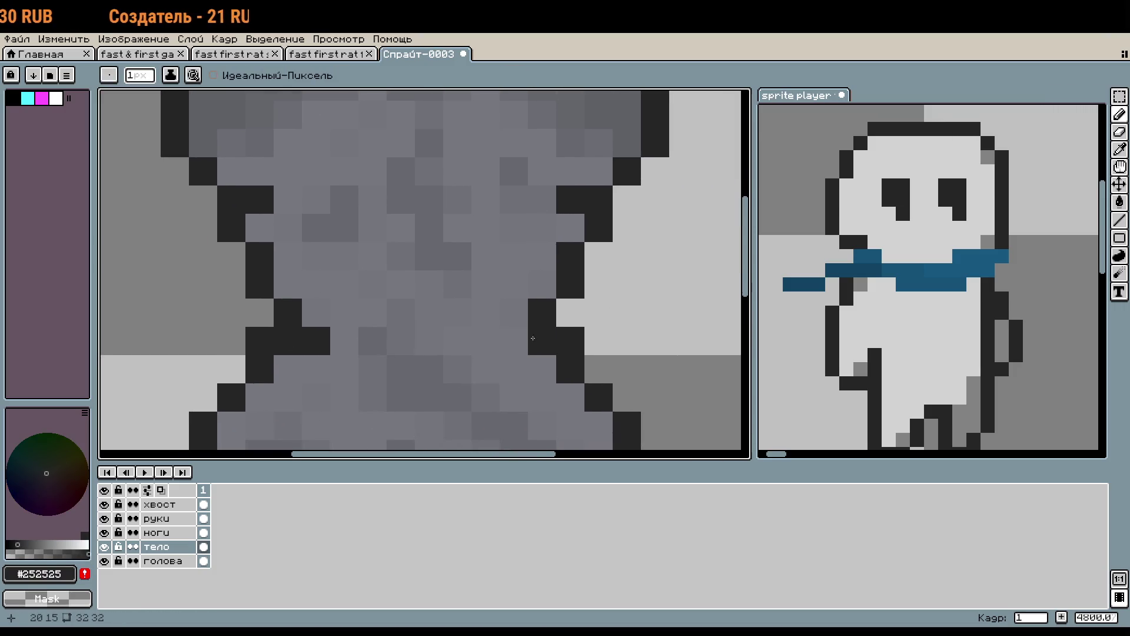
left_click(165, 54)
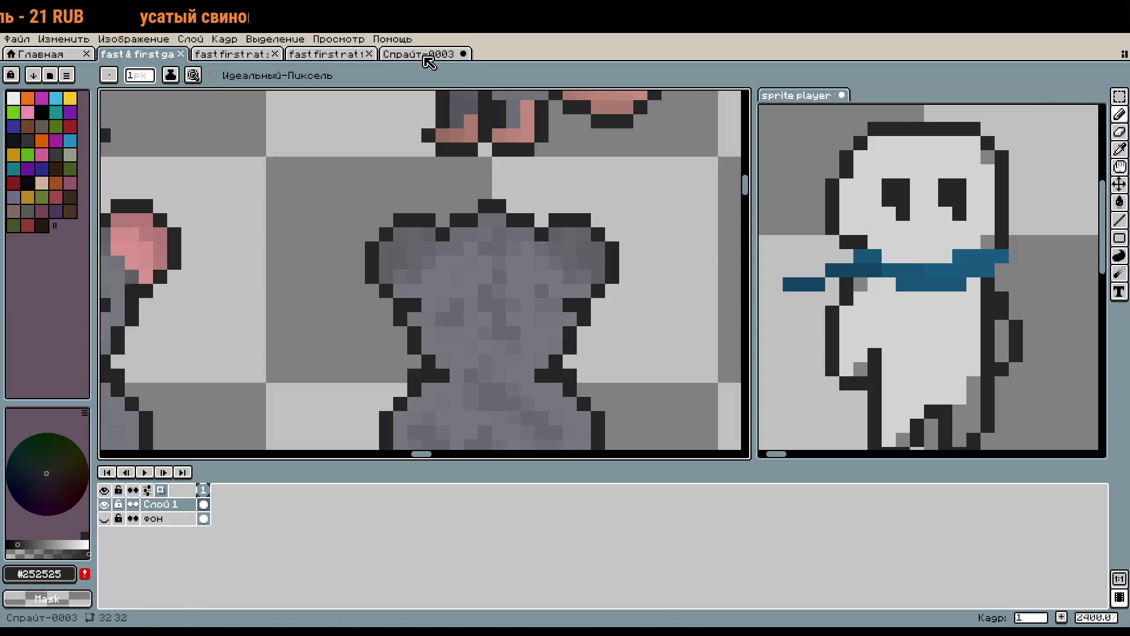
left_click(429, 54)
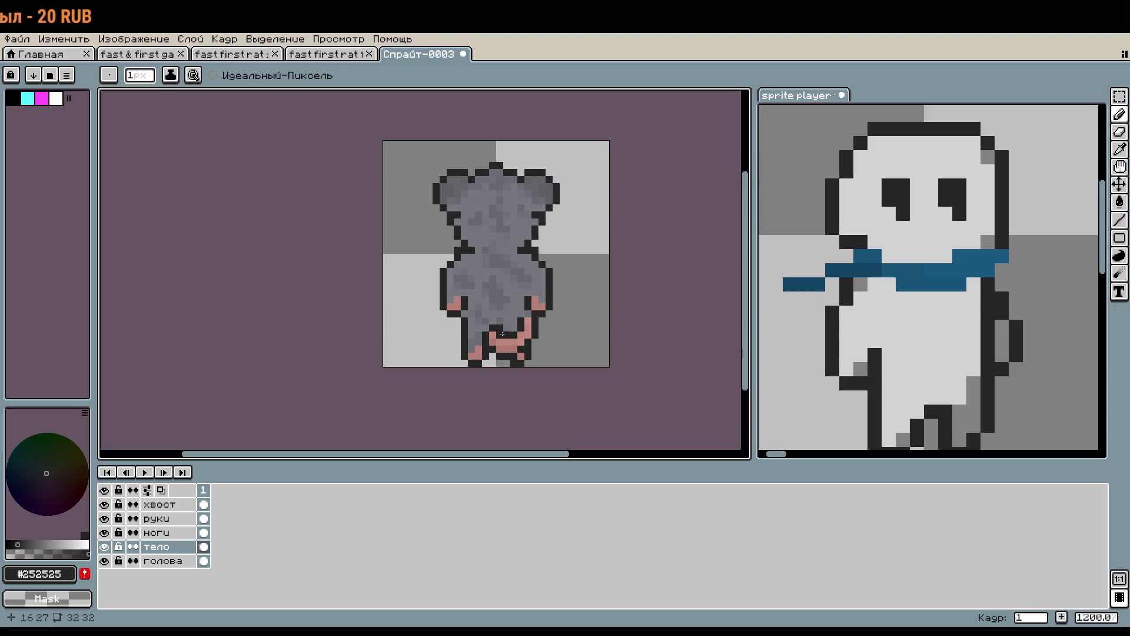
Create a 'base' tag on frame 1 of Спрайт-0003.
right_click(210, 496)
left_click(277, 542)
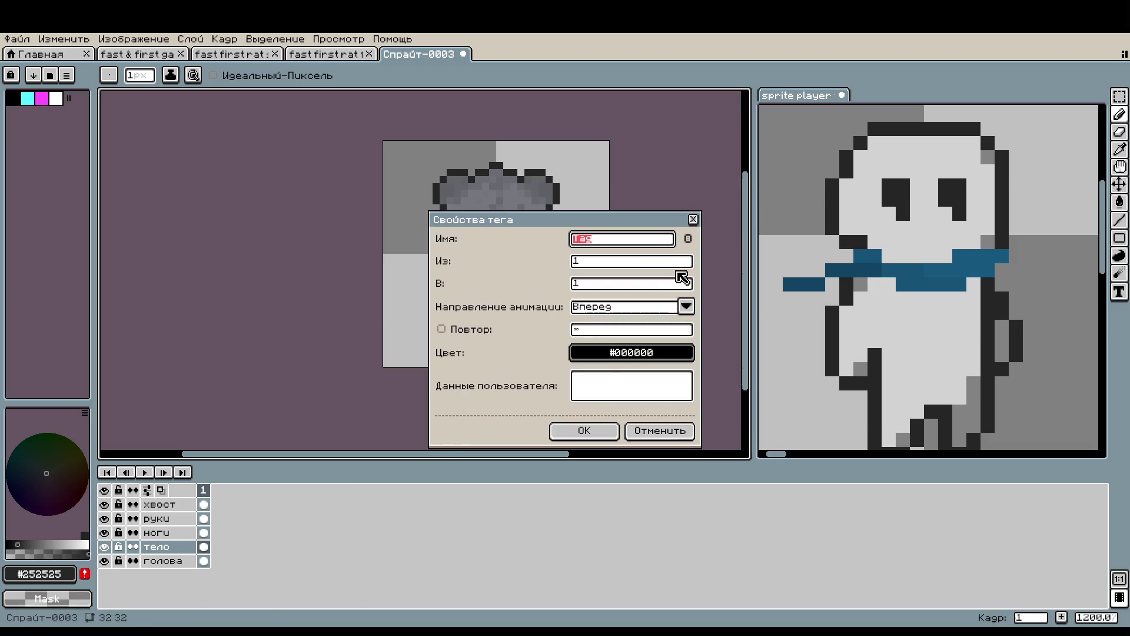
type("ase")
key("Return")
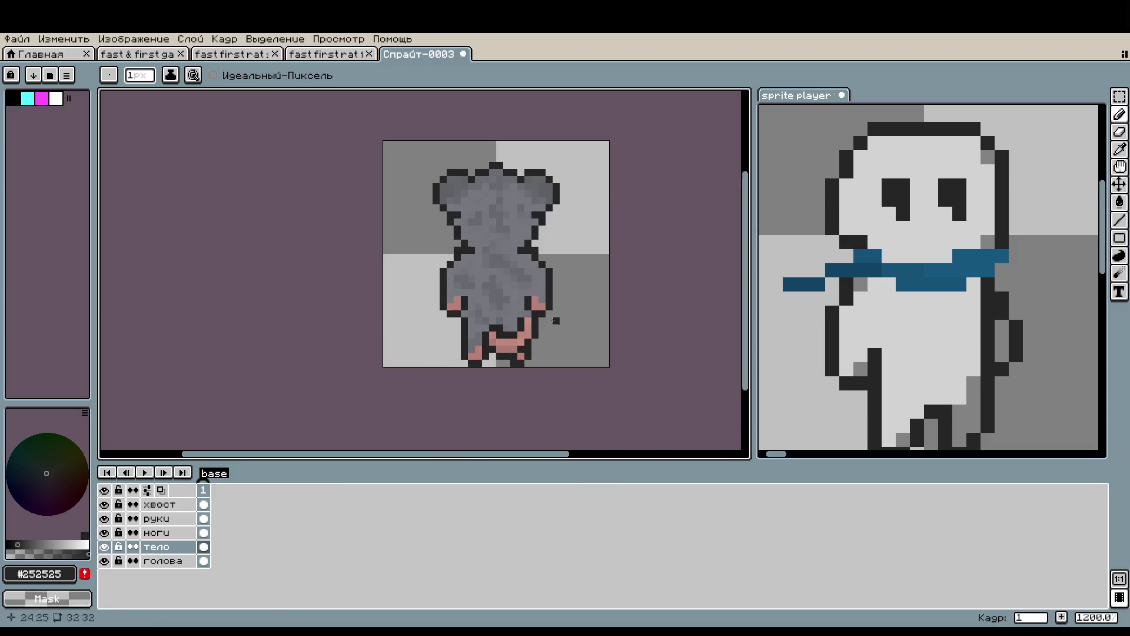
Delete frame 2 from the front-view rat file, save it, and return to Спрайт-0003.
left_click(338, 54)
left_click(224, 511)
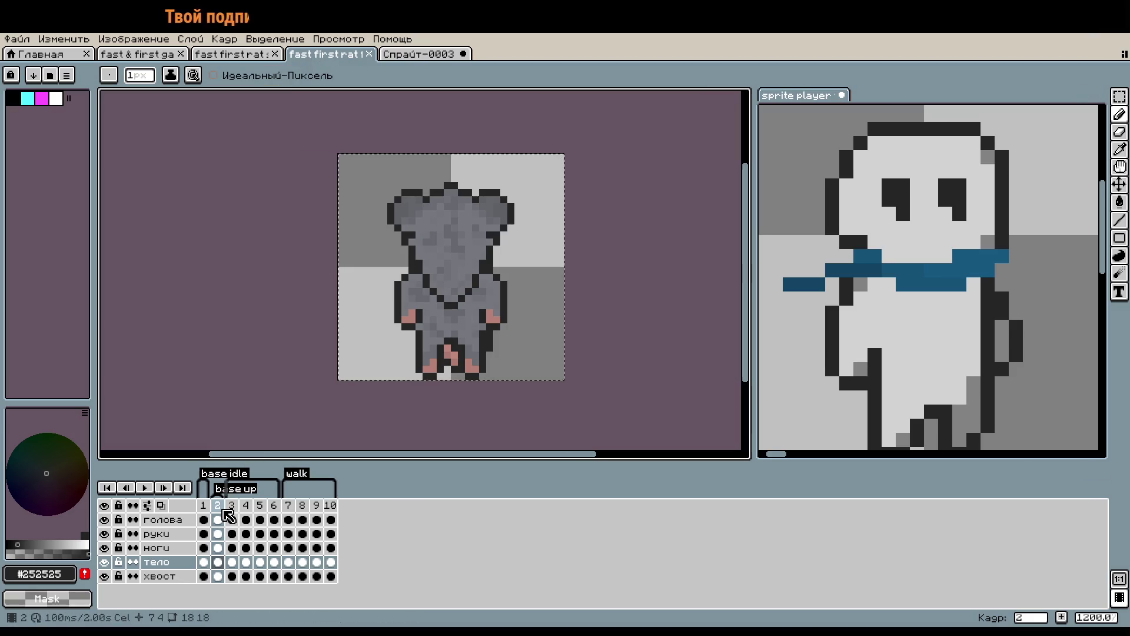
right_click(218, 506)
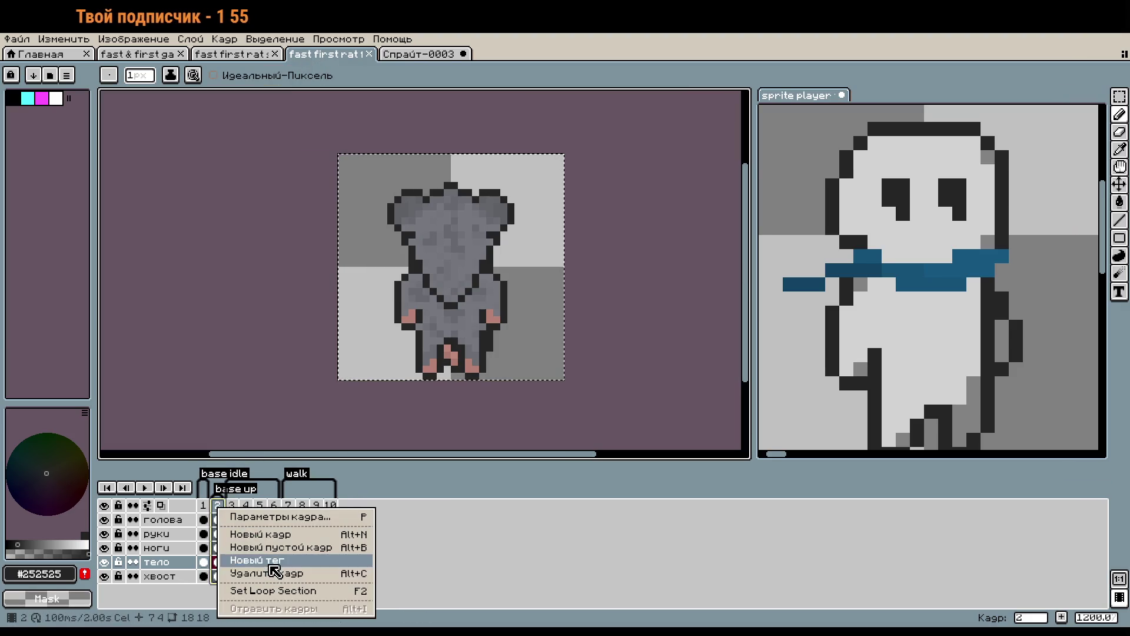
left_click(277, 574)
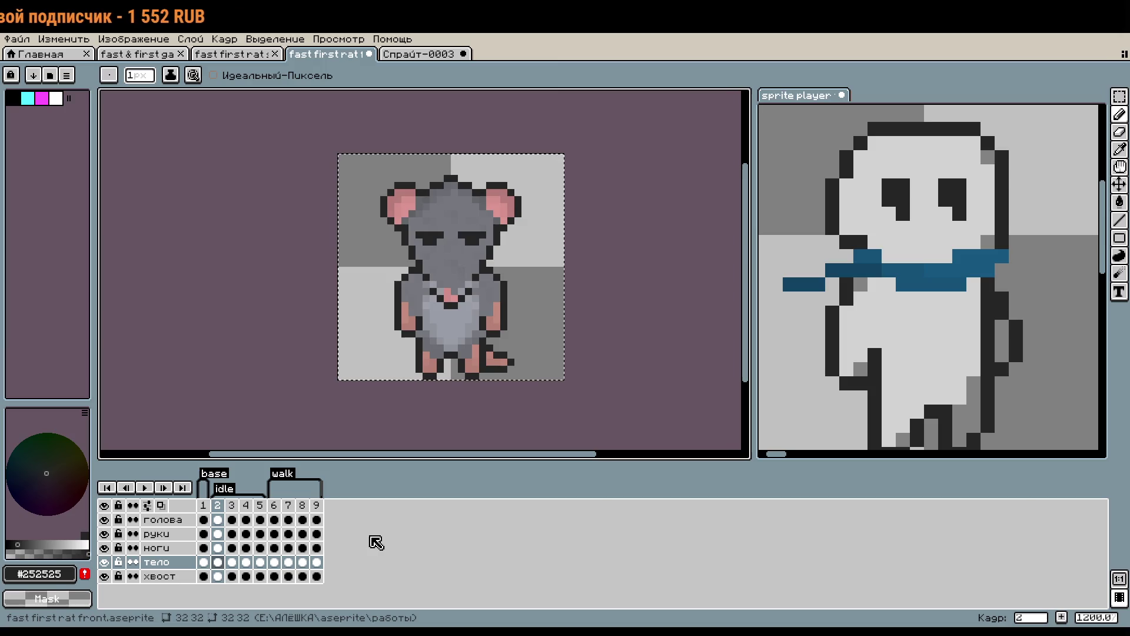
key("ctrl+s")
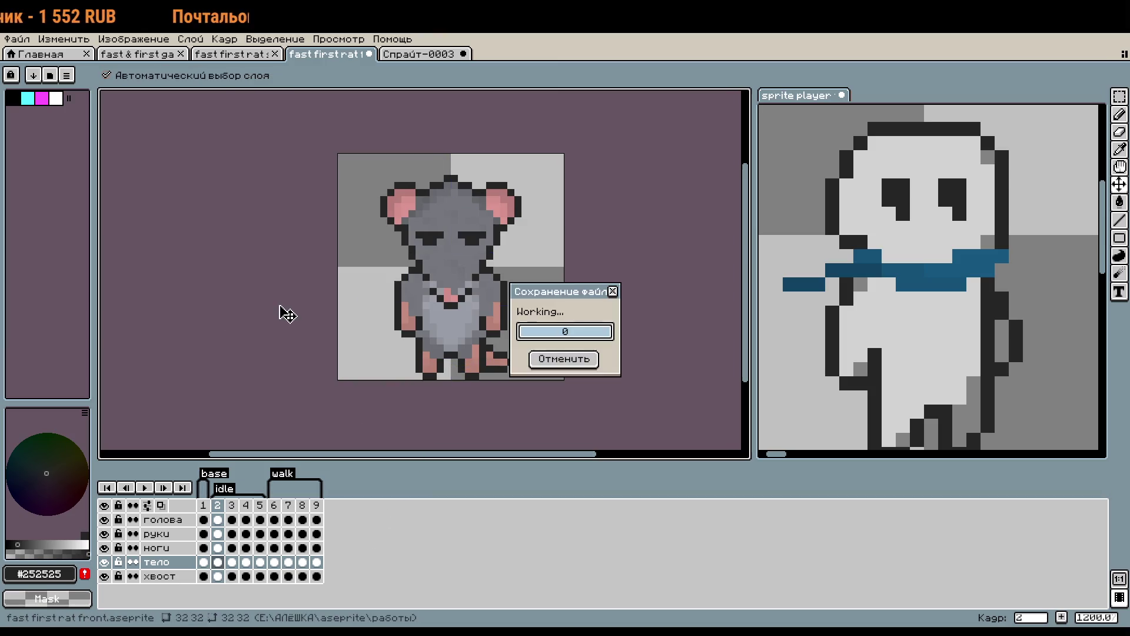
left_click(433, 56)
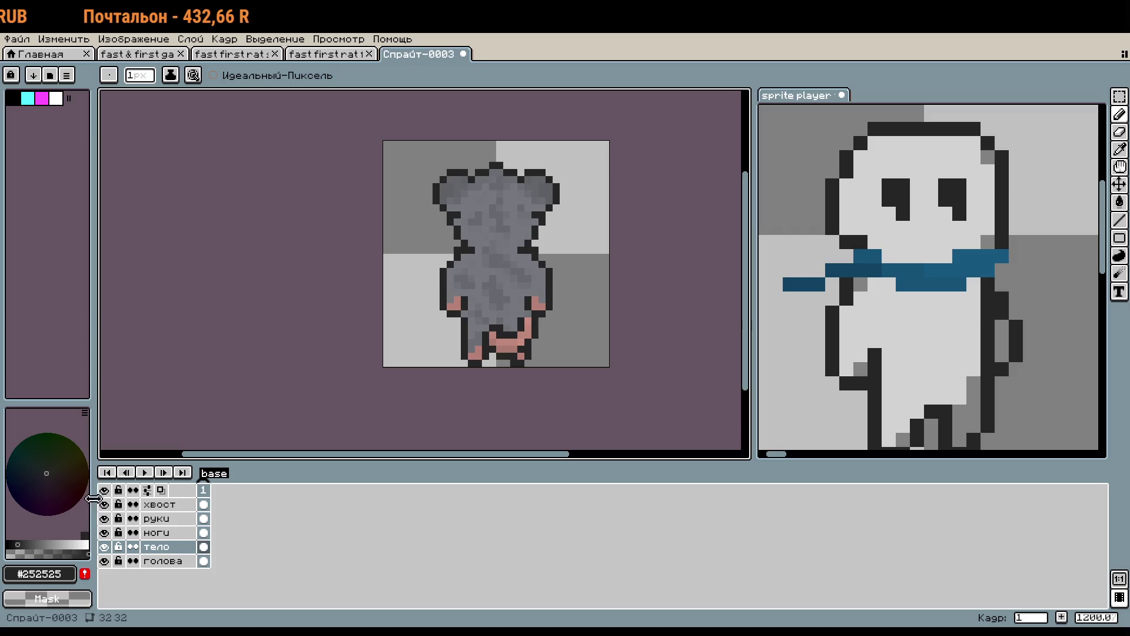
Add new frames 2 through 5, undoing one accidental empty frame.
right_click(202, 491)
left_click(247, 532)
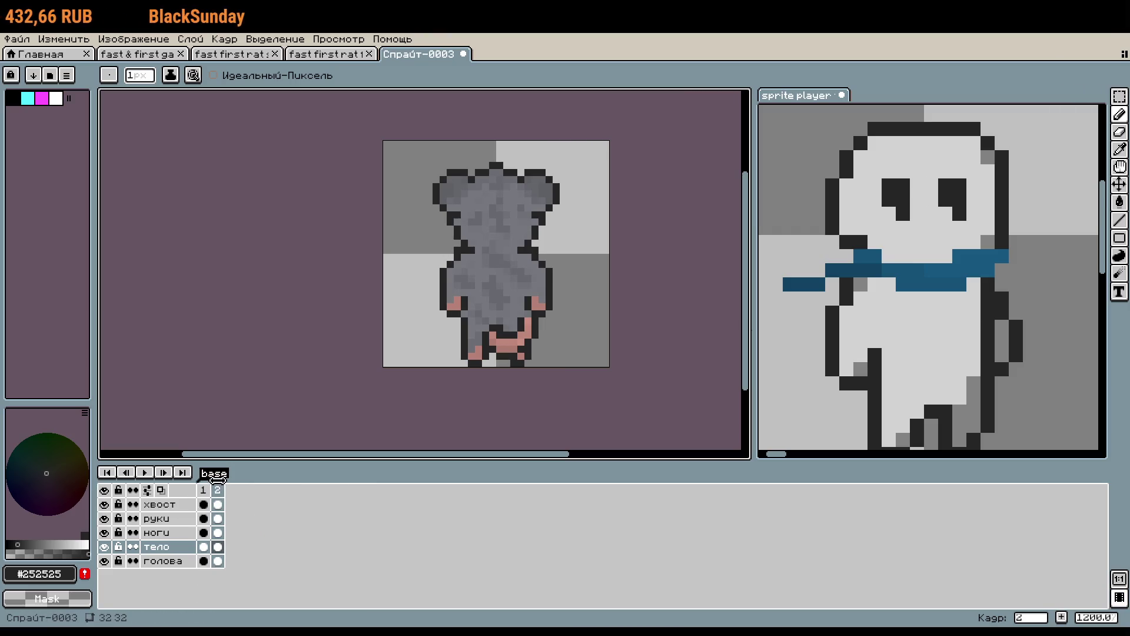
right_click(218, 490)
left_click(250, 524)
right_click(232, 489)
left_click(263, 529)
right_click(250, 491)
left_click(276, 526)
key("ctrl+z")
right_click(246, 490)
left_click(281, 514)
Tag frames 2–5 as 'idle'.
left_click_drag(218, 489, 260, 490)
right_click(256, 490)
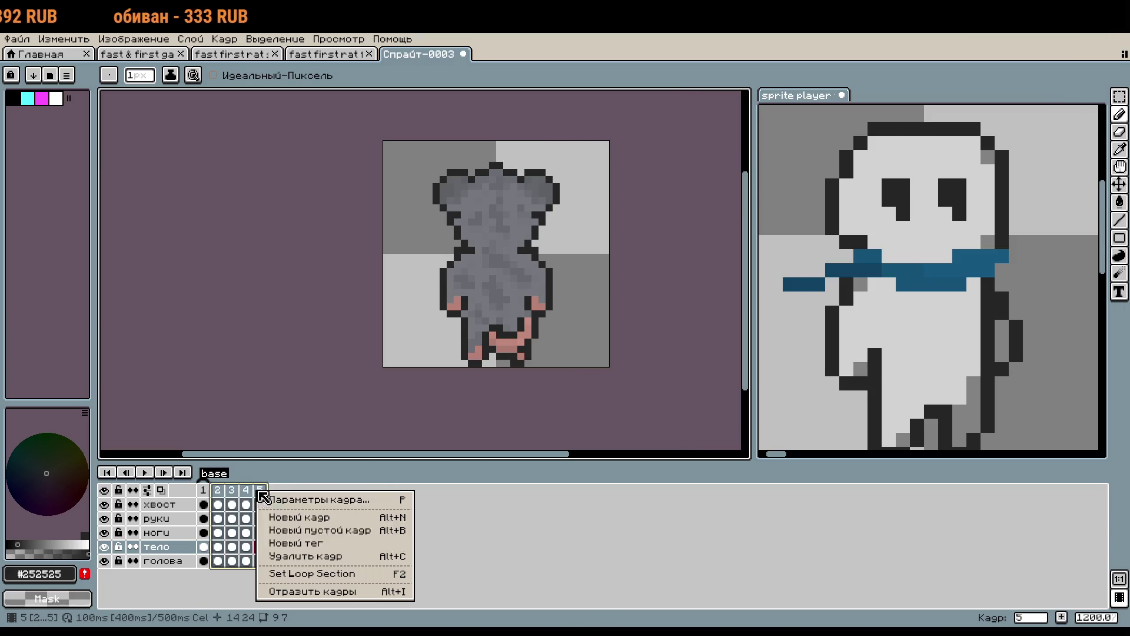
left_click(289, 539)
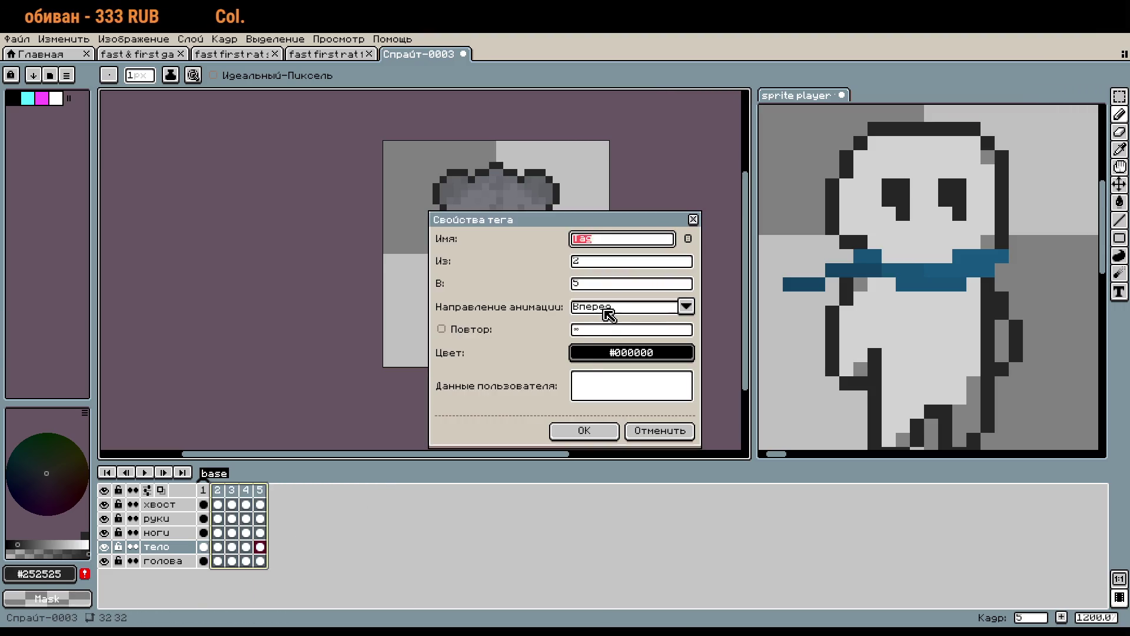
type("idle")
key("Return")
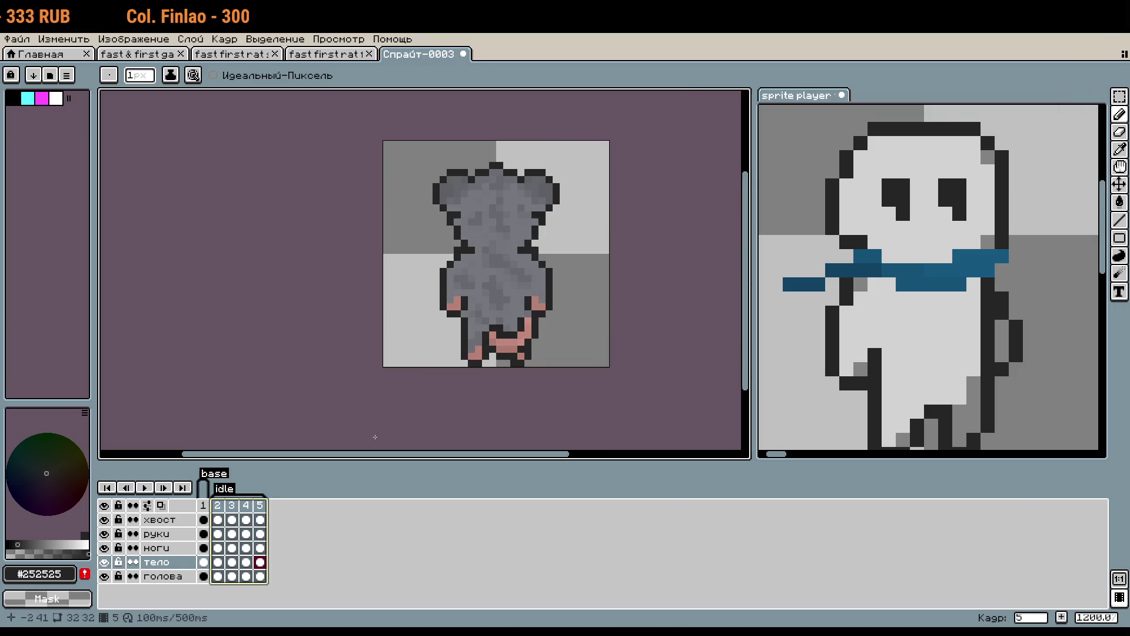
Add new frames 6 through 9.
right_click(265, 515)
left_click(315, 535)
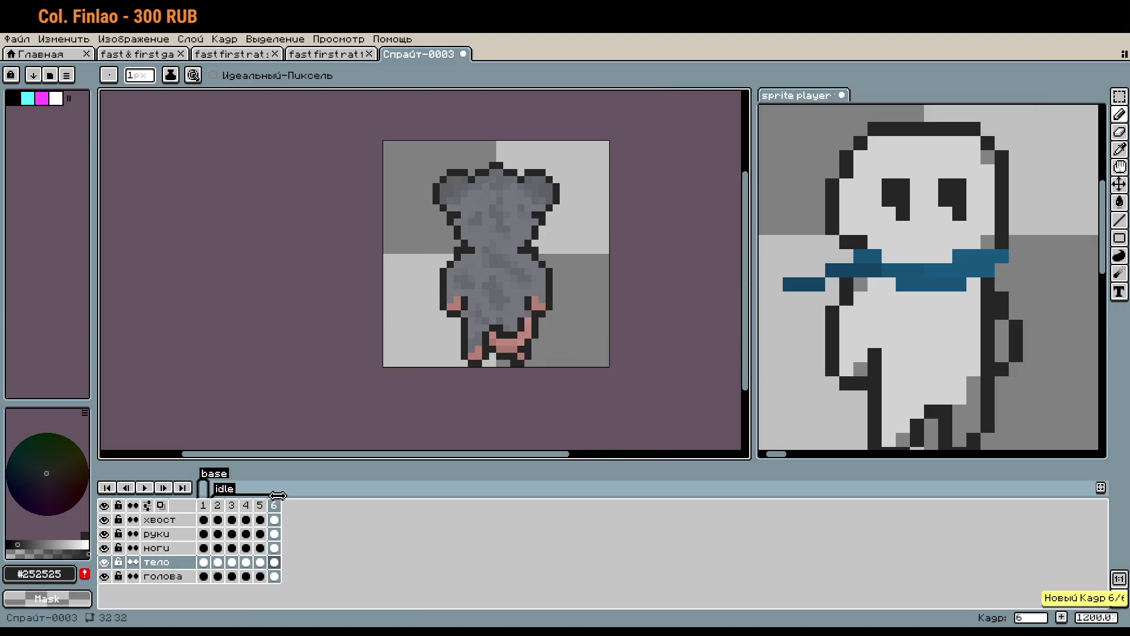
right_click(274, 507)
left_click(298, 527)
right_click(288, 506)
left_click(312, 525)
right_click(302, 506)
left_click(327, 533)
Tag frames 6–9 as 'walk'.
left_click_drag(274, 505, 318, 506)
right_click(318, 506)
left_click(366, 559)
type("wa")
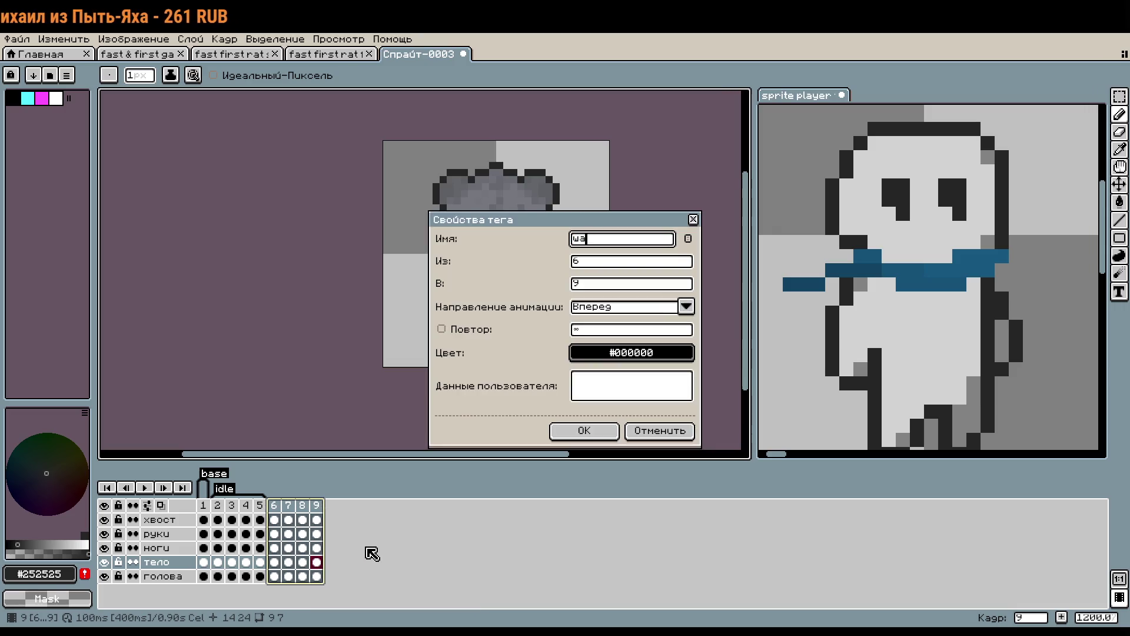
type("lk")
key("Return")
left_click(217, 505)
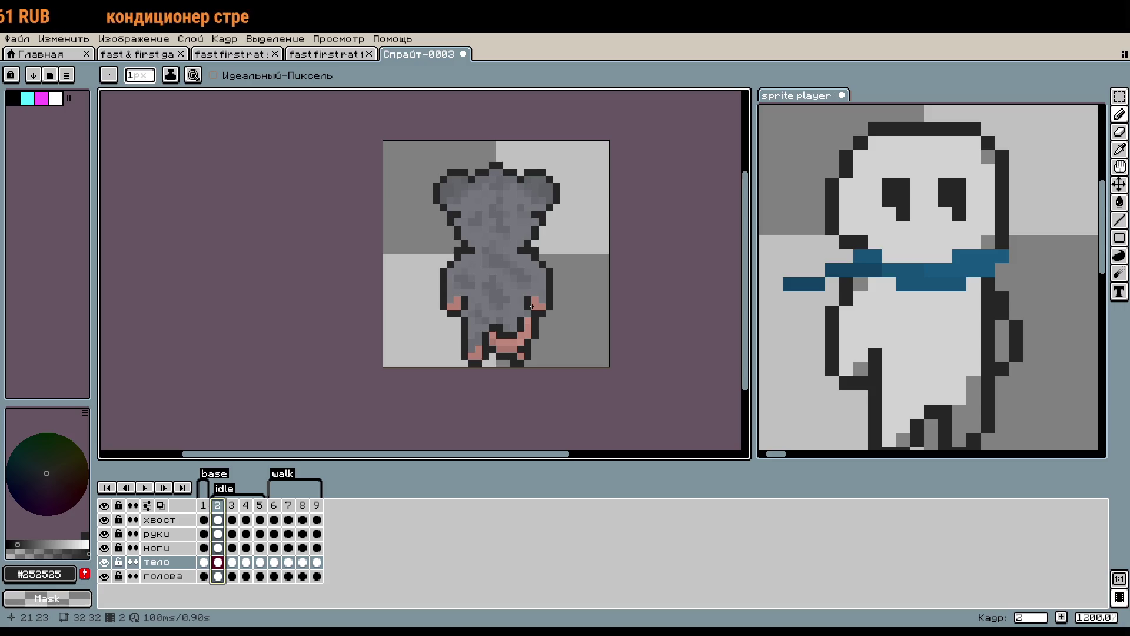
Hide the руки, ноги, тело and голова layers on frame 1.
scroll(506, 336, "up", 6)
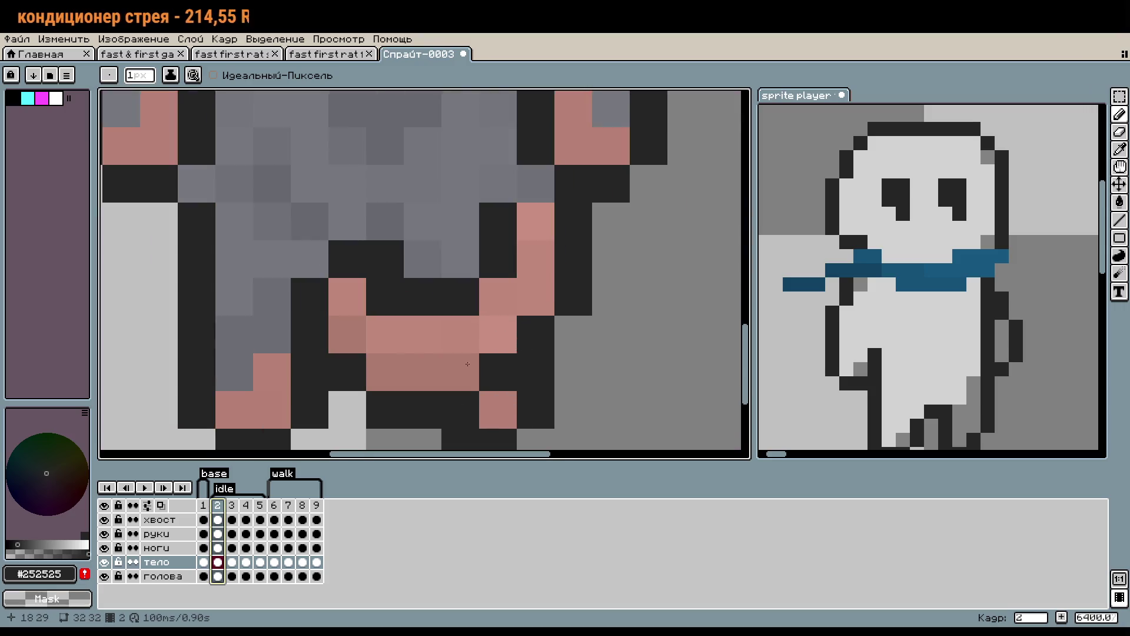
left_click(203, 505)
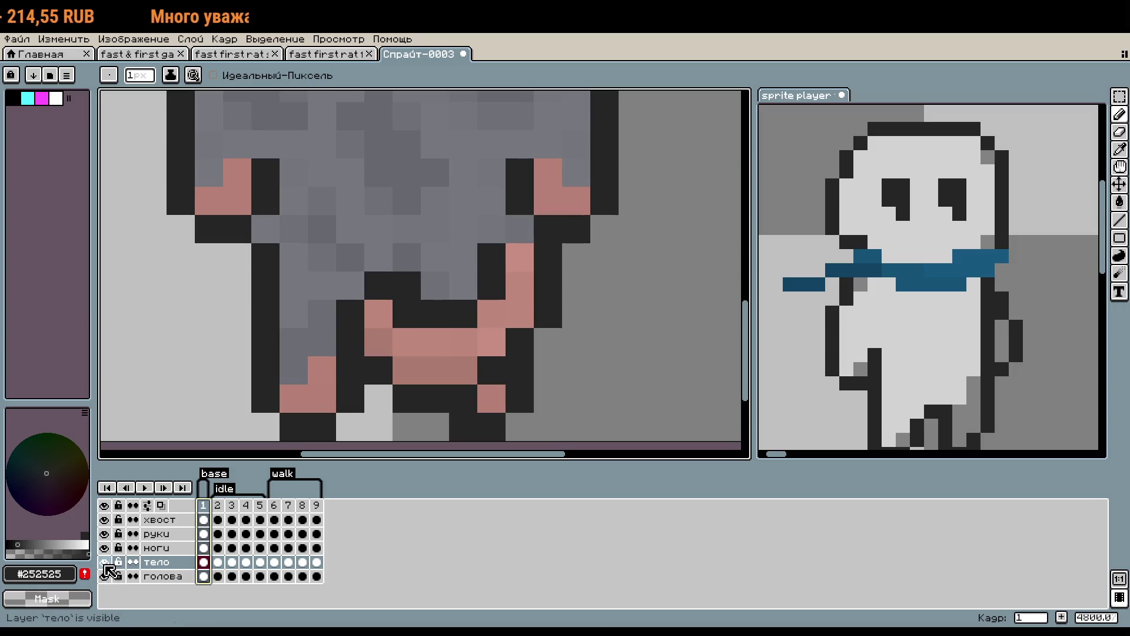
left_click(104, 533)
left_click(104, 548)
left_click(104, 562)
left_click(104, 575)
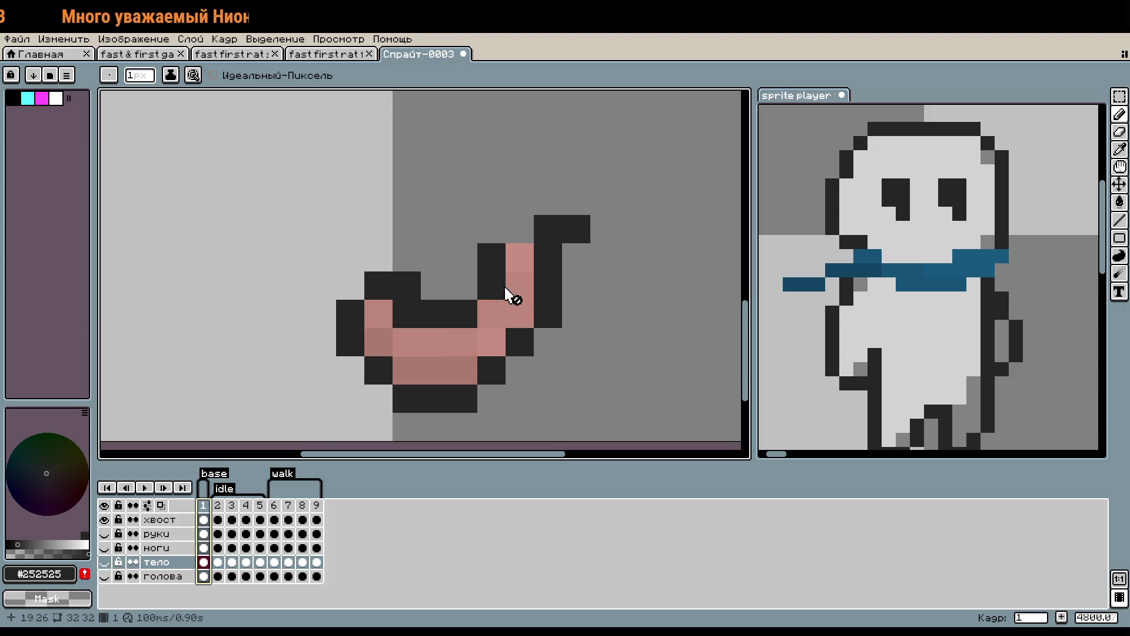
scroll(584, 227, "down", 3)
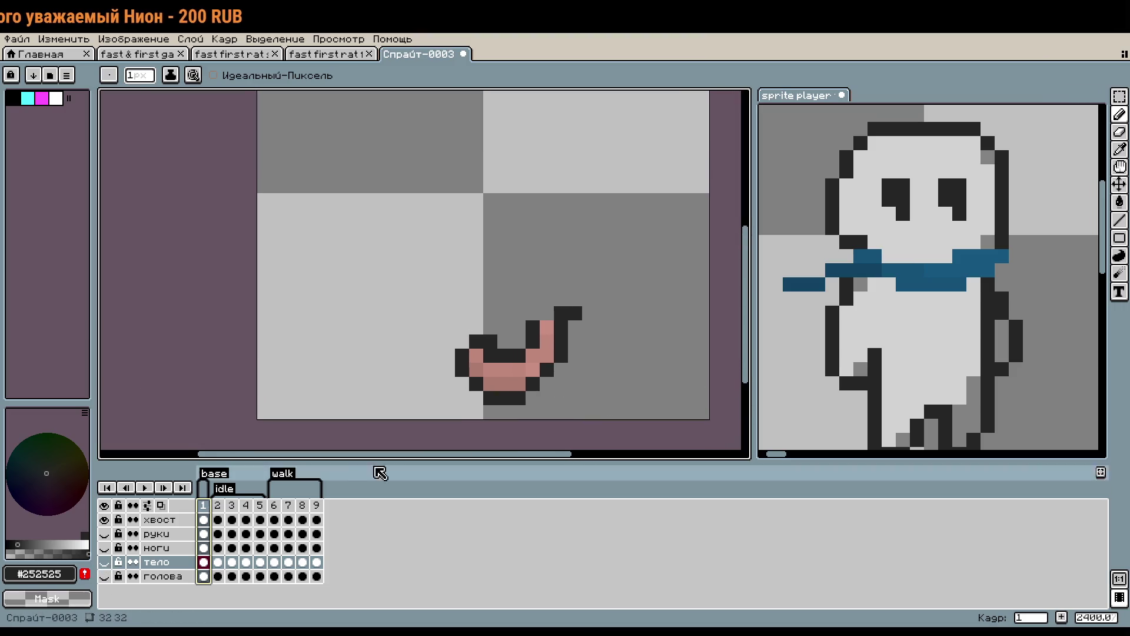
left_click(218, 507)
left_click(203, 506)
scroll(562, 326, "up", 3)
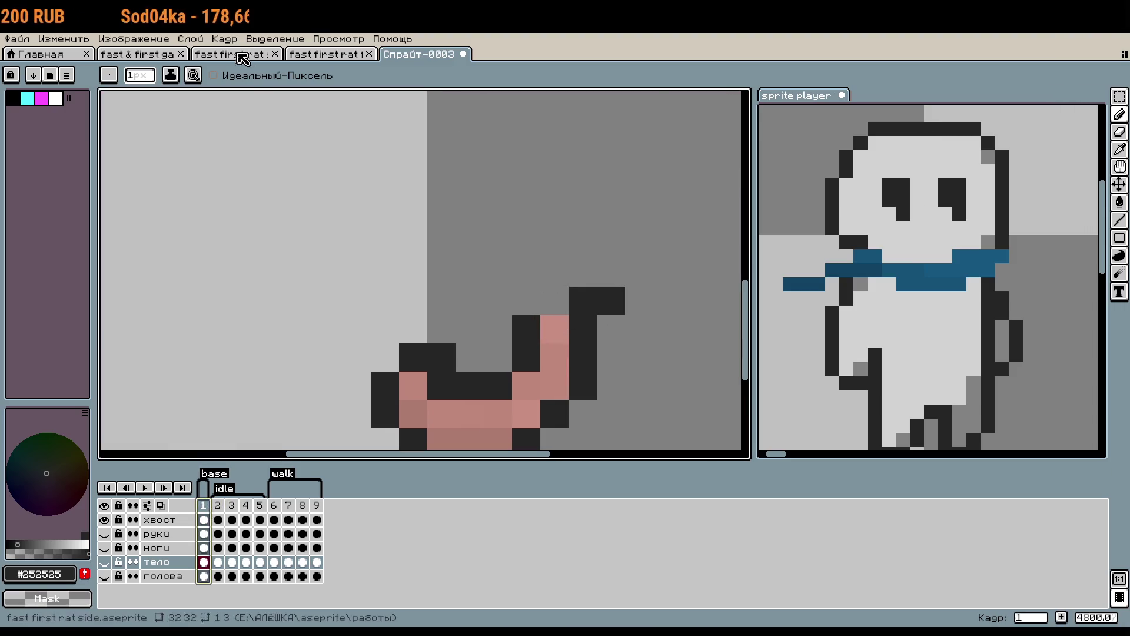
Glance at the reference rat artwork file and return to Спрайт-0003.
left_click(137, 53)
scroll(573, 363, "down", 2)
scroll(573, 363, "up", 2)
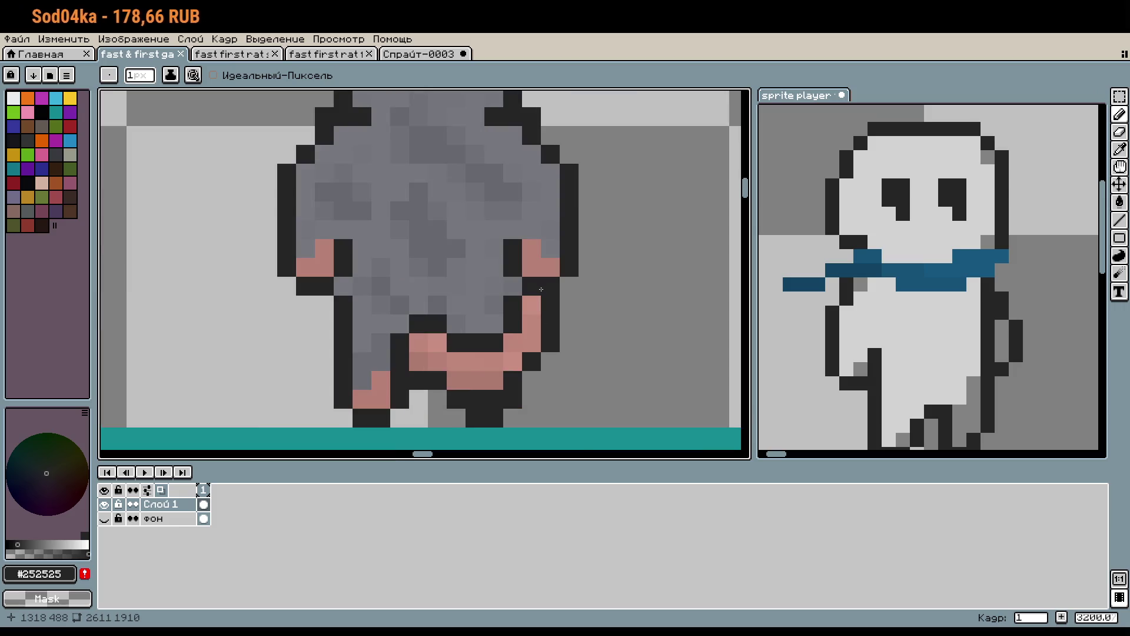
left_click(419, 53)
scroll(594, 340, "up", 1)
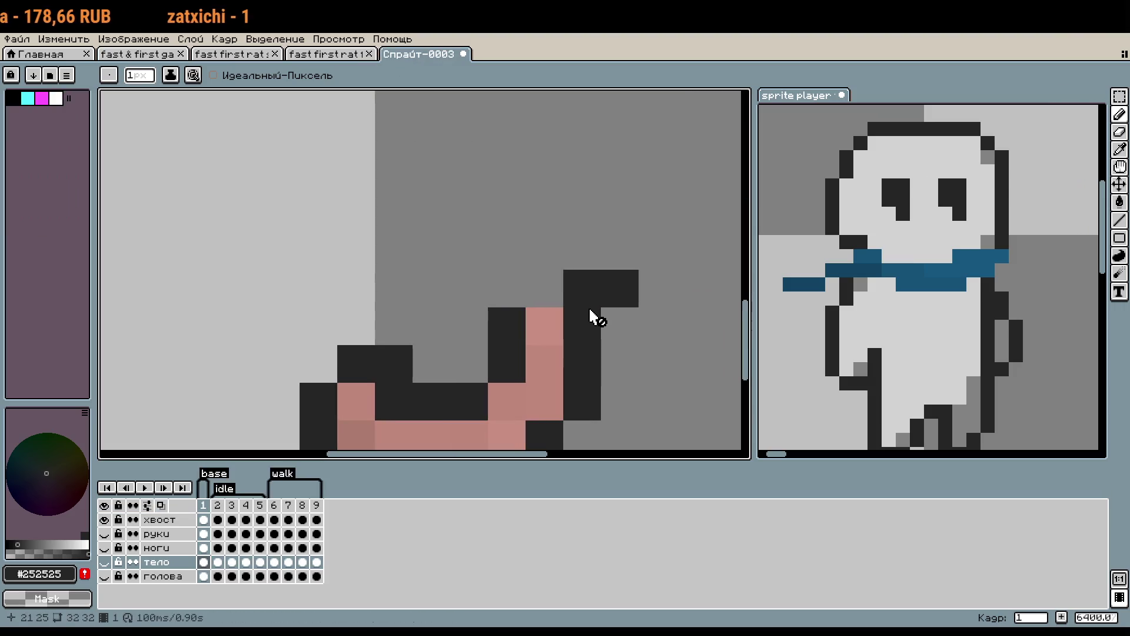
scroll(581, 346, "right", 1)
Select the хвост layer, leave only it visible, and go to frame 2.
left_click(171, 520)
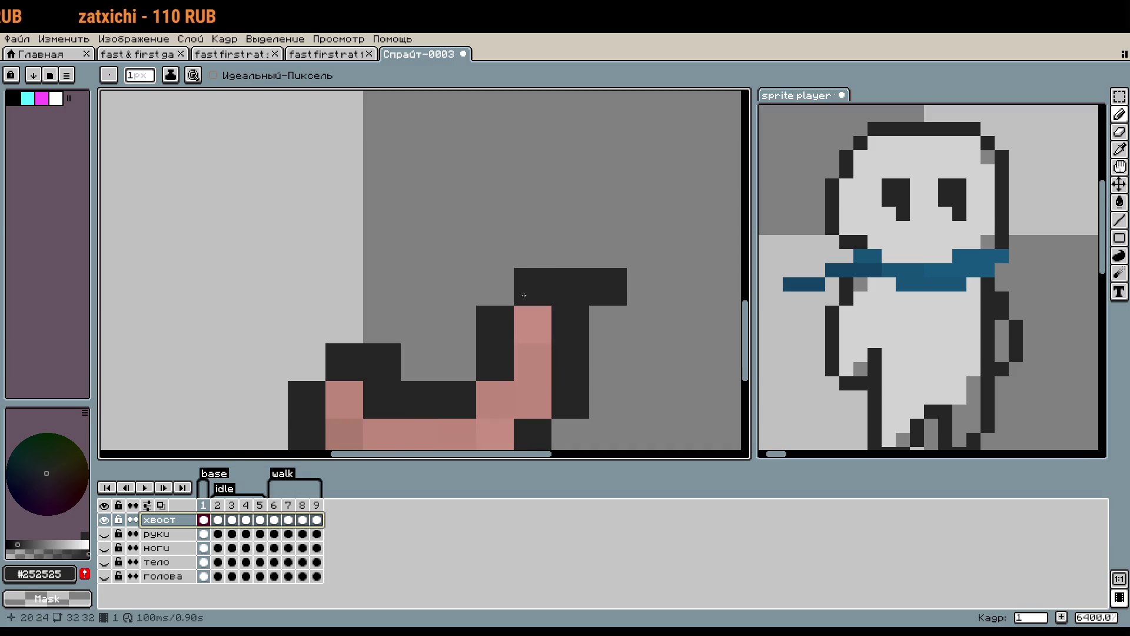
scroll(629, 339, "down", 2)
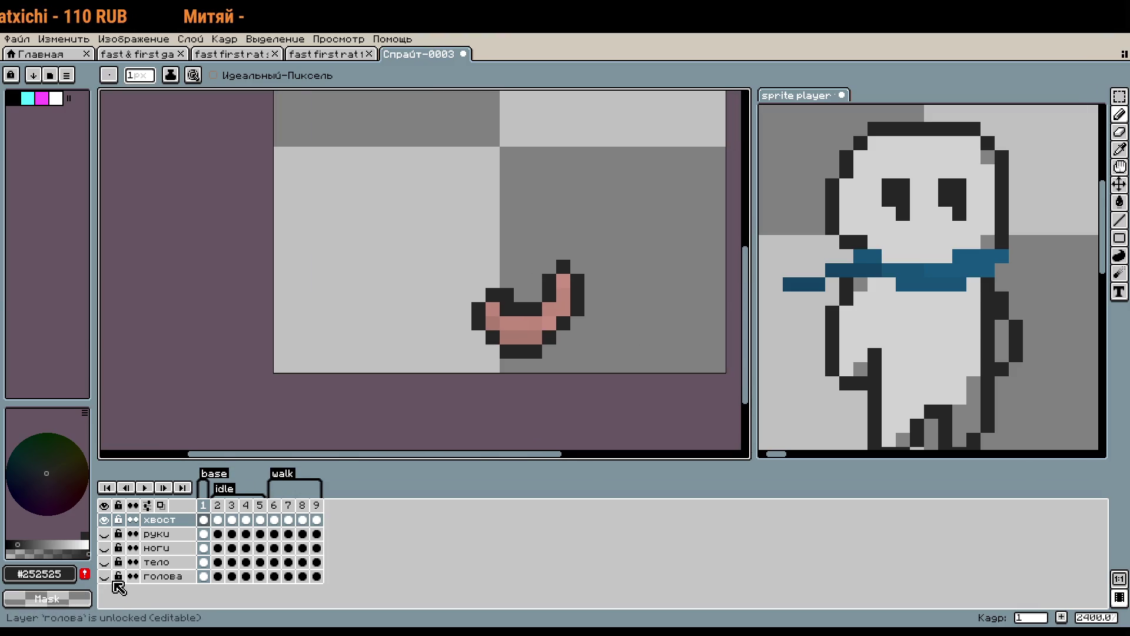
left_click_drag(104, 533, 110, 585)
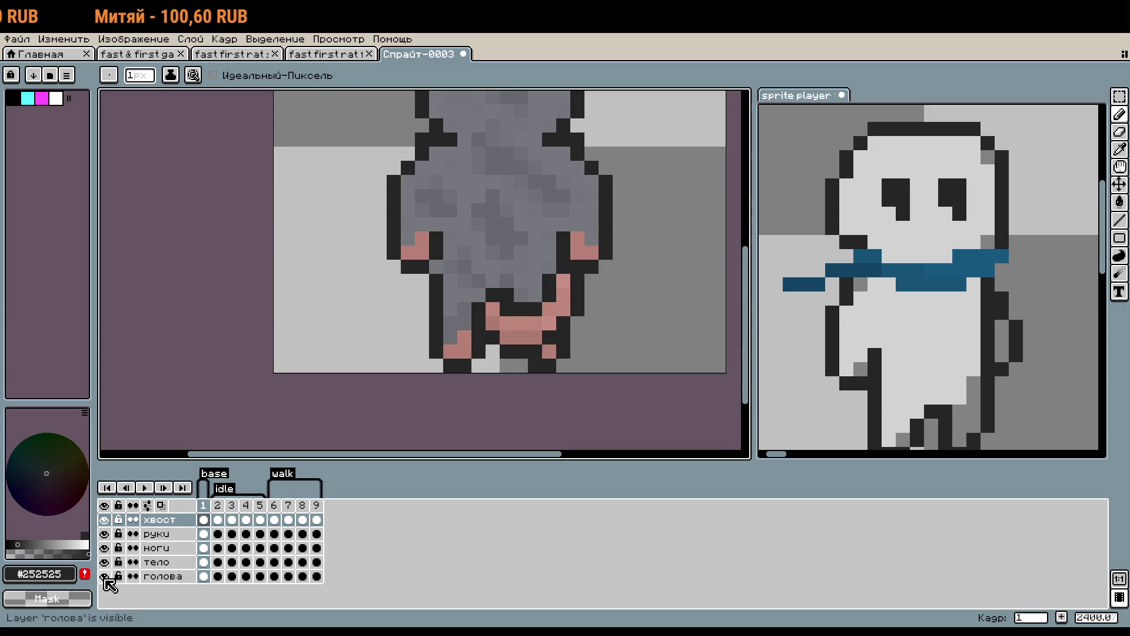
left_click_drag(104, 533, 109, 585)
left_click(105, 577)
left_click(217, 519)
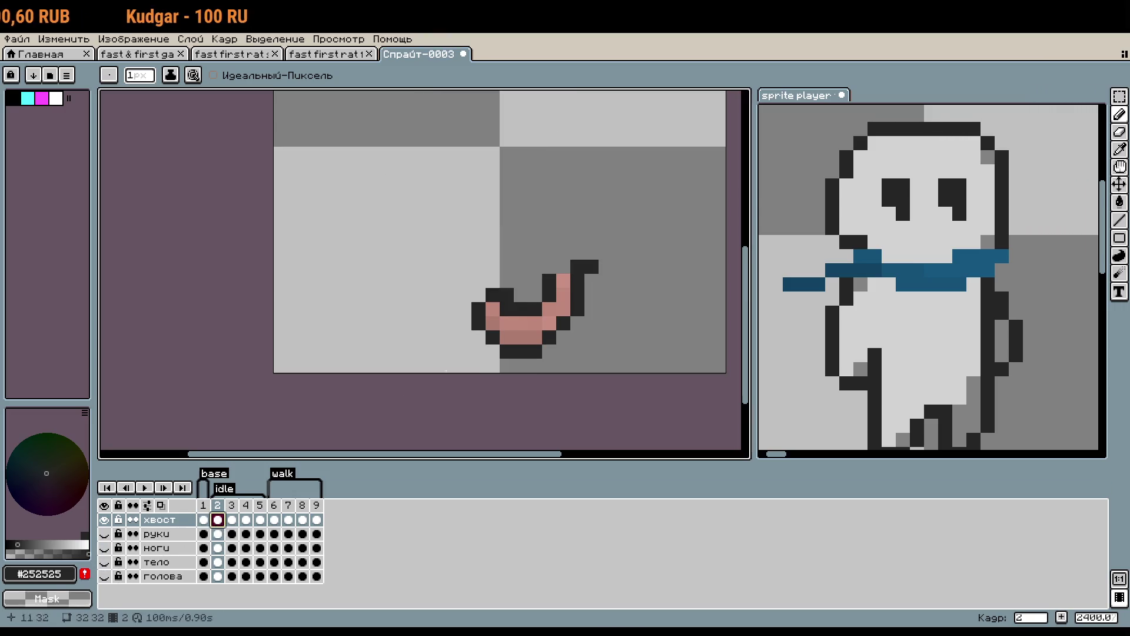
Step through the tail's poses in frames 3 to 7.
left_click(231, 519)
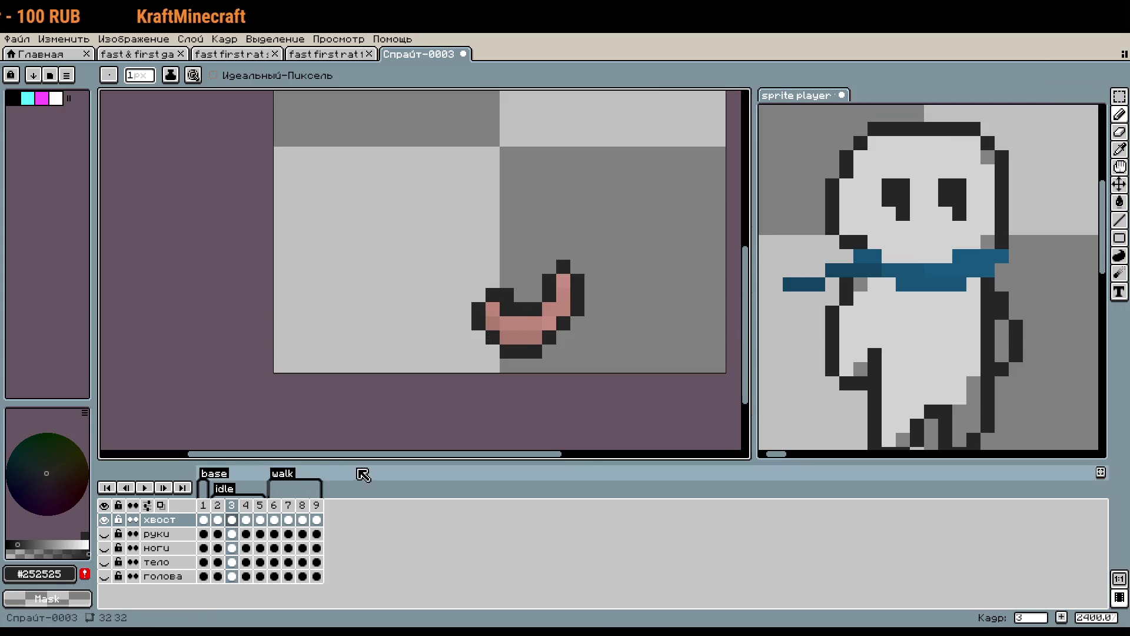
left_click(246, 519)
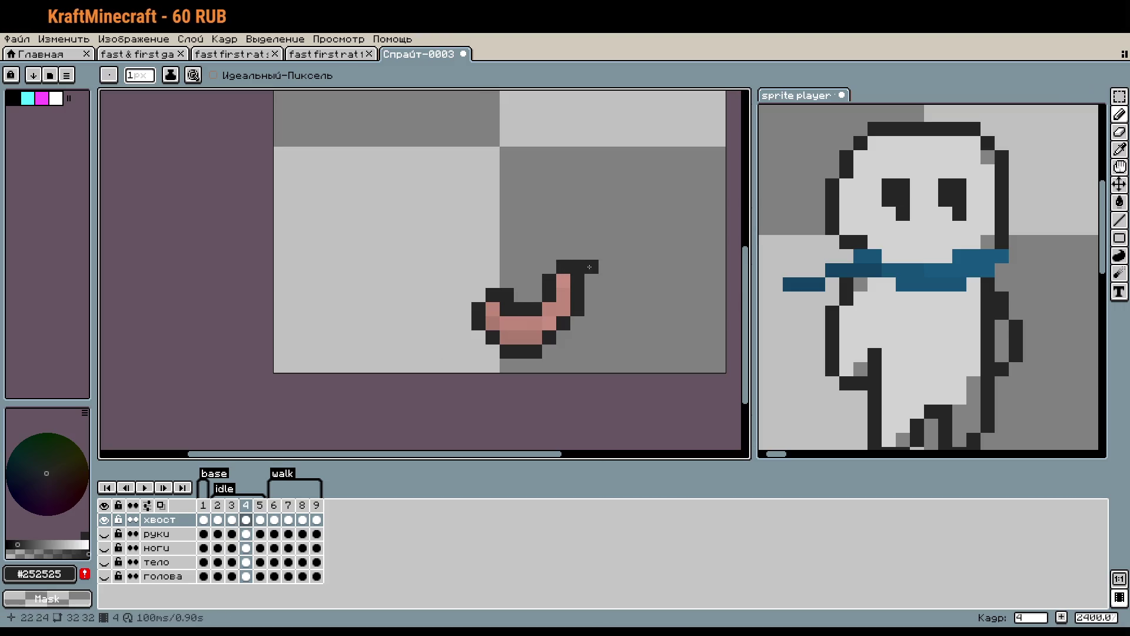
left_click(260, 519)
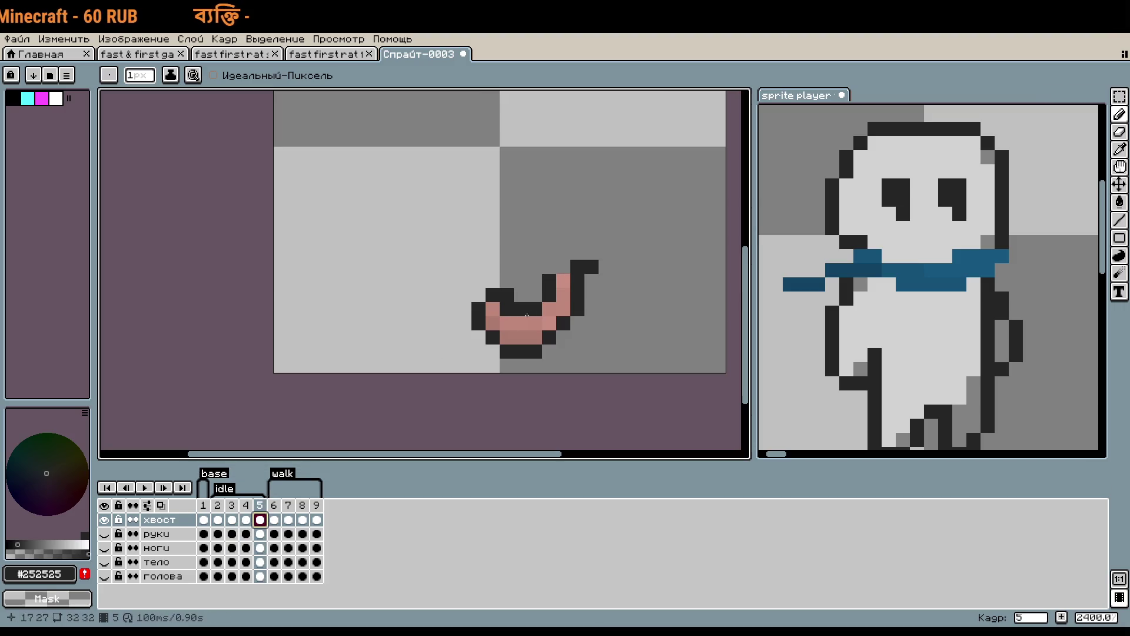
left_click(273, 521)
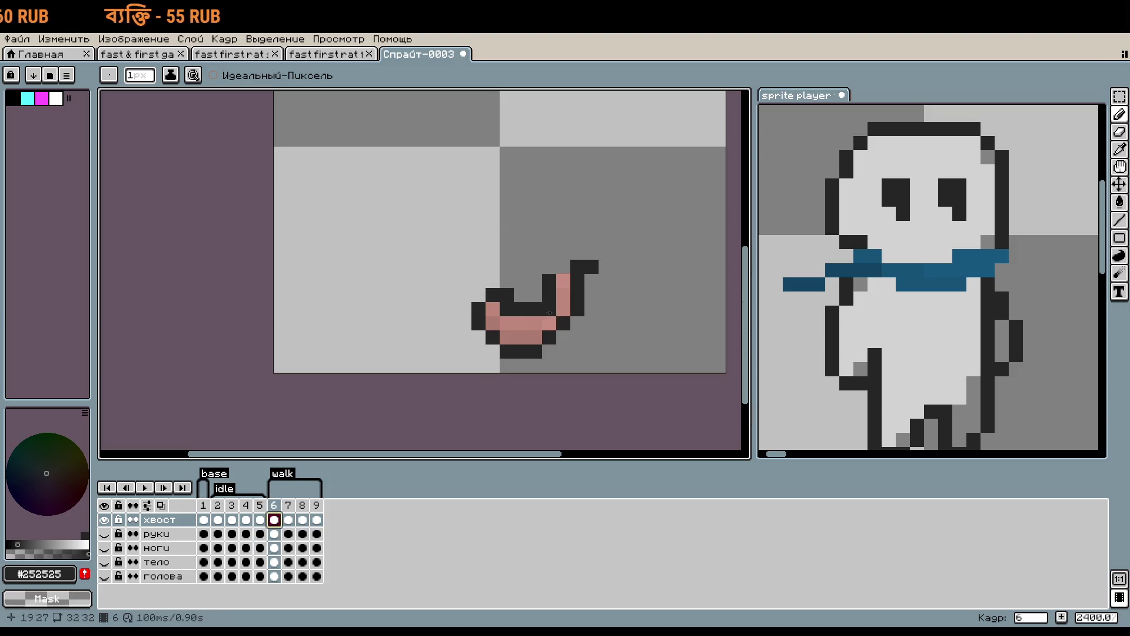
left_click(288, 519)
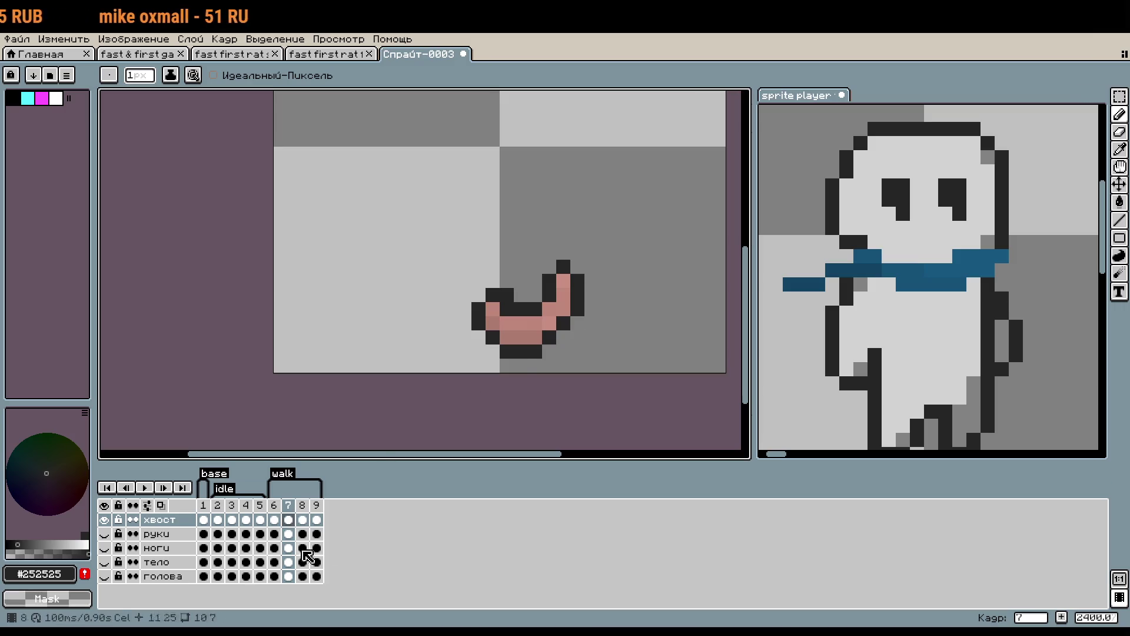
Check the tail in frames 8 and 9, undo the stray tail pixel, and return to frame 1.
left_click(303, 519)
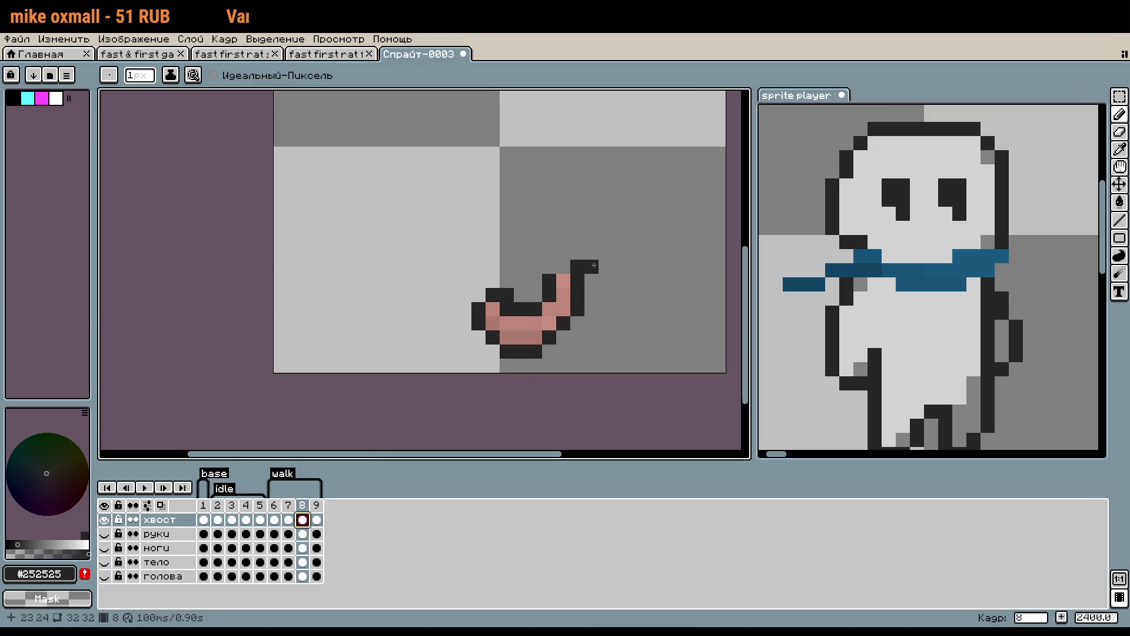
left_click(316, 519)
left_click(536, 269)
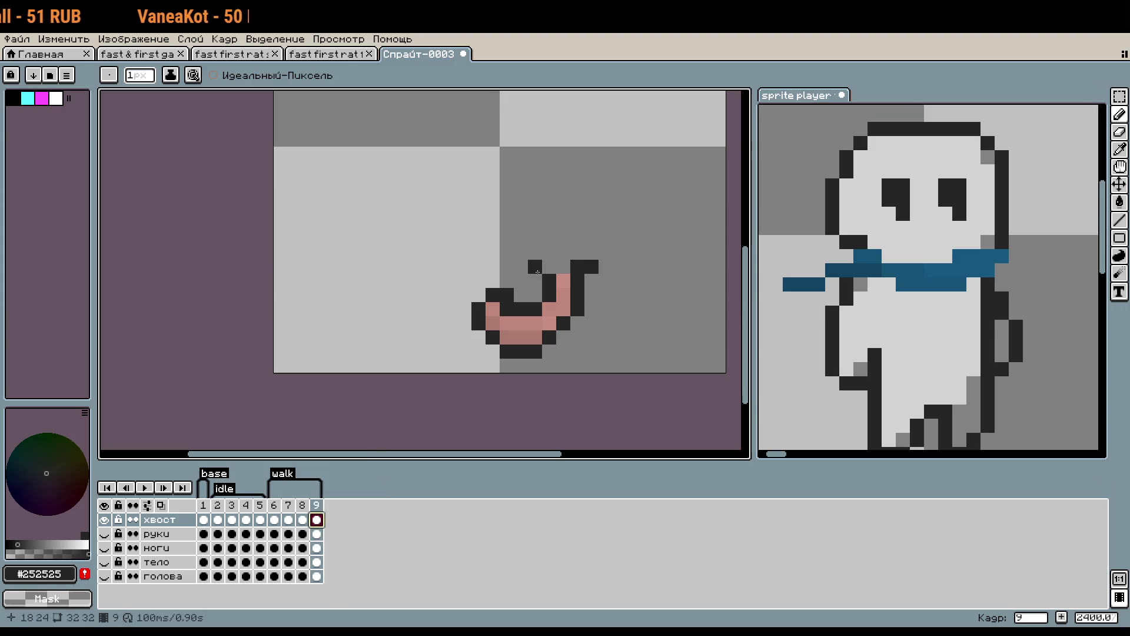
key("ctrl+z")
left_click(203, 519)
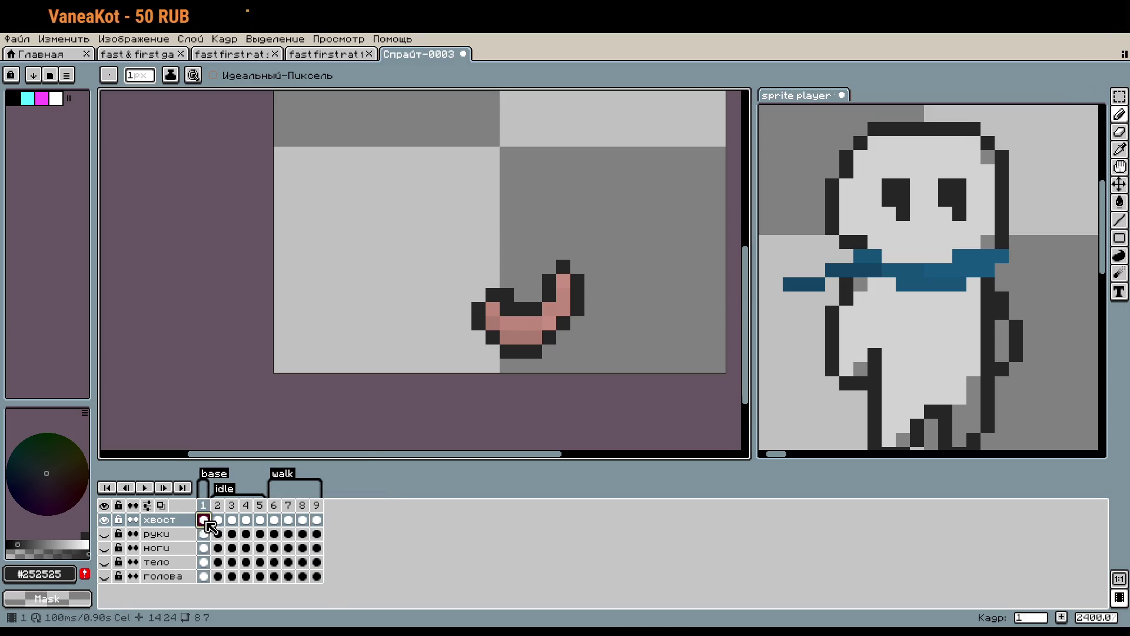
Unhide the руки, ноги, тело and голова layers.
left_click(104, 533)
left_click(104, 547)
left_click(104, 561)
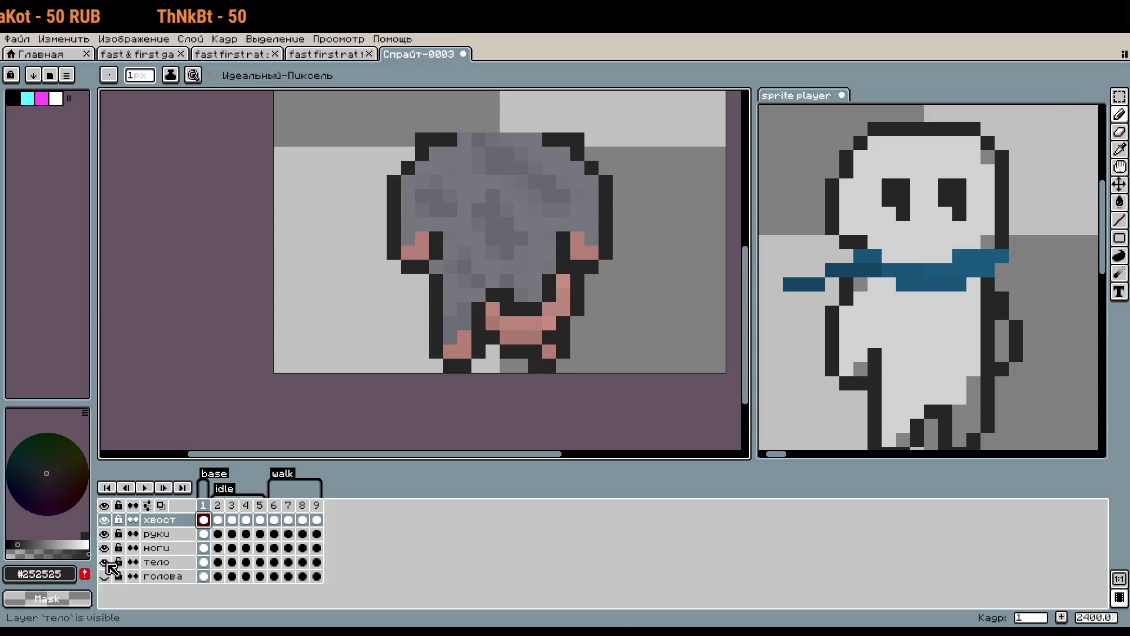
left_click(104, 575)
scroll(453, 376, "down", 2)
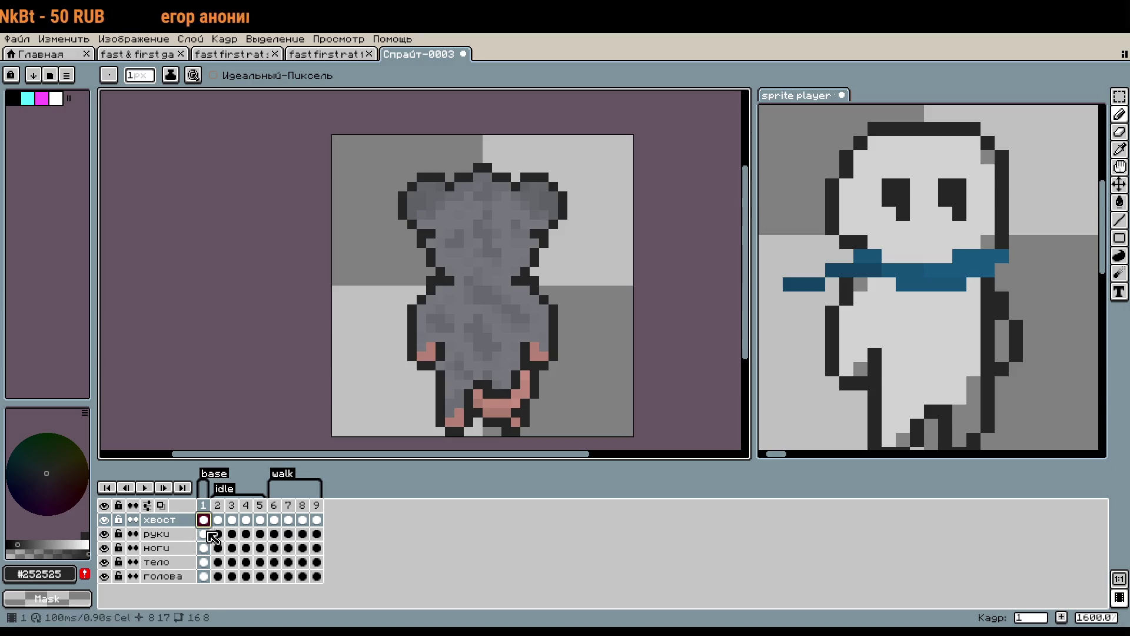
On the голова layer, lower the rat's head by one pixel in idle frame 4.
left_click(145, 577)
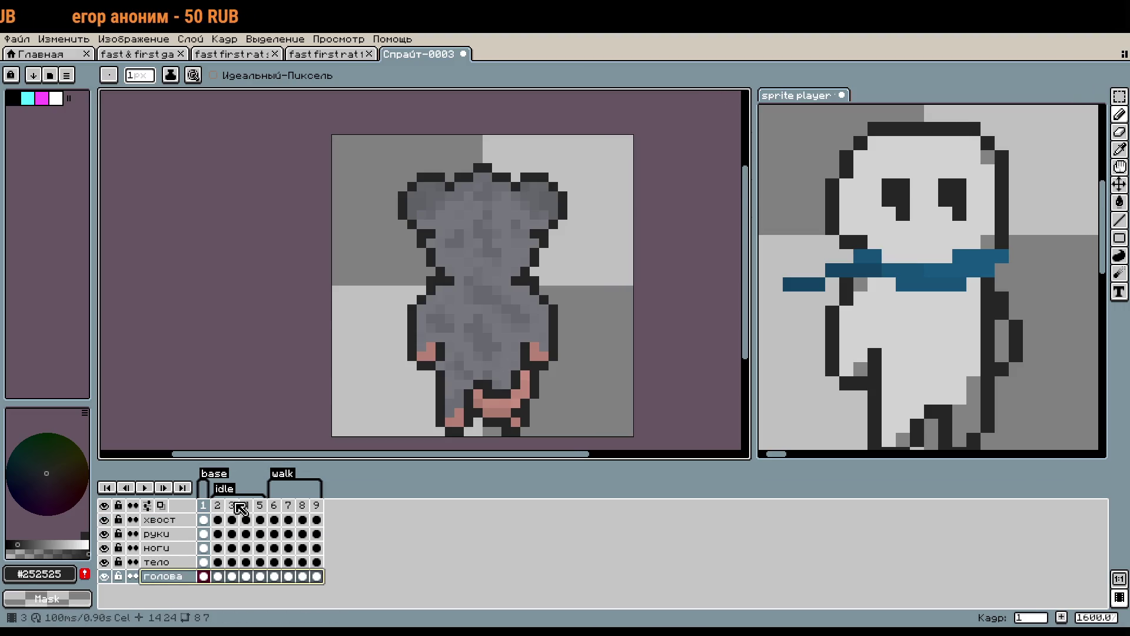
left_click(217, 505)
left_click(231, 505)
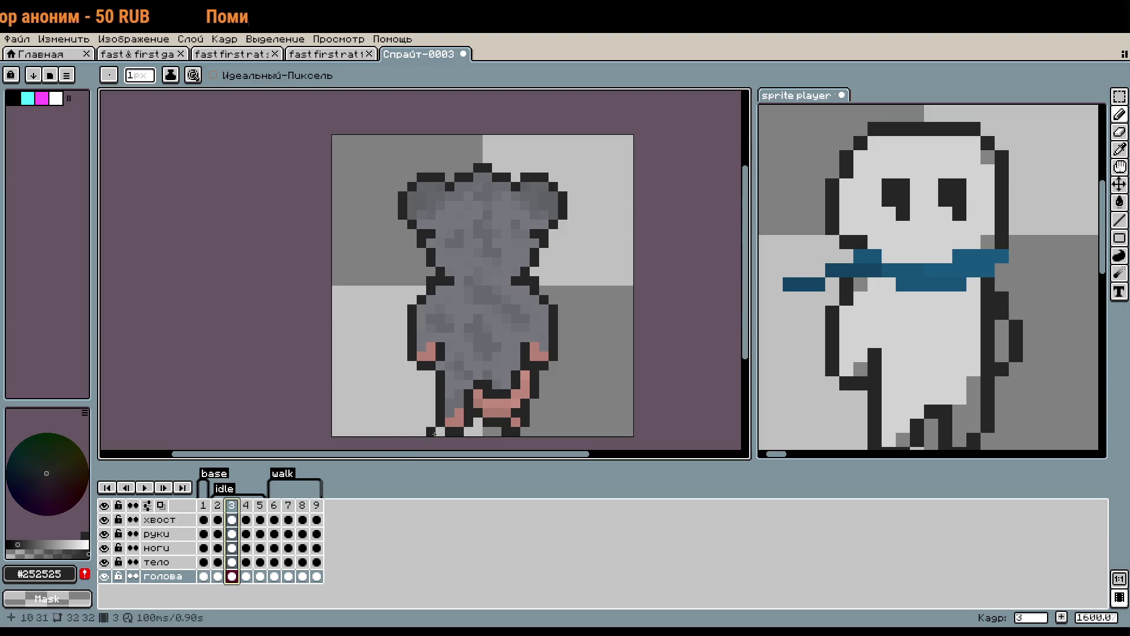
key("m")
left_click_drag(359, 124, 597, 324)
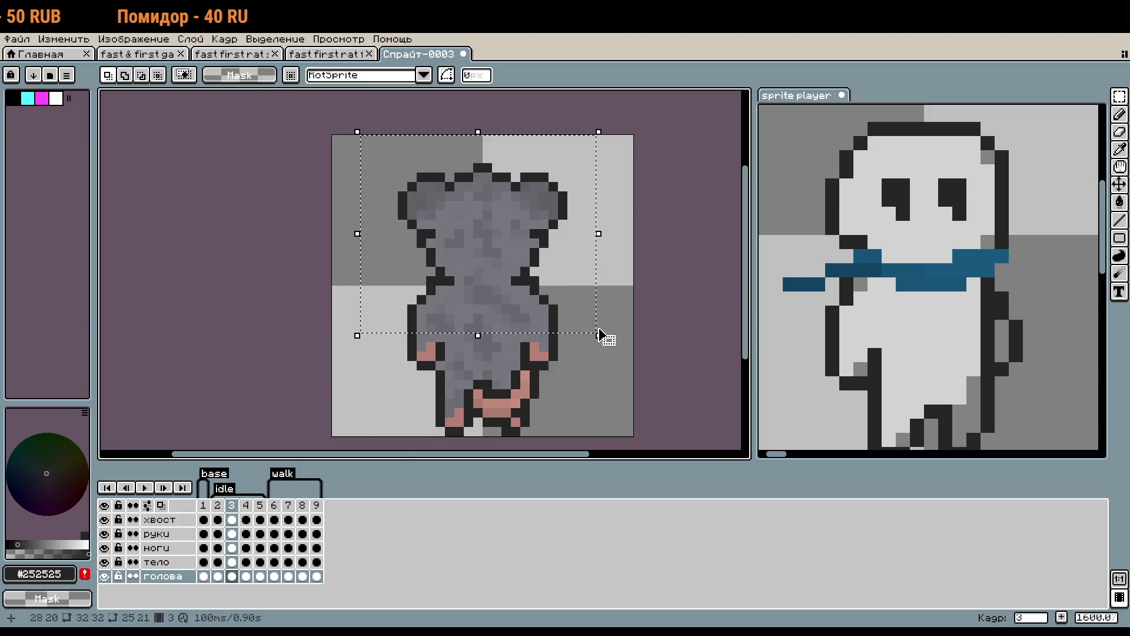
key("ctrl+d")
key("Right")
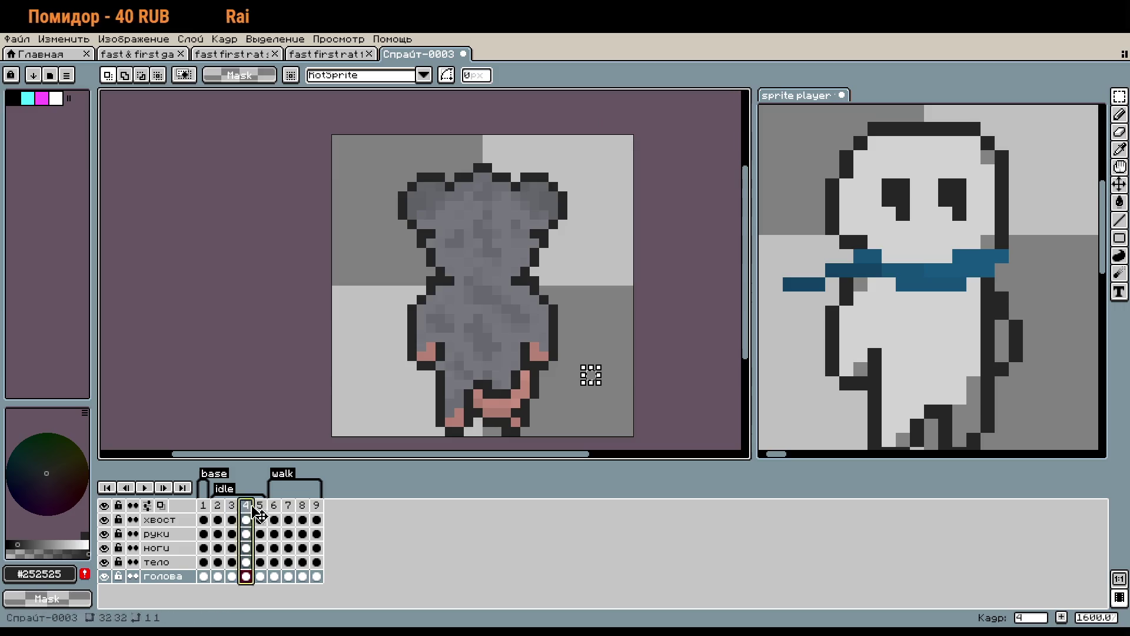
key("ctrl+v")
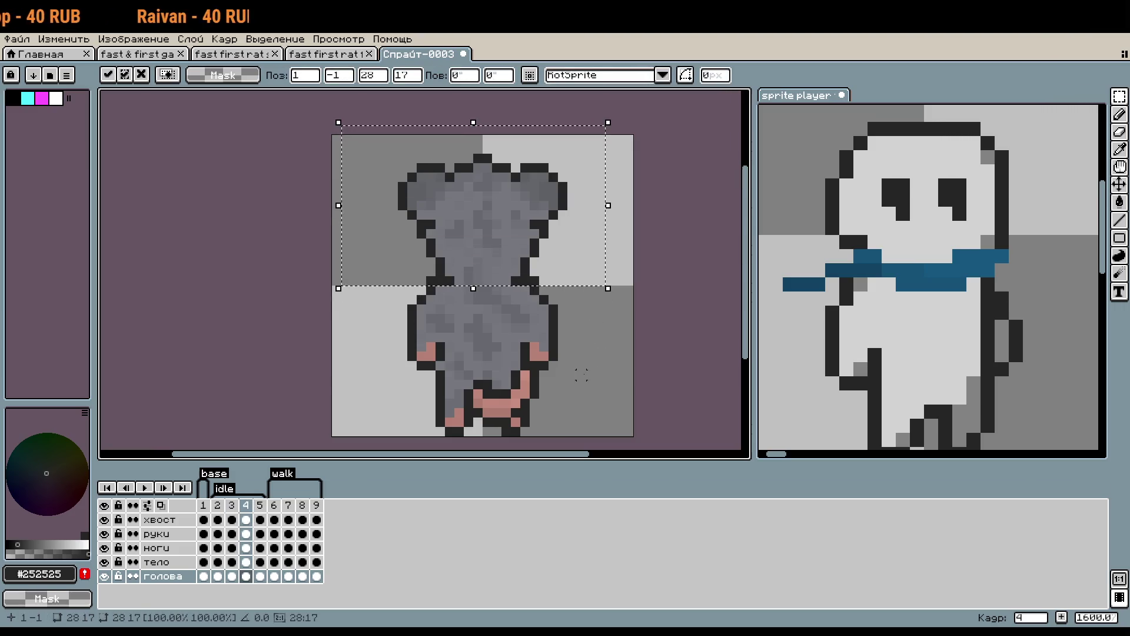
key("Down")
key("Return")
key("ctrl+d")
Copy the lowered head from frame 4, paste it into frame 5, then view frame 2.
scroll(618, 371, "down", 1)
key("ctrl+a")
key("Delete")
key("ctrl+z")
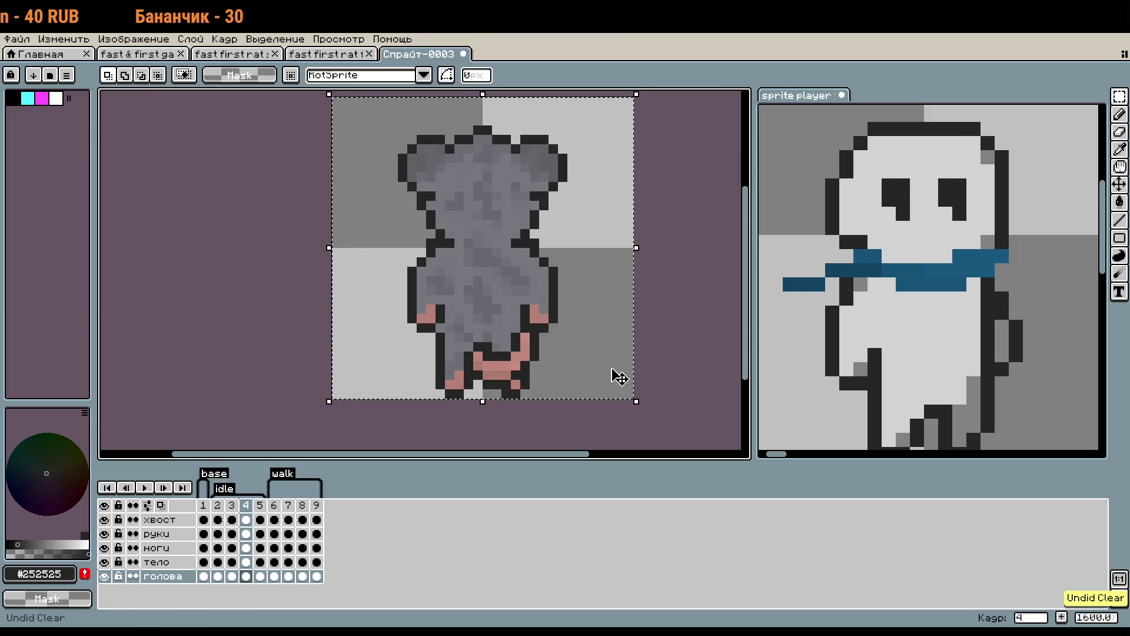
left_click(260, 508)
key("ctrl+v")
key("Return")
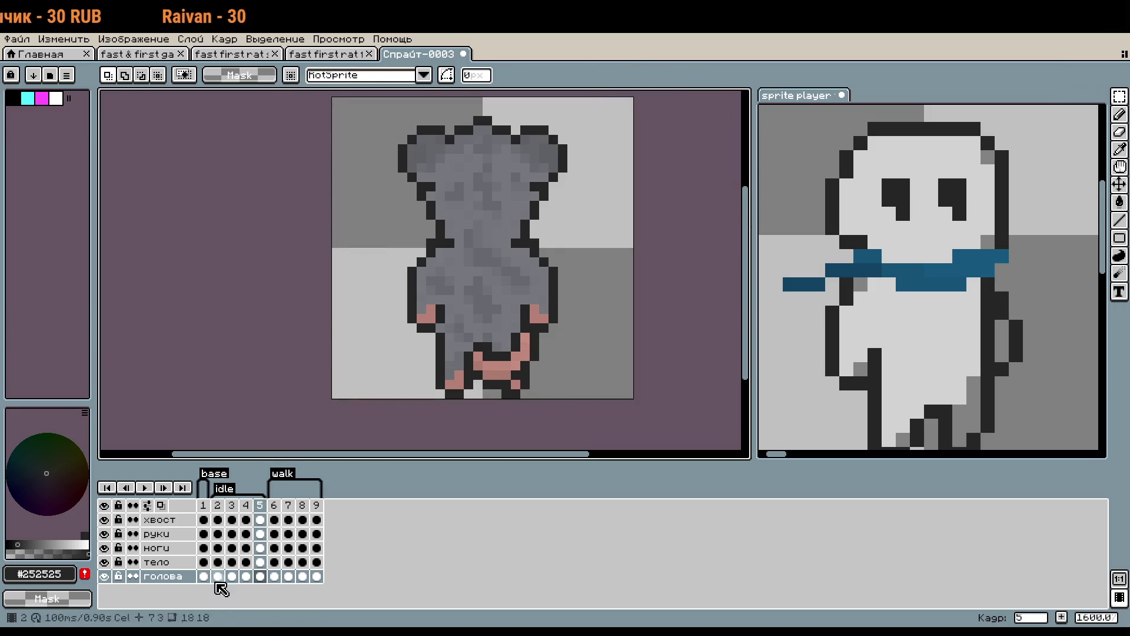
left_click(218, 506)
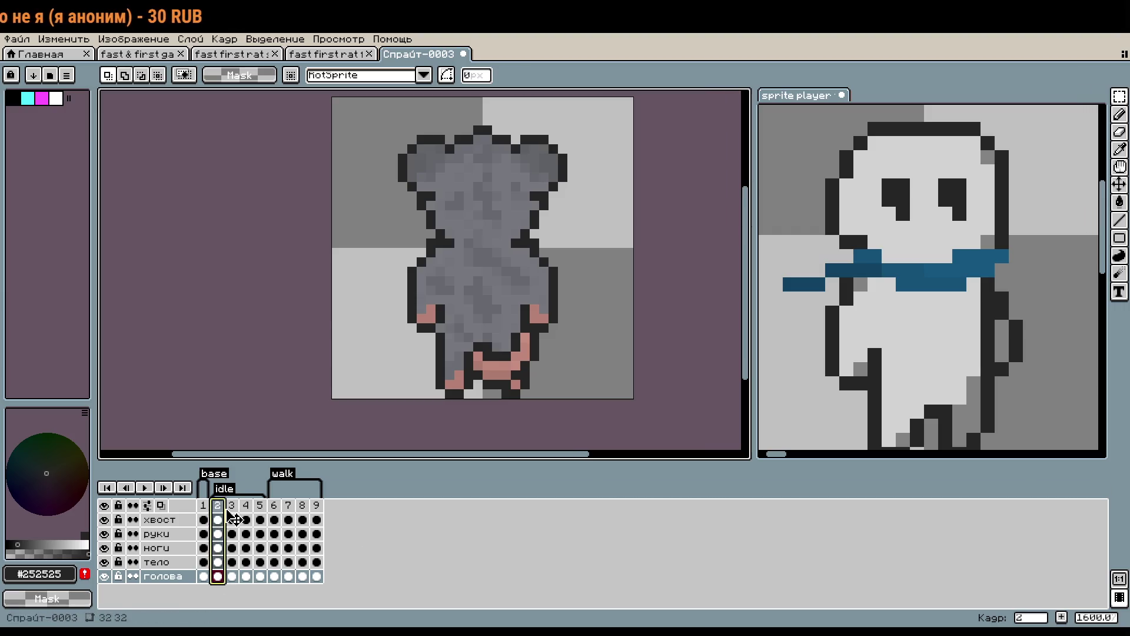
Go to the rat's idle frame 3 and bring up the reference character's timeline.
left_click(231, 512)
scroll(426, 316, "up", 1)
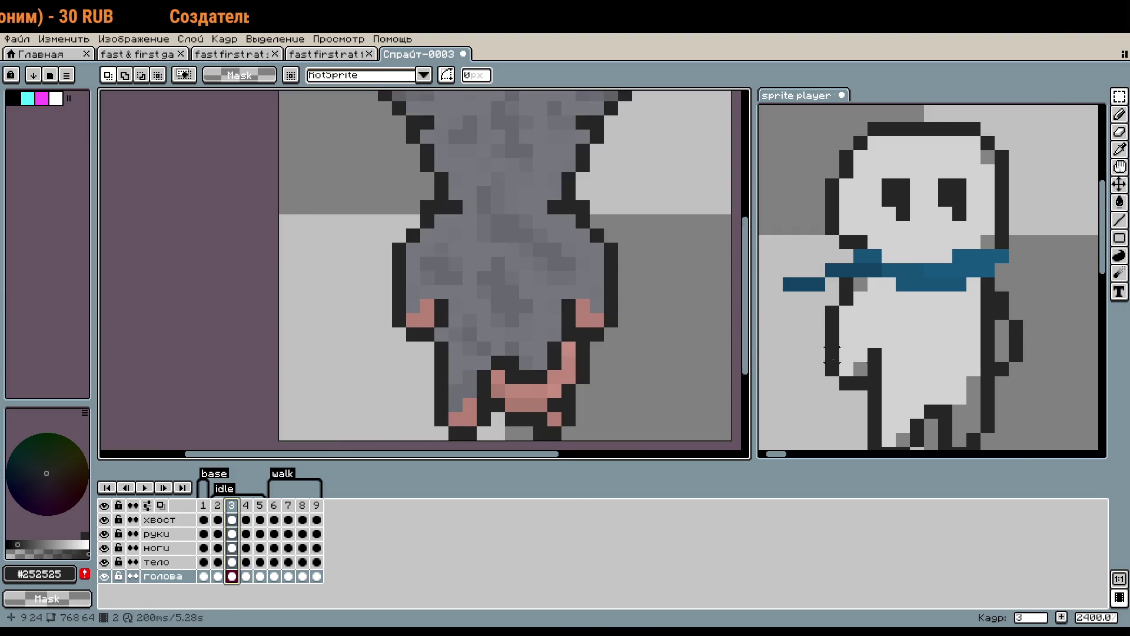
scroll(945, 353, "down", 2)
left_click(944, 353)
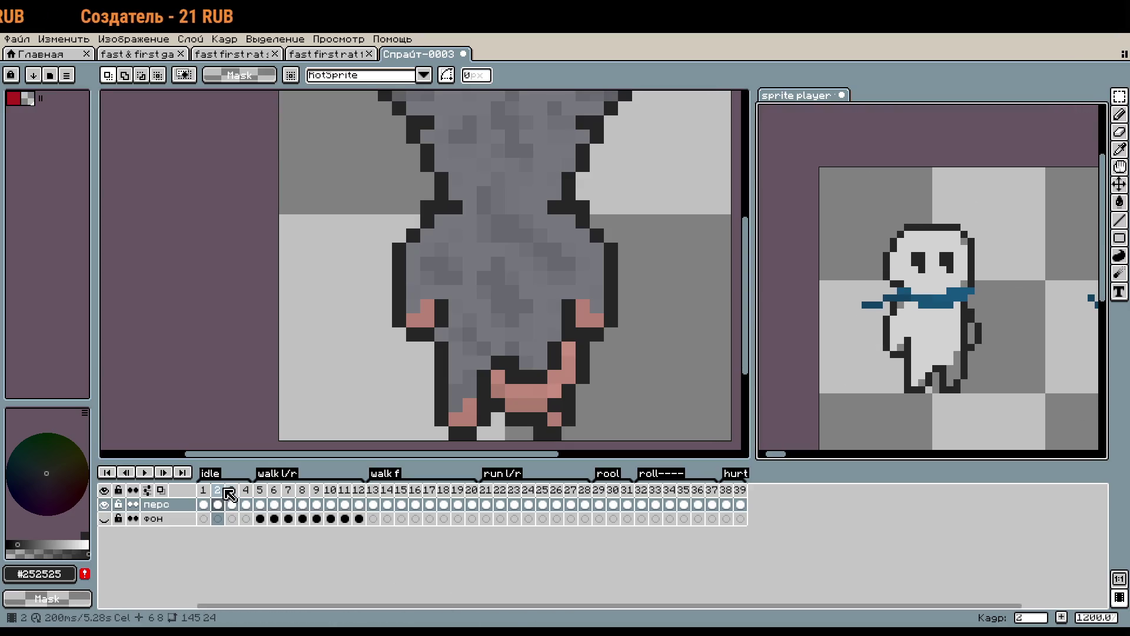
Play the reference idle animation, step through frames 2–4, then pan back to the rat.
left_click(144, 478)
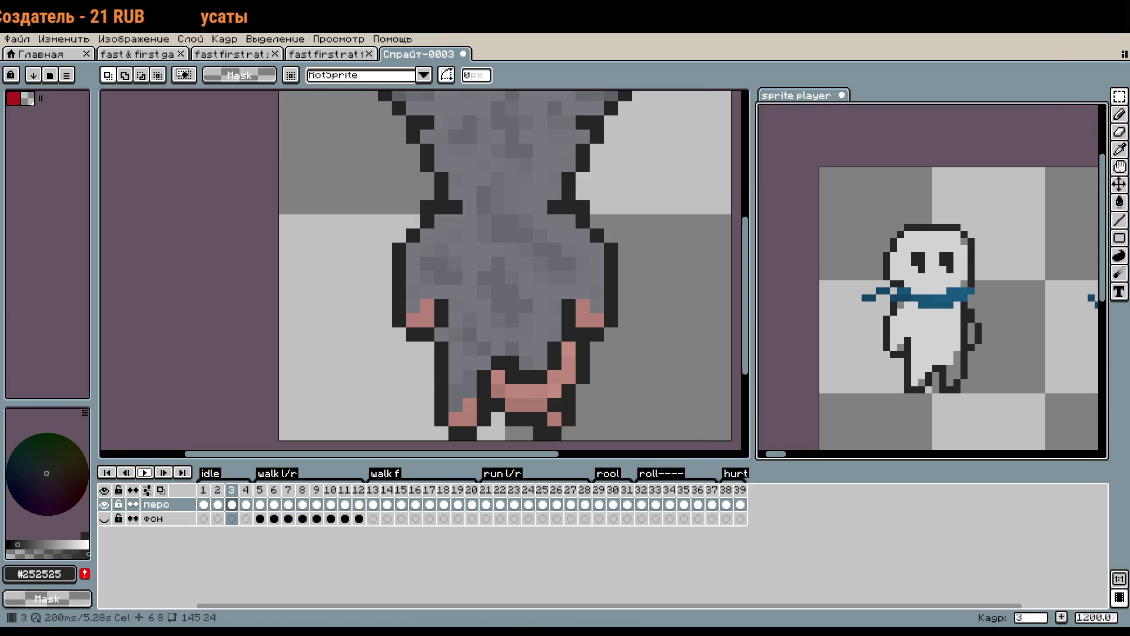
left_click(220, 493)
left_click(231, 499)
left_click(246, 499)
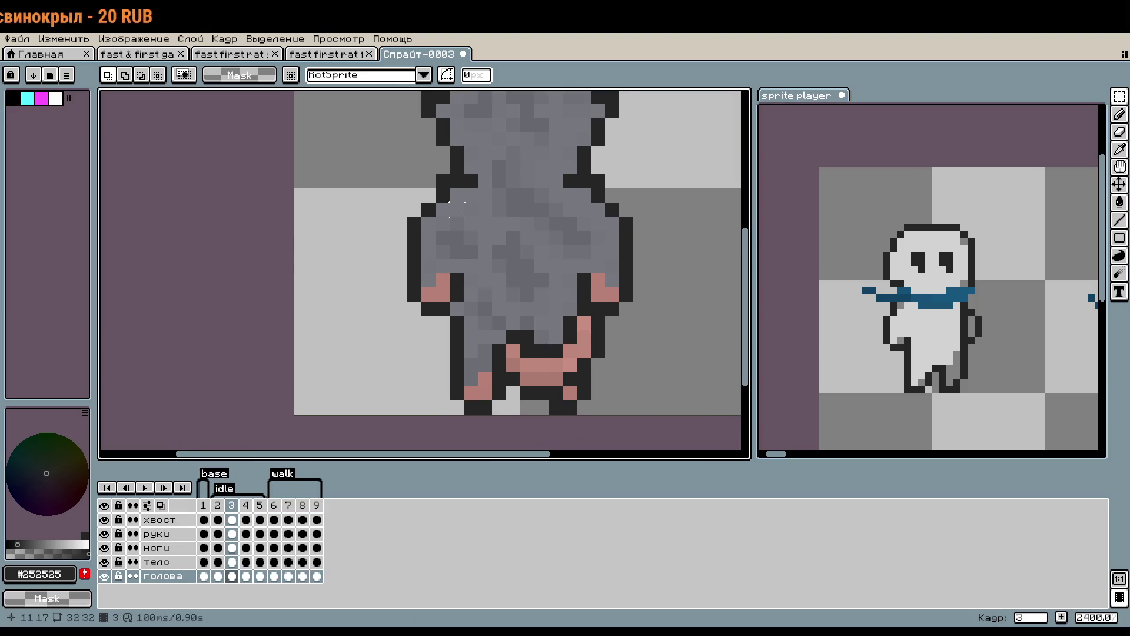
left_click_drag(456, 209, 422, 301)
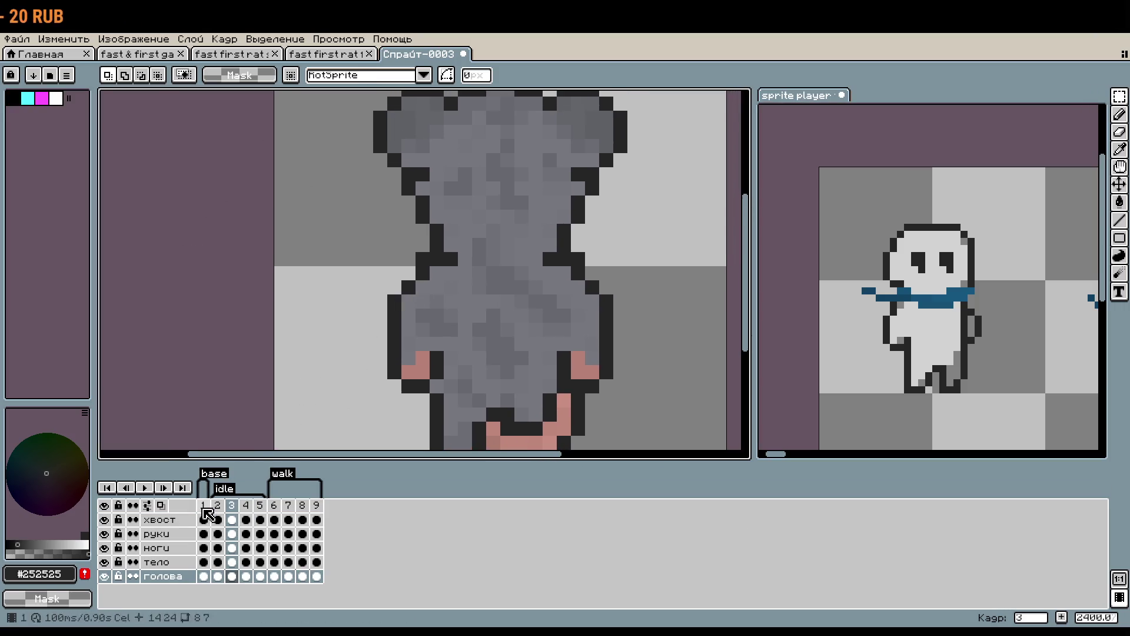
key("alt+Up")
key("alt+Up")
key("alt+Up")
Raise the rat's left and right arms one pixel each in idle frame 3.
mouse_move(386, 311)
left_mouse_down()
mouse_move(433, 264)
mouse_move(425, 288)
left_mouse_up()
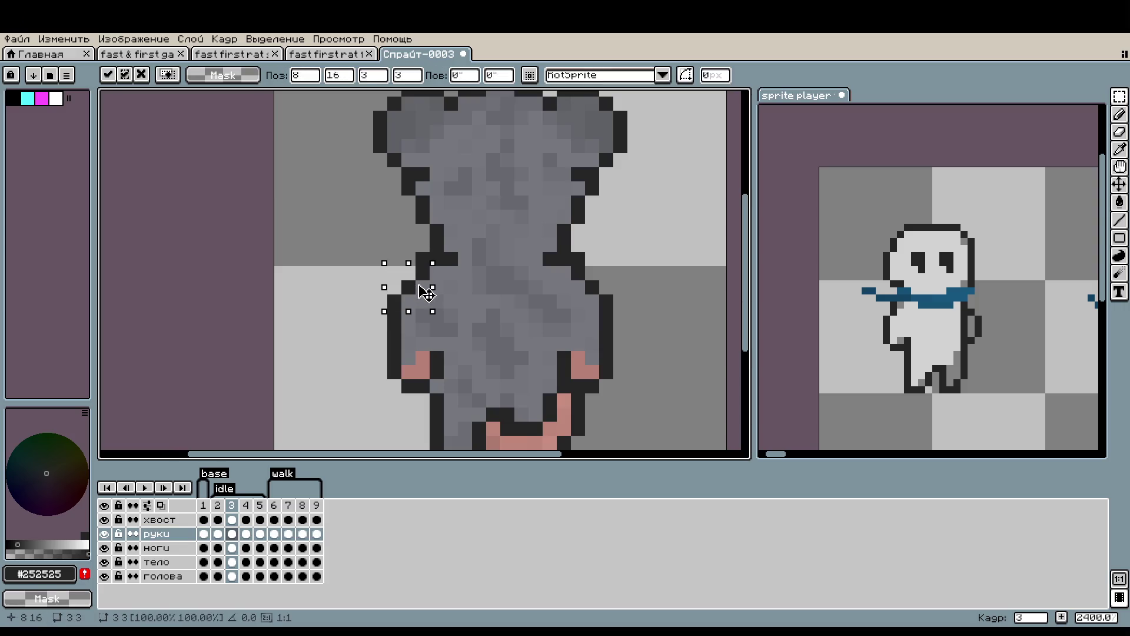
scroll(423, 303, "up", 2)
scroll(425, 305, "down", 2)
mouse_move(578, 272)
left_mouse_down()
mouse_move(609, 295)
mouse_move(618, 276)
mouse_move(595, 274)
mouse_move(624, 273)
left_mouse_up()
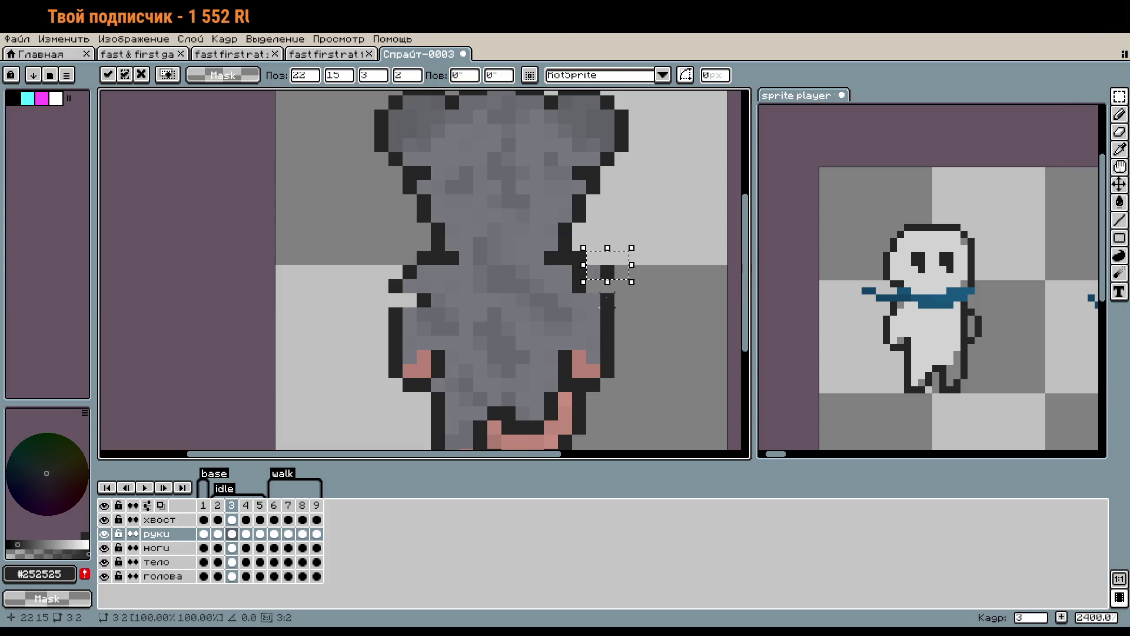
key("Return")
key("ctrl+z")
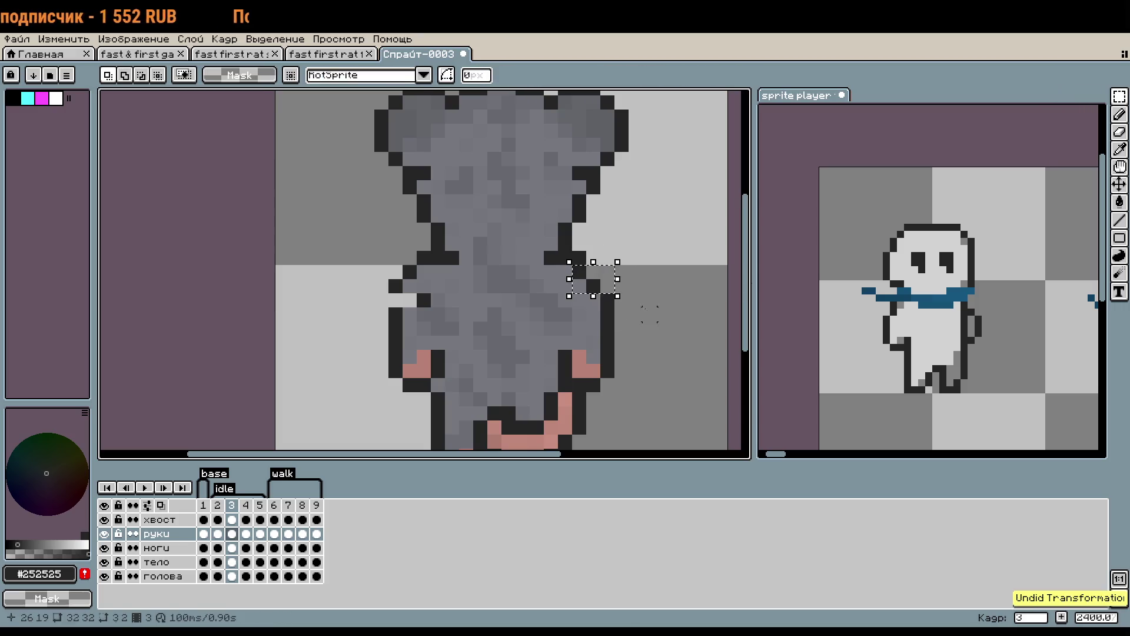
left_click(594, 285)
left_click(607, 300)
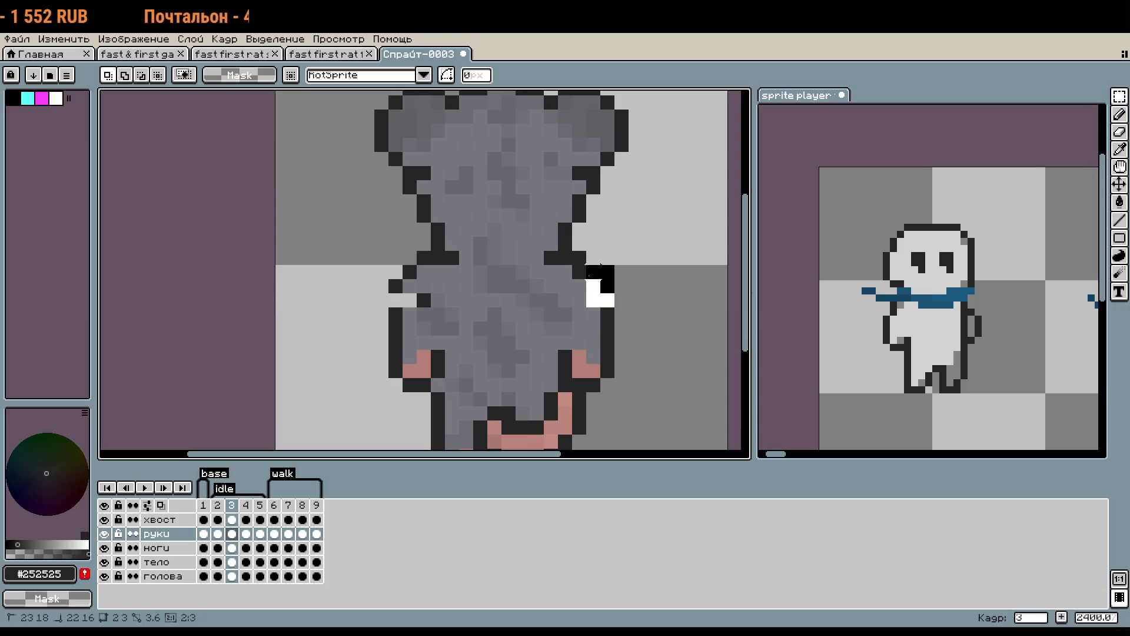
left_click_drag(601, 302, 601, 286)
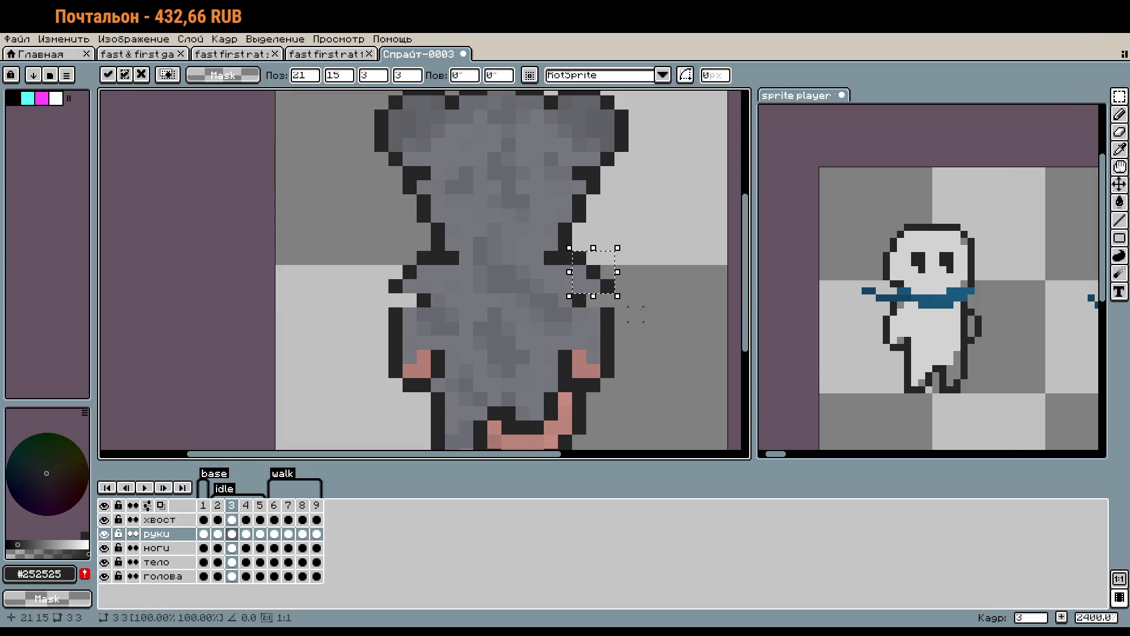
left_click(635, 314)
scroll(593, 315, "up", 1)
Repaint the leftover pixels beside the arms with body grey #76787e.
key("b")
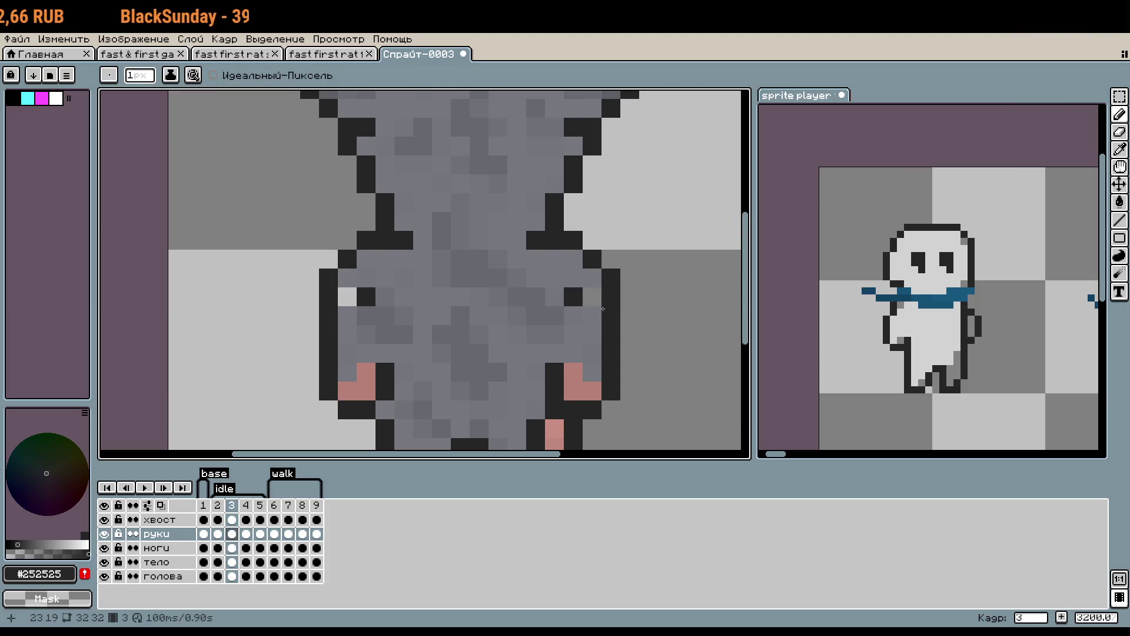
left_click(590, 270, "alt")
left_click(572, 296)
left_click_drag(365, 297, 348, 299)
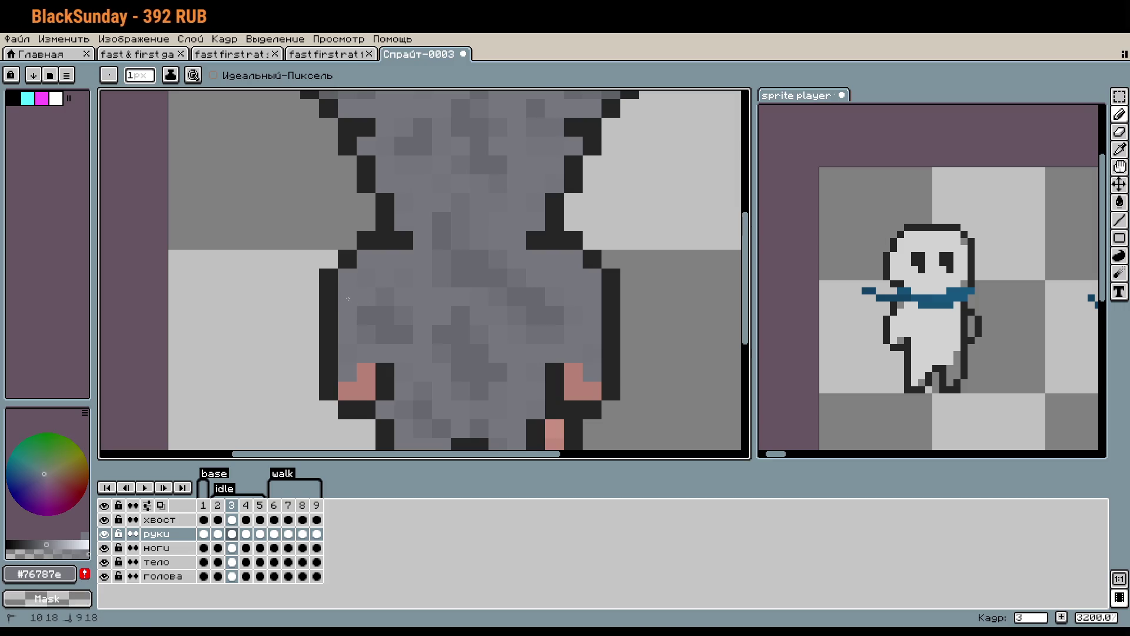
scroll(347, 298, "down", 1)
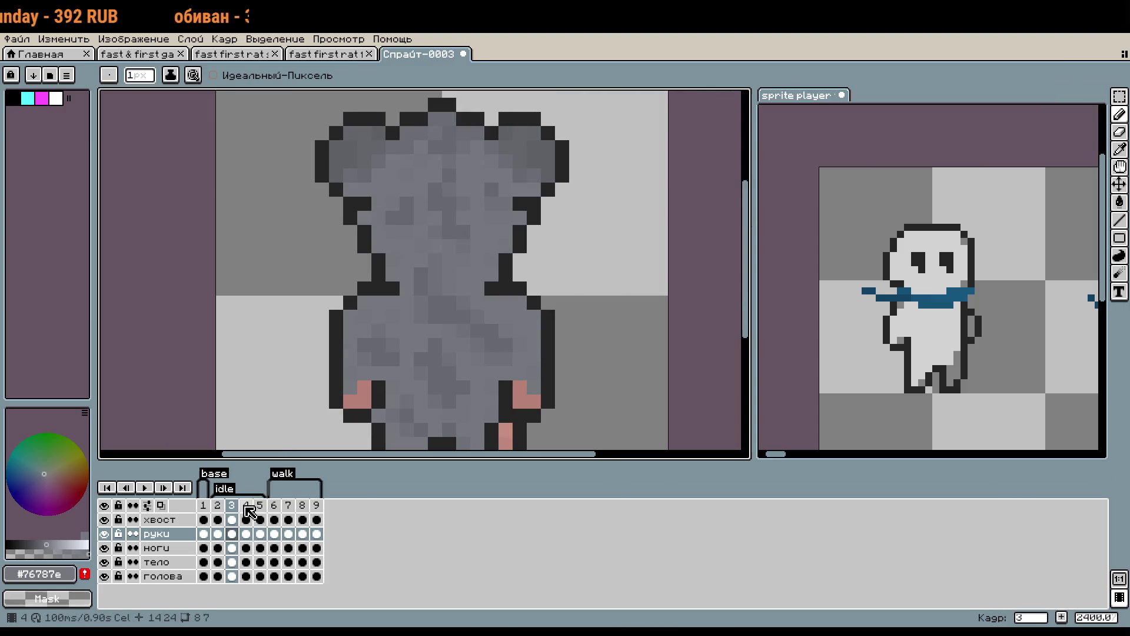
right_click(238, 508)
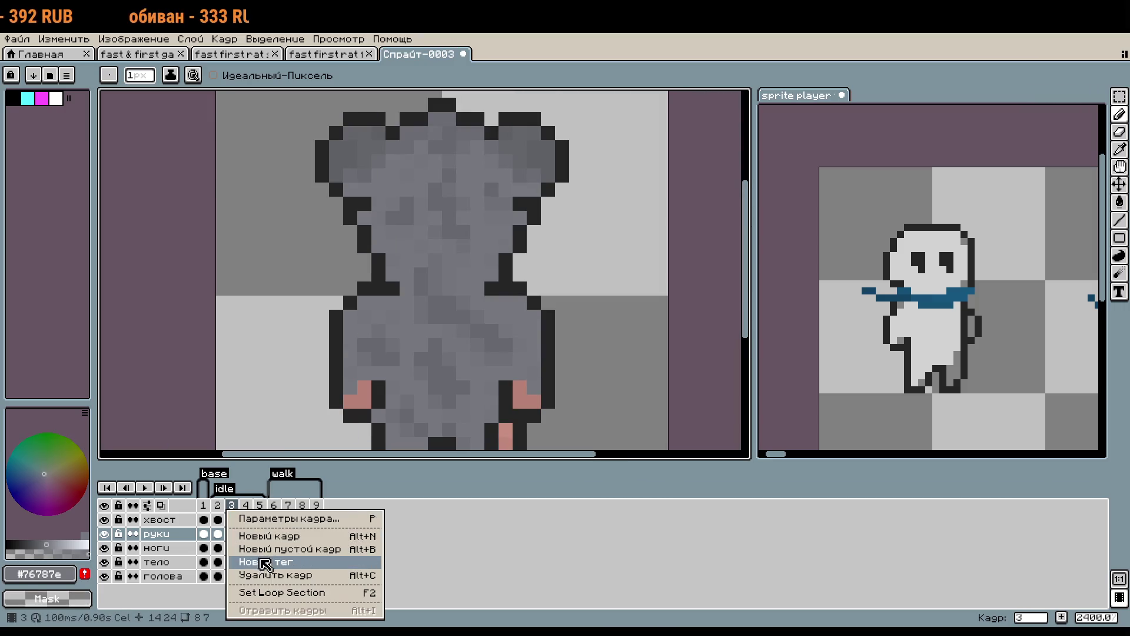
Insert a new frame after frame 3, then delete the extra frame 5.
left_click(292, 536)
left_click(259, 505)
right_click(261, 506)
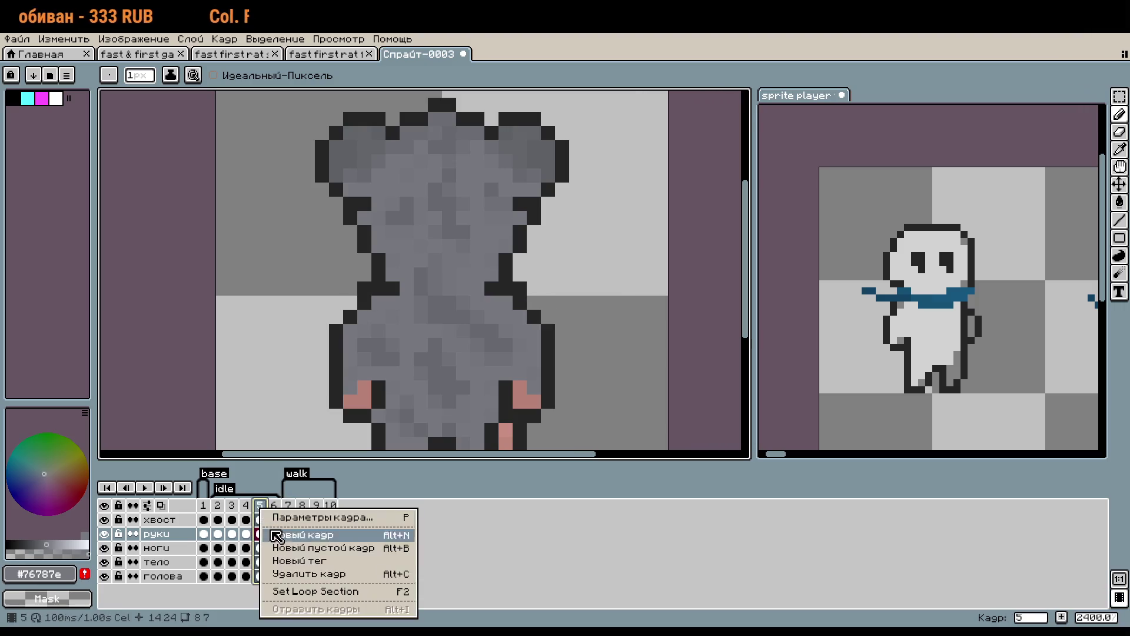
left_click(299, 574)
left_click(250, 507)
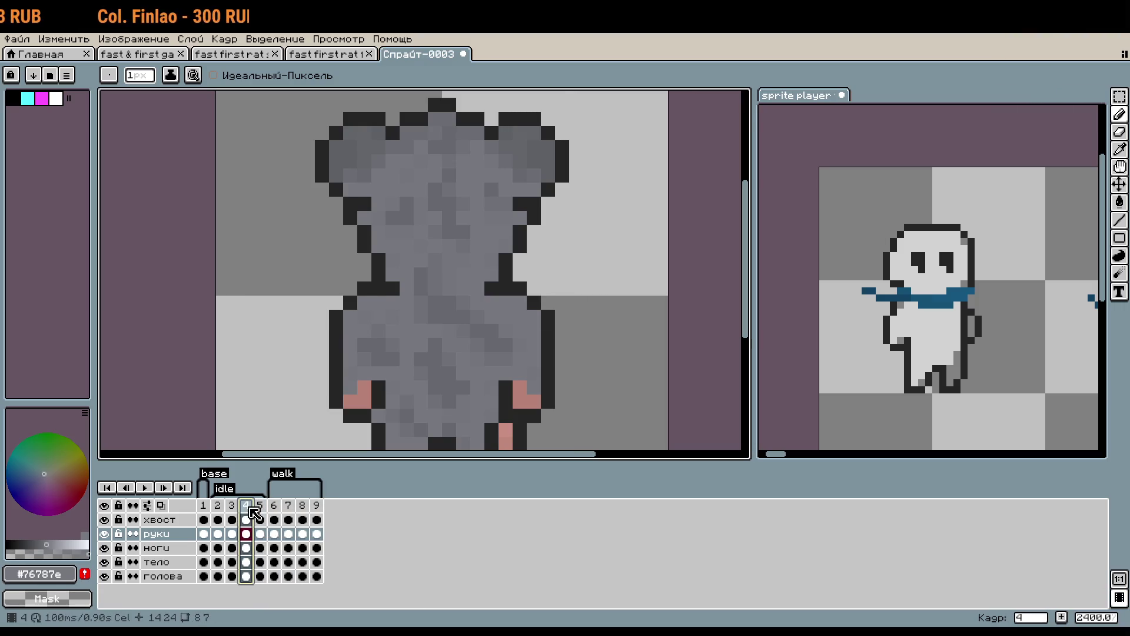
left_click(235, 506)
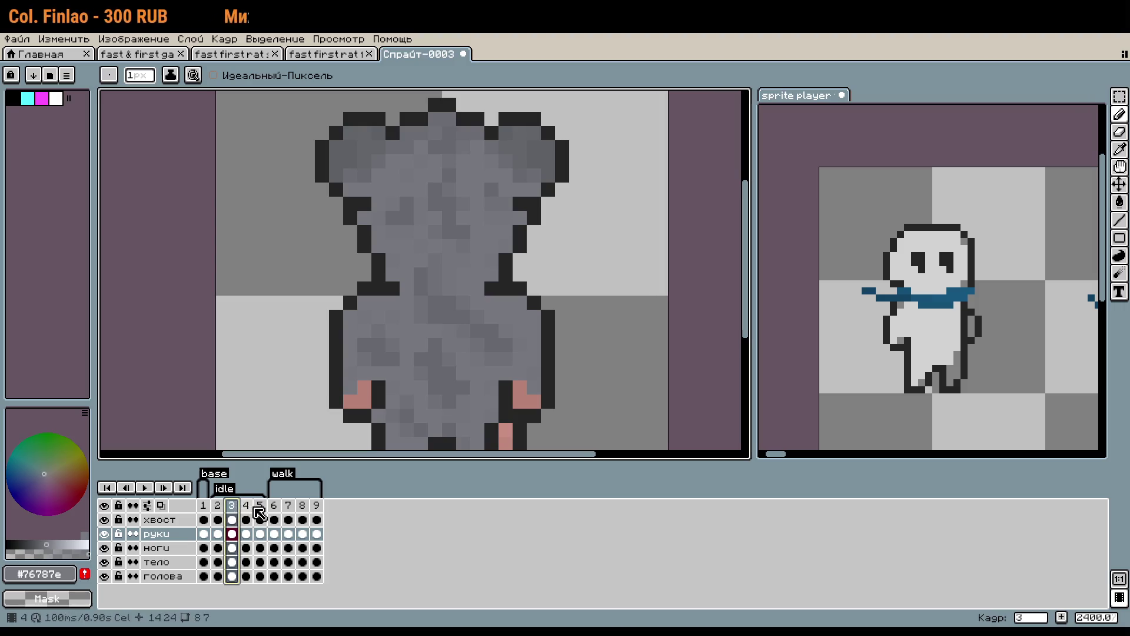
left_click(259, 507)
left_click(248, 506)
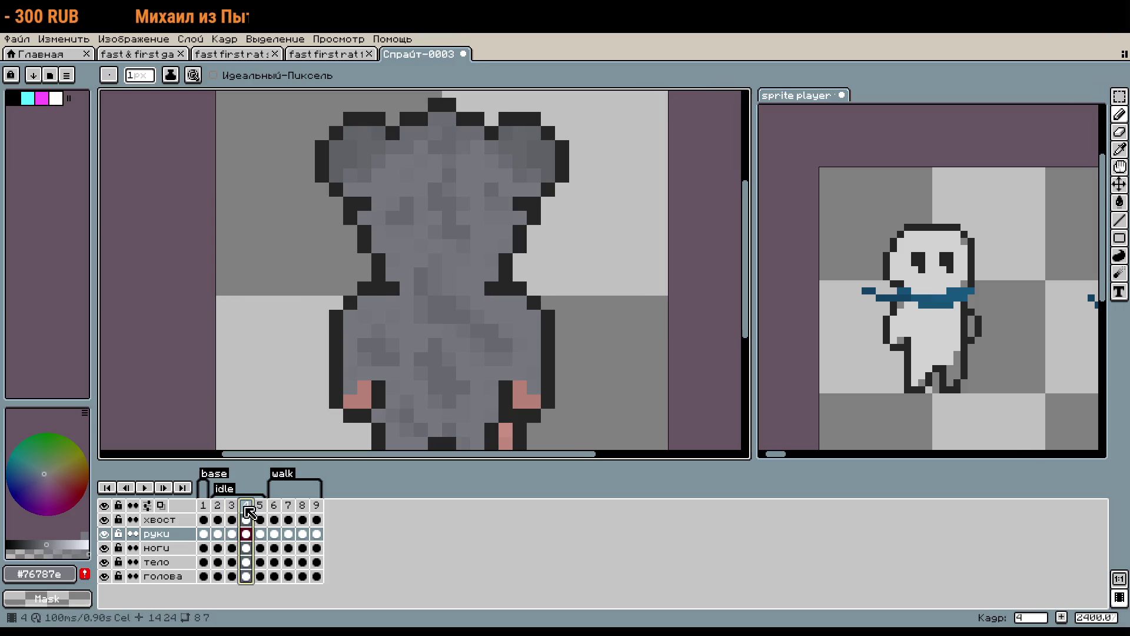
Add a new frame after frame 4, delete frame 6, and return to frame 4.
right_click(248, 511)
left_click(287, 534)
right_click(277, 513)
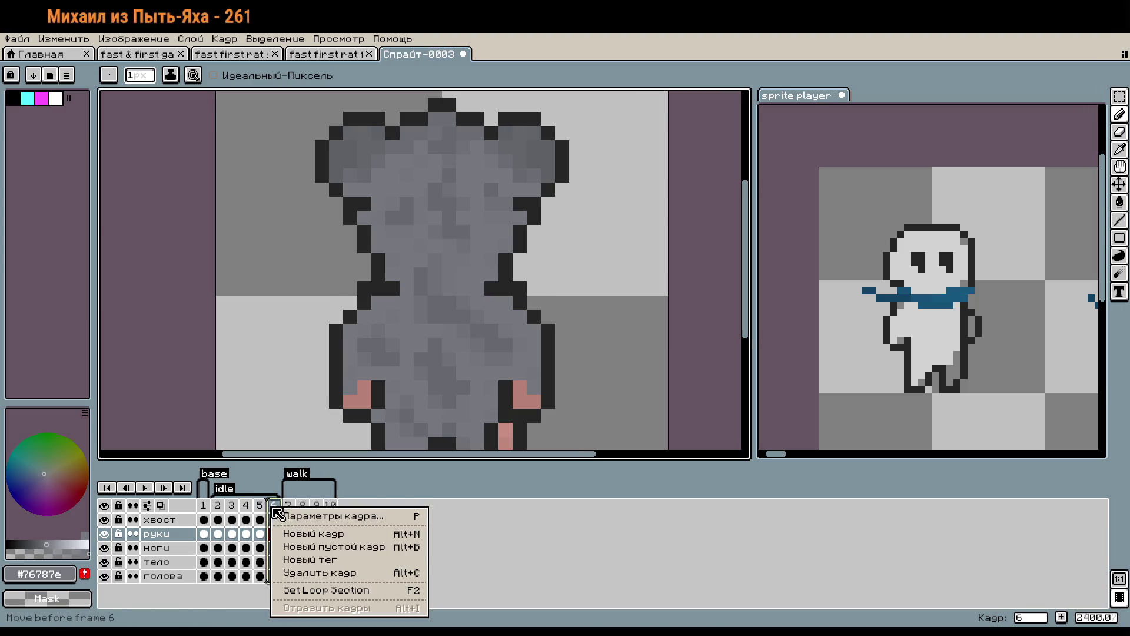
left_click(292, 572)
left_click(246, 512)
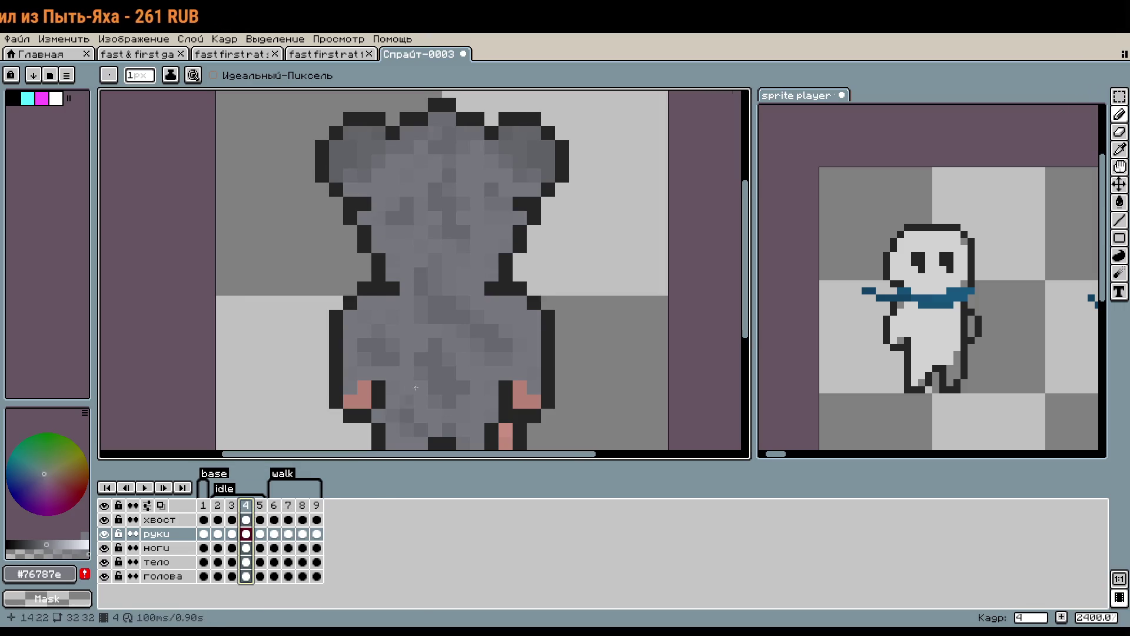
scroll(457, 341, "down", 2)
scroll(370, 373, "up", 1)
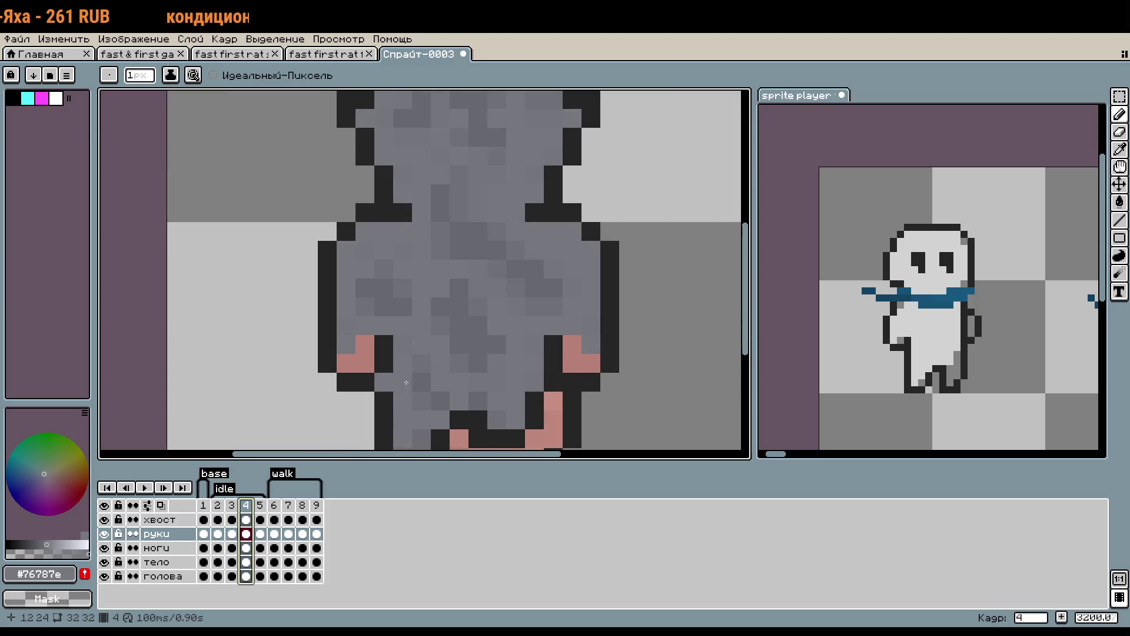
Raise the rat's left and right hands one pixel each in frame 4.
key("m")
left_click_drag(317, 392, 396, 336)
left_click_drag(380, 381, 378, 362)
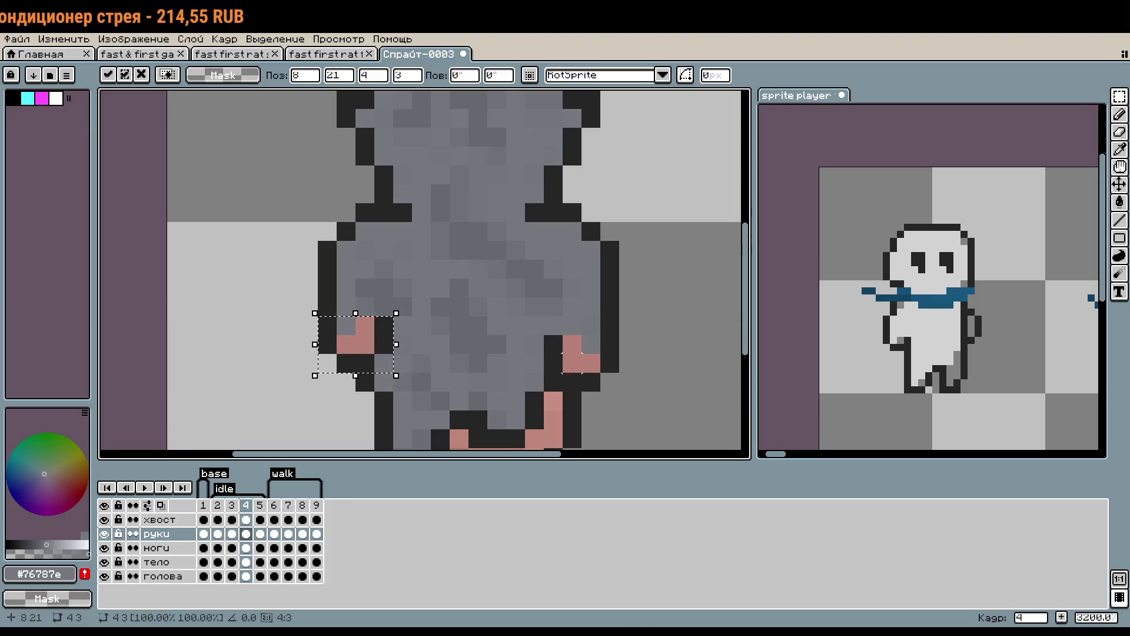
mouse_move(541, 313)
left_mouse_down()
mouse_move(622, 393)
mouse_move(577, 356)
left_mouse_up()
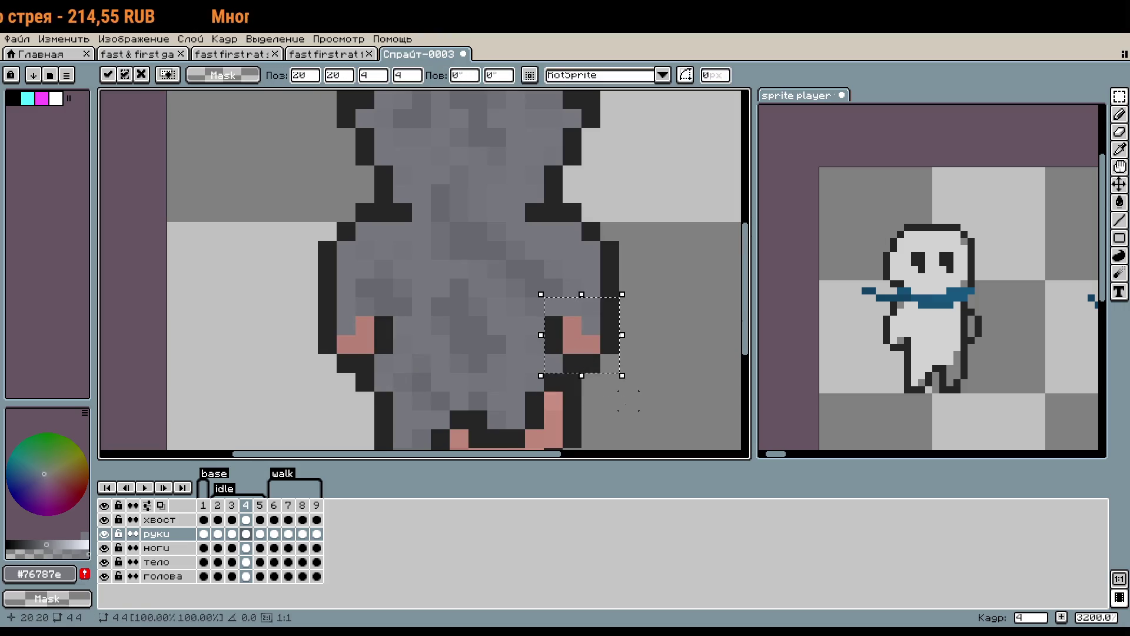
left_click(628, 400)
Zoom out, centre the sprite, and play the animation.
scroll(627, 401, "down", 1)
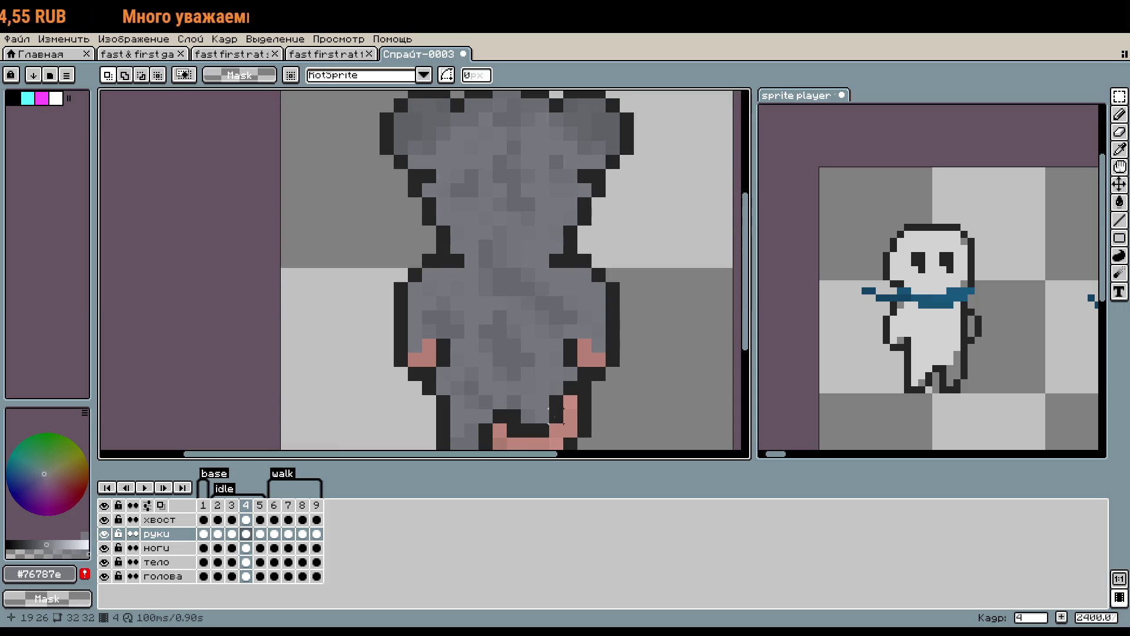
scroll(640, 402, "down", 2)
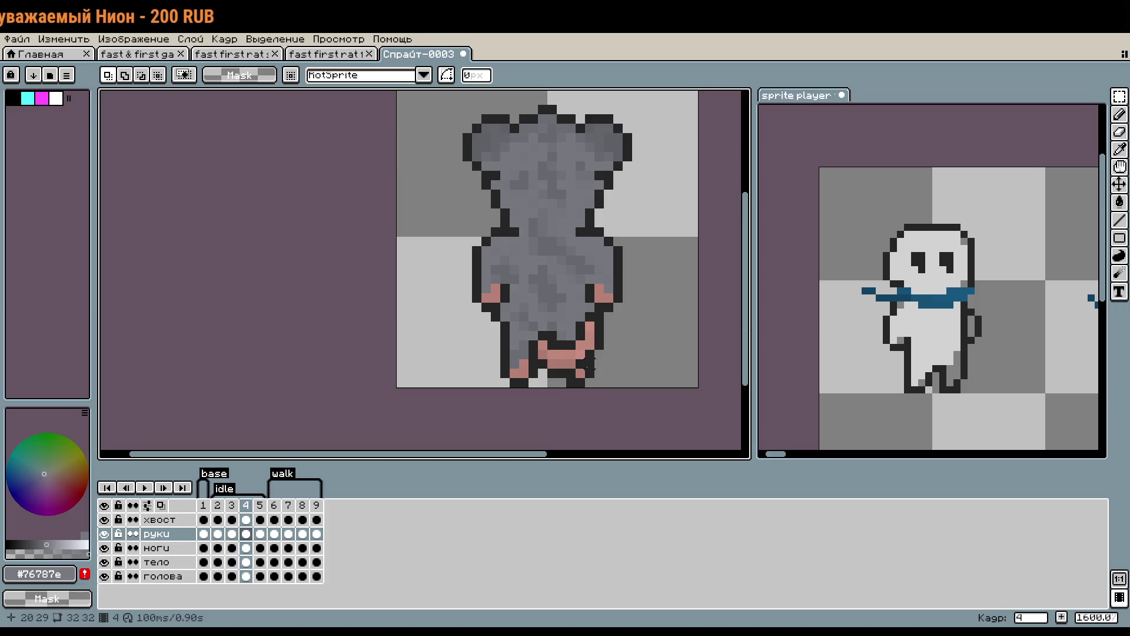
mouse_move(504, 362)
left_mouse_down()
mouse_move(508, 376)
mouse_move(490, 393)
left_mouse_up()
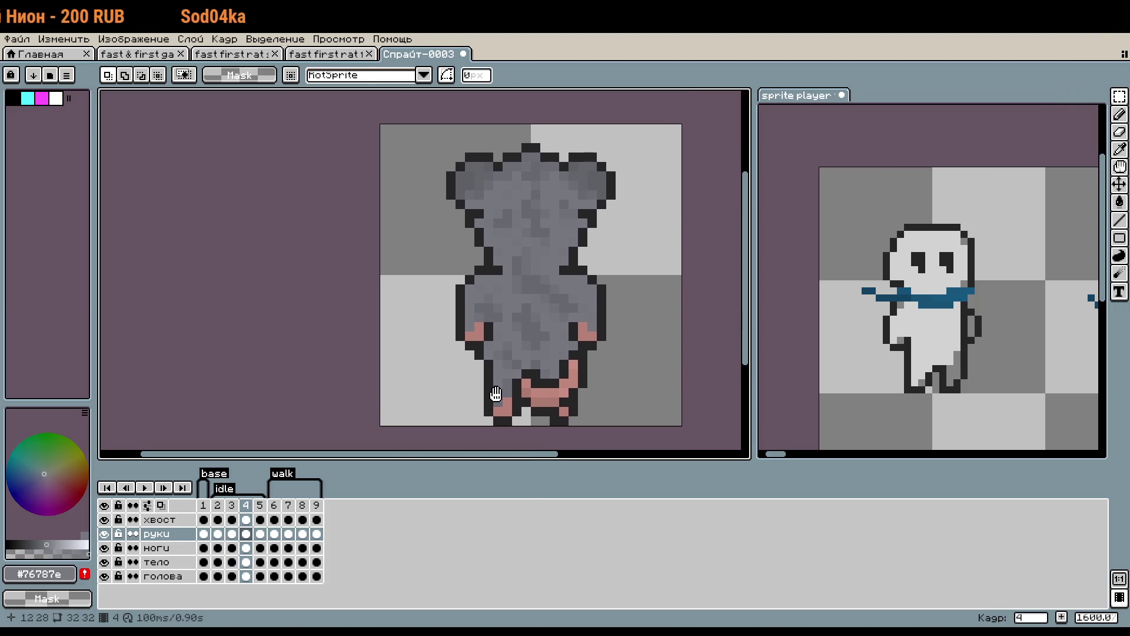
left_click(144, 488)
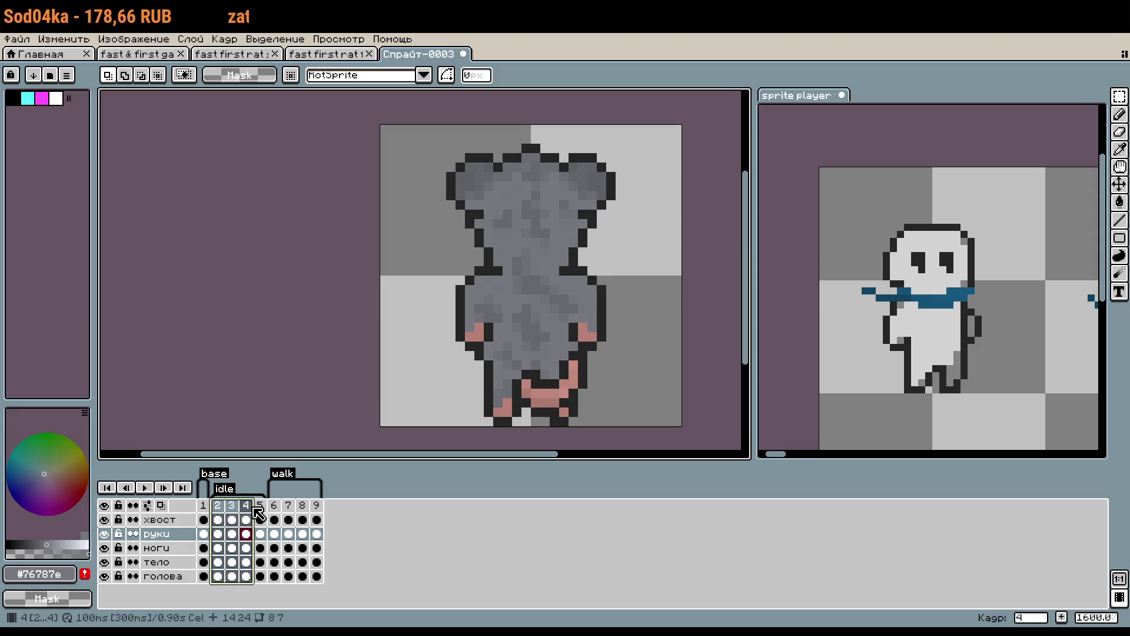
Change the duration of frames 2–5 in Frame Properties, preview playback, then undo it.
right_click(219, 506)
left_click(293, 514)
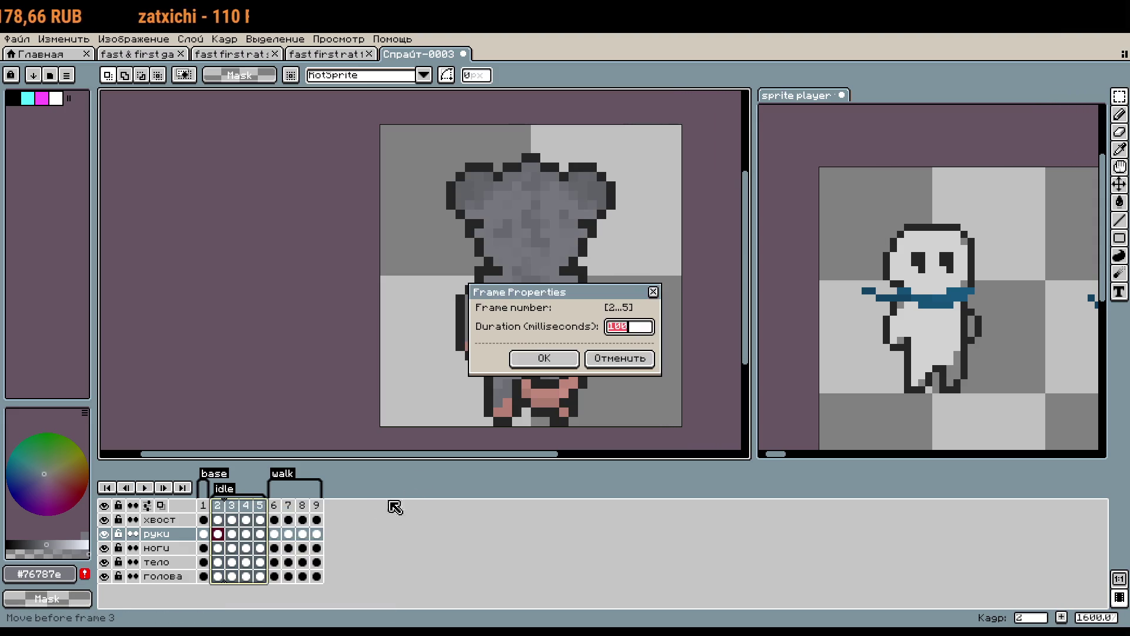
type("0")
key("Return")
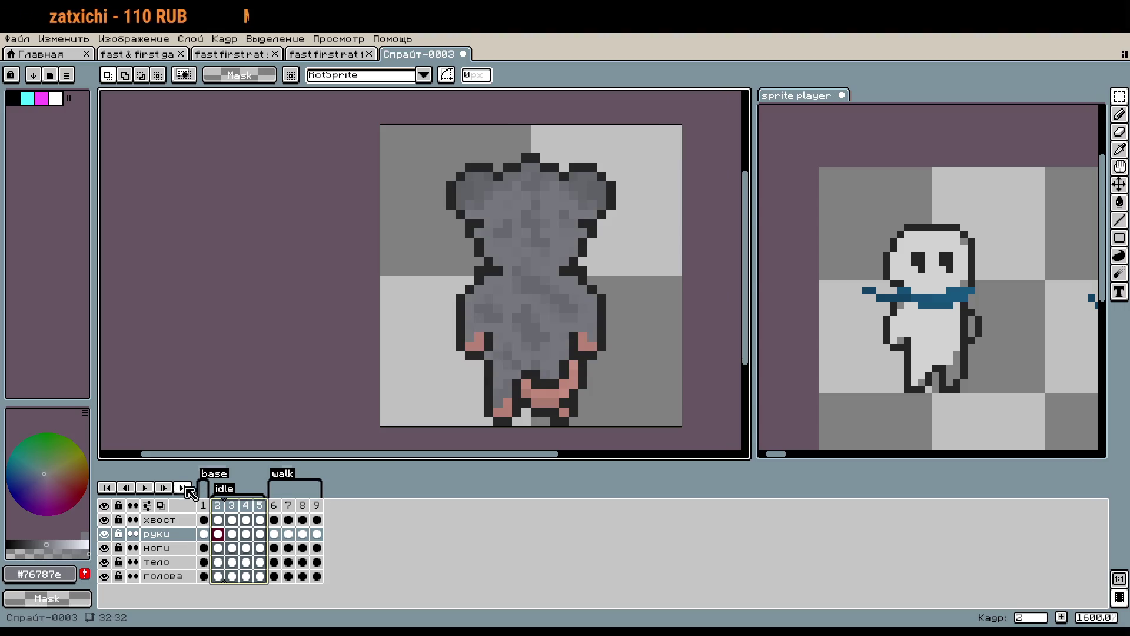
left_click(148, 486)
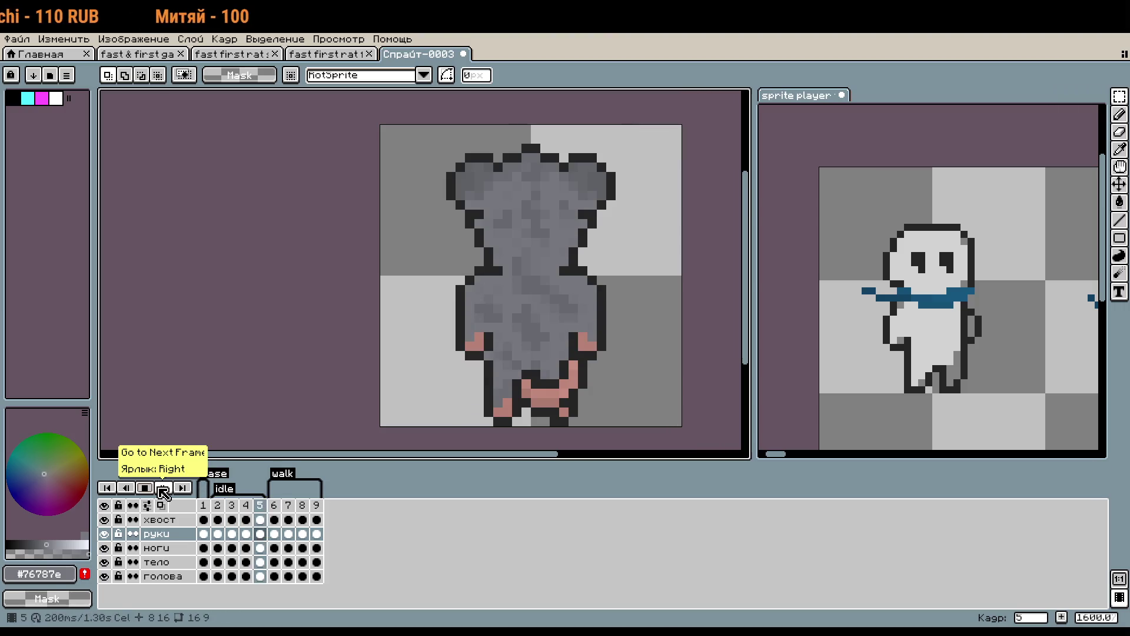
left_click(260, 506)
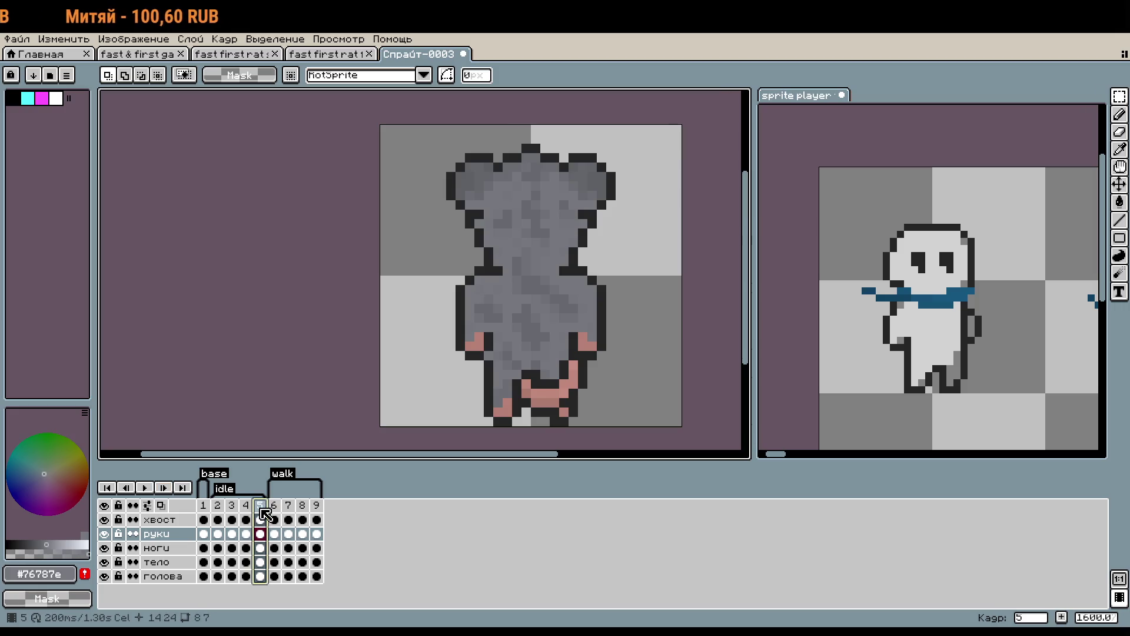
left_click(246, 508)
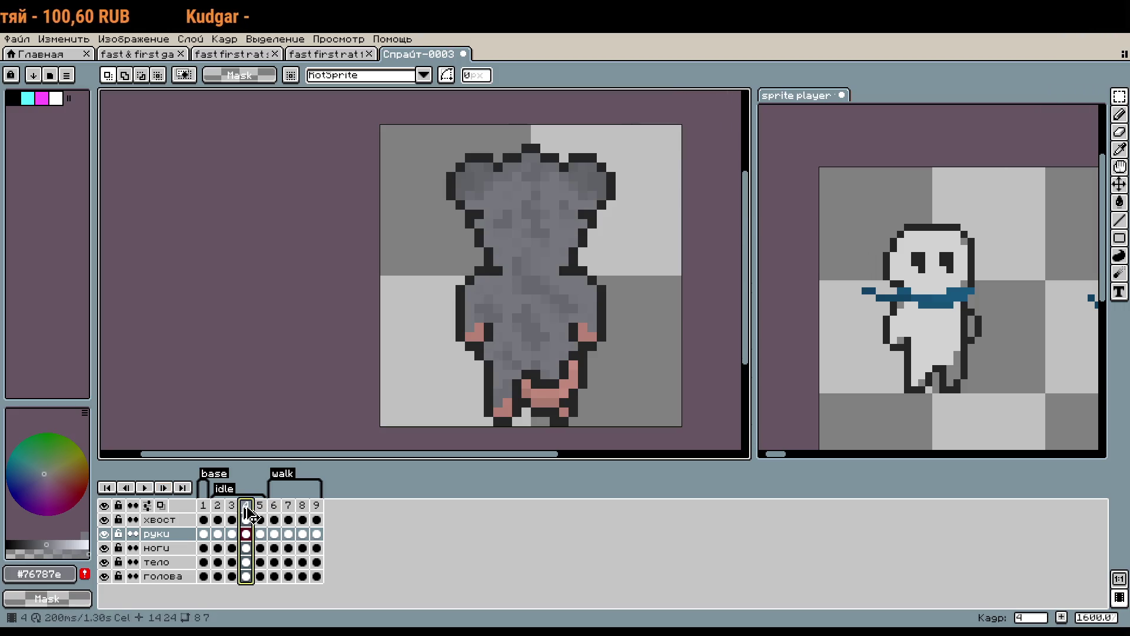
key("ctrl+z")
key("ctrl+z")
key("ctrl+z")
key("ctrl+z")
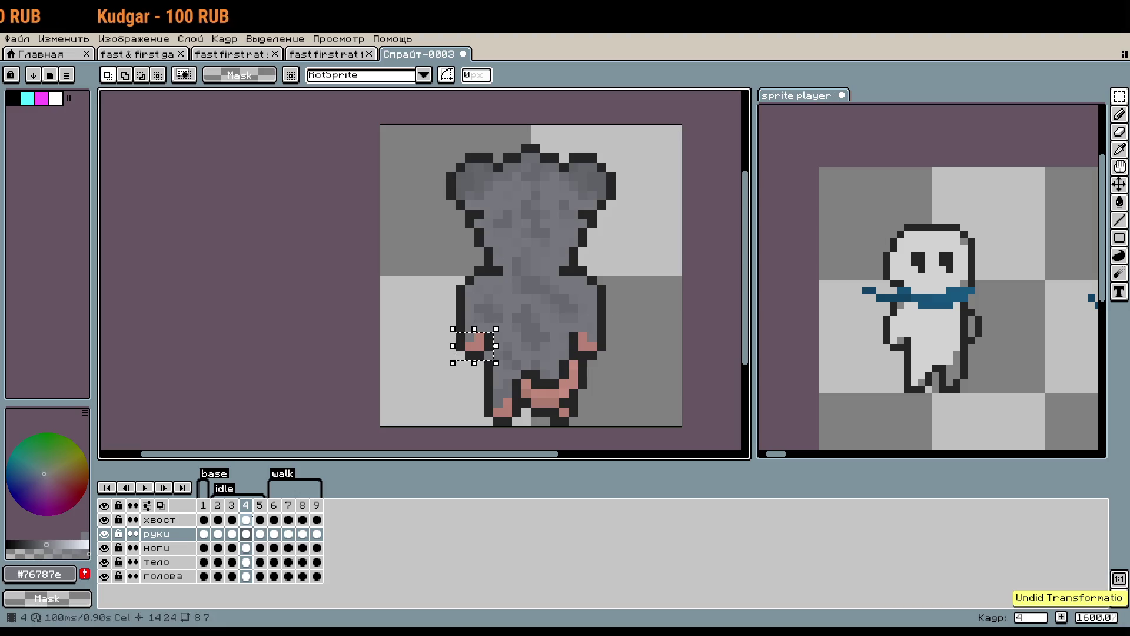
In frame 5, move the hand pixels over to lift the right hand, then play the animation.
left_click(266, 508)
scroll(419, 349, "up", 1)
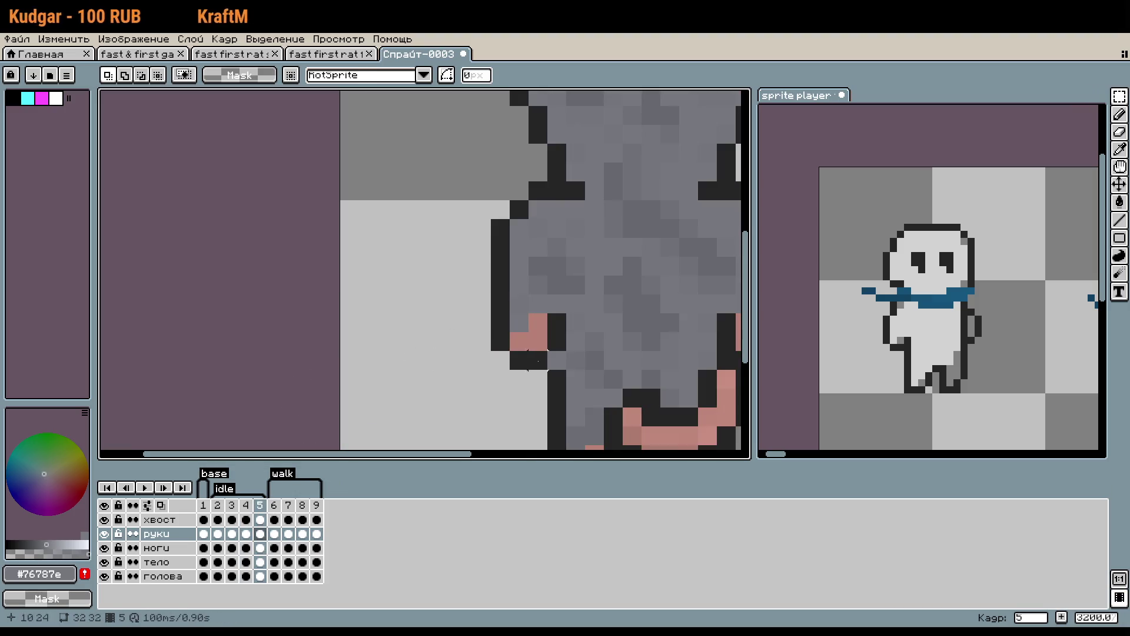
left_click_drag(500, 360, 562, 318)
scroll(536, 369, "right", 3)
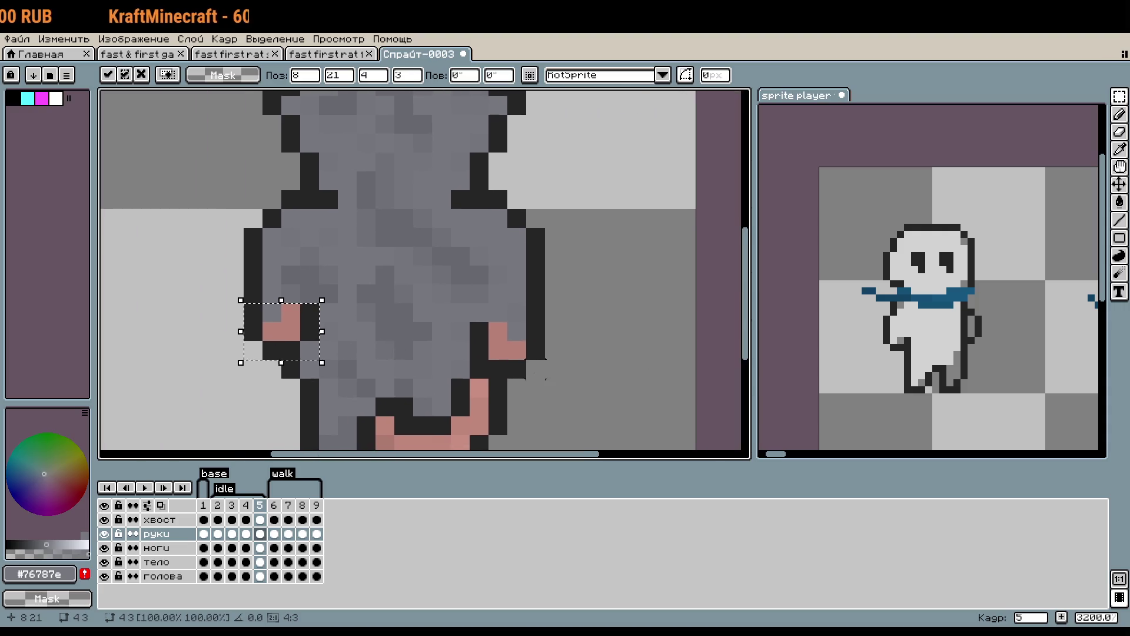
left_click_drag(270, 353, 515, 353)
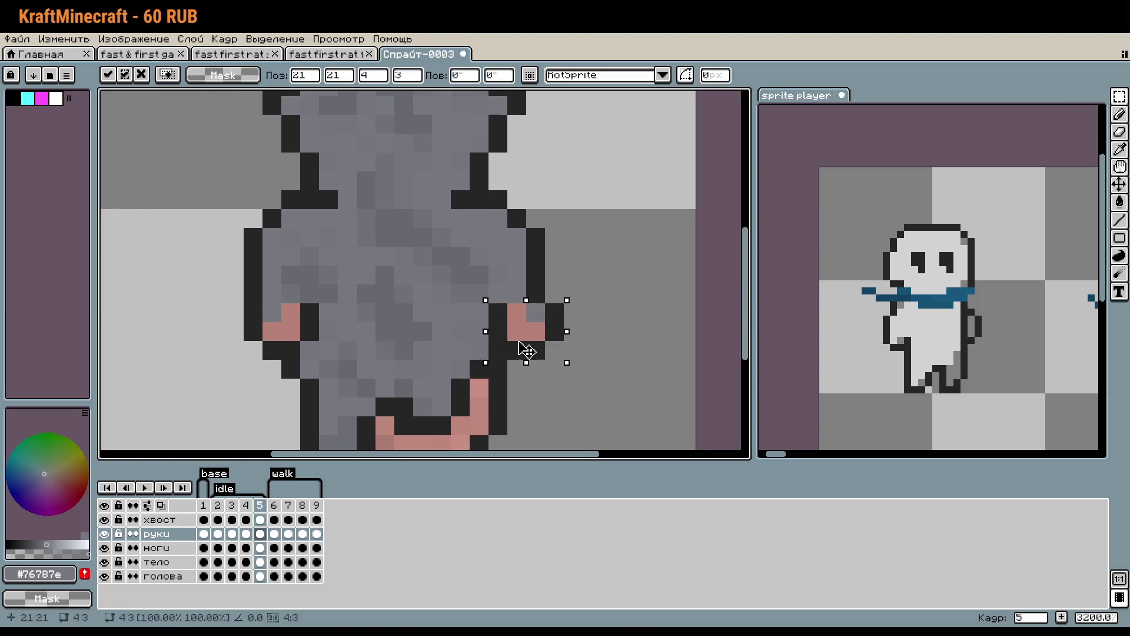
left_click(575, 386)
scroll(575, 386, "down", 1)
left_click(147, 488)
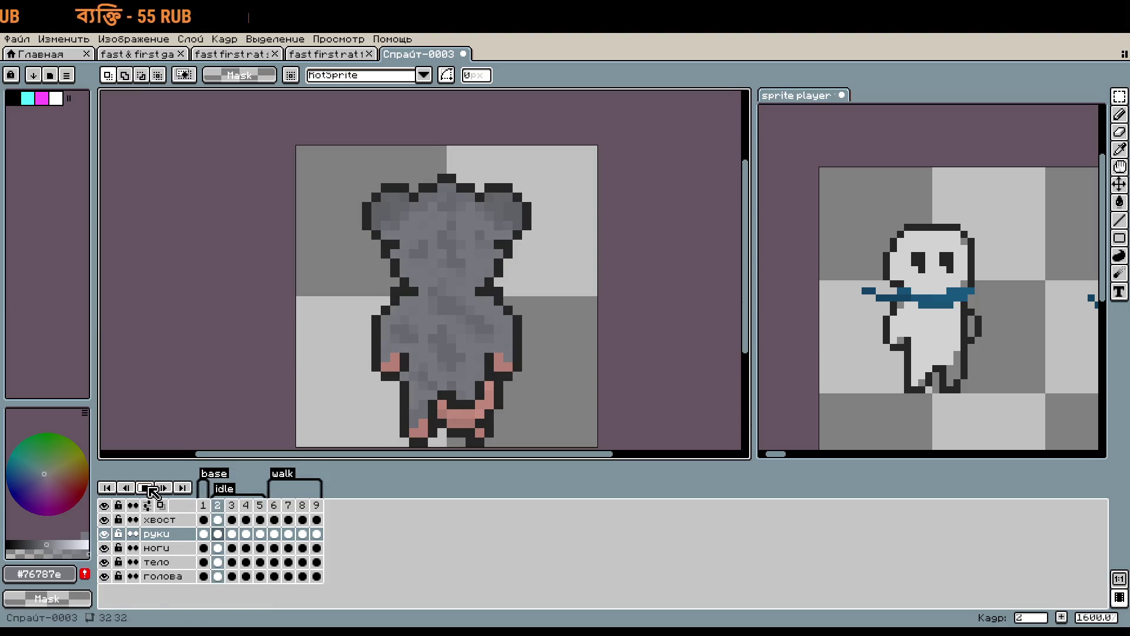
Give frames 2–5 a 200 ms duration in Параметры кадра and play the rat animation.
left_click_drag(218, 505, 260, 506)
right_click(259, 506)
left_click(289, 518)
type("200")
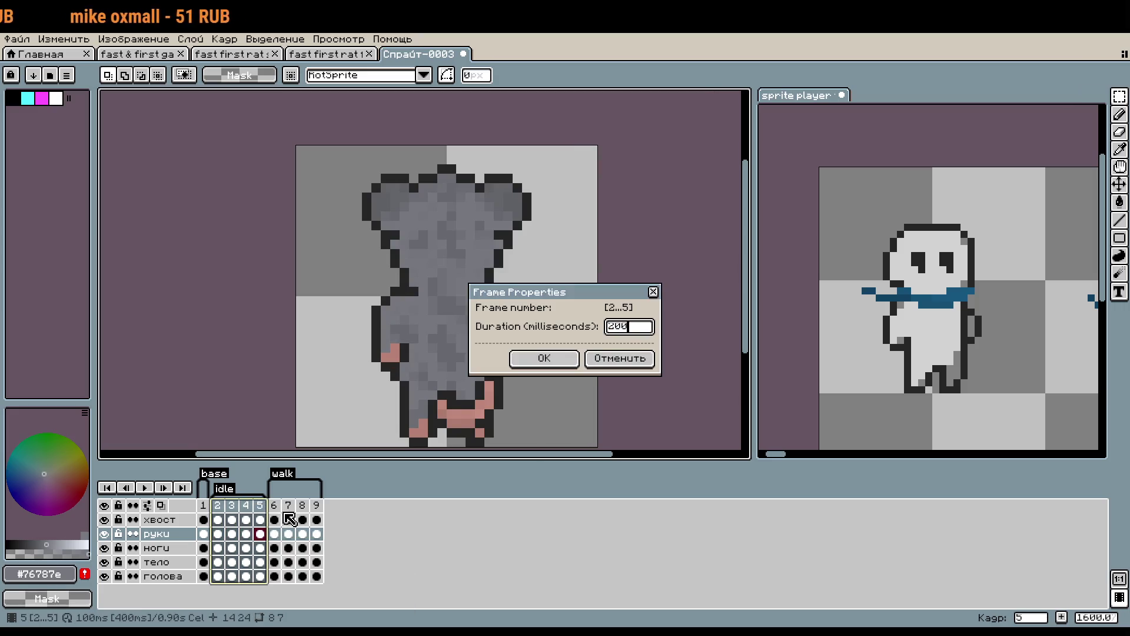
key("Return")
left_click(146, 488)
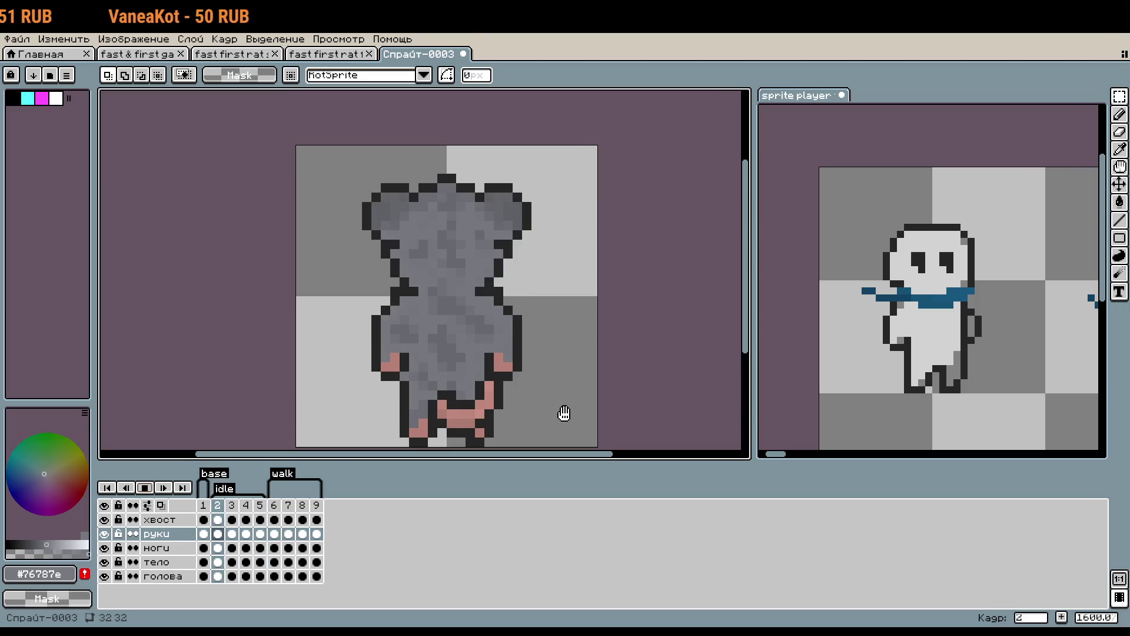
scroll(563, 414, "down", 1)
left_click_drag(557, 409, 559, 361)
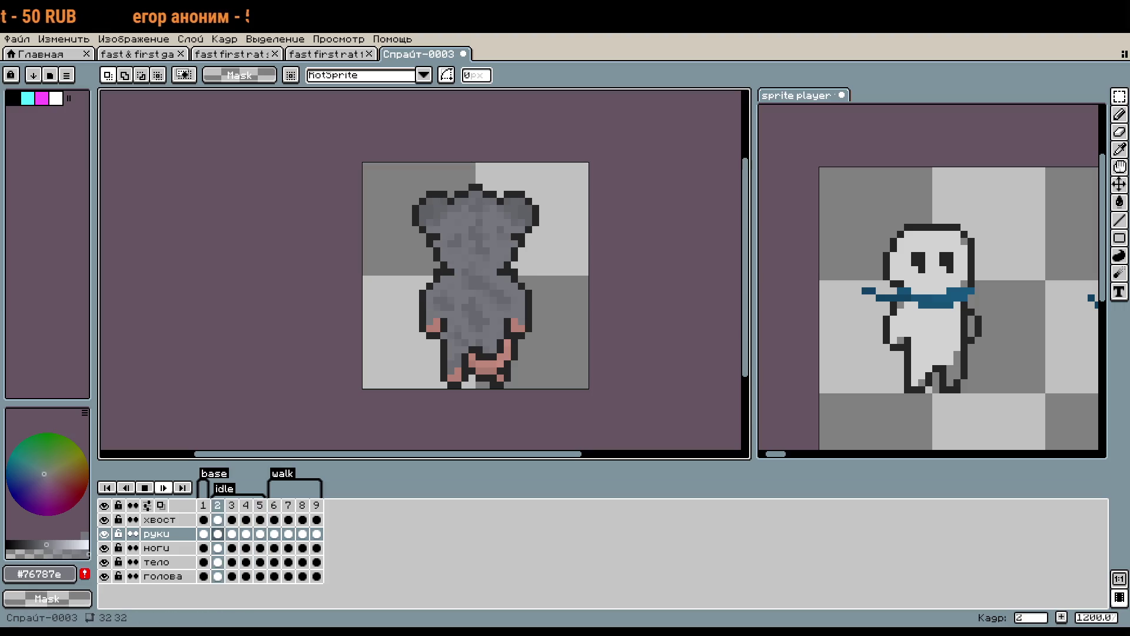
Make хвост the active layer at frame 4 and hide all the other layers.
left_click(217, 533)
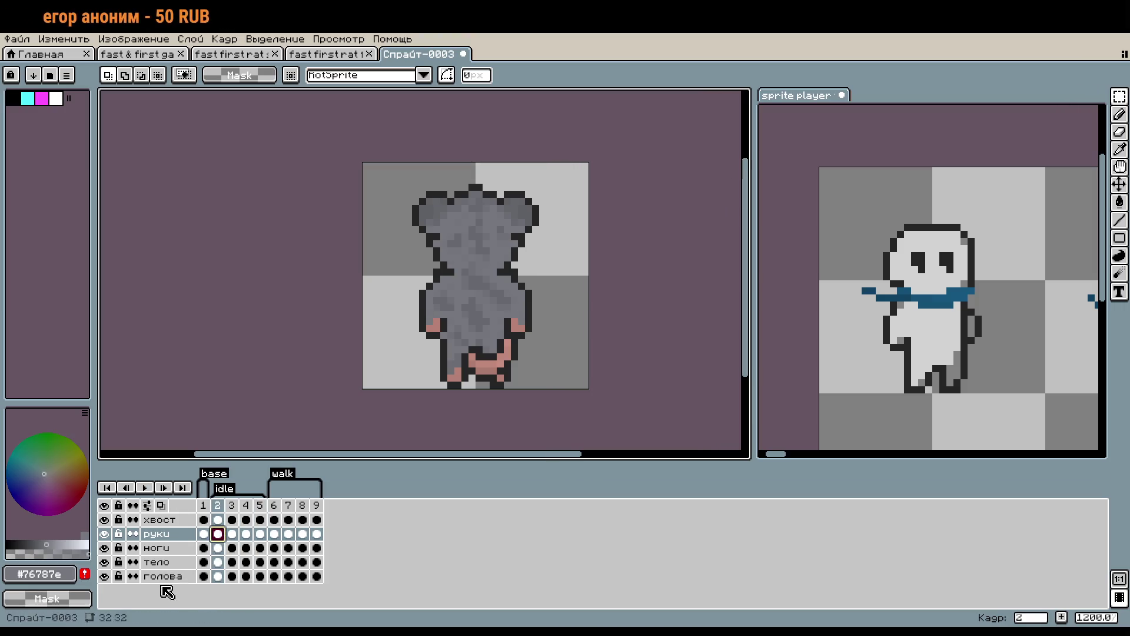
left_click(166, 519)
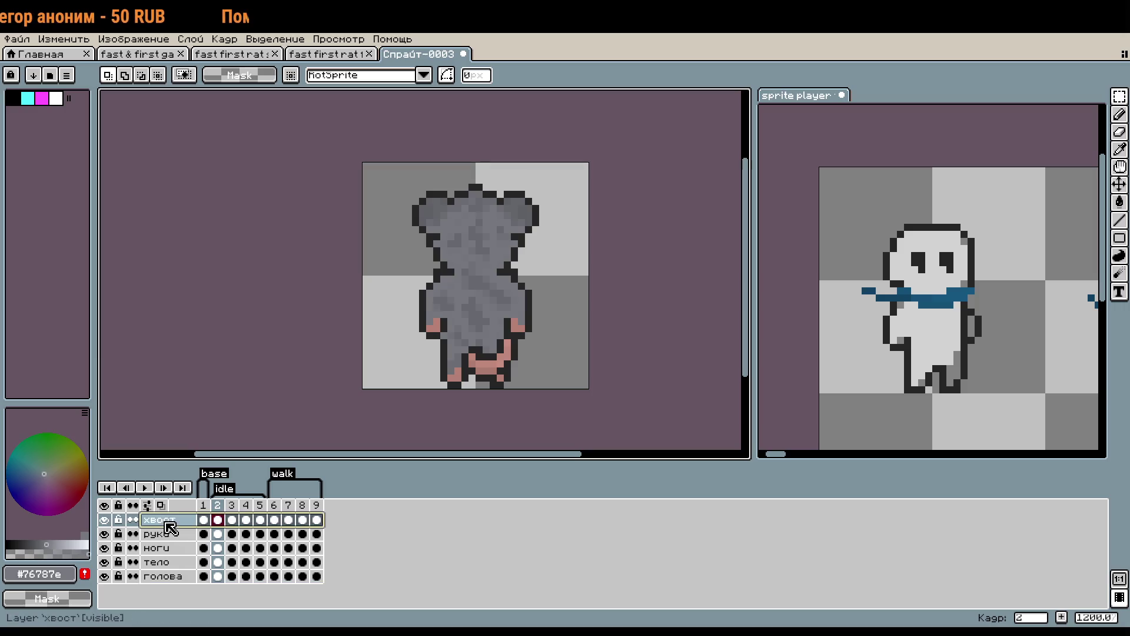
left_click(246, 519)
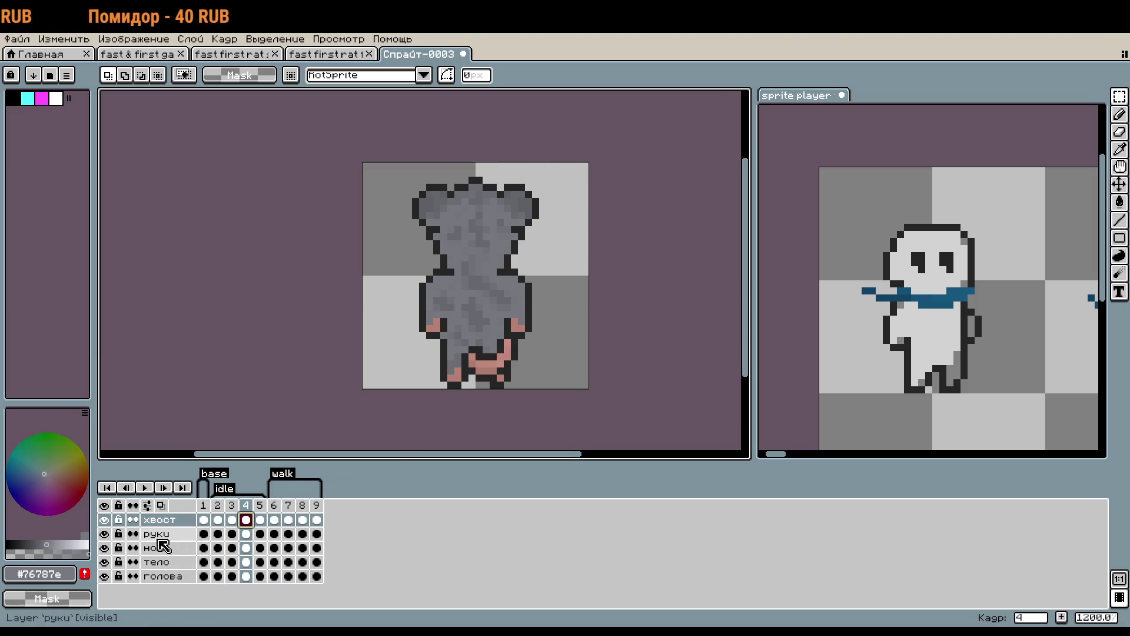
left_click_drag(104, 534, 104, 577)
scroll(536, 341, "up", 1)
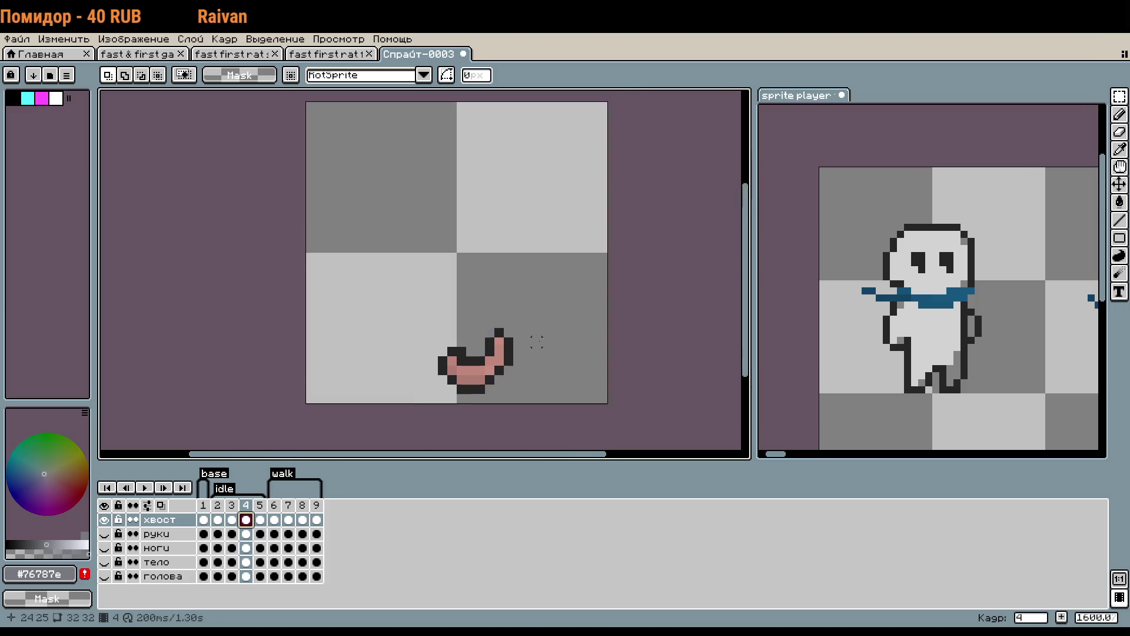
scroll(536, 341, "up", 3)
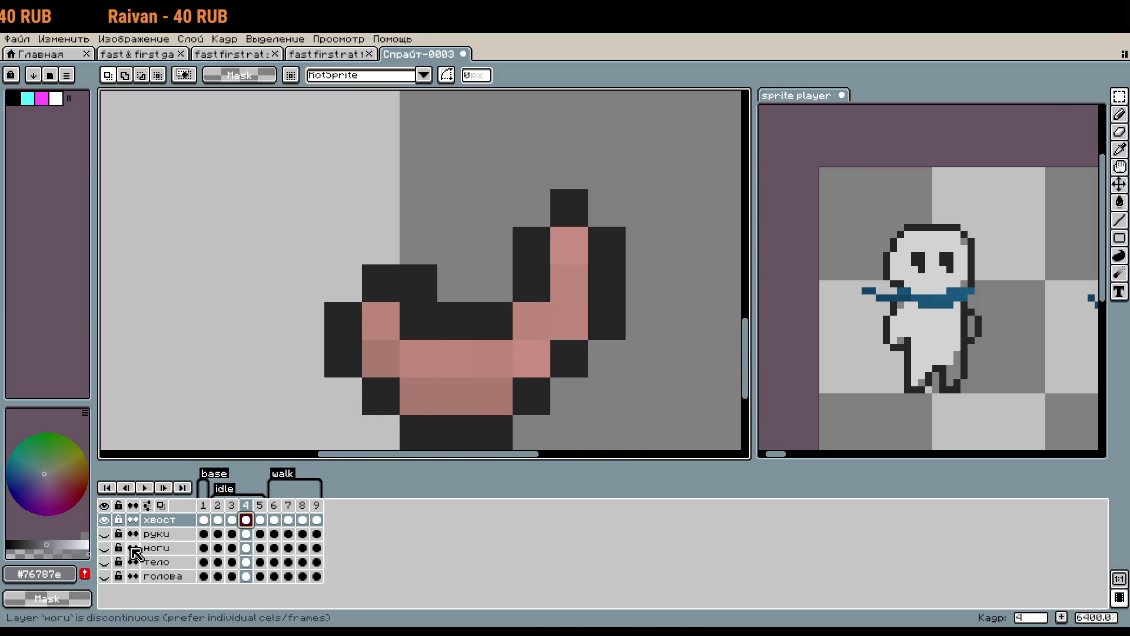
In frame 1, pick the tail's pink colour and switch back to the Pencil.
left_click(203, 506)
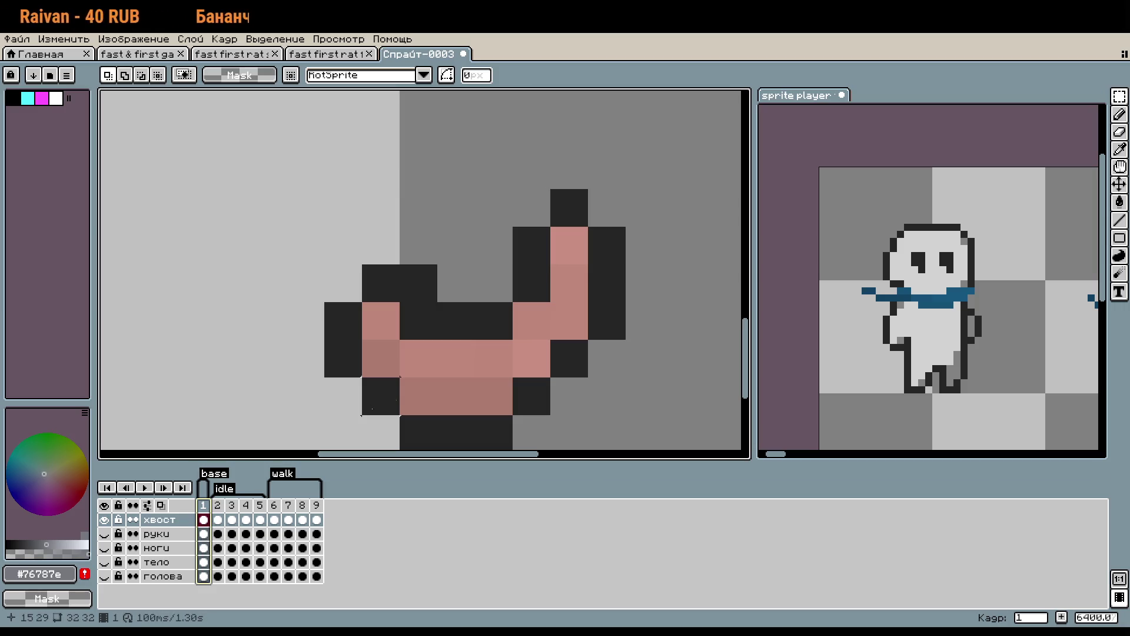
key("i")
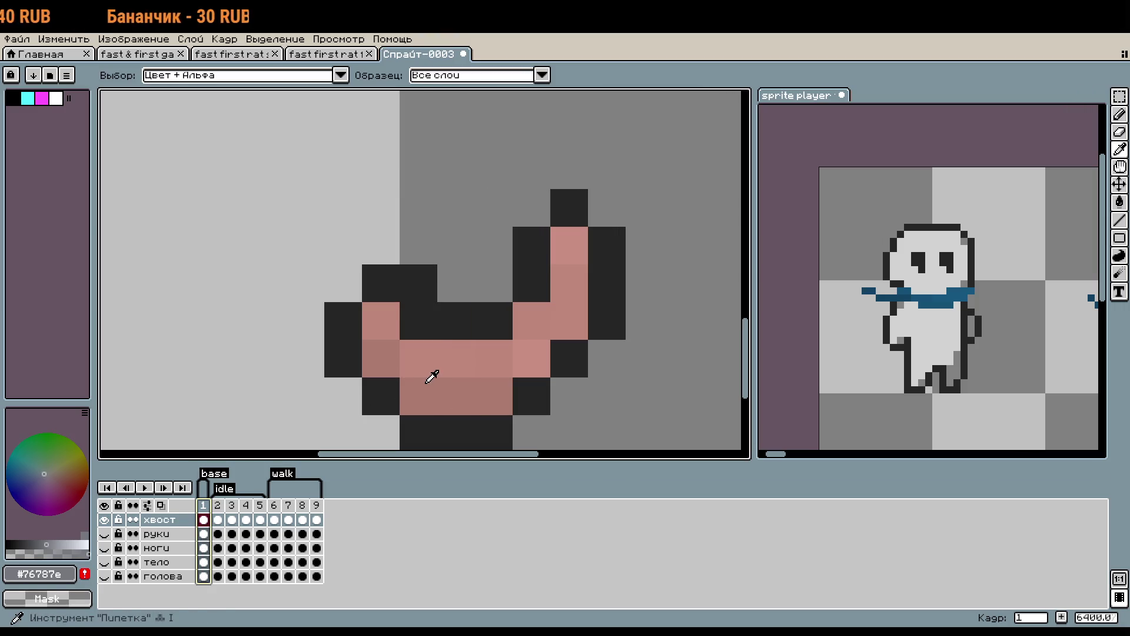
left_click(438, 353)
key("b")
scroll(448, 417, "down", 1)
scroll(447, 417, "down", 2)
Step through the tail frames, then select the хвост cels in frames 2 and 4.
key("period")
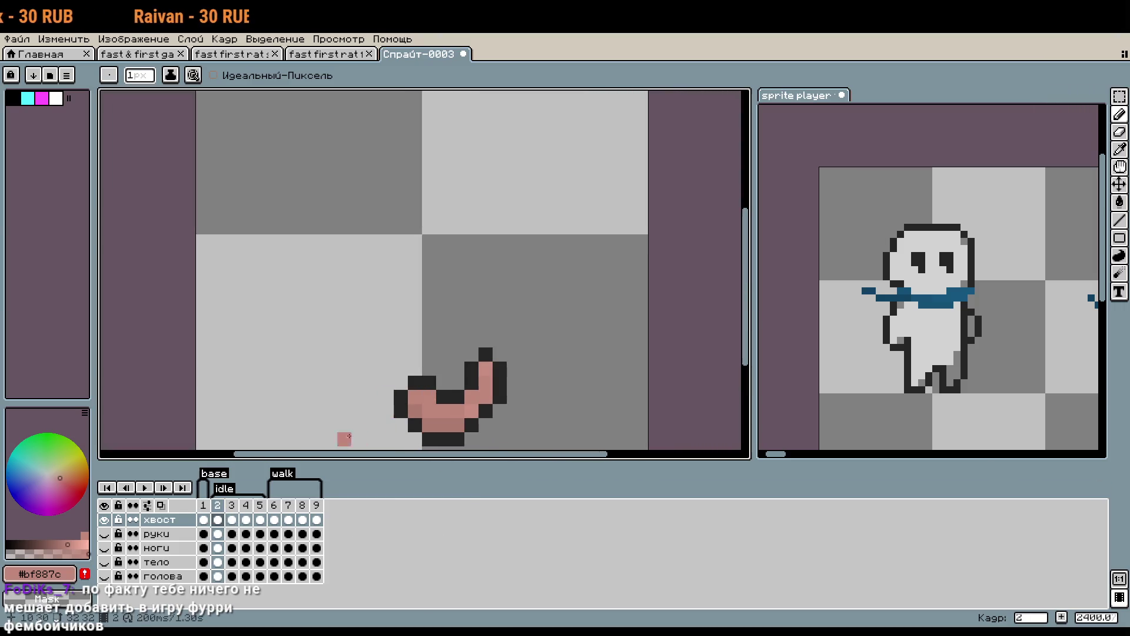
key("period")
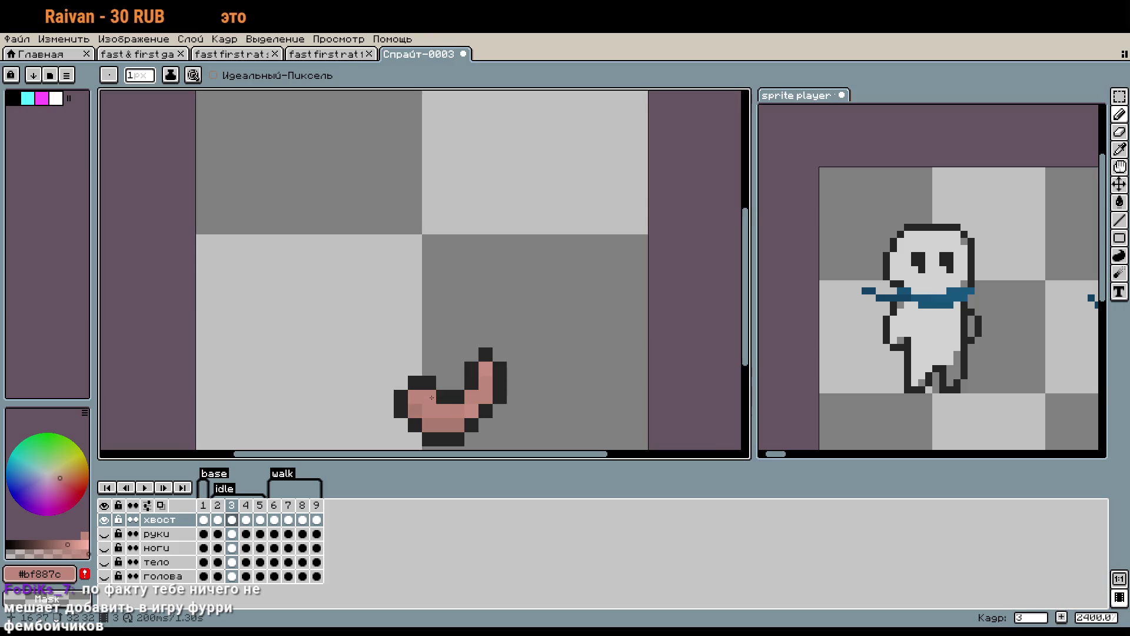
key("period")
key("period")
key("period")
key("period")
key("period")
key("period")
key("comma")
key("comma")
key("comma")
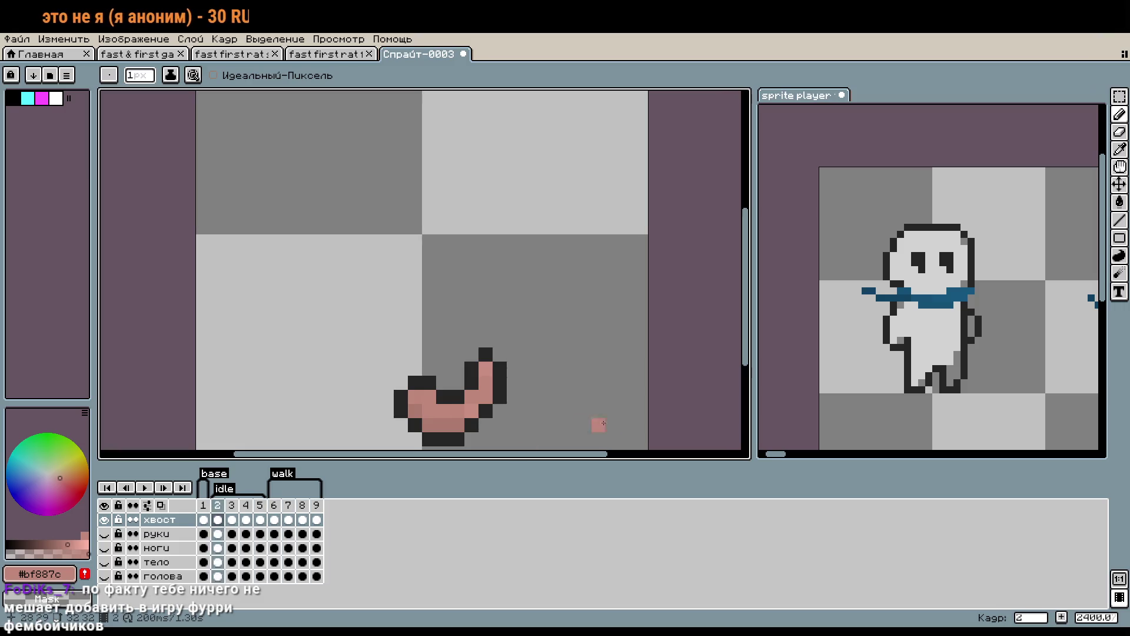
left_click(218, 519)
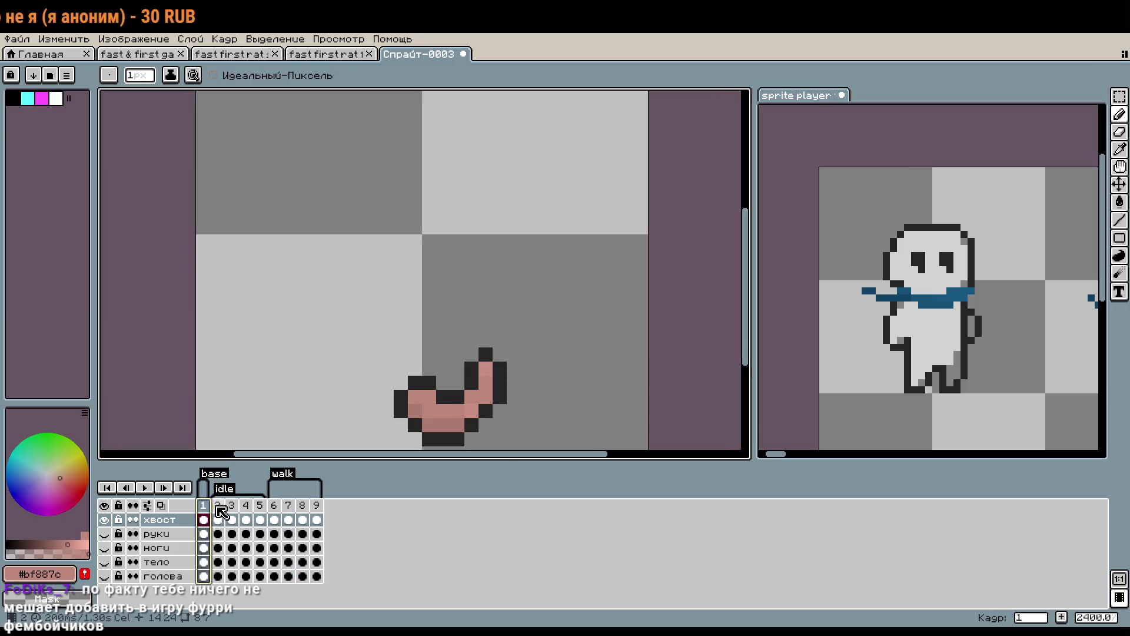
left_click(246, 505)
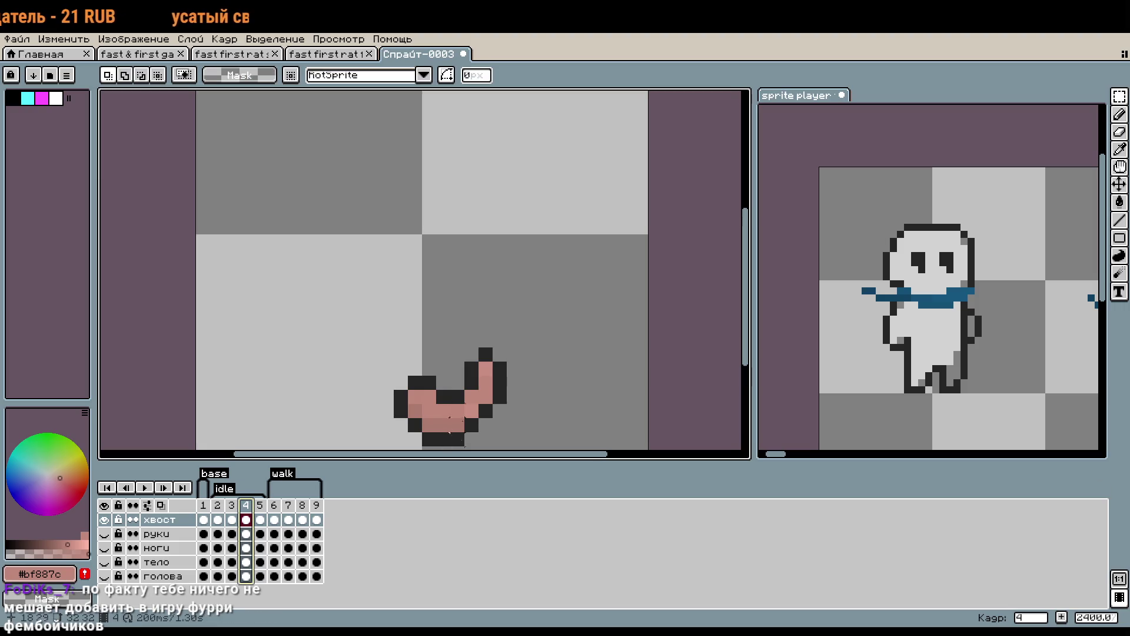
Select the tail in frame 4 and shift it into position.
left_click_drag(473, 391, 451, 318)
left_click_drag(487, 272, 370, 375)
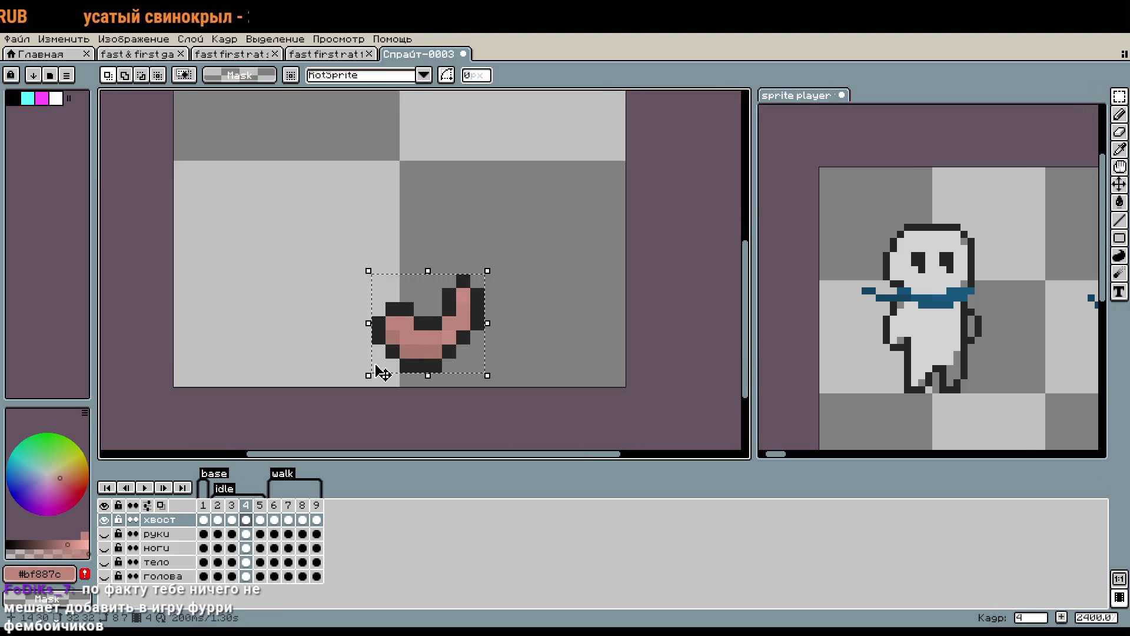
left_click_drag(442, 361, 469, 356)
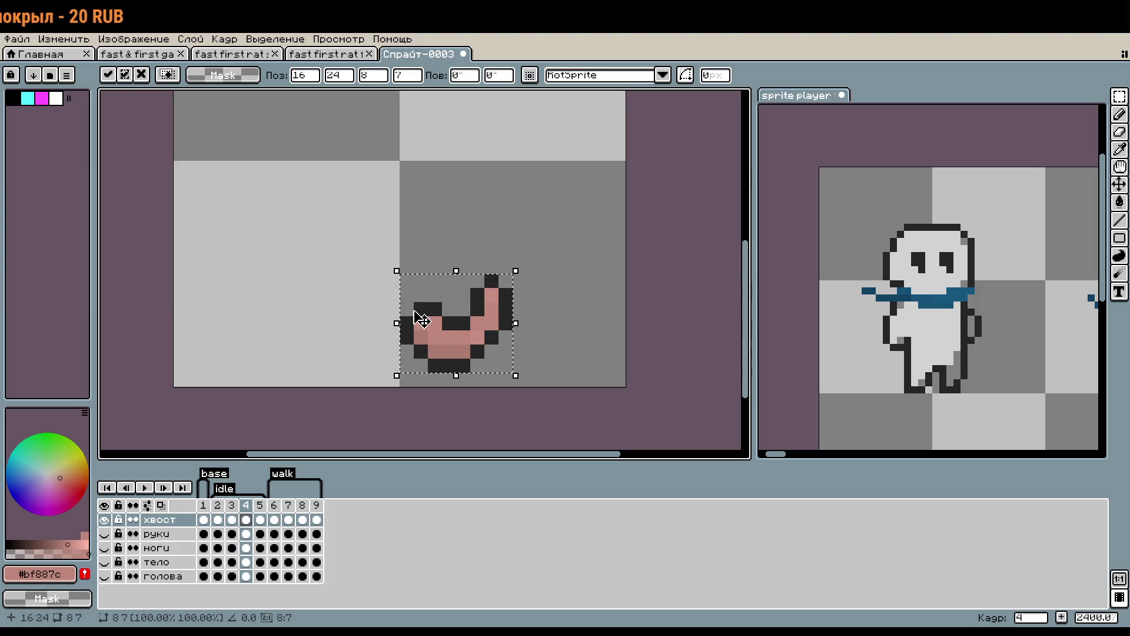
Flip the tail horizontally, adjust its width, apply it, and preview the idle loop.
mouse_move(513, 320)
left_mouse_down()
mouse_move(281, 337)
mouse_move(305, 330)
left_mouse_up()
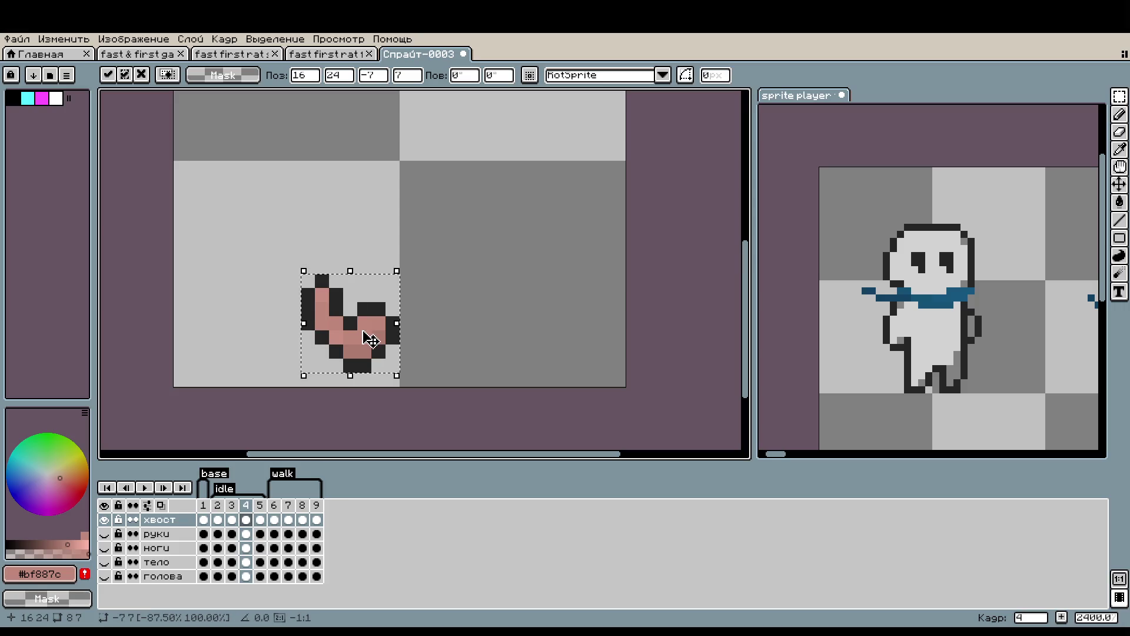
mouse_move(420, 351)
left_mouse_down()
mouse_move(486, 328)
mouse_move(518, 330)
mouse_move(290, 329)
mouse_move(373, 328)
left_mouse_up()
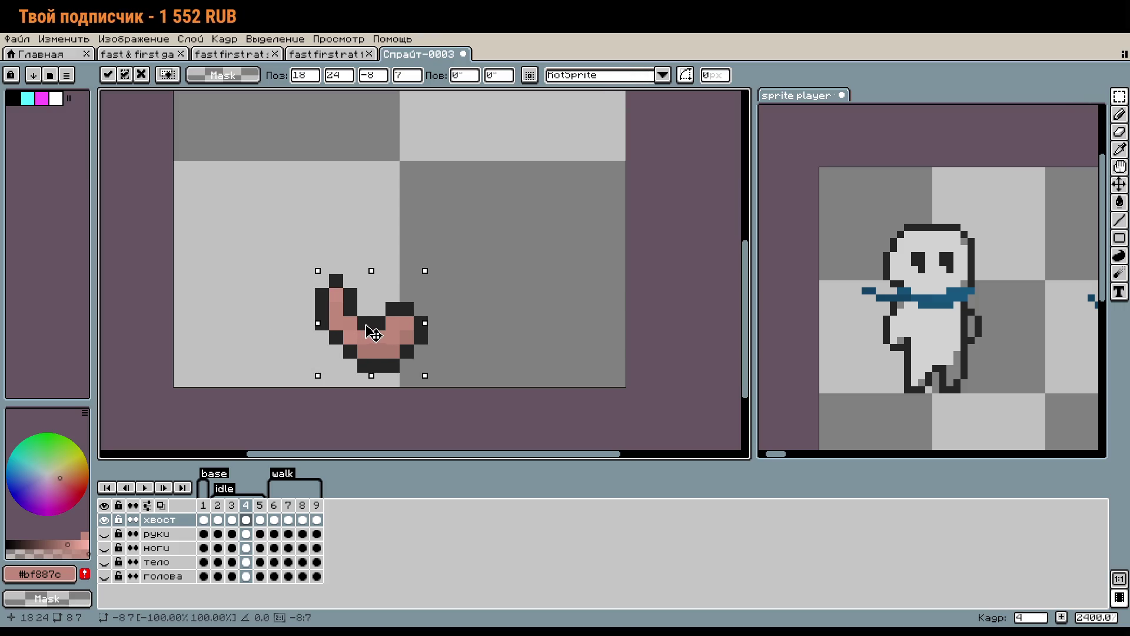
left_click(532, 333)
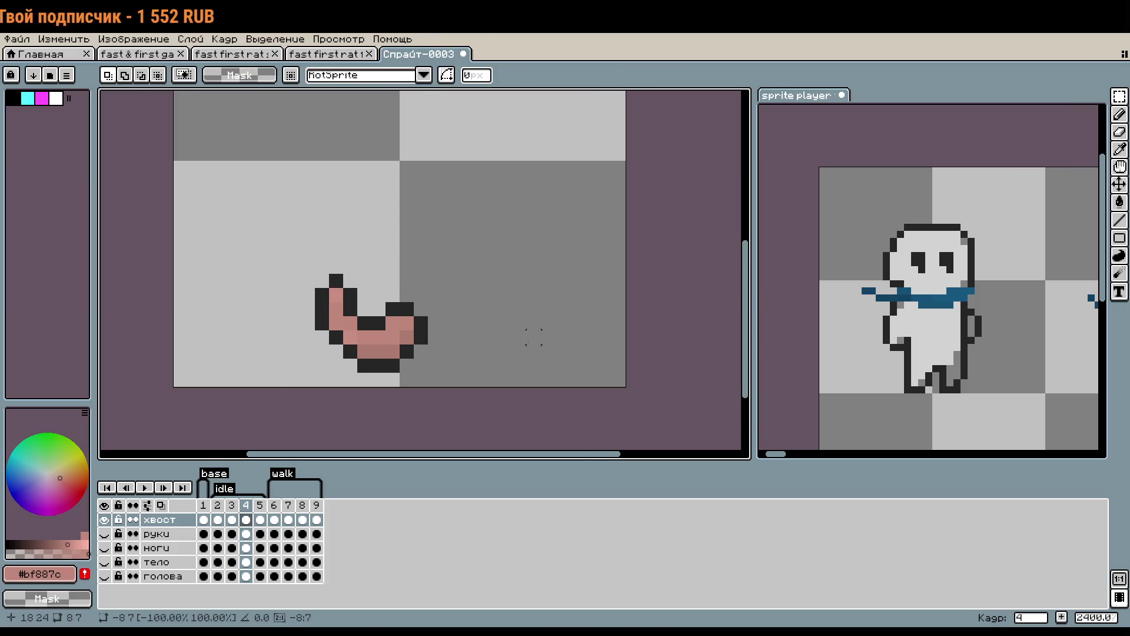
left_click(146, 487)
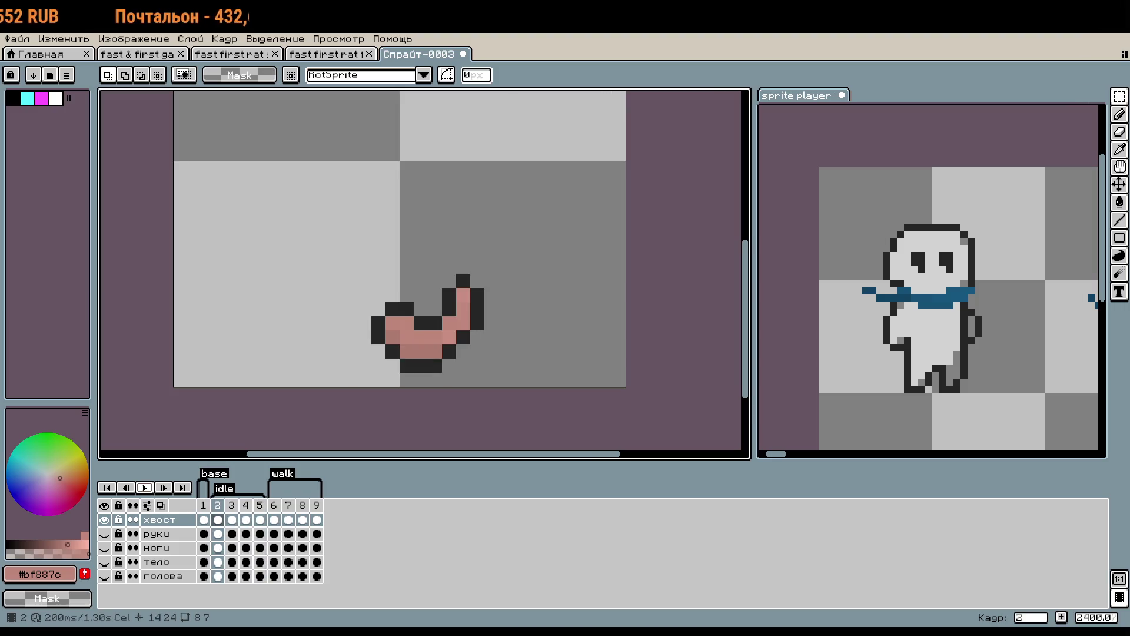
left_click(232, 504)
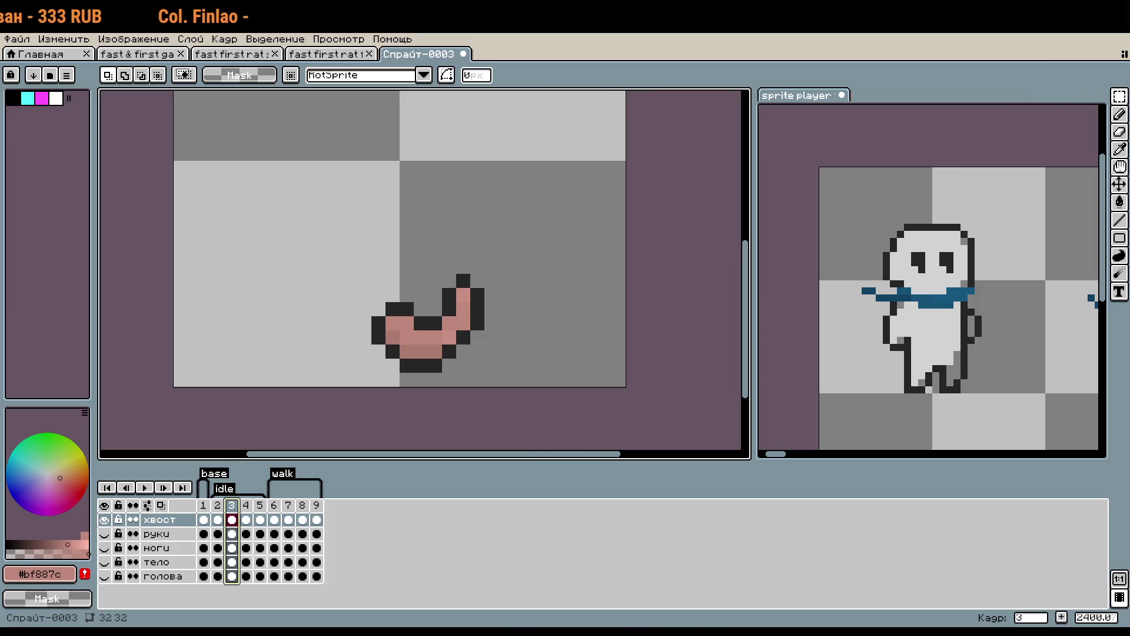
Zoom in on the tail, compare its poses on frames 2 and 4, then go to frame 5.
left_click_drag(548, 315, 587, 328)
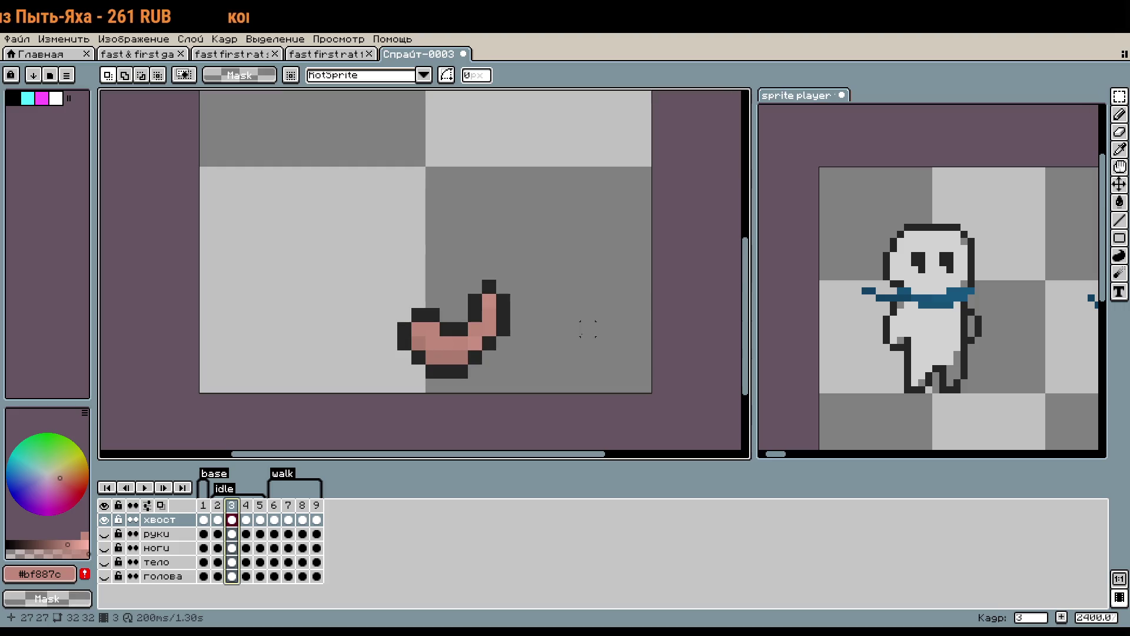
scroll(515, 341, "up", 1)
left_click_drag(518, 373, 569, 343)
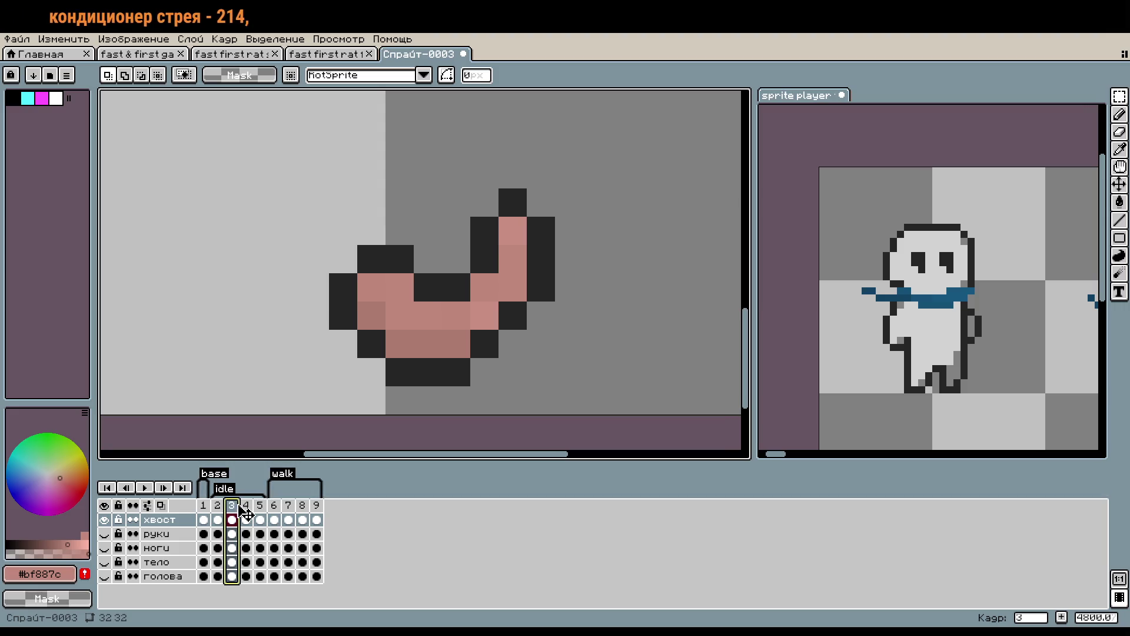
left_click(218, 520)
left_click(232, 519)
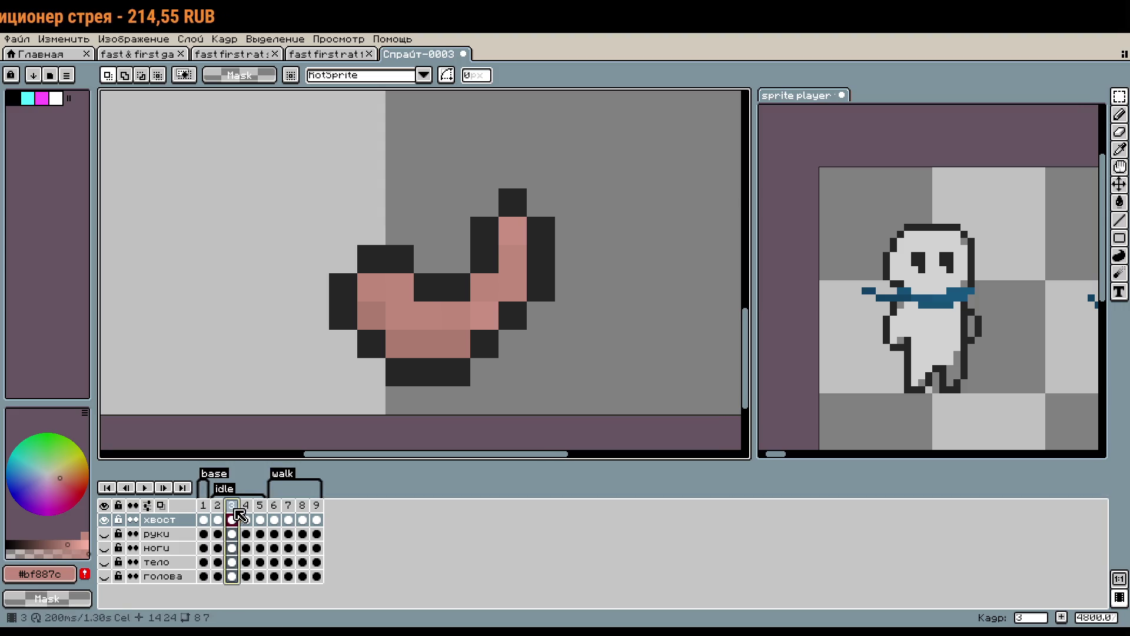
left_click(246, 519)
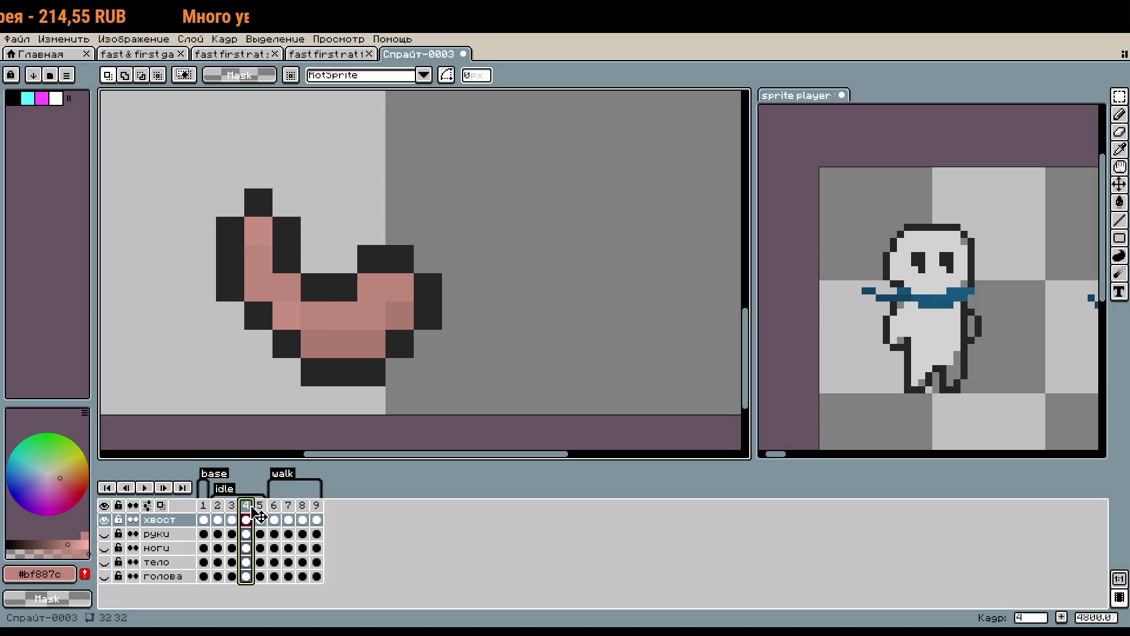
left_click(259, 519)
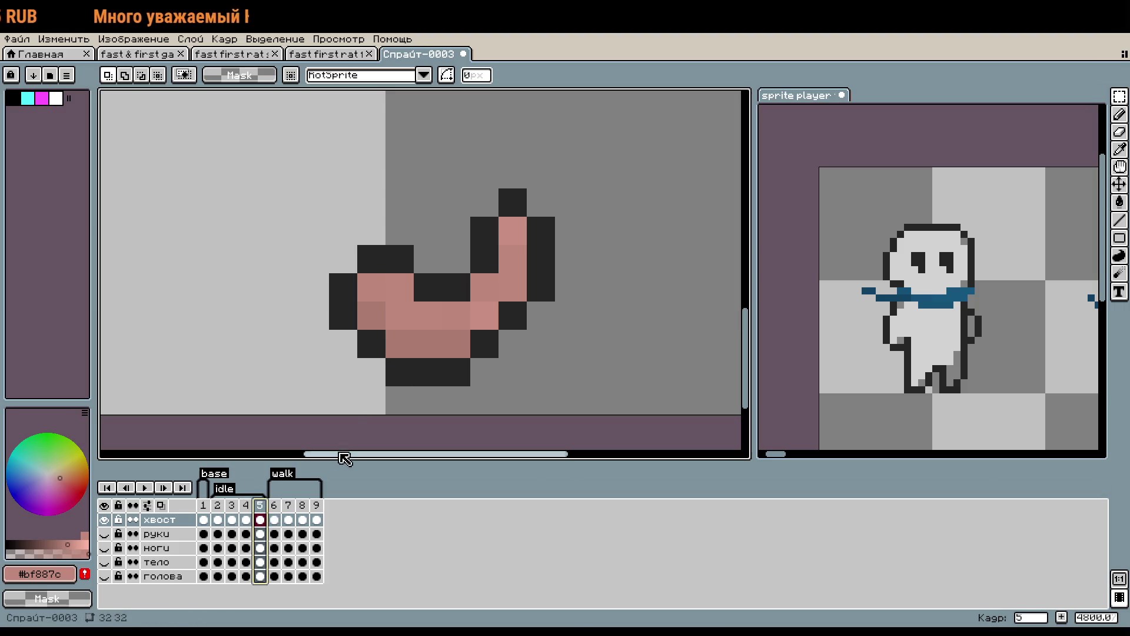
Mirror the frame 5 tail horizontally and move it into place.
mouse_move(343, 201)
left_mouse_down()
mouse_move(574, 376)
mouse_move(530, 359)
mouse_move(642, 331)
left_mouse_up()
mouse_move(643, 287)
left_mouse_down()
mouse_move(244, 303)
mouse_move(125, 288)
left_mouse_up()
left_click_drag(289, 306, 345, 308)
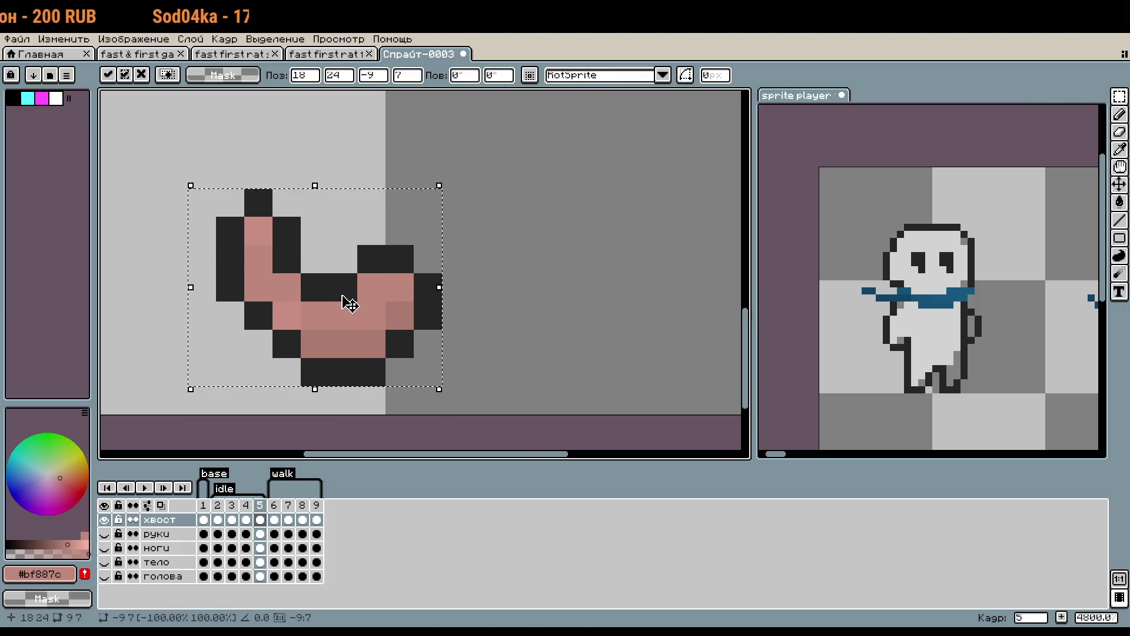
key("Return")
Play the animation to check the tail, then show the руки and ноги layers again.
left_click(144, 487)
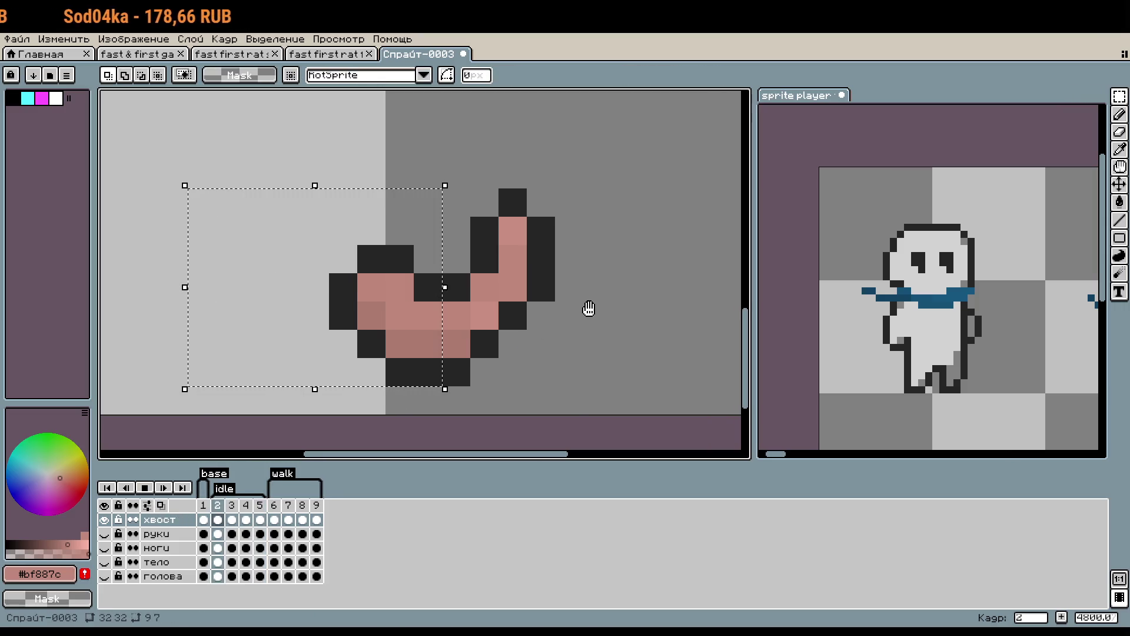
left_click(568, 315)
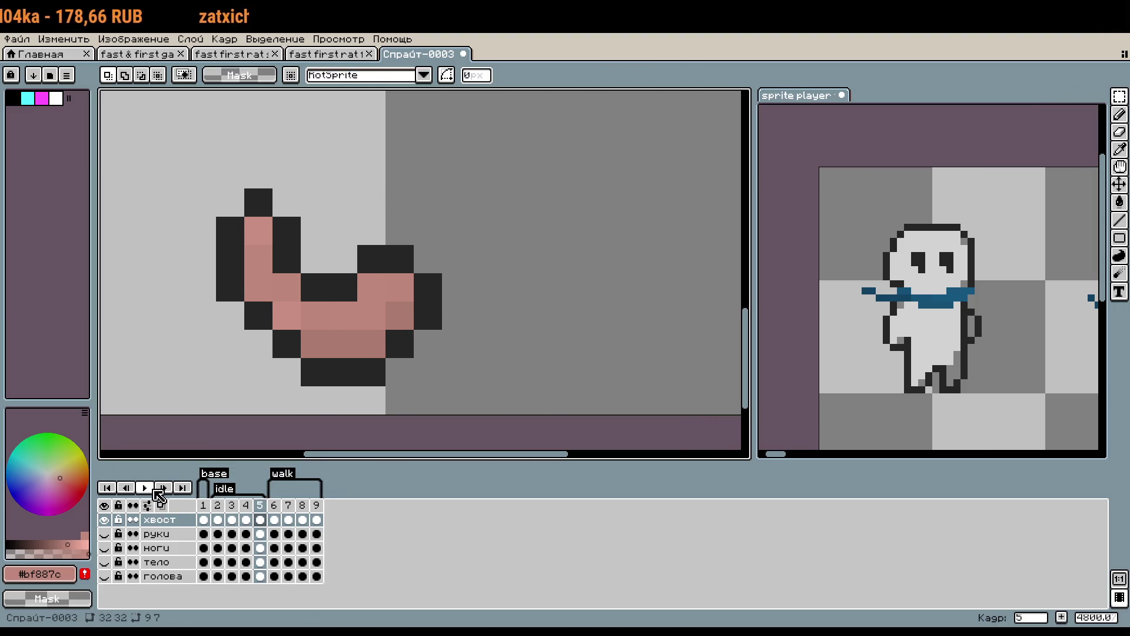
left_click(146, 491)
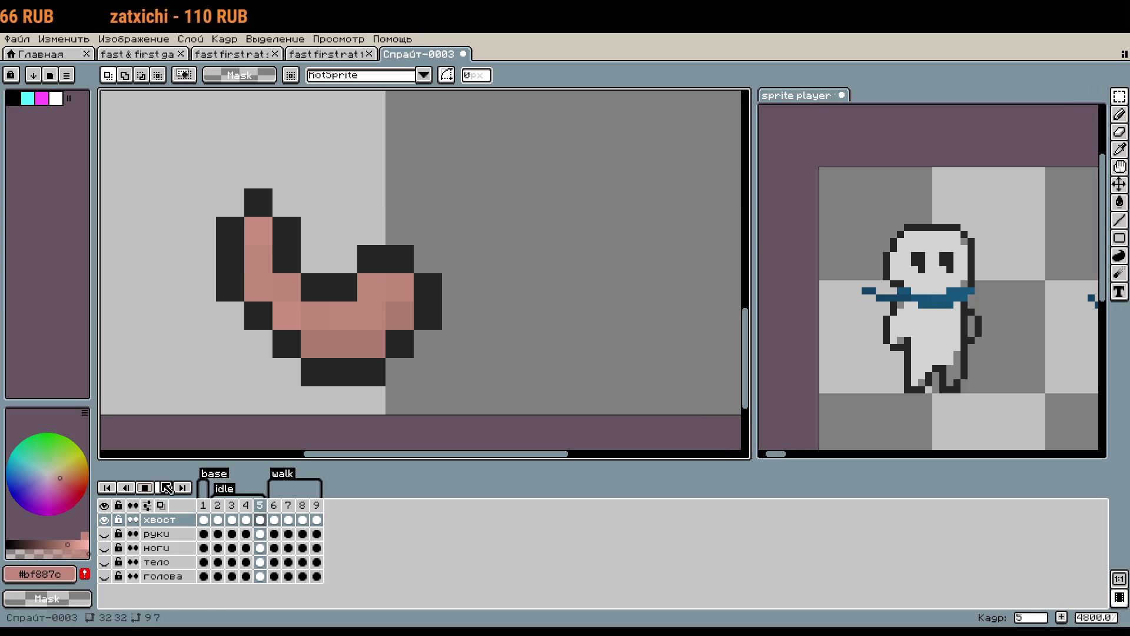
scroll(421, 348, "down", 2)
left_click(104, 533)
left_click(104, 547)
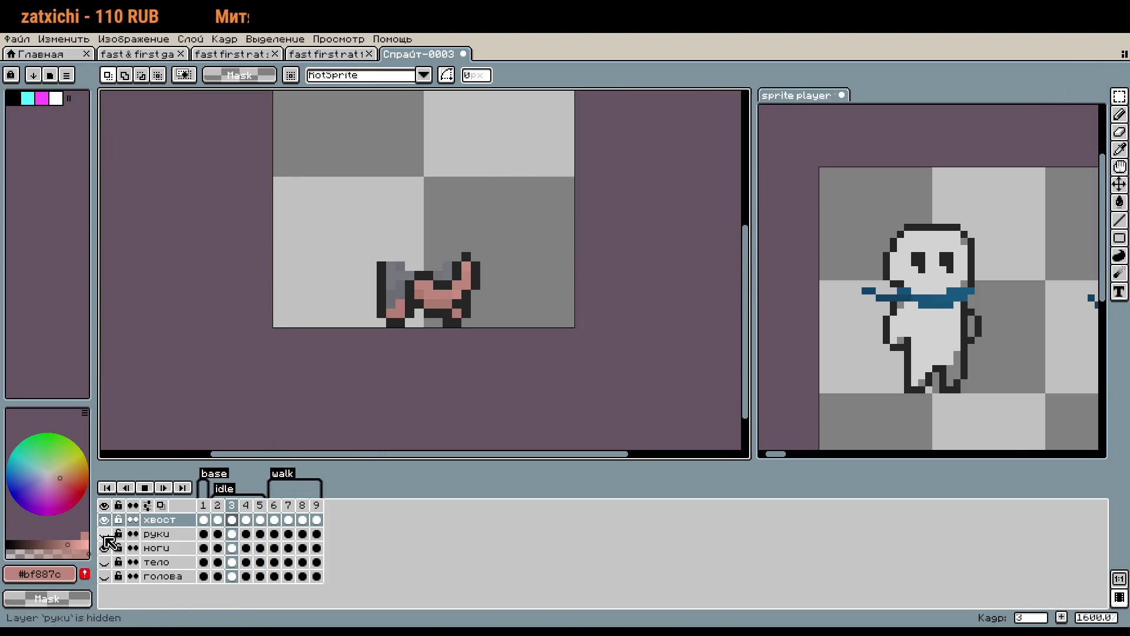
Unhide the тело and голова layers and step through frames 3 to 5 to view the tail.
left_click(104, 562)
left_click(104, 575)
scroll(520, 303, "down", 1)
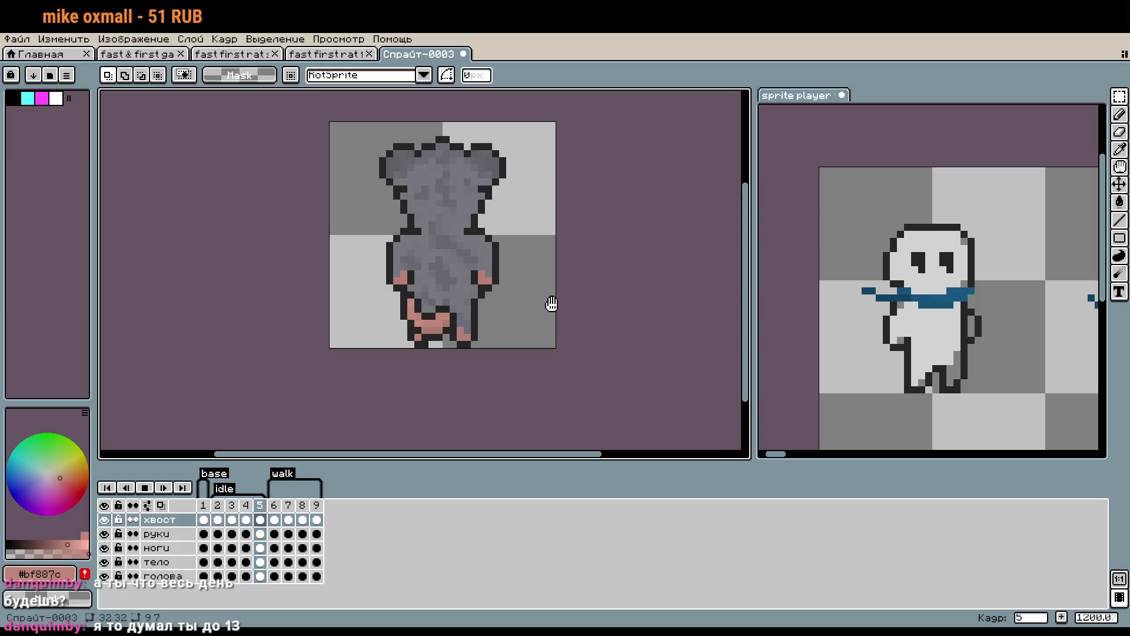
key("Left")
key("Left")
key("Right")
scroll(551, 303, "down", 10)
key("Right")
key("Right")
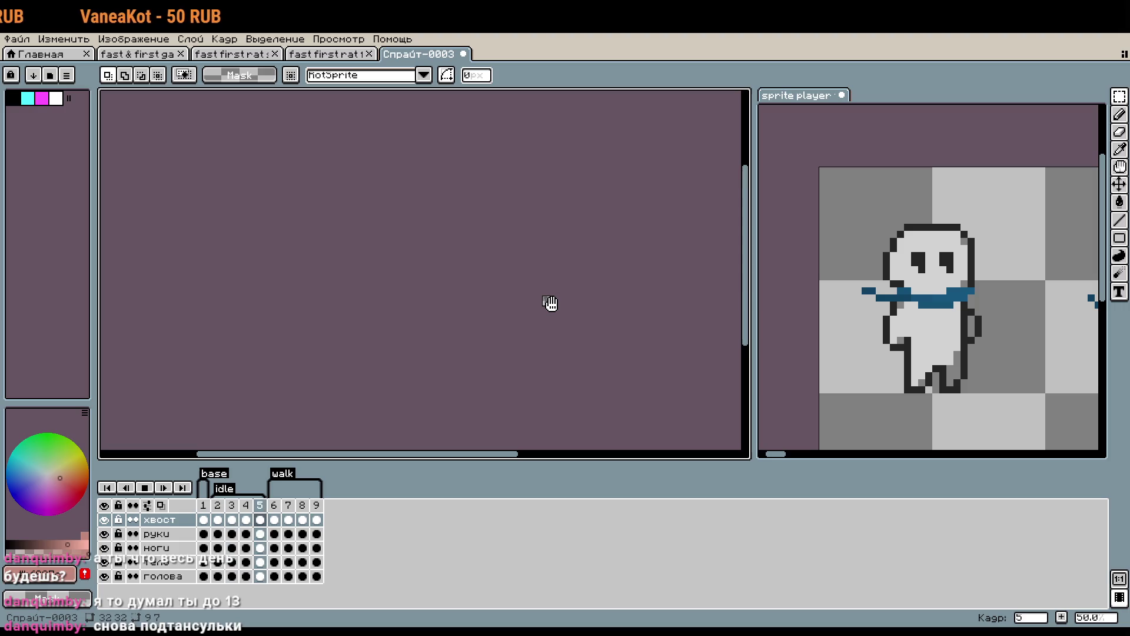
key("Right")
key("Right")
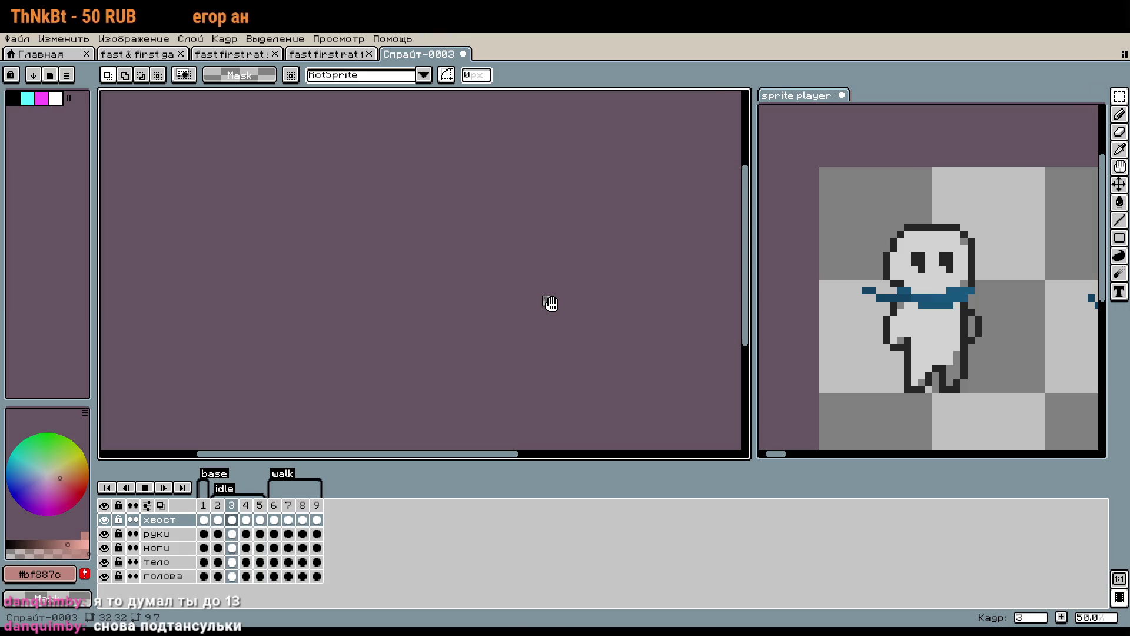
key("Right")
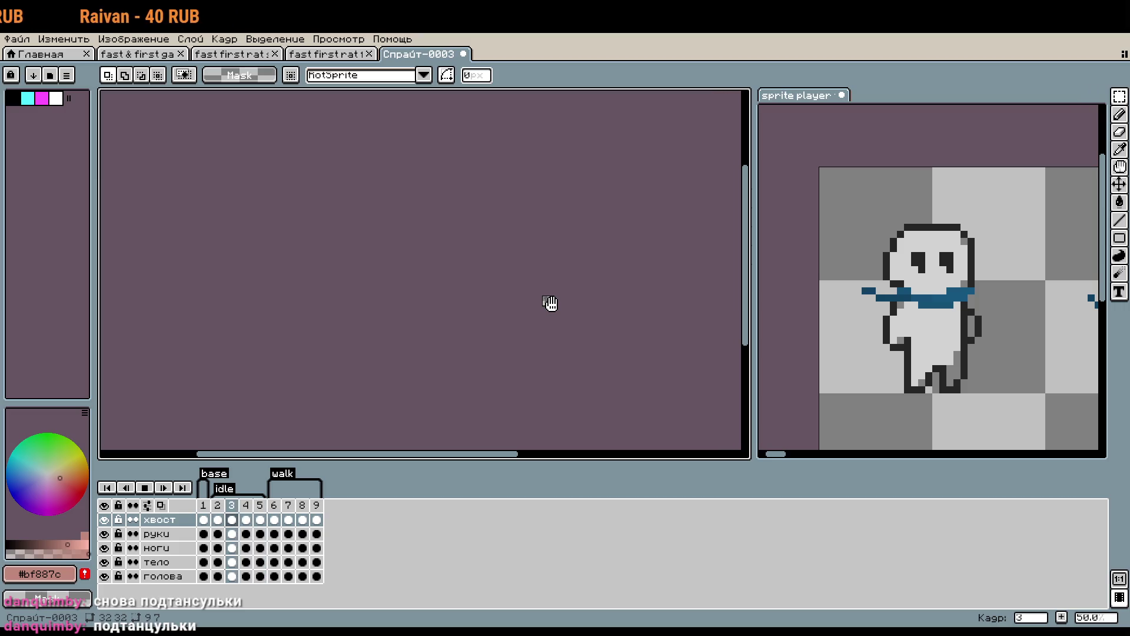
key("Left")
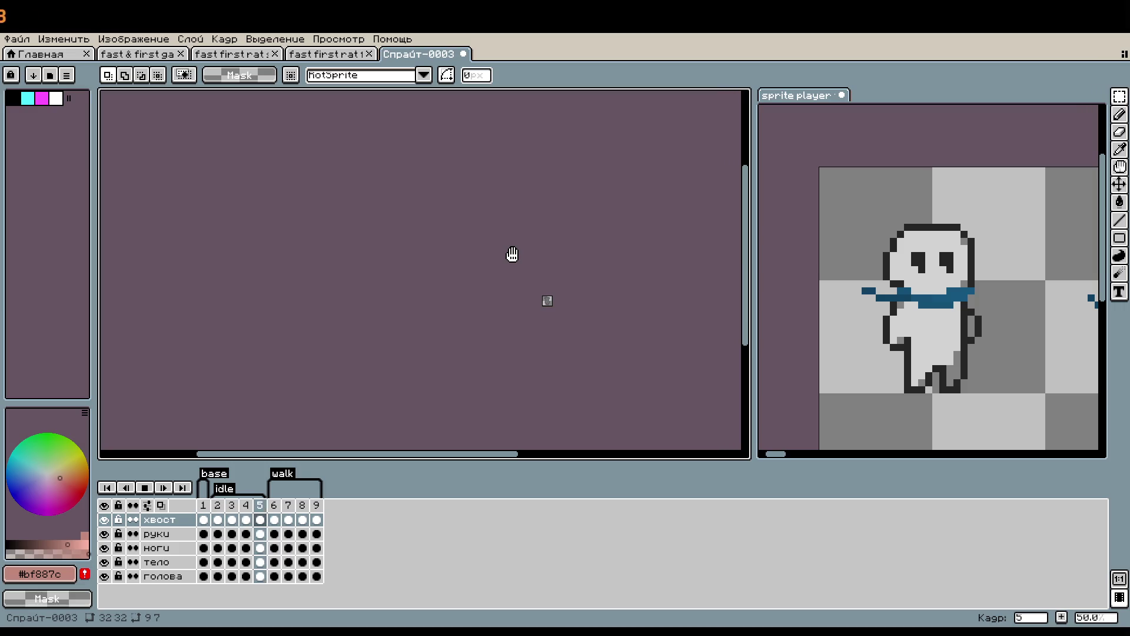
key("Left")
key("Right")
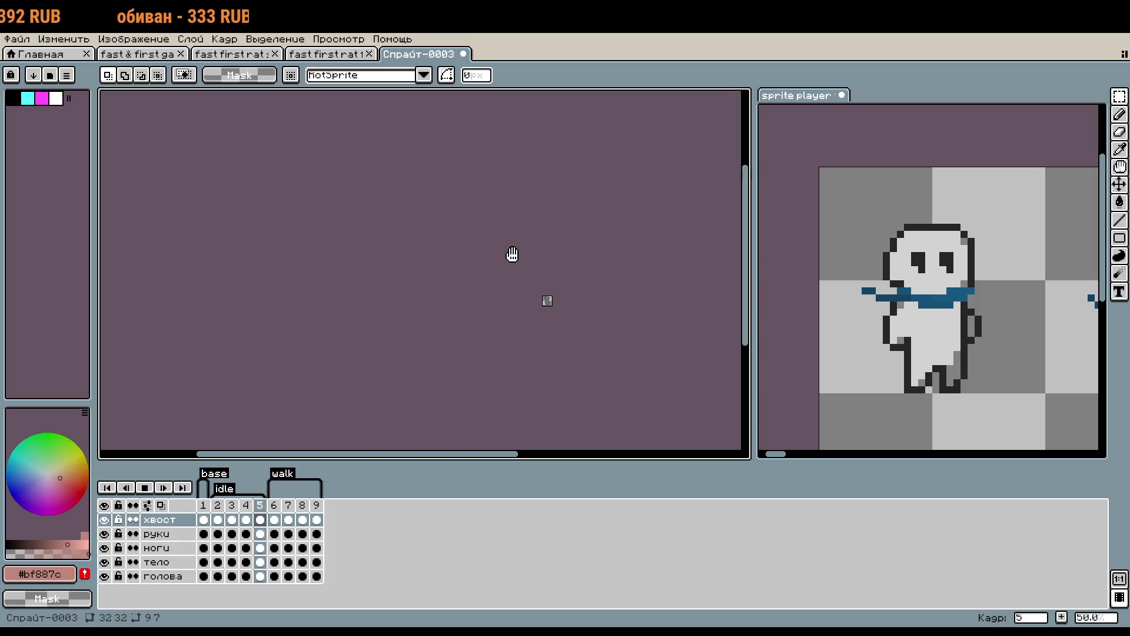
key("comma")
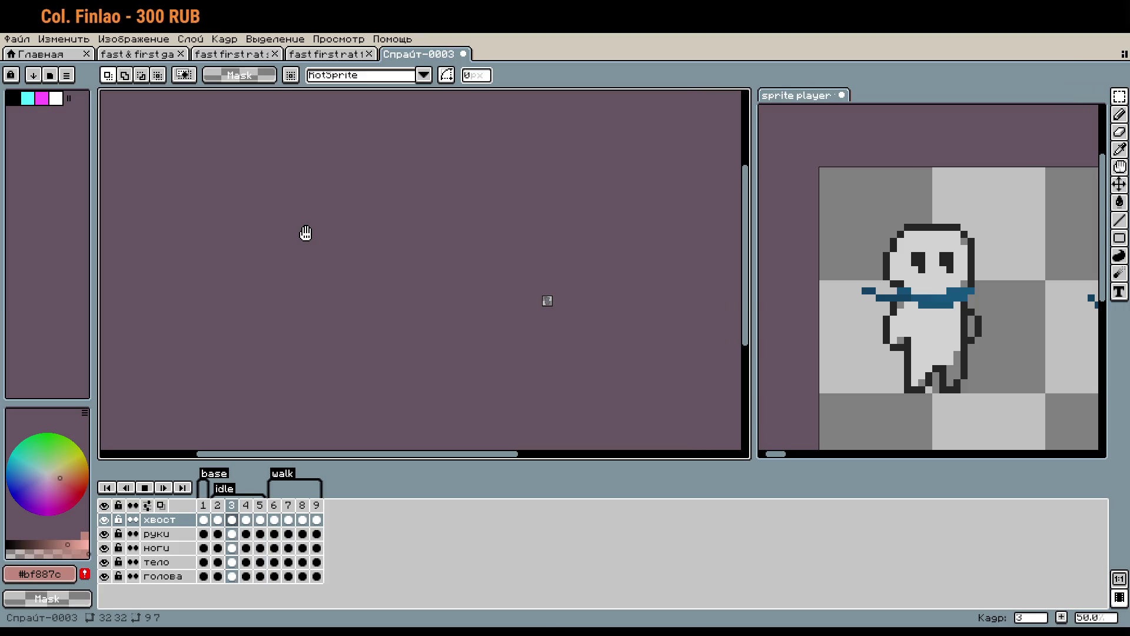
scroll(537, 320, "up", 4)
key("period")
key("period")
key("comma")
key("comma")
Stop playback, select walk frame 6, and switch to the reference document with Ctrl+Tab.
left_click_drag(617, 270, 541, 291)
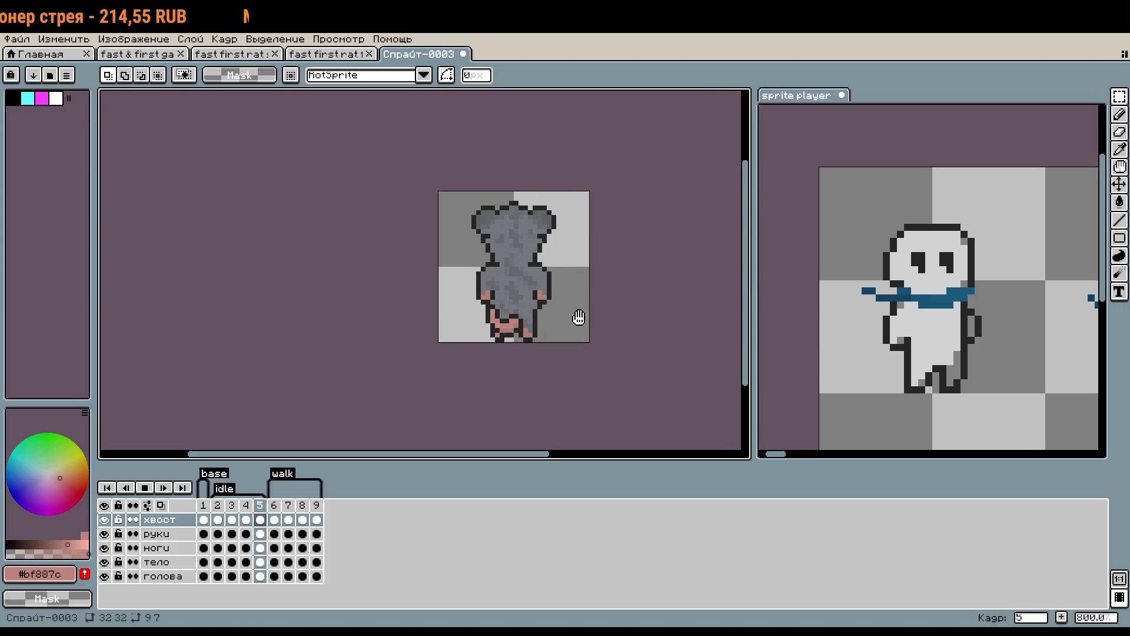
scroll(518, 317, "up", 1)
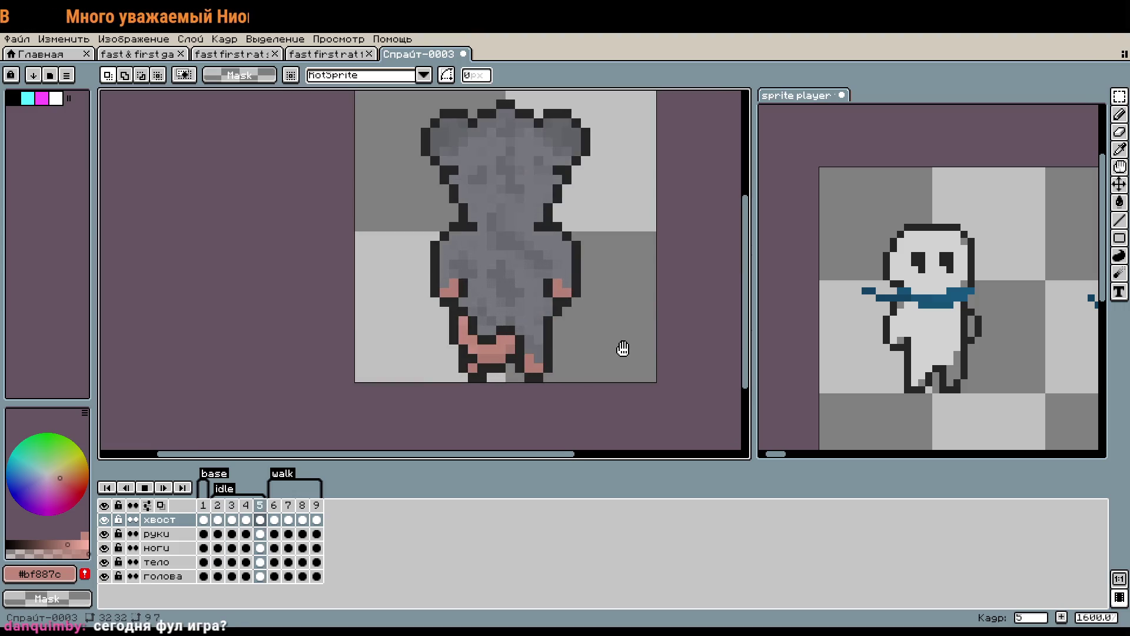
key("Return")
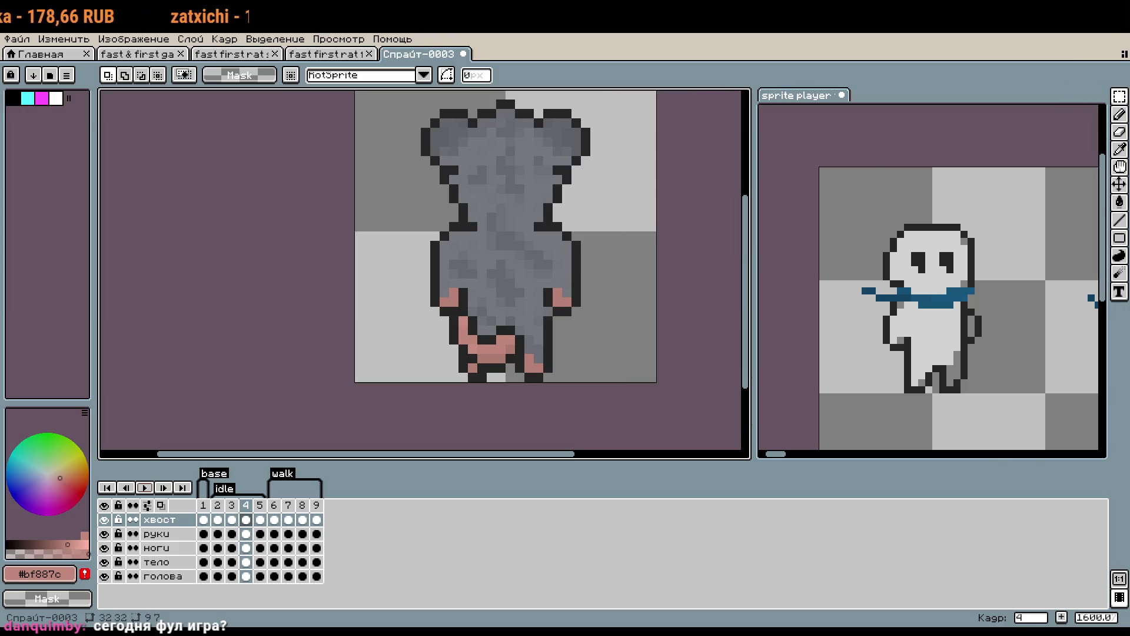
left_click_drag(453, 151, 470, 203)
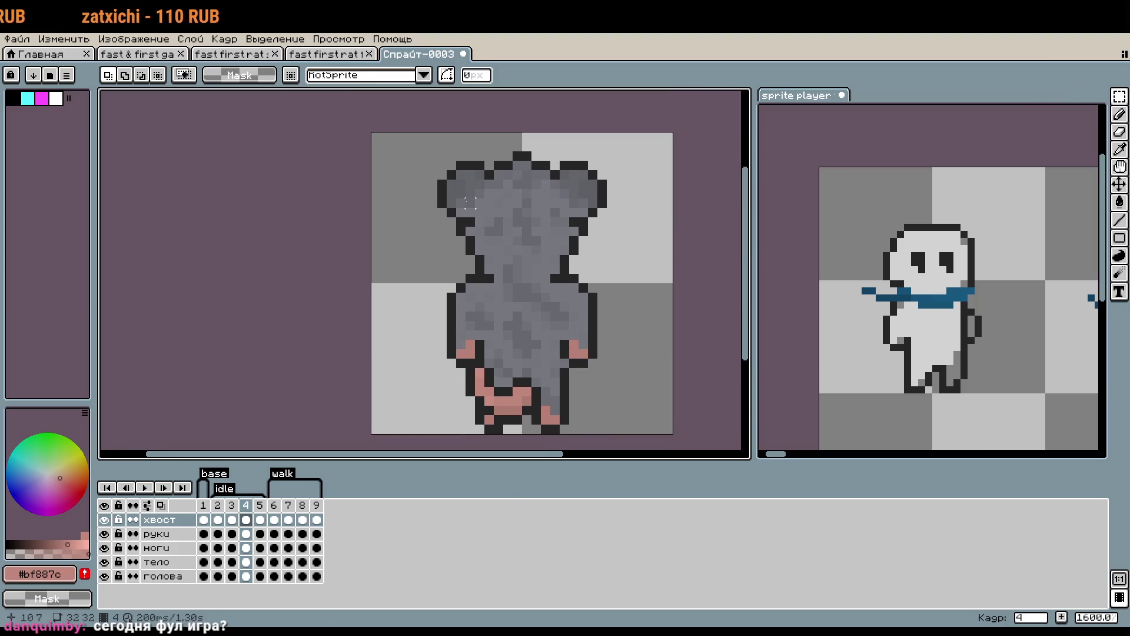
left_click(275, 505)
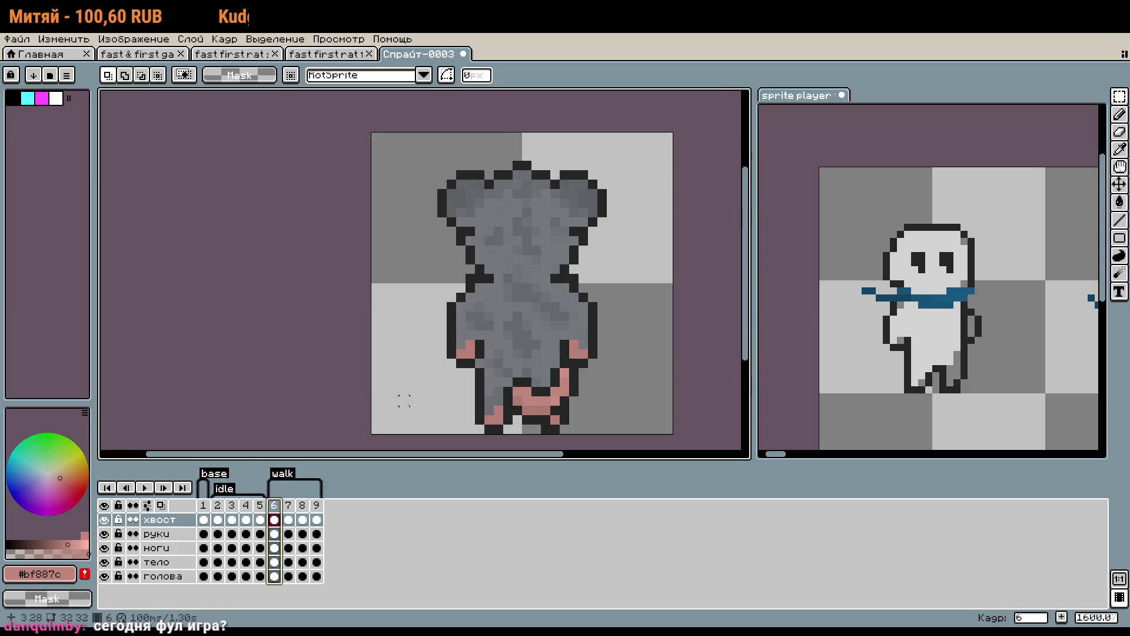
key("ctrl+Tab")
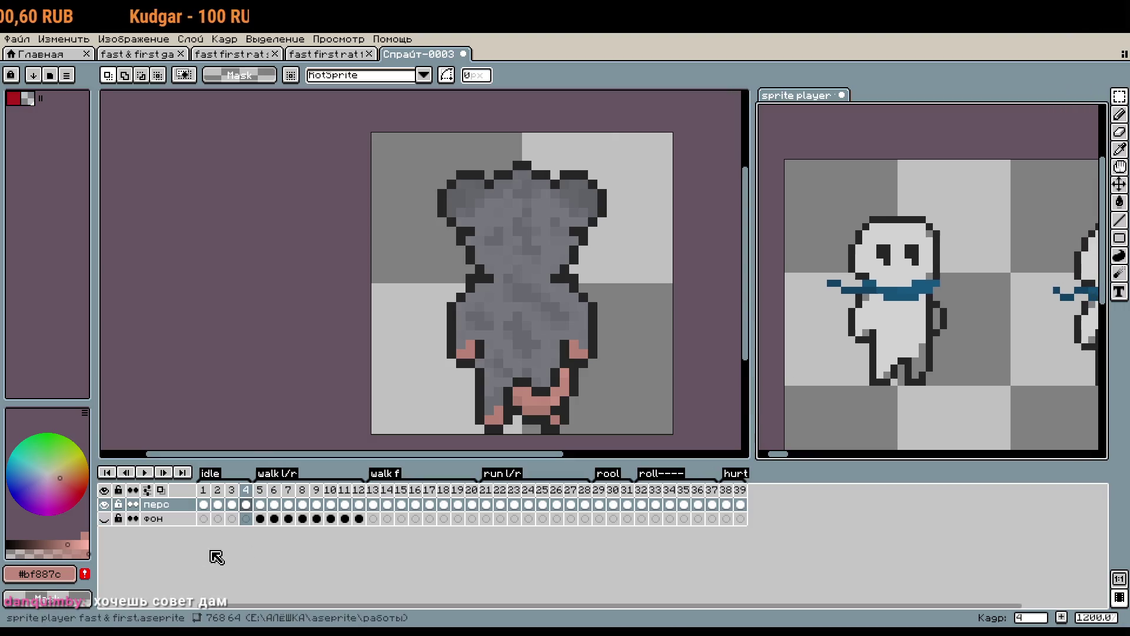
View the reference's frames 5 and 13, then return to the rat and hide the хвост layer.
left_click(259, 505)
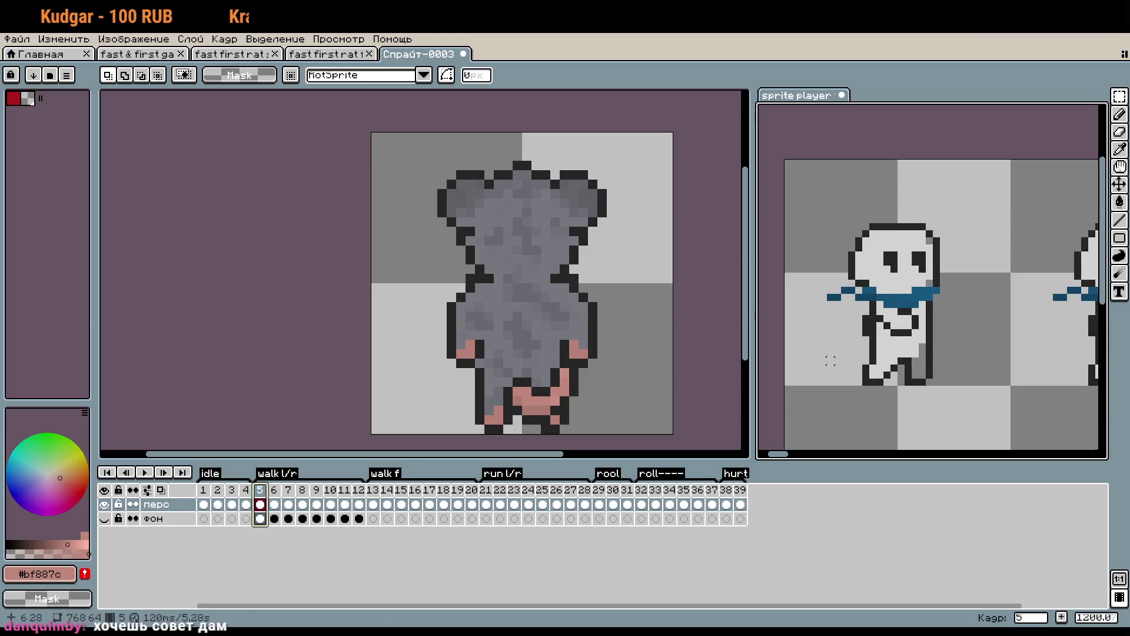
left_click(372, 490)
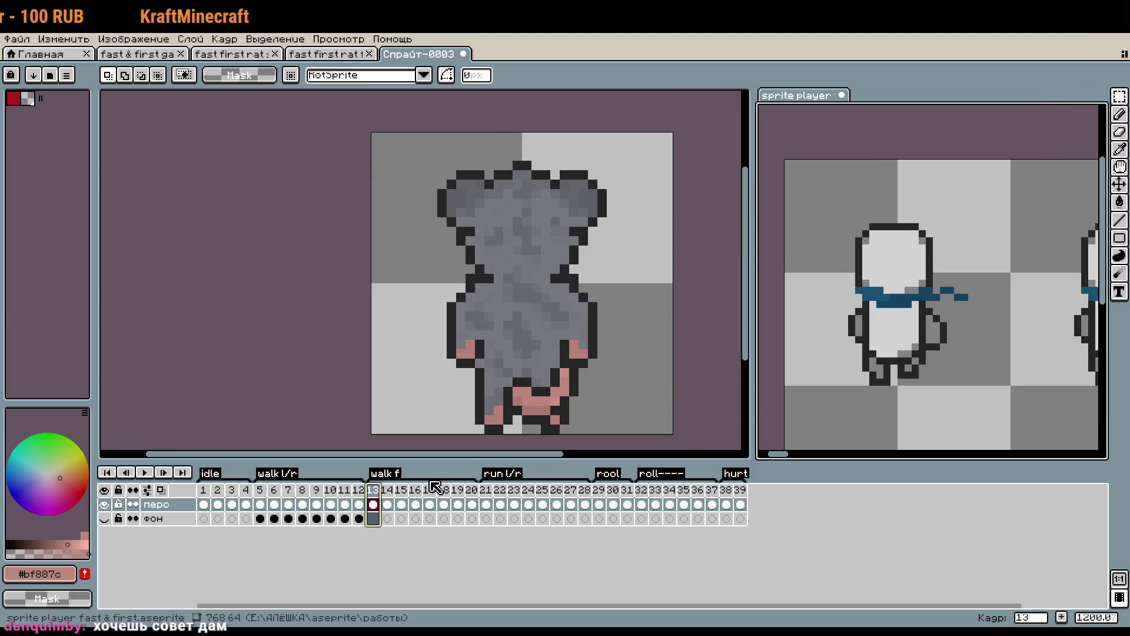
left_click_drag(583, 350, 579, 322)
left_click(104, 519)
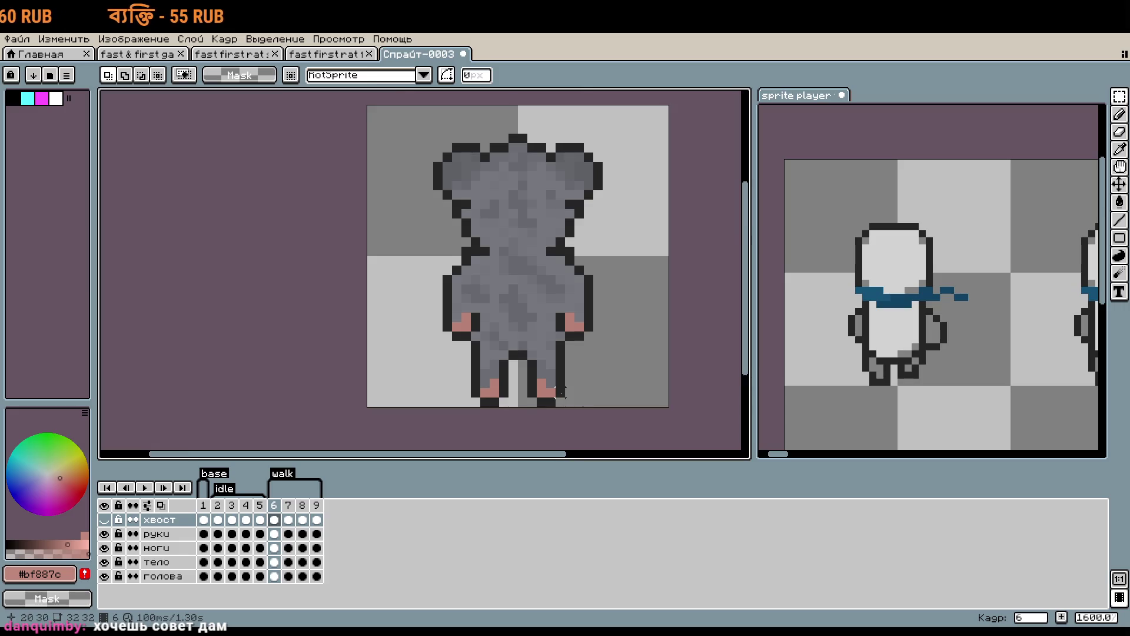
scroll(482, 353, "up", 3)
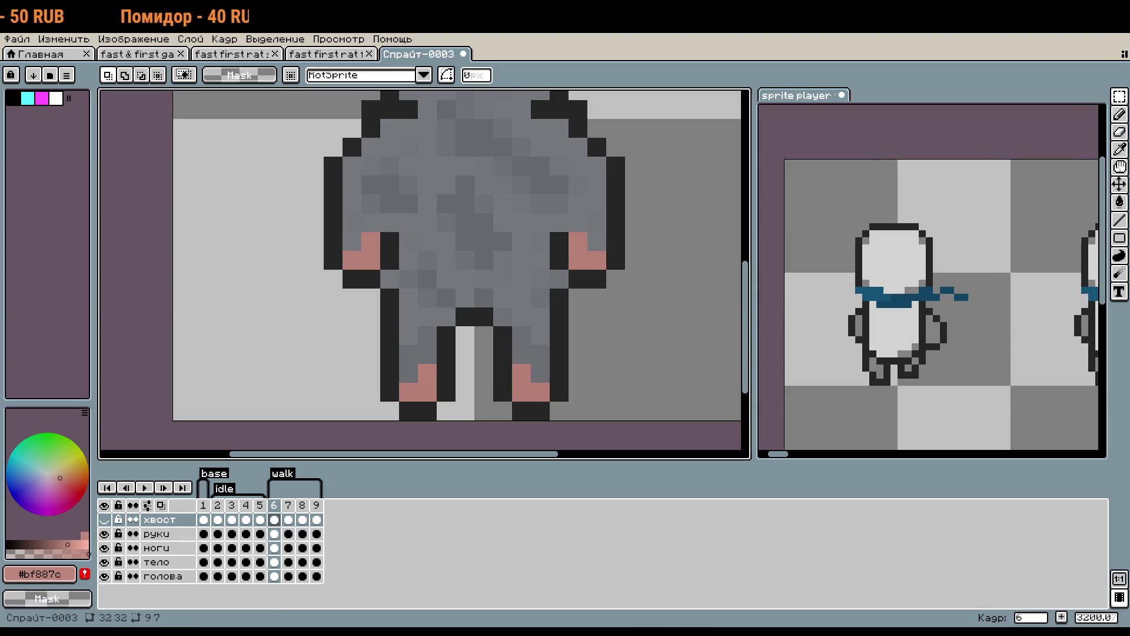
scroll(682, 315, "down", 1)
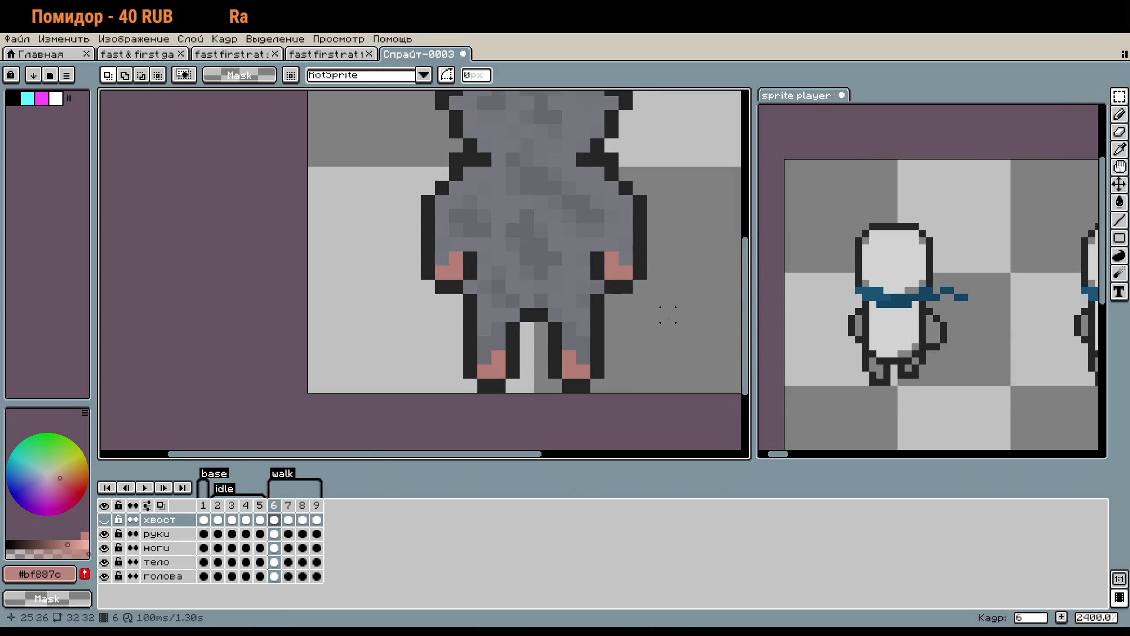
scroll(668, 314, "down", 1)
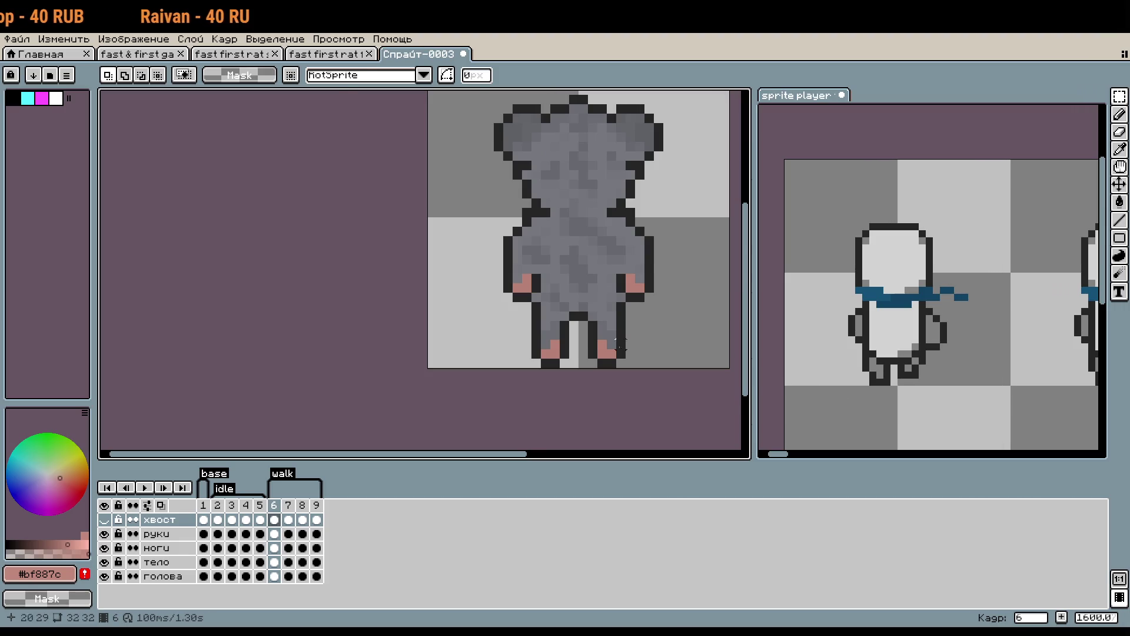
scroll(620, 347, "up", 2)
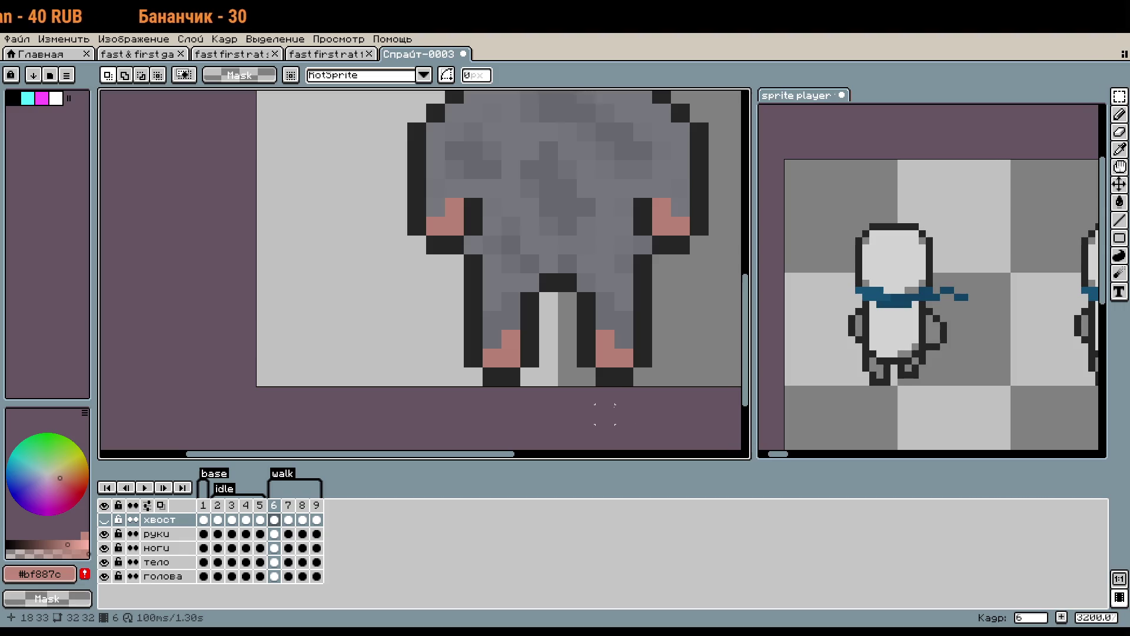
scroll(467, 387, "down", 1)
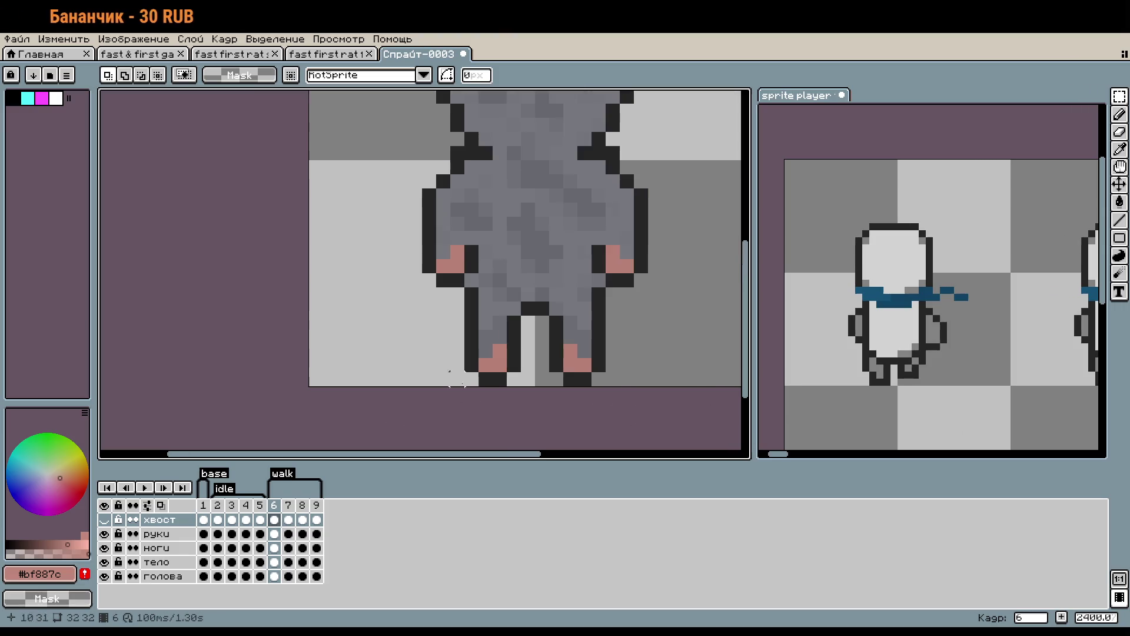
Review the front-view rat's walk frames 6 to 9, ending on frame 7.
left_click(324, 54)
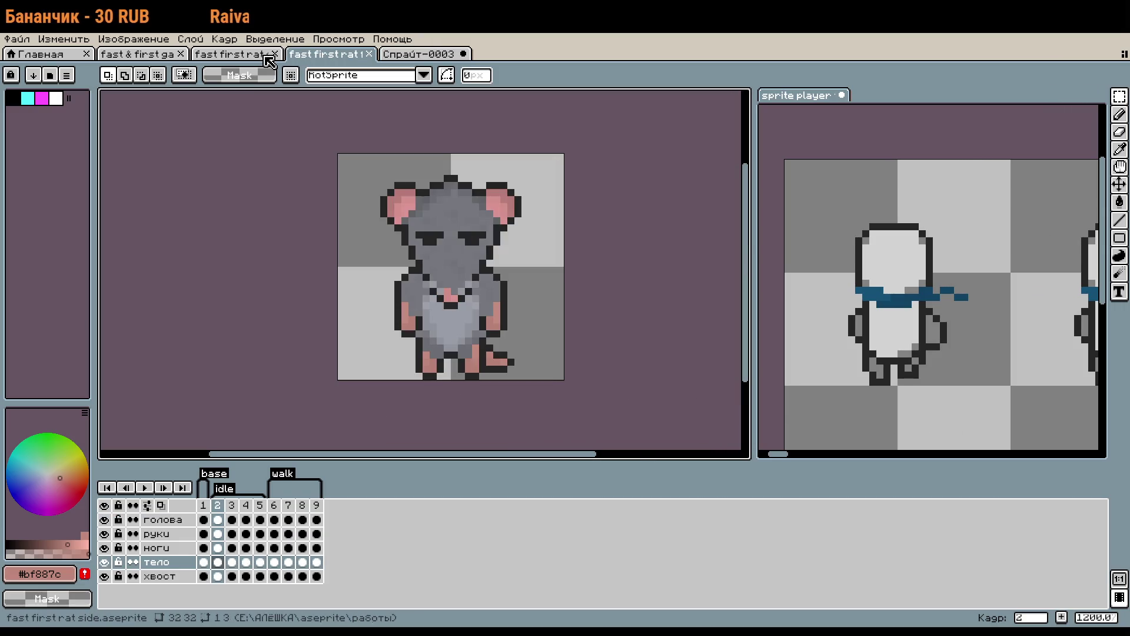
left_click(277, 506)
left_click(288, 518)
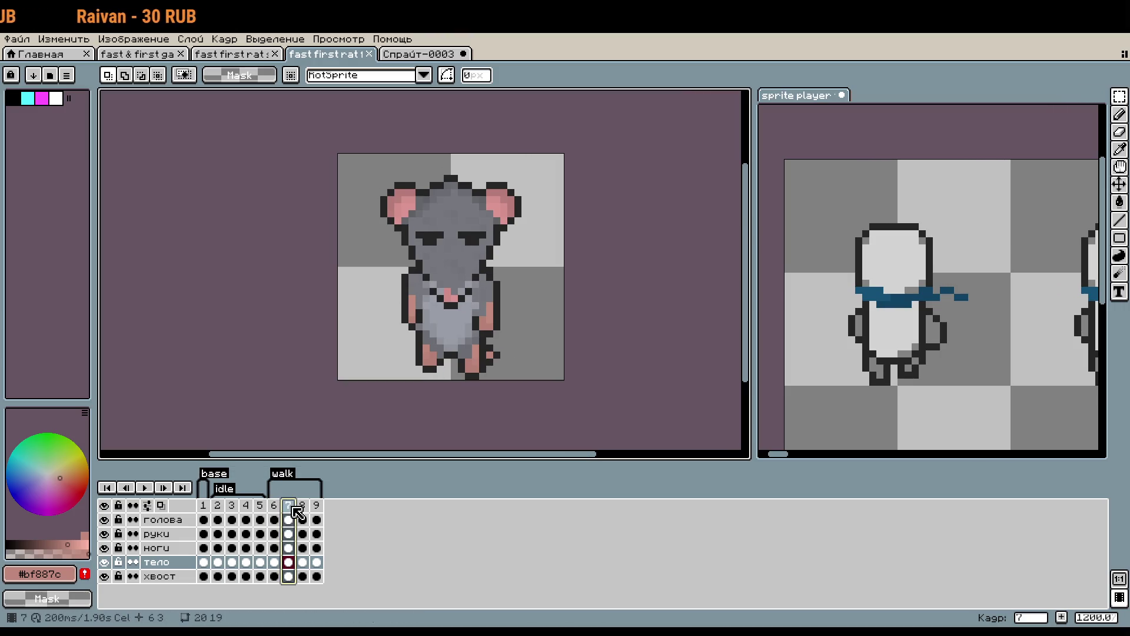
left_click(303, 517)
left_click(317, 512)
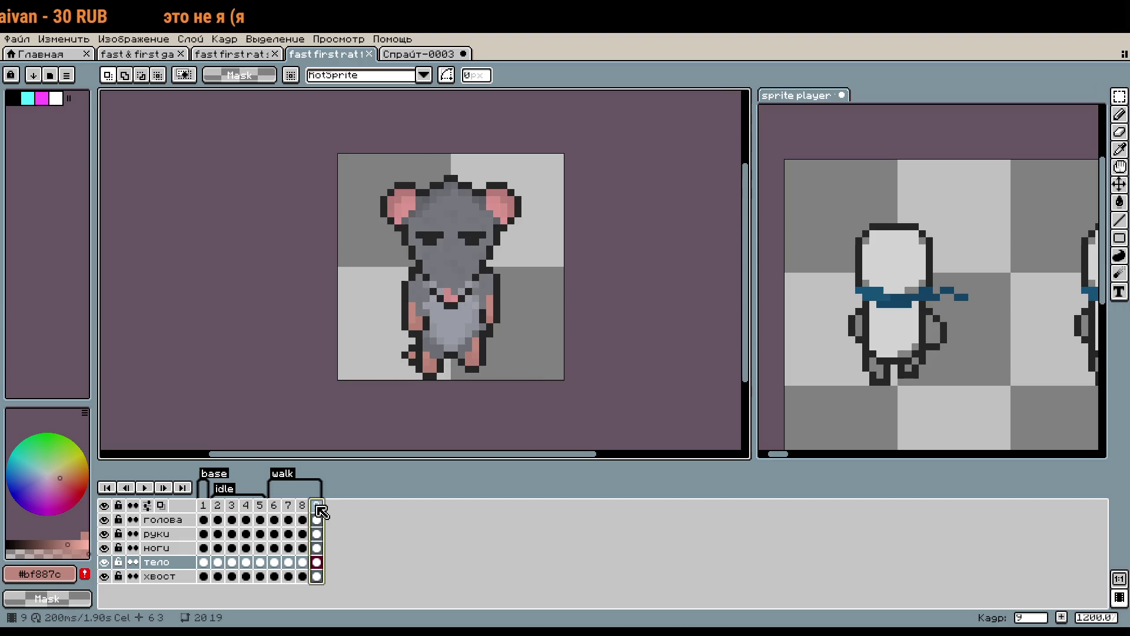
left_click(288, 514)
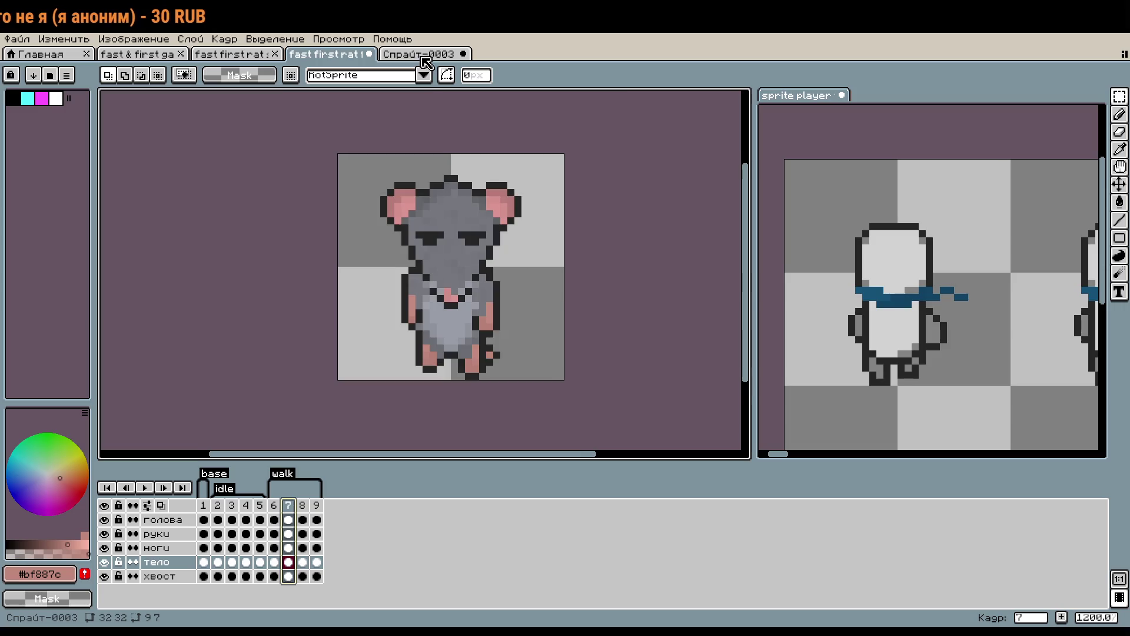
left_click(419, 54)
Back on Спрайт-0003, try marquee selections around the left leg and go to walk frame 7.
mouse_move(522, 387)
left_mouse_down()
mouse_move(477, 353)
mouse_move(462, 313)
left_mouse_up()
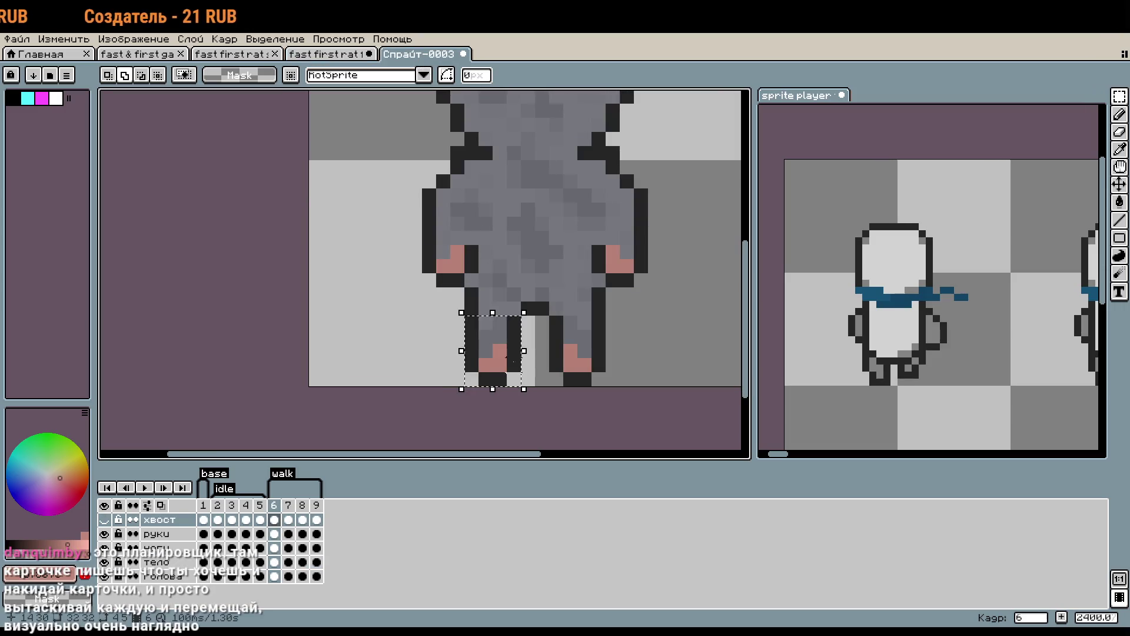
left_click(514, 332)
scroll(514, 332, "up", 1)
left_click_drag(532, 292, 473, 436)
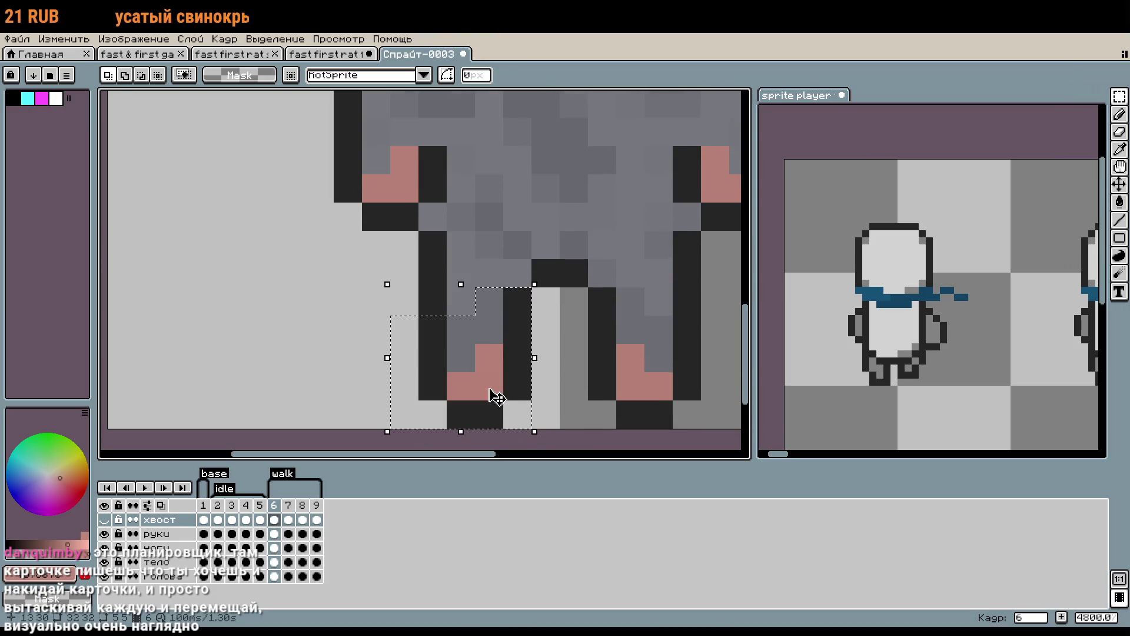
key("ctrl+d")
left_click(288, 519)
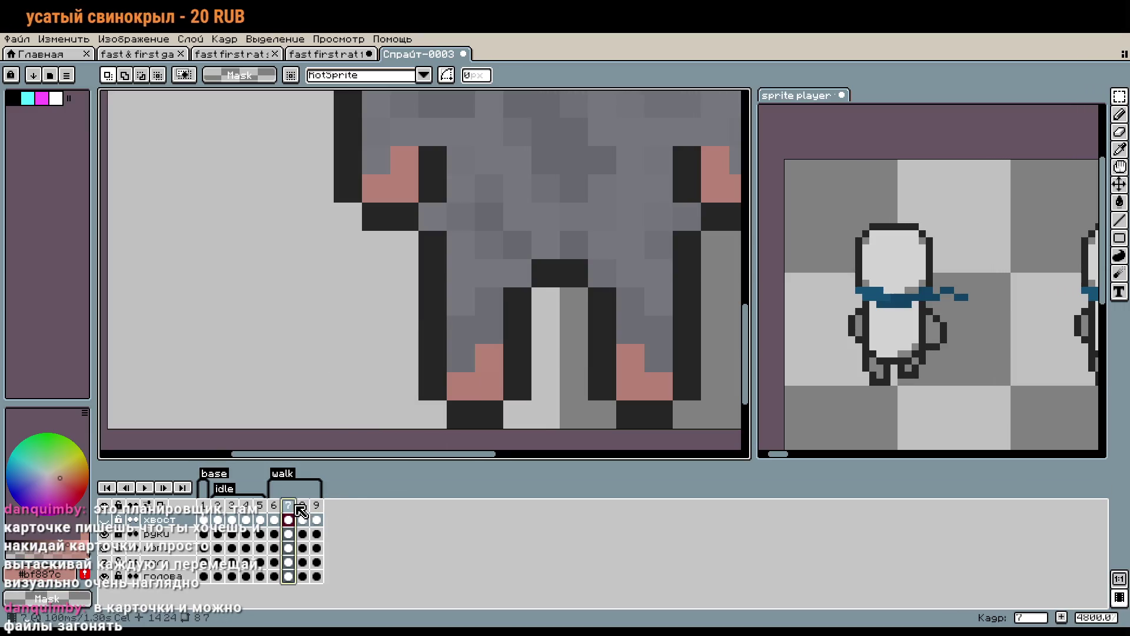
key("ctrl+shift+d")
left_click_drag(392, 303, 473, 415)
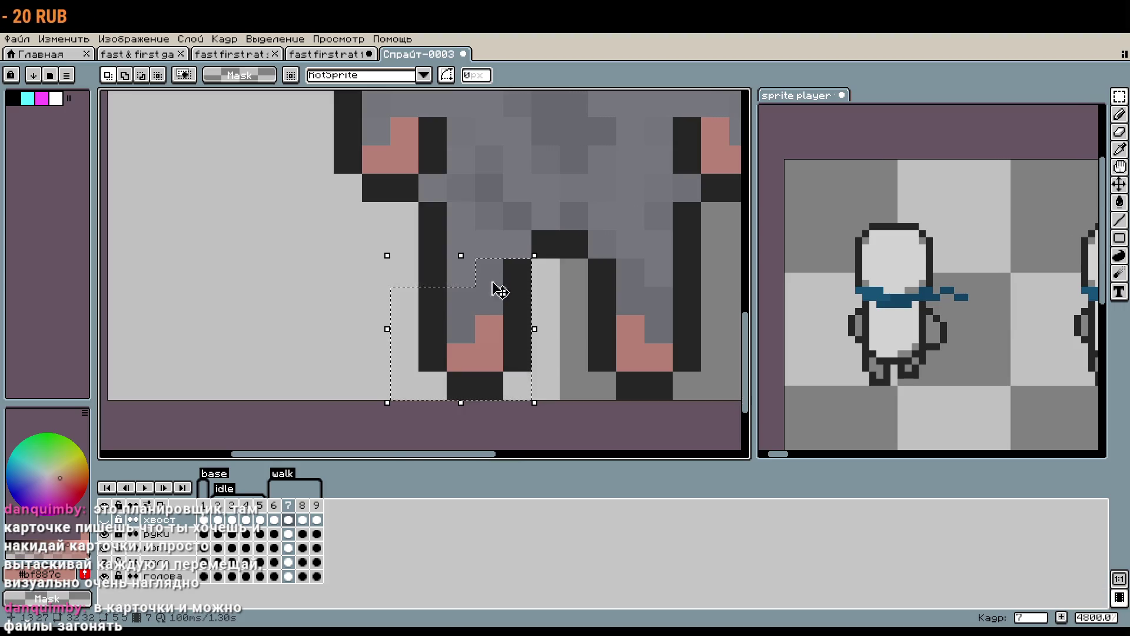
left_click(495, 324)
left_click(433, 421)
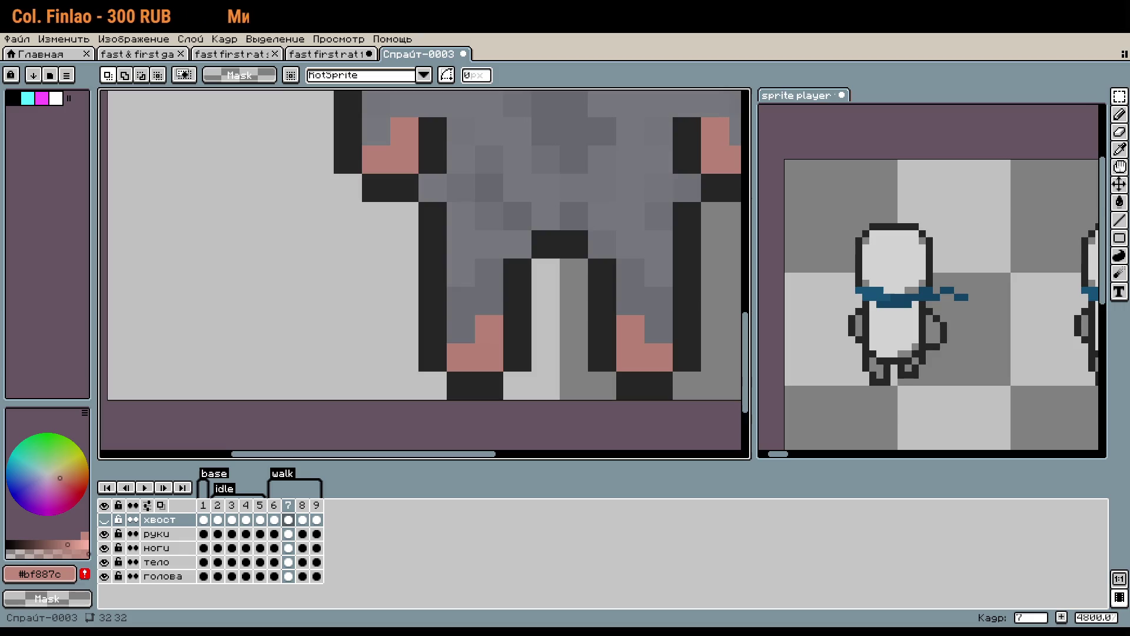
scroll(1086, 617, "down", 2)
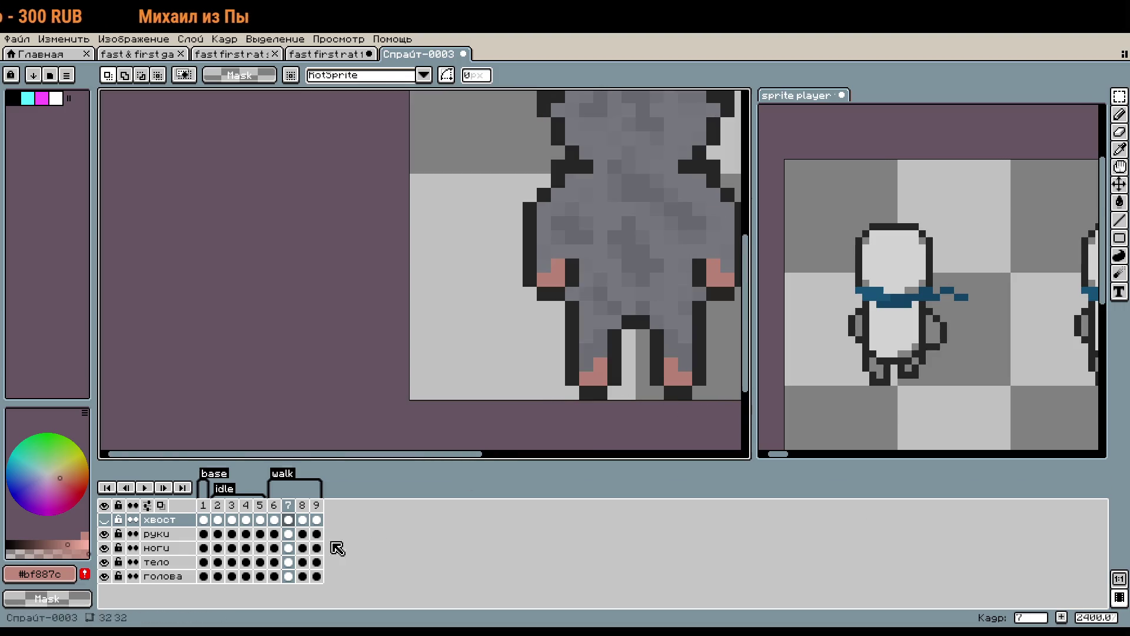
On the ноги layer, select the left leg and raise it by one pixel.
left_click(156, 547)
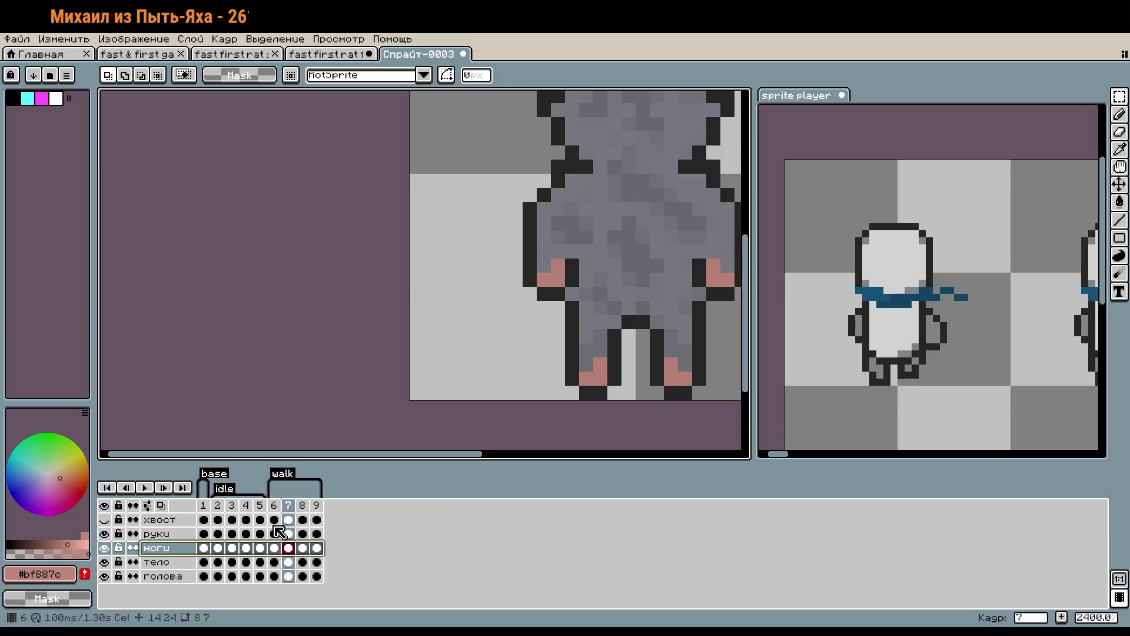
scroll(540, 365, "right", 2)
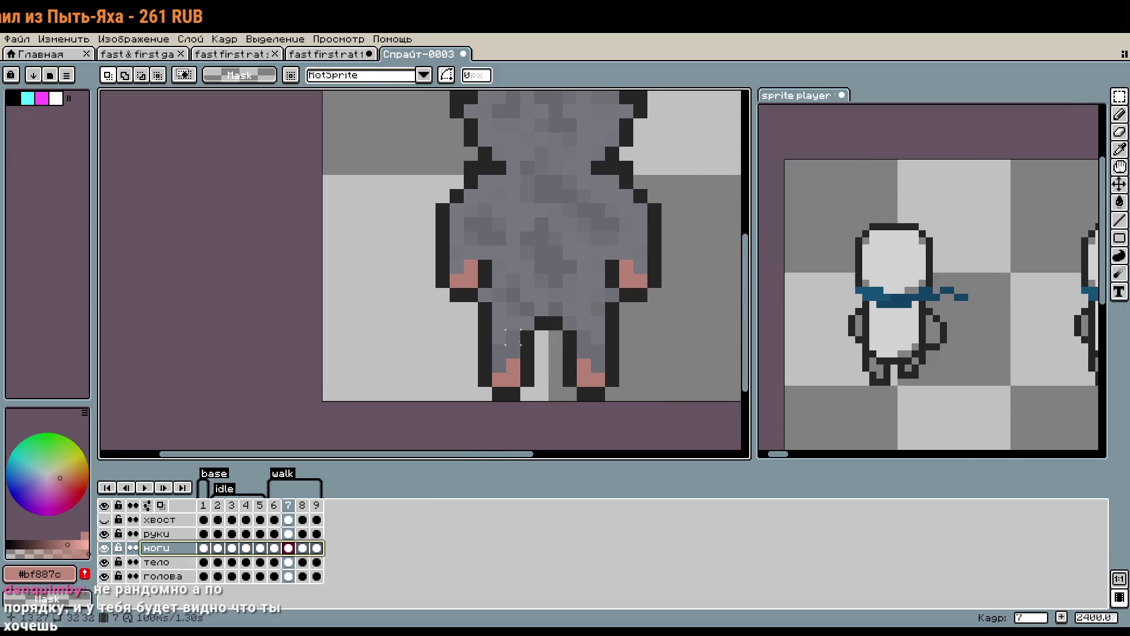
left_click_drag(512, 337, 566, 405)
scroll(529, 406, "up", 1)
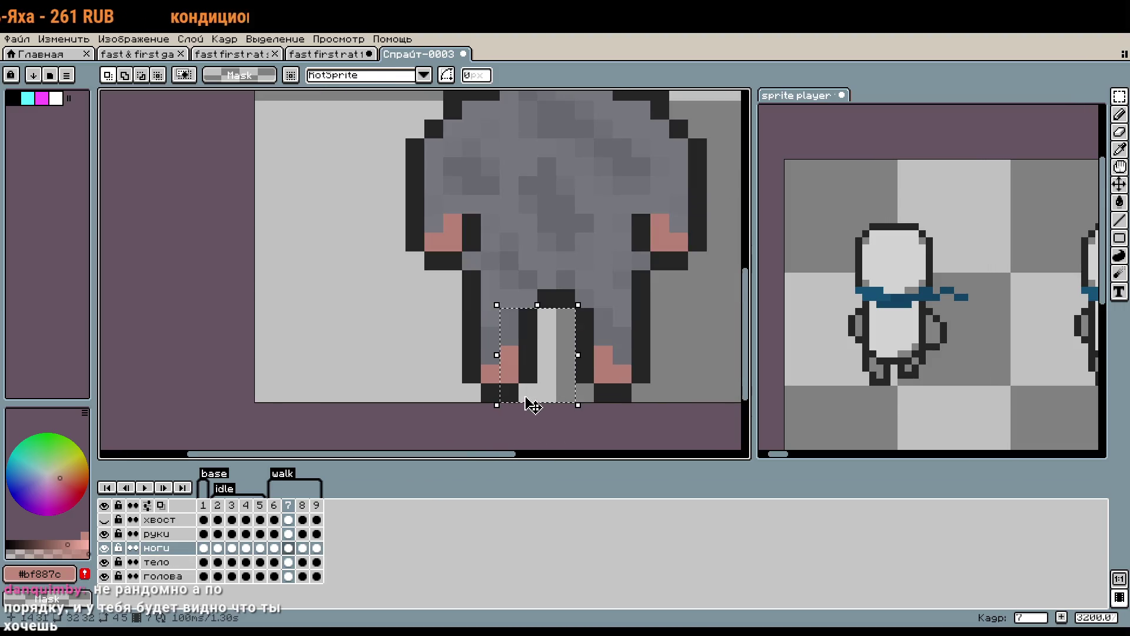
mouse_move(471, 336)
left_mouse_down()
mouse_move(518, 400)
mouse_move(522, 366)
left_mouse_up()
key("Return")
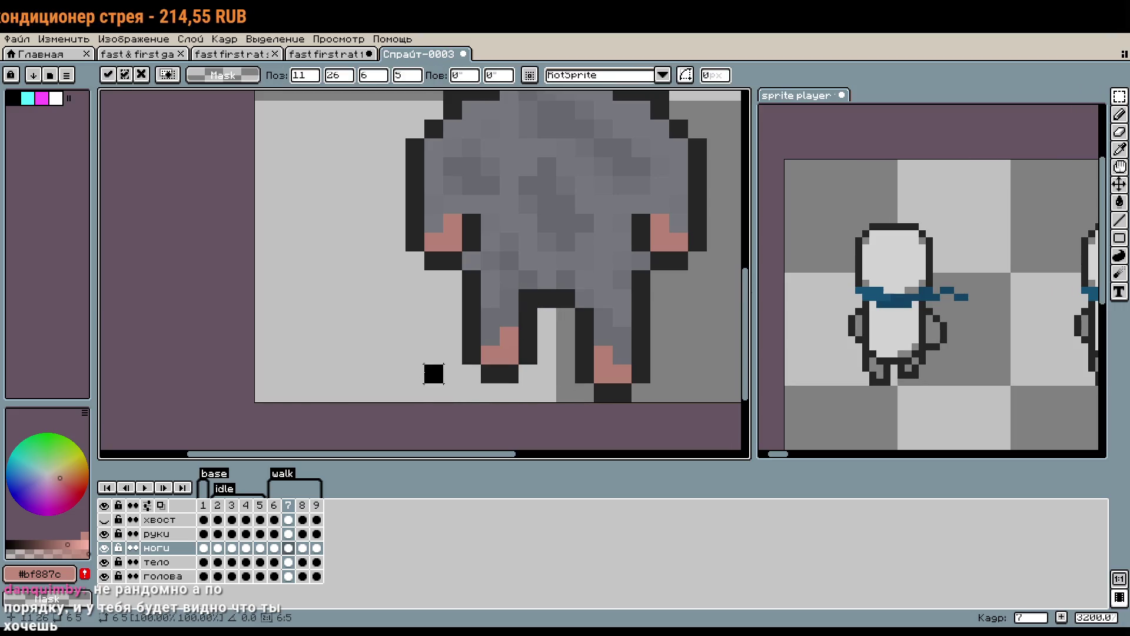
scroll(553, 320, "up", 2)
Sample the grey fur colour and paint two leg pixels with it.
key("b")
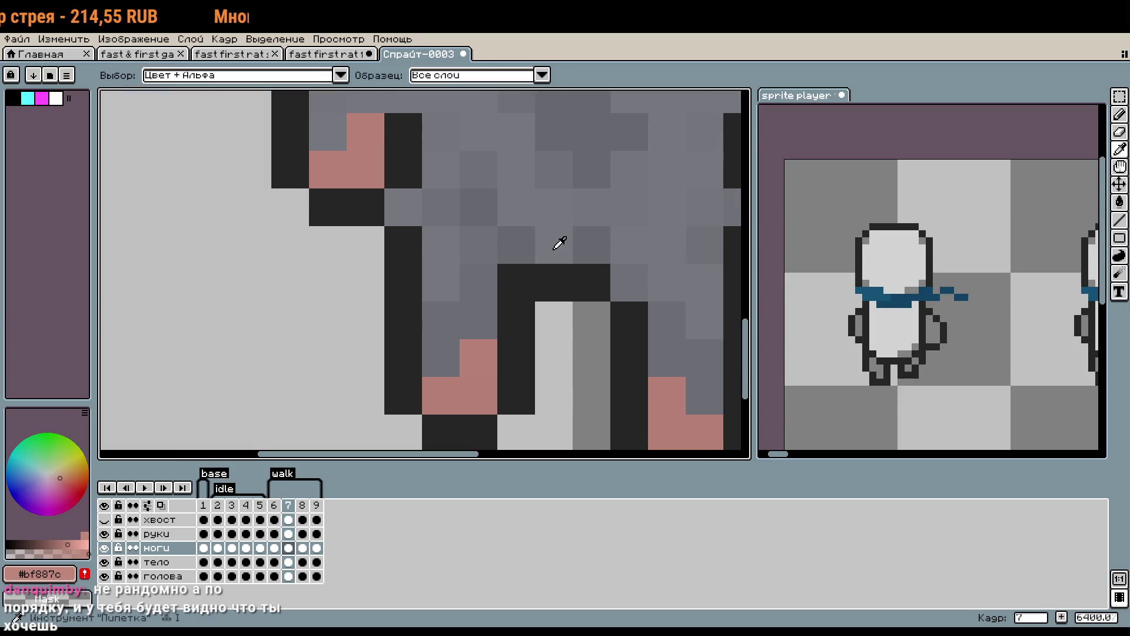
left_click(561, 242, "alt")
left_click(516, 282)
left_click(590, 358)
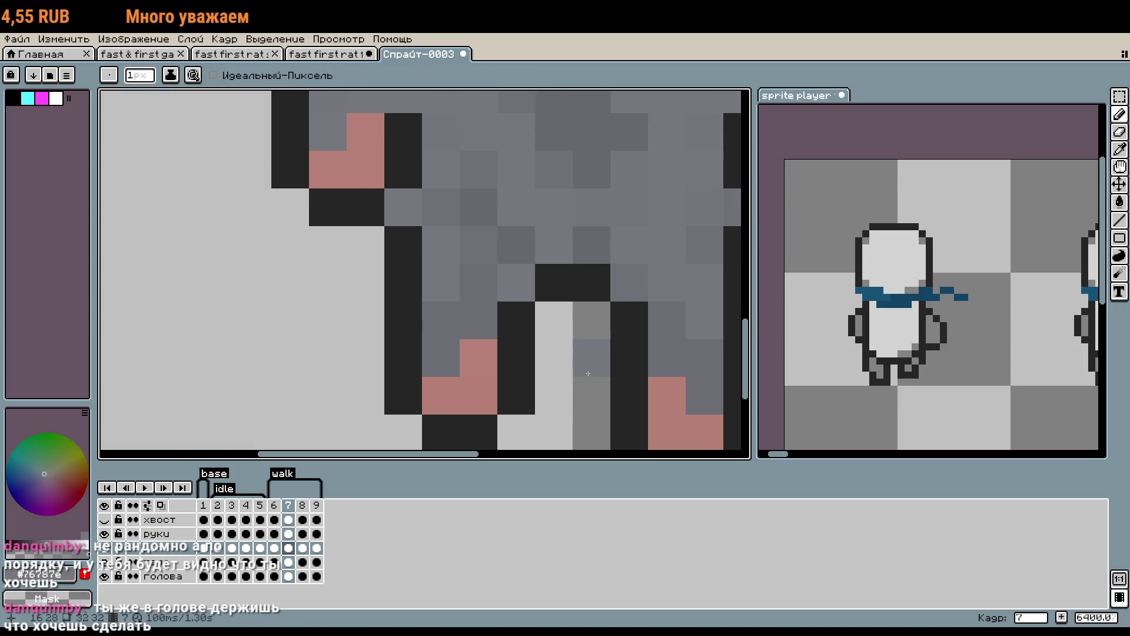
scroll(587, 373, "down", 4)
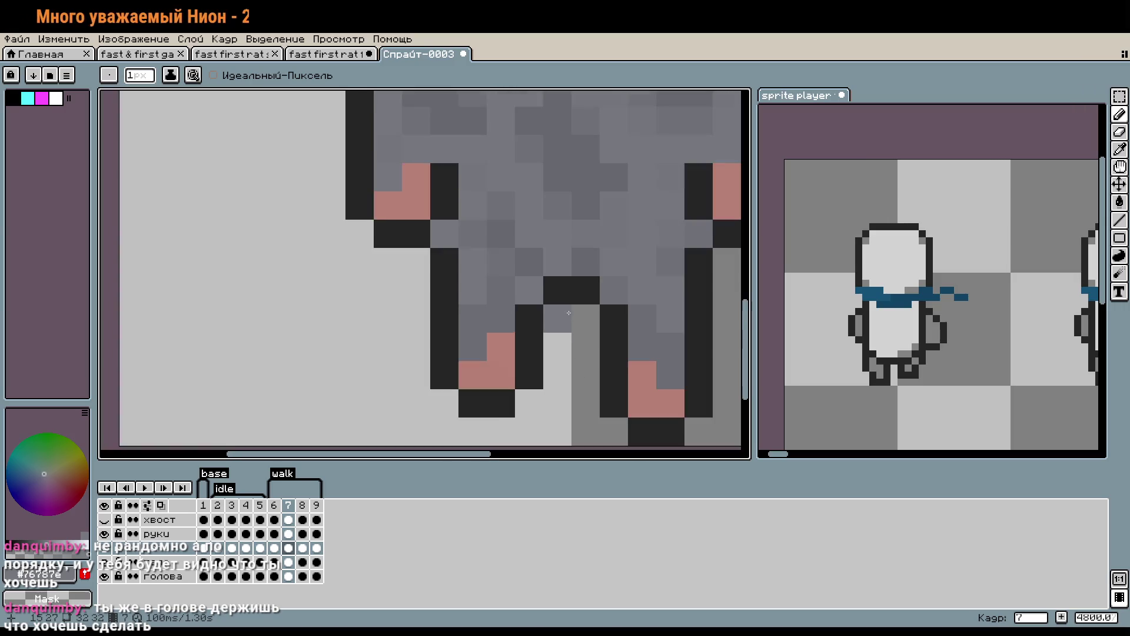
On walk frame 9, select the right leg, raise it one pixel, and play the animation.
left_click(316, 505)
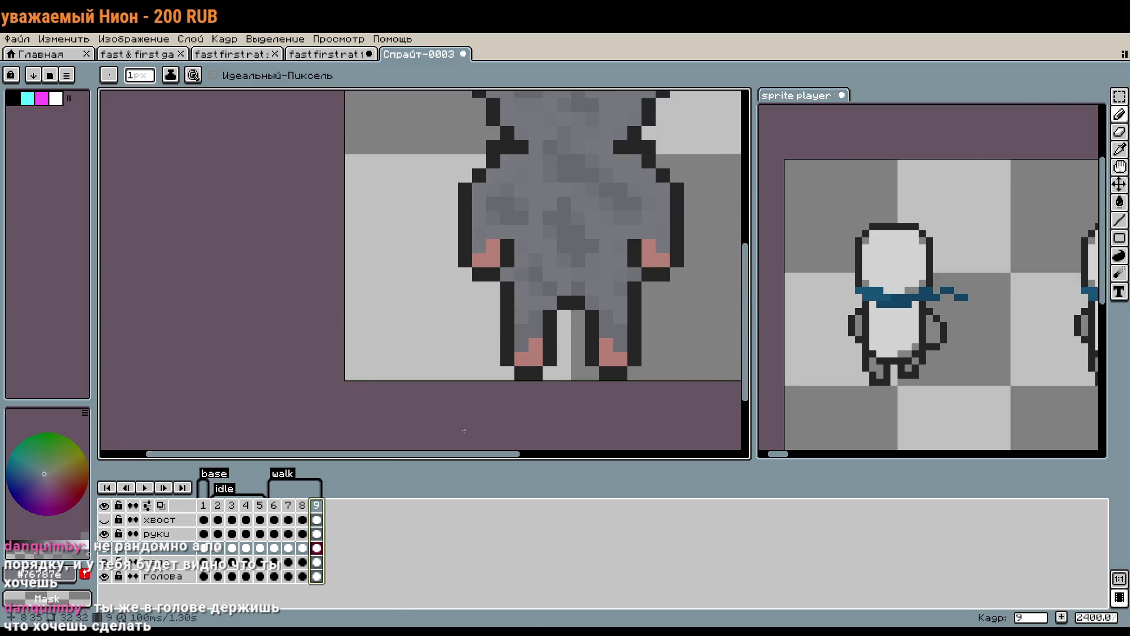
scroll(658, 370, "up", 1)
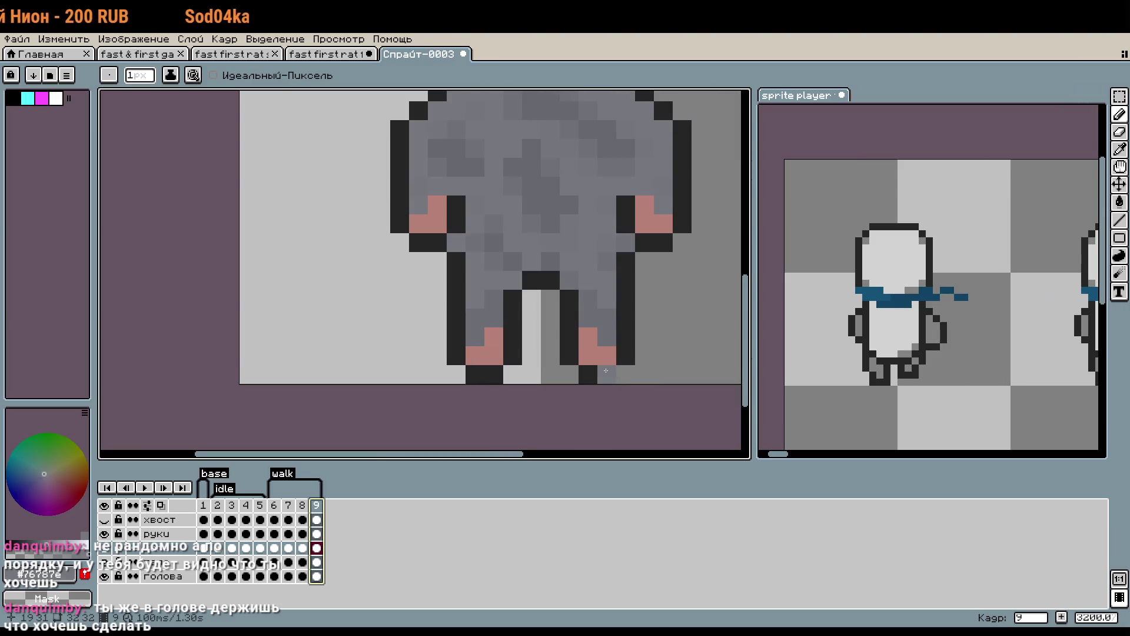
key("m")
left_click_drag(577, 288, 601, 386)
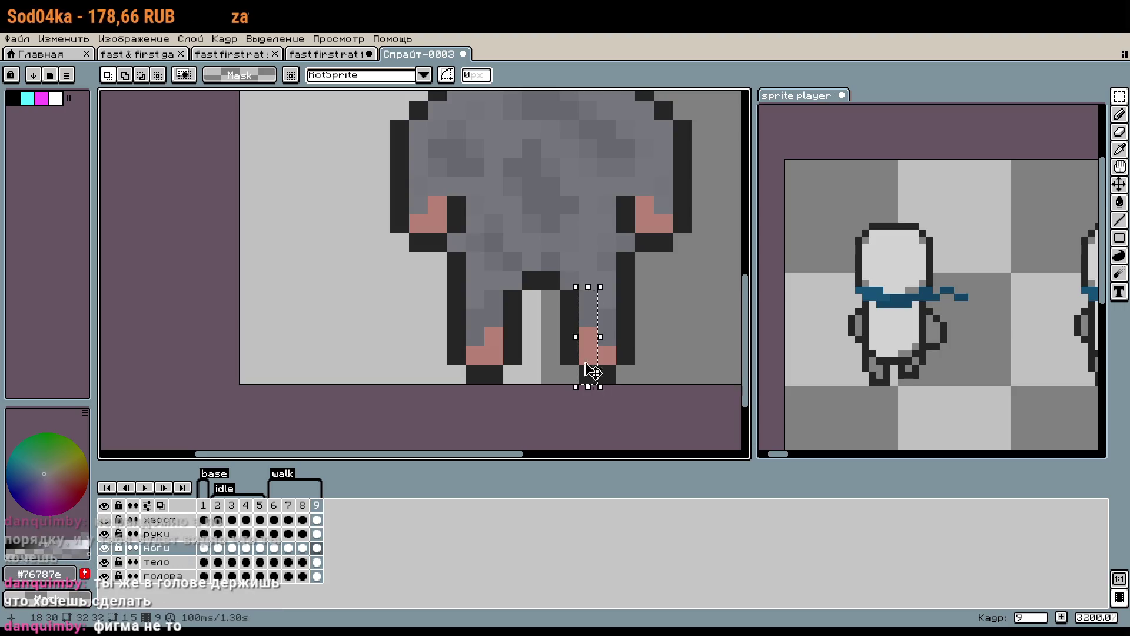
mouse_move(560, 309)
left_mouse_down()
mouse_move(625, 384)
mouse_move(655, 383)
mouse_move(606, 349)
left_mouse_up()
left_click(681, 337)
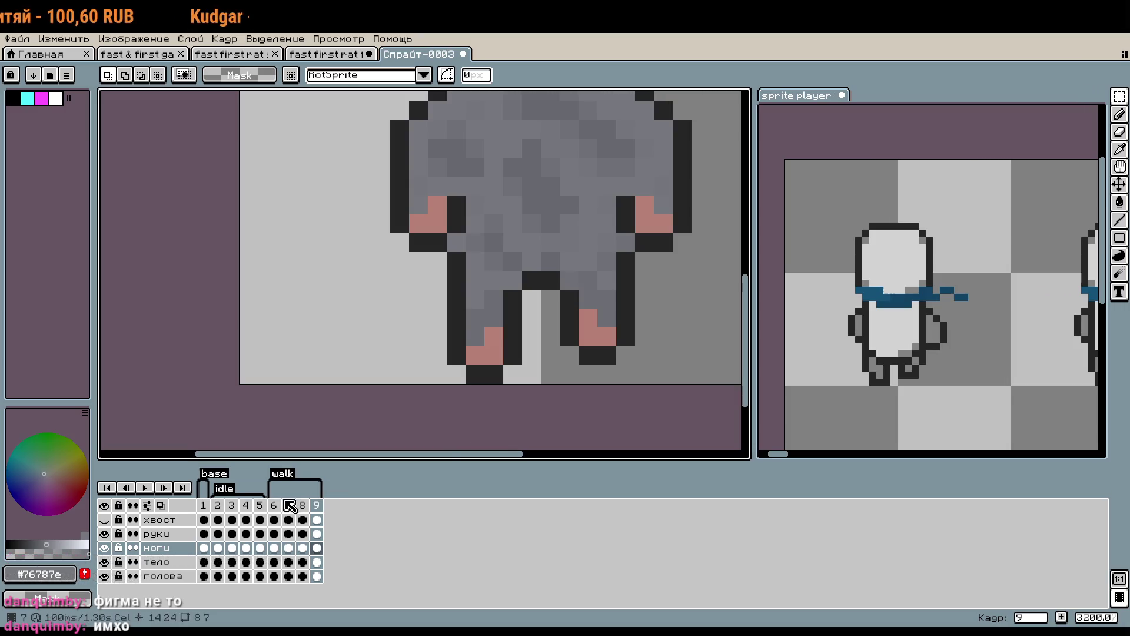
key("Return")
scroll(597, 429, "down", 4)
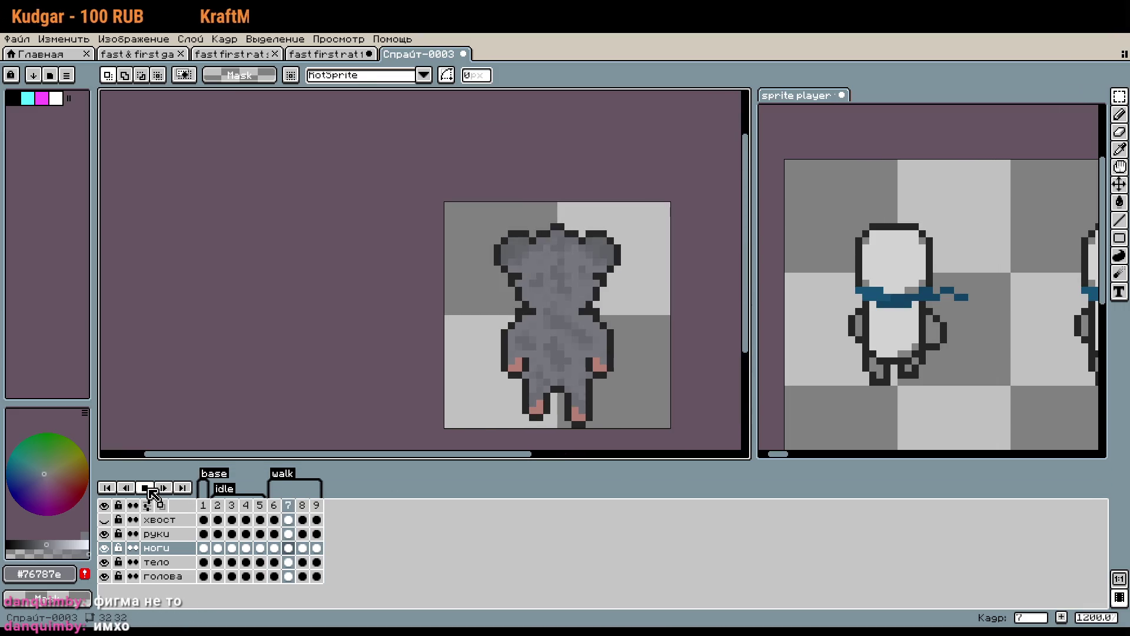
Check the frame duration of the reference sprite's walk frames 13–20 without changing it.
left_click_drag(913, 389, 899, 388)
left_click_drag(373, 518, 474, 500)
right_click(473, 500)
left_click(494, 505)
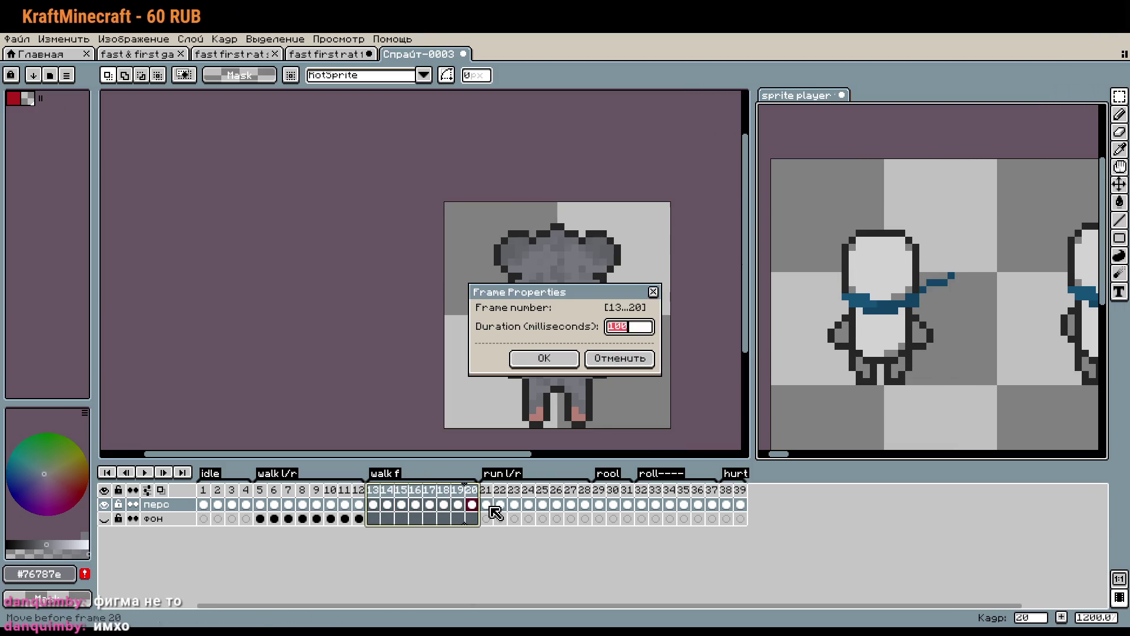
left_click(655, 292)
Set walk frames 6–9 to 150 ms, then return to walk frame 7.
left_click_drag(273, 505, 313, 505)
right_click(313, 505)
left_click(335, 513)
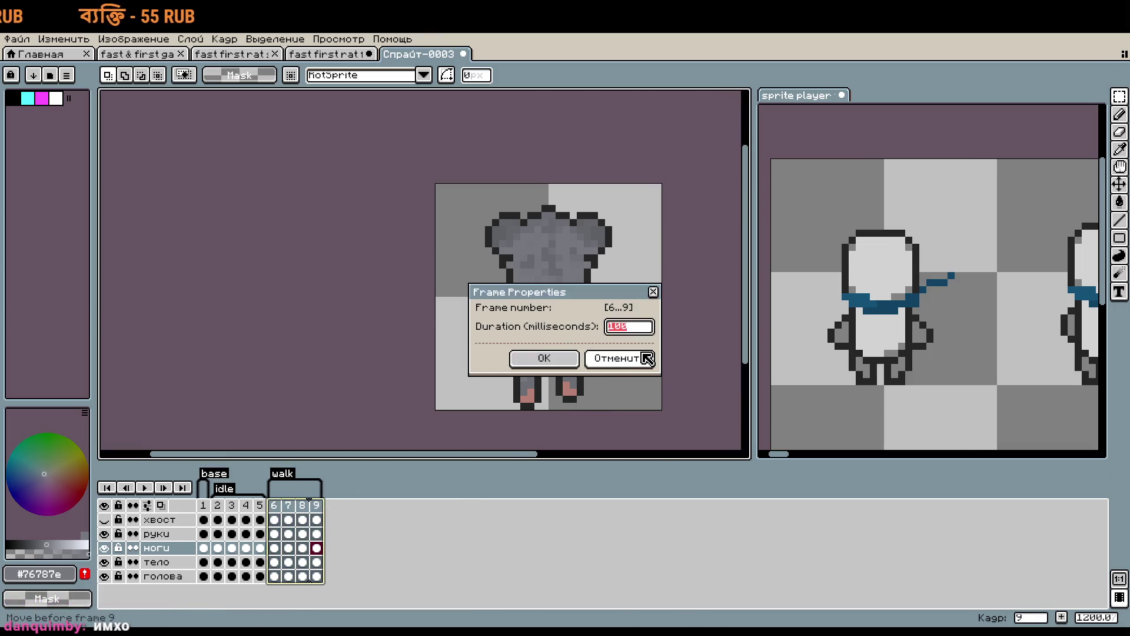
type("100")
key("Return")
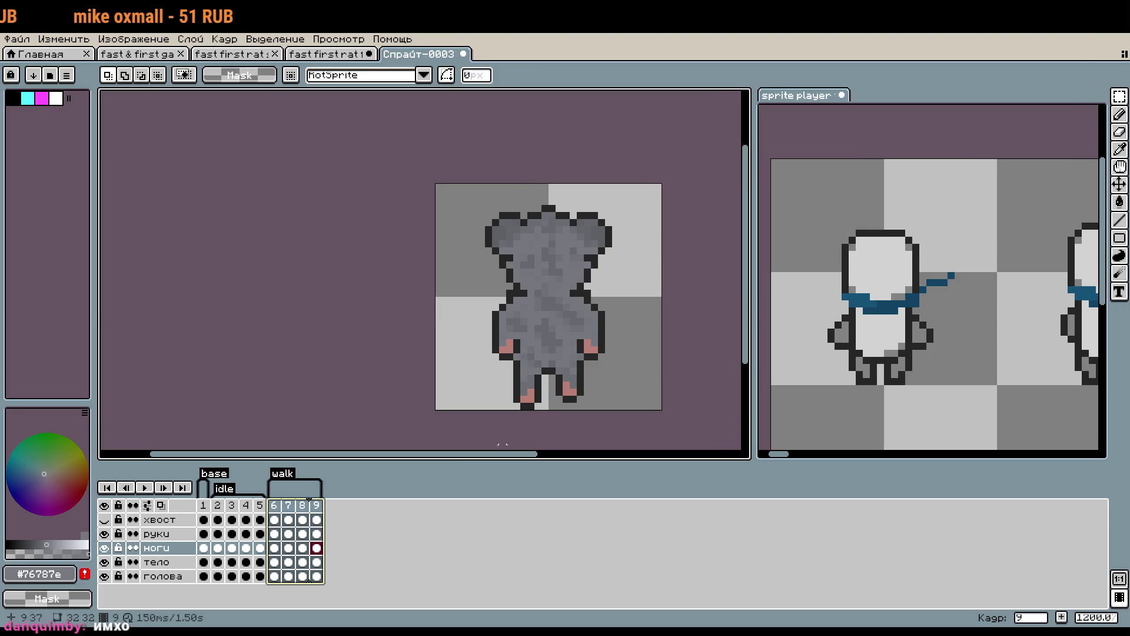
left_click(353, 373)
left_click(276, 506)
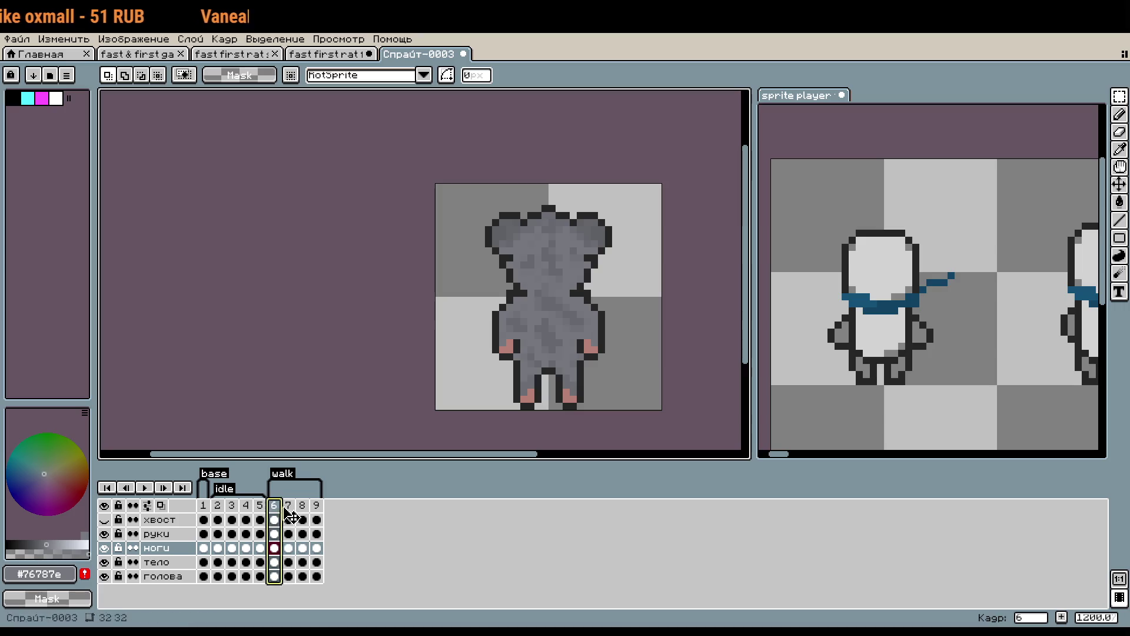
left_click(289, 510)
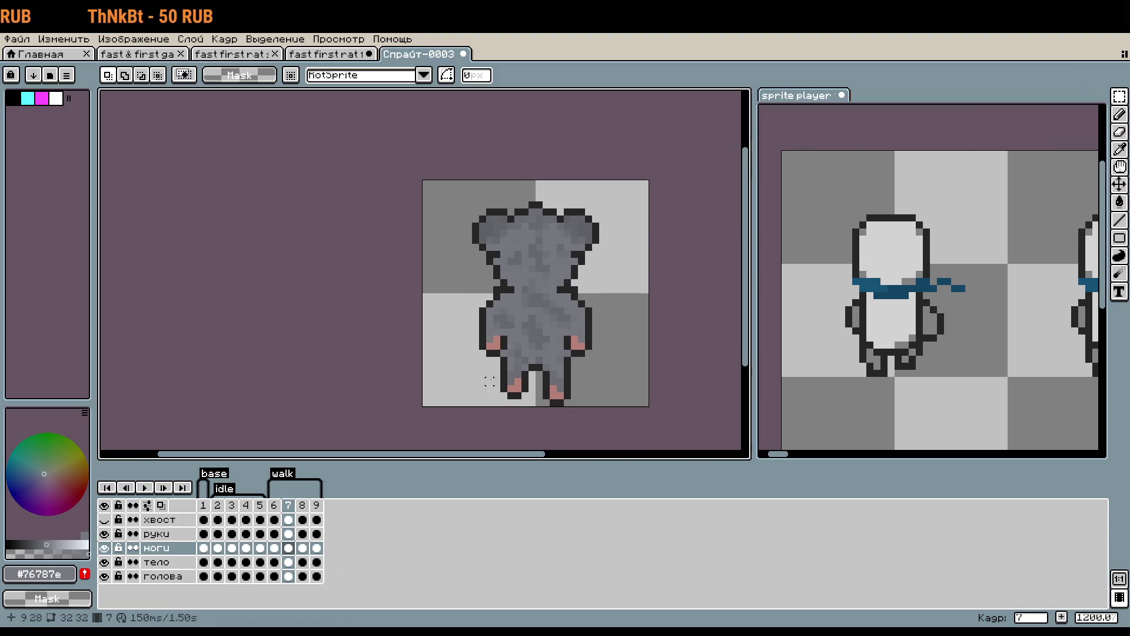
scroll(531, 349, "up", 3)
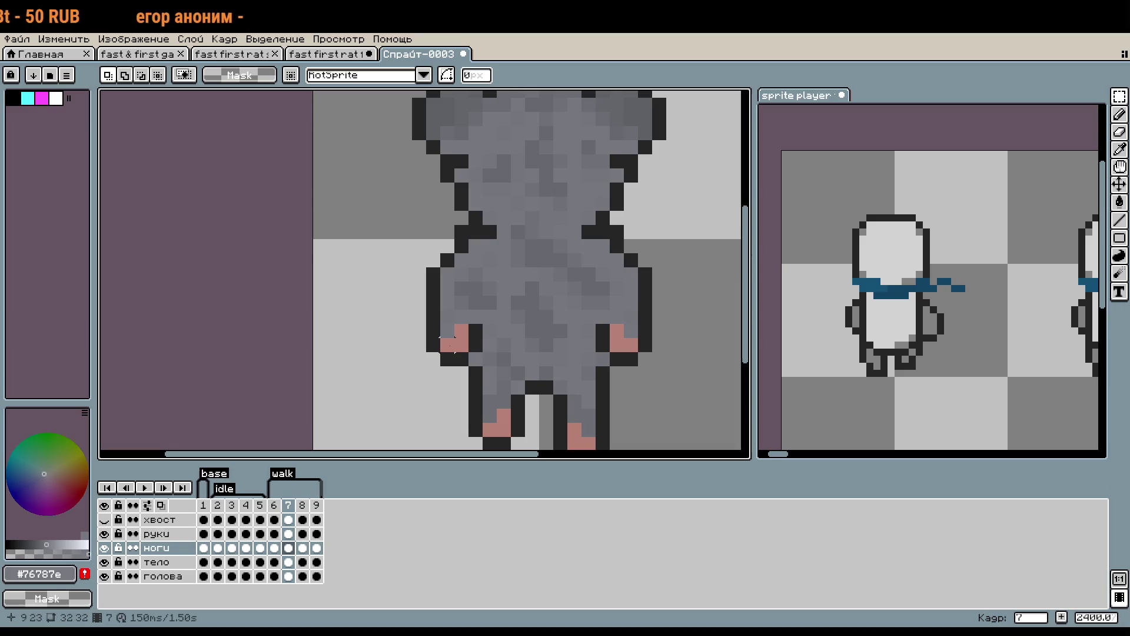
In frame 7 on the руки layer, shift an arm strip one pixel left and erase a stray pixel.
left_click(104, 562)
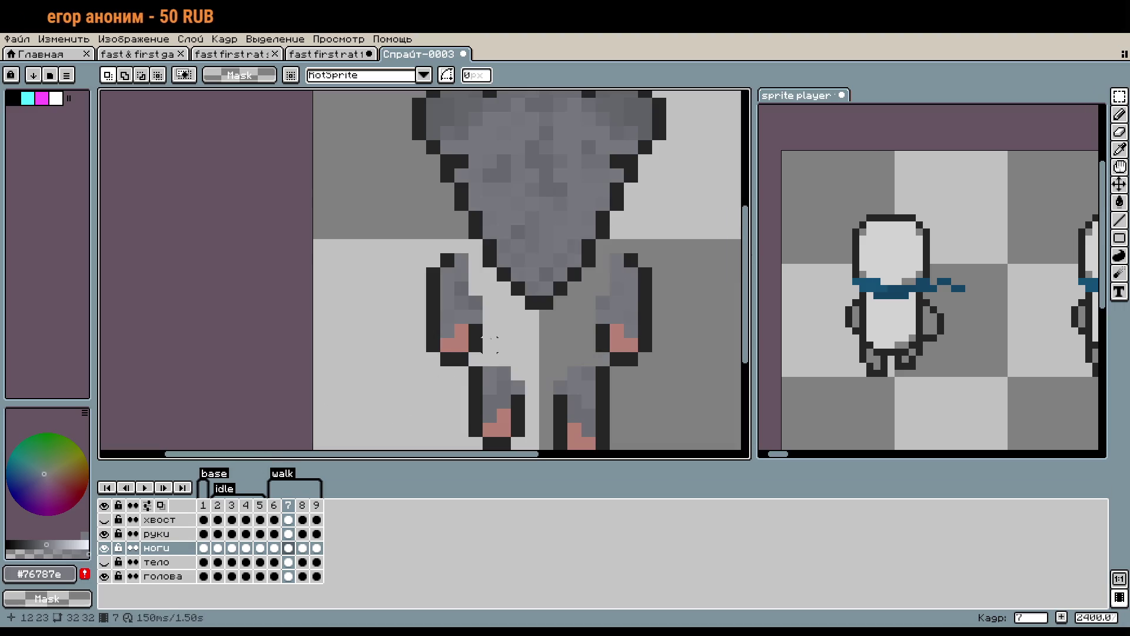
left_click_drag(476, 338, 465, 295)
key("Return")
key("ctrl+z")
key("ctrl+z")
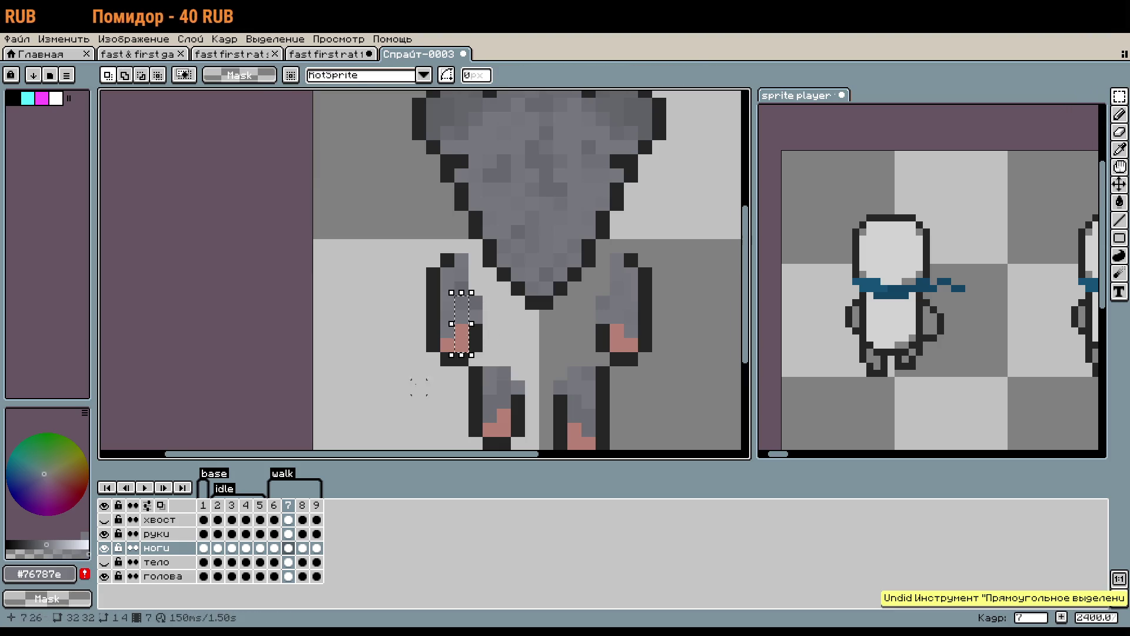
left_click(167, 535)
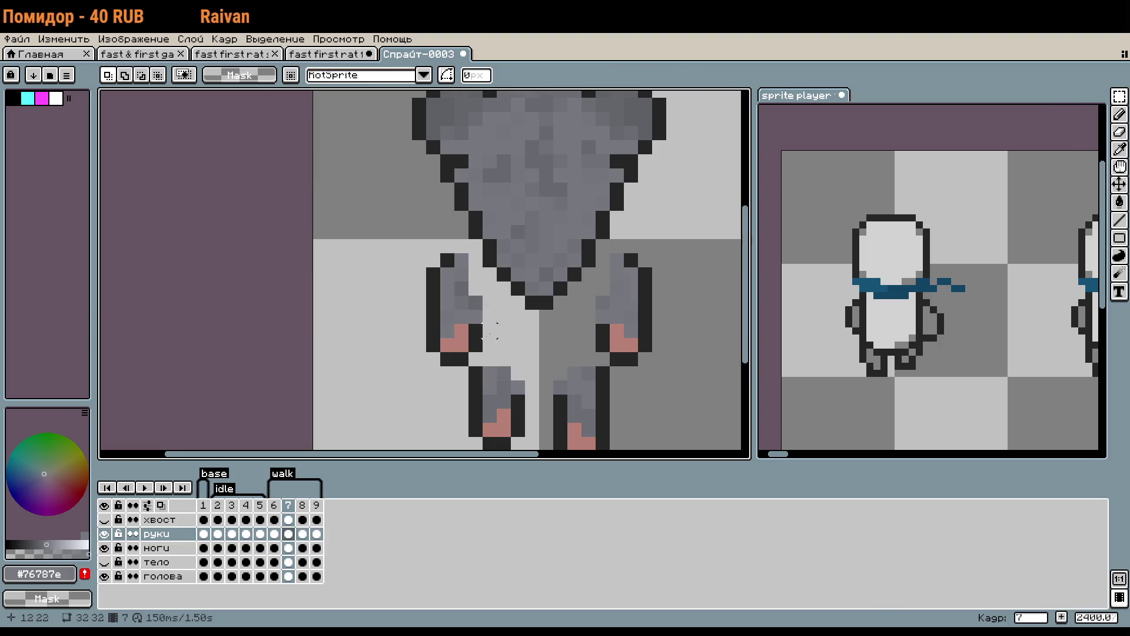
left_click_drag(481, 328, 467, 329)
key("ctrl+d")
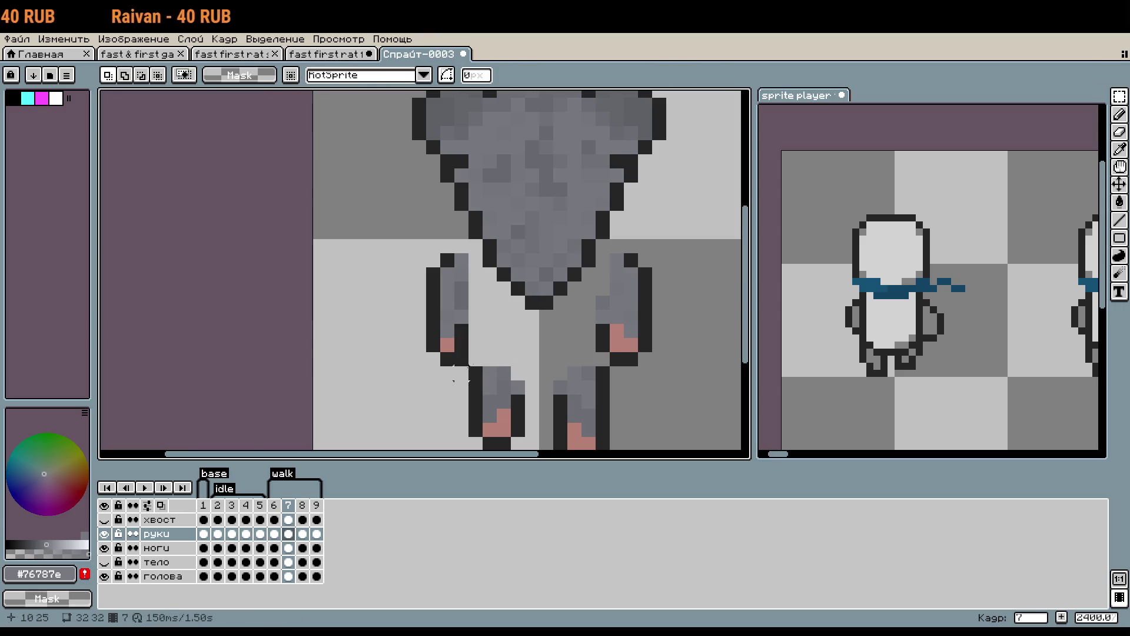
left_click(456, 359)
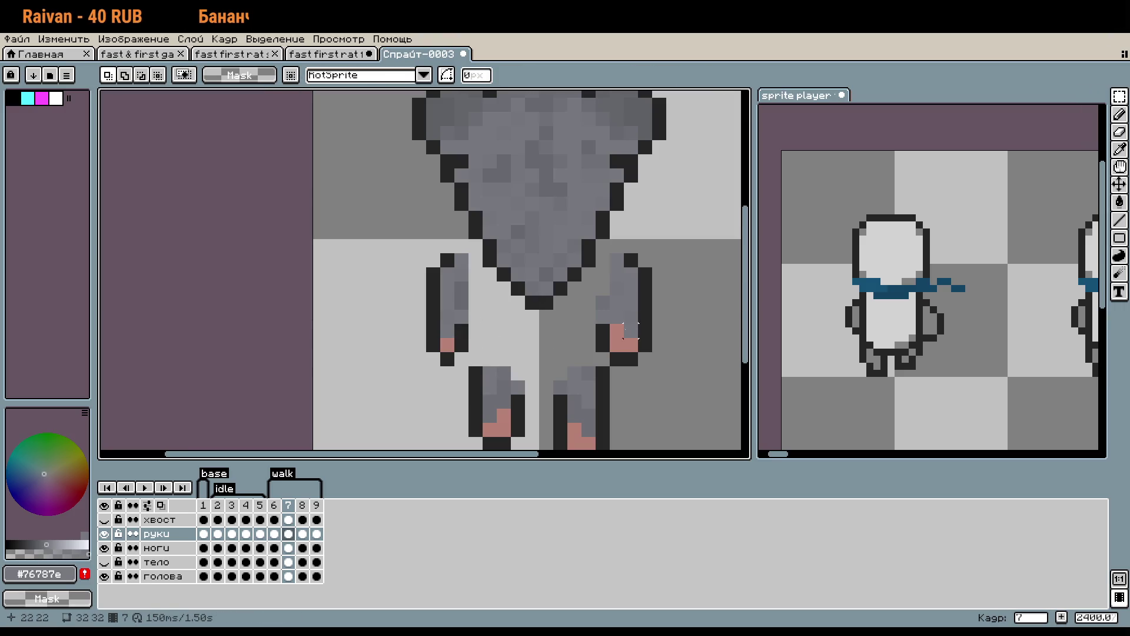
In walk frame 9, move the left arm one pixel right and the right arm one pixel up-left.
left_click(317, 505)
left_click_drag(568, 368, 568, 322)
left_click_drag(593, 249, 610, 308)
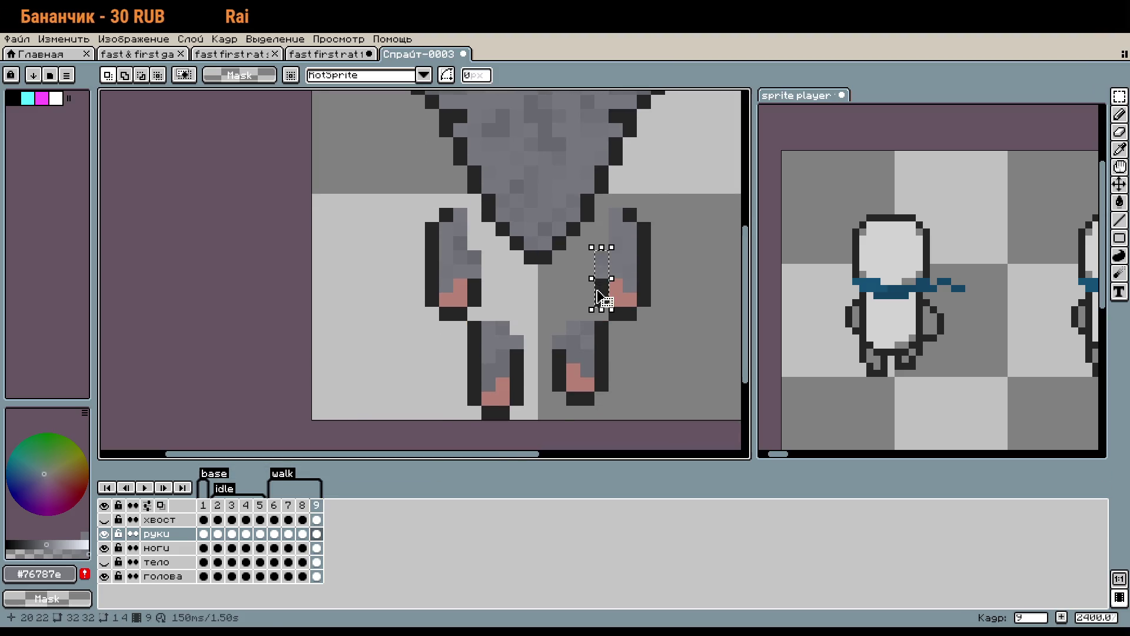
key("Return")
left_click_drag(626, 362, 621, 389)
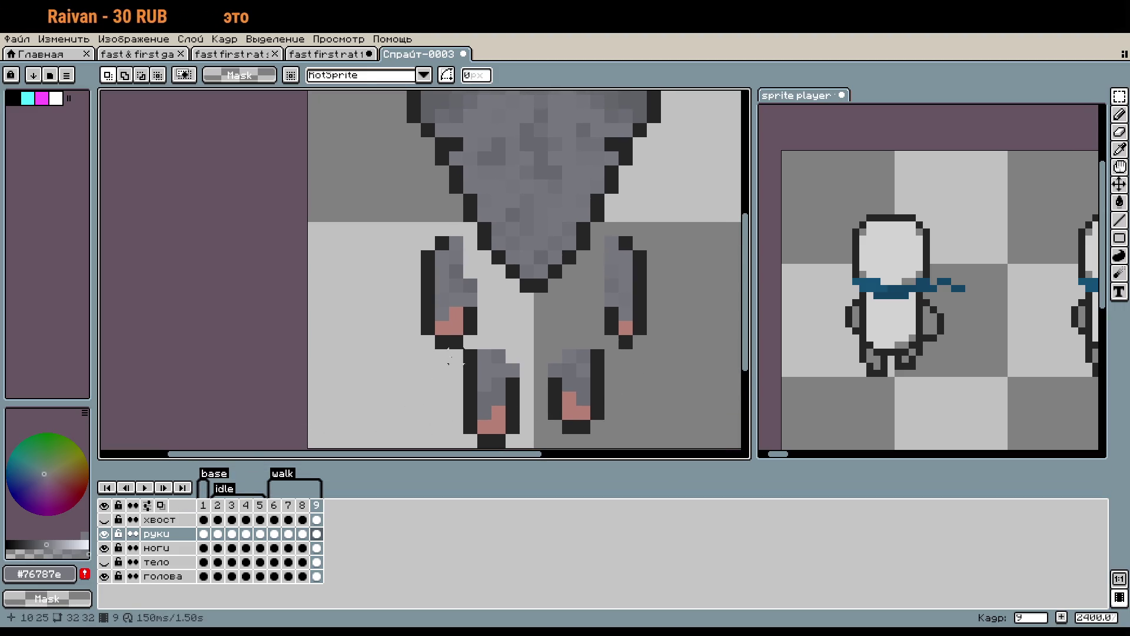
left_click_drag(467, 337, 421, 237)
left_click_drag(459, 308, 473, 316)
left_click_drag(659, 359, 588, 234)
left_click_drag(640, 301, 626, 288)
key("ctrl+d")
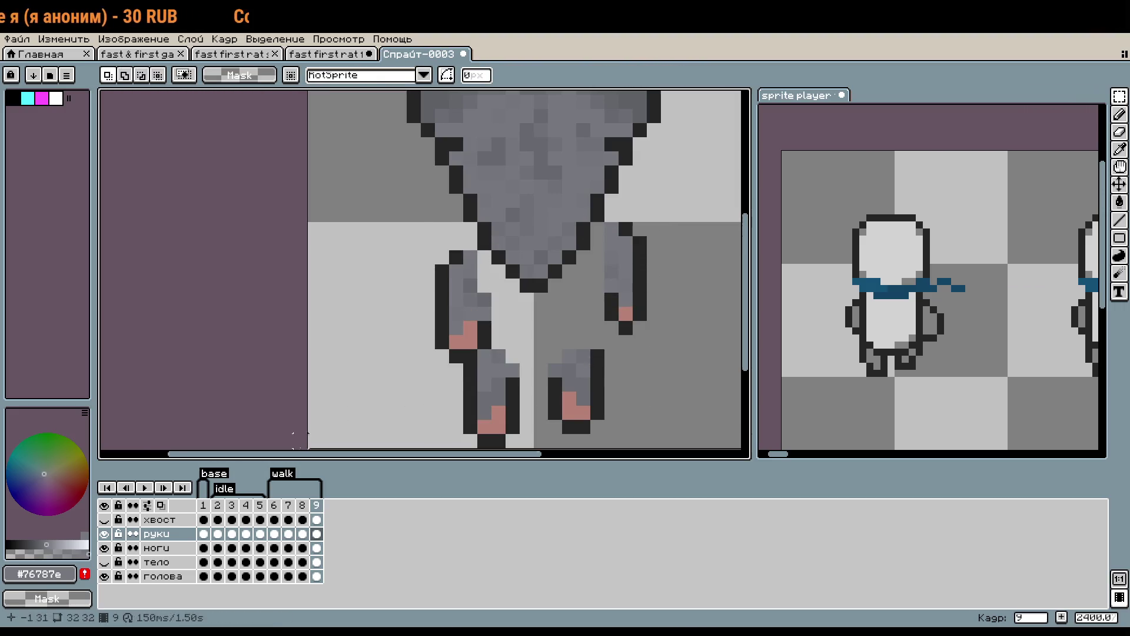
Move frame 7's right arm one pixel left and down, then play the walk with хвост hidden.
left_click(287, 504)
left_click_drag(465, 352, 406, 202)
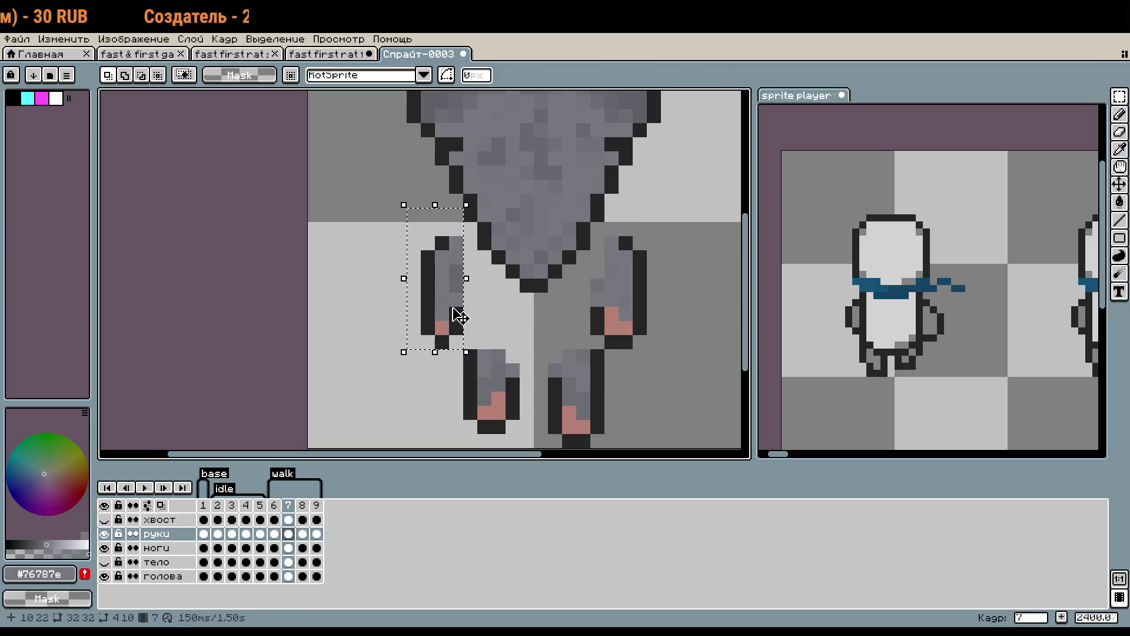
left_click_drag(685, 374, 618, 223)
left_click_drag(625, 291, 612, 304)
key("ctrl+d")
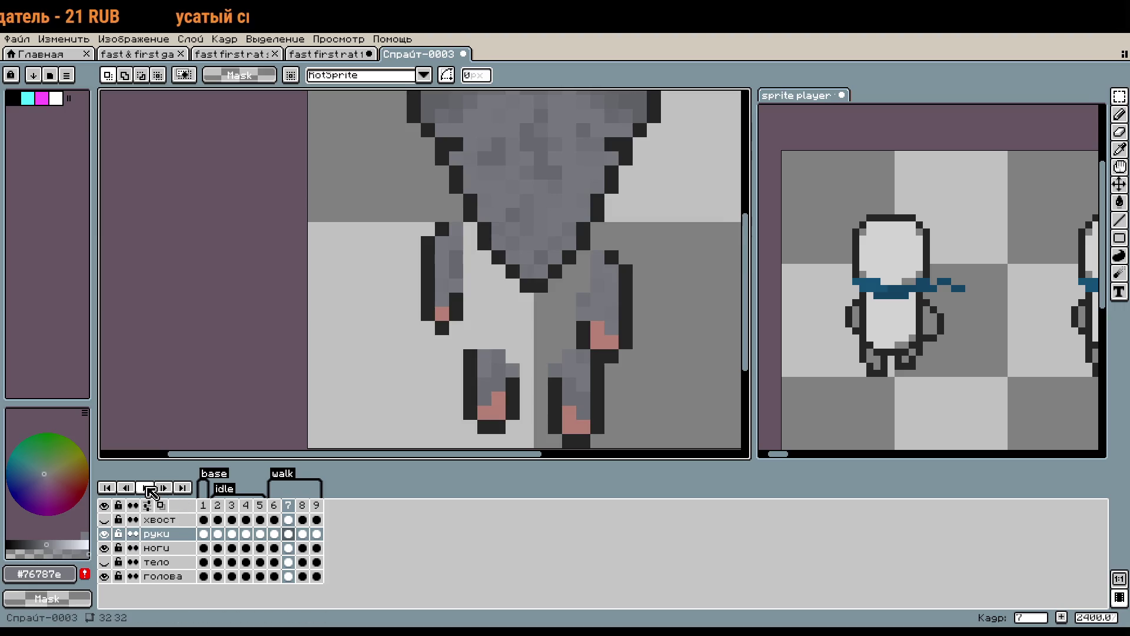
left_click(145, 487)
scroll(356, 335, "down", 2)
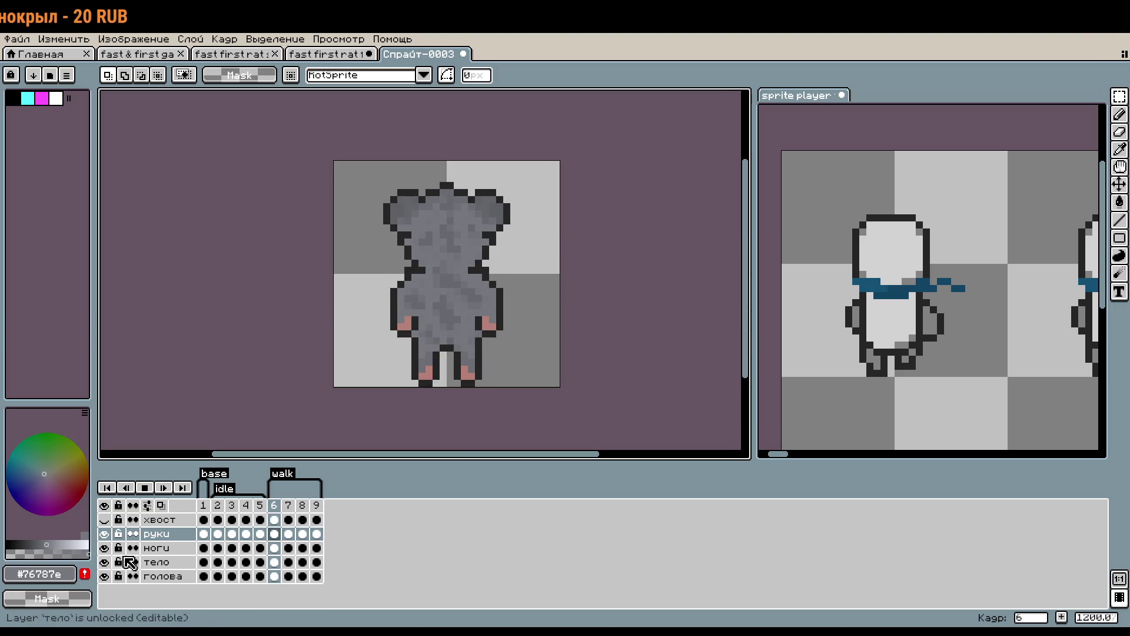
left_click(109, 517)
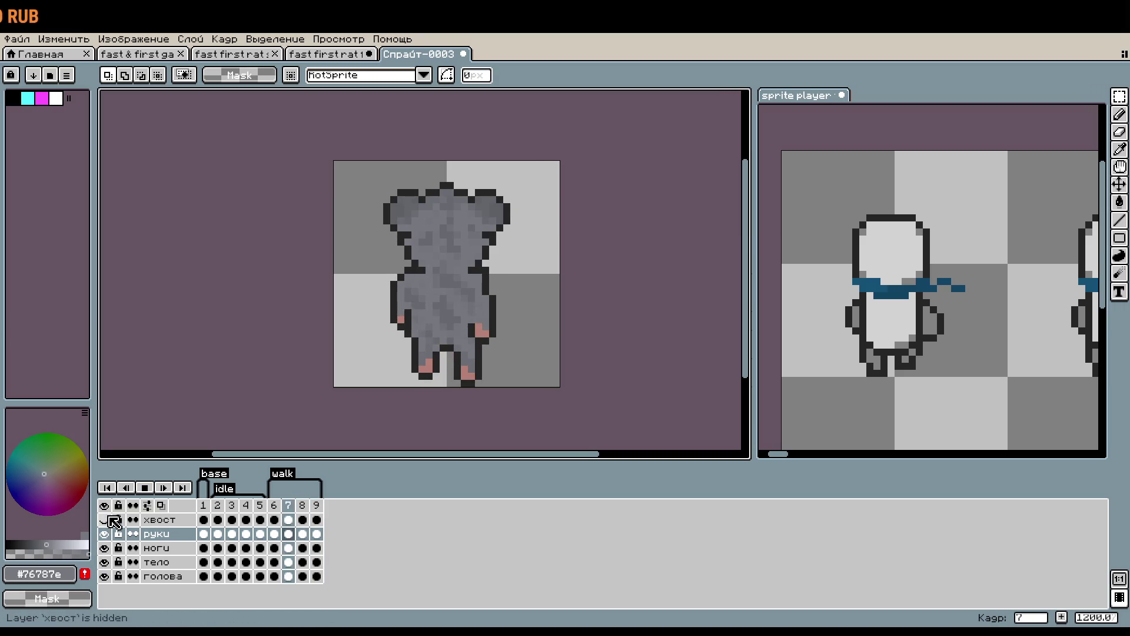